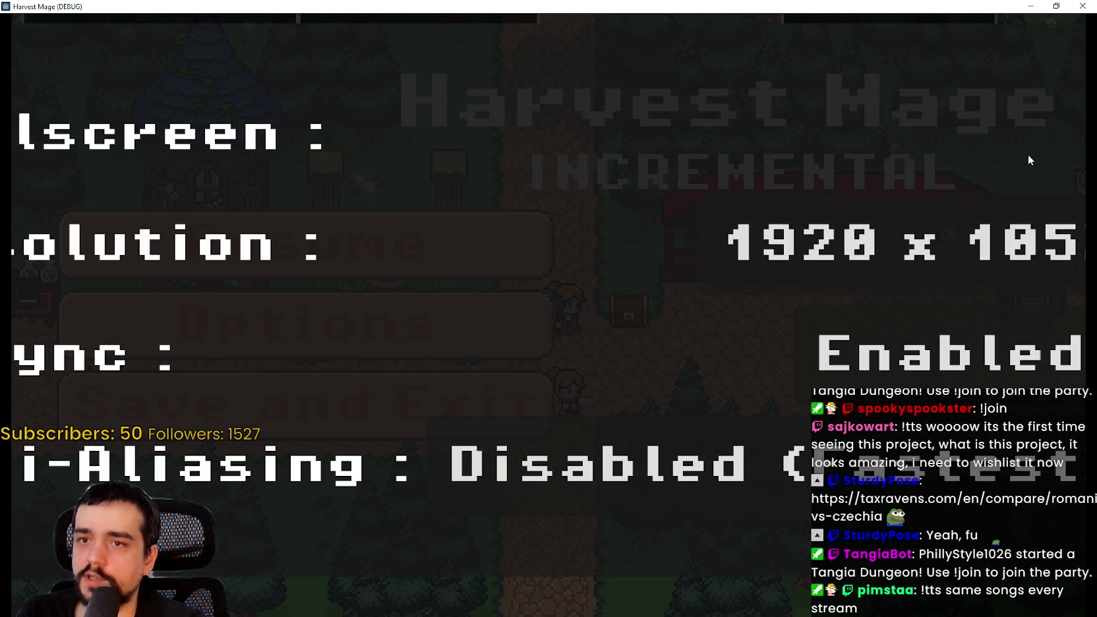
Restore the maximized Harvest Mage debug window and close it to stop the run.
click(1057, 7)
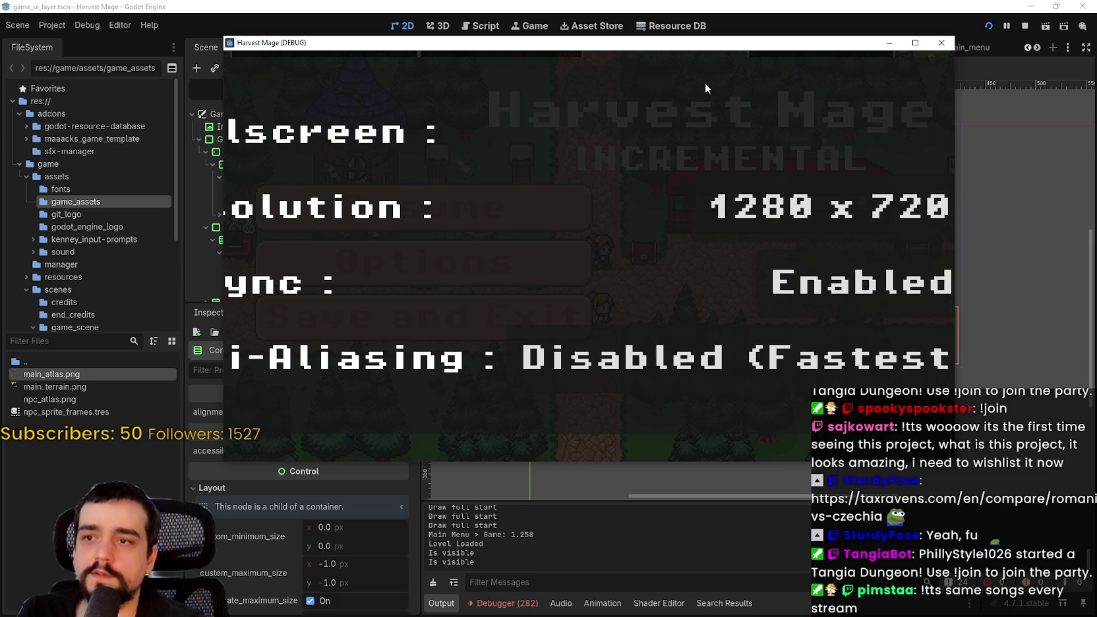
click(1026, 25)
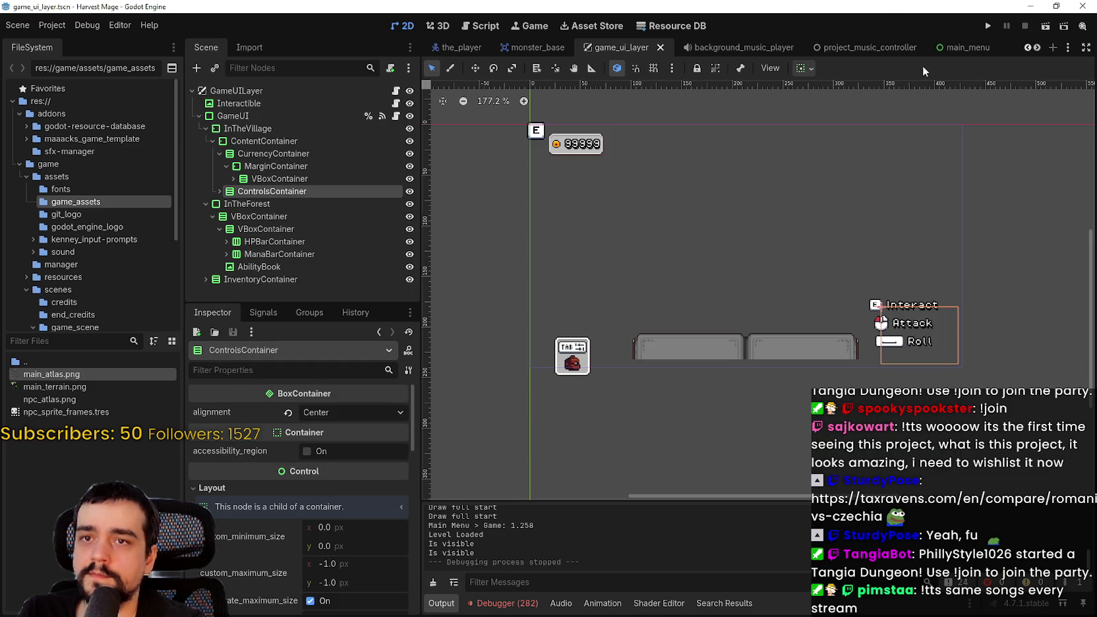
Page back and forth through the open scene tabs and switch to the game_ui scene.
click(1036, 51)
click(1035, 49)
click(1035, 48)
click(1036, 47)
click(1036, 48)
click(1036, 48)
click(1028, 48)
click(1026, 47)
click(1026, 47)
click(1026, 47)
click(1026, 48)
click(1036, 47)
click(1036, 48)
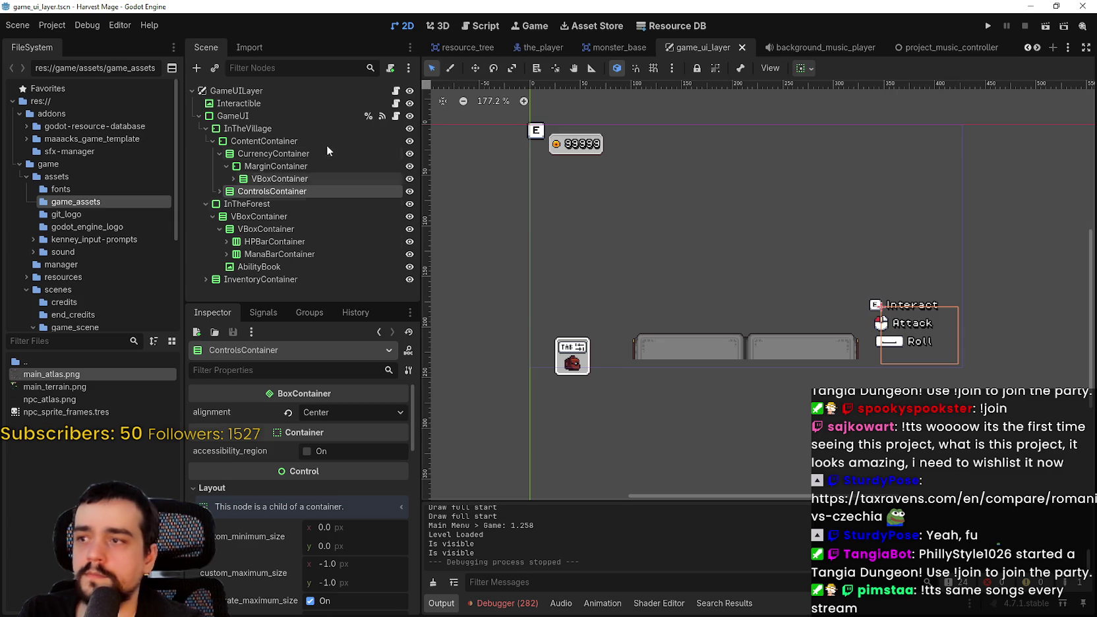
click(1036, 48)
click(1036, 47)
click(1036, 47)
click(1036, 48)
click(778, 47)
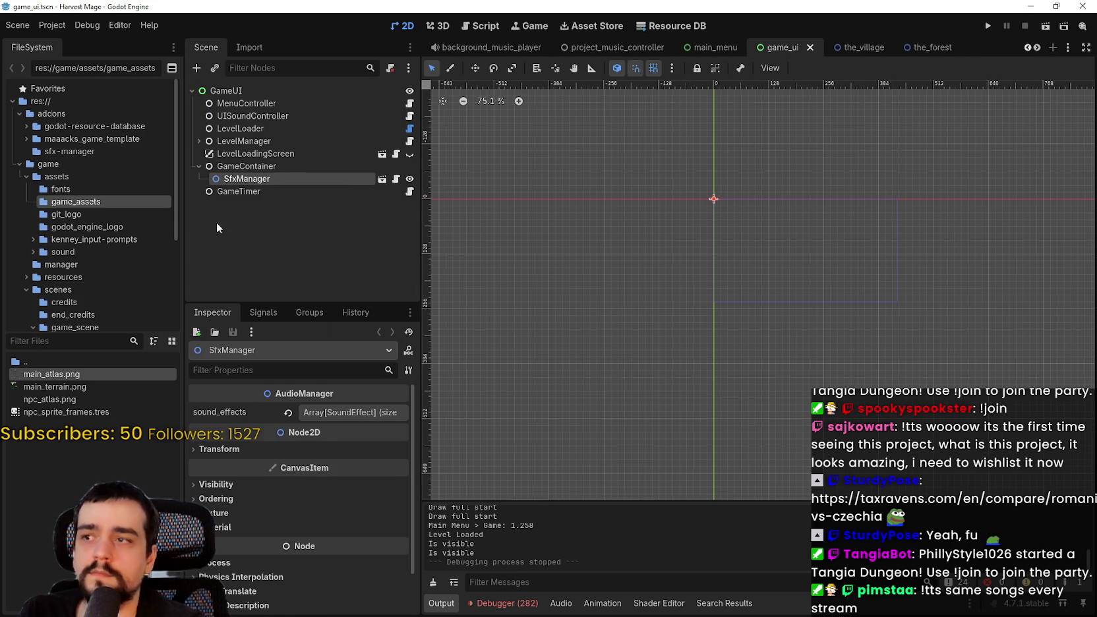
Inspect the GameContainer, SfxManager and LevelManager nodes, then filter FileSystem files by 'settin'.
click(244, 166)
click(246, 179)
click(245, 166)
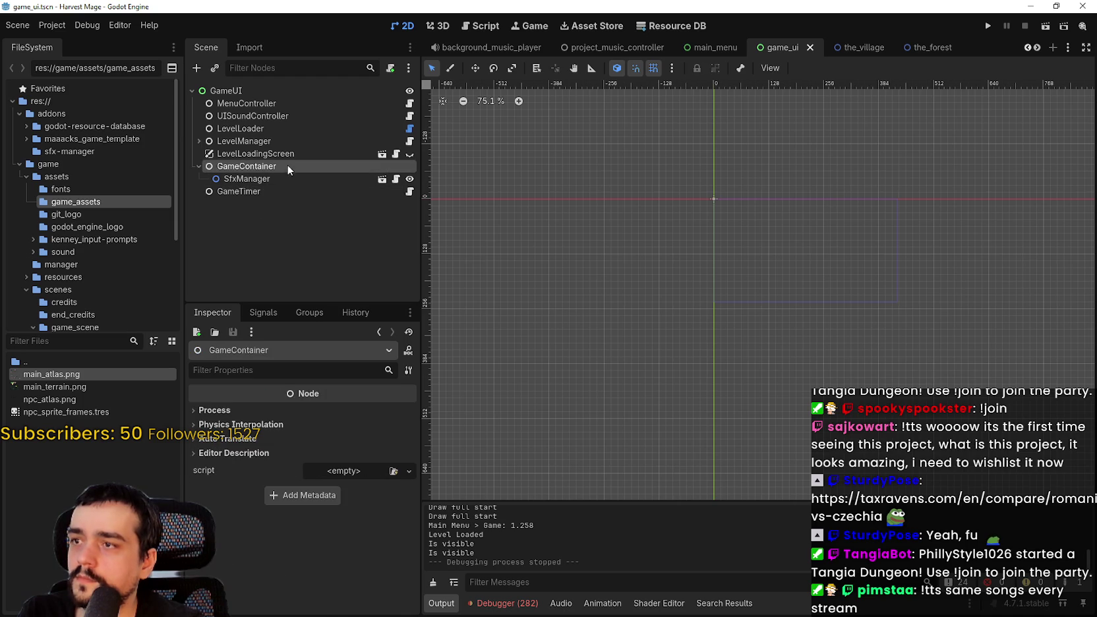
click(244, 141)
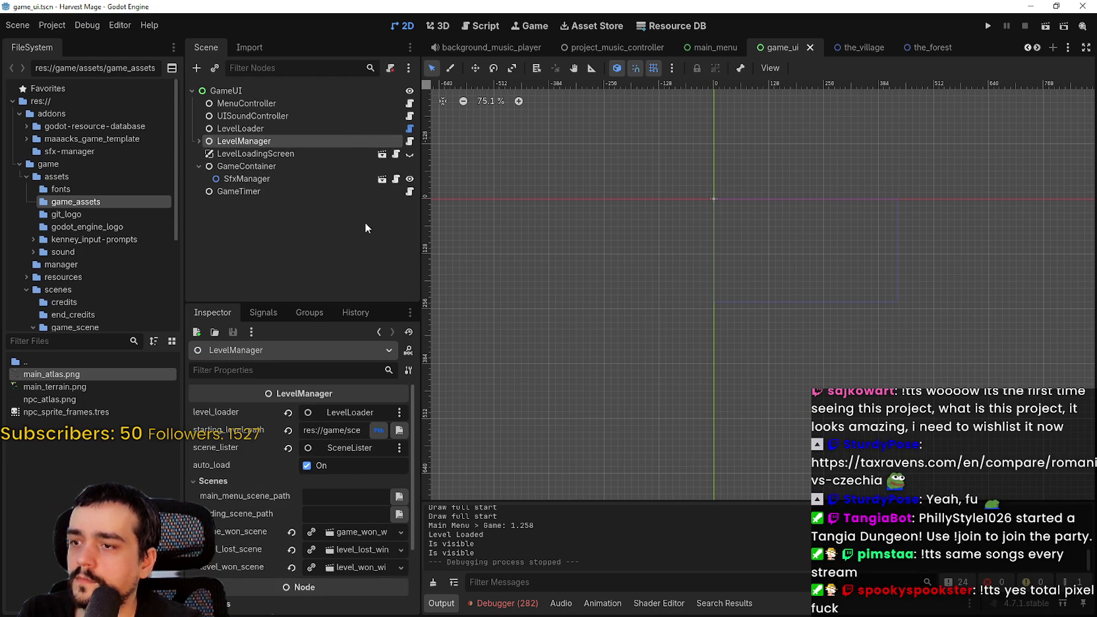
scroll(758, 176, down, 4)
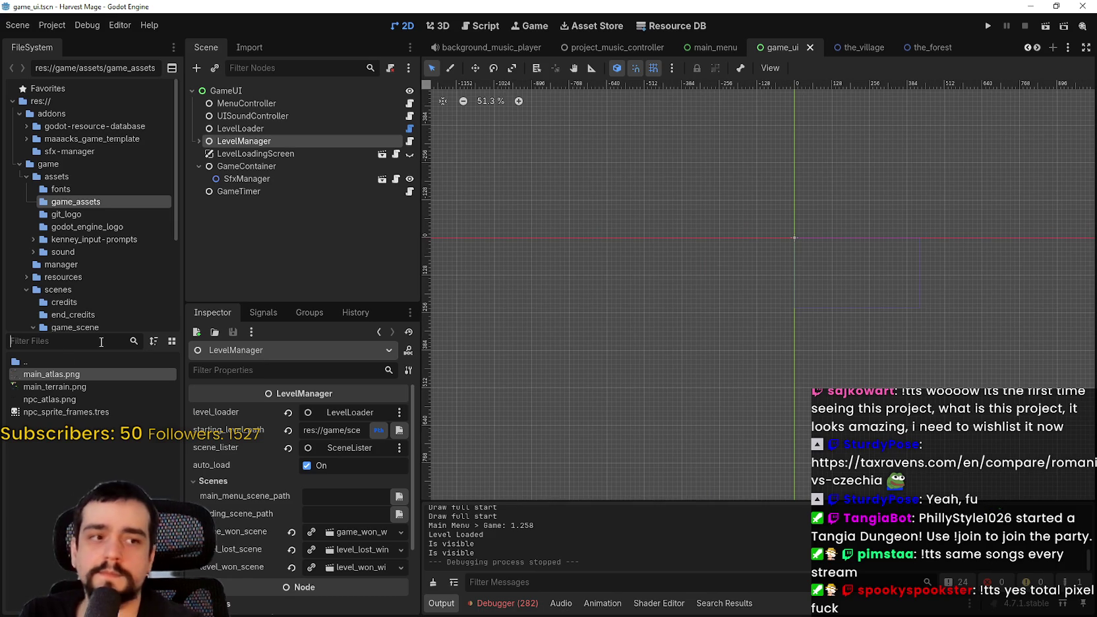
text(settin)
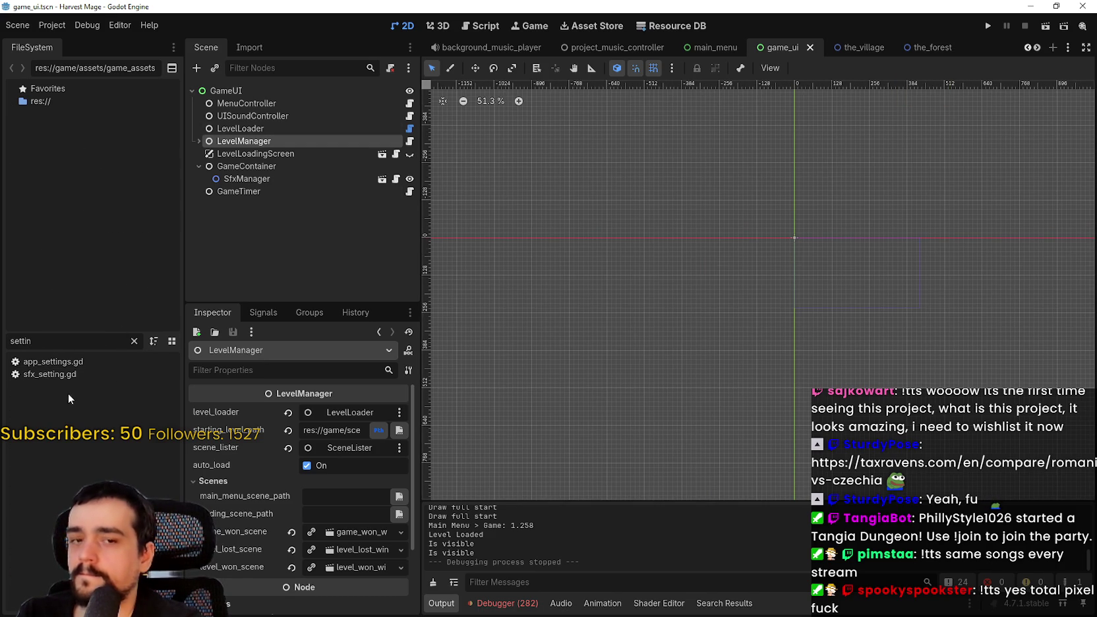
Review the LevelLoadingScreen, GameContainer and SfxManager nodes, then switch to the main_menu scene.
click(257, 154)
click(248, 166)
click(238, 179)
click(238, 153)
click(715, 47)
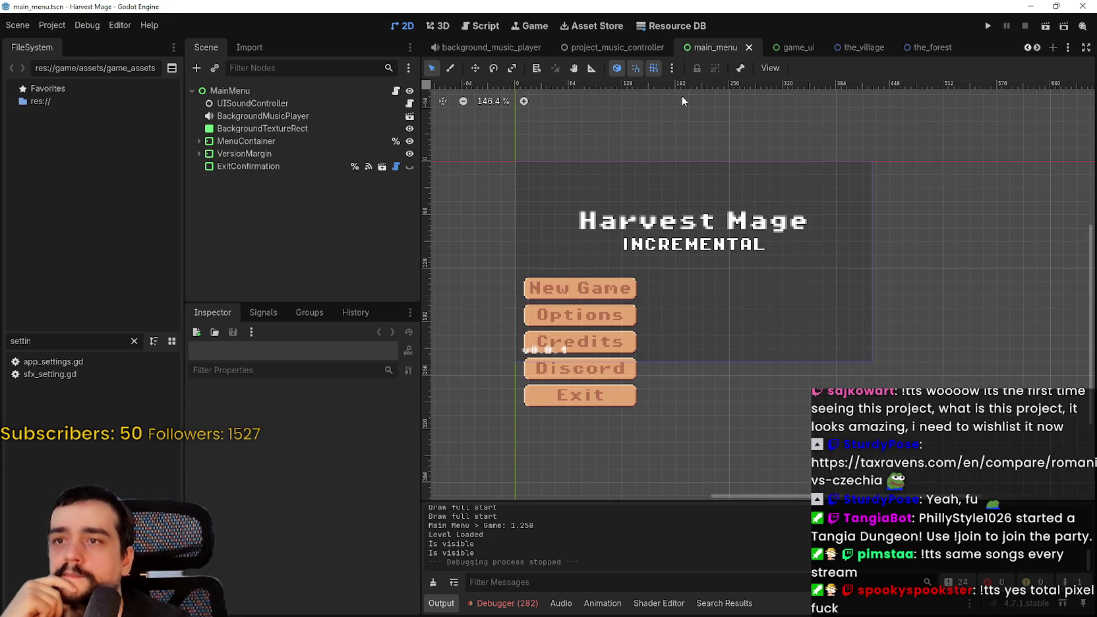
Inspect the MainMenu root and MenuContainer nodes, and expand MenuContainer to show its children.
click(264, 93)
scroll(328, 550, down, 7)
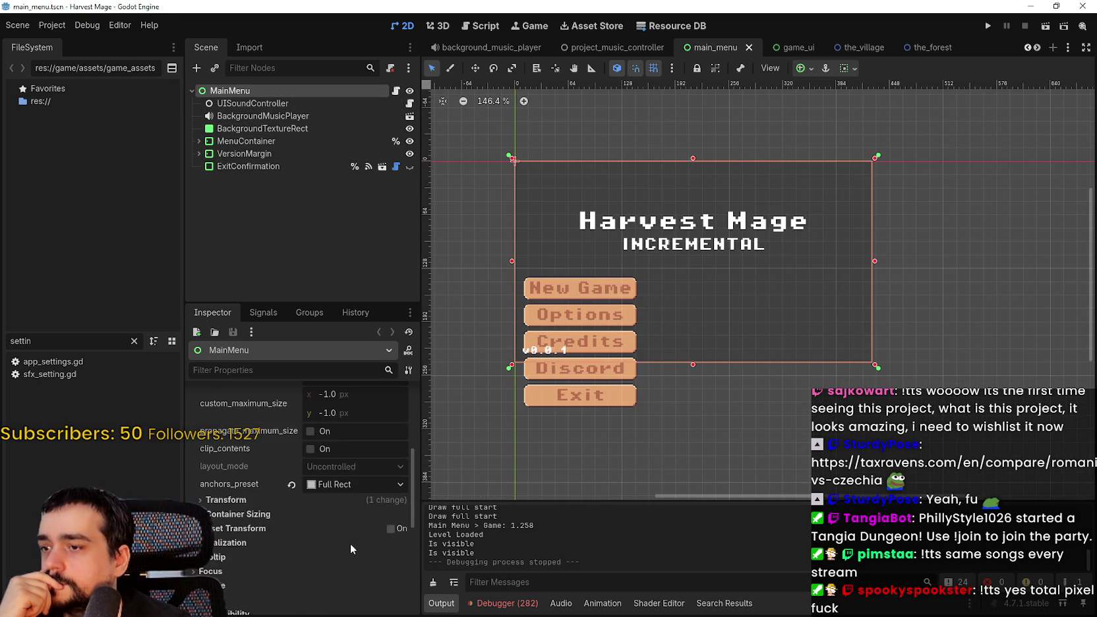
scroll(257, 461, down, 2)
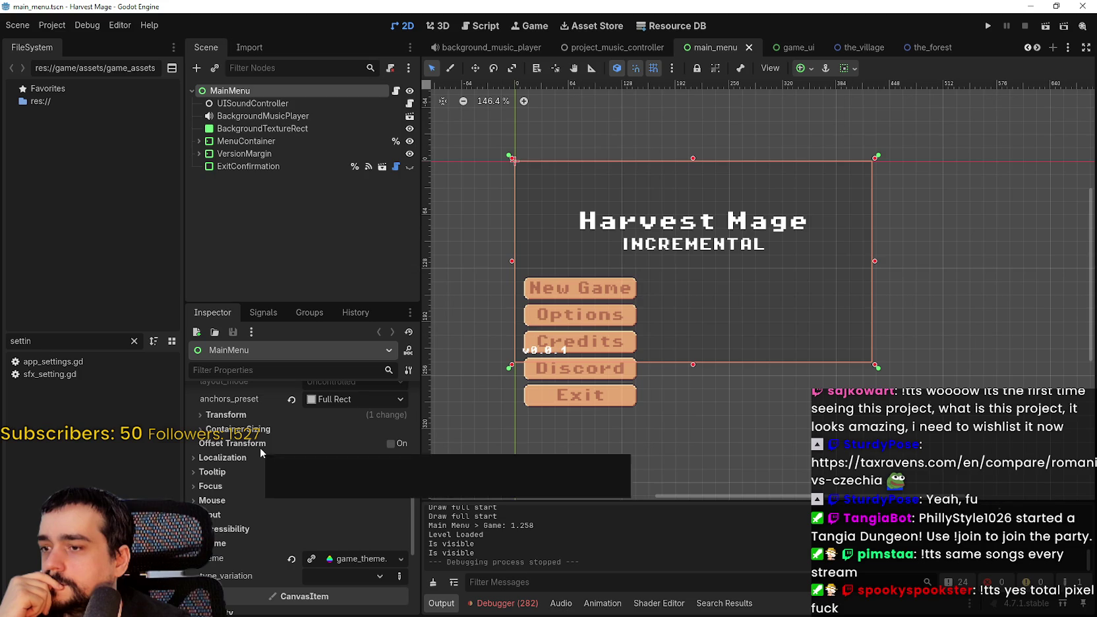
scroll(658, 250, up, 3)
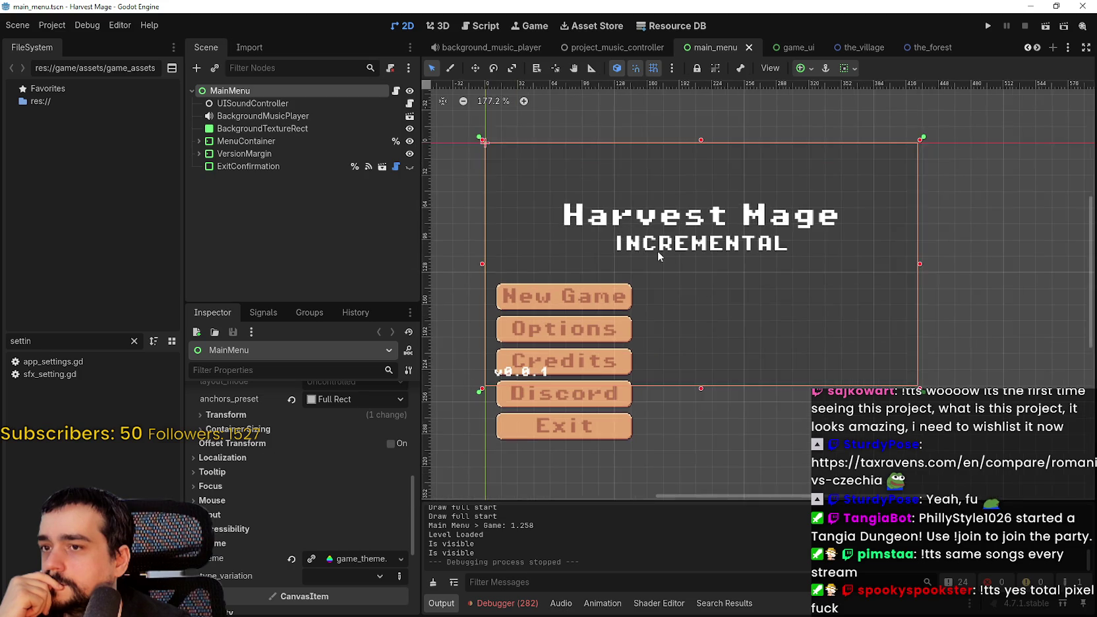
click(234, 142)
scroll(286, 539, down, 8)
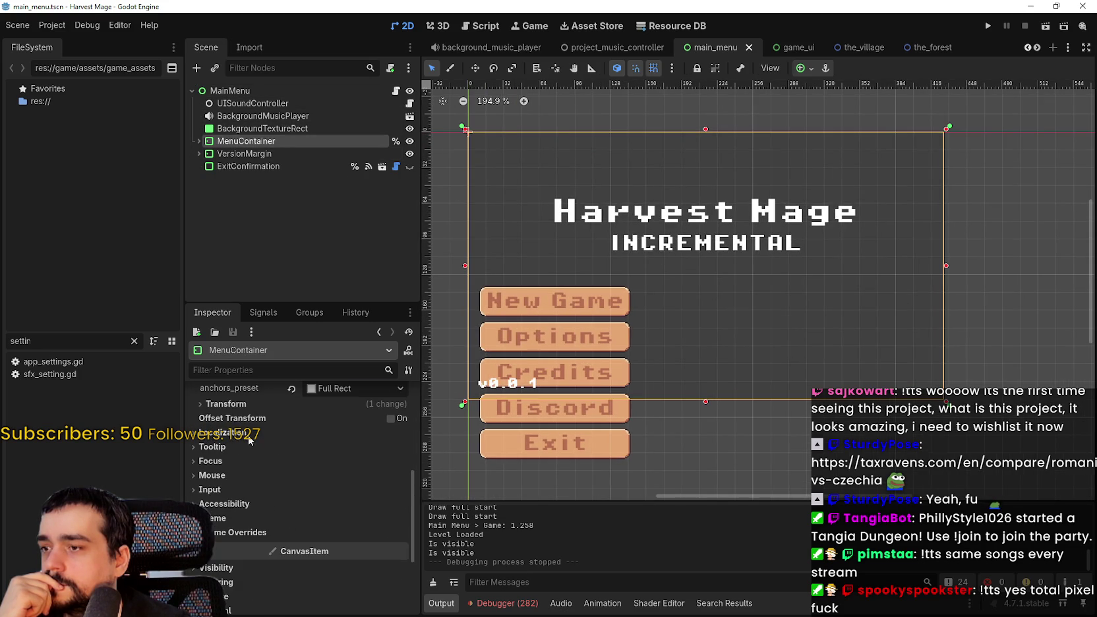
click(199, 142)
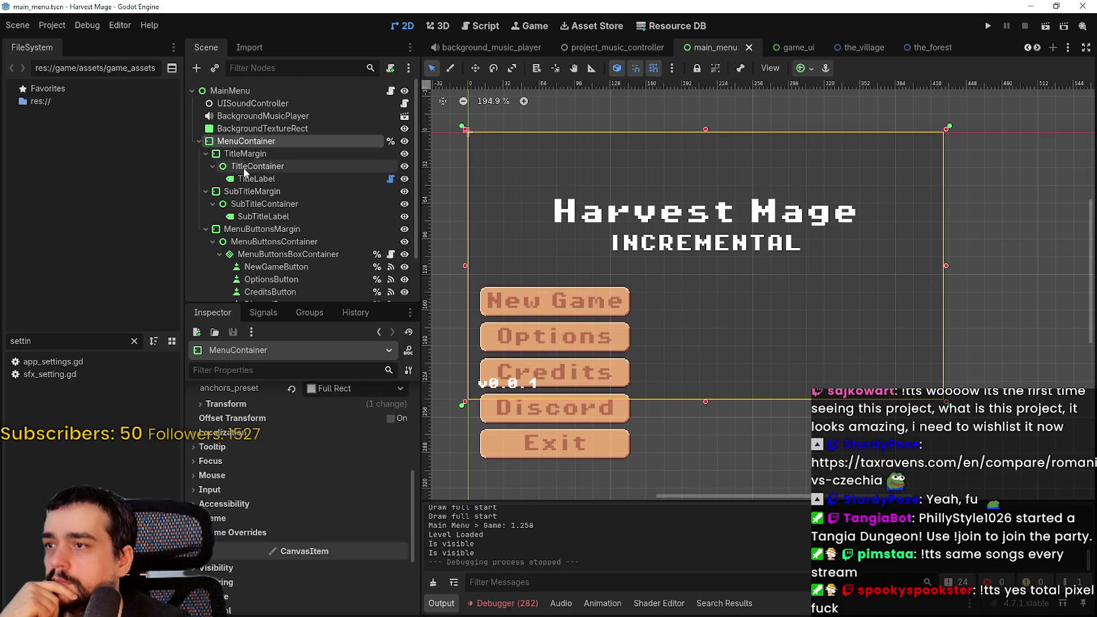
Inspect the TitleMargin, TitleLabel, SubTitleMargin and SubTitleLabel nodes.
click(245, 154)
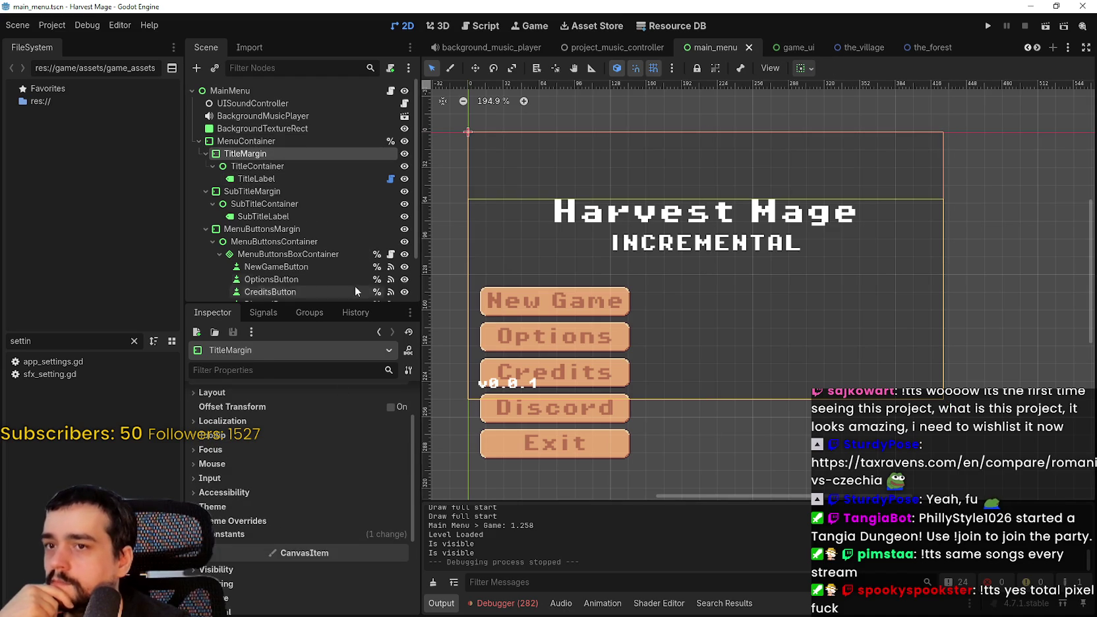
click(257, 179)
scroll(264, 516, down, 10)
scroll(265, 516, down, 10)
scroll(265, 512, down, 5)
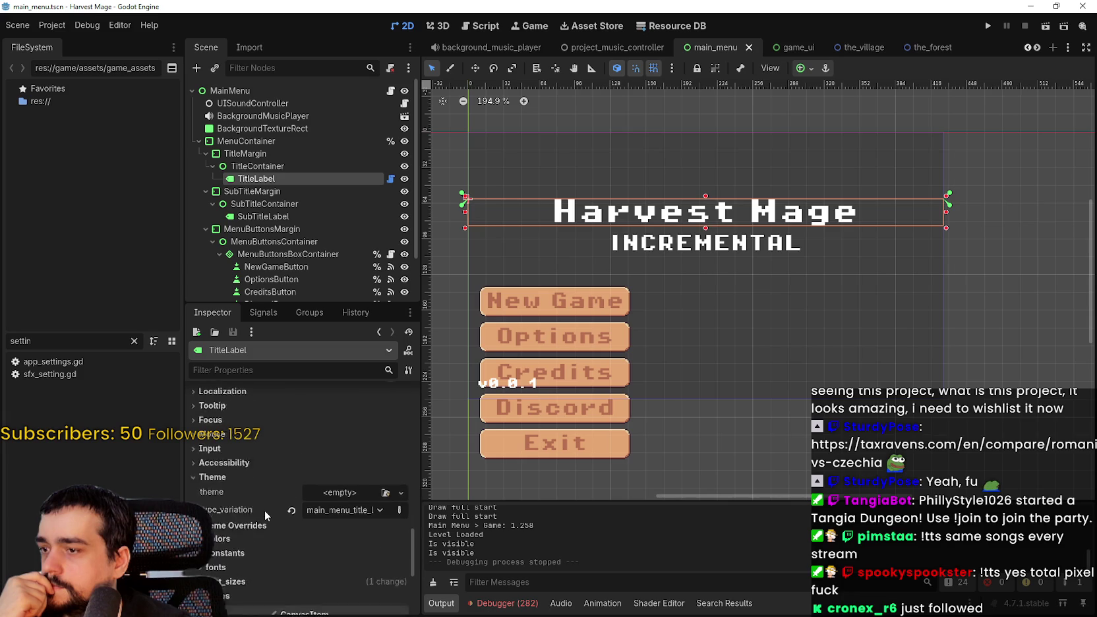
click(243, 192)
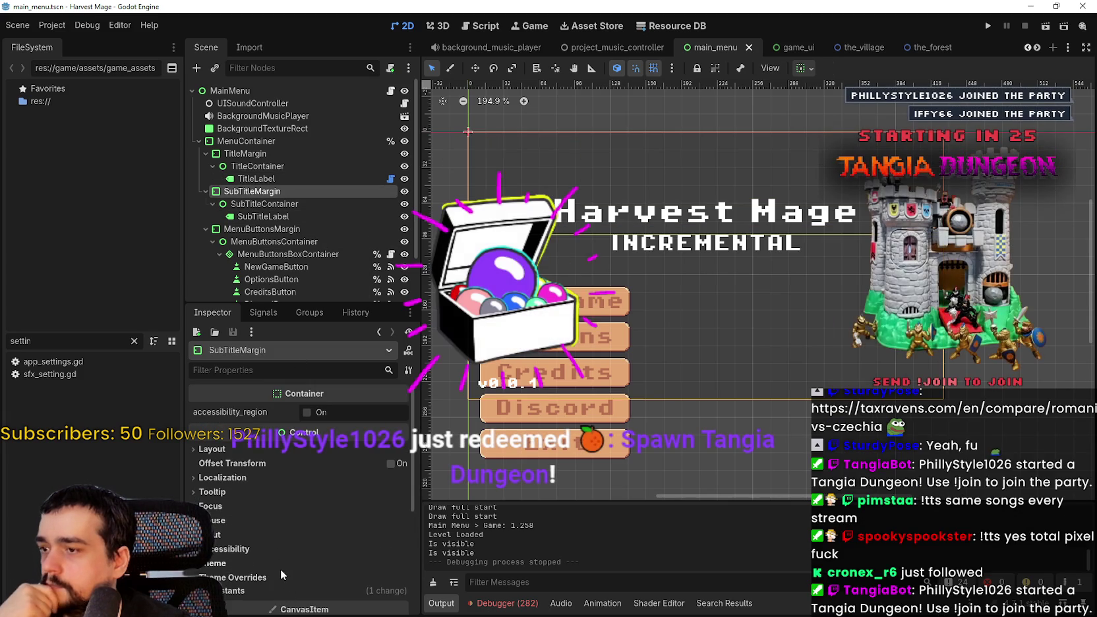
click(283, 216)
scroll(275, 562, down, 10)
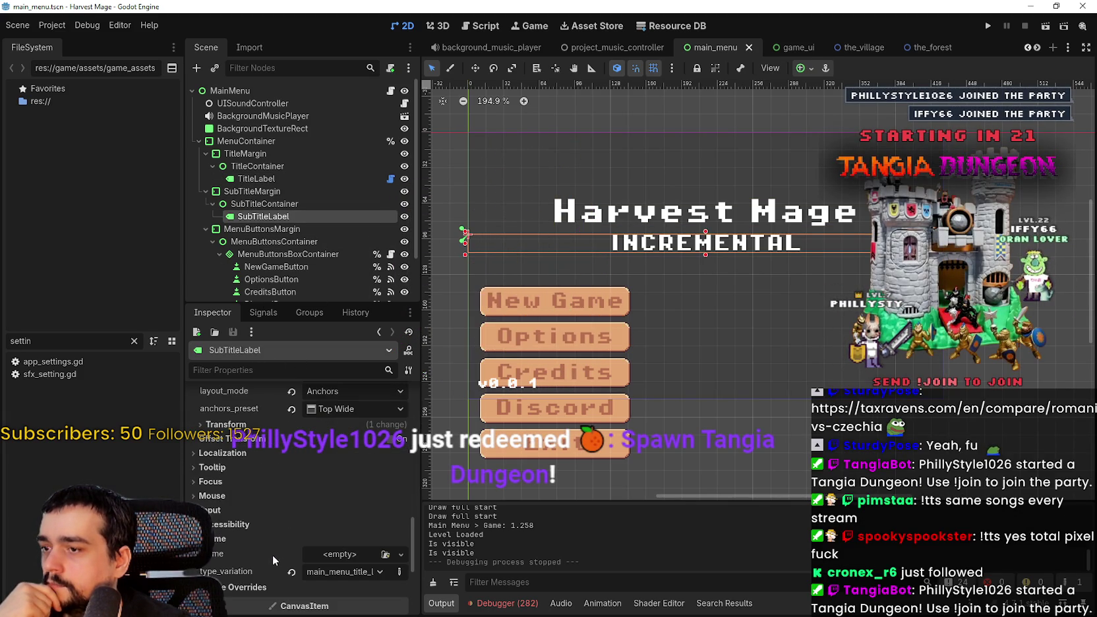
Select MenuButtonsMargin and reveal its four margin constant overrides.
key(Down)
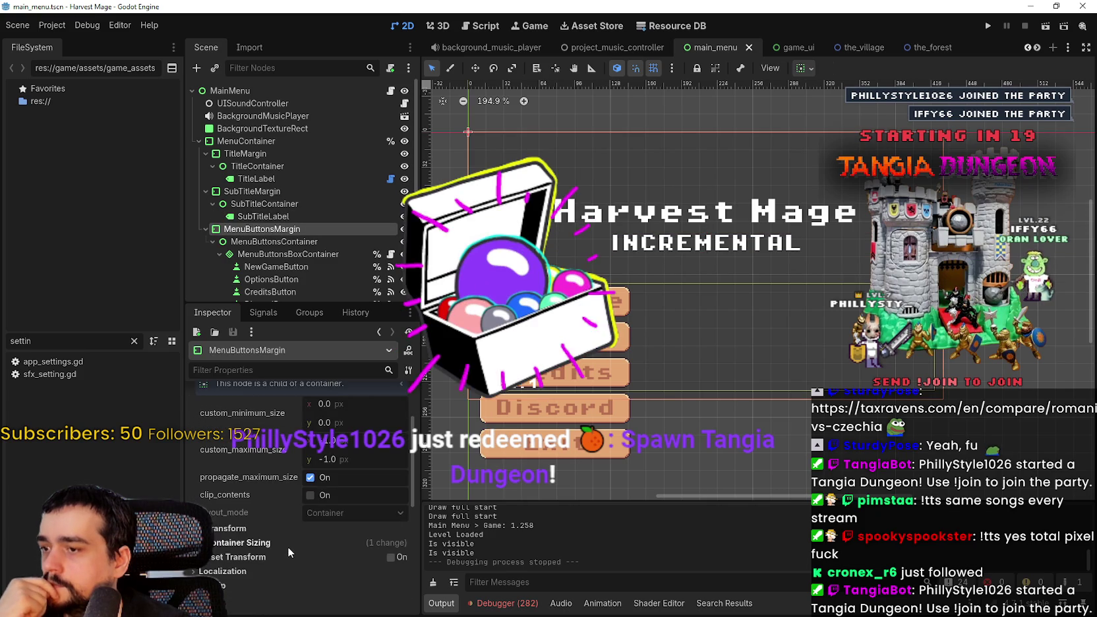
scroll(288, 553, down, 5)
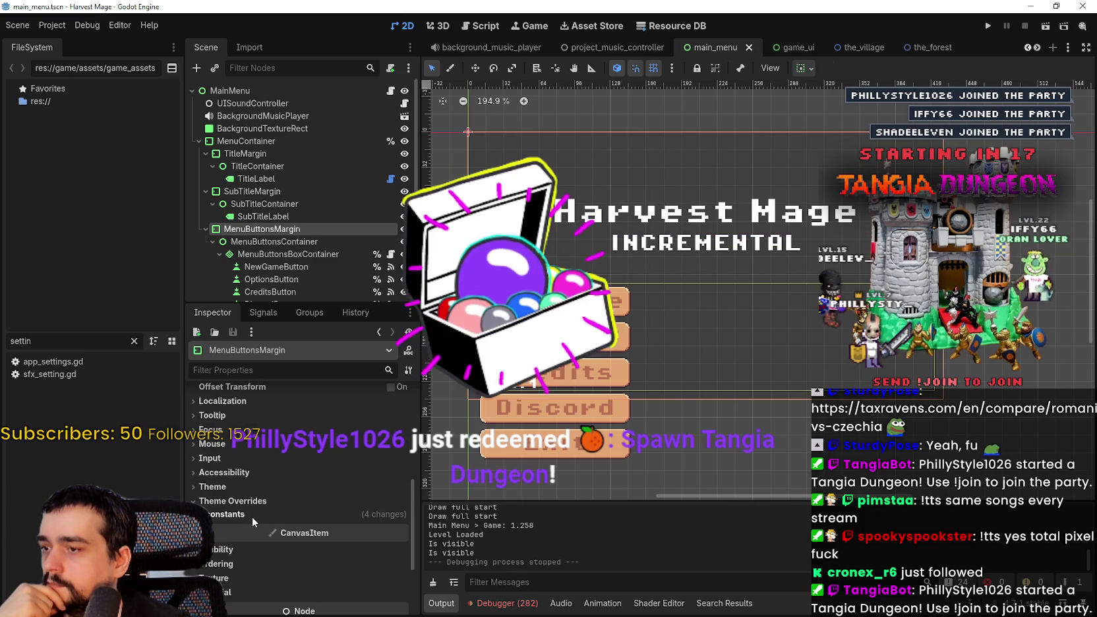
click(254, 518)
scroll(363, 525, down, 2)
scroll(240, 234, down, 1)
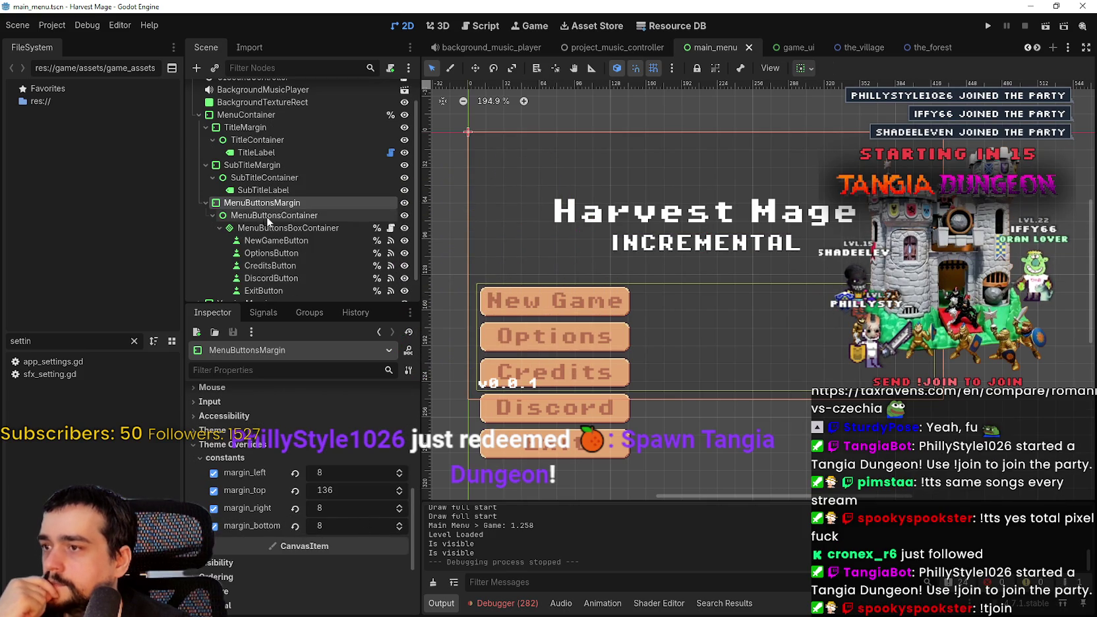
Check the button separation override on MenuButtonsBoxContainer, then select NewGameButton.
key(Down)
scroll(288, 533, down, 3)
key(Down)
scroll(274, 576, down, 10)
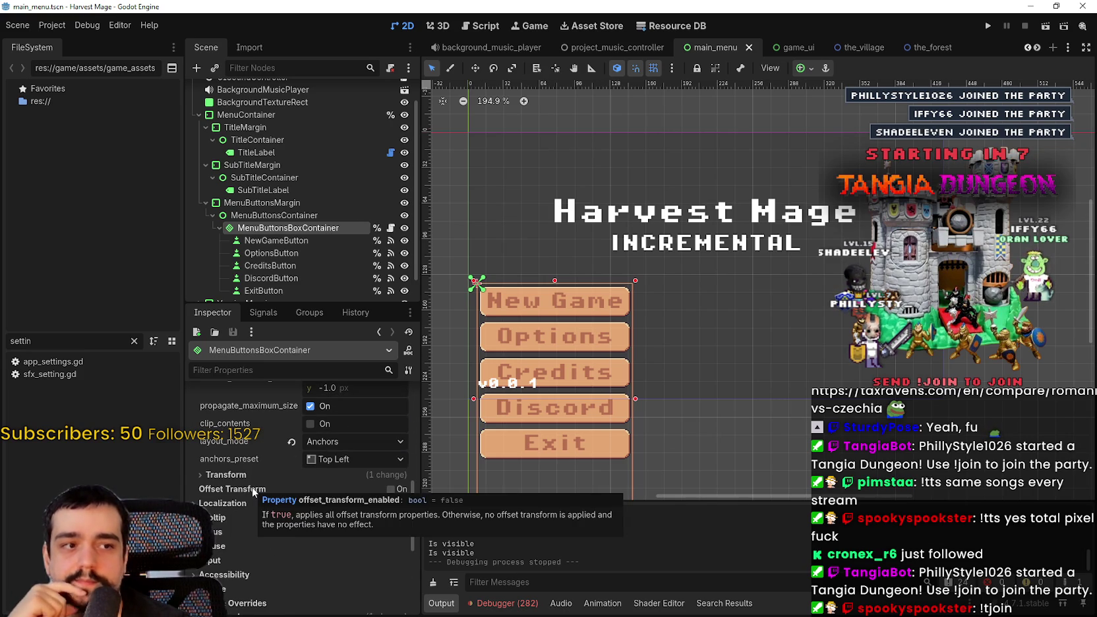
scroll(259, 466, down, 3)
click(256, 535)
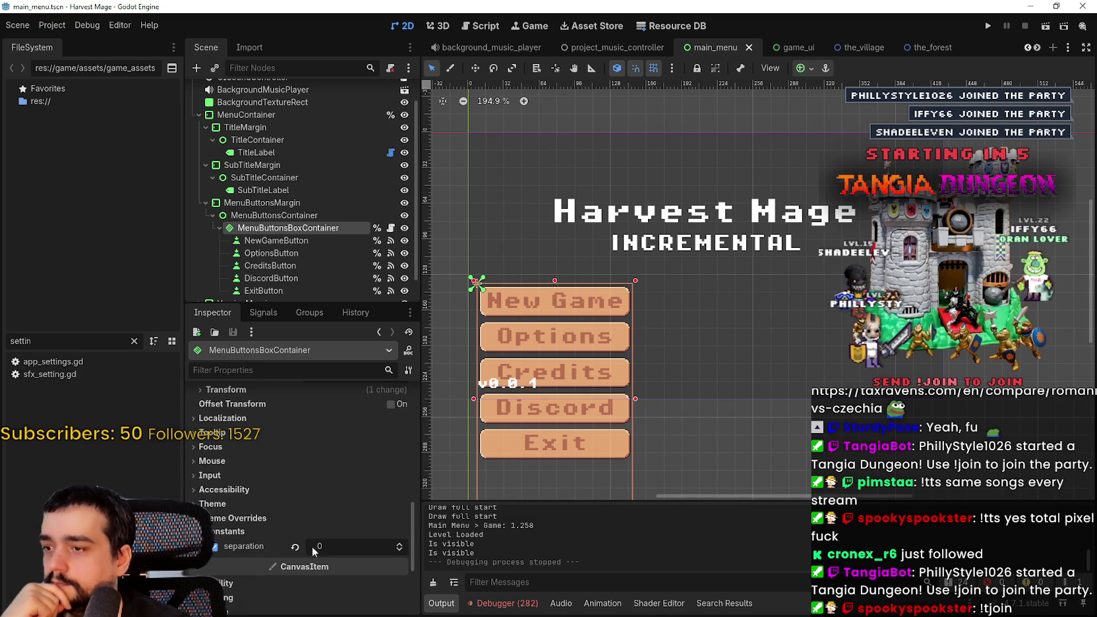
click(272, 240)
scroll(288, 530, down, 5)
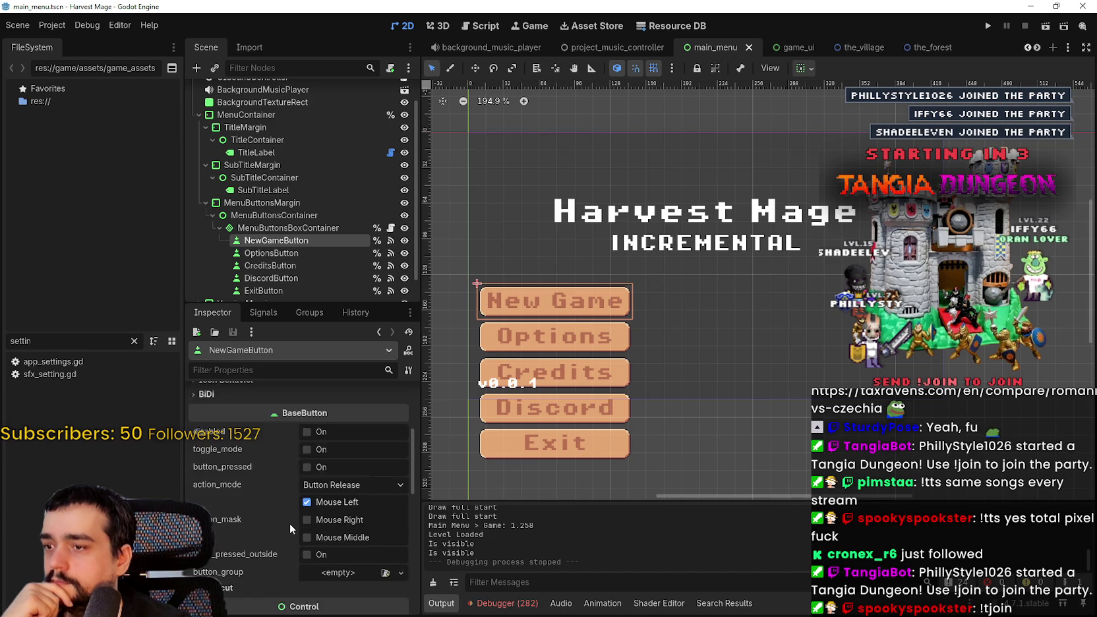
scroll(287, 514, down, 5)
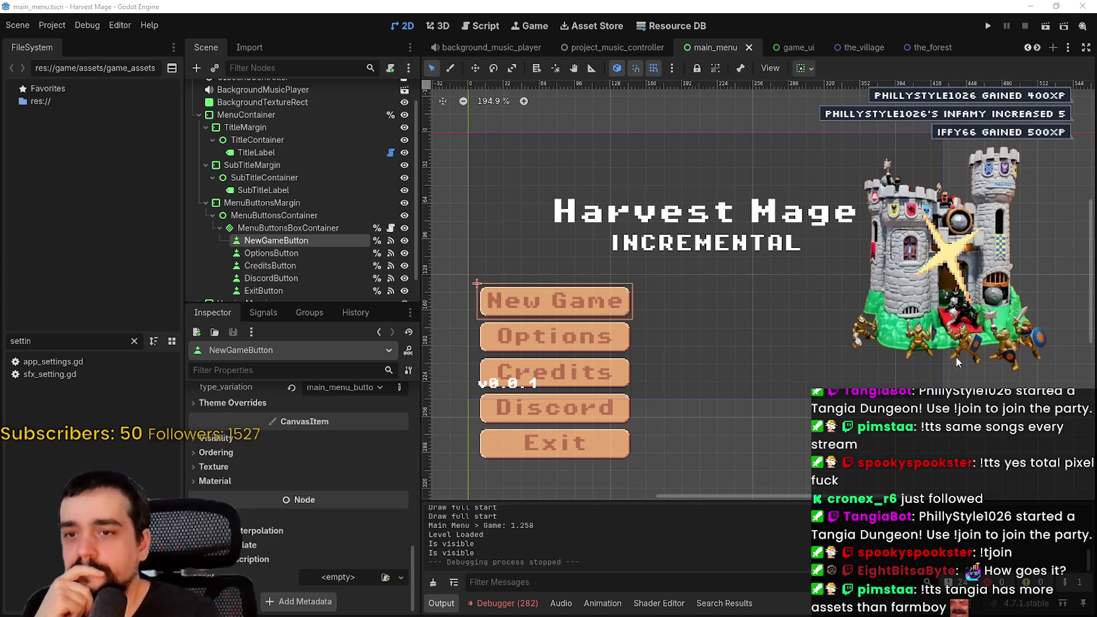
Make the Output panel taller, adjust the canvas zoom, and enlarge the shared gameplay clip in Discord.
scroll(790, 326, down, 2)
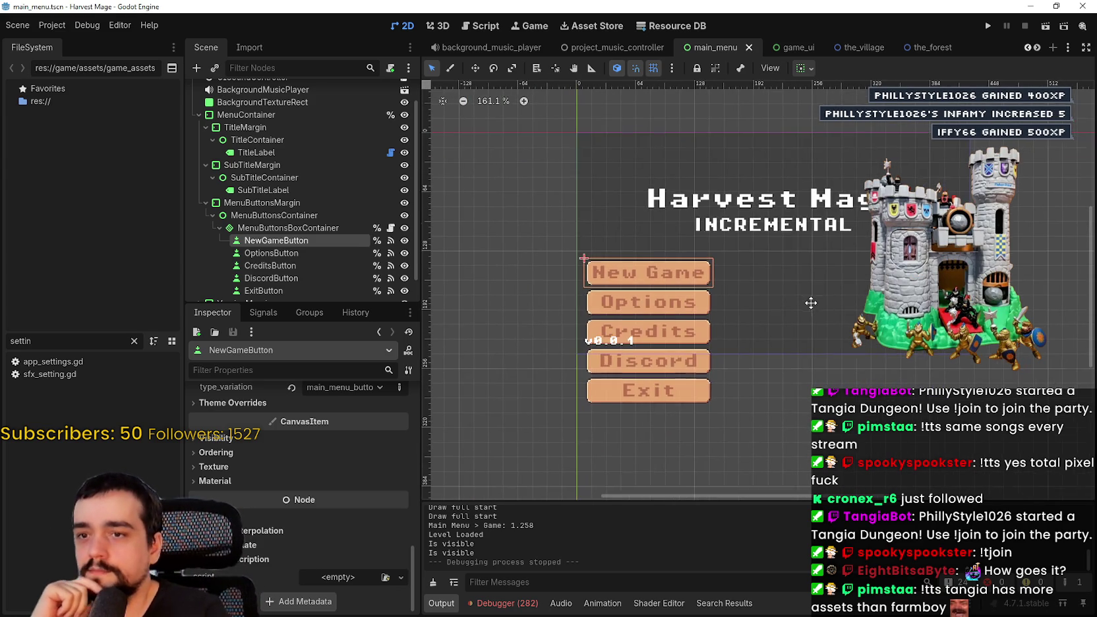
drag(809, 503, 809, 460)
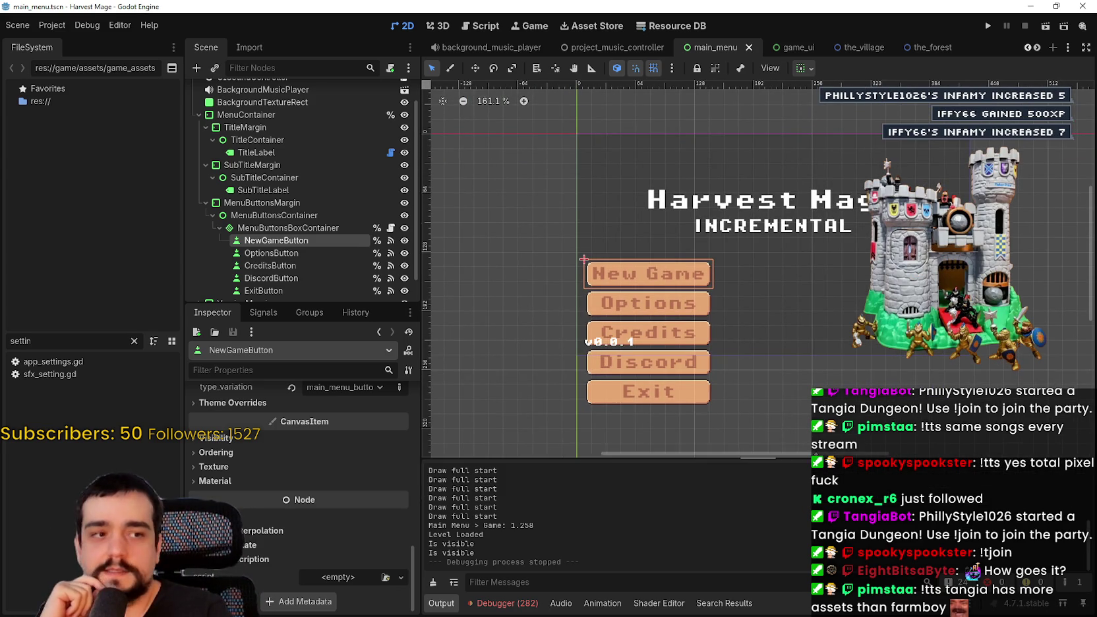
scroll(746, 271, up, 2)
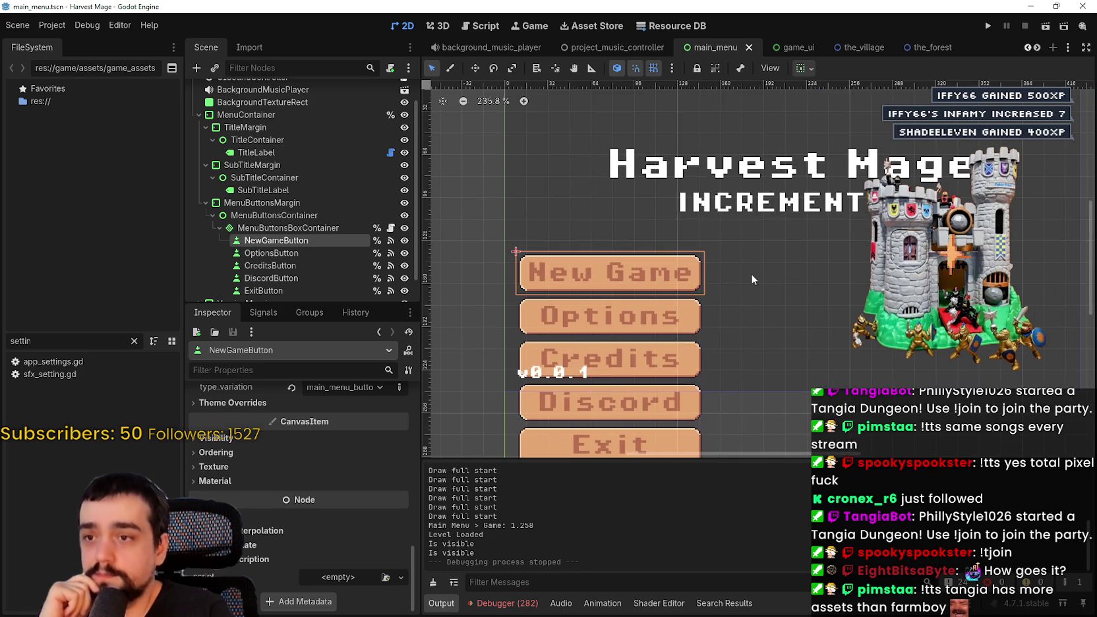
scroll(750, 275, down, 2)
scroll(756, 294, up, 3)
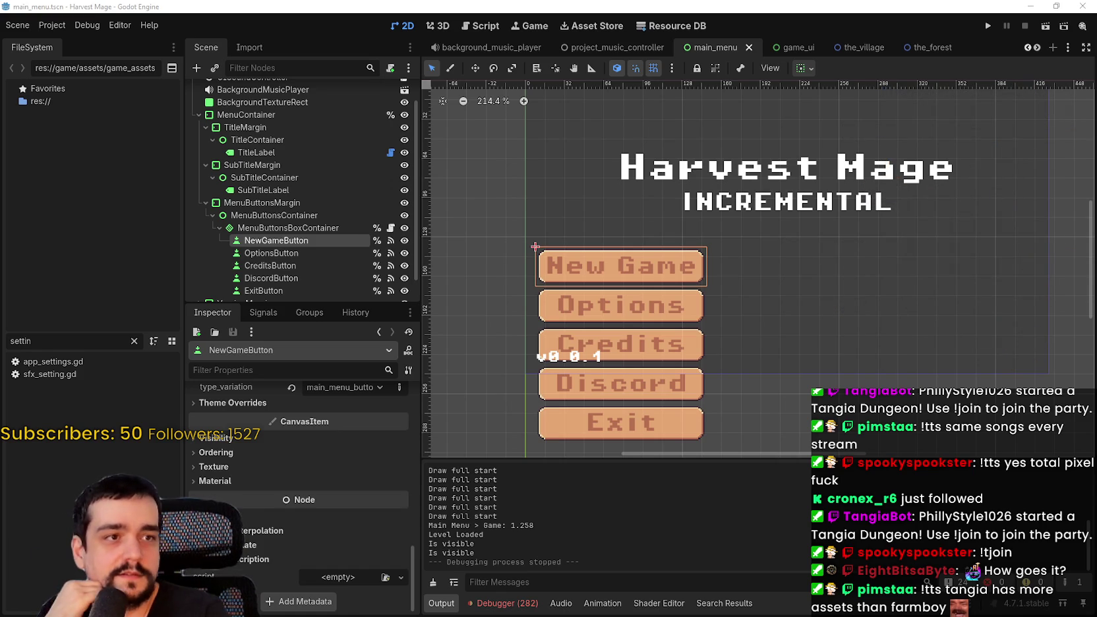
key(alt+Tab)
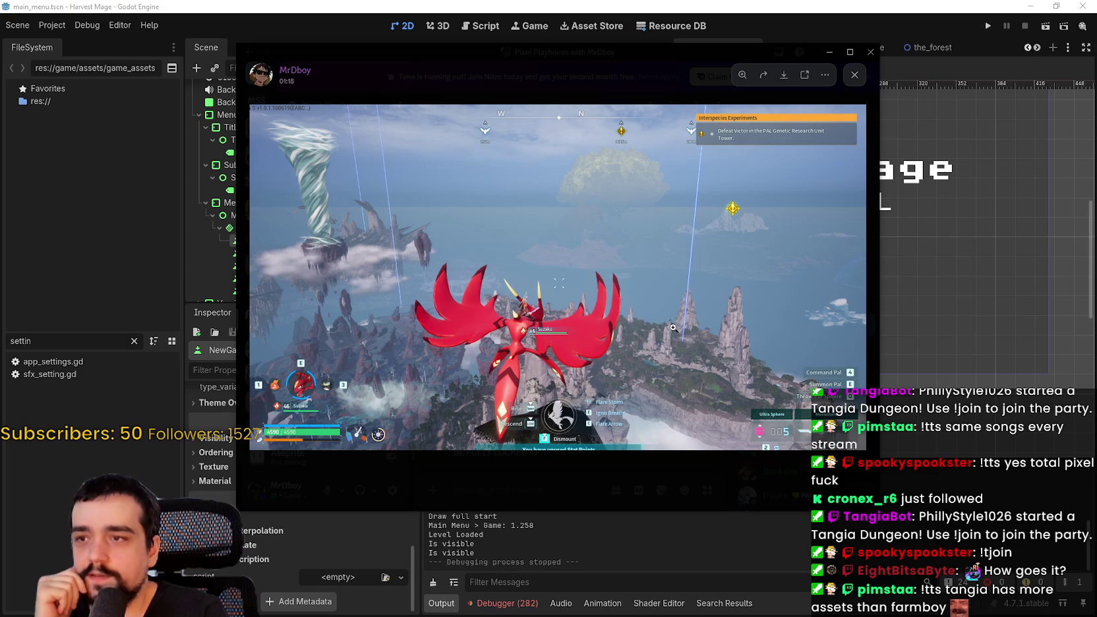
click(609, 240)
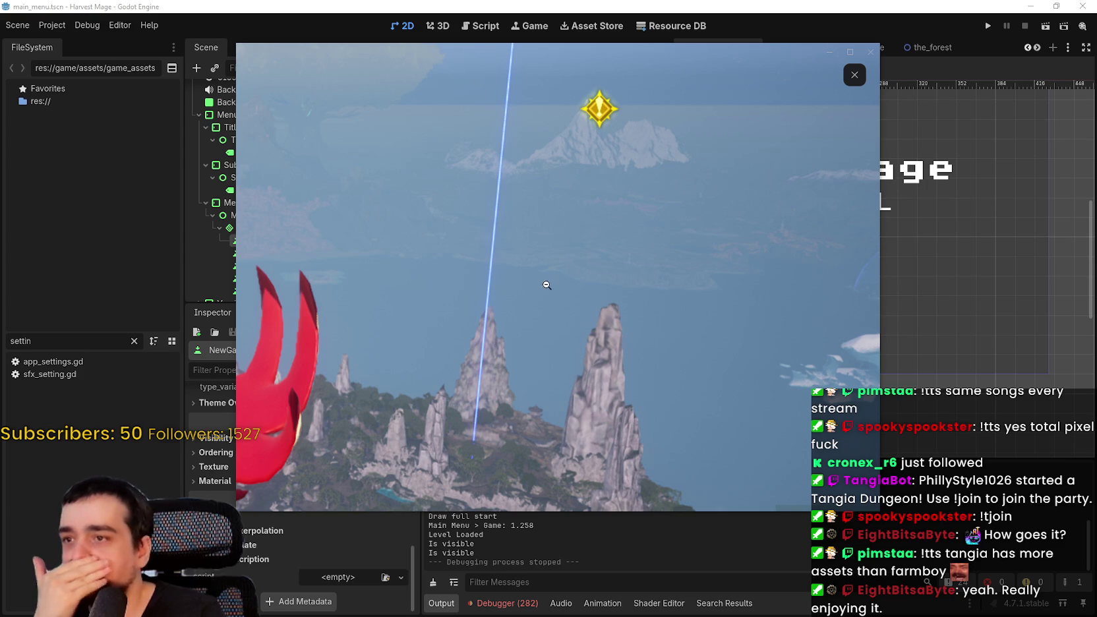
Zoom in and out of the shared screenshot, checking the cloud and tree area.
click(593, 303)
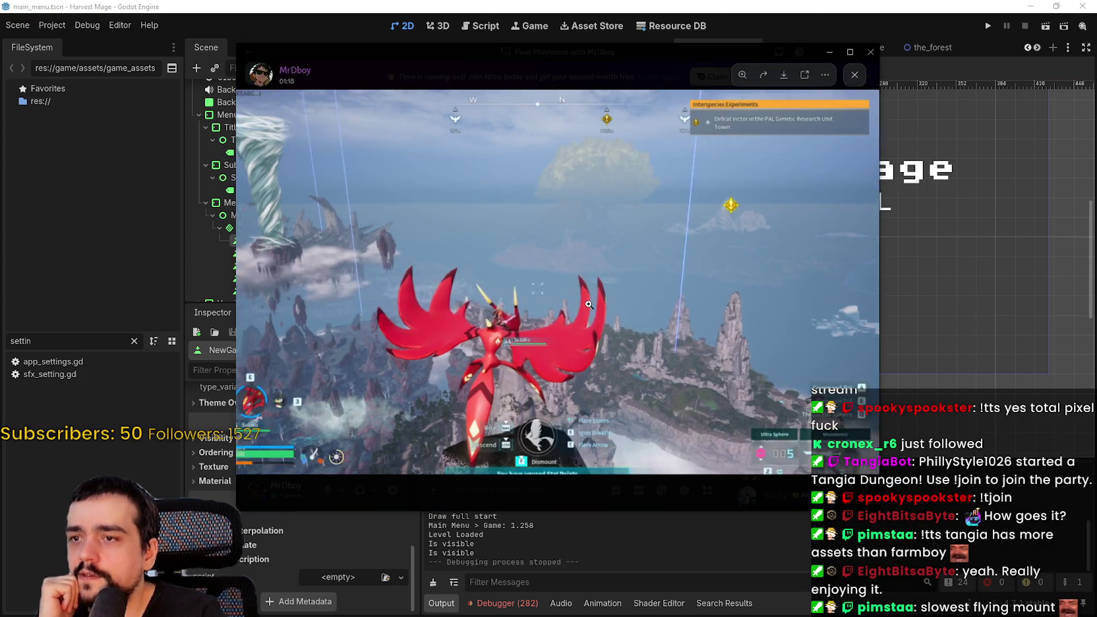
click(725, 274)
click(725, 258)
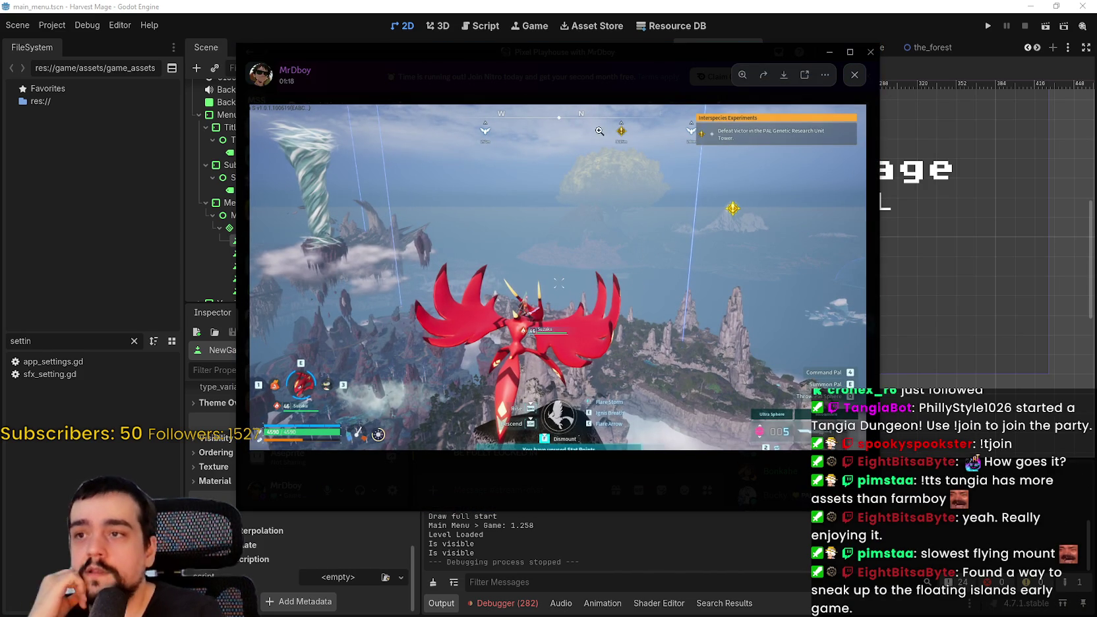
click(649, 254)
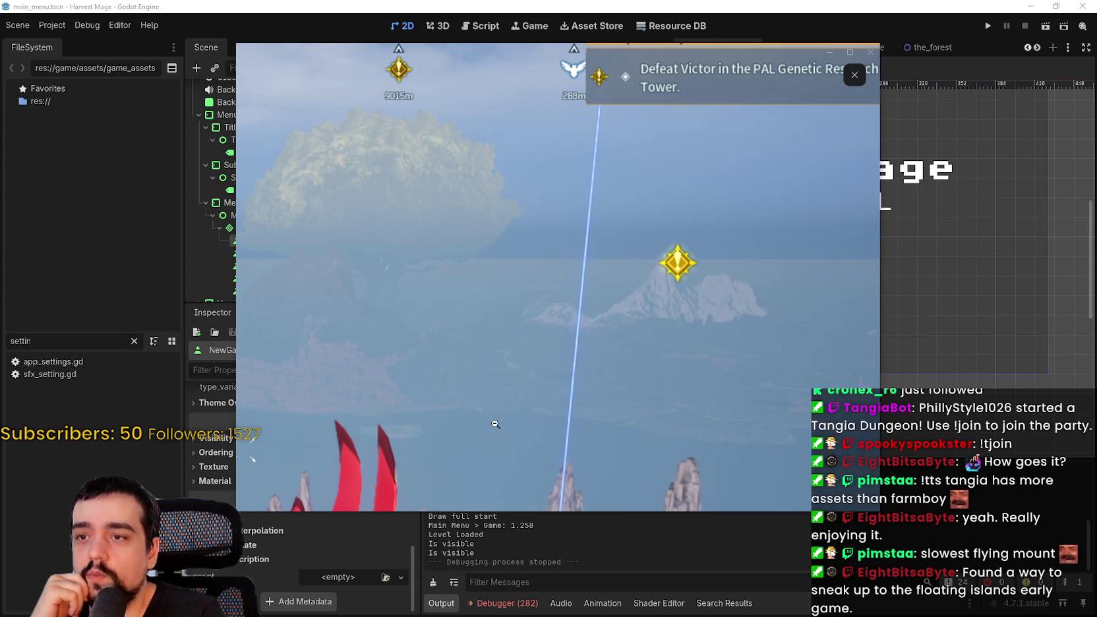
click(482, 184)
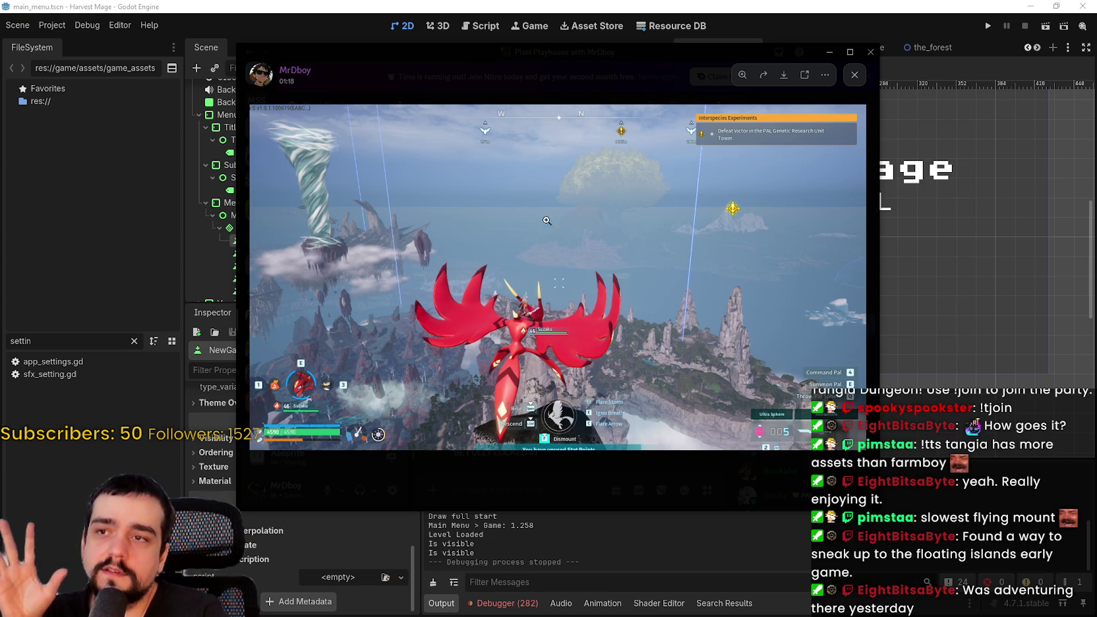
click(591, 178)
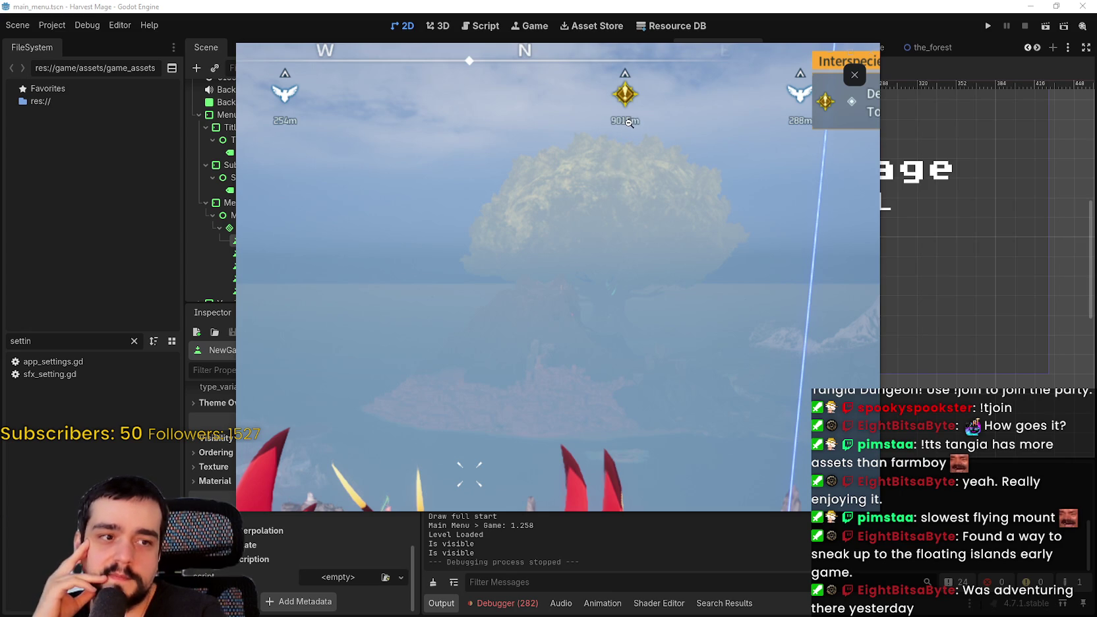
click(628, 122)
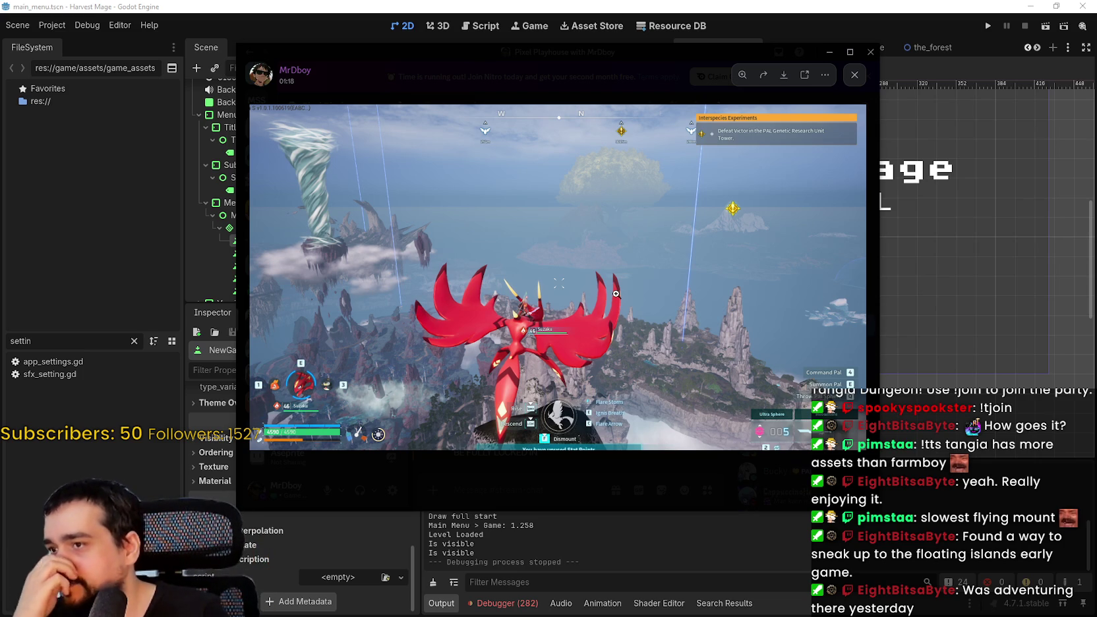
Zoom repeatedly into other details of the screenshot and back to the full view.
click(573, 314)
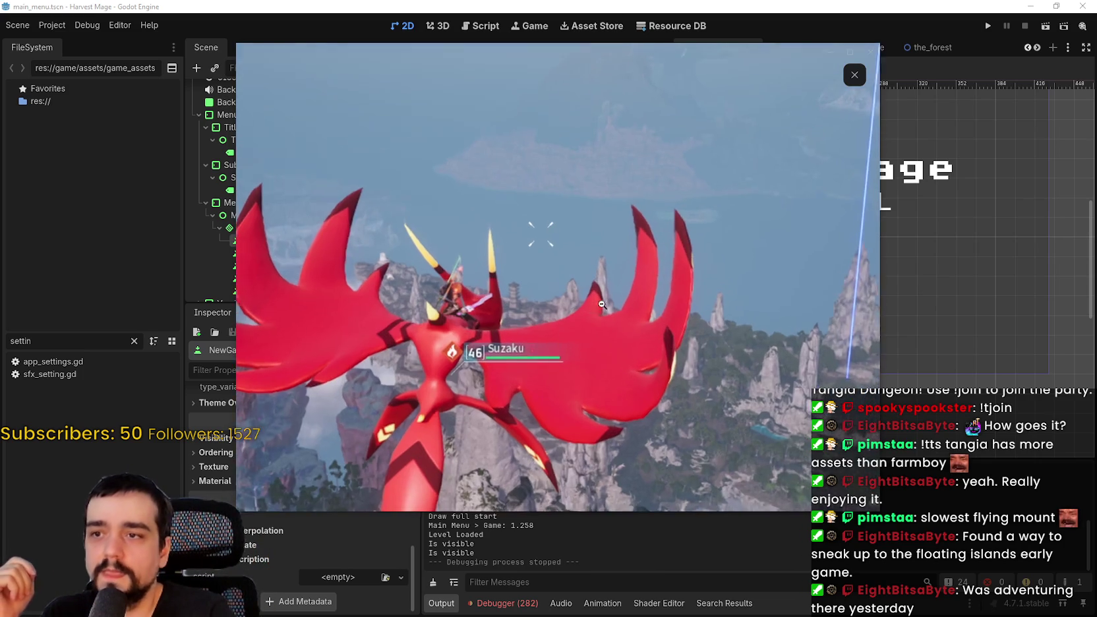
click(625, 279)
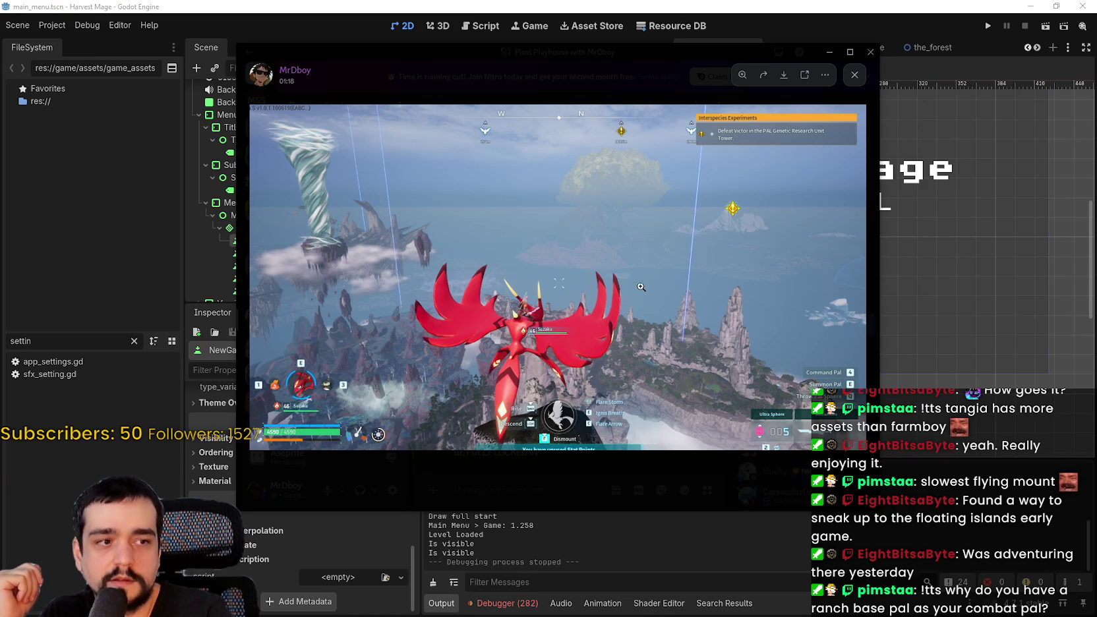
click(432, 297)
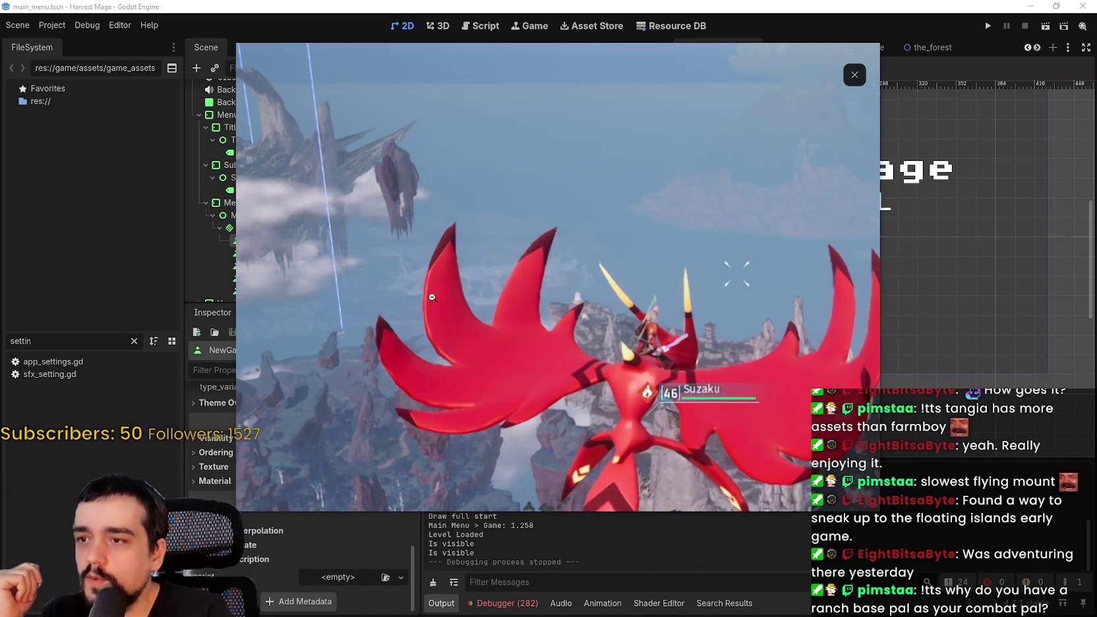
click(626, 257)
click(626, 258)
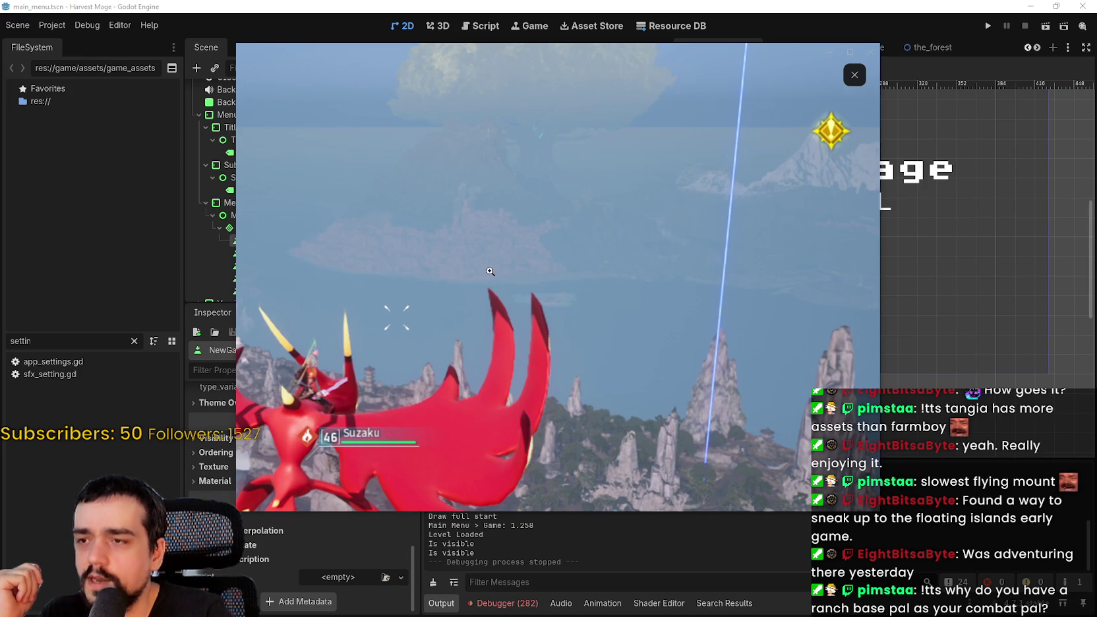
click(490, 271)
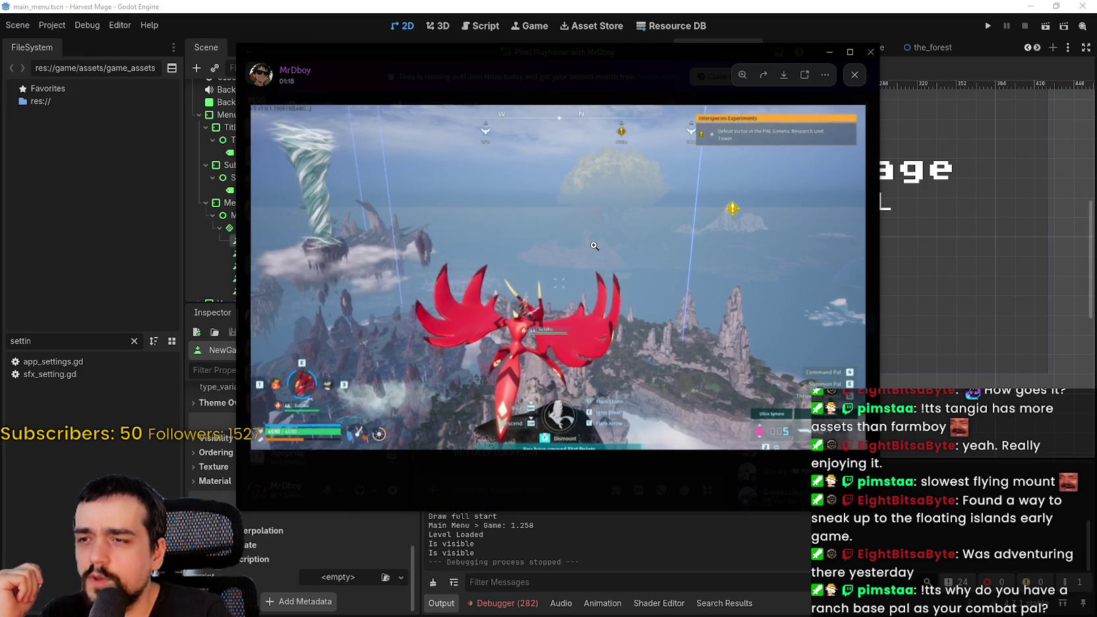
click(555, 272)
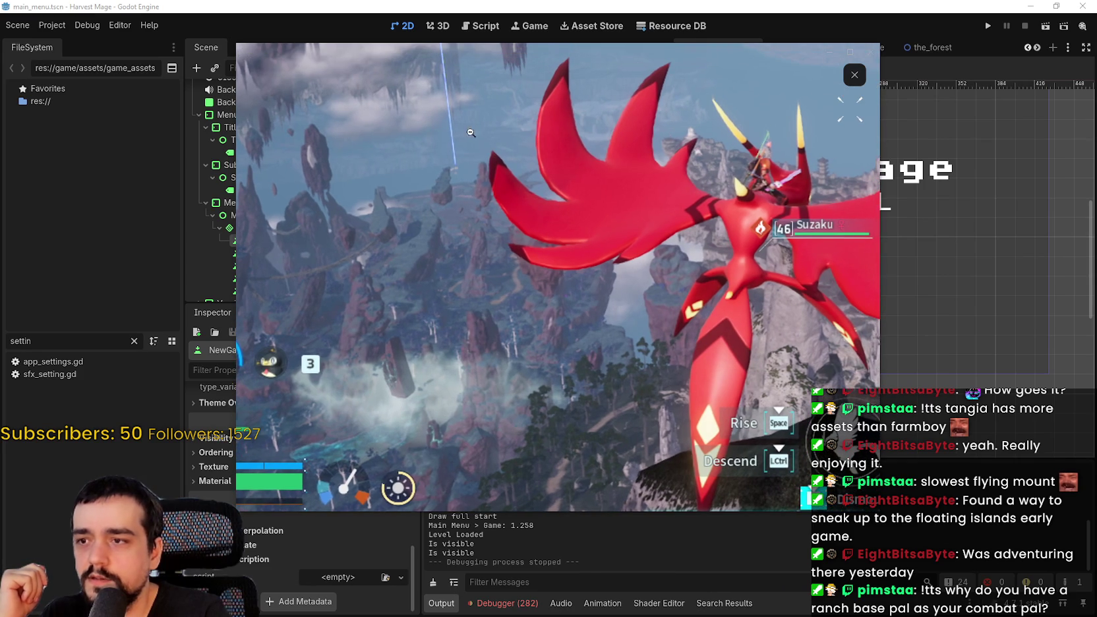
click(557, 212)
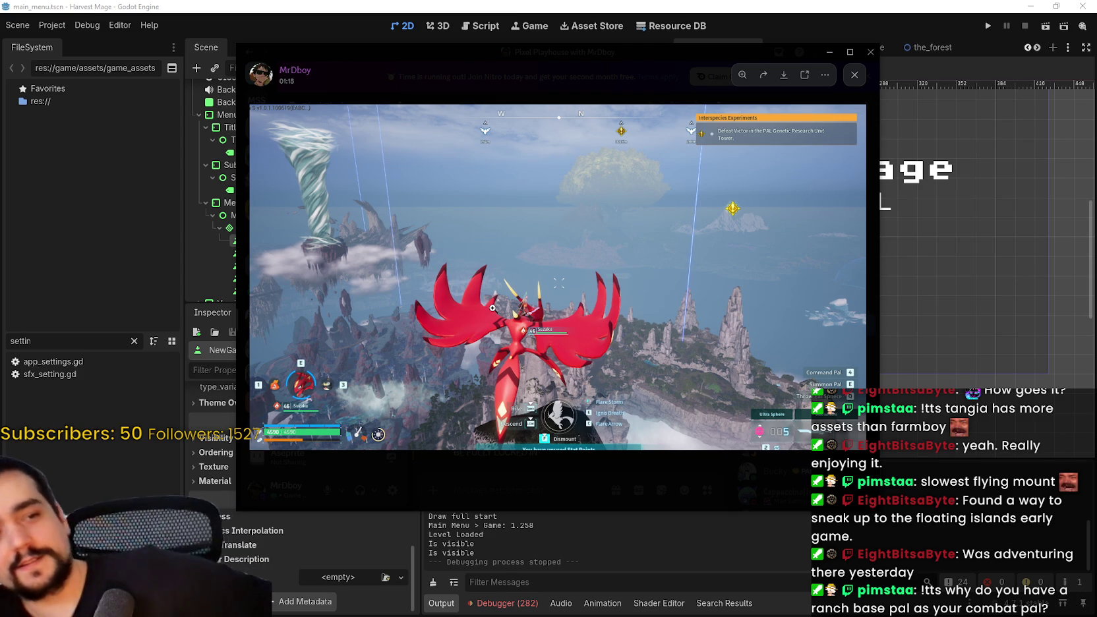
Zoom in on the top of the screenshot and the red mount, then back out.
click(405, 343)
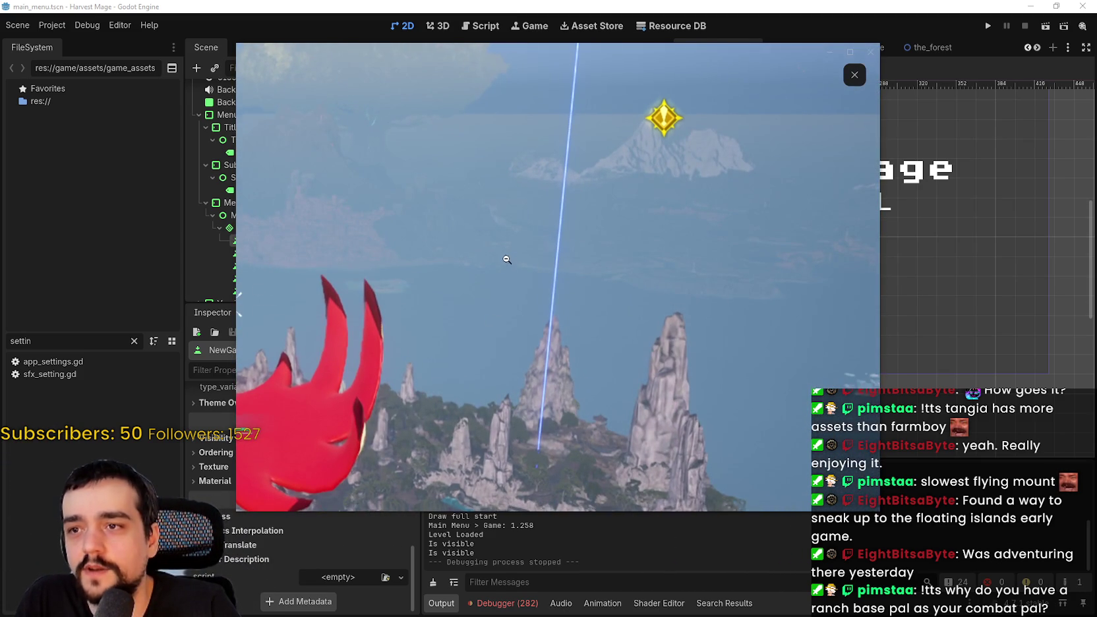
click(508, 261)
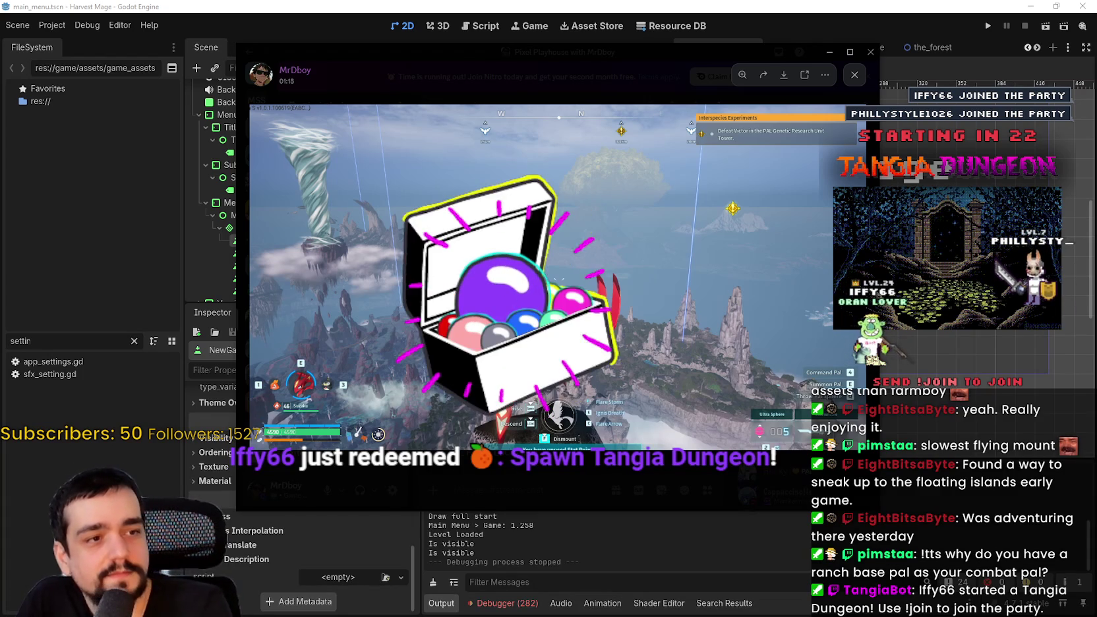
click(509, 261)
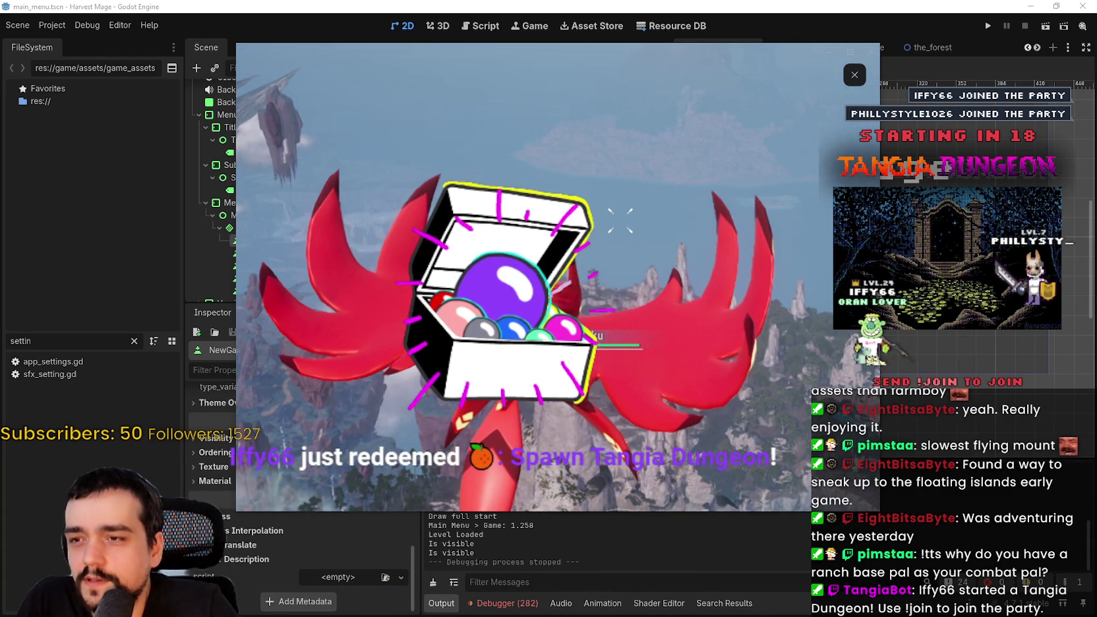
click(571, 335)
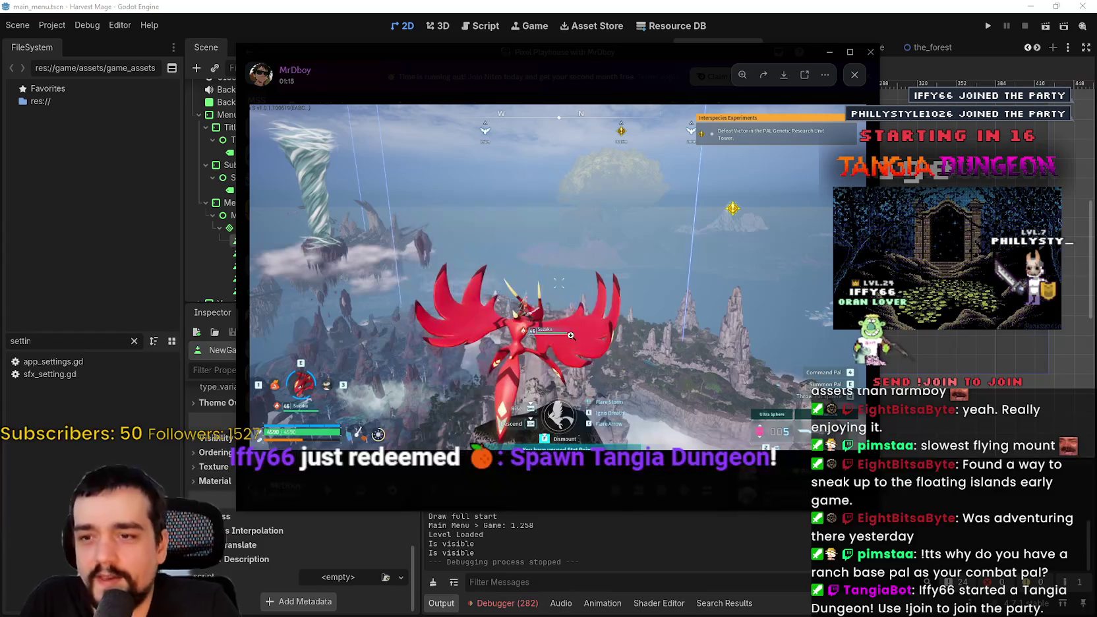
click(561, 342)
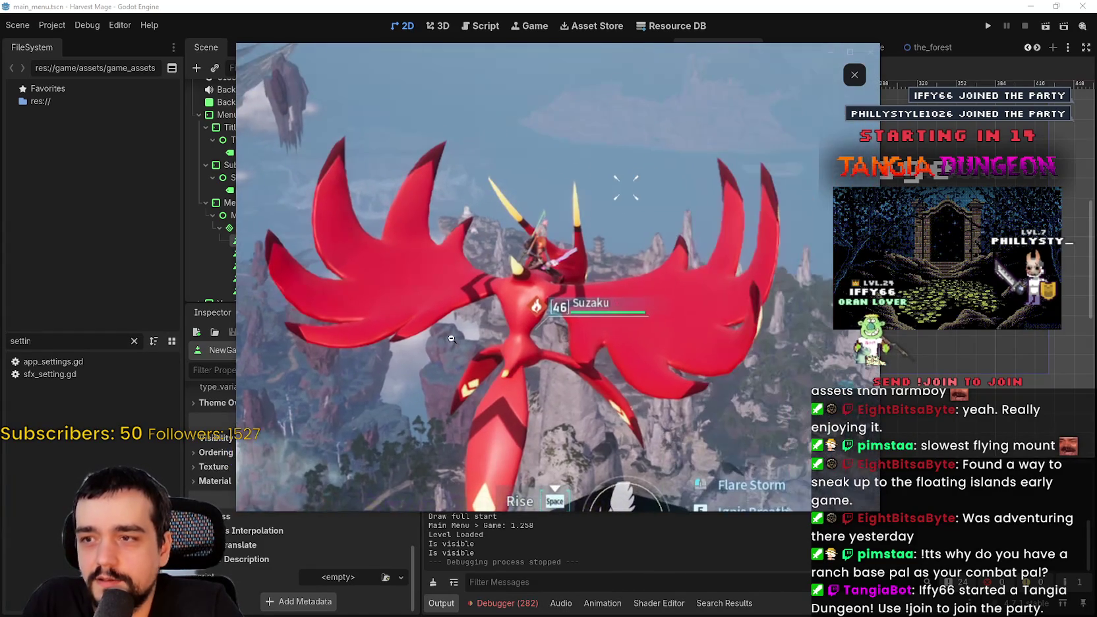
click(494, 326)
Drag the screenshot viewer aside and close it with Esc.
drag(705, 47, 796, 62)
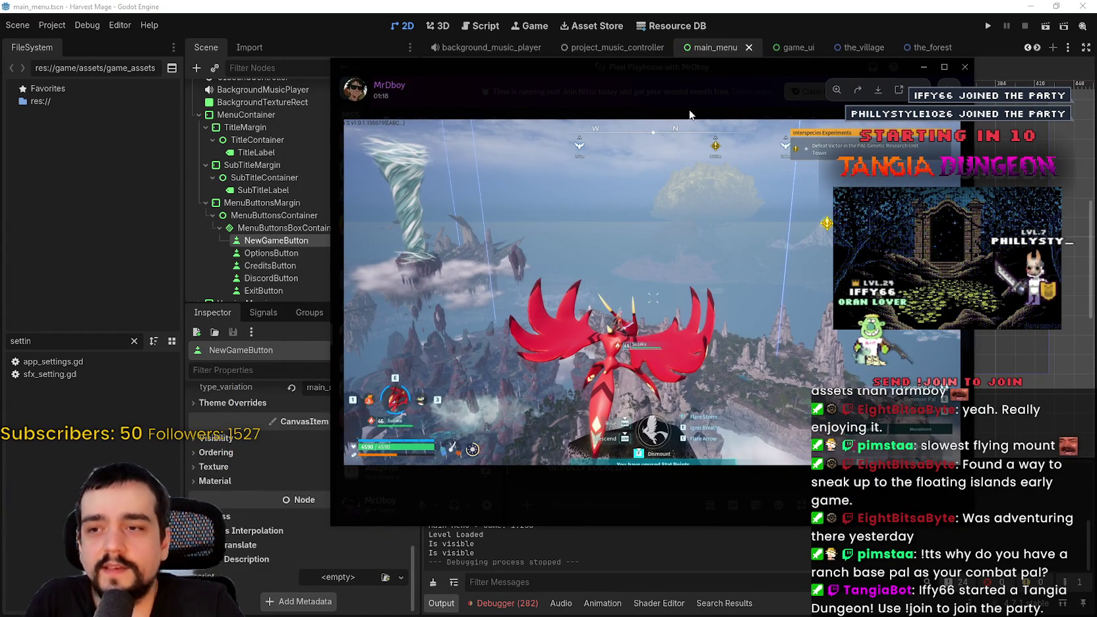
mouse_move(610, 79)
mouse_down()
mouse_move(565, 68)
mouse_move(564, 44)
mouse_move(555, 55)
mouse_up()
key(Escape)
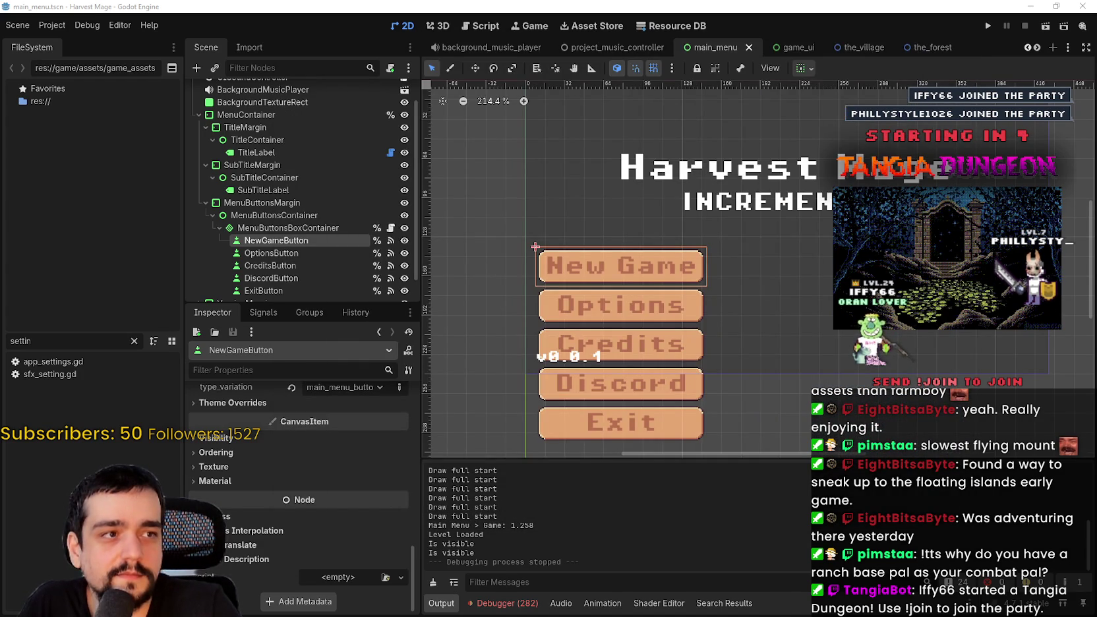
scroll(754, 341, down, 2)
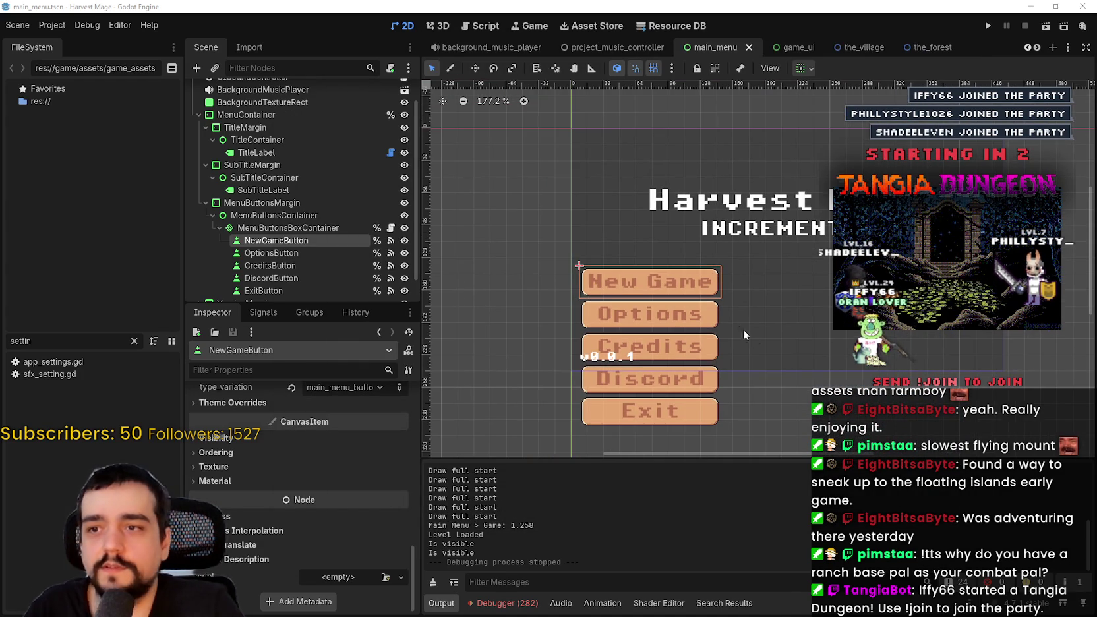
scroll(271, 514, up, 2)
scroll(270, 514, up, 1)
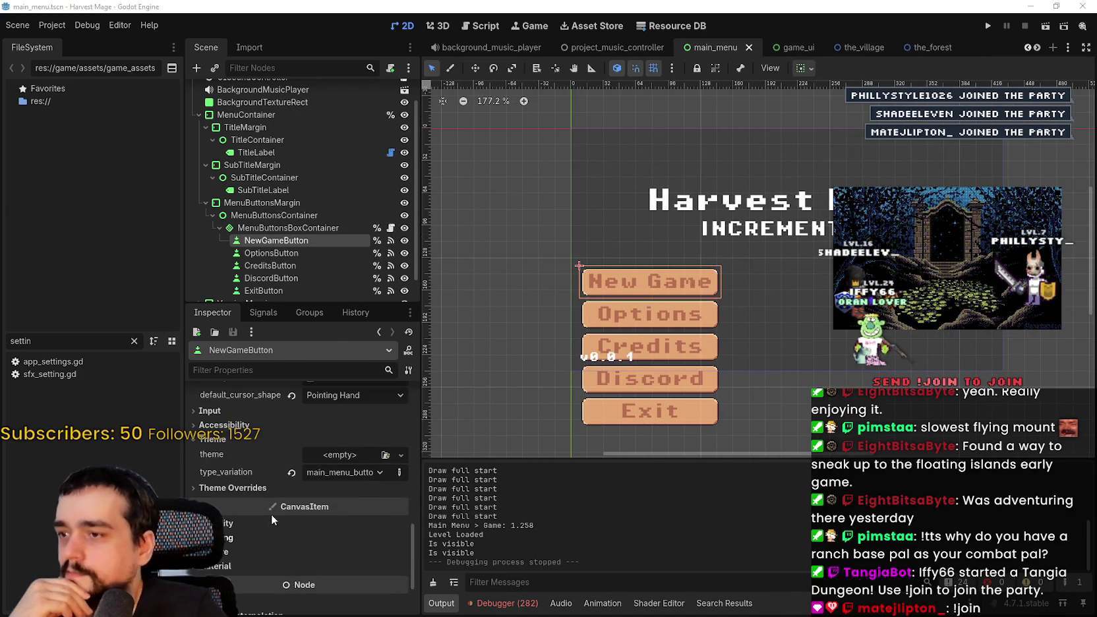
scroll(767, 293, down, 1)
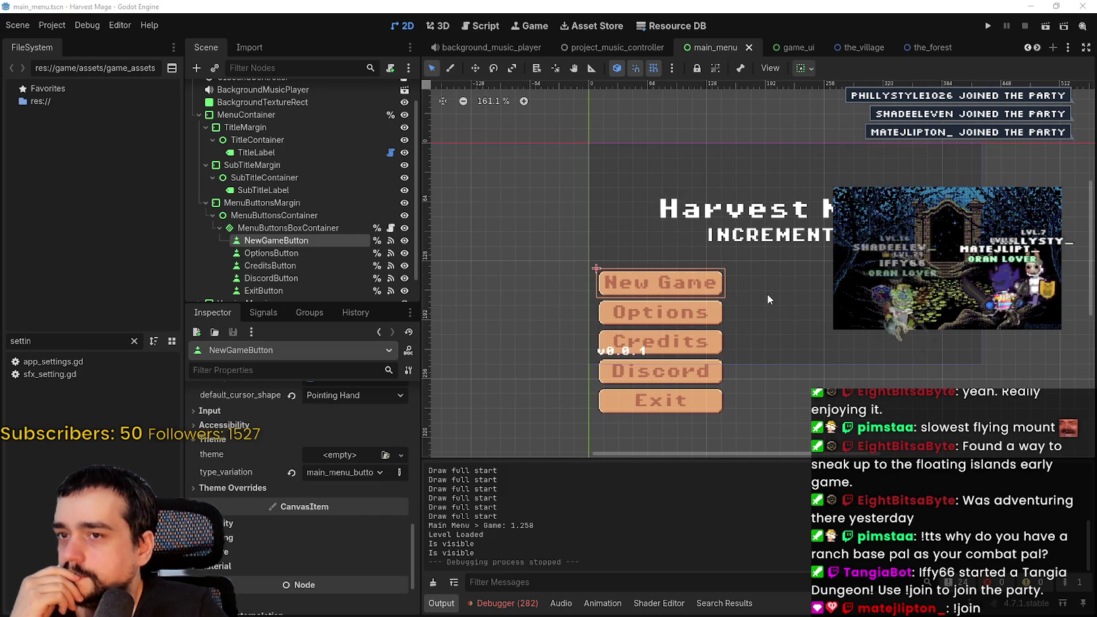
scroll(362, 504, down, 1)
scroll(791, 295, up, 2)
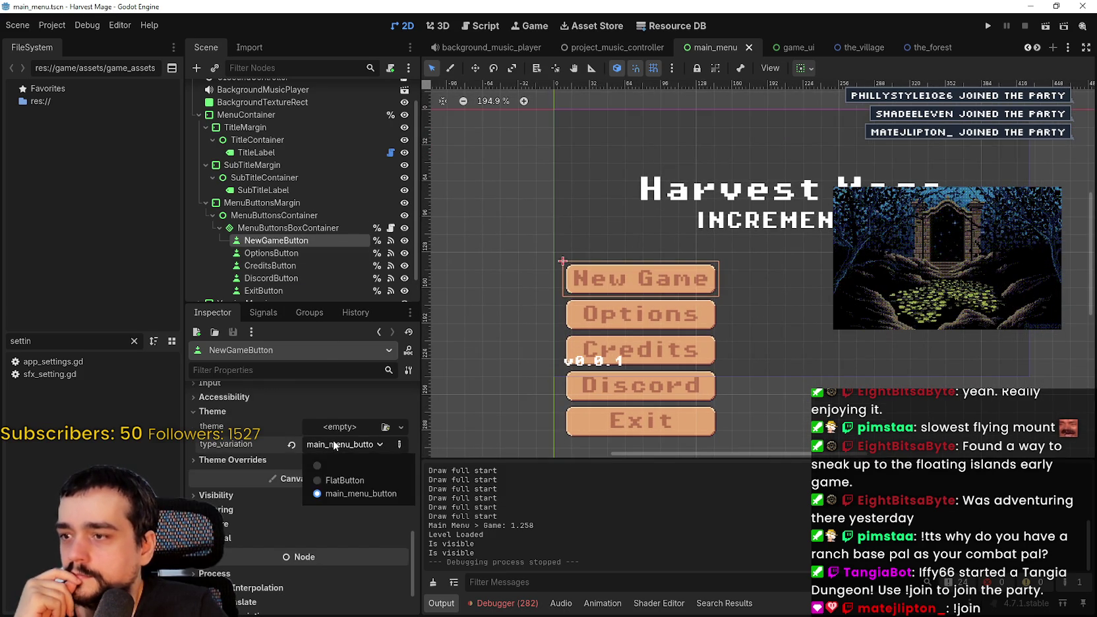
click(297, 228)
scroll(317, 510, up, 8)
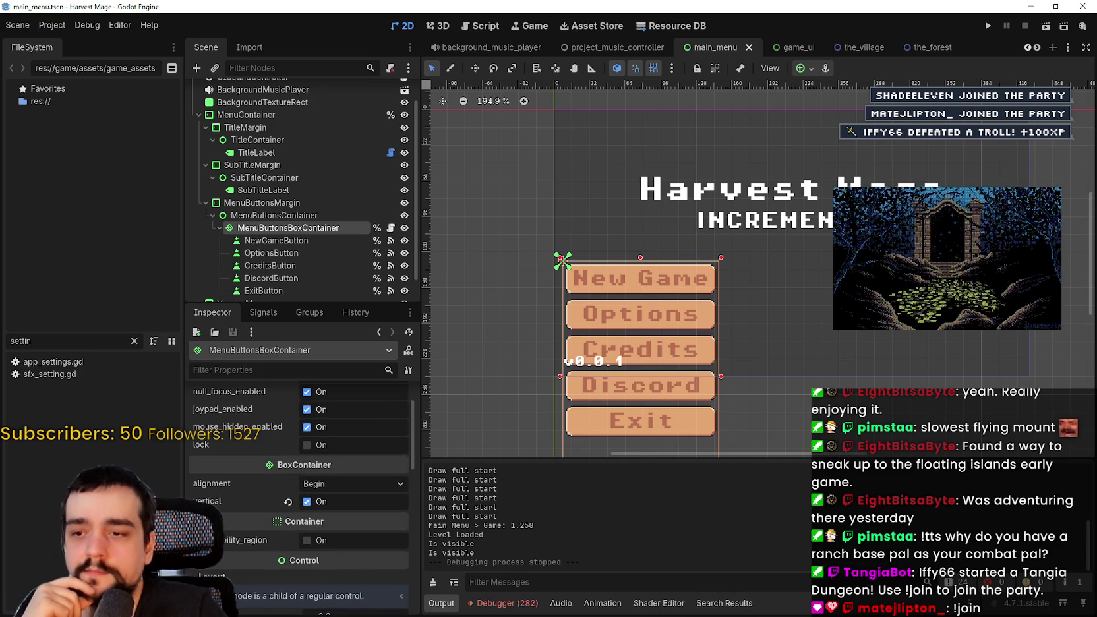
click(293, 216)
scroll(349, 541, up, 5)
click(307, 202)
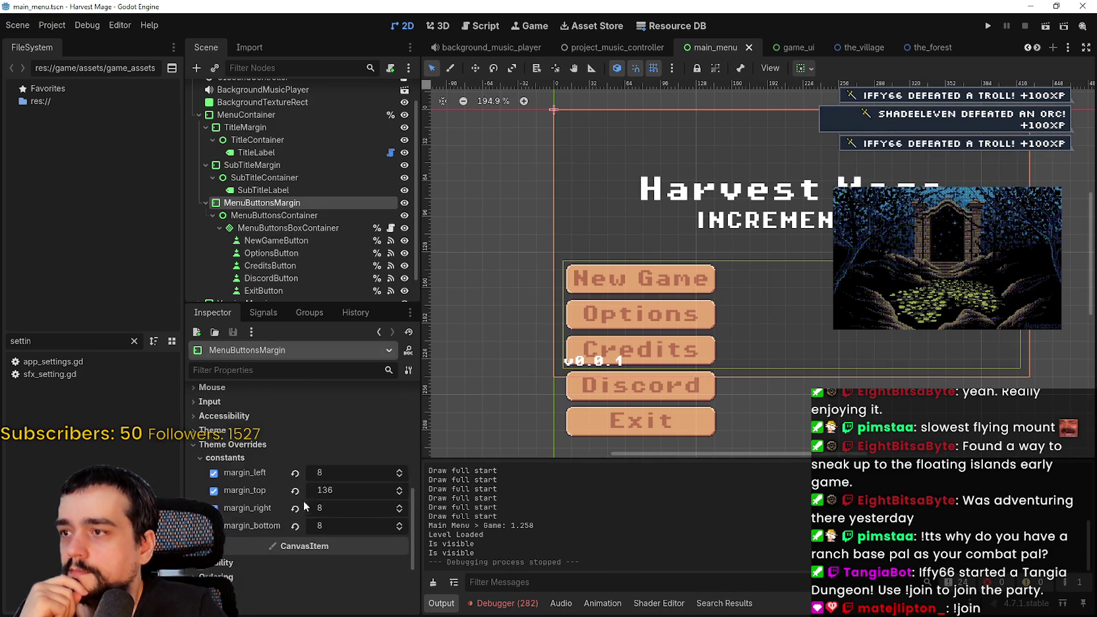
scroll(308, 508, up, 5)
scroll(293, 173, up, 2)
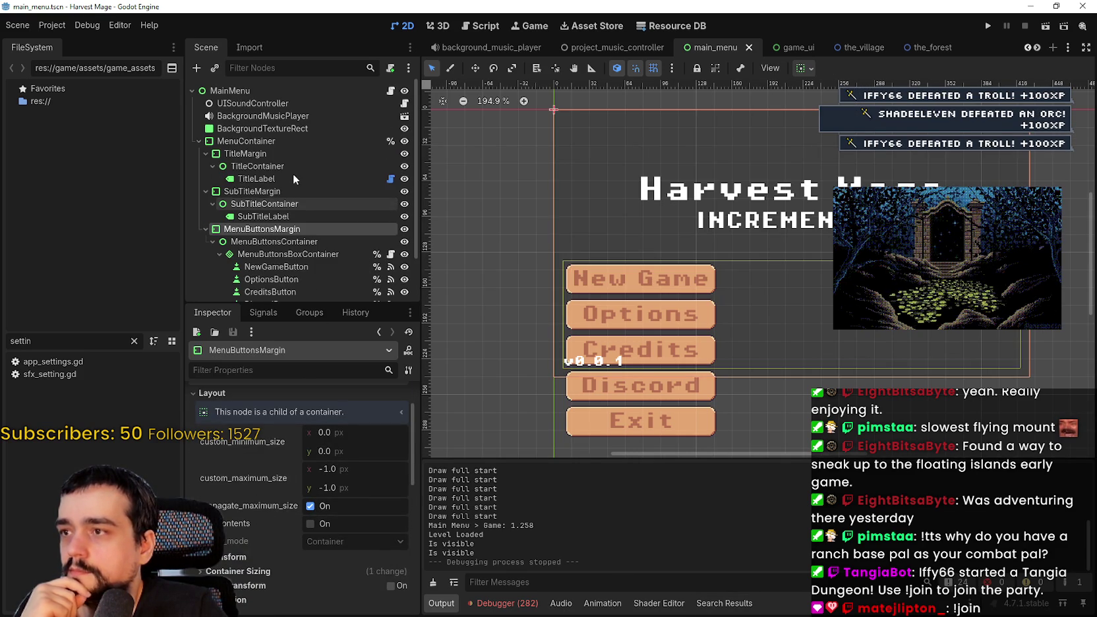
click(276, 153)
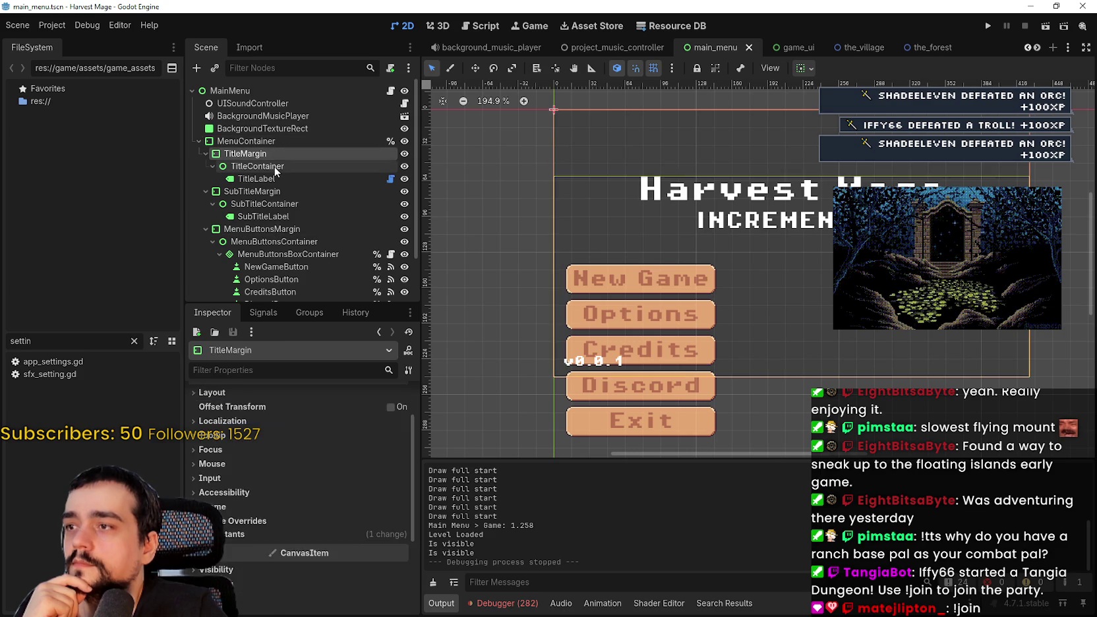
click(277, 179)
click(279, 203)
click(282, 216)
click(289, 230)
click(293, 252)
click(292, 245)
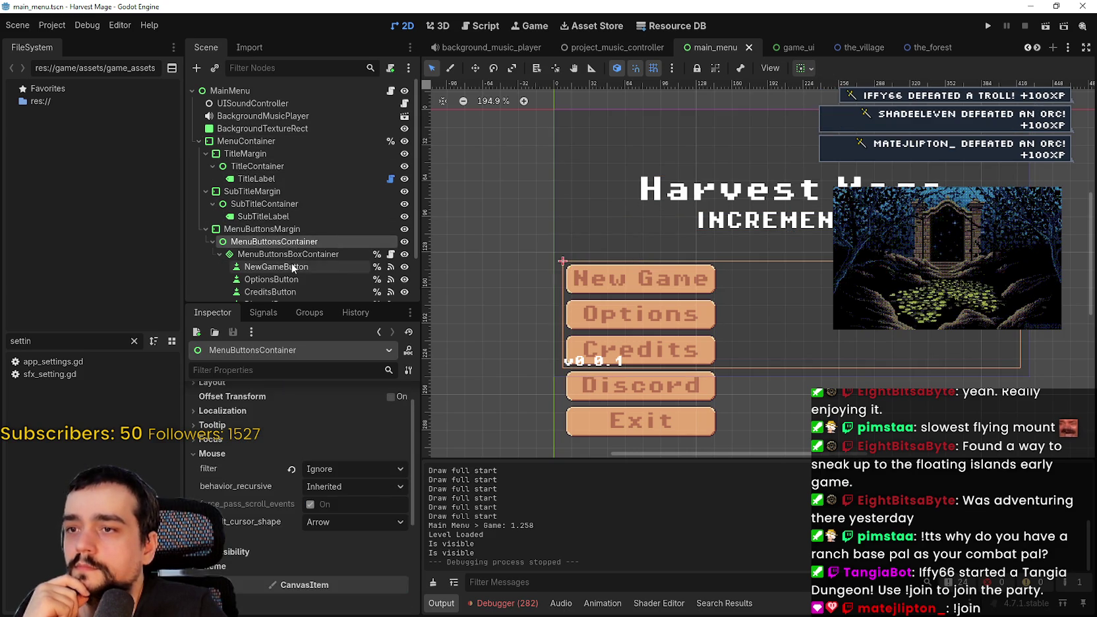
click(290, 254)
scroll(345, 580, down, 5)
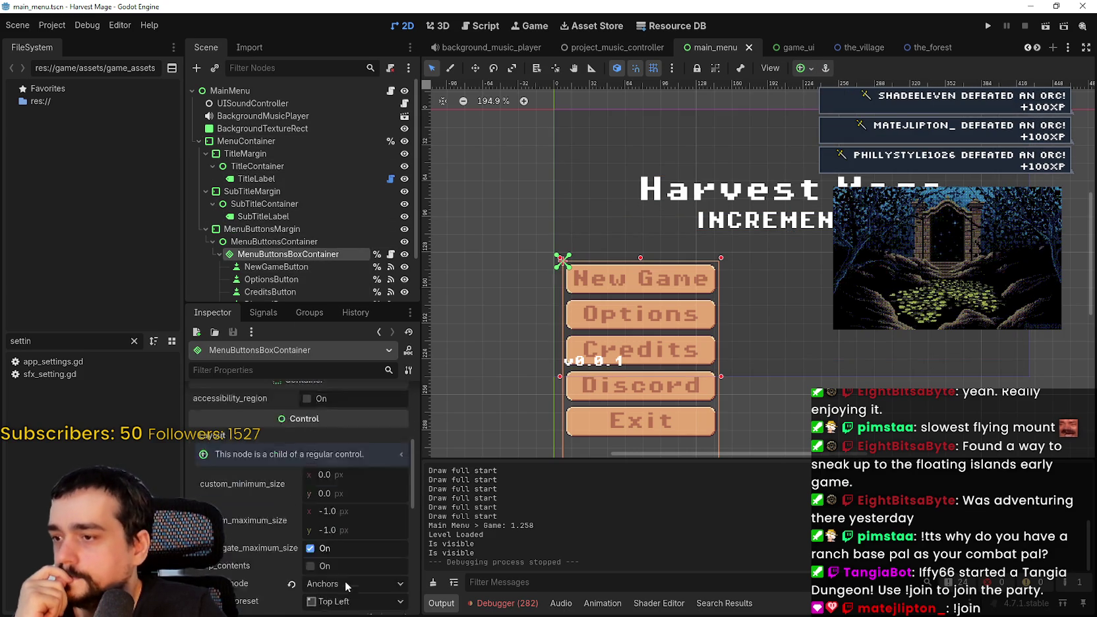
click(288, 267)
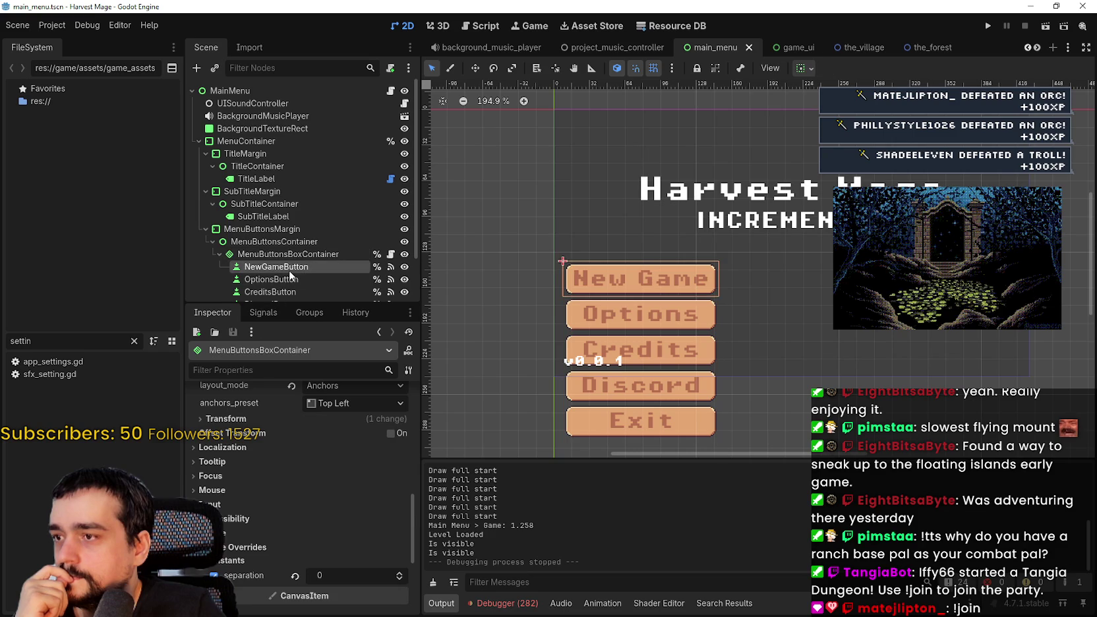
scroll(336, 501, down, 1)
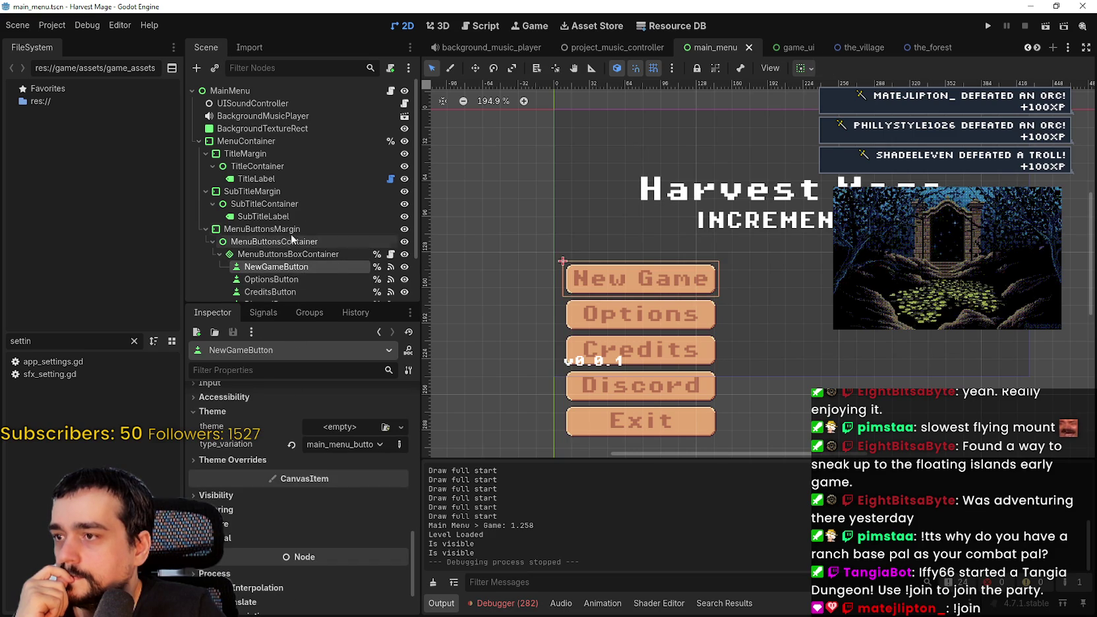
click(285, 255)
scroll(342, 503, up, 3)
scroll(342, 498, up, 4)
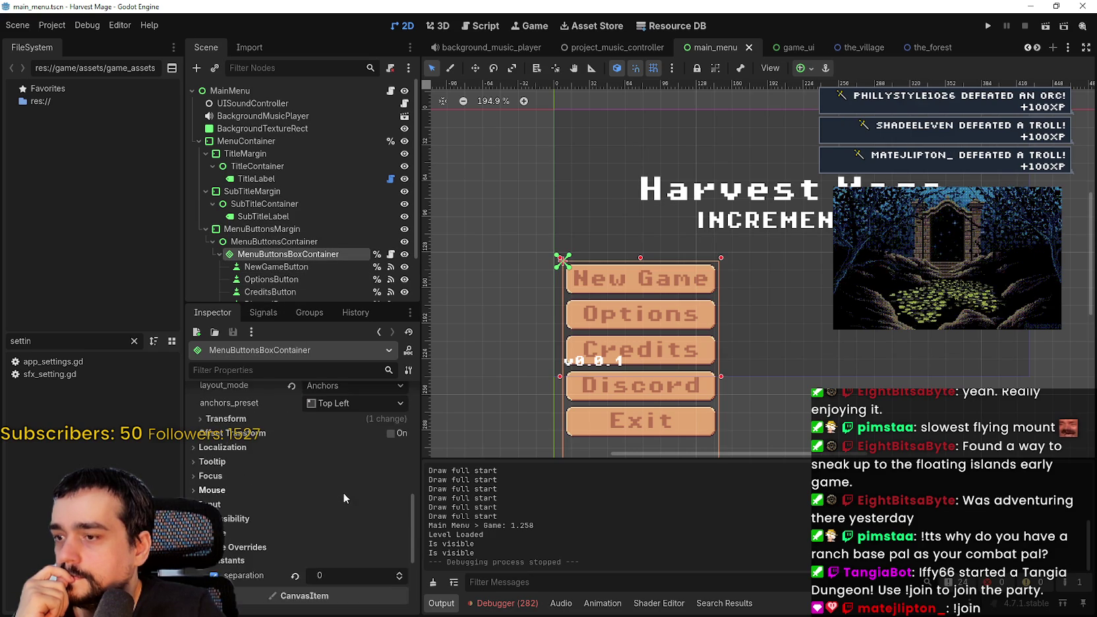
scroll(343, 486, down, 10)
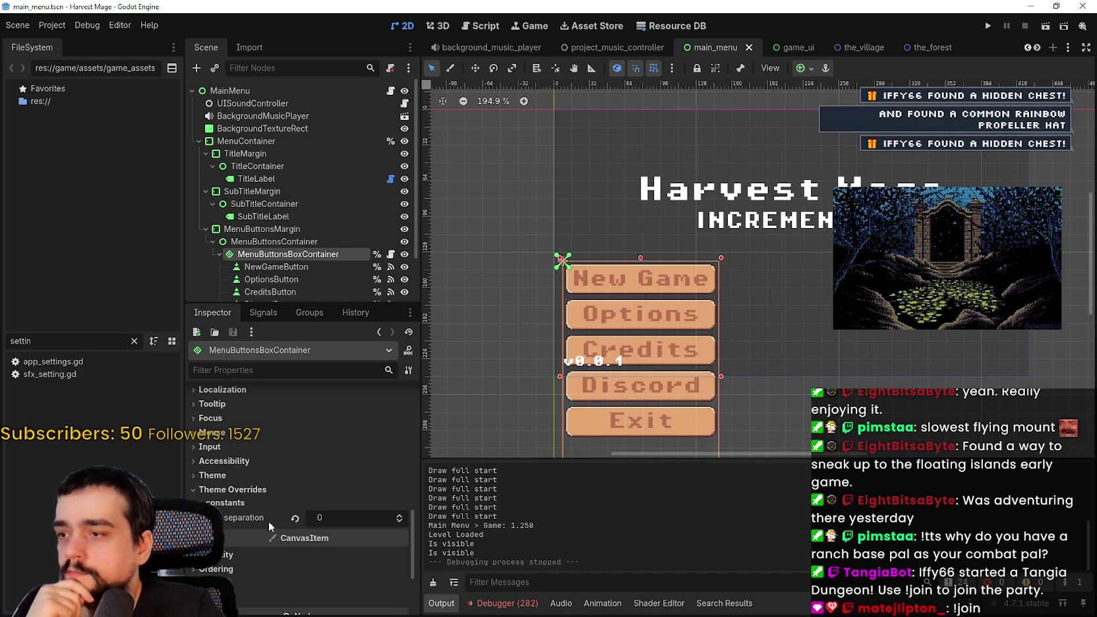
click(276, 499)
scroll(300, 488, up, 2)
scroll(300, 484, up, 2)
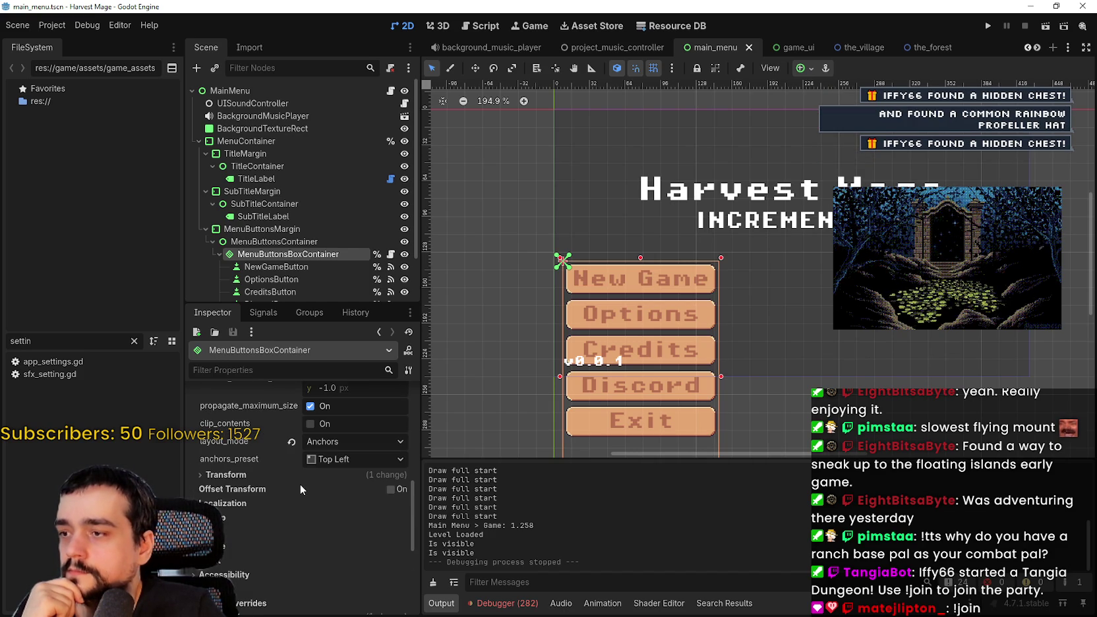
click(292, 475)
click(291, 475)
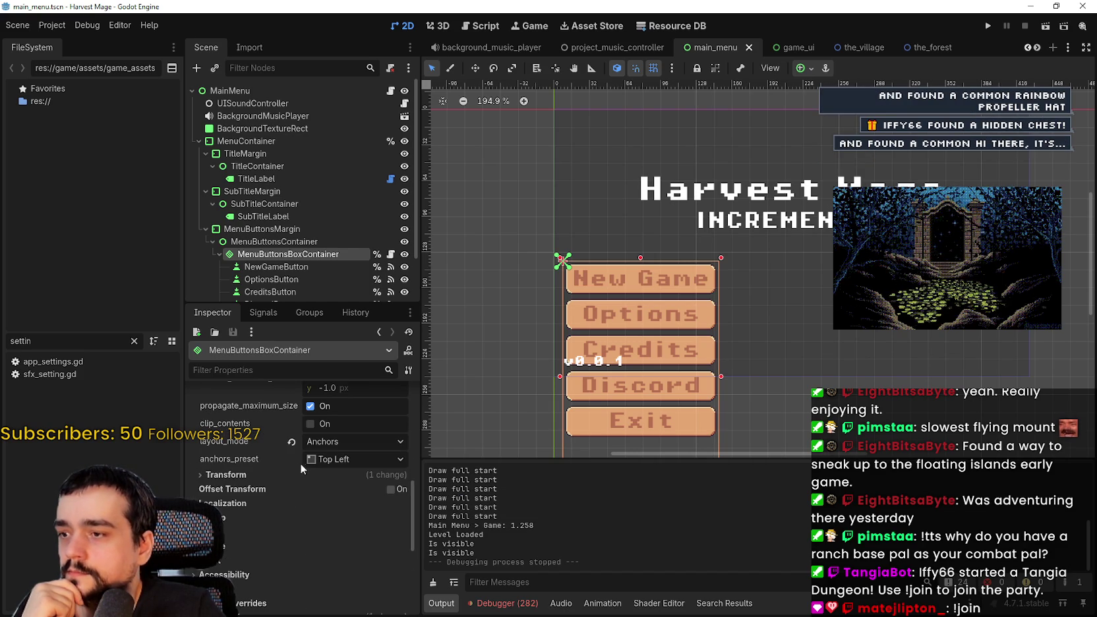
click(297, 90)
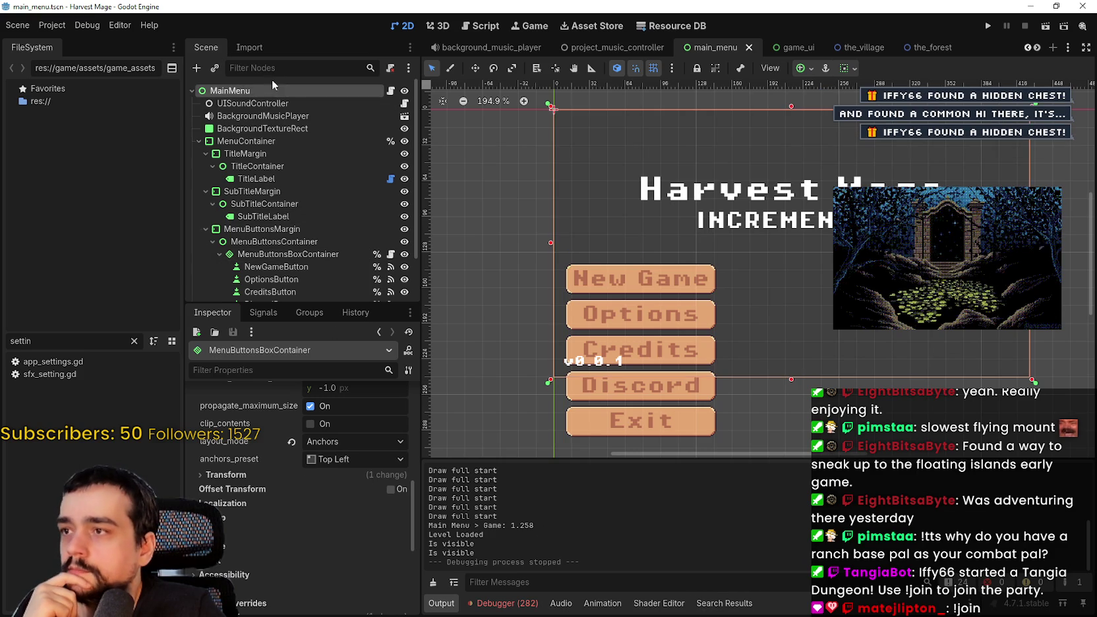
Open game_theme.tres and browse a type's style boxes, fonts and font sizes, leaving label size 12.
click(345, 559)
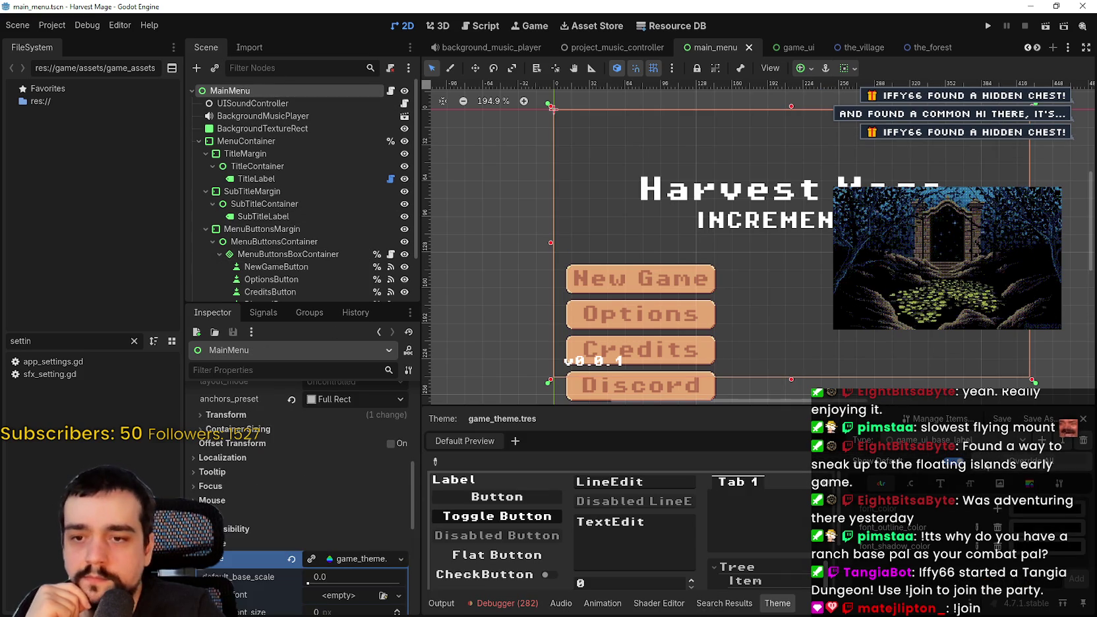
click(950, 440)
click(943, 461)
click(979, 485)
click(1023, 484)
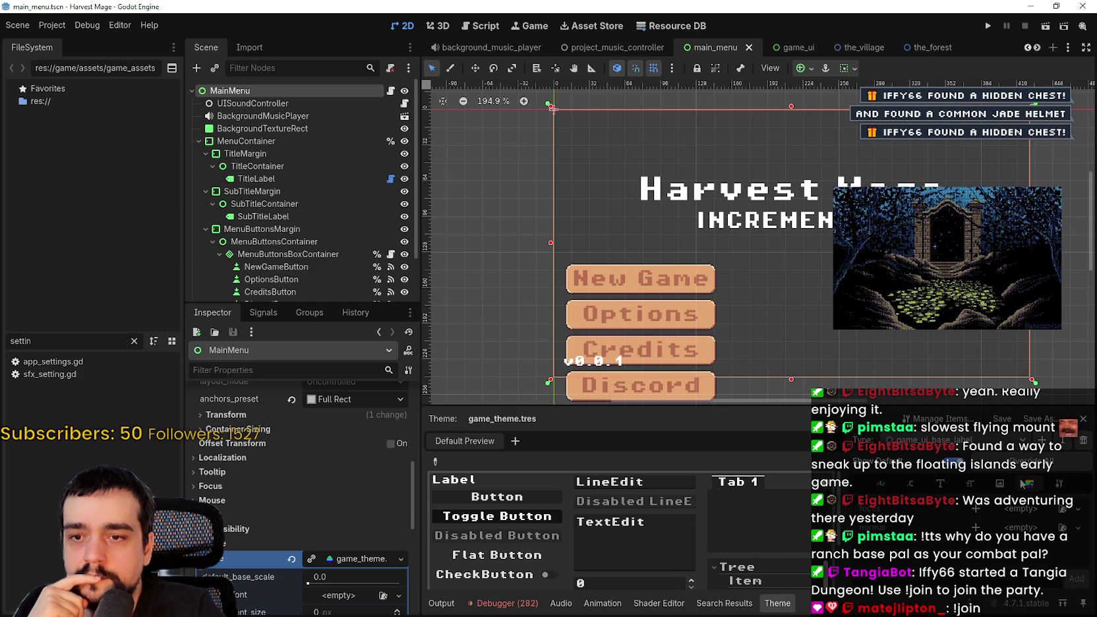
click(963, 486)
click(979, 487)
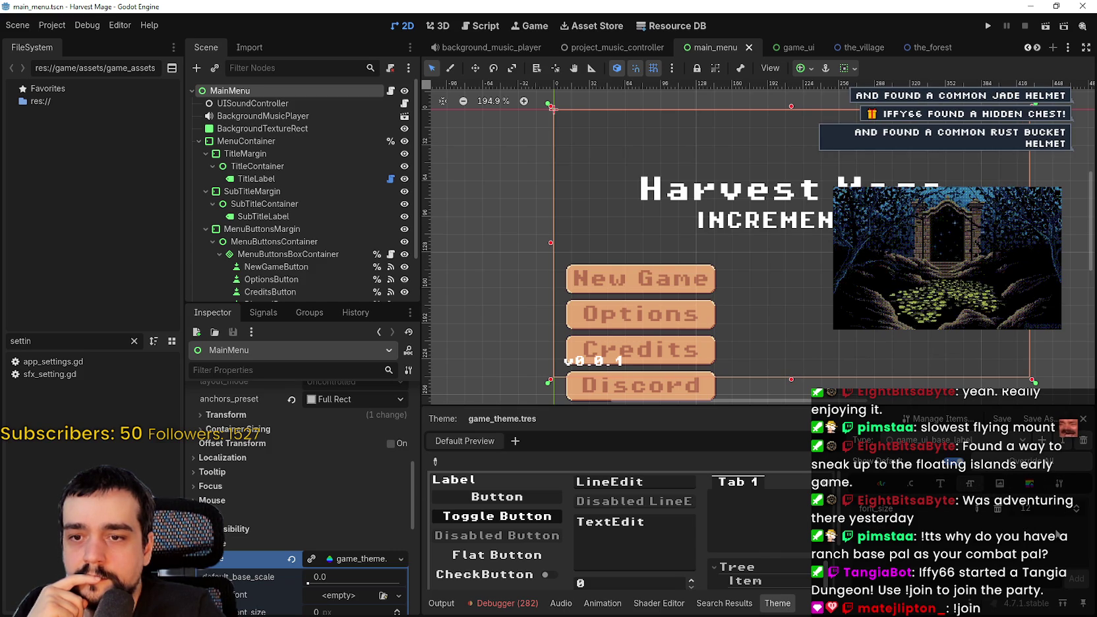
scroll(563, 334, up, 1)
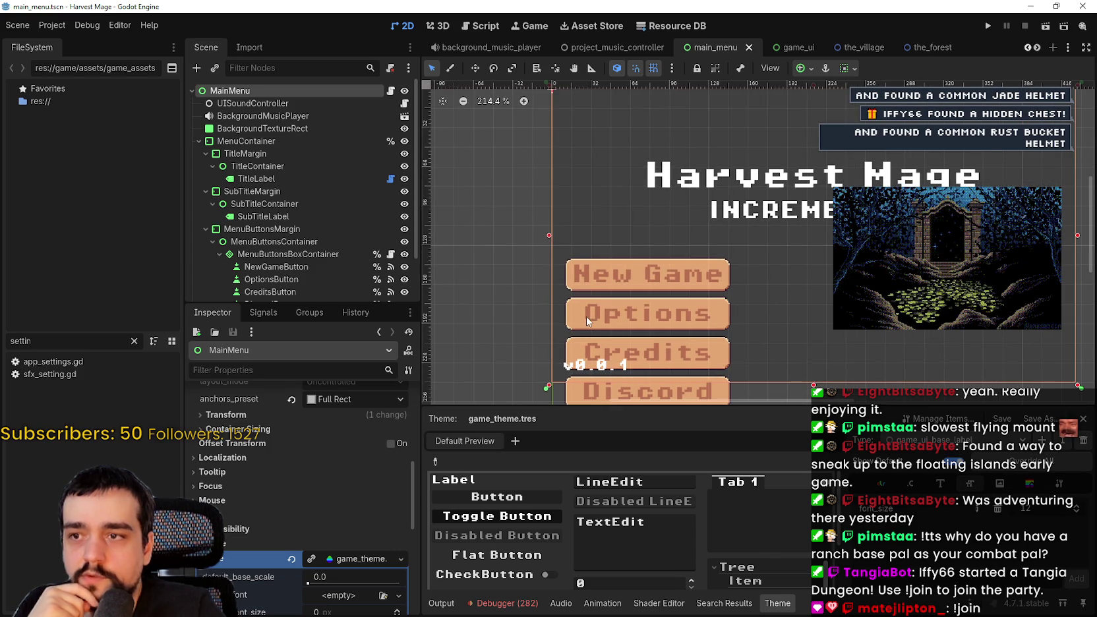
click(1075, 509)
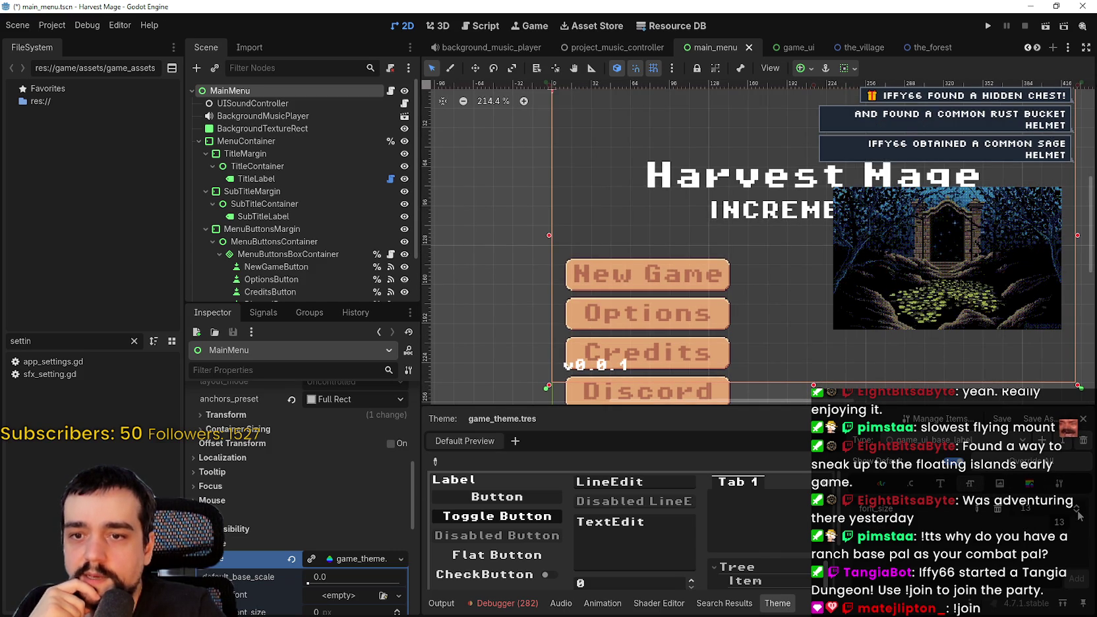
click(1077, 512)
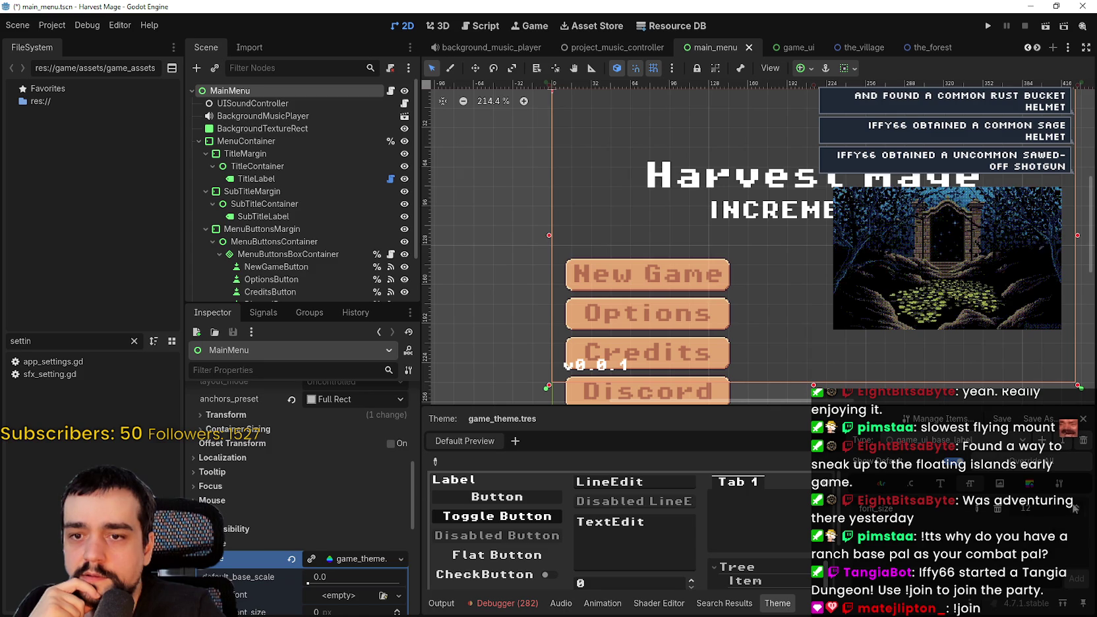
Switch to the main_menu_title_label type and reduce its font size from 17 to 15.
click(942, 484)
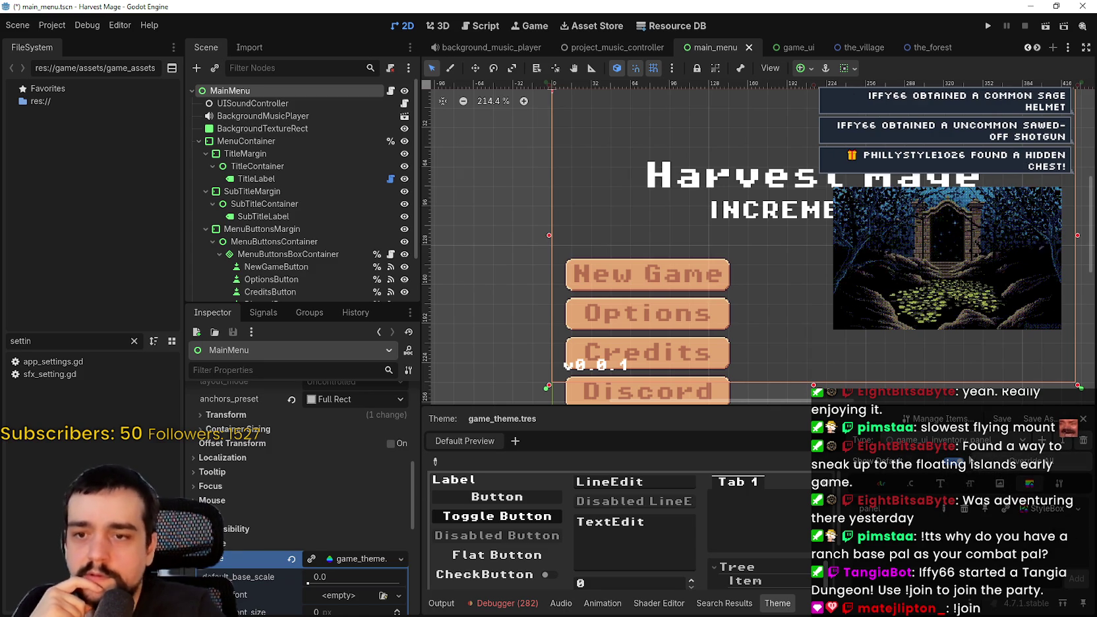
click(1022, 440)
click(952, 487)
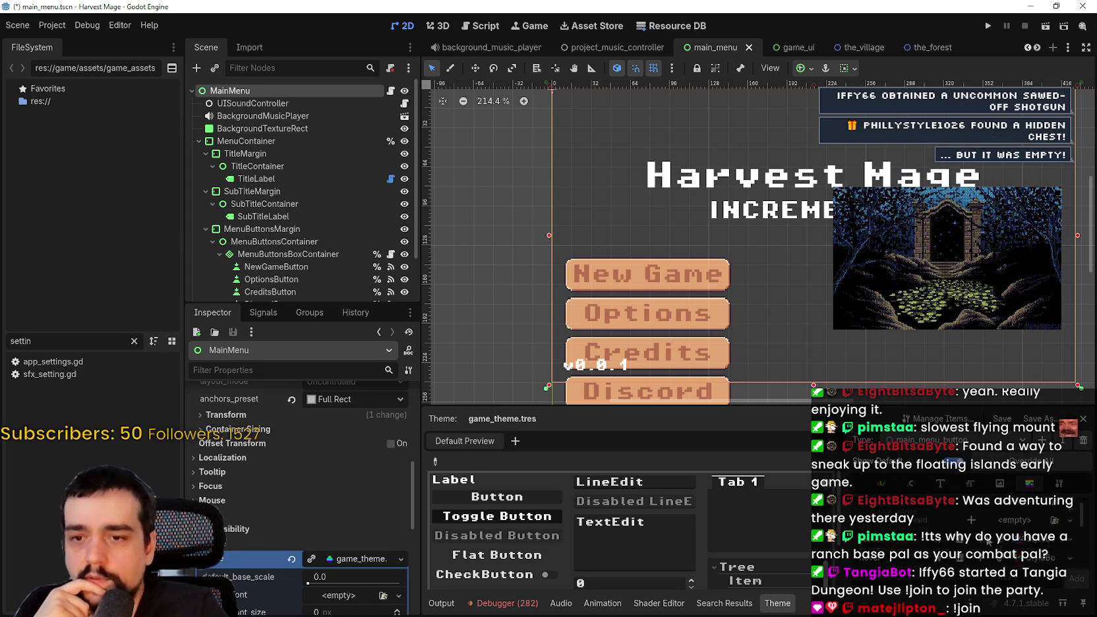
click(989, 439)
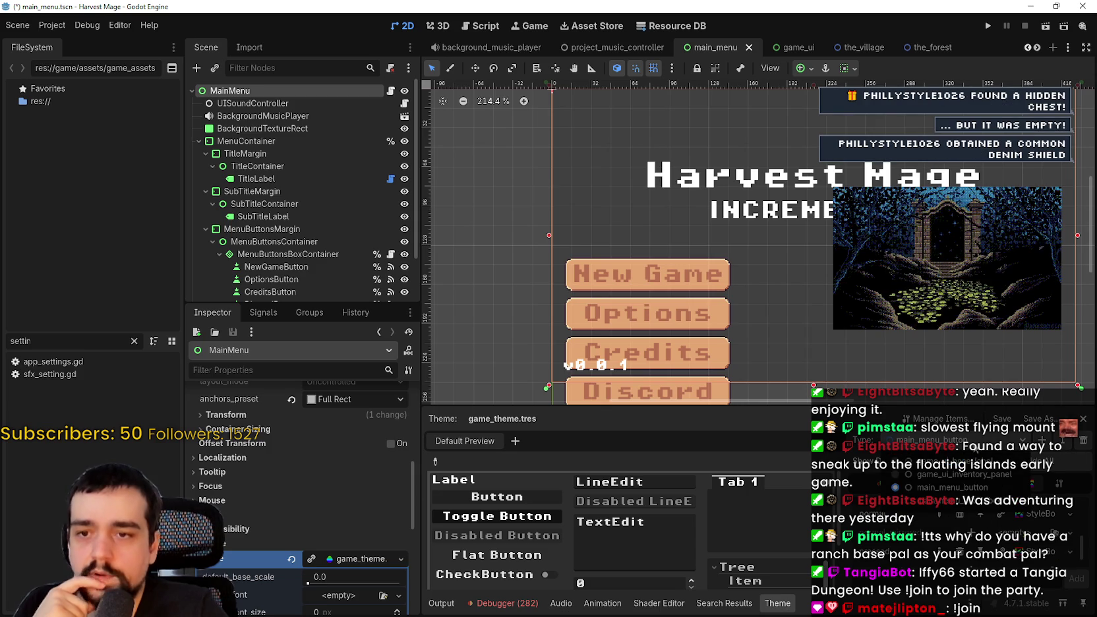
click(955, 500)
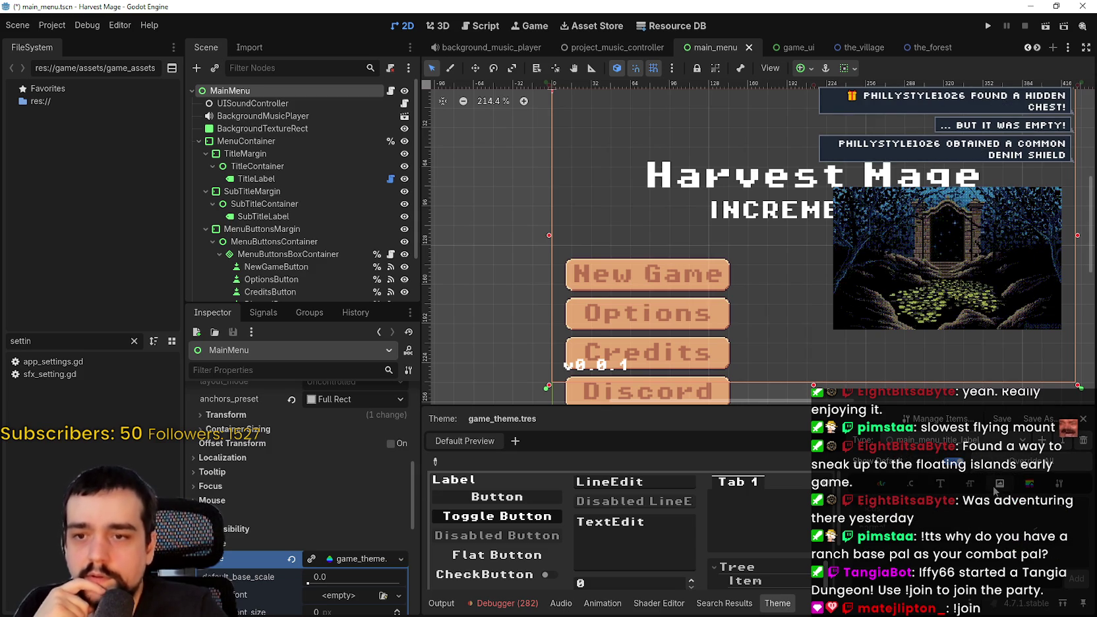
click(969, 485)
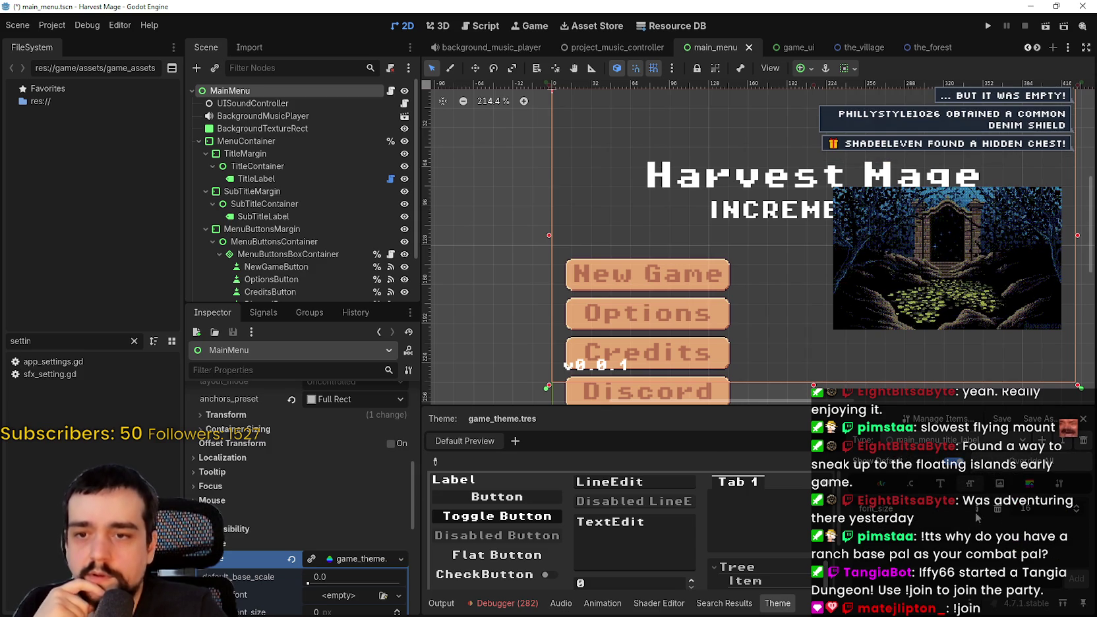
click(1077, 516)
click(1078, 516)
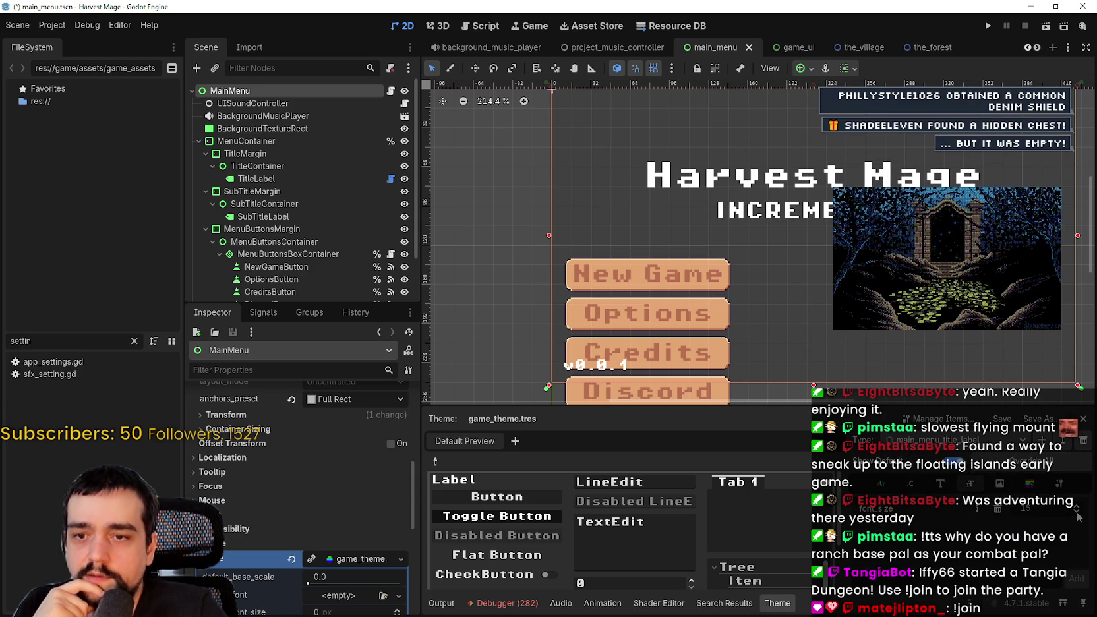
scroll(883, 340, up, 3)
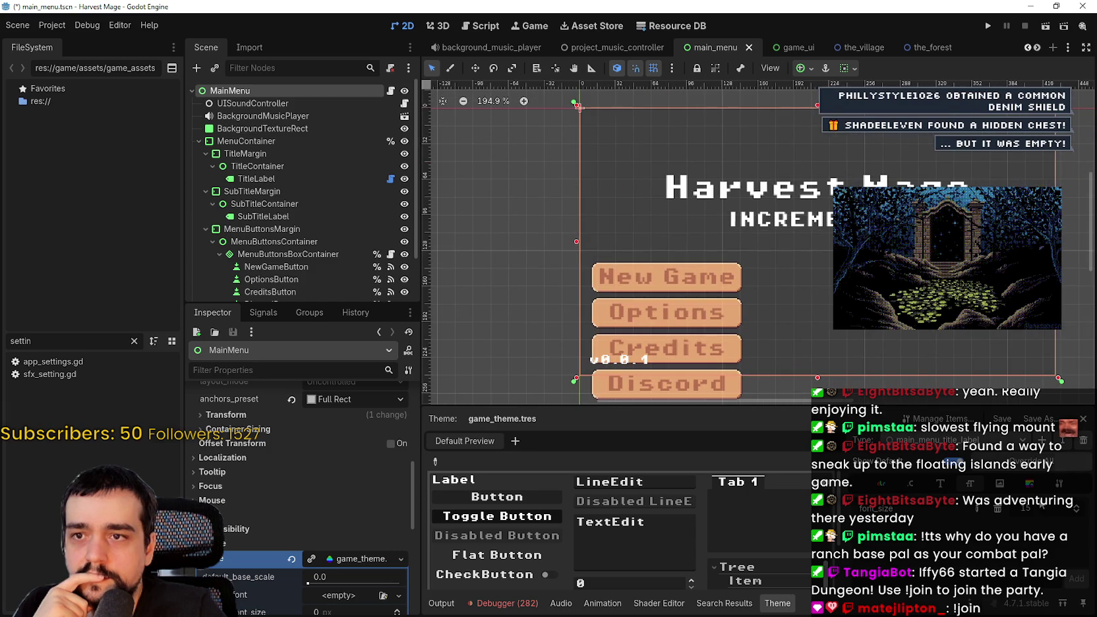
scroll(1076, 517, down, 3)
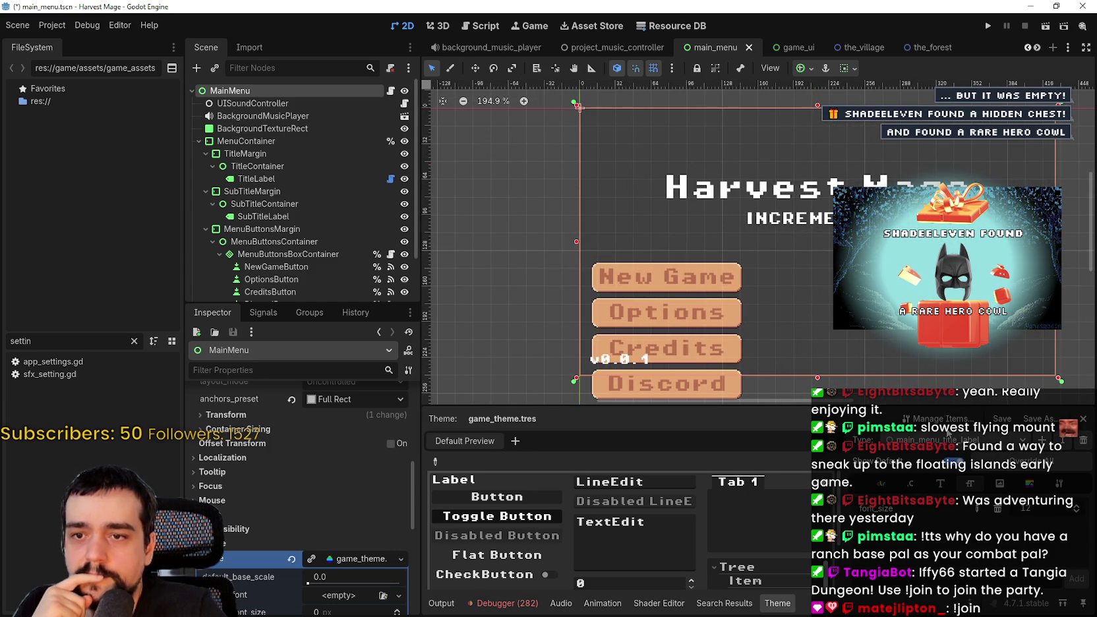
click(947, 454)
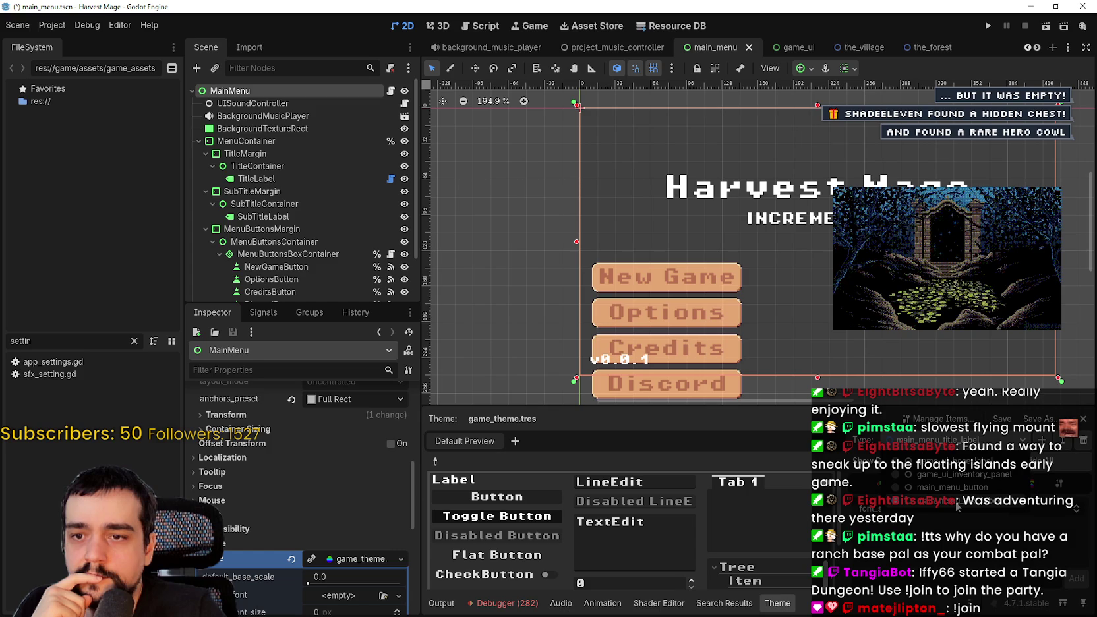
click(959, 505)
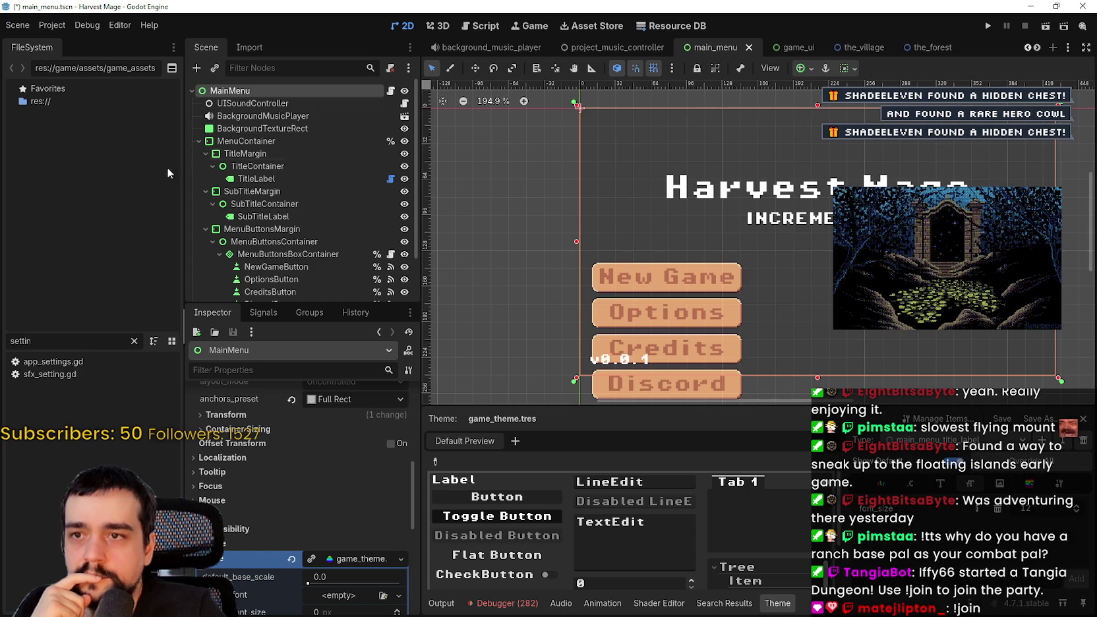
Set the TitleLabel's font size override to 22 px for the Harvest Mage title.
click(256, 178)
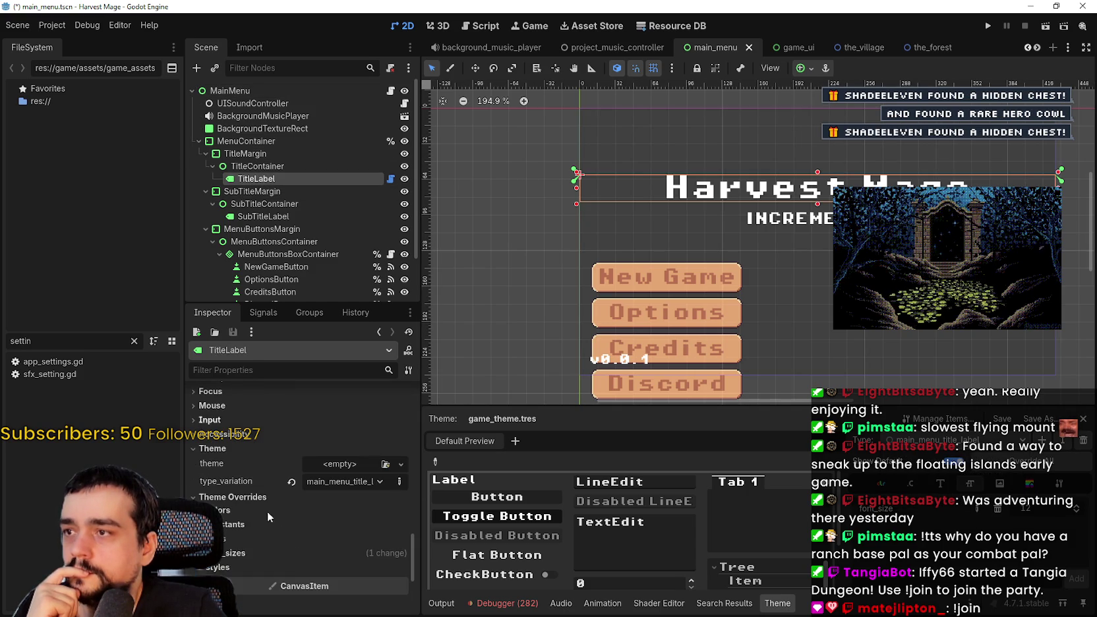
click(311, 550)
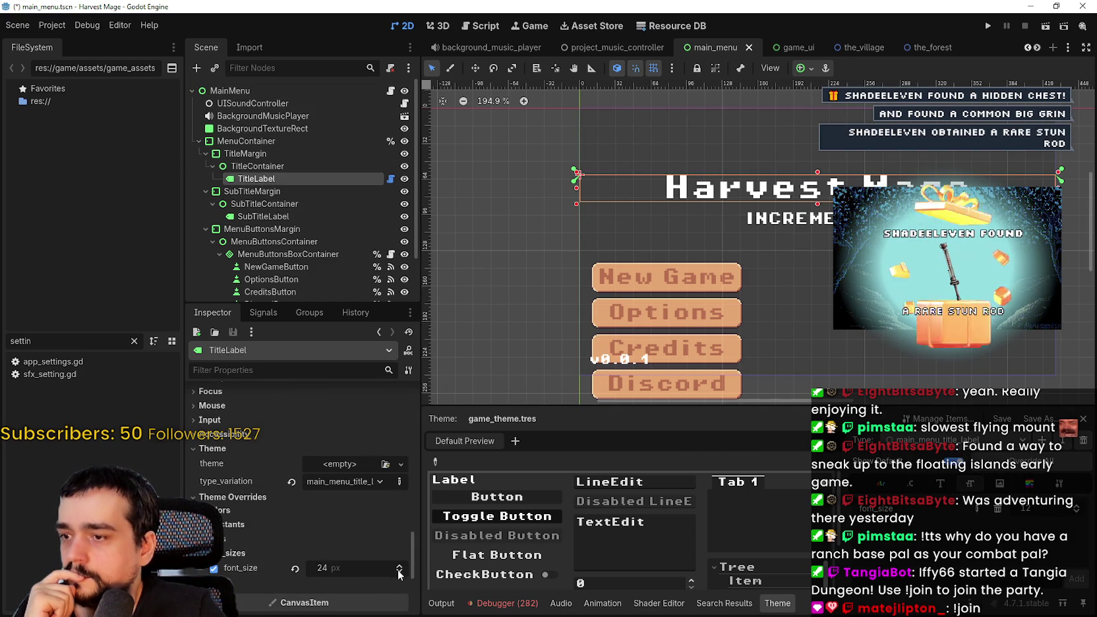
click(400, 574)
click(400, 574)
click(399, 574)
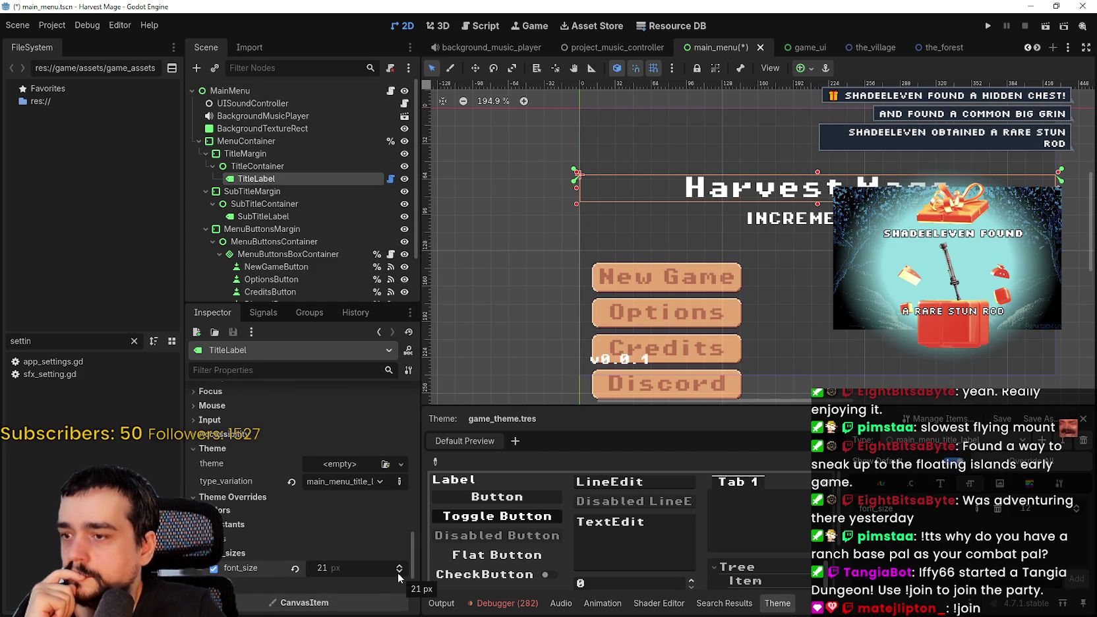
click(399, 572)
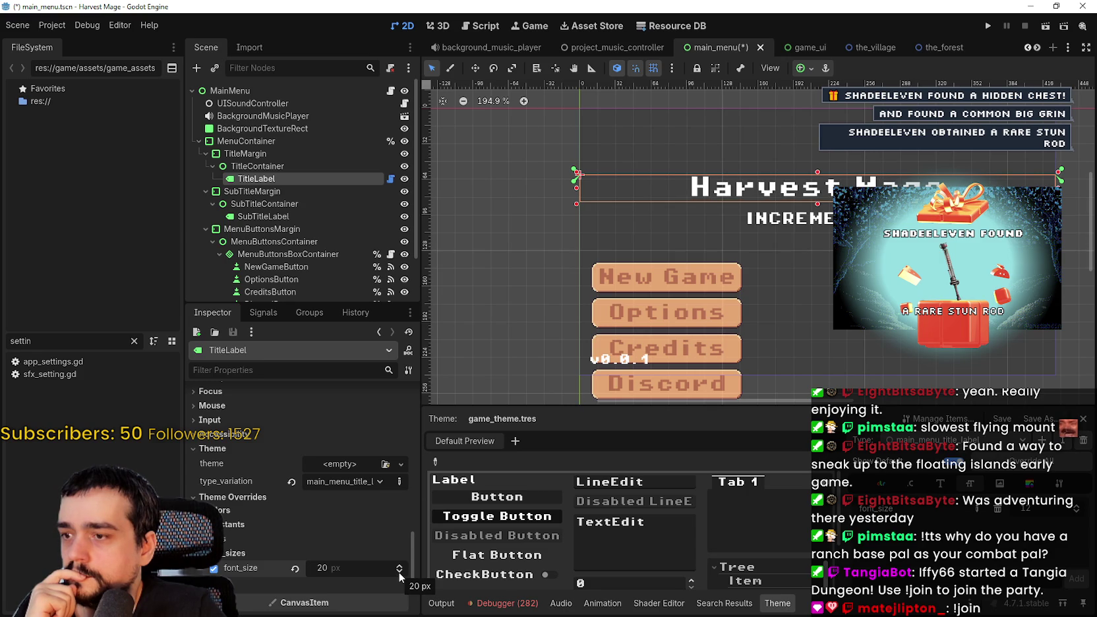
scroll(855, 174, up, 6)
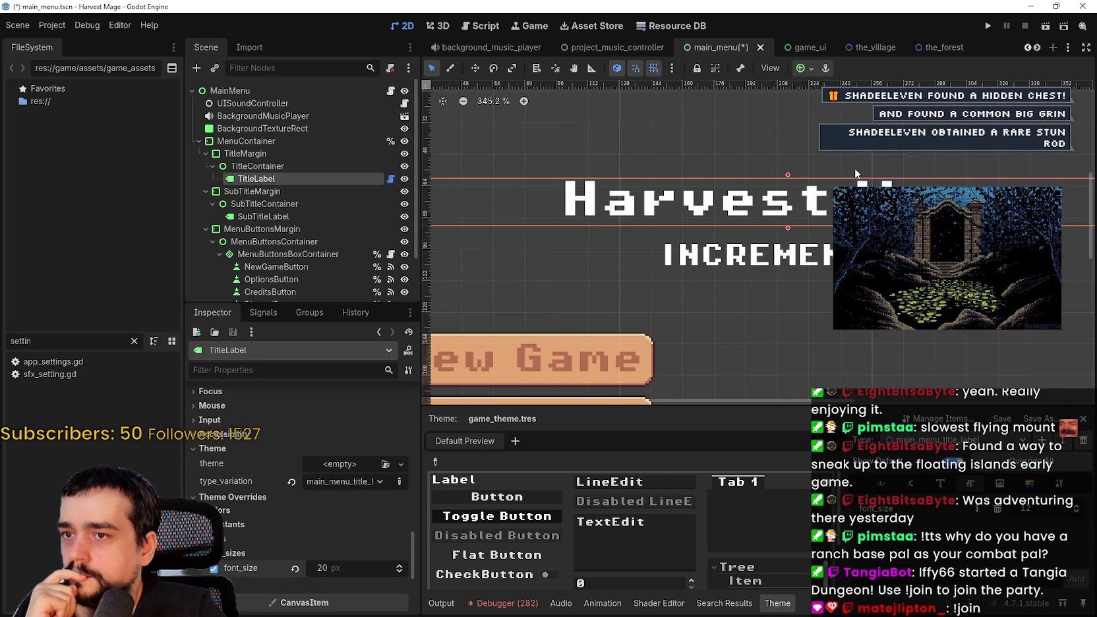
scroll(855, 173, down, 2)
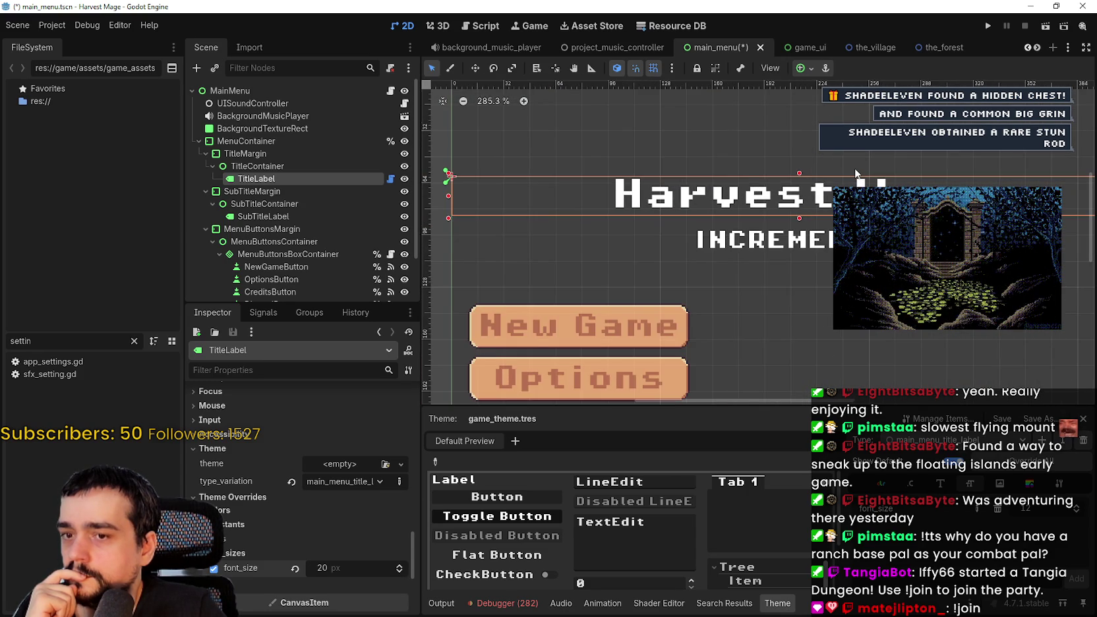
click(400, 565)
click(400, 565)
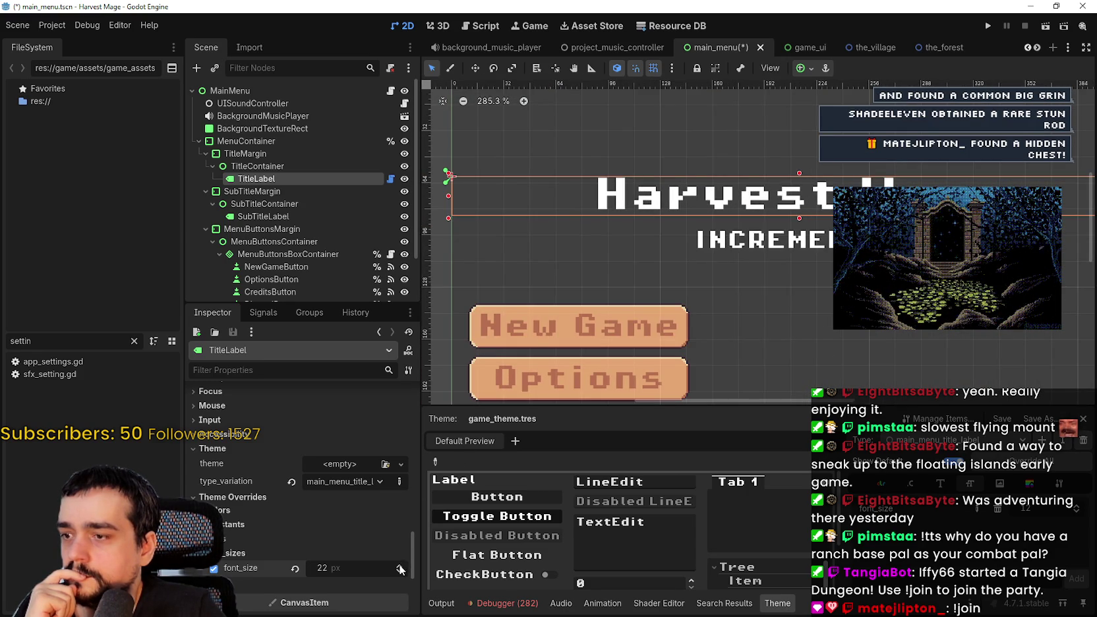
Shrink the theme font size from 16 to 12 while checking the menu buttons.
scroll(654, 273, down, 4)
drag(759, 269, 763, 254)
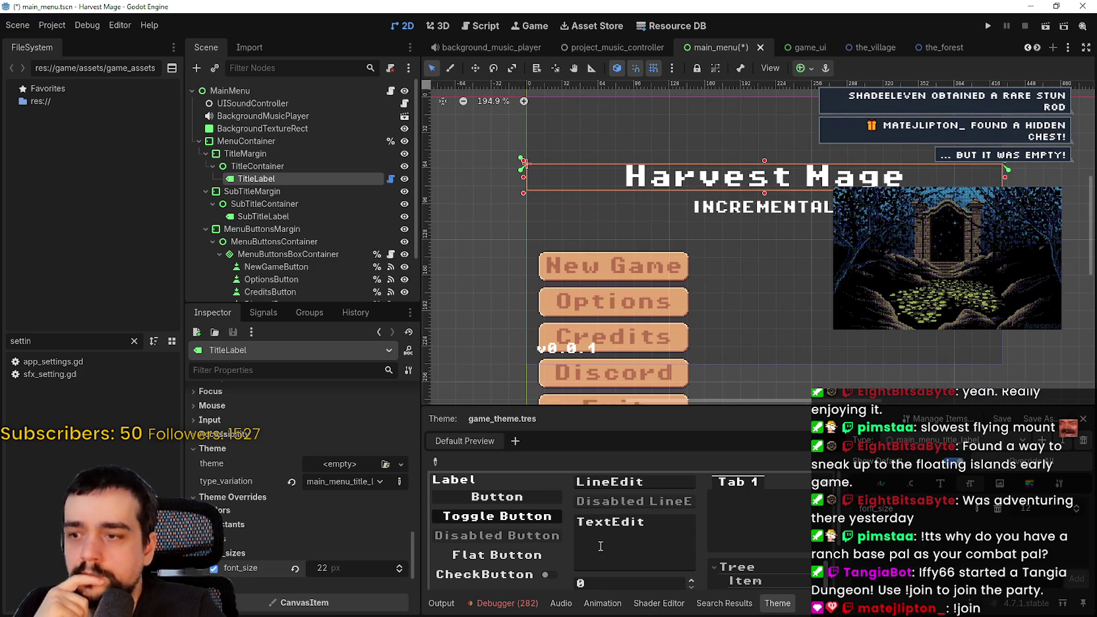
scroll(297, 217, down, 2)
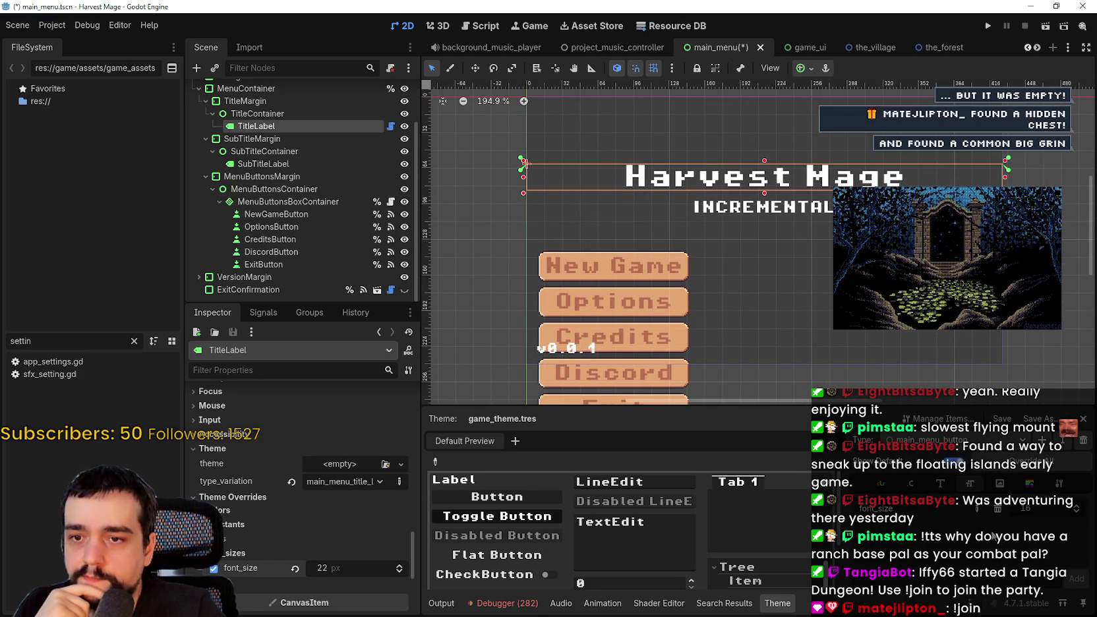
click(1078, 513)
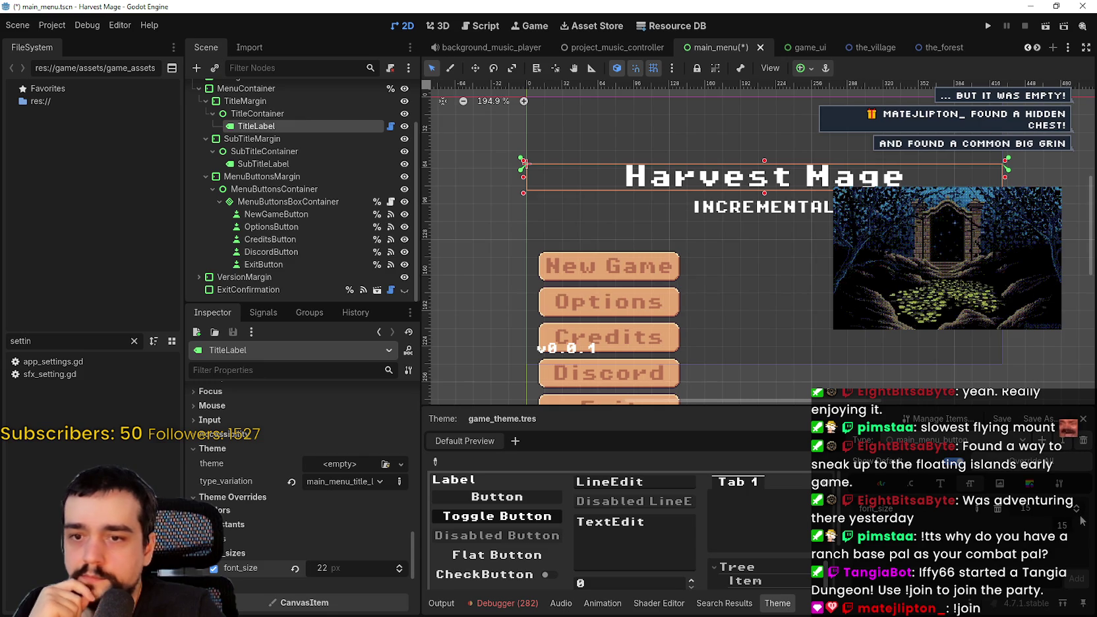
click(1081, 518)
click(1080, 518)
click(1080, 519)
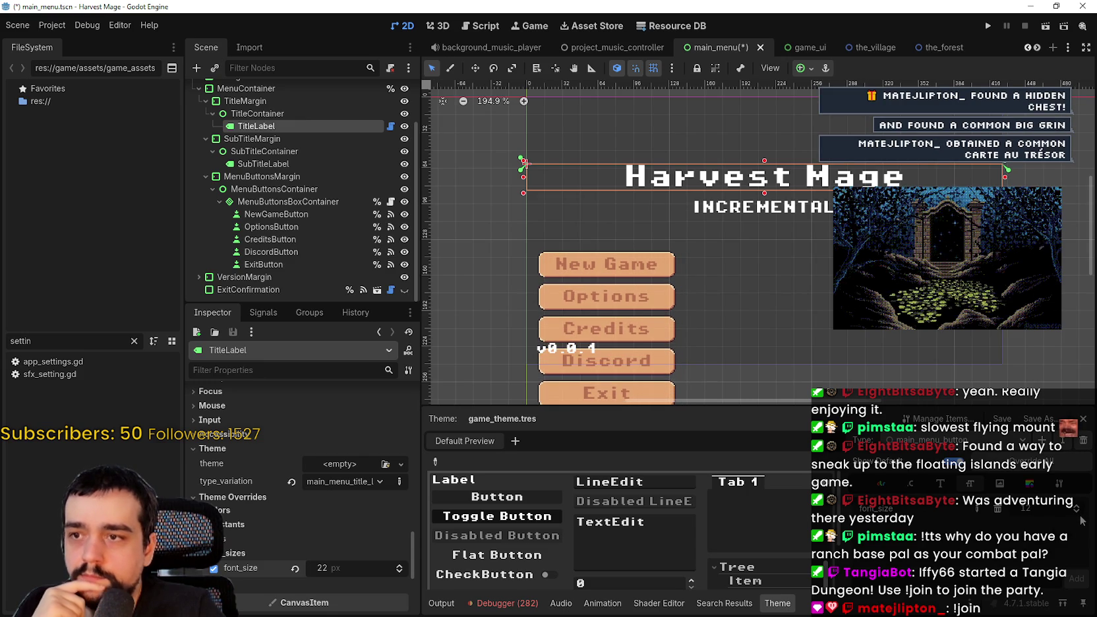
scroll(764, 312, down, 1)
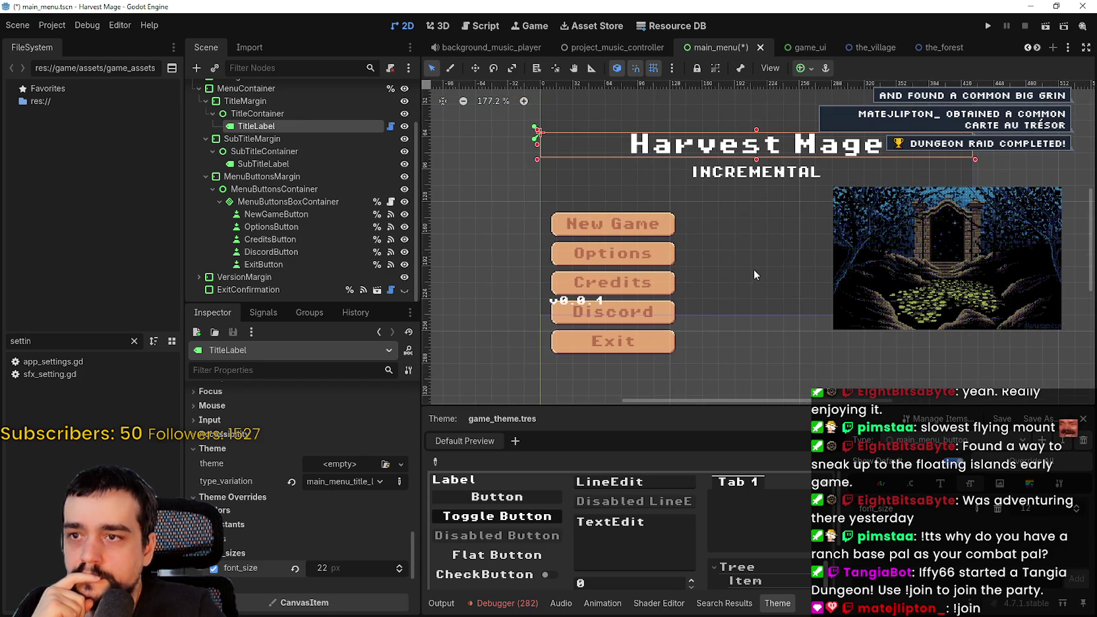
scroll(780, 250, up, 1)
scroll(798, 273, down, 1)
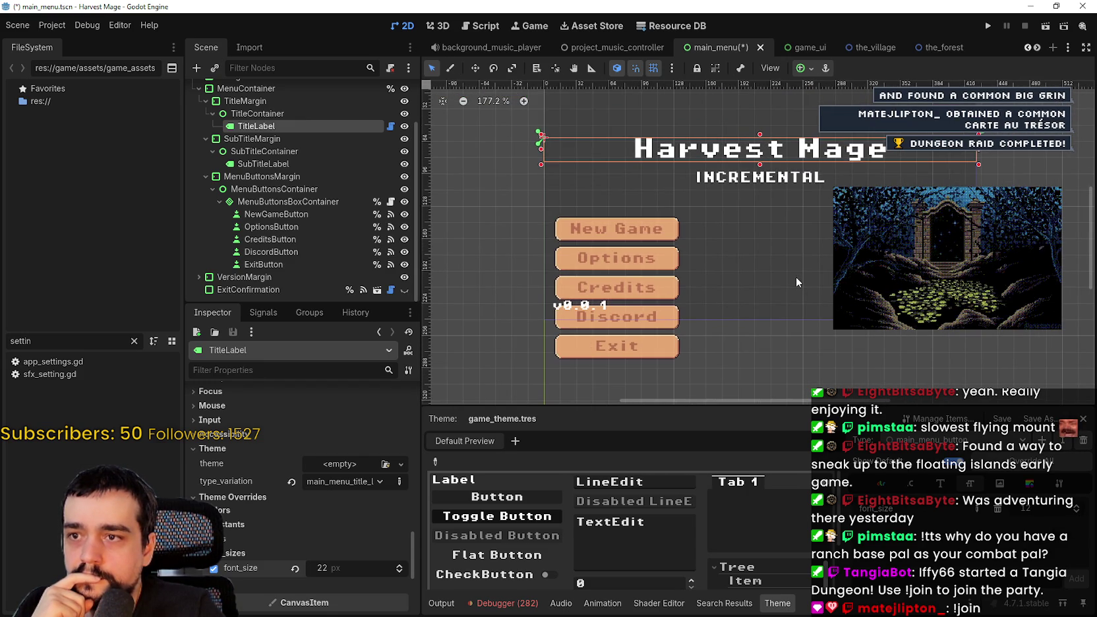
scroll(615, 229, up, 7)
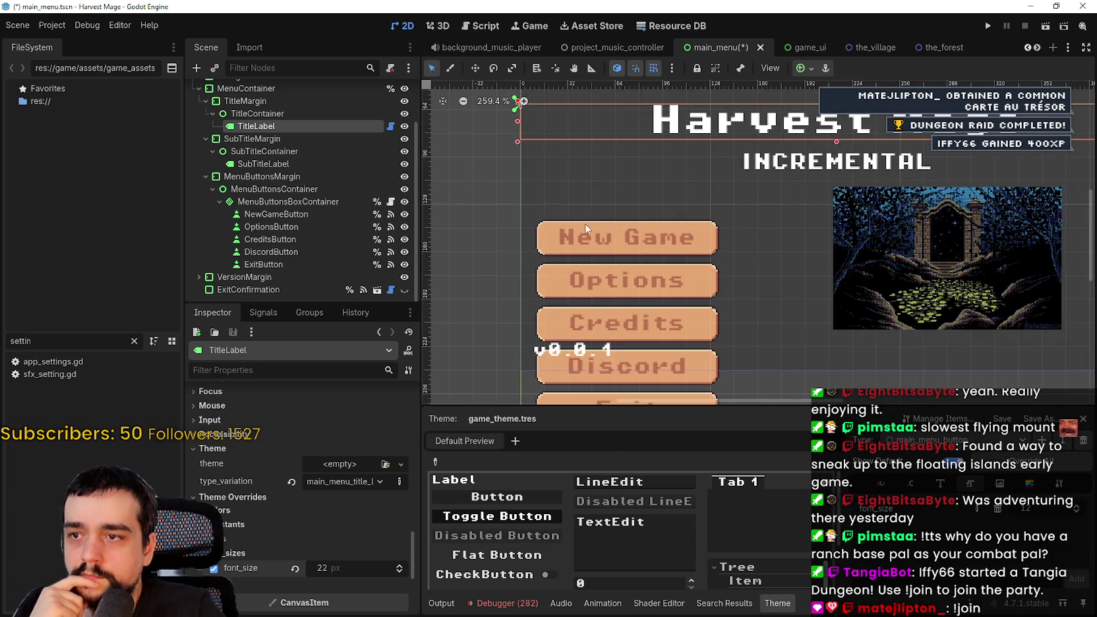
Lower the theme font size further to 8 and review the menu on the canvas.
click(1076, 513)
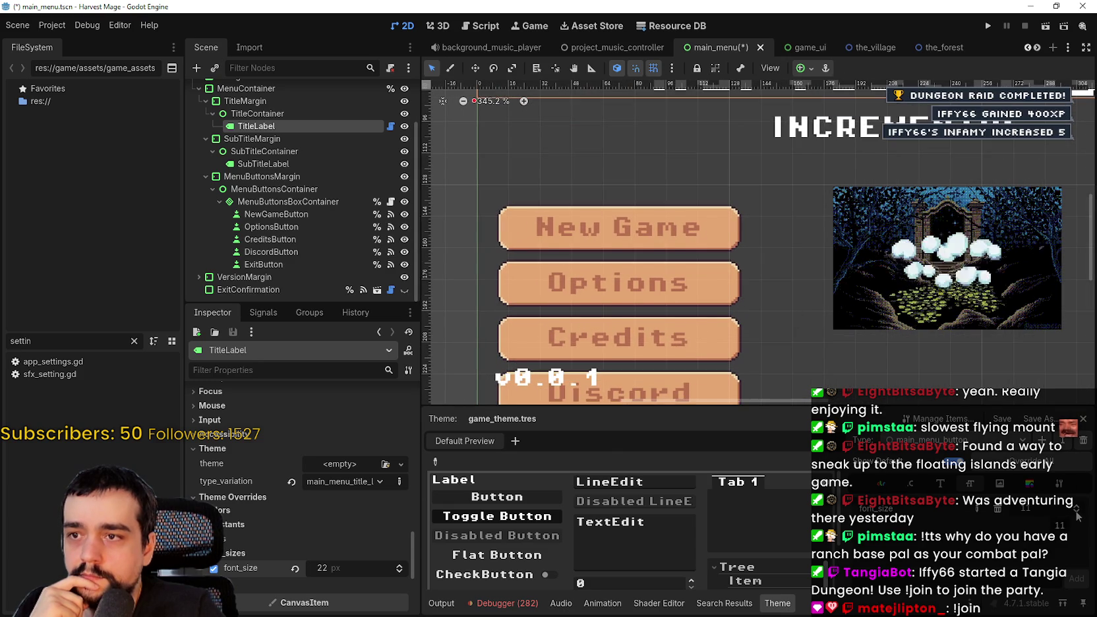
click(1077, 513)
click(1078, 513)
click(1078, 513)
scroll(736, 216, down, 4)
scroll(677, 176, up, 12)
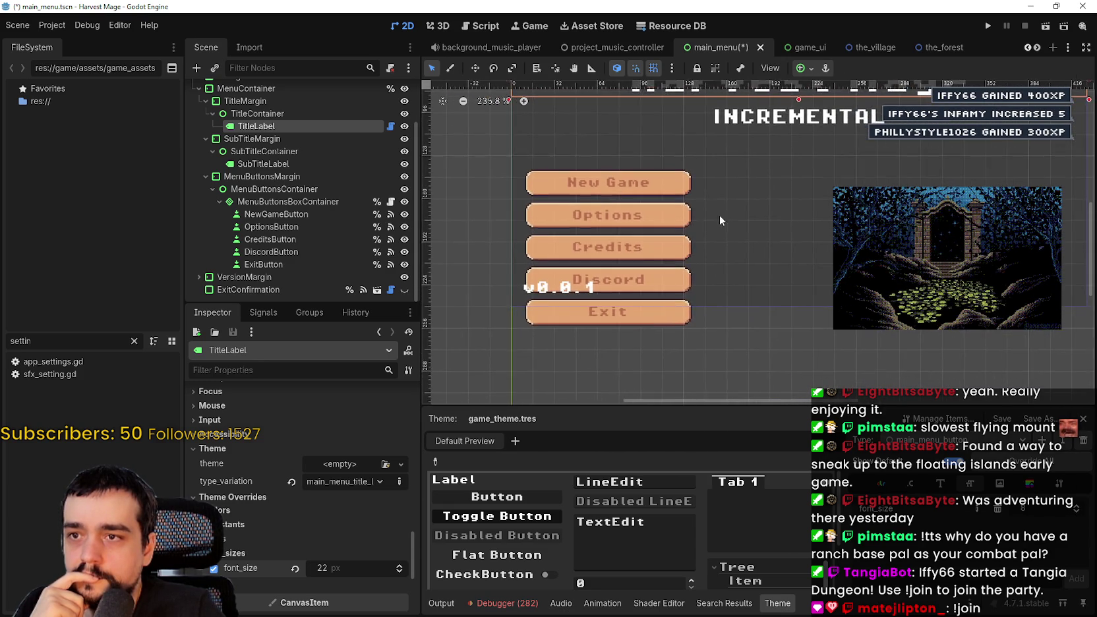
scroll(687, 181, down, 6)
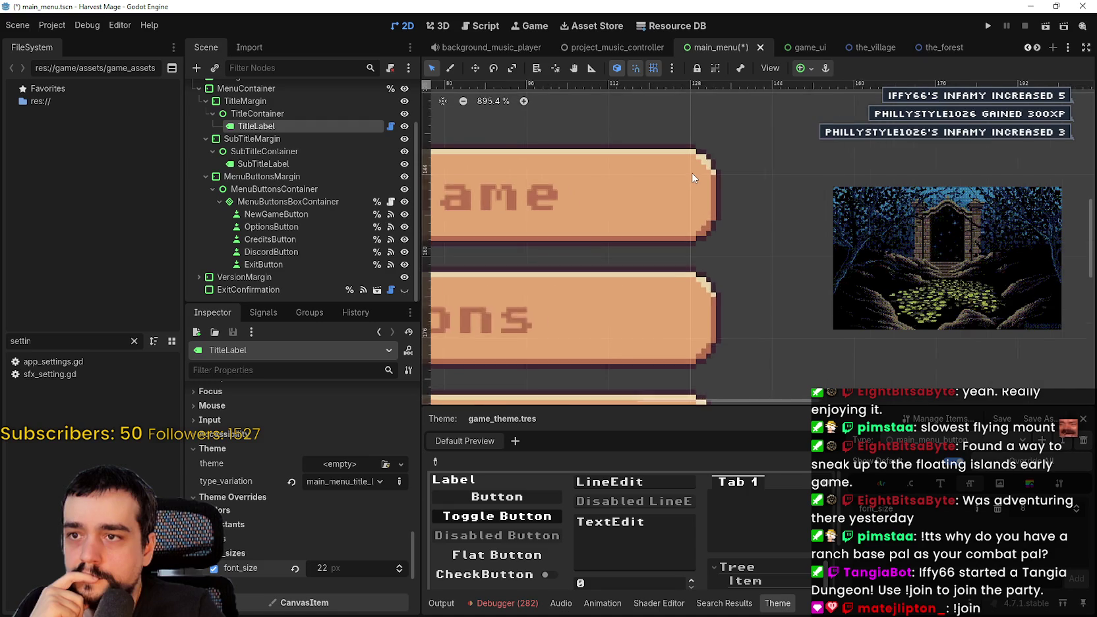
scroll(692, 178, down, 8)
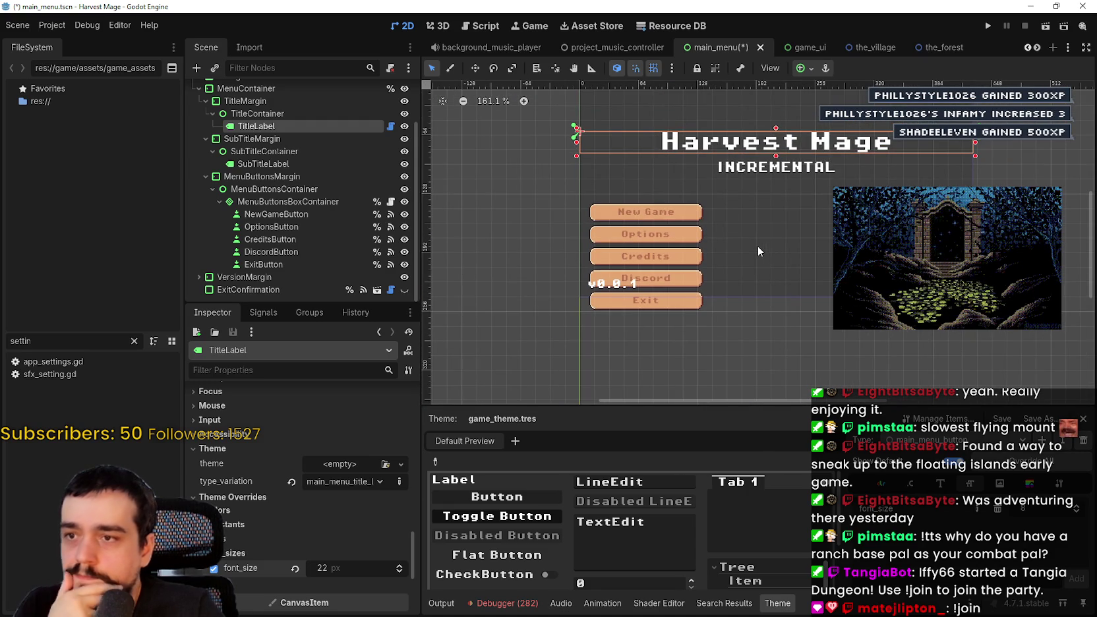
scroll(722, 221, up, 2)
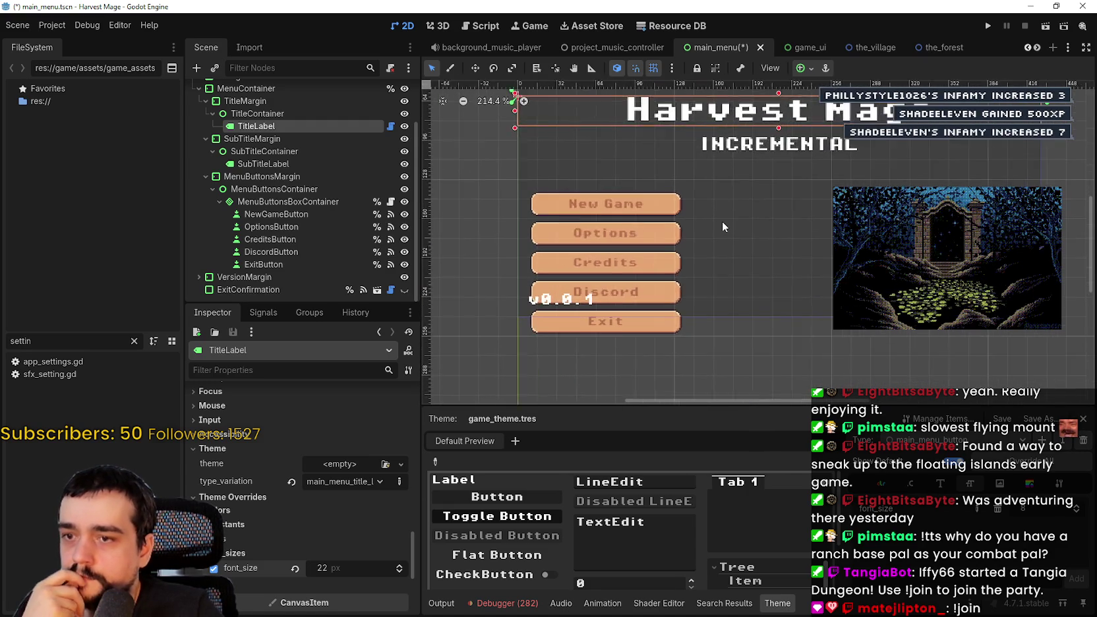
scroll(733, 251, up, 2)
scroll(718, 240, up, 1)
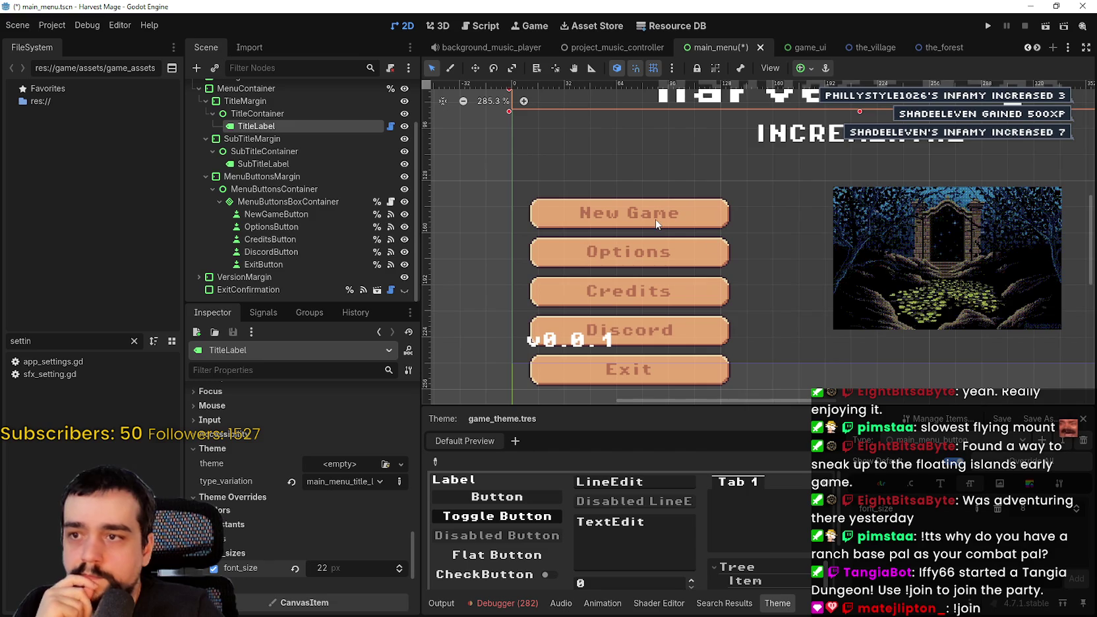
scroll(655, 300, down, 2)
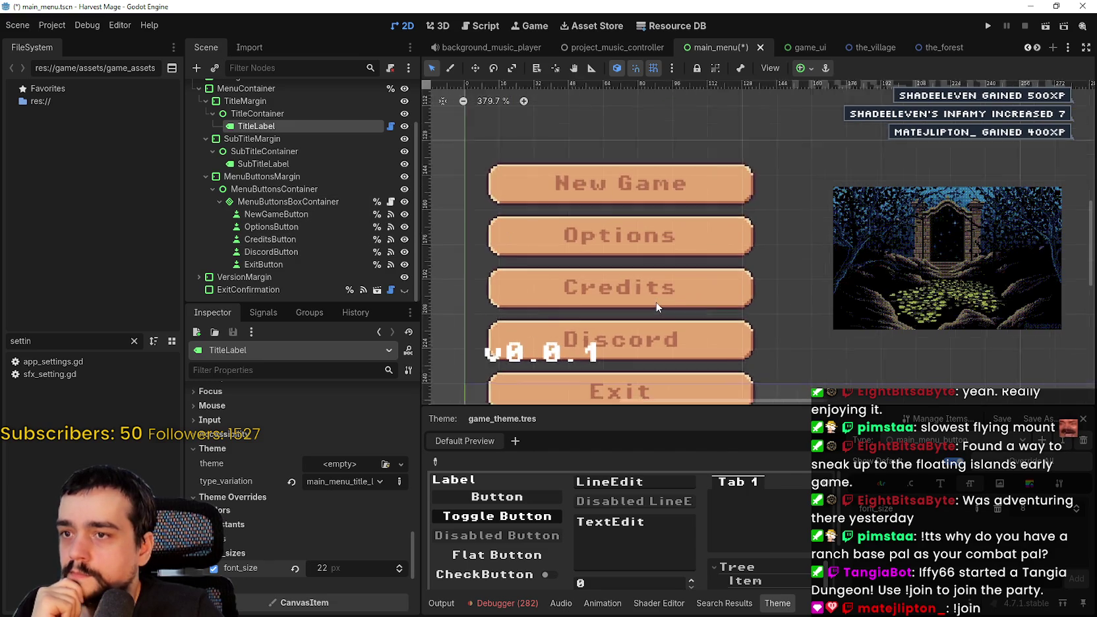
scroll(609, 281, down, 1)
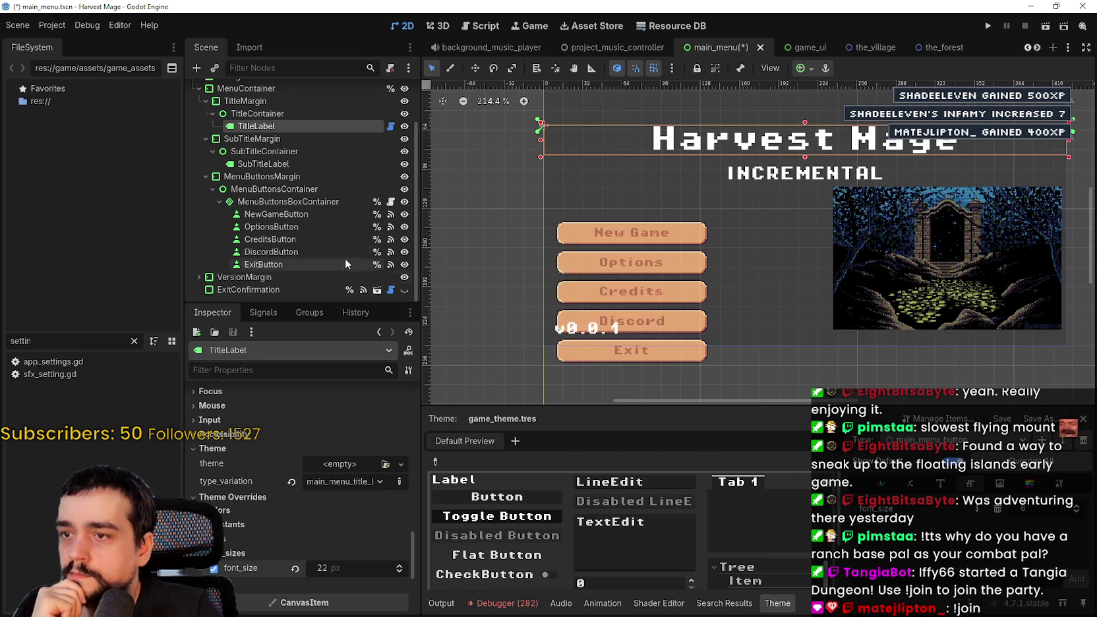
click(264, 277)
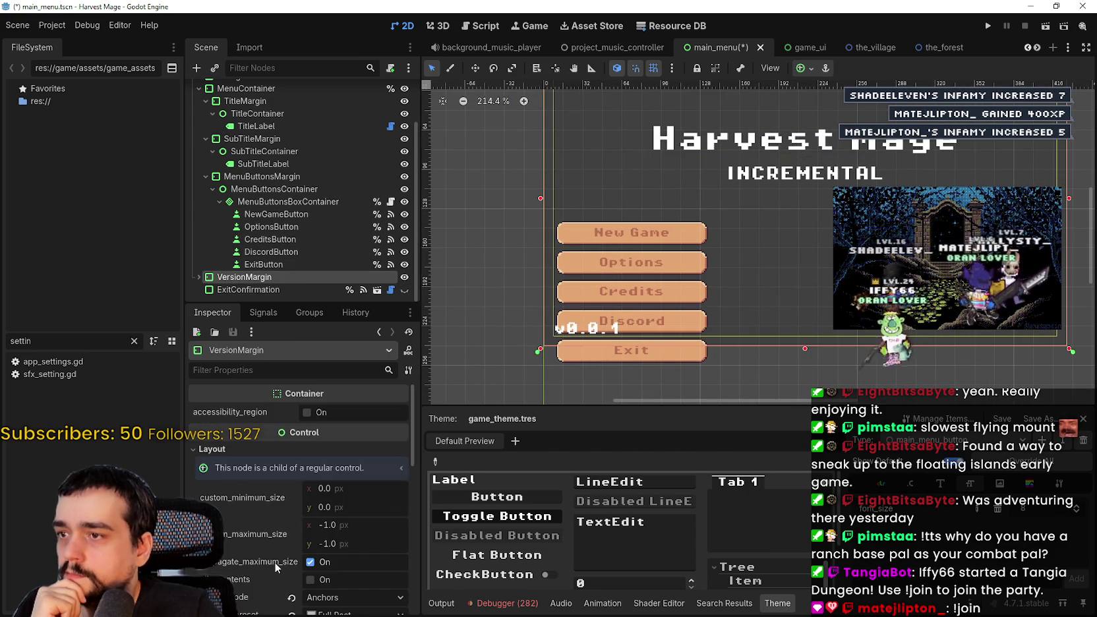
Set the VersionLabel's font_size theme override to 8 px.
scroll(277, 560, down, 3)
scroll(277, 531, down, 3)
click(237, 474)
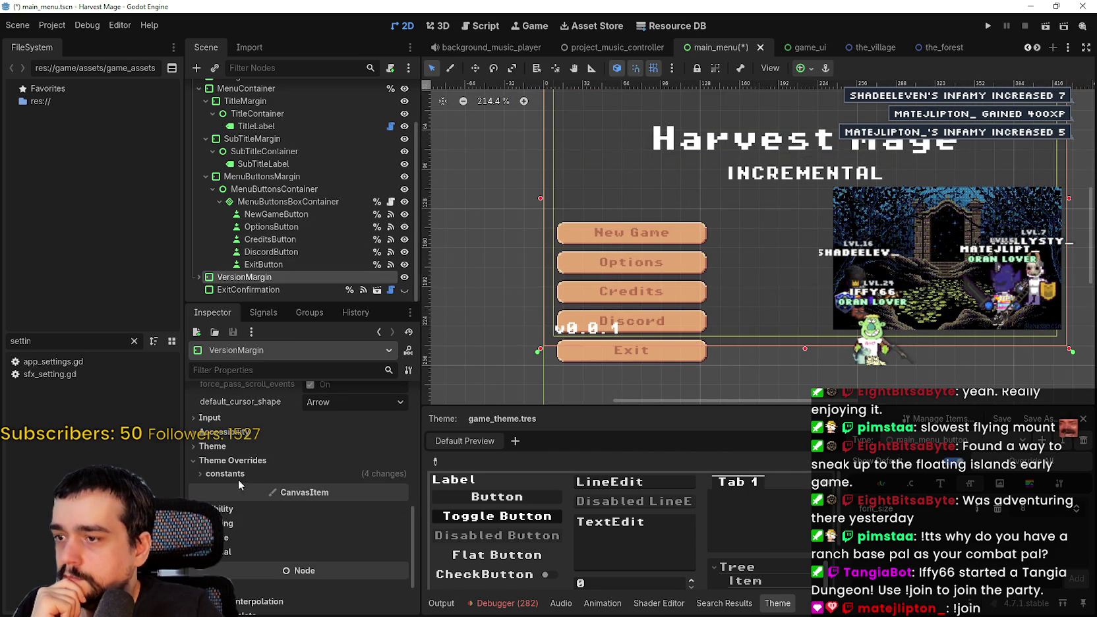
scroll(293, 511, up, 1)
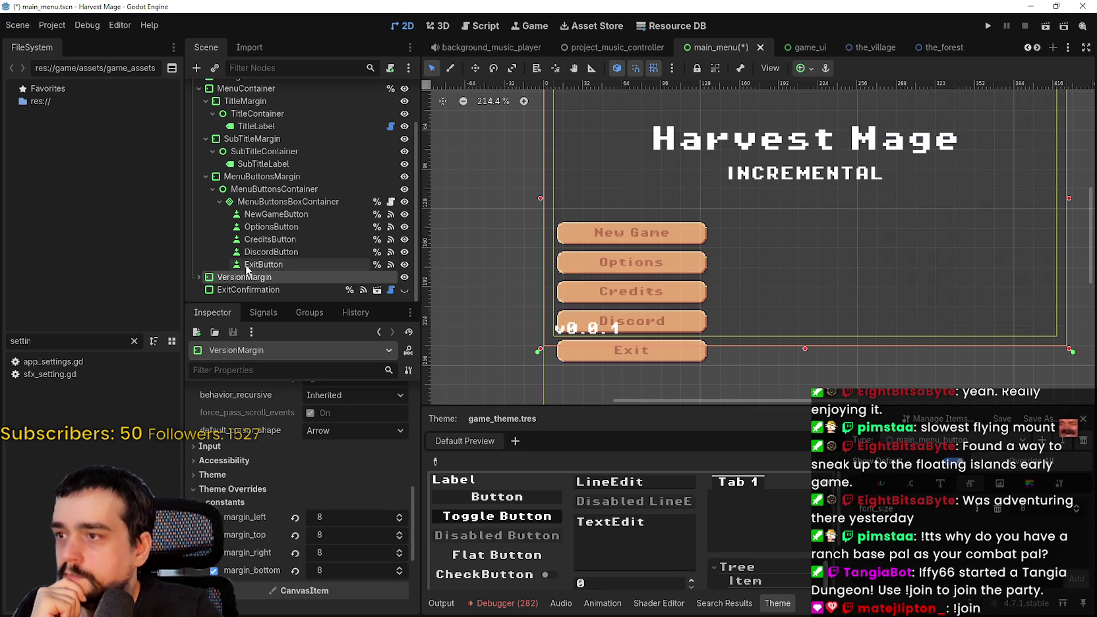
click(197, 277)
click(256, 277)
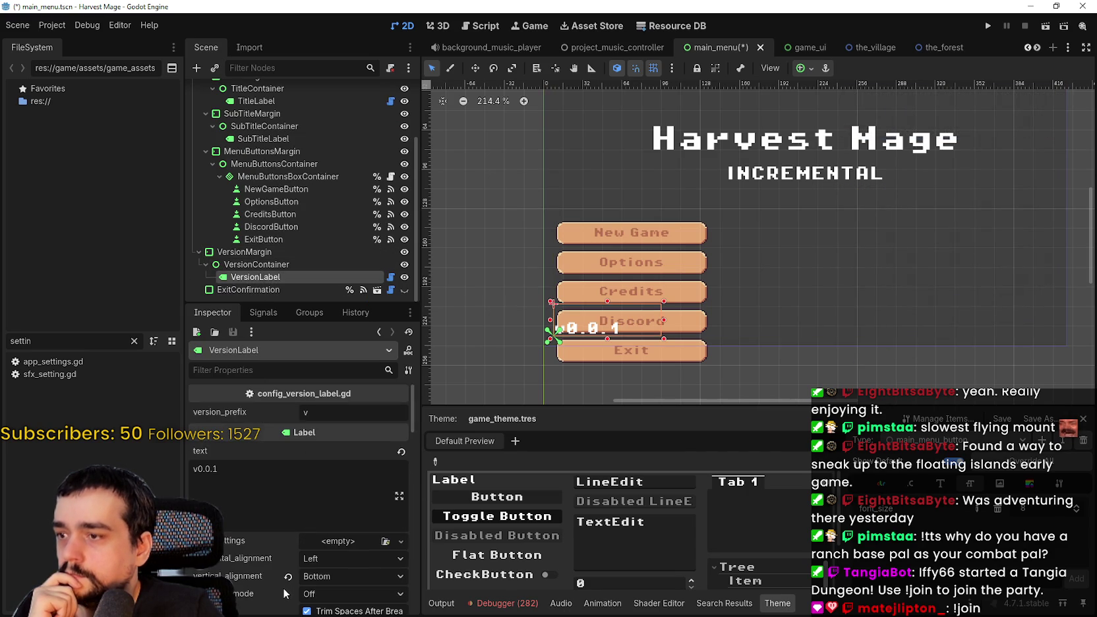
scroll(285, 569, down, 3)
scroll(286, 557, down, 6)
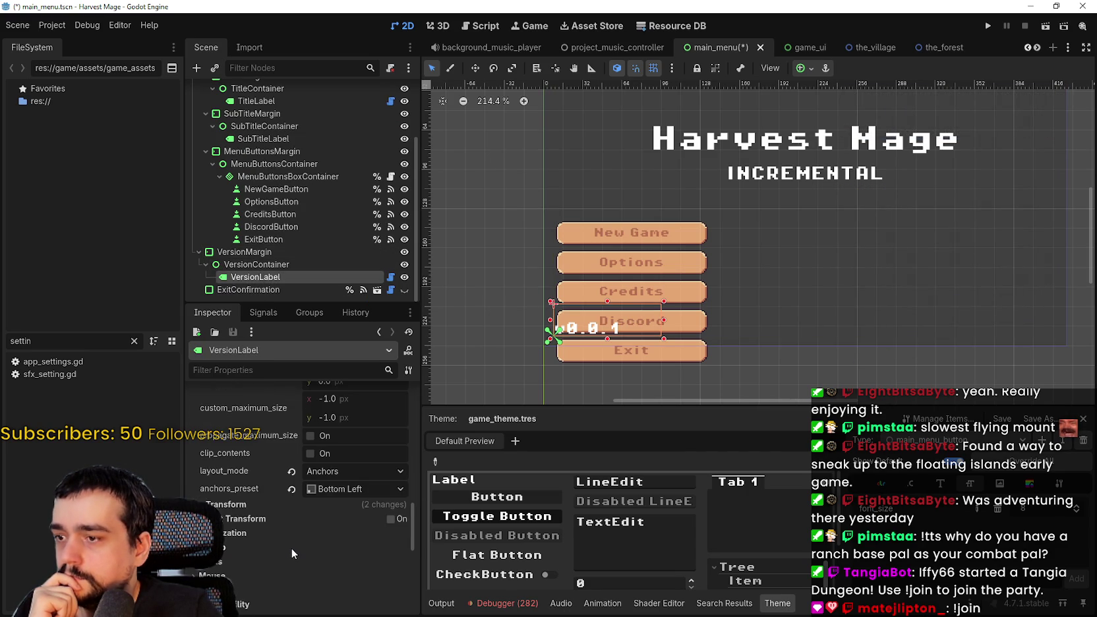
scroll(288, 540, down, 3)
click(261, 479)
click(266, 494)
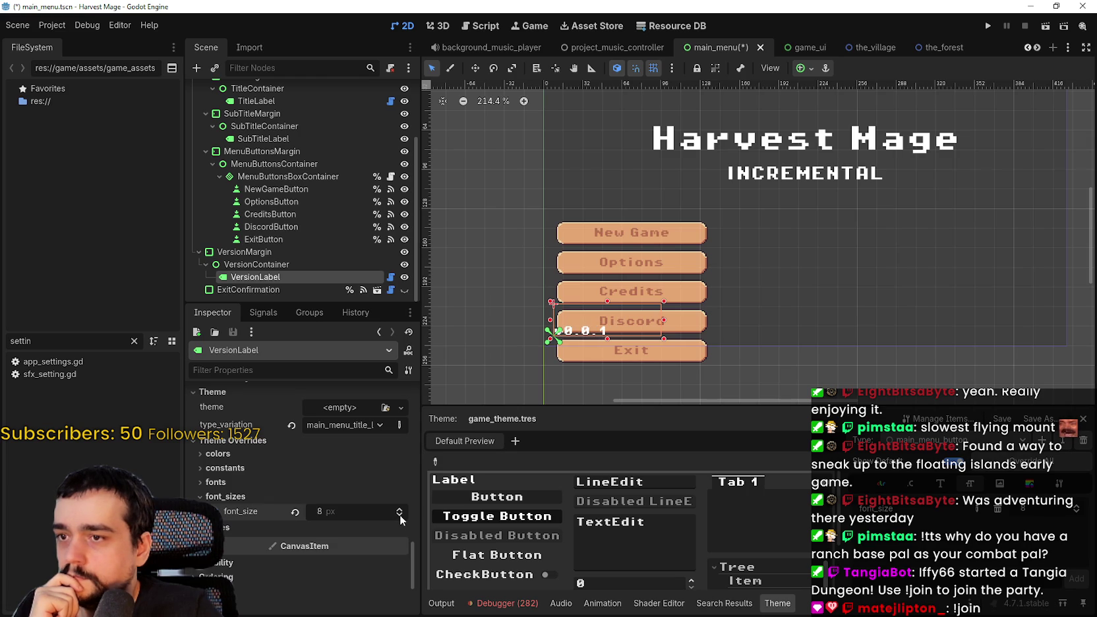
Select the TitleMargin node under TitleContainer in the scene tree.
scroll(722, 251, down, 3)
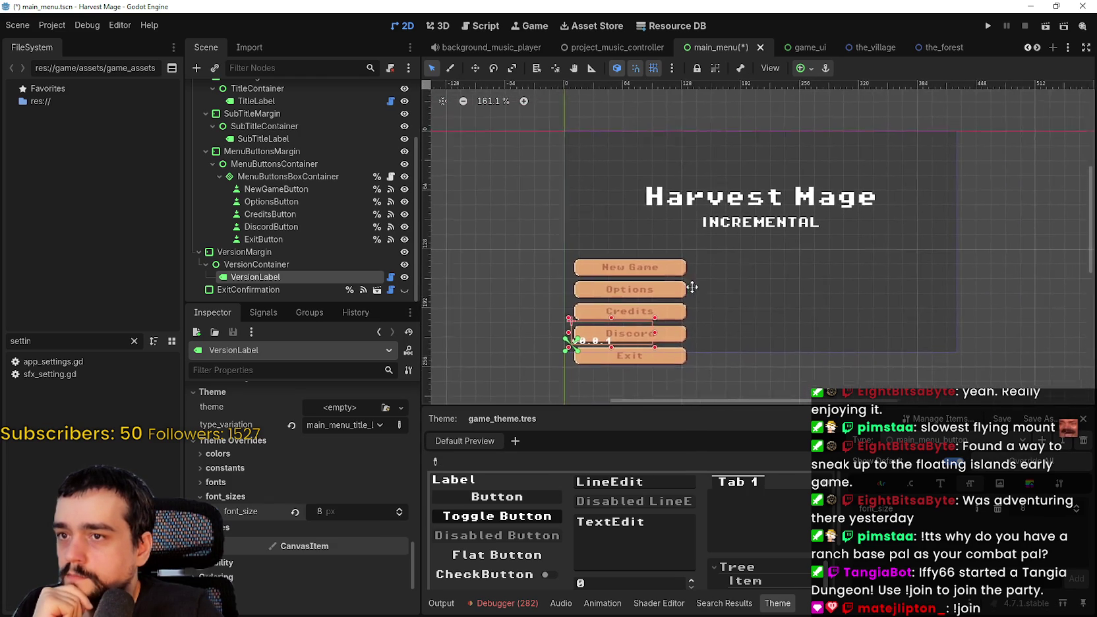
scroll(298, 217, up, 3)
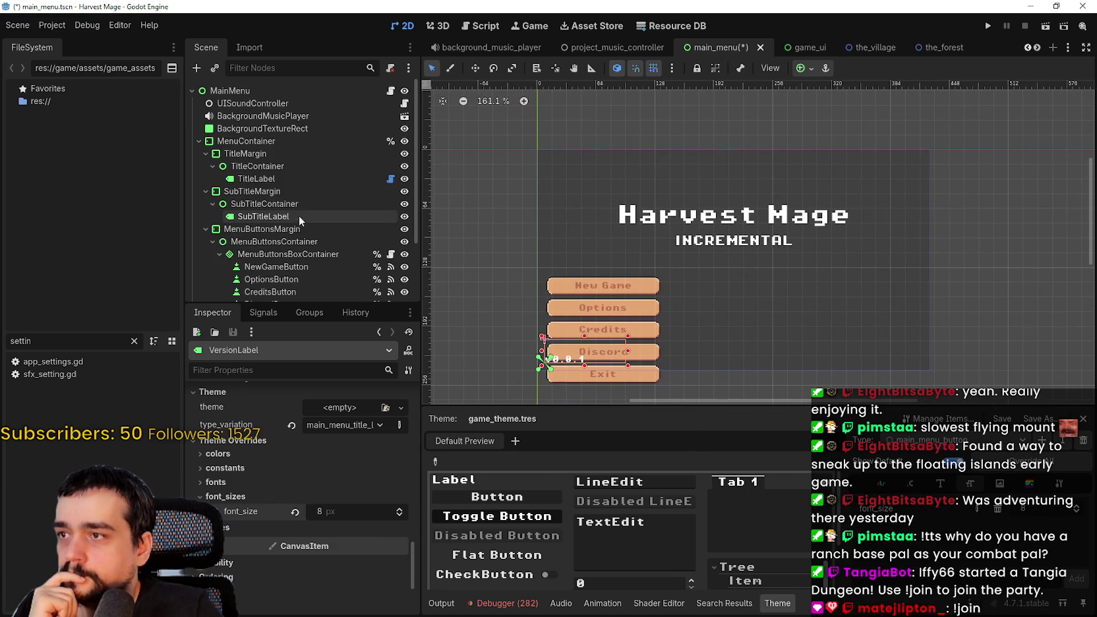
click(278, 166)
click(277, 156)
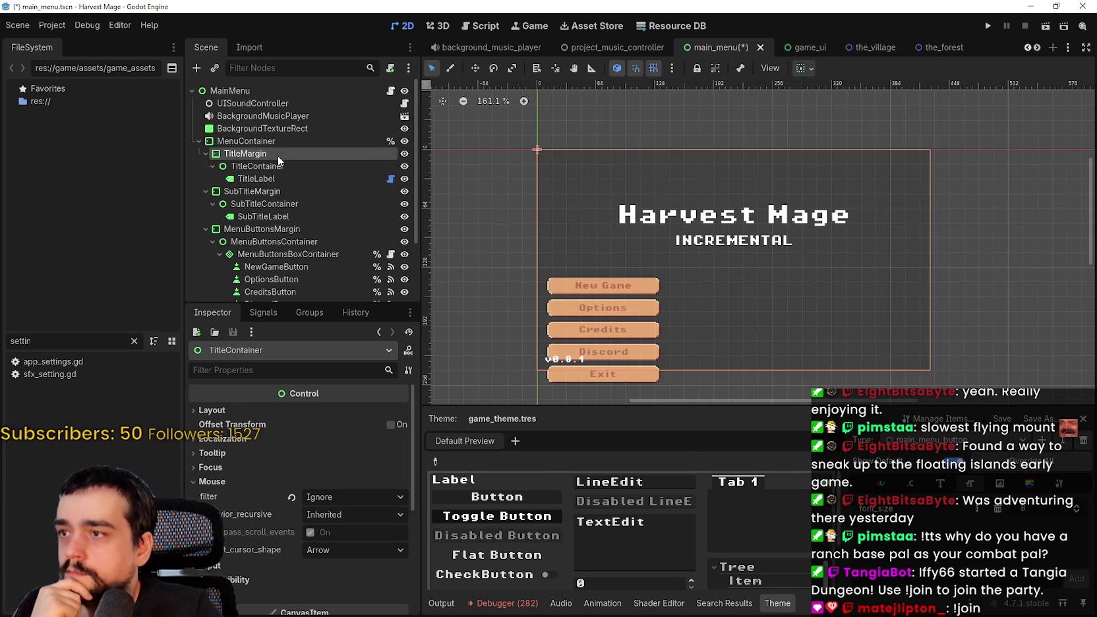
Lower TitleMargin's margin_top constant override from 60 to 45.
click(316, 534)
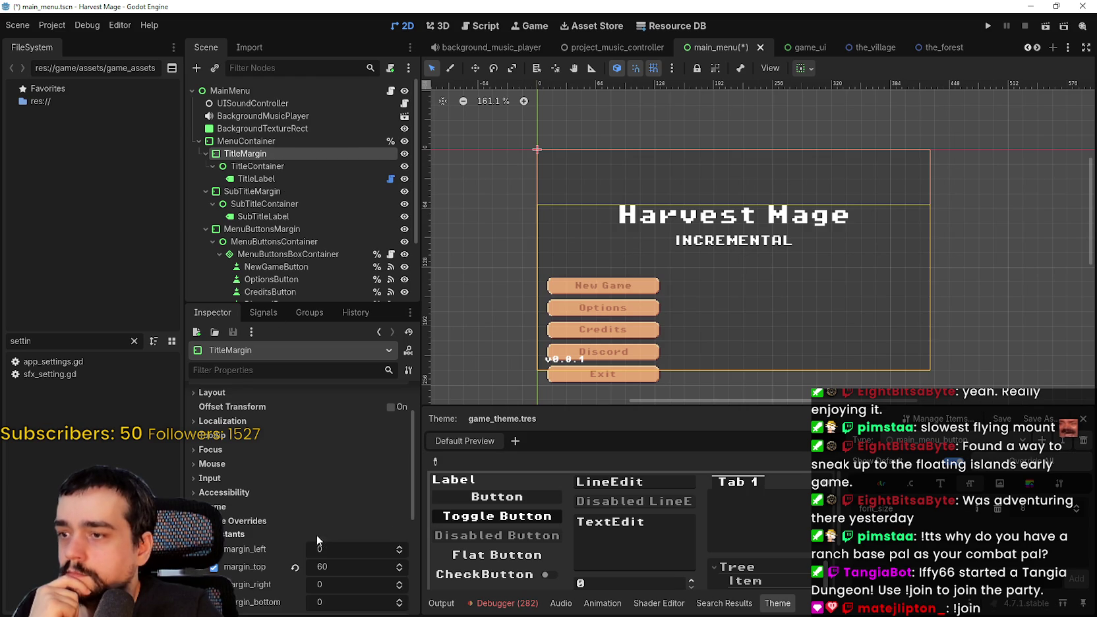
click(398, 571)
click(399, 572)
click(399, 572)
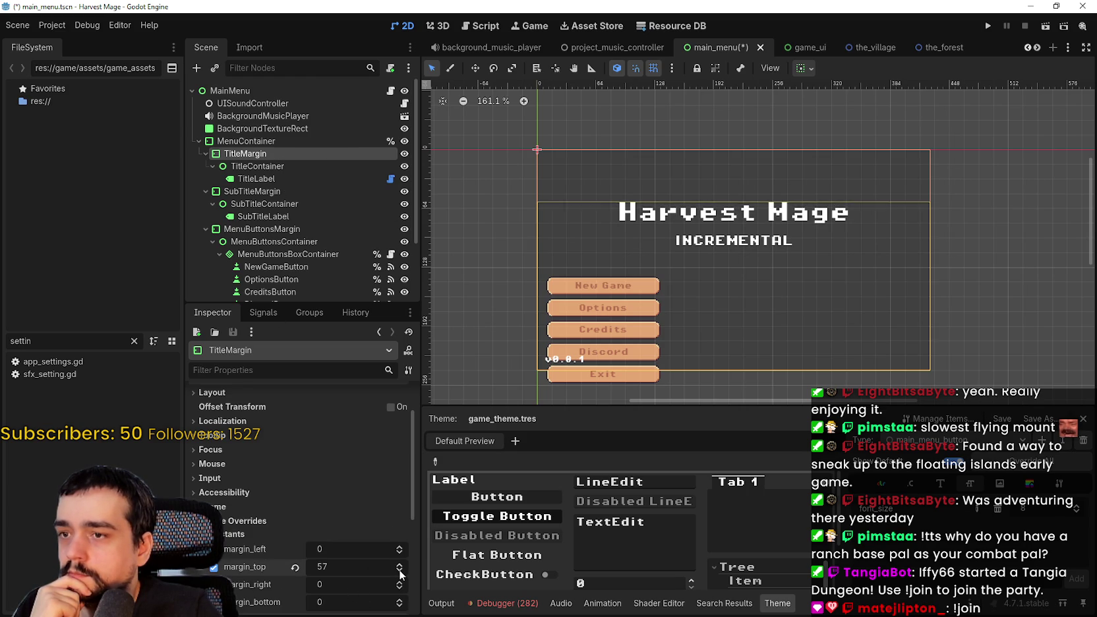
click(400, 572)
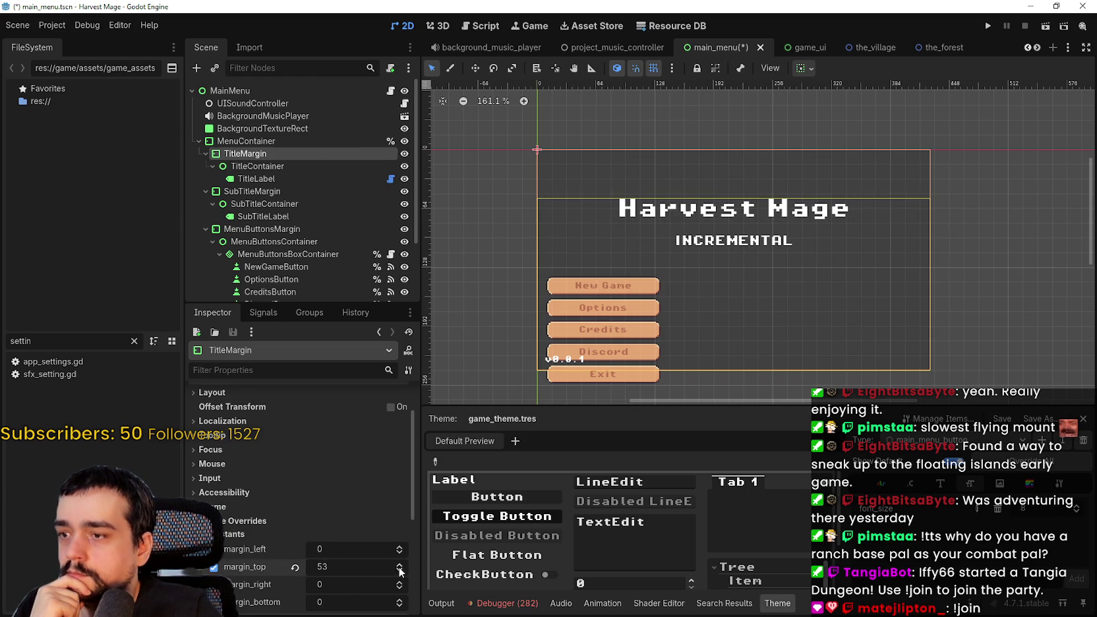
click(399, 572)
click(399, 572)
click(399, 573)
click(398, 572)
Continue lowering TitleMargin's margin_top down to 28.
click(399, 573)
click(399, 572)
click(399, 572)
click(399, 572)
click(399, 572)
click(399, 572)
click(398, 572)
click(398, 572)
scroll(807, 167, up, 10)
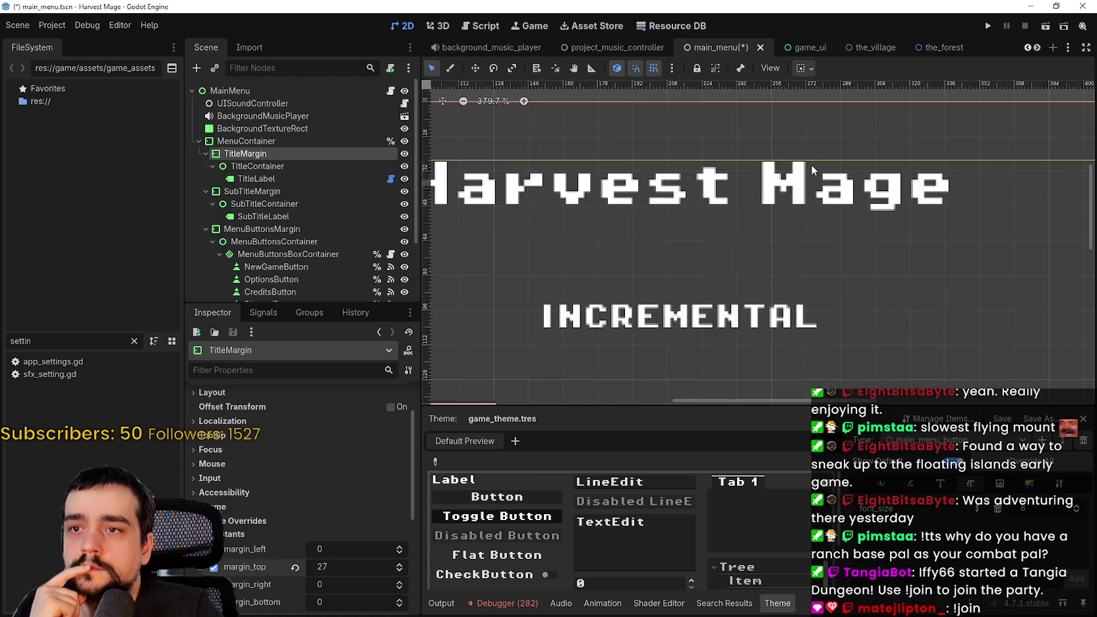
scroll(923, 197, up, 8)
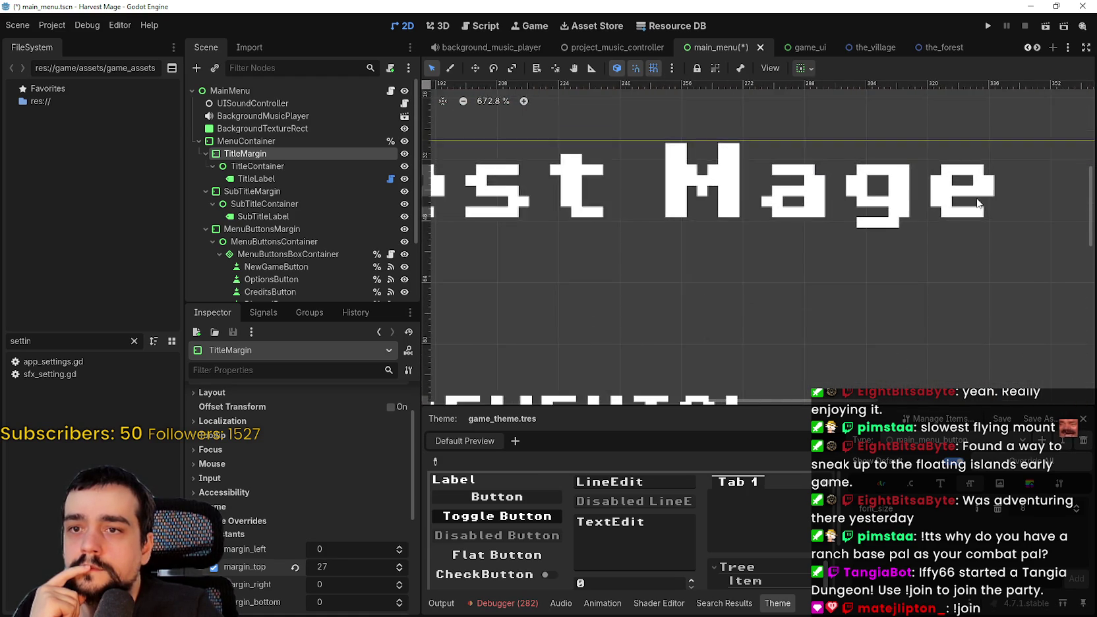
click(398, 563)
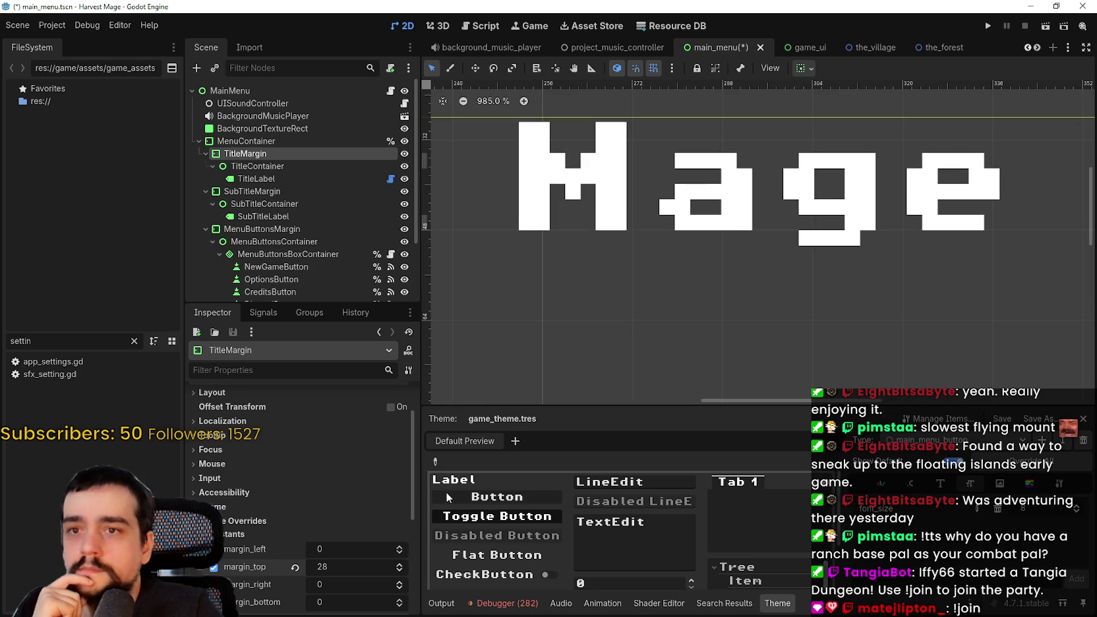
scroll(671, 266, down, 20)
double_click(270, 203)
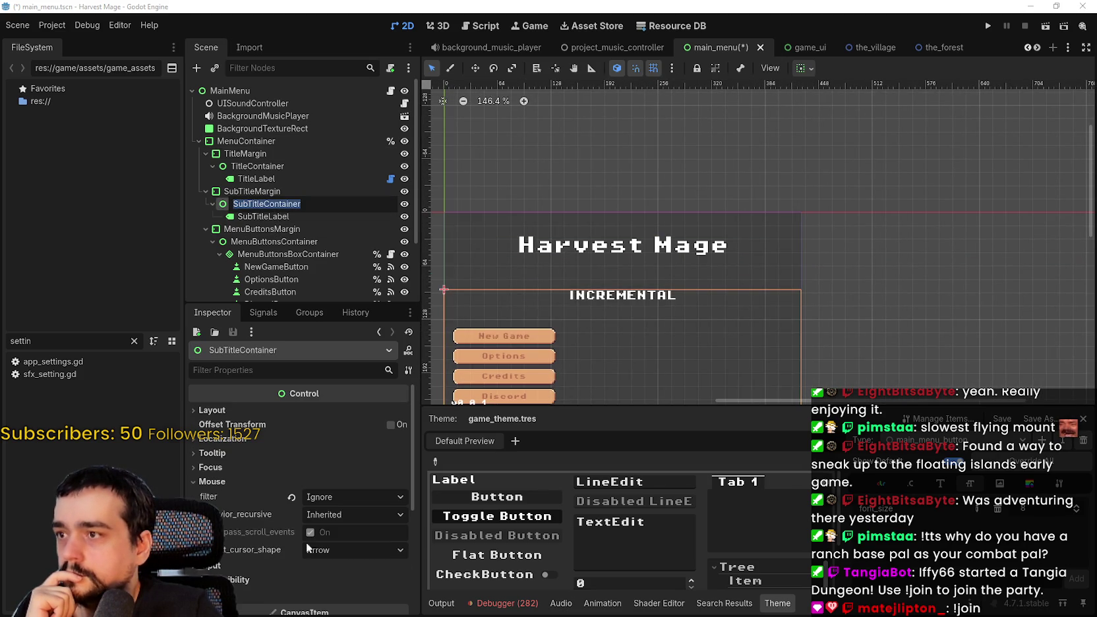
Select SubTitleMargin and lower its margin_top from 72 to 59.
click(243, 192)
scroll(285, 540, down, 5)
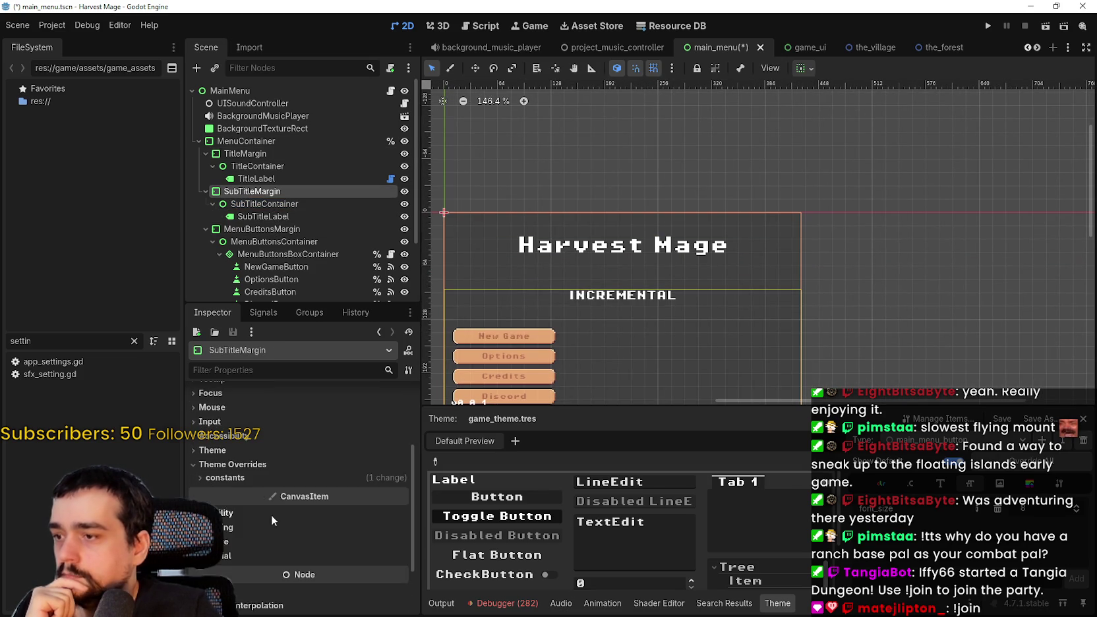
click(399, 514)
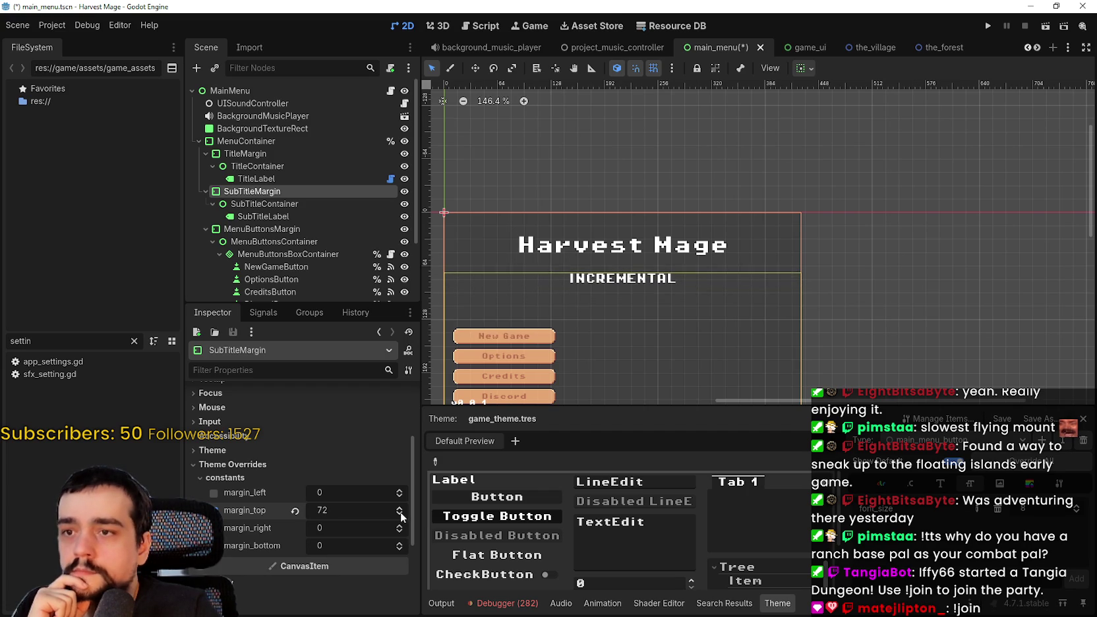
scroll(594, 210, up, 8)
click(400, 514)
click(399, 514)
click(399, 514)
click(400, 514)
click(399, 515)
click(399, 514)
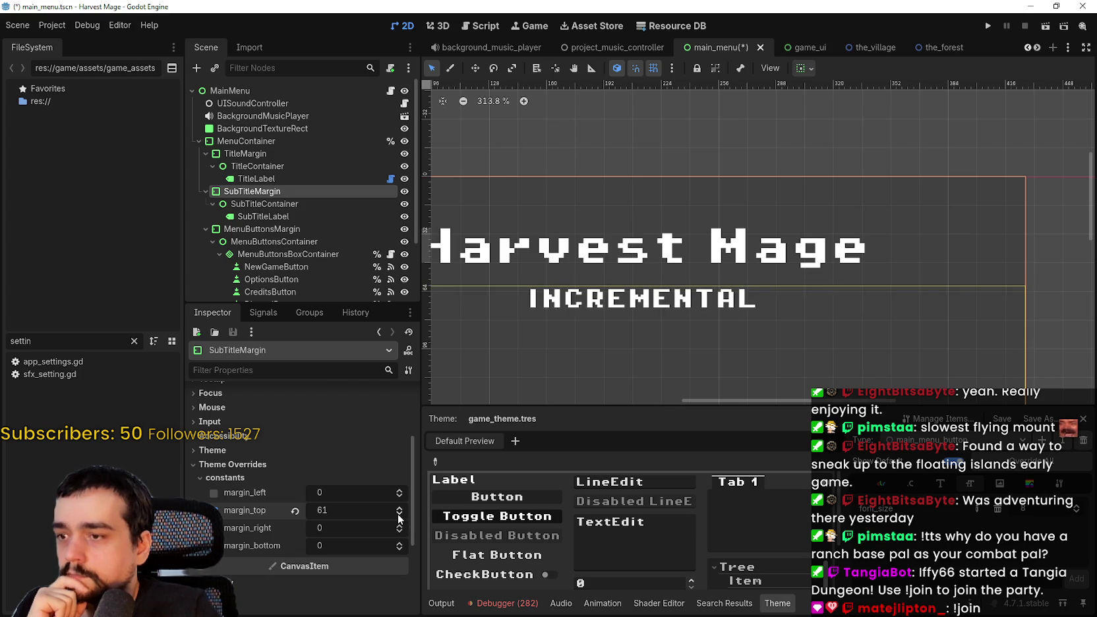
Lower SubTitleMargin's margin_top further to 52.
click(398, 514)
click(398, 514)
click(399, 514)
click(398, 514)
scroll(594, 369, down, 4)
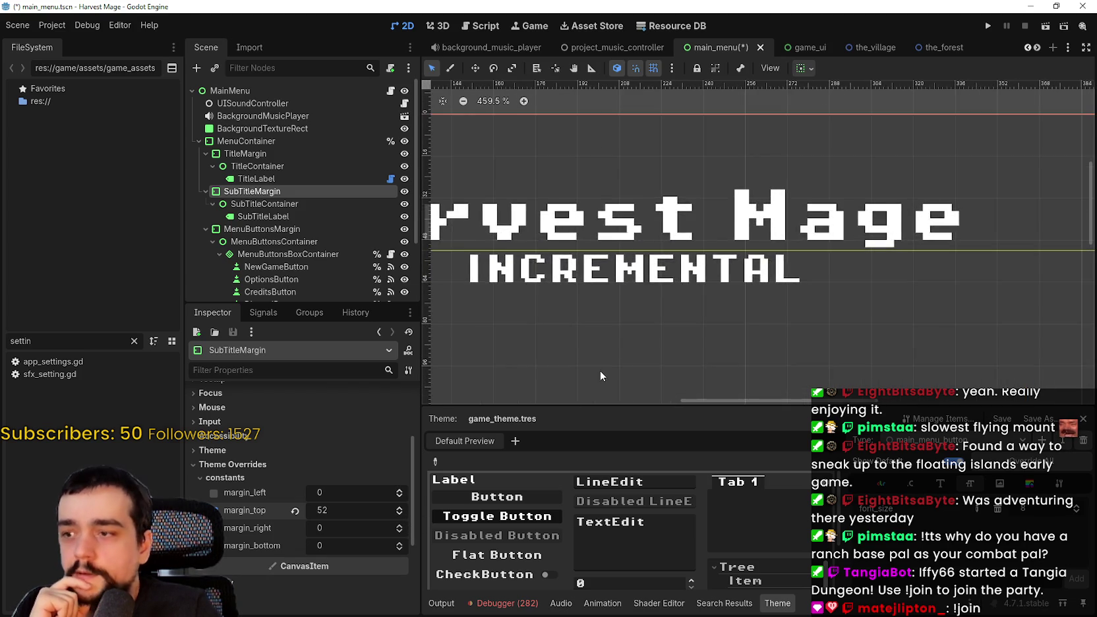
scroll(604, 342, down, 5)
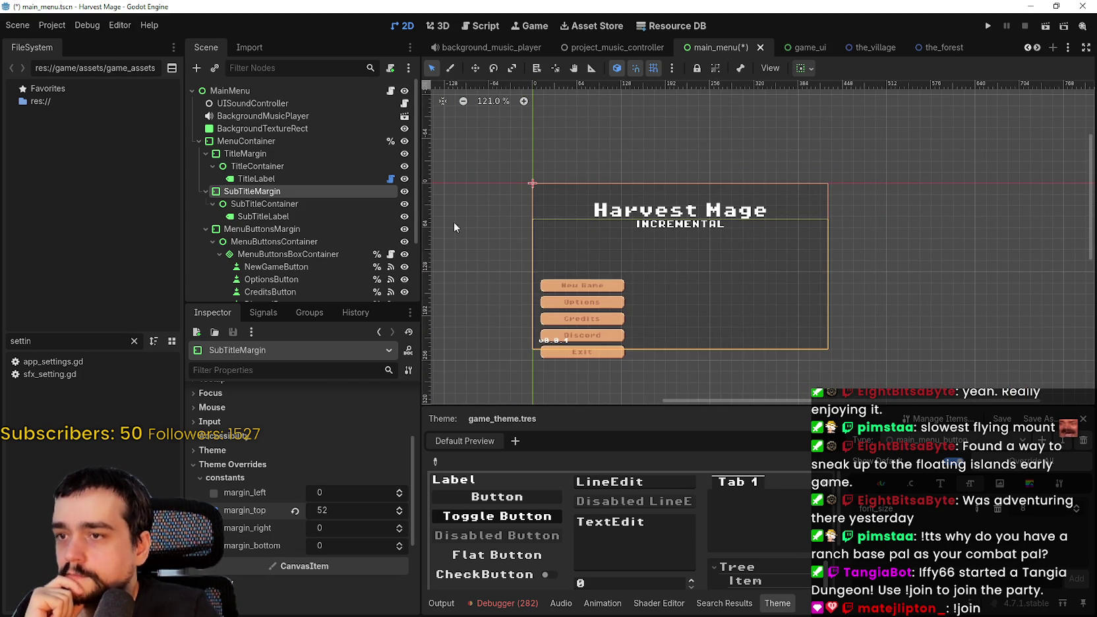
click(205, 191)
click(243, 205)
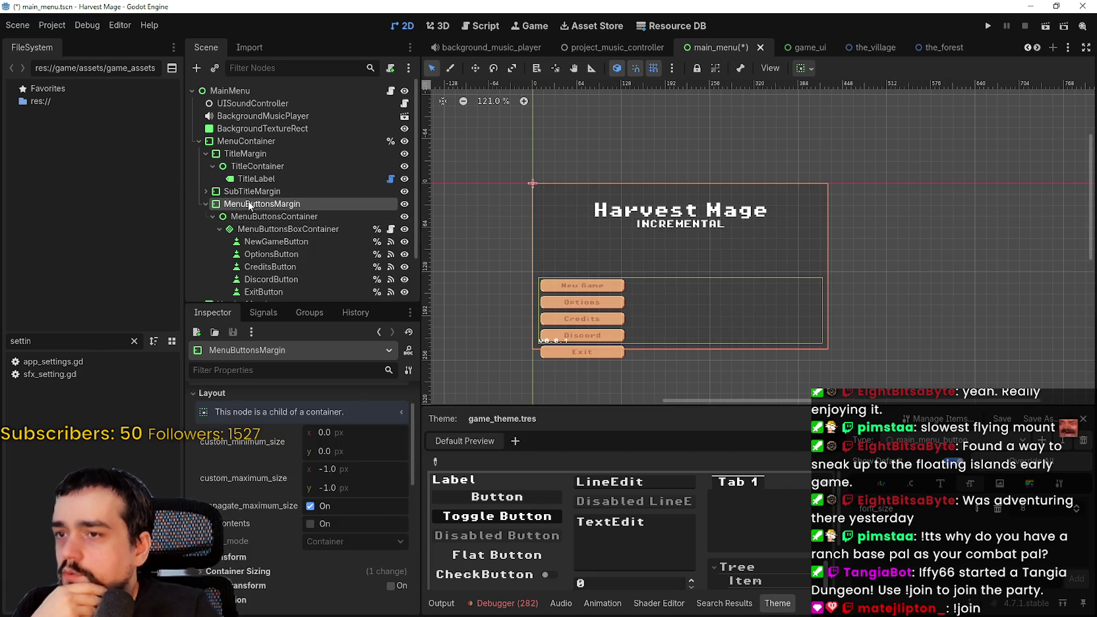
Lower MenuButtonsMargin's margin_top from 136 to 126.
scroll(372, 521, down, 6)
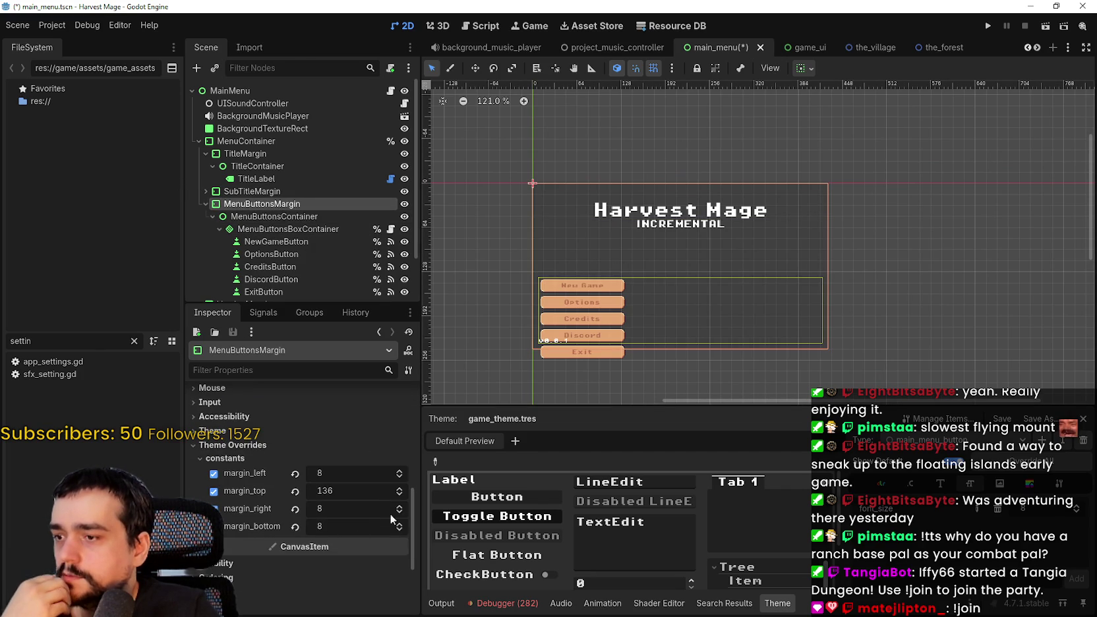
click(398, 495)
click(398, 495)
click(398, 495)
click(396, 495)
click(389, 505)
Set MenuButtonsMargin's margin_top to 90.
scroll(398, 495, down, 5)
scroll(613, 301, up, 4)
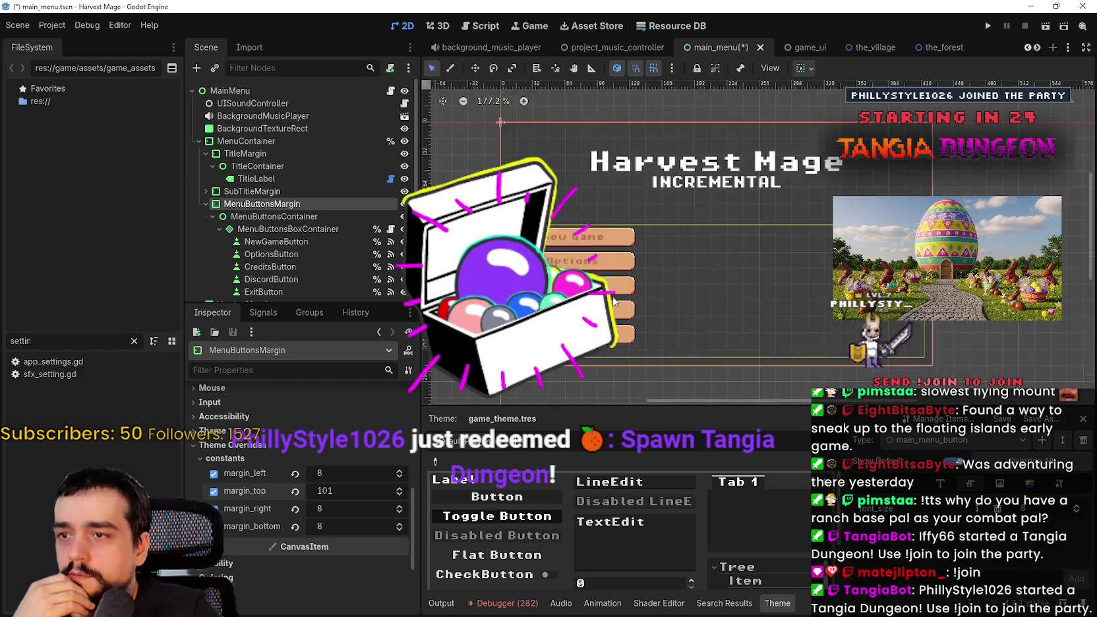
scroll(613, 302, up, 2)
scroll(350, 490, down, 19)
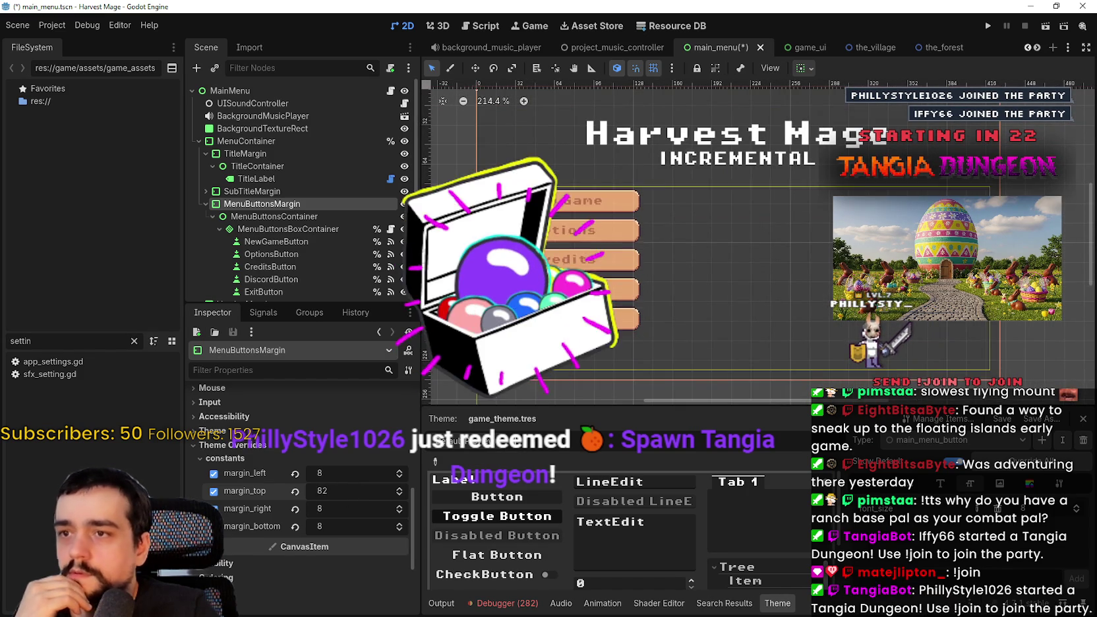
scroll(350, 490, up, 7)
scroll(812, 336, up, 2)
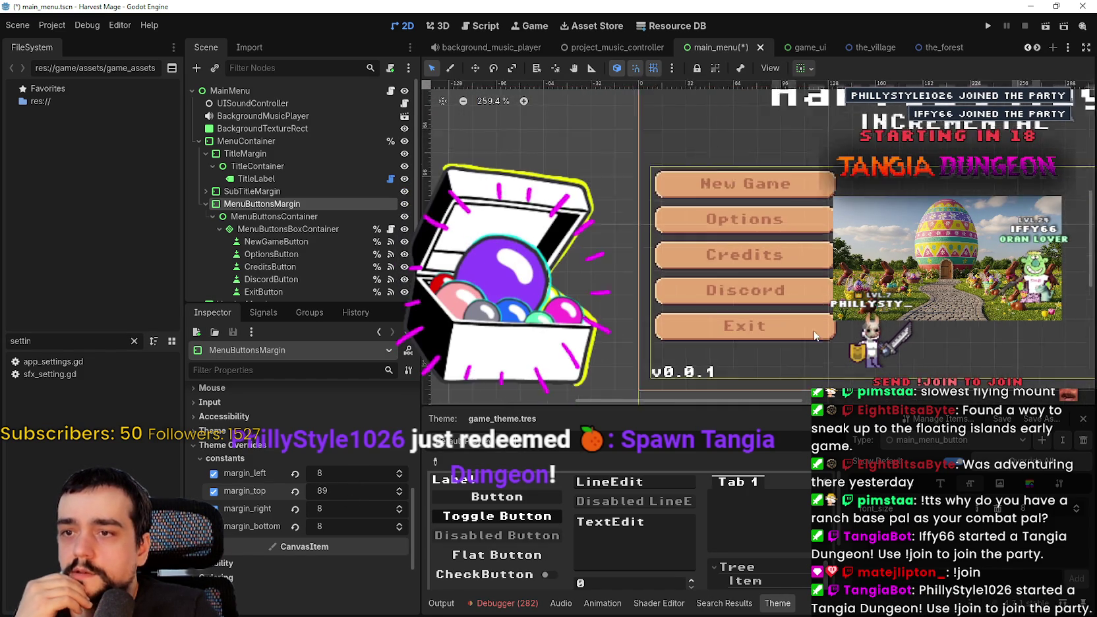
scroll(814, 334, up, 6)
scroll(324, 510, up, 2)
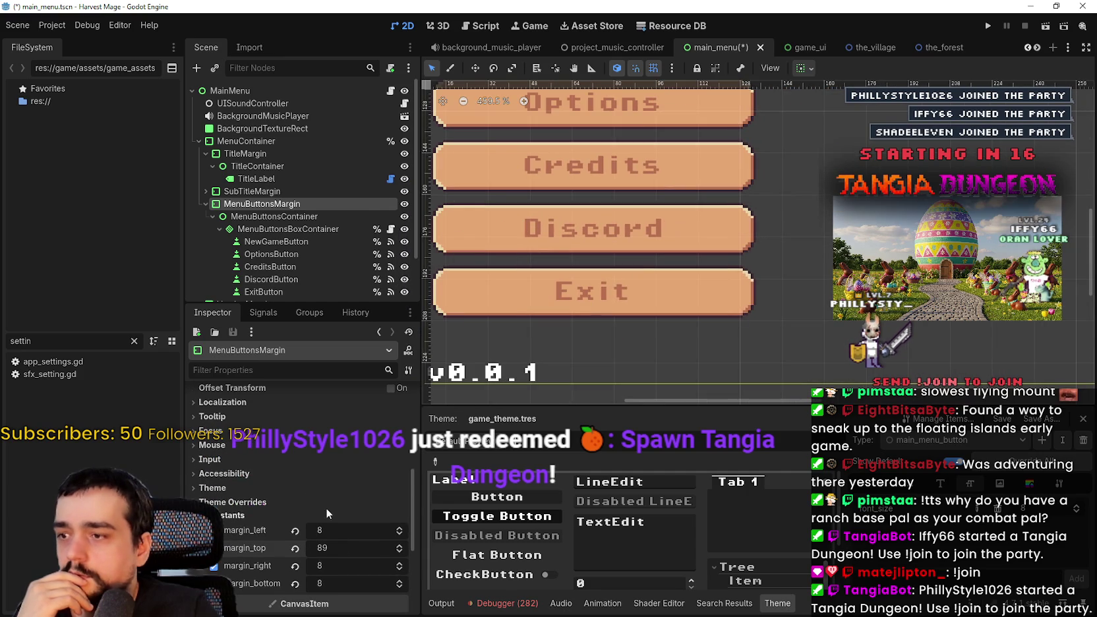
click(399, 545)
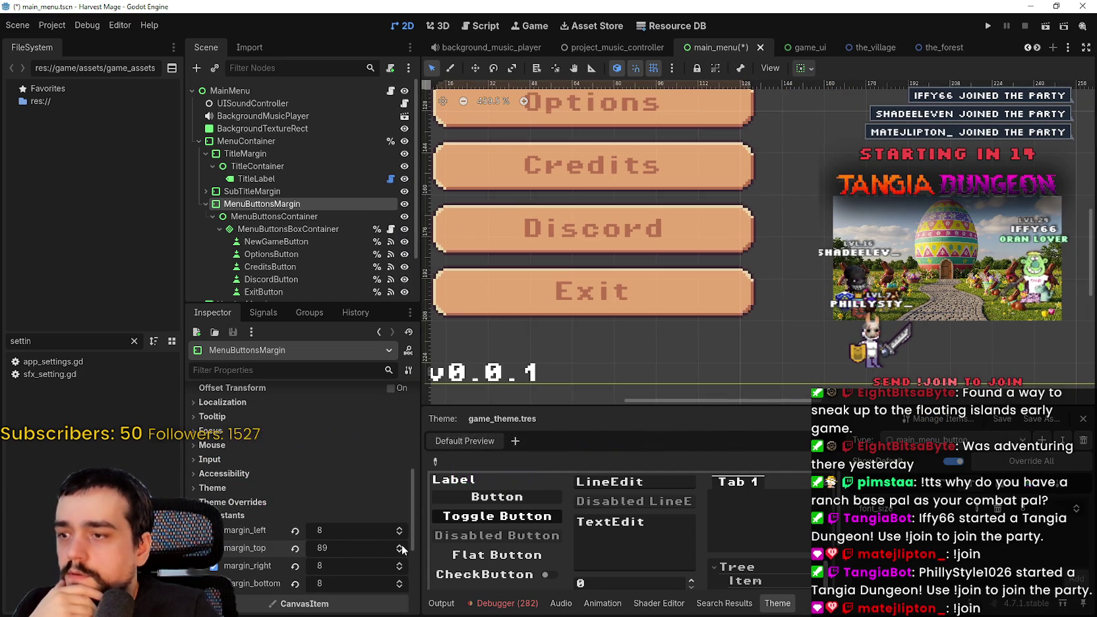
scroll(697, 312, down, 12)
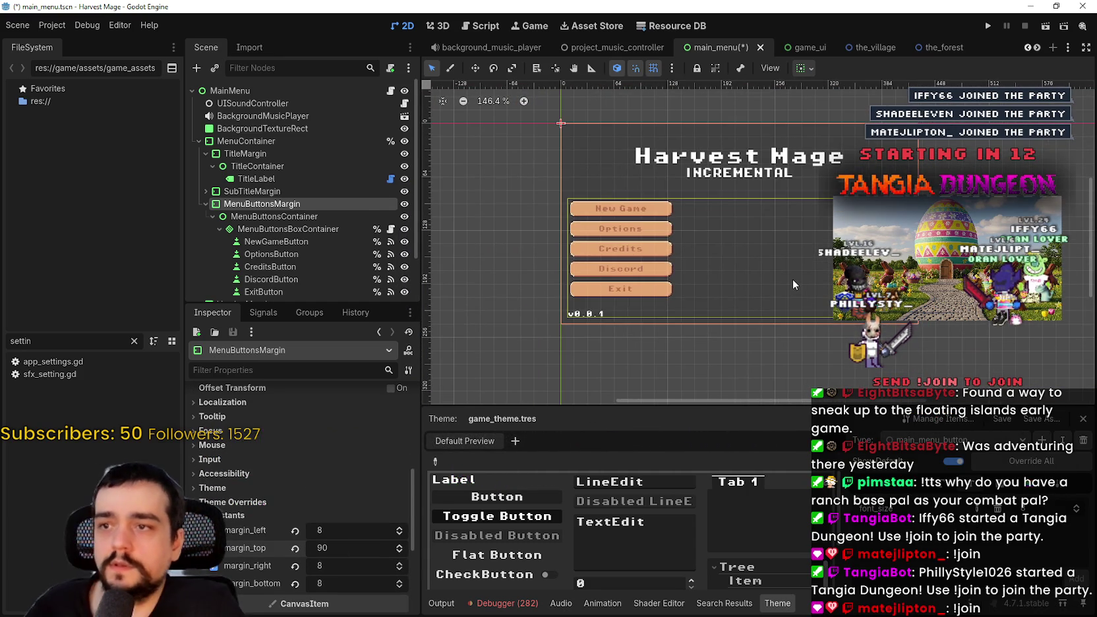
Save the main_menu scene and clear the FileSystem filter.
key(ctrl+s)
scroll(765, 242, down, 1)
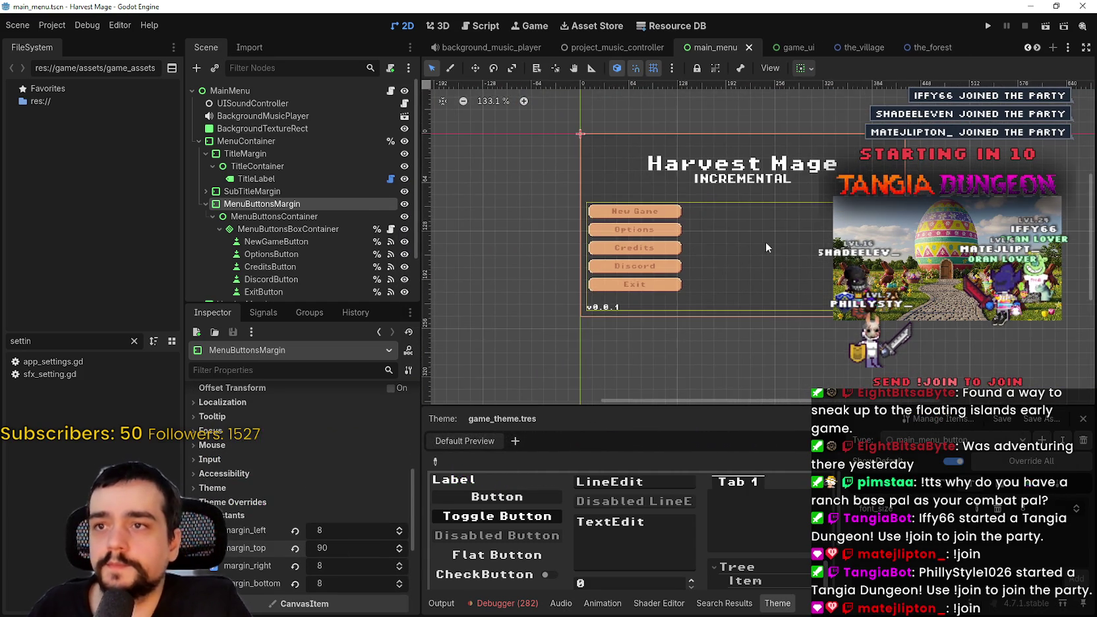
click(205, 203)
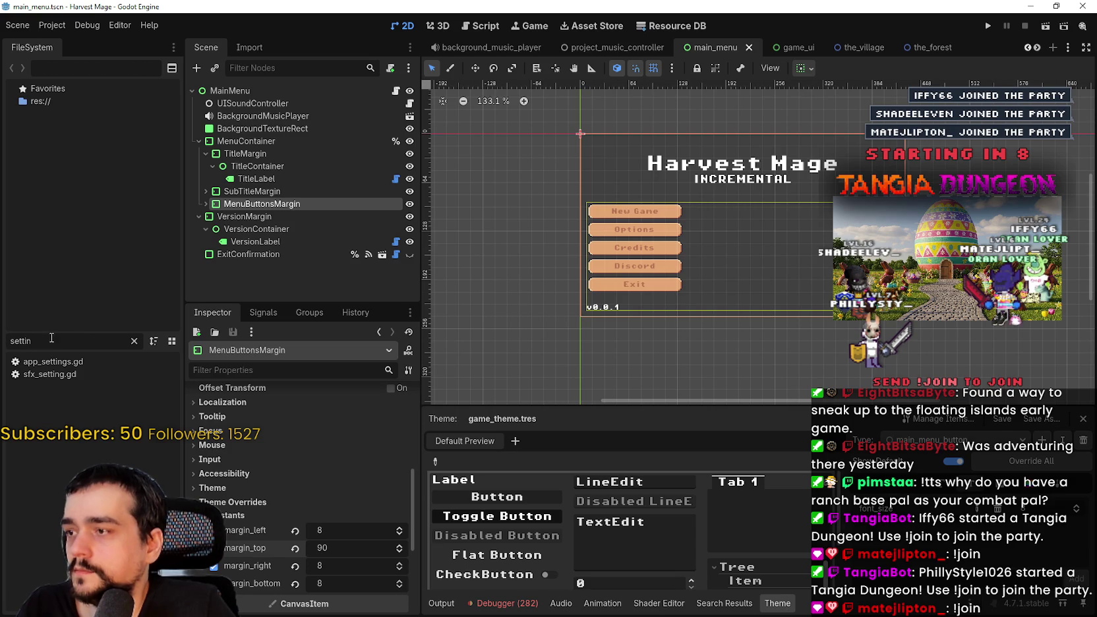
key(BackSpace)
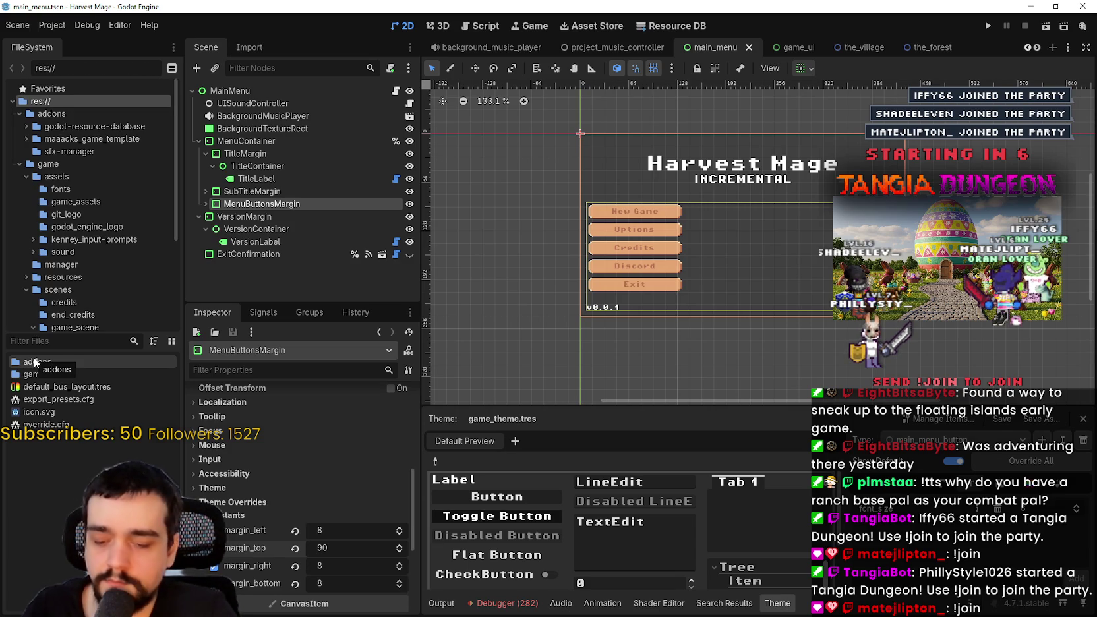
Filter the FileSystem for 'optio' and open game_options_menu.tscn.
text(optiont)
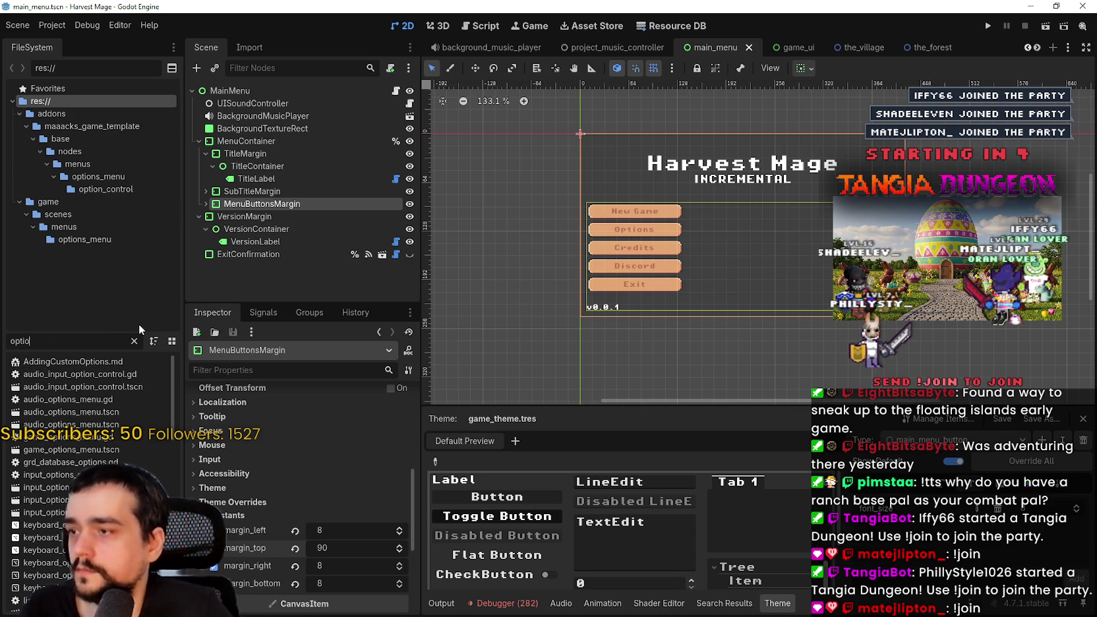
key(BackSpace)
key(BackSpace)
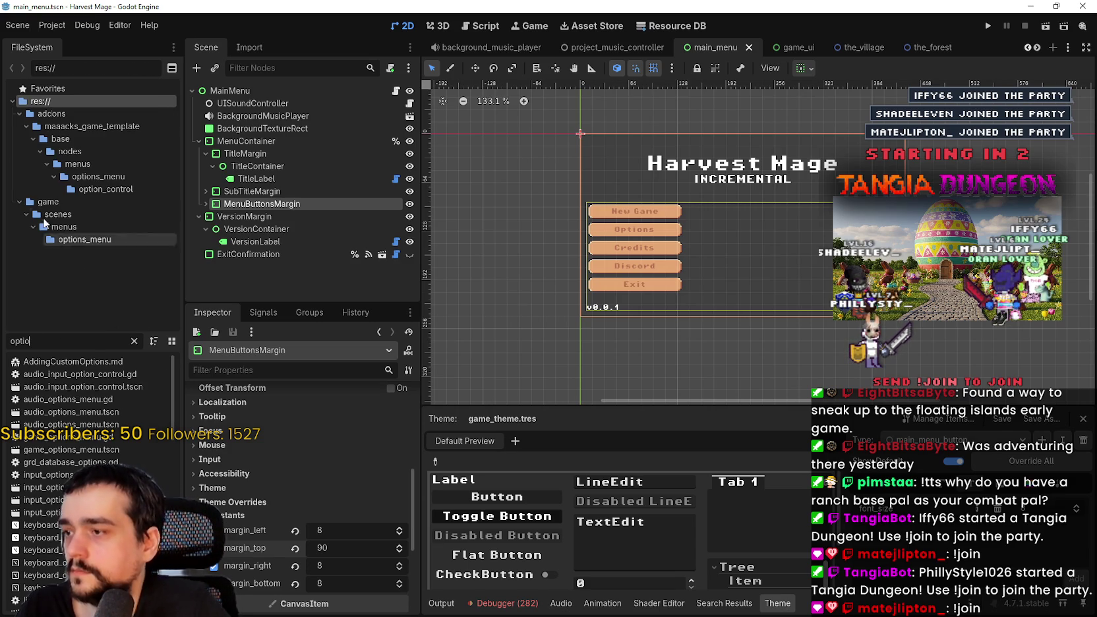
double_click(72, 449)
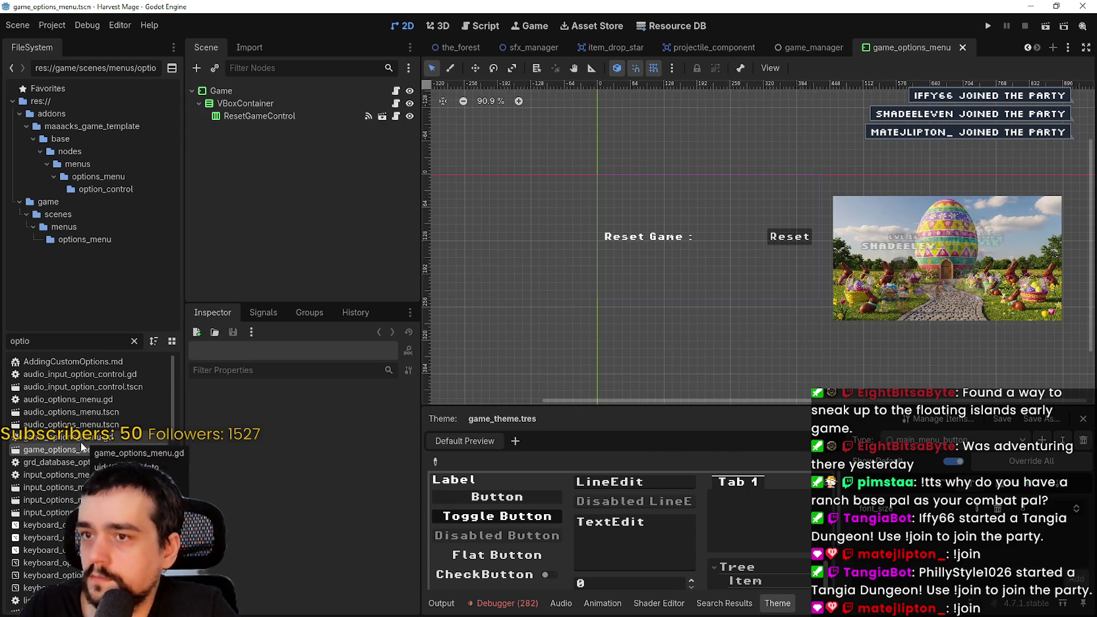
Open main_menu_options_window.tscn, then its base overlaid window scene container.
scroll(79, 473, down, 4)
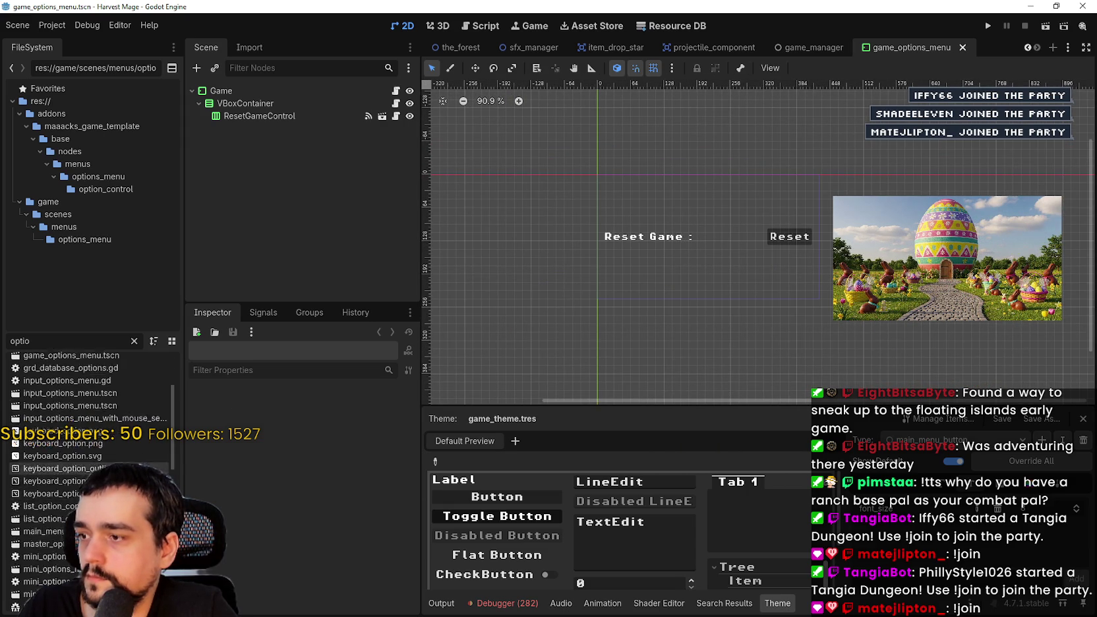
double_click(49, 499)
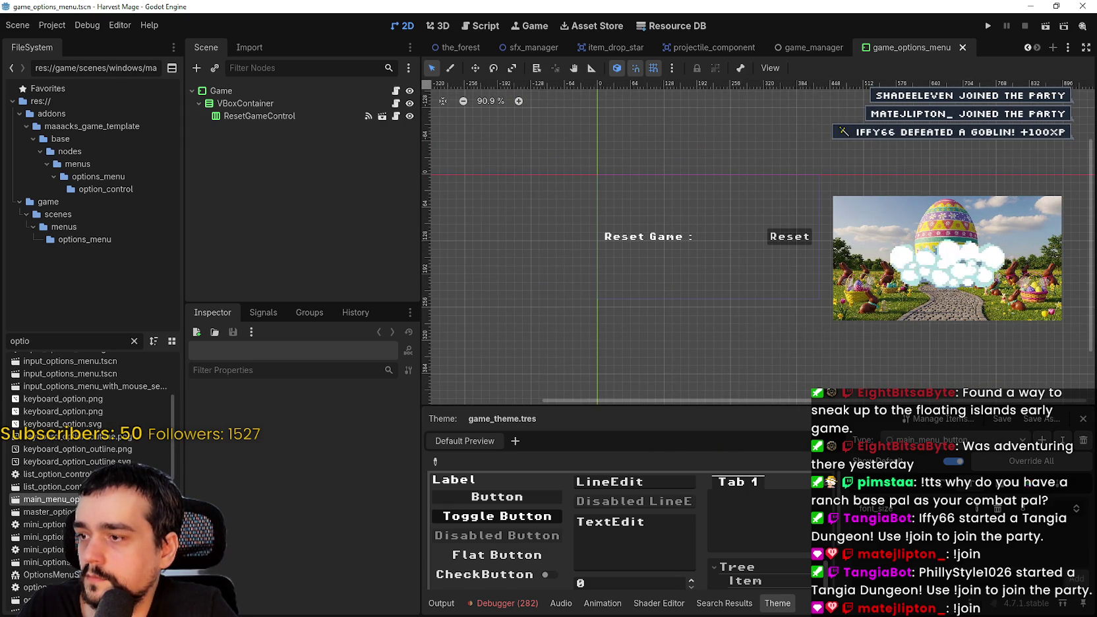
click(539, 186)
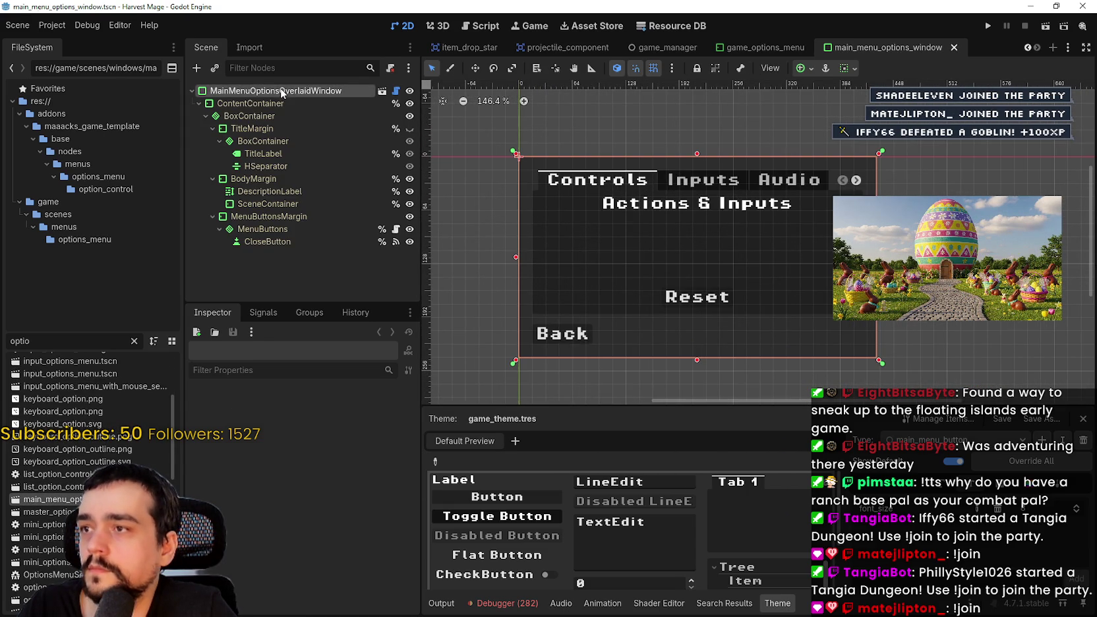
scroll(238, 533, down, 5)
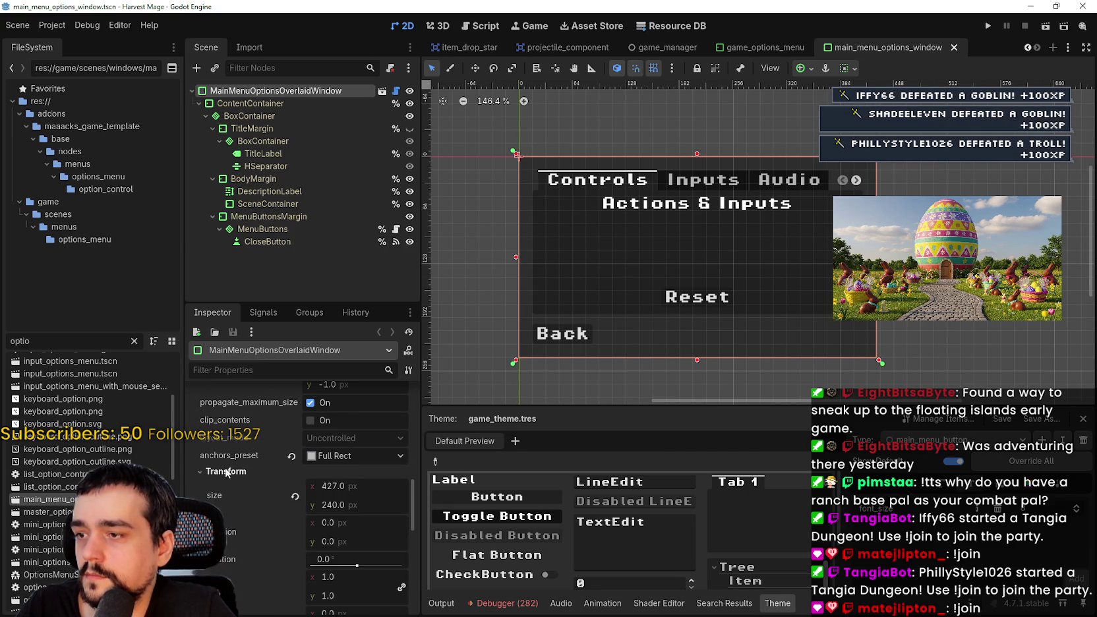
scroll(238, 488, down, 1)
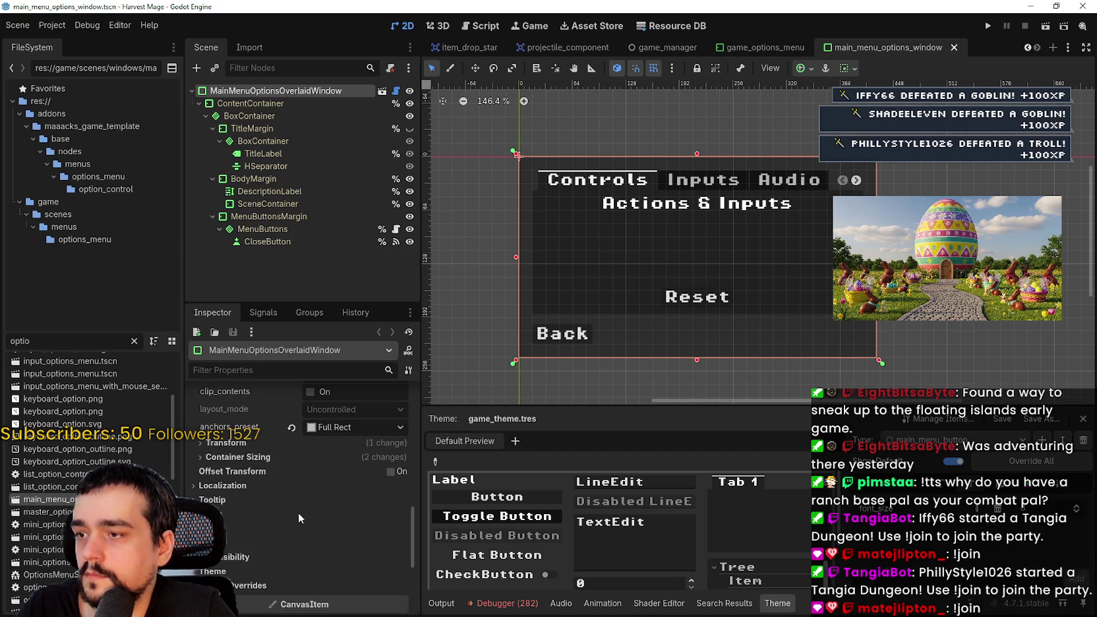
click(382, 90)
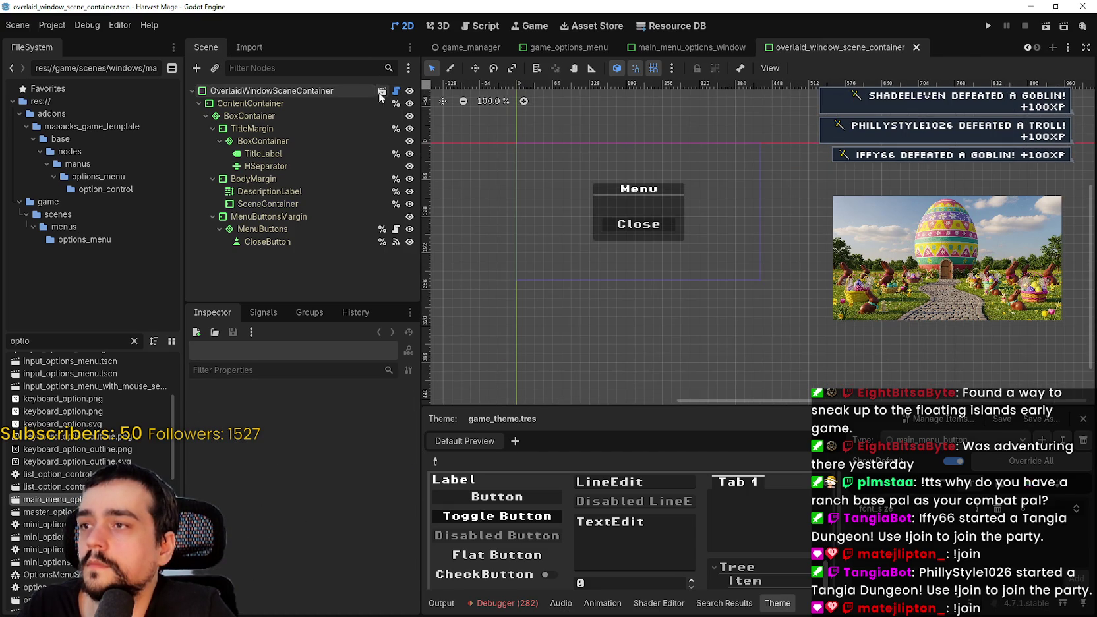
Select the OverlaidWindowSceneContainer root and switch theme editing to game_ui_inventory_panel.
click(339, 90)
scroll(283, 546, down, 5)
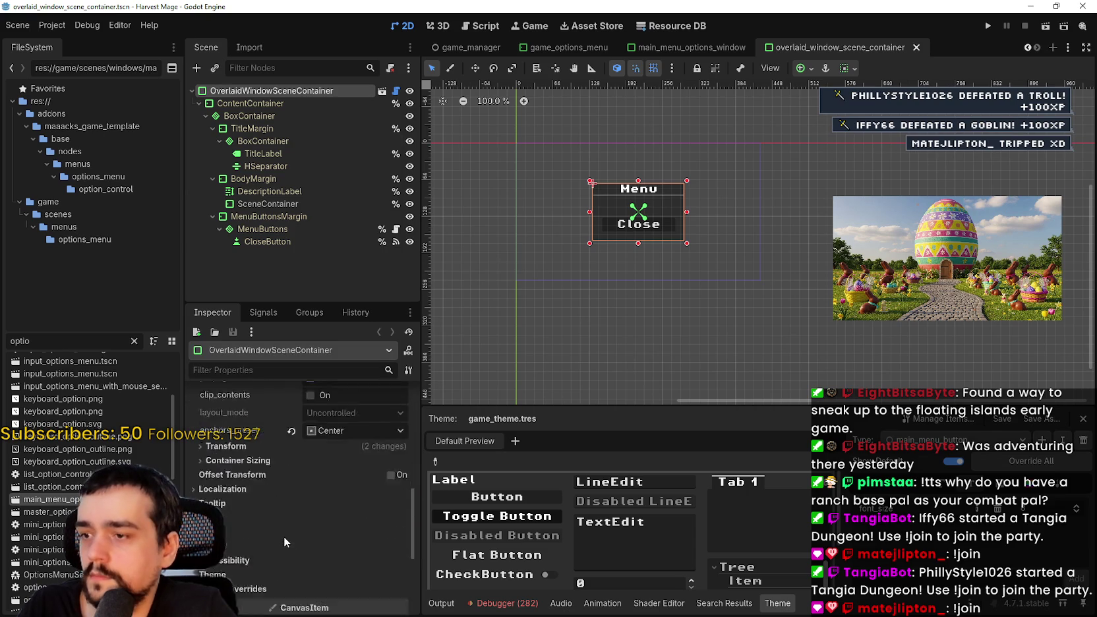
scroll(284, 501, down, 2)
scroll(648, 153, up, 10)
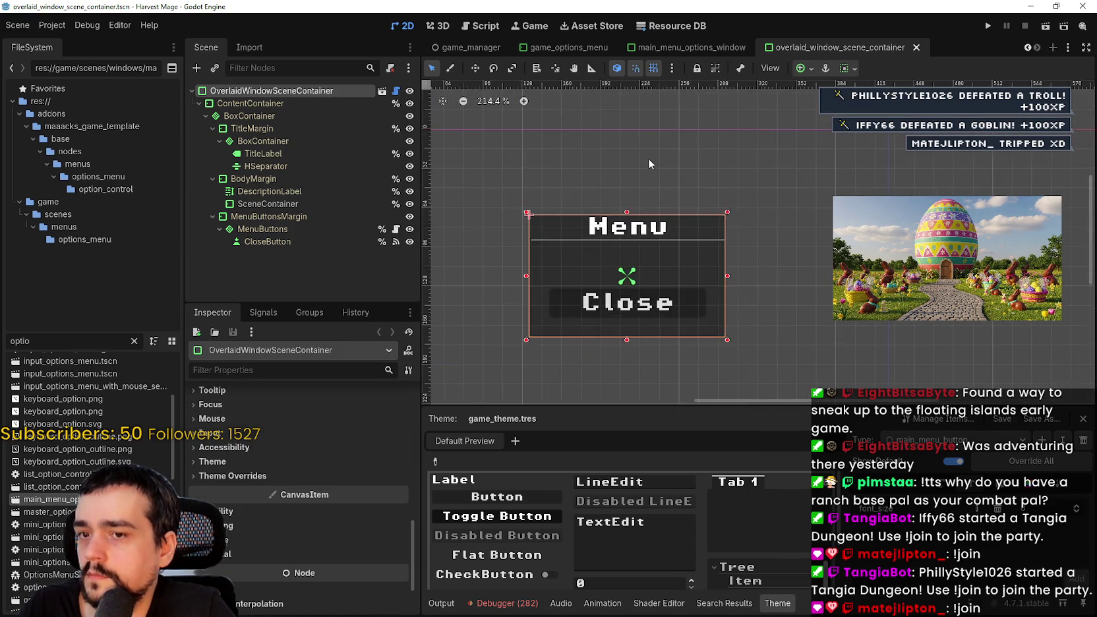
scroll(650, 173, up, 5)
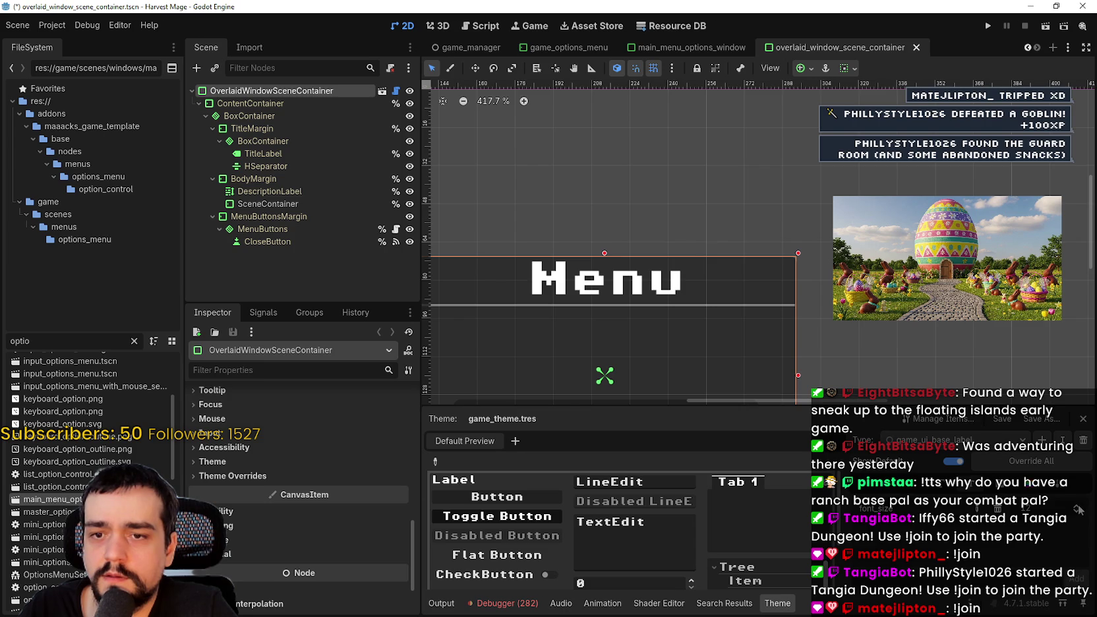
click(1022, 439)
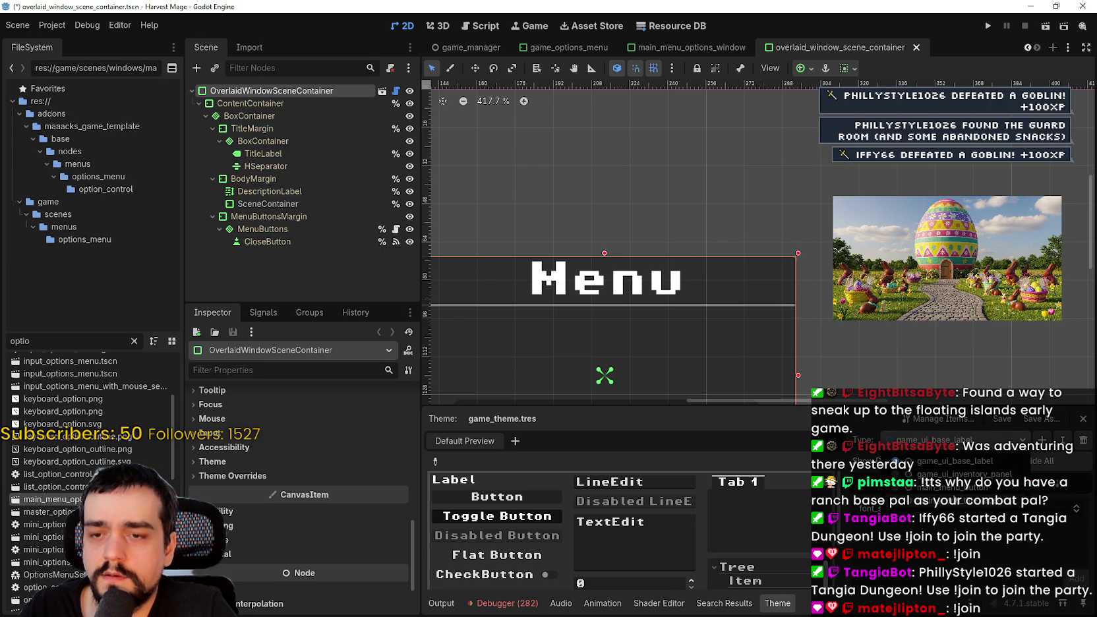
click(964, 474)
scroll(603, 196, down, 4)
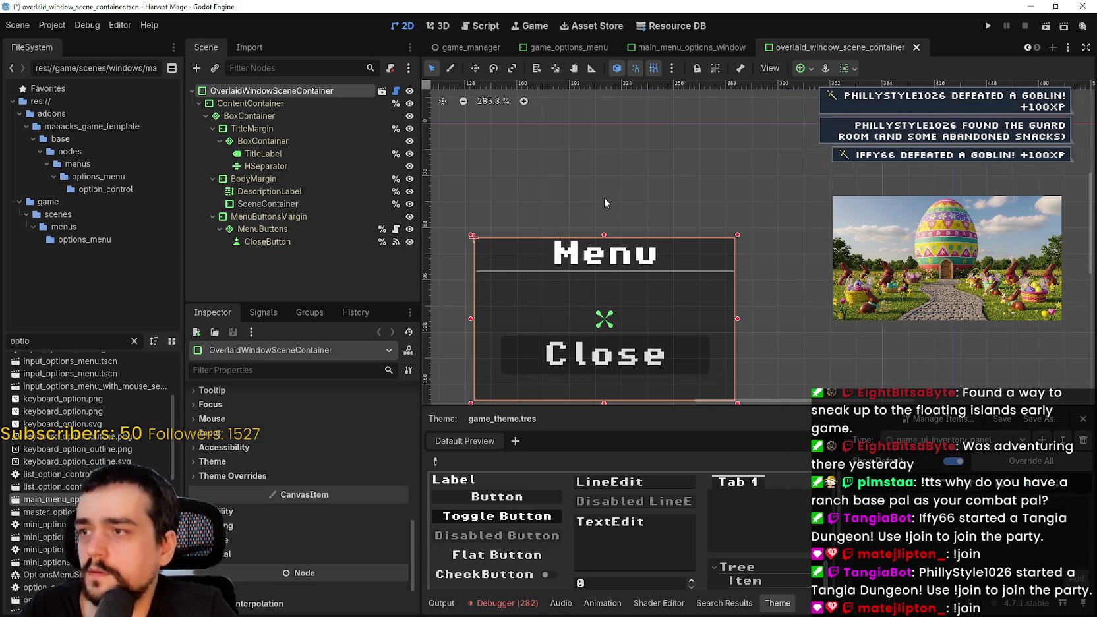
scroll(690, 239, down, 3)
Open the overlaid_window scene, then the window_container scene with its Menu/Close panel.
click(322, 117)
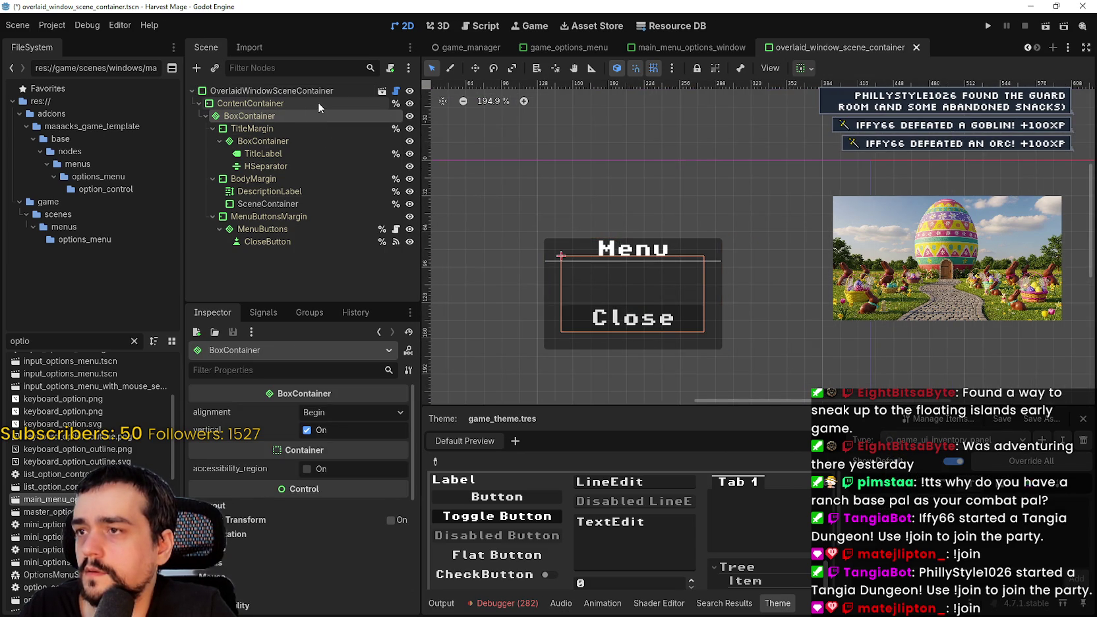
scroll(272, 514, down, 1)
scroll(271, 514, up, 5)
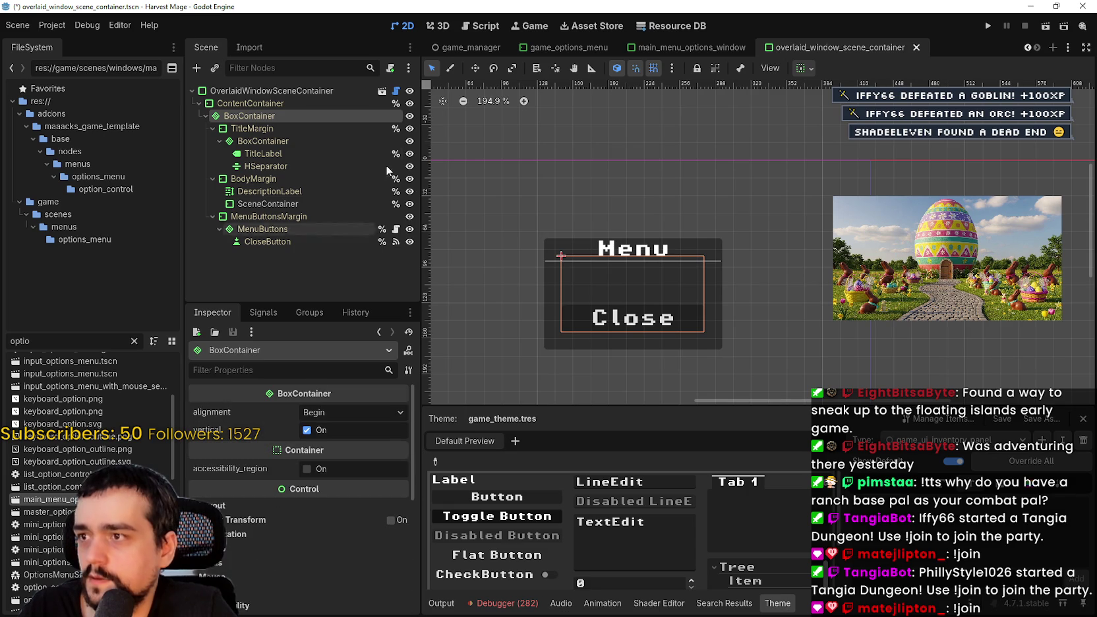
click(382, 92)
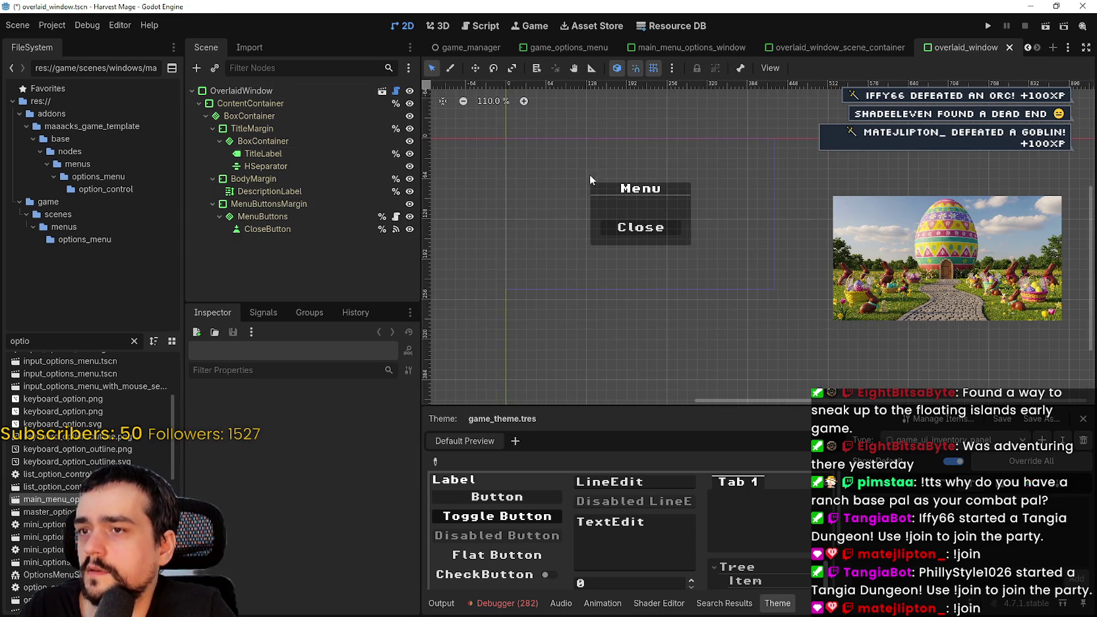
click(381, 91)
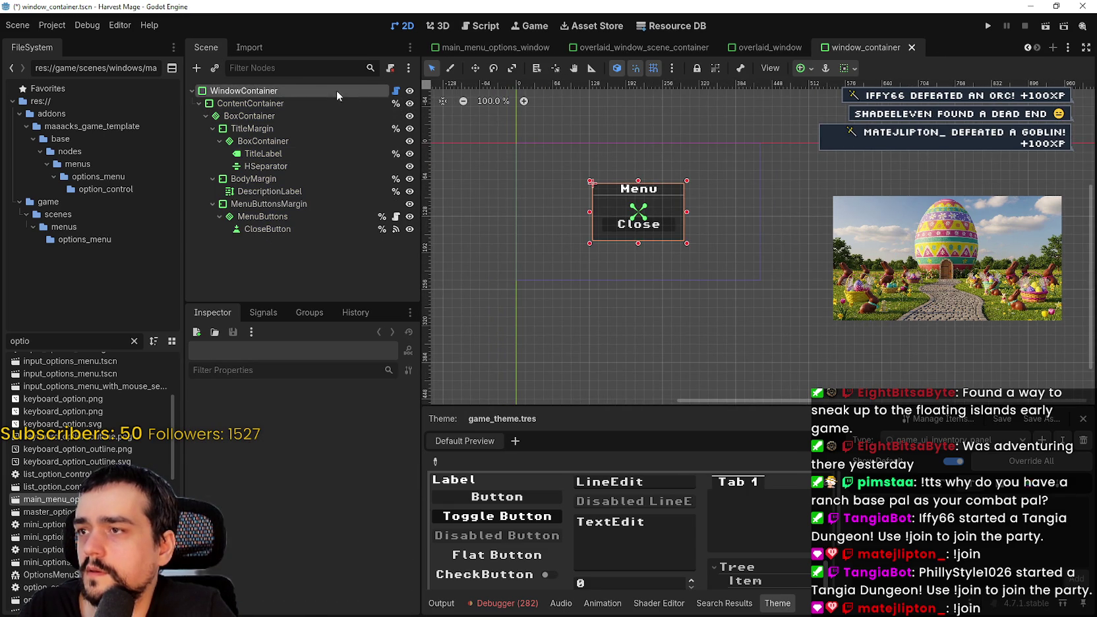
scroll(290, 552, down, 5)
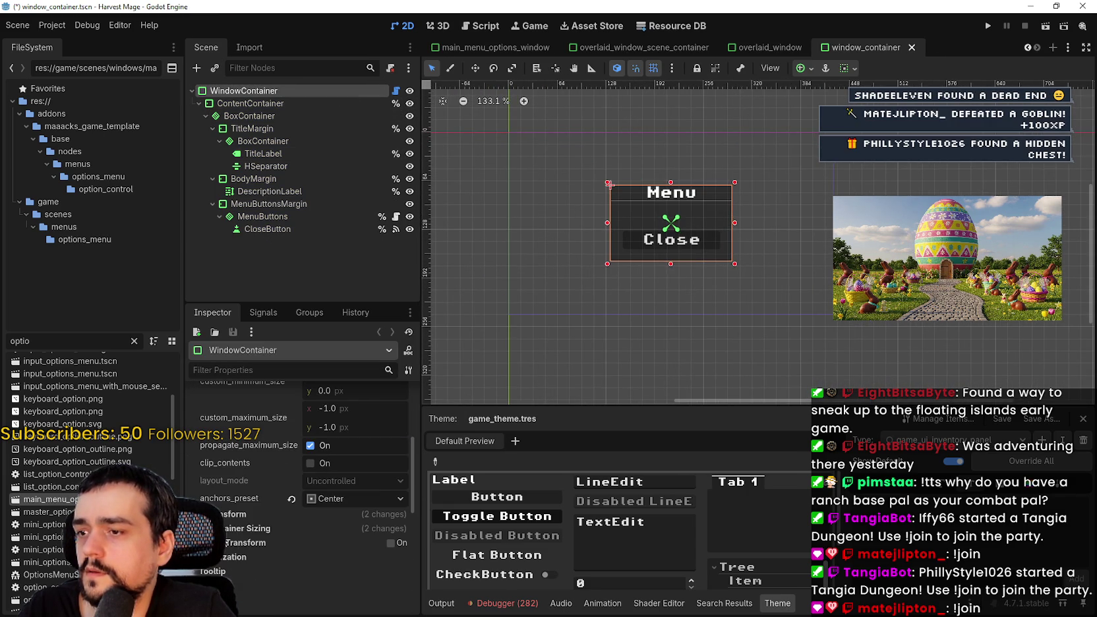
click(234, 401)
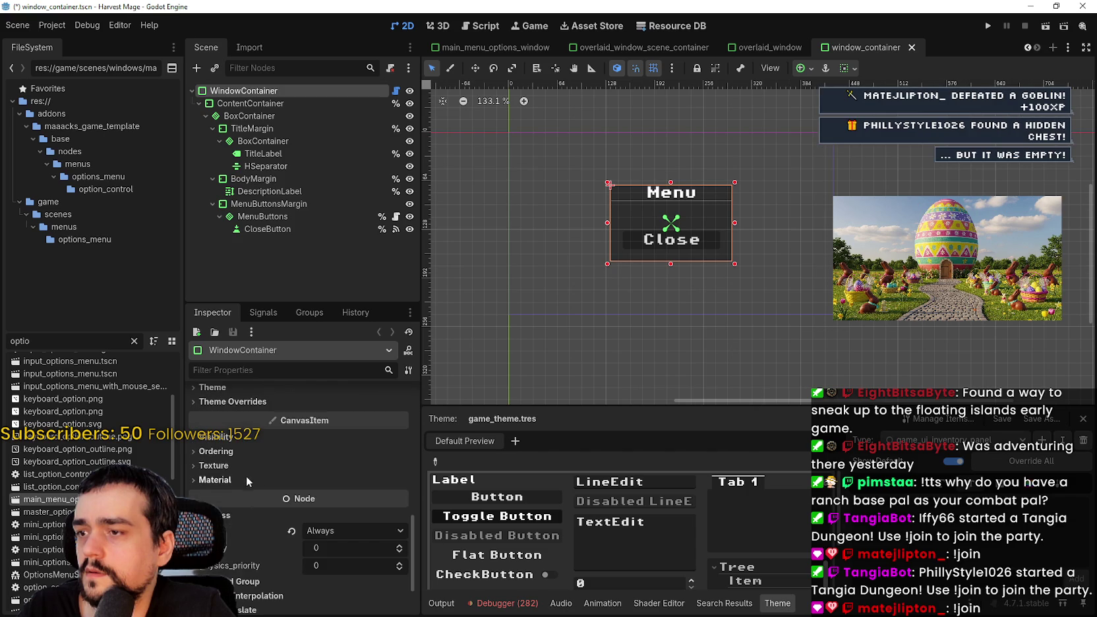
scroll(244, 449, down, 3)
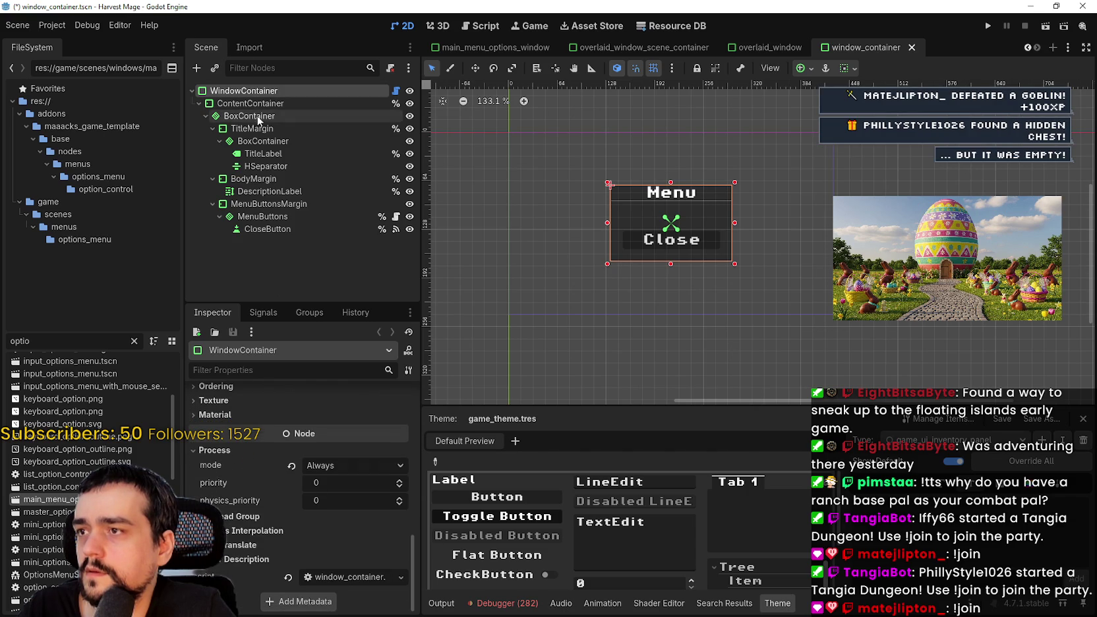
click(261, 154)
Try 15 px and 13 px font sizes on TitleLabel, then revert it to the default 16 px.
scroll(276, 531, down, 10)
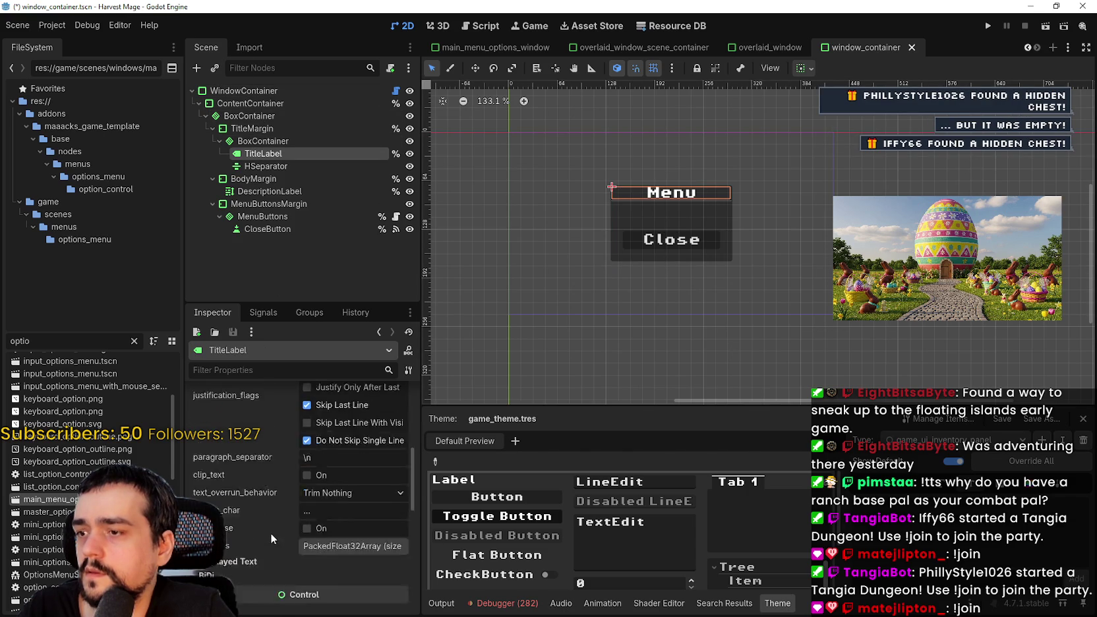
click(253, 480)
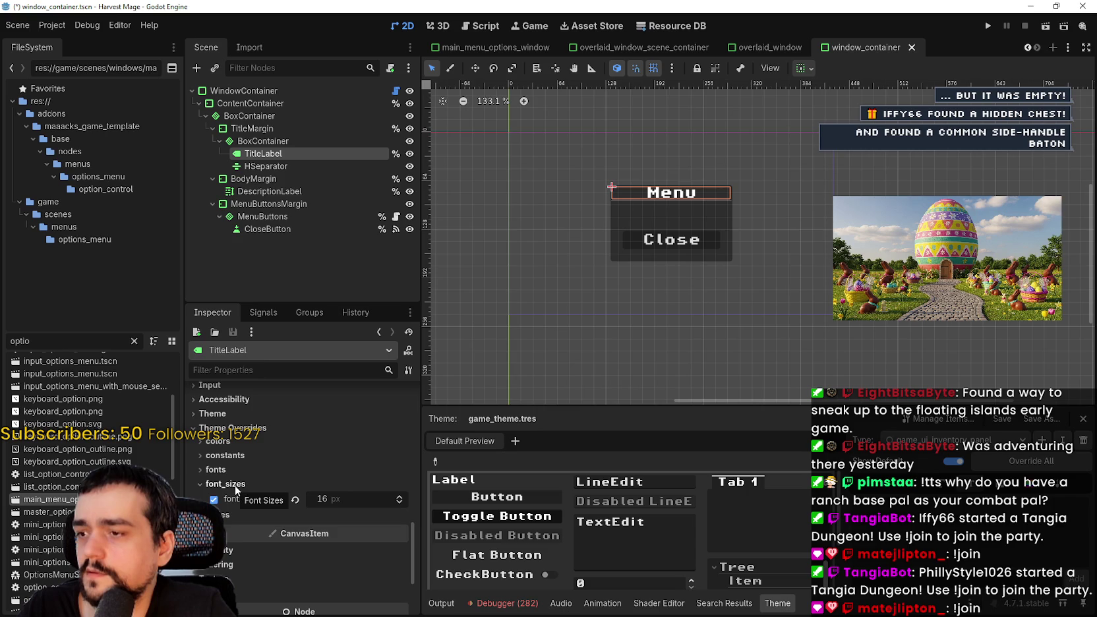
scroll(725, 165, up, 5)
scroll(716, 159, down, 3)
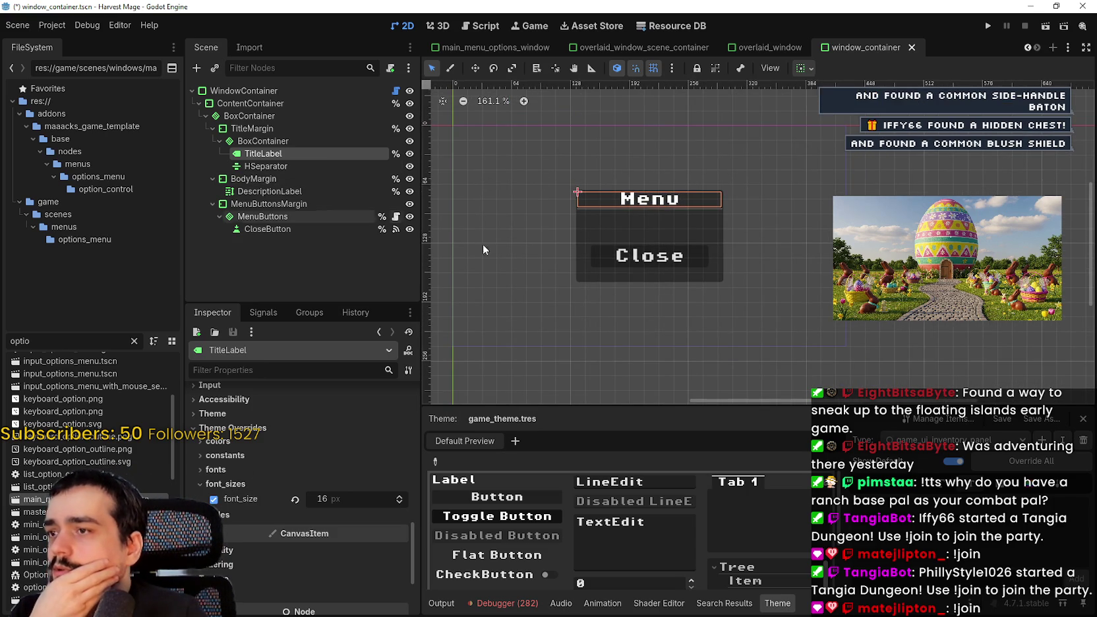
click(294, 499)
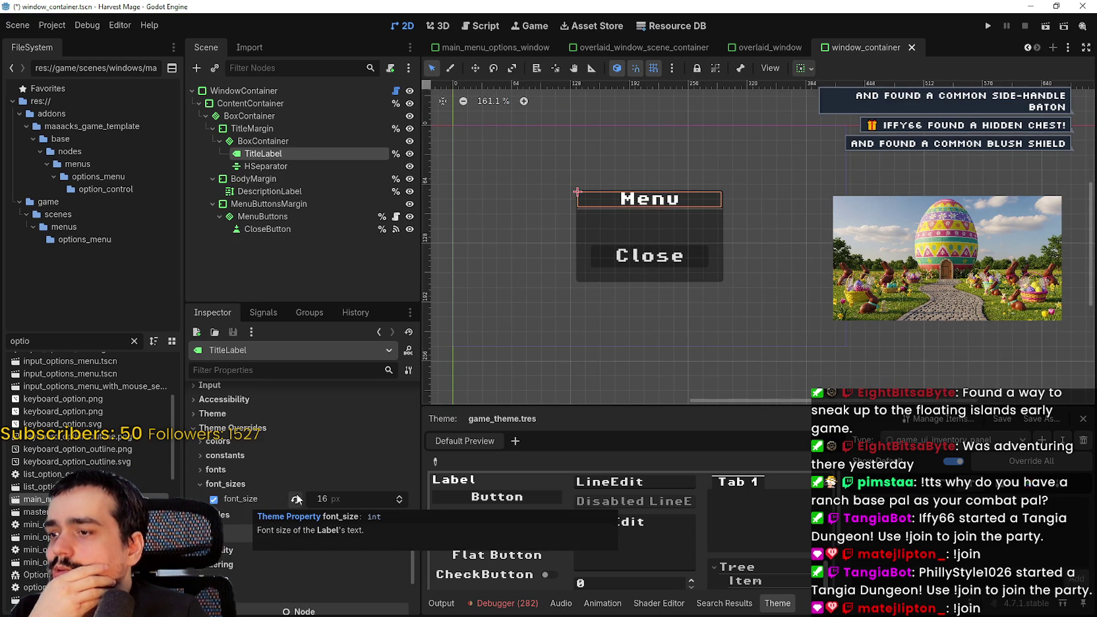
click(400, 502)
click(400, 502)
click(399, 503)
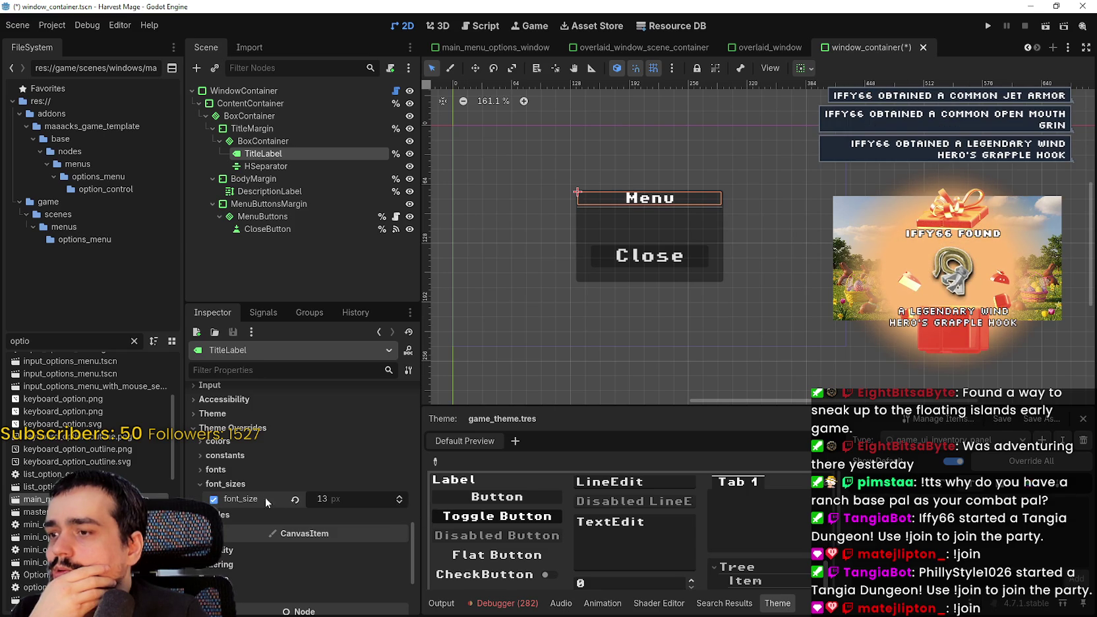
click(295, 500)
click(52, 25)
click(83, 47)
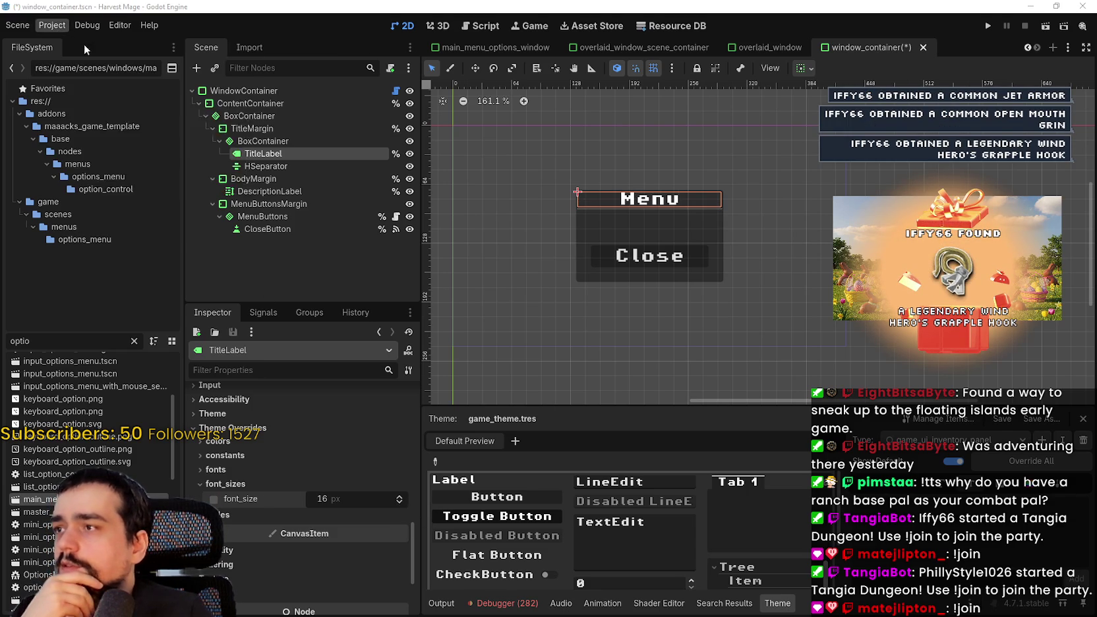
Scroll through the Project Settings category tree, then filter the settings by 'font'.
scroll(274, 301, down, 5)
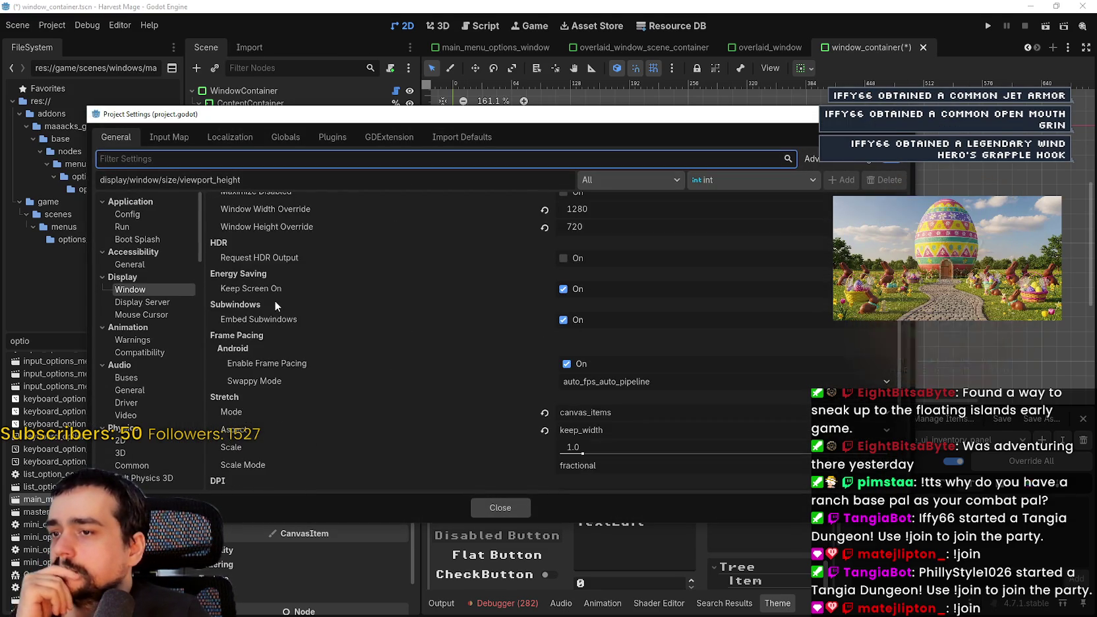
scroll(274, 300, down, 5)
scroll(185, 291, down, 5)
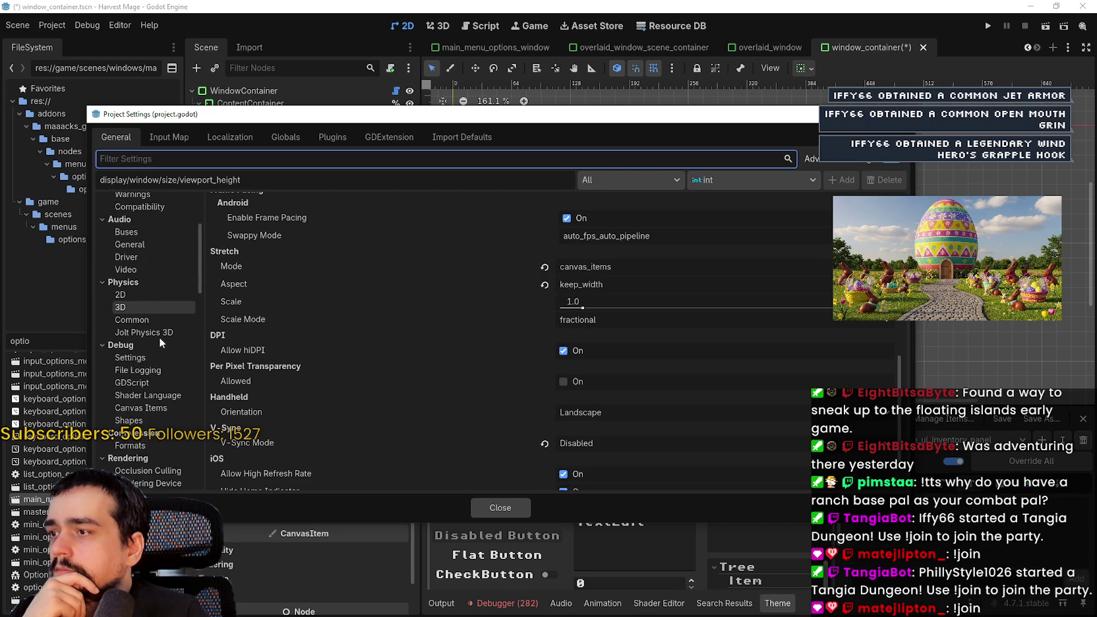
scroll(177, 369, down, 8)
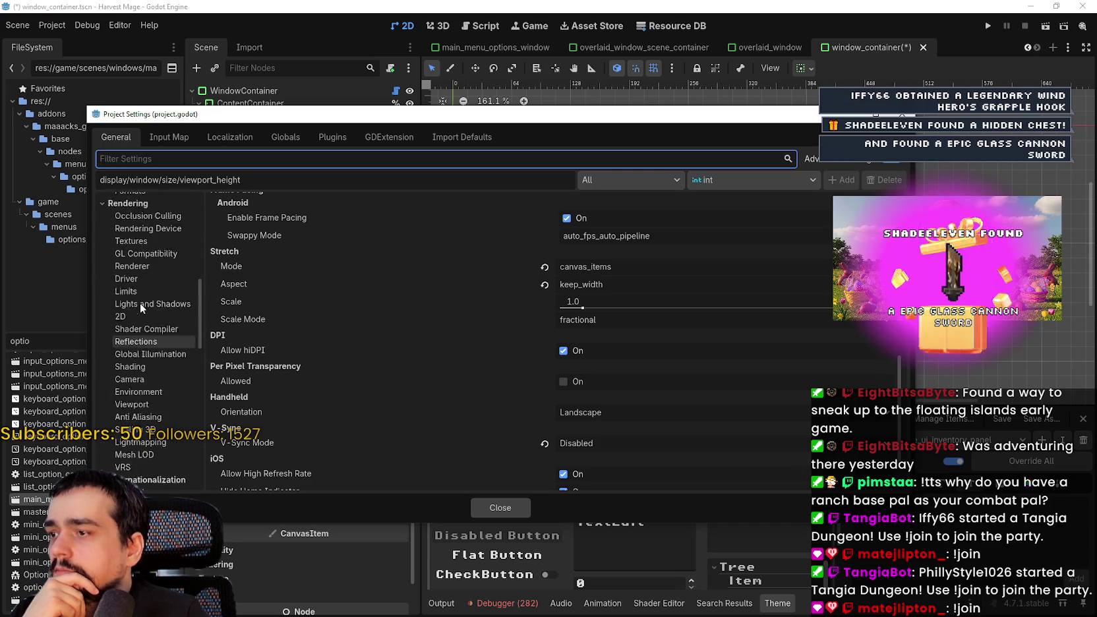
scroll(140, 302, up, 5)
drag(235, 116, 304, 91)
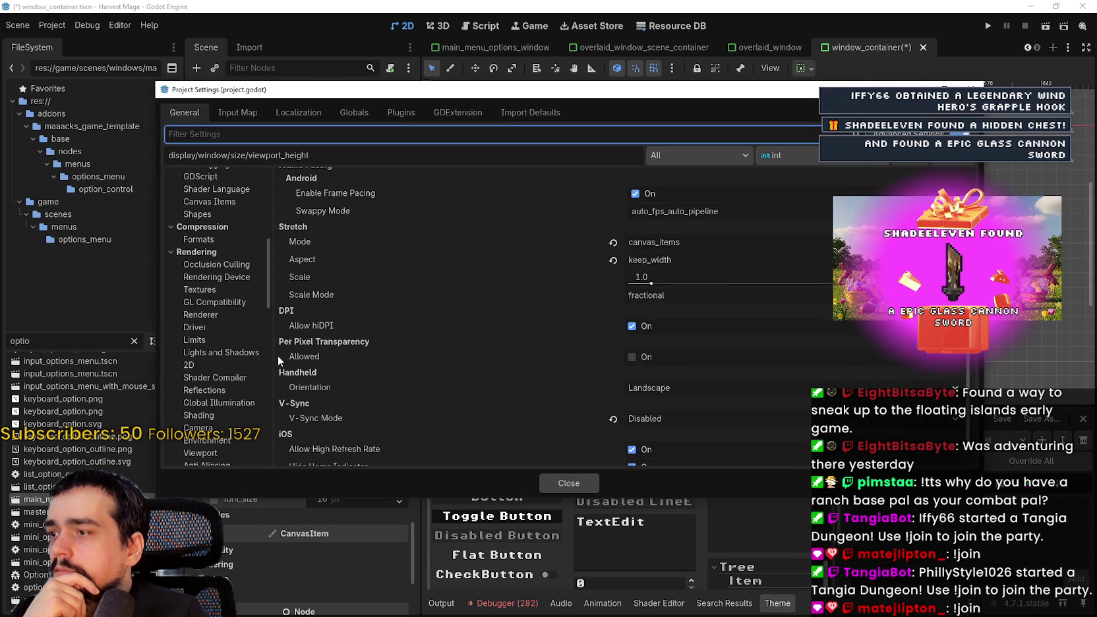
scroll(272, 313, down, 2)
scroll(232, 358, down, 6)
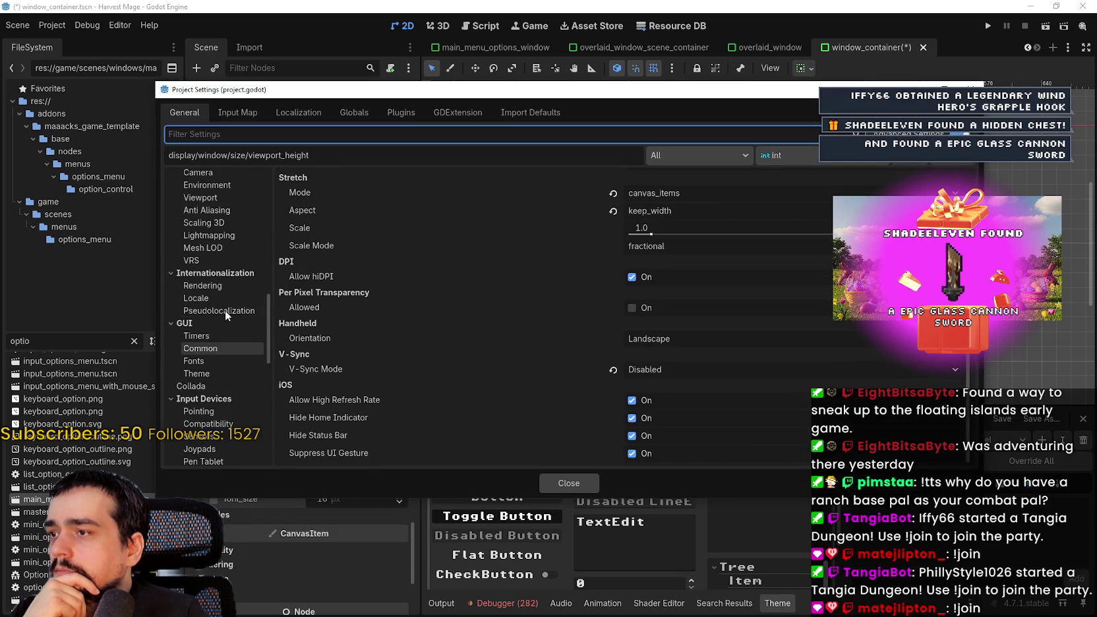
scroll(229, 356, up, 7)
scroll(229, 364, down, 7)
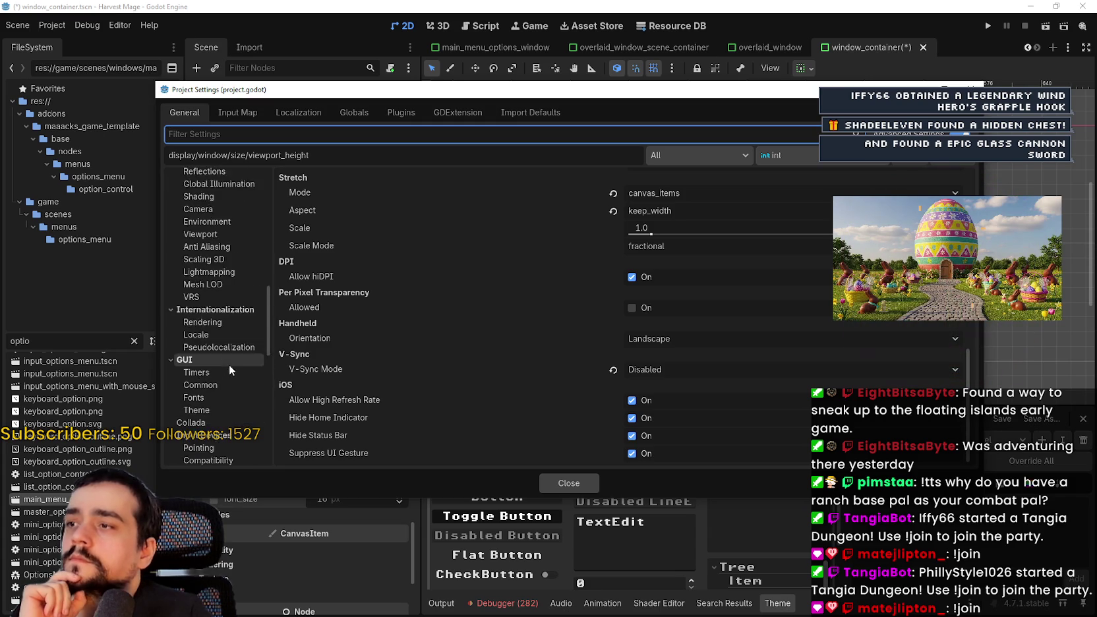
scroll(244, 408, up, 3)
scroll(245, 403, down, 5)
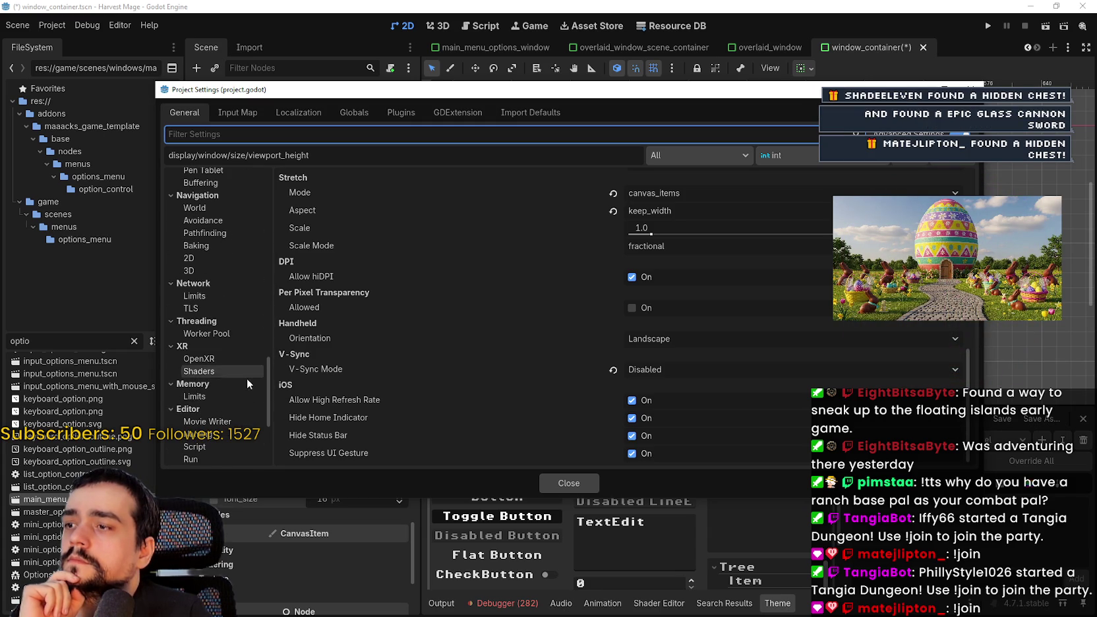
scroll(234, 377, up, 4)
scroll(233, 364, up, 5)
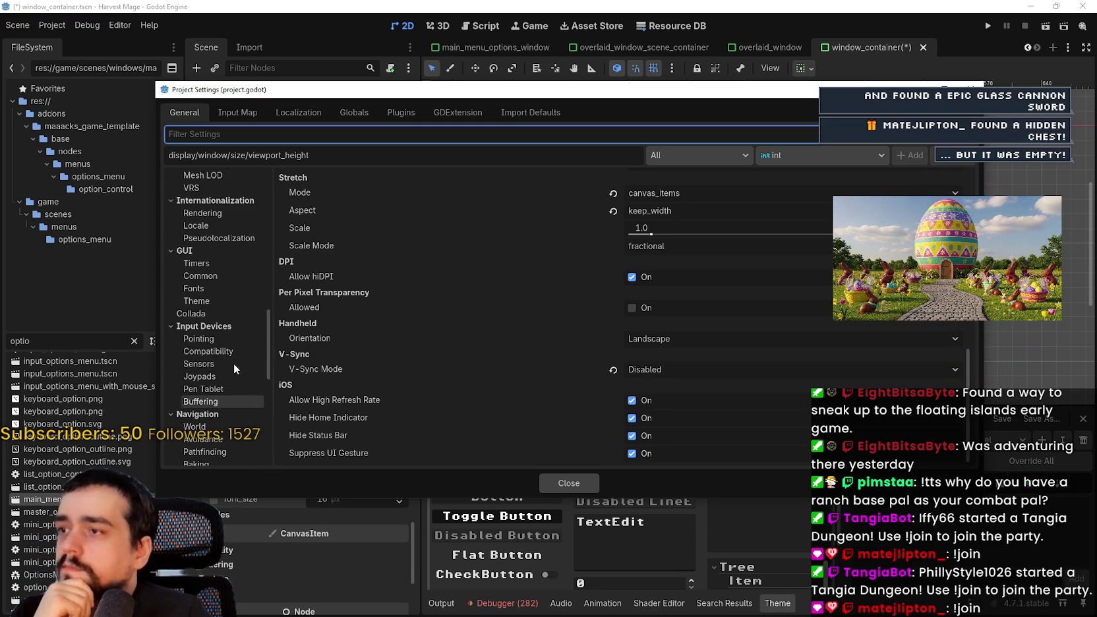
scroll(237, 392, up, 5)
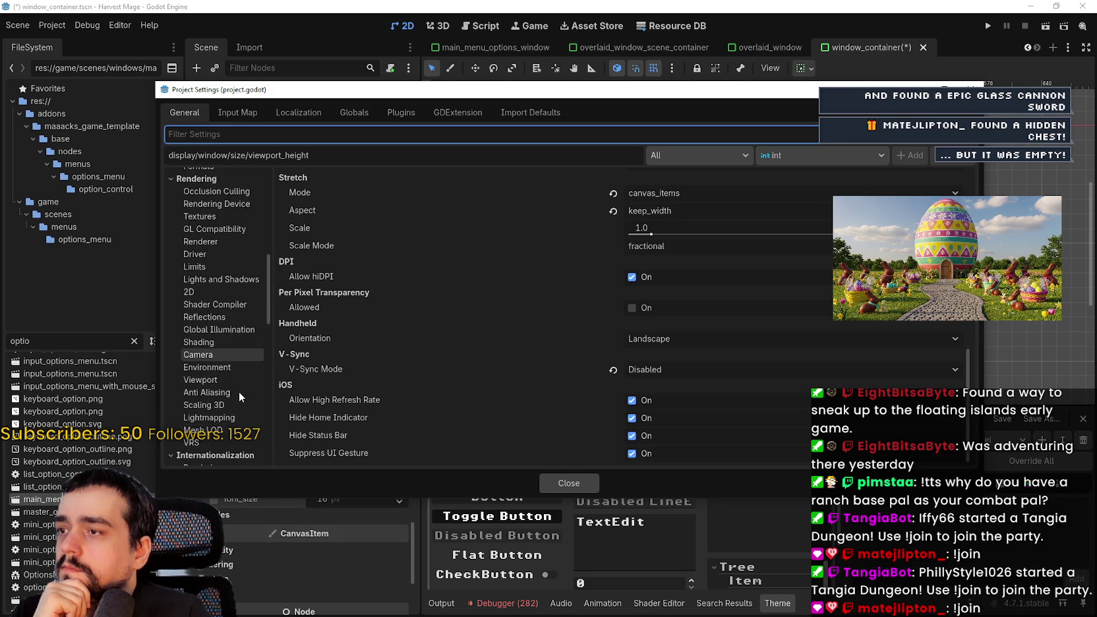
scroll(242, 278, up, 3)
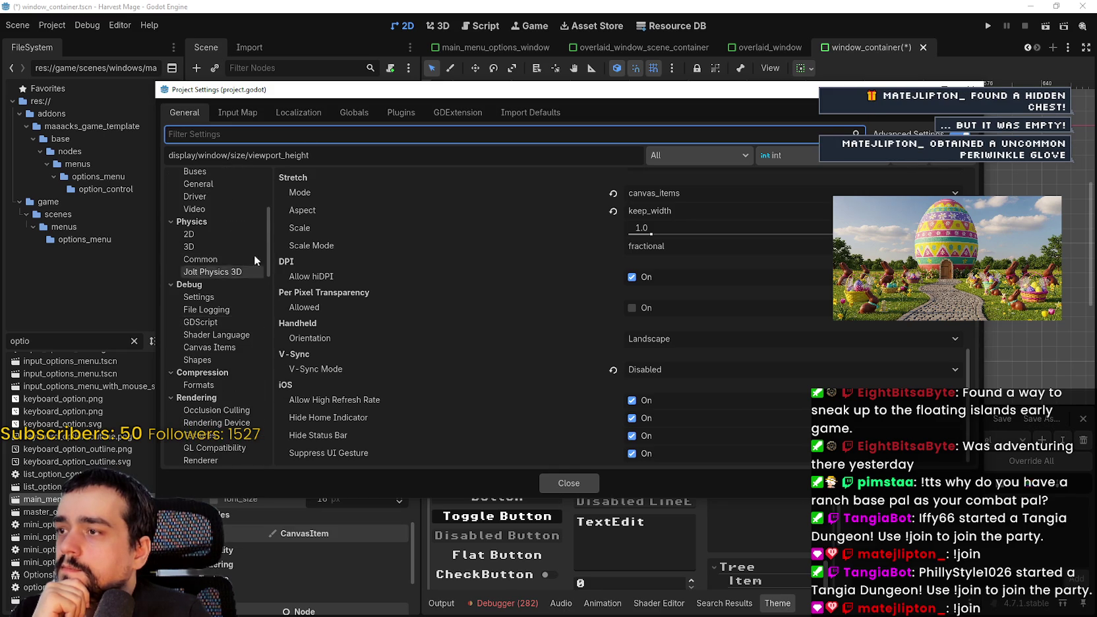
text(font)
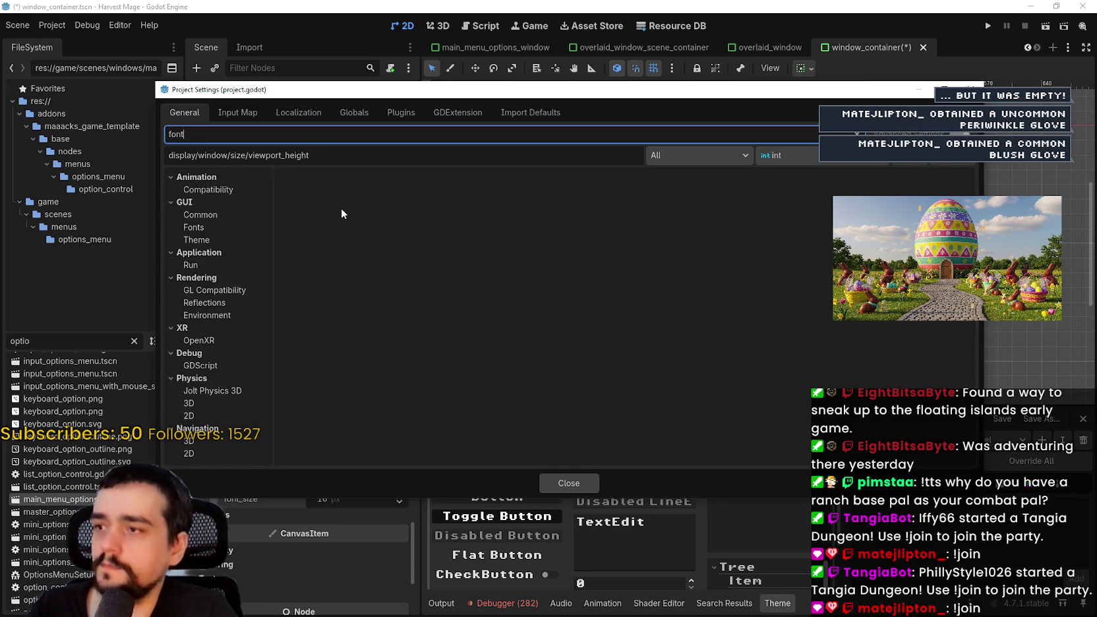
Browse the font-filtered pages: GUI Fonts, Theme, Common, Animation, Application Run, Debug and Rendering.
click(227, 226)
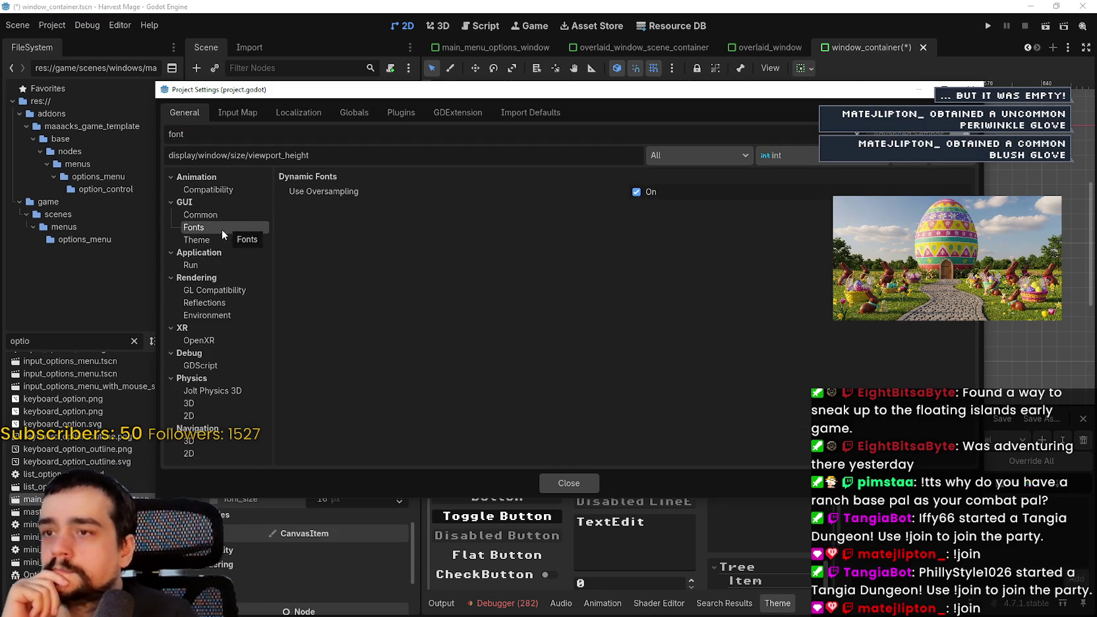
click(222, 237)
click(219, 211)
click(221, 188)
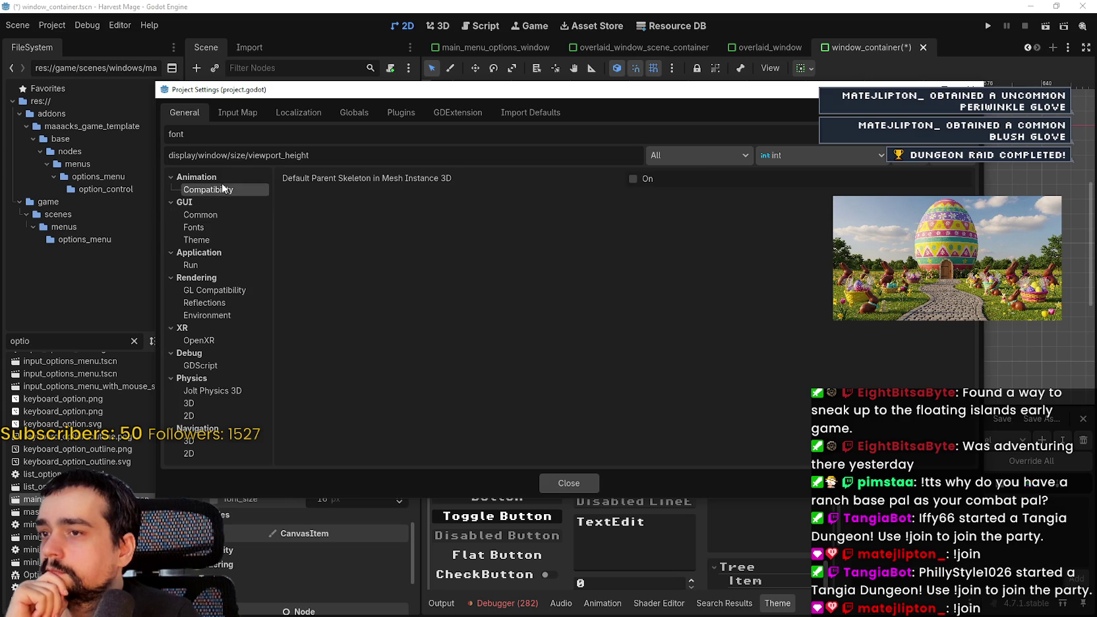
click(212, 264)
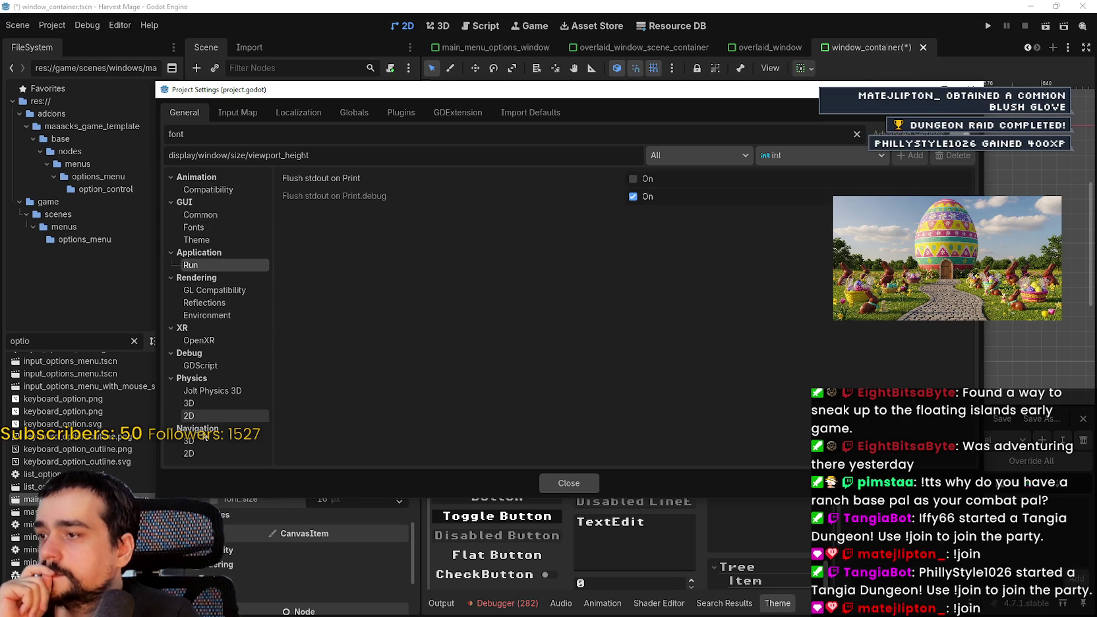
click(201, 365)
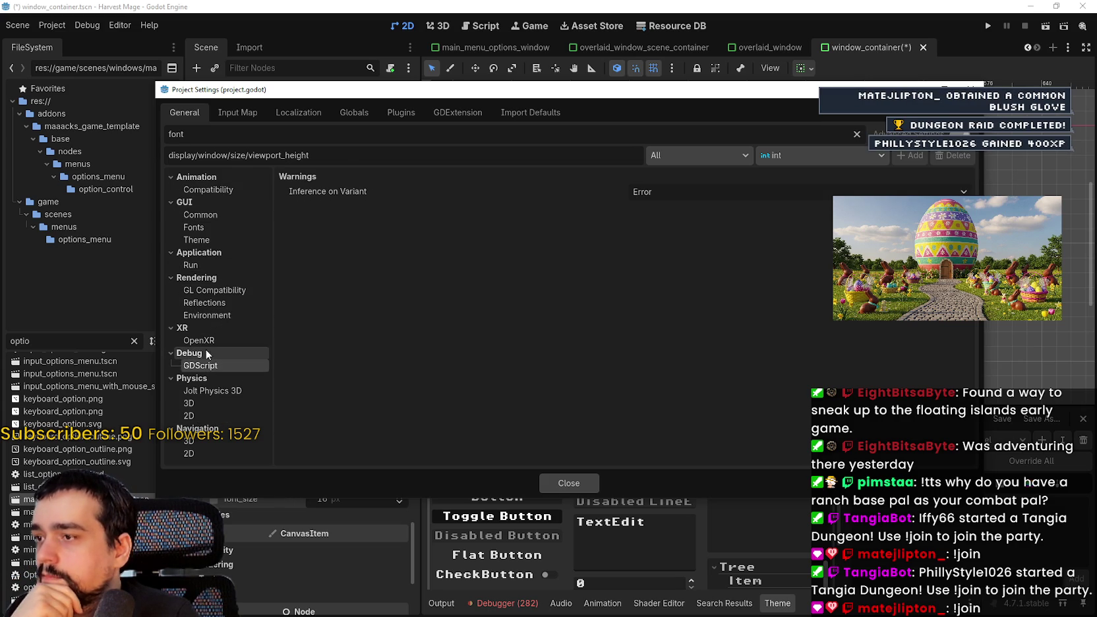
click(213, 302)
click(218, 290)
click(221, 266)
click(223, 239)
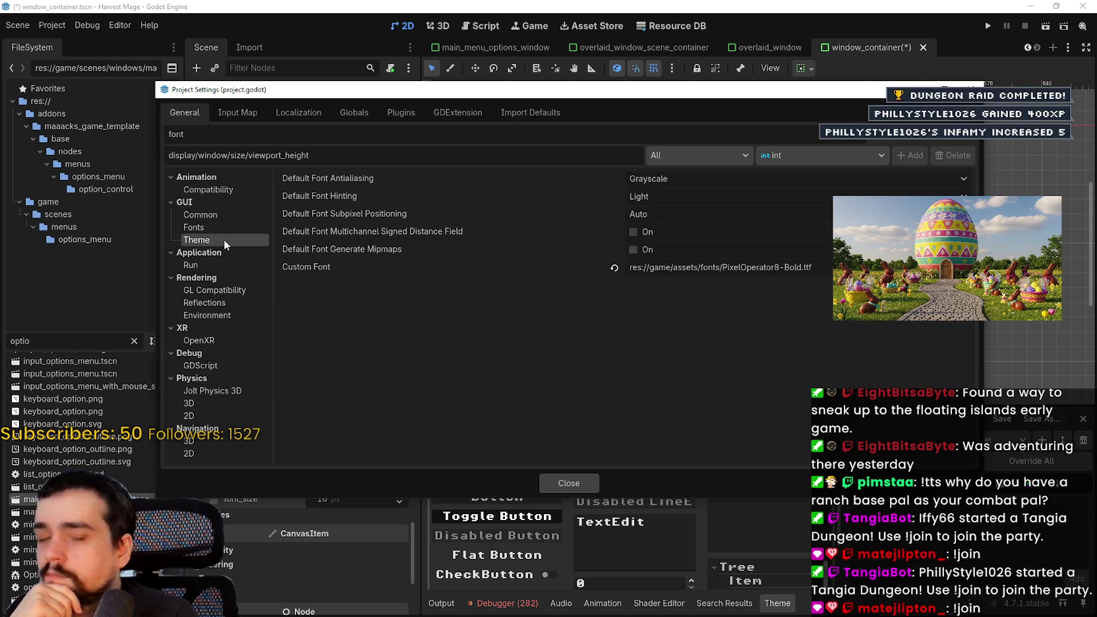
click(224, 231)
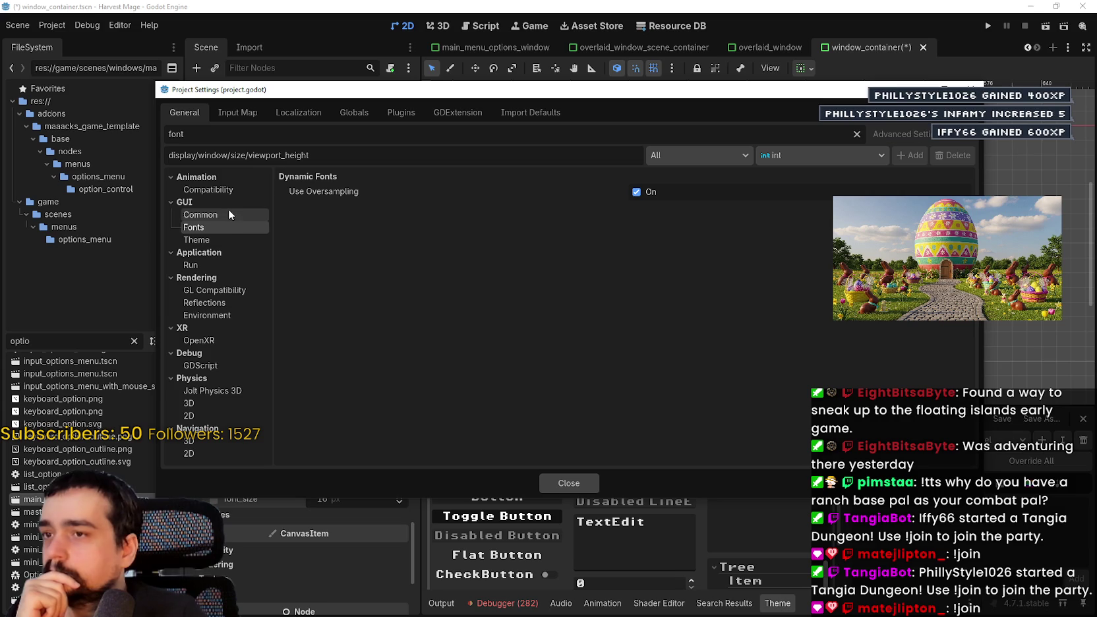
click(228, 210)
click(236, 193)
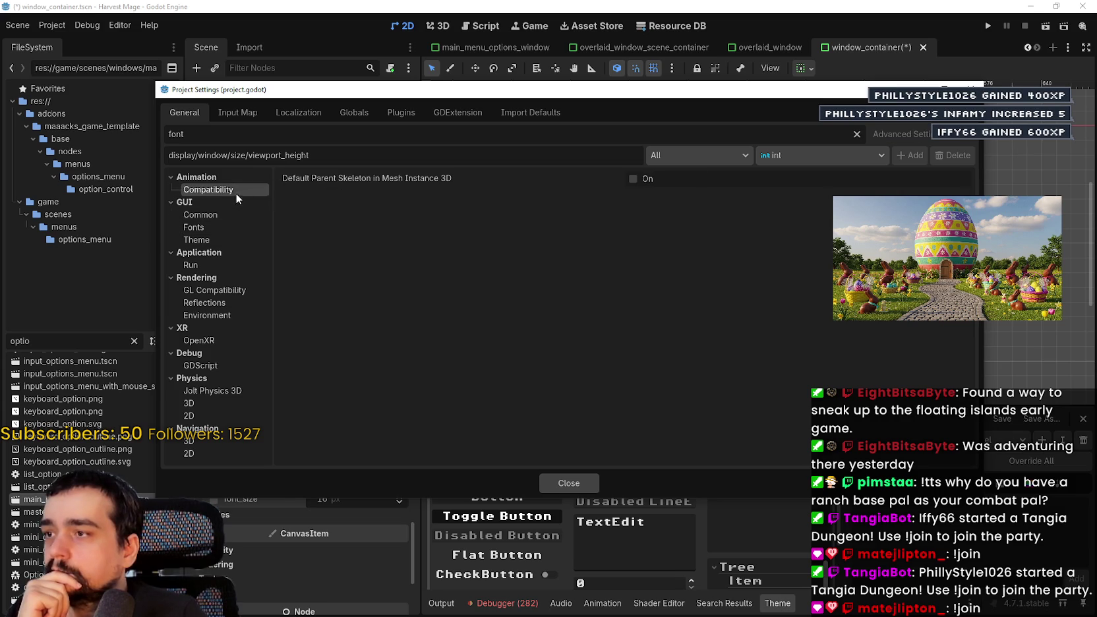
Clear the filter, view Audio > General settings, then filter by 'font' again.
click(857, 136)
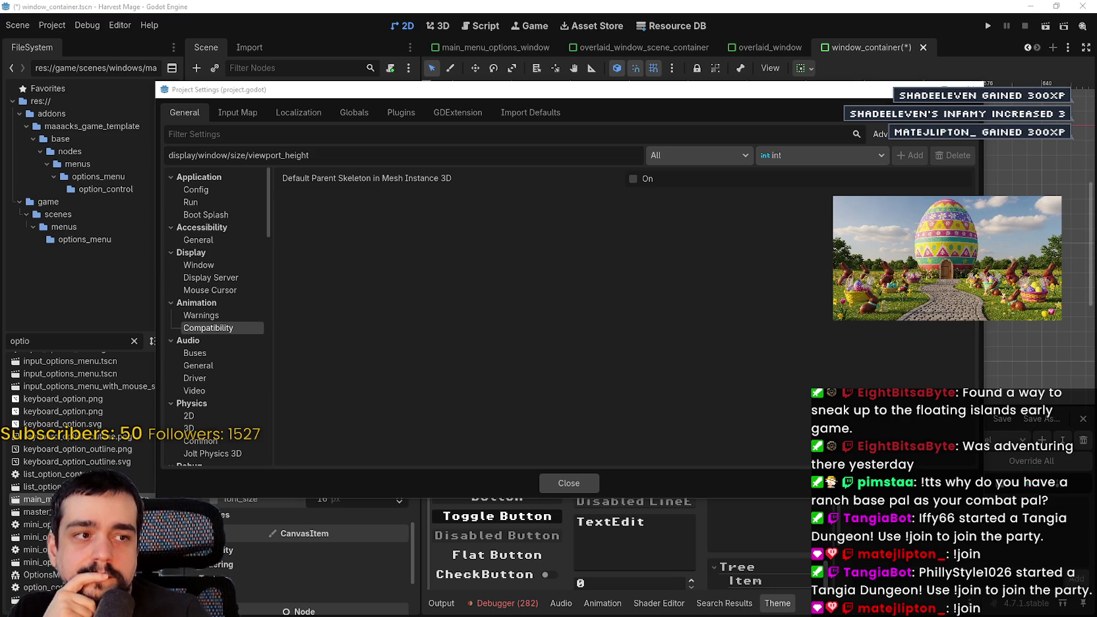
click(579, 295)
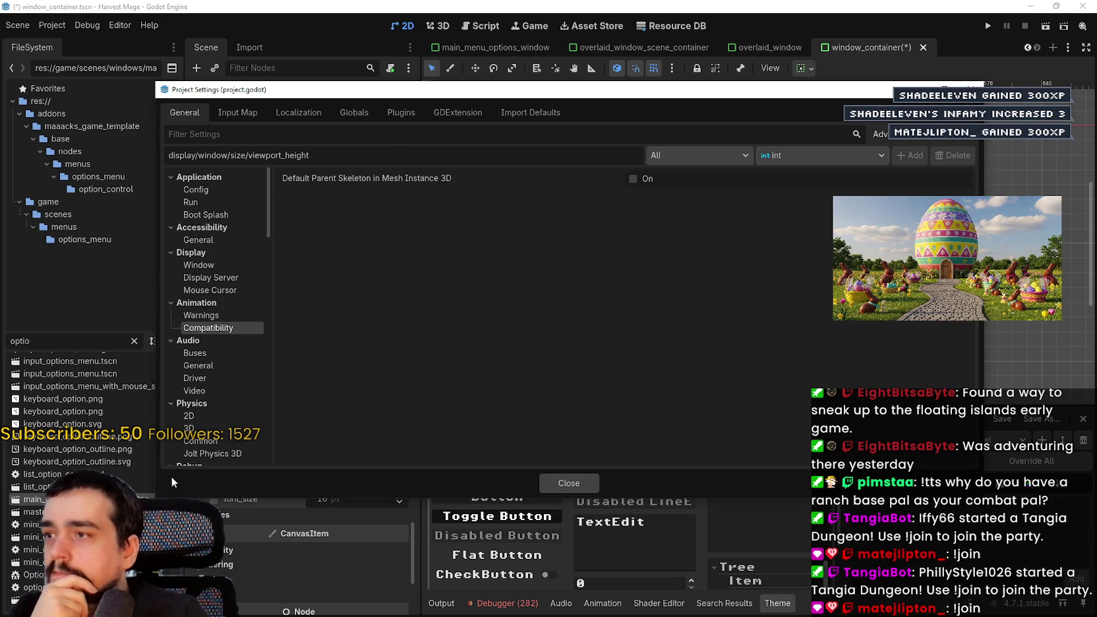
scroll(211, 366, down, 1)
click(198, 327)
scroll(206, 380, down, 2)
scroll(207, 380, down, 5)
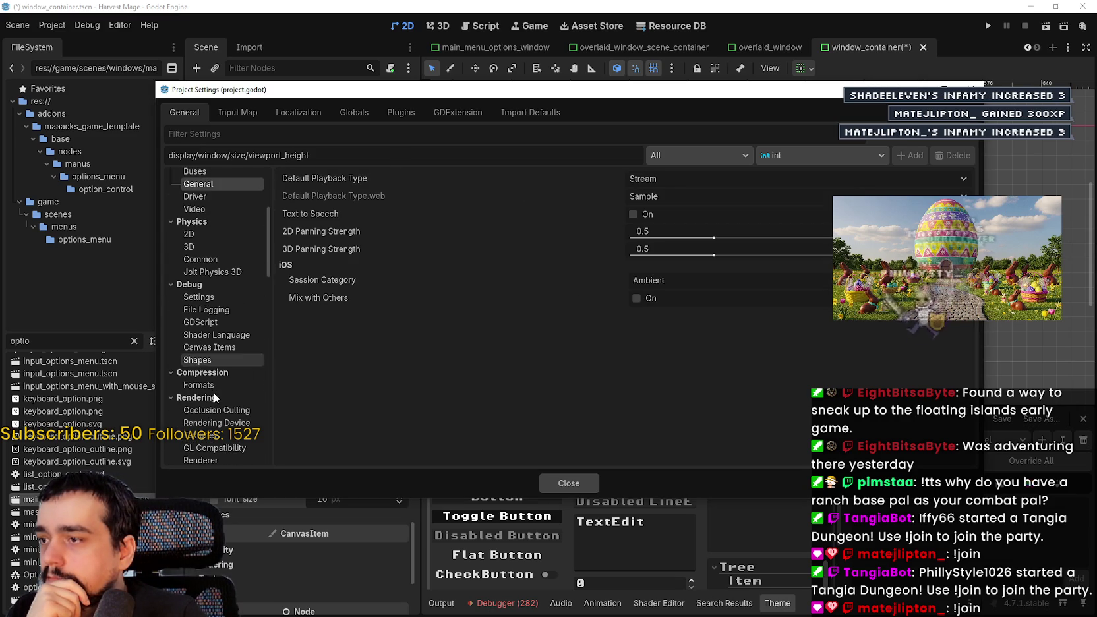
scroll(219, 387, up, 8)
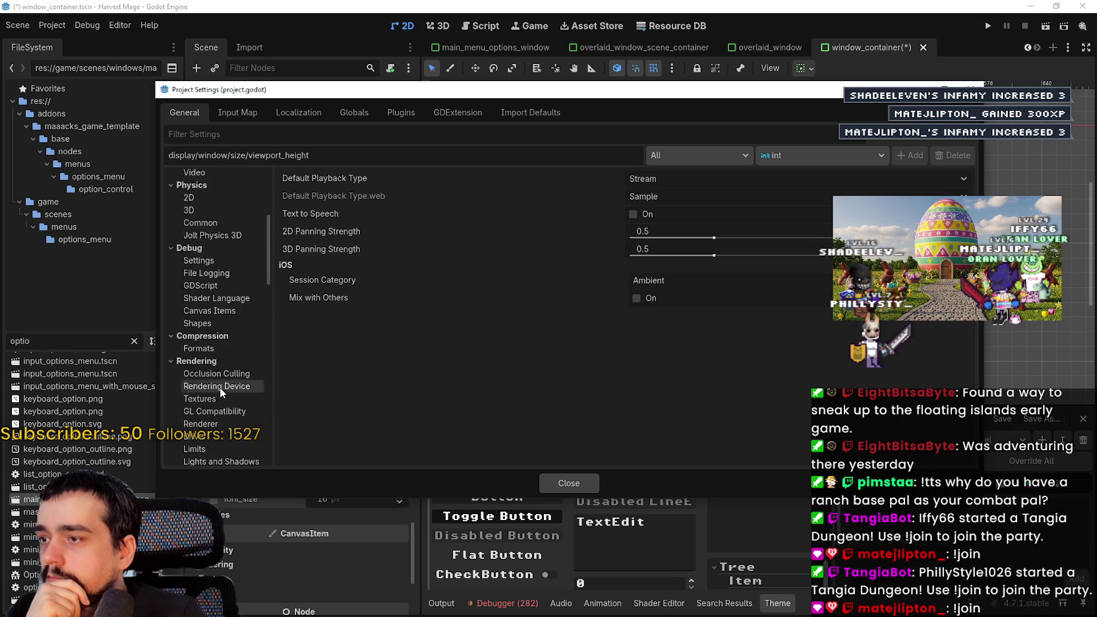
scroll(218, 386, down, 9)
scroll(218, 383, down, 4)
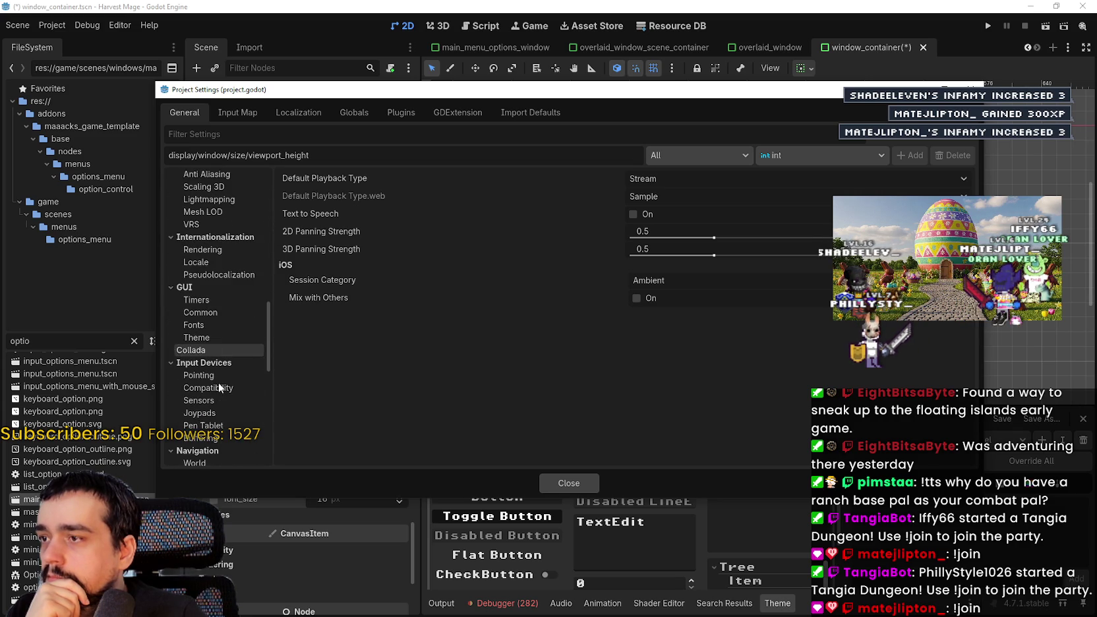
scroll(217, 379, down, 4)
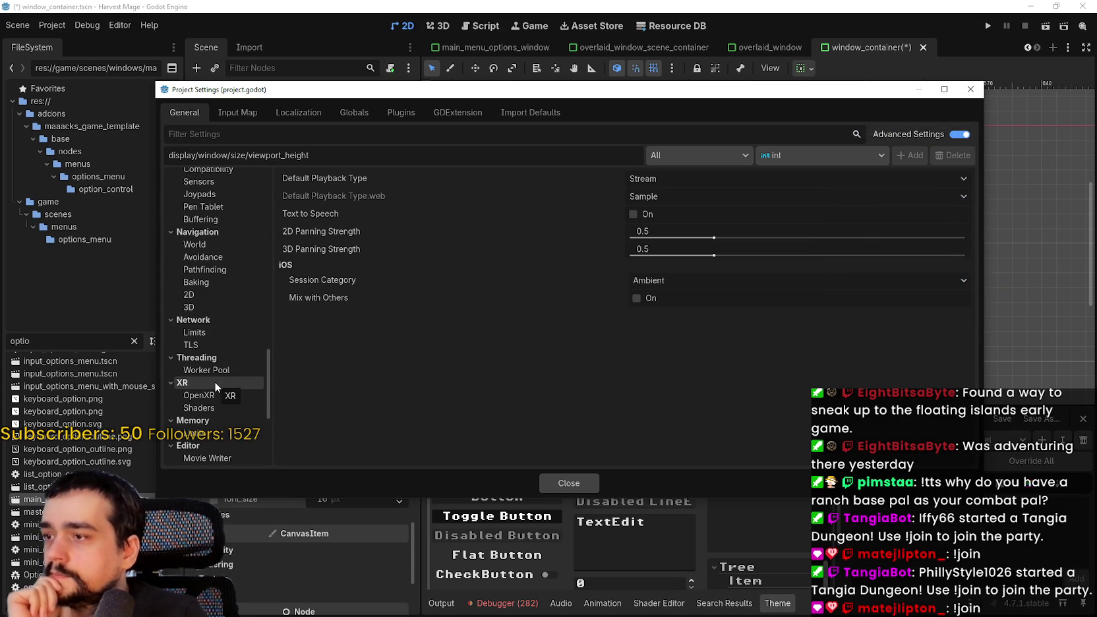
scroll(217, 381, up, 8)
scroll(219, 385, up, 5)
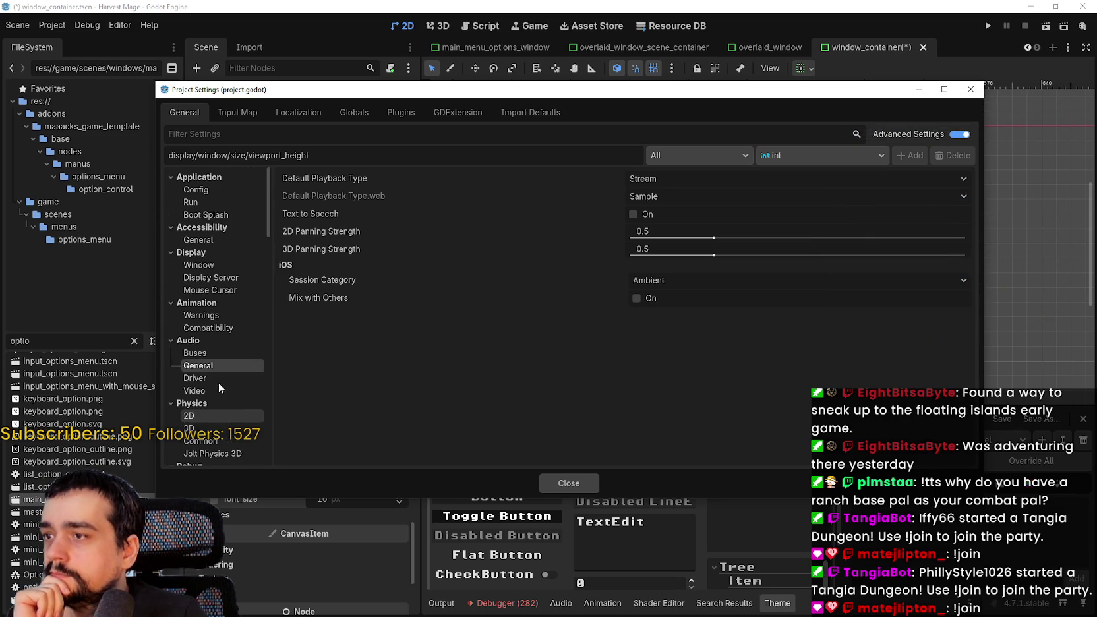
text(font)
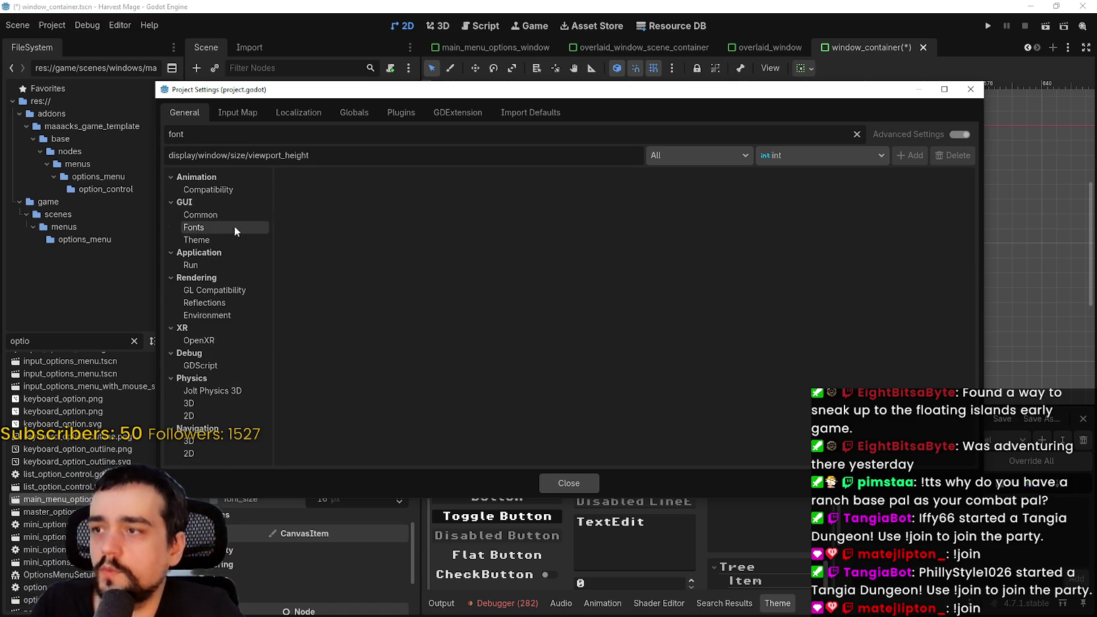
Check the GUI Fonts settings under the 'font' filter, then clear the filter.
click(198, 227)
click(208, 214)
click(211, 227)
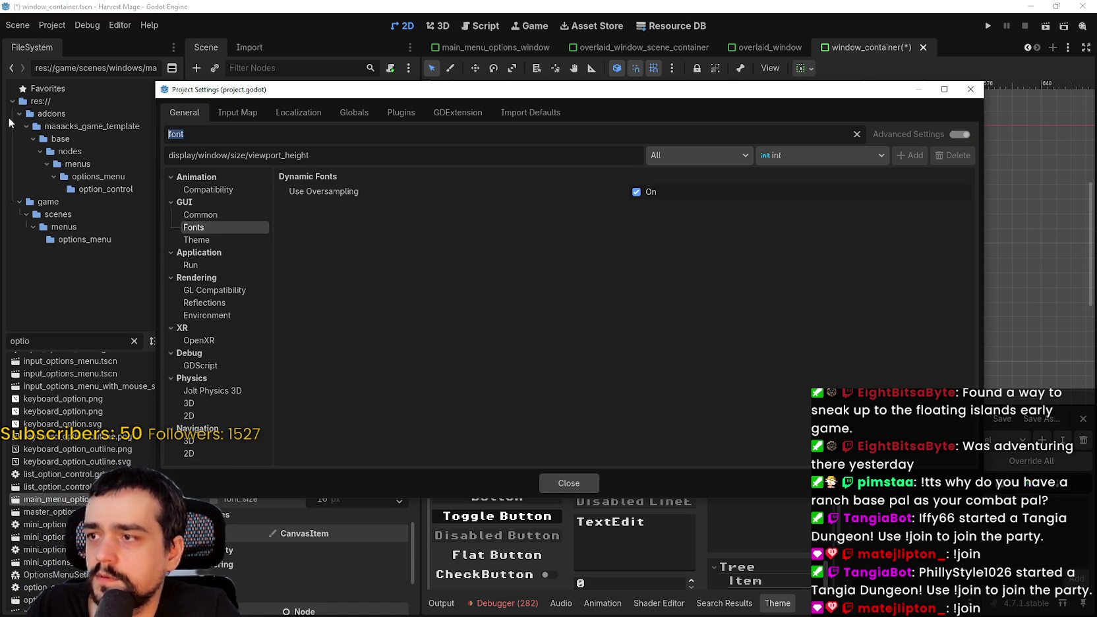
key(BackSpace)
Browse GUI Common, Timers, Fonts and Collada, ending on Display > Window with a 427 × 240 viewport.
scroll(221, 240, down, 5)
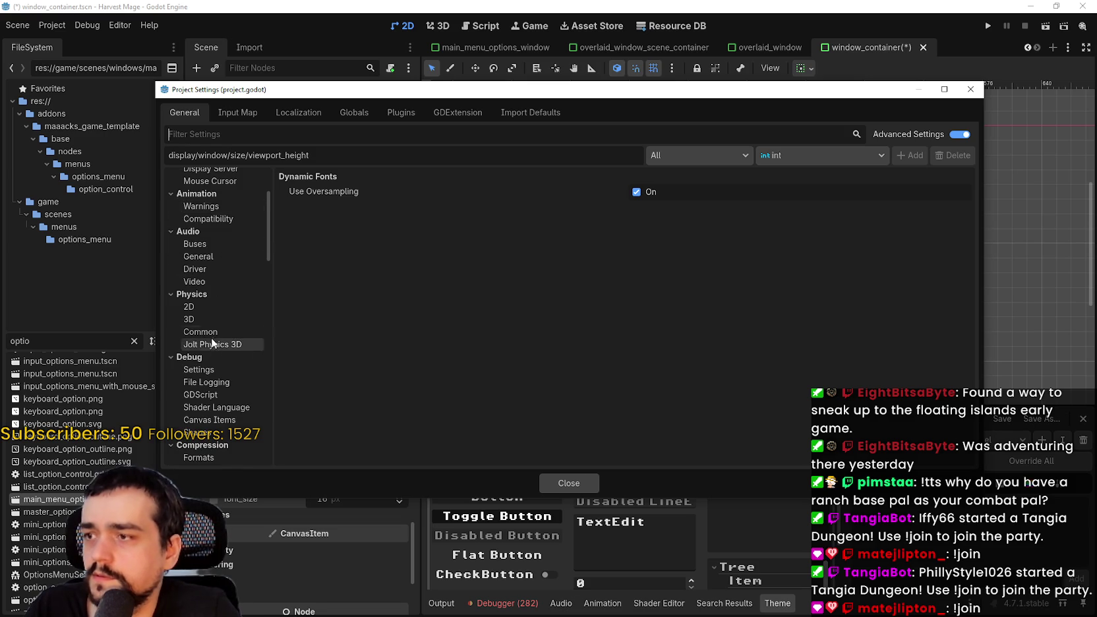
scroll(199, 244, down, 6)
scroll(216, 278, up, 1)
scroll(216, 278, down, 10)
click(219, 239)
click(220, 228)
click(220, 240)
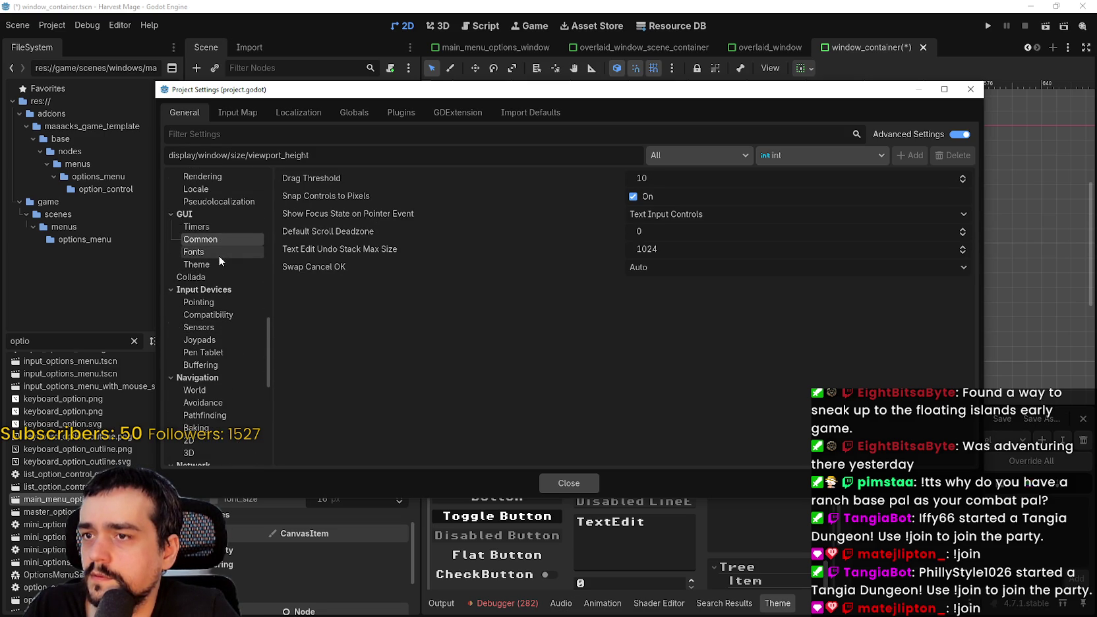
click(218, 255)
click(222, 275)
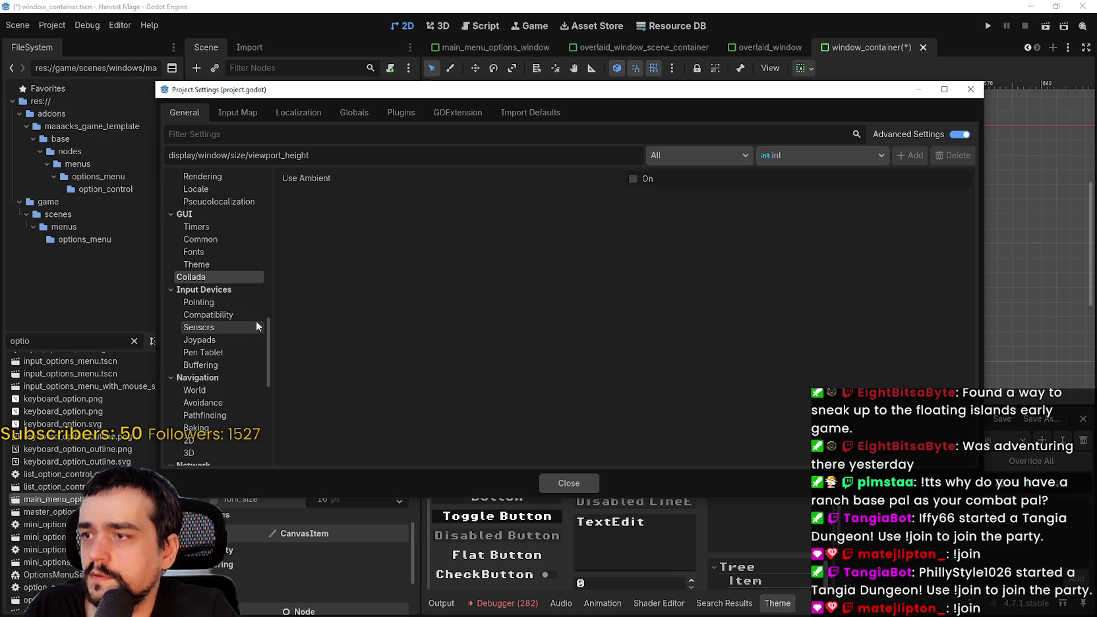
drag(277, 353, 276, 460)
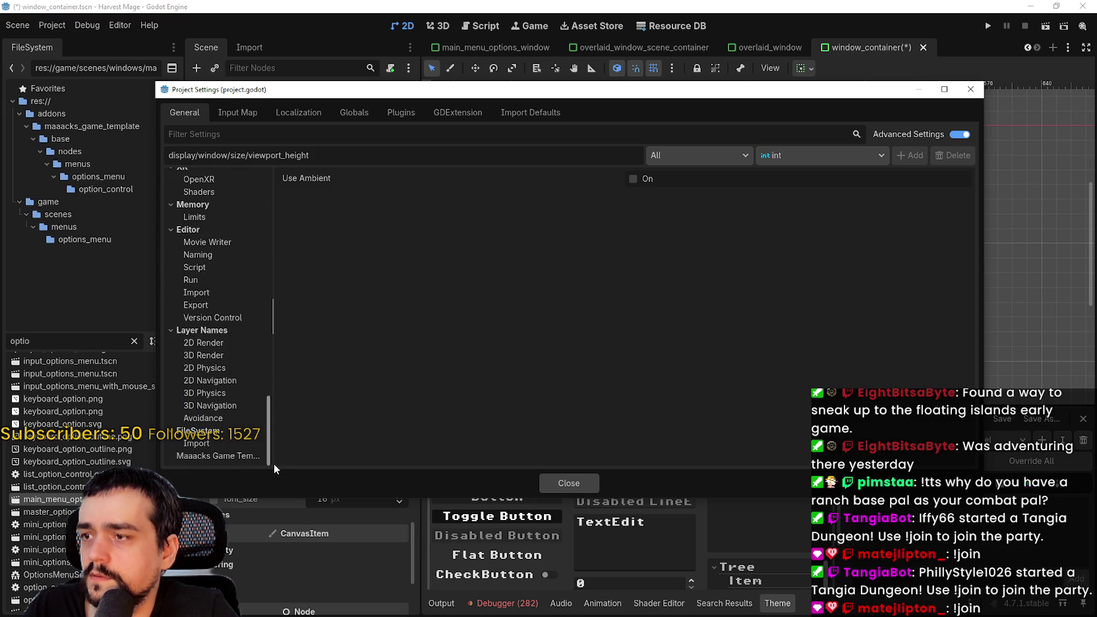
mouse_move(269, 459)
mouse_down()
mouse_move(278, 399)
mouse_move(264, 163)
mouse_up()
click(201, 265)
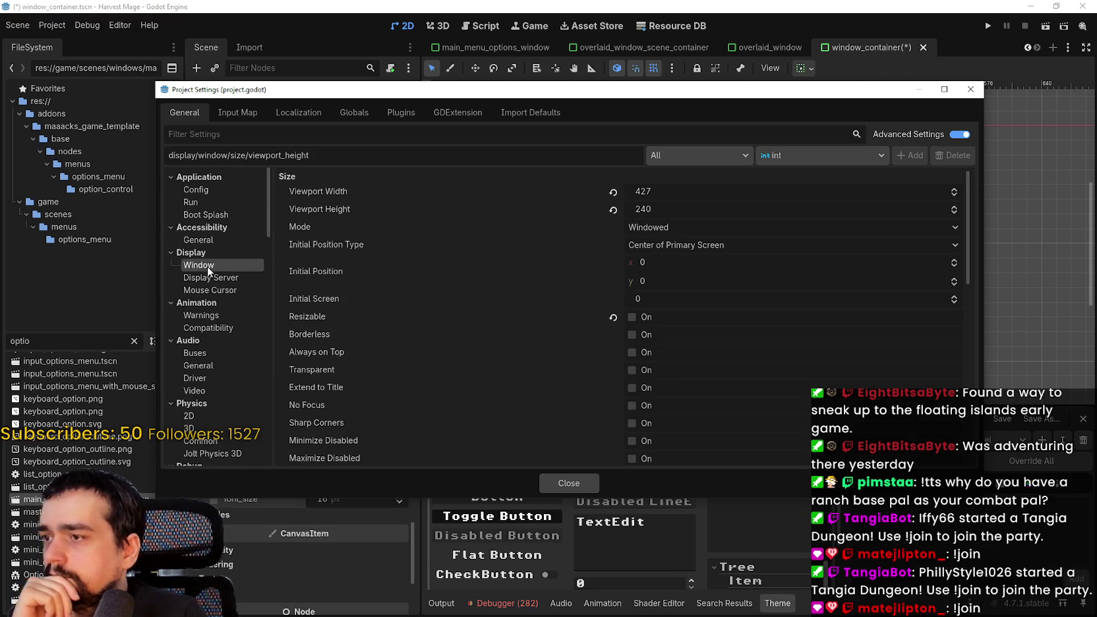
Scroll the Display > Window settings, then view Display Server, Accessibility, Boot Splash, Run and Config.
scroll(418, 317, down, 5)
scroll(418, 315, down, 4)
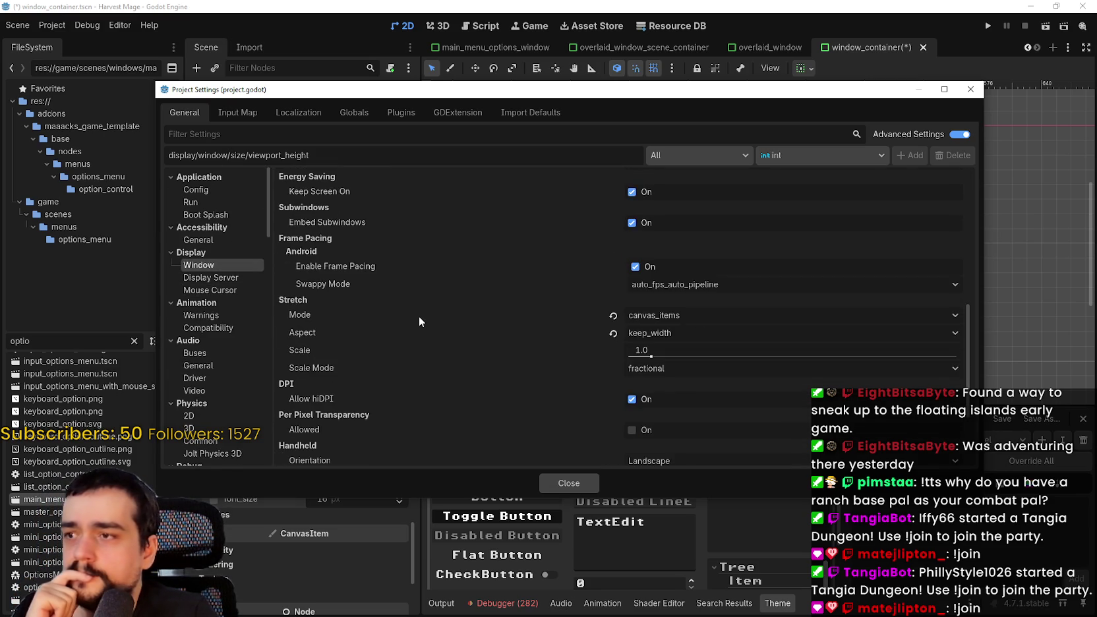
scroll(420, 319, down, 3)
click(226, 276)
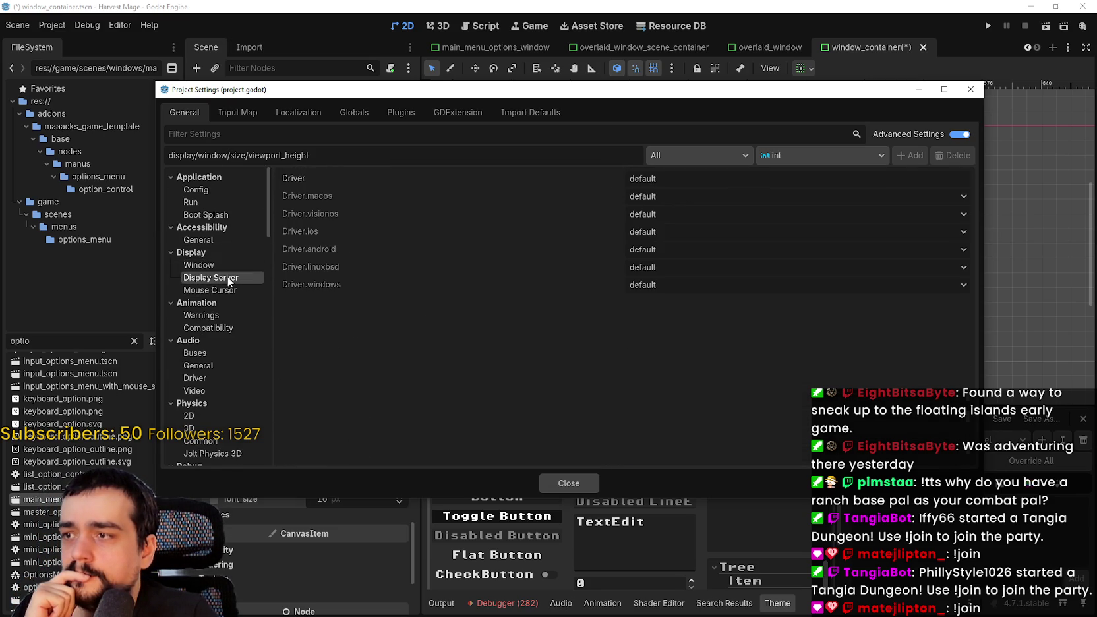
click(208, 240)
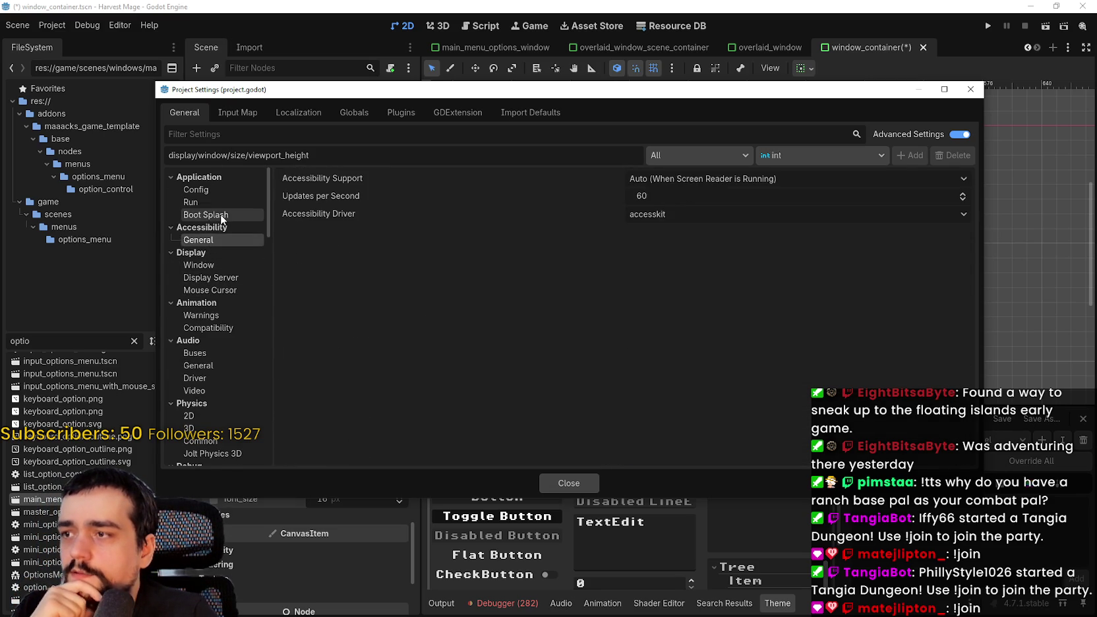
click(221, 214)
click(216, 202)
click(218, 193)
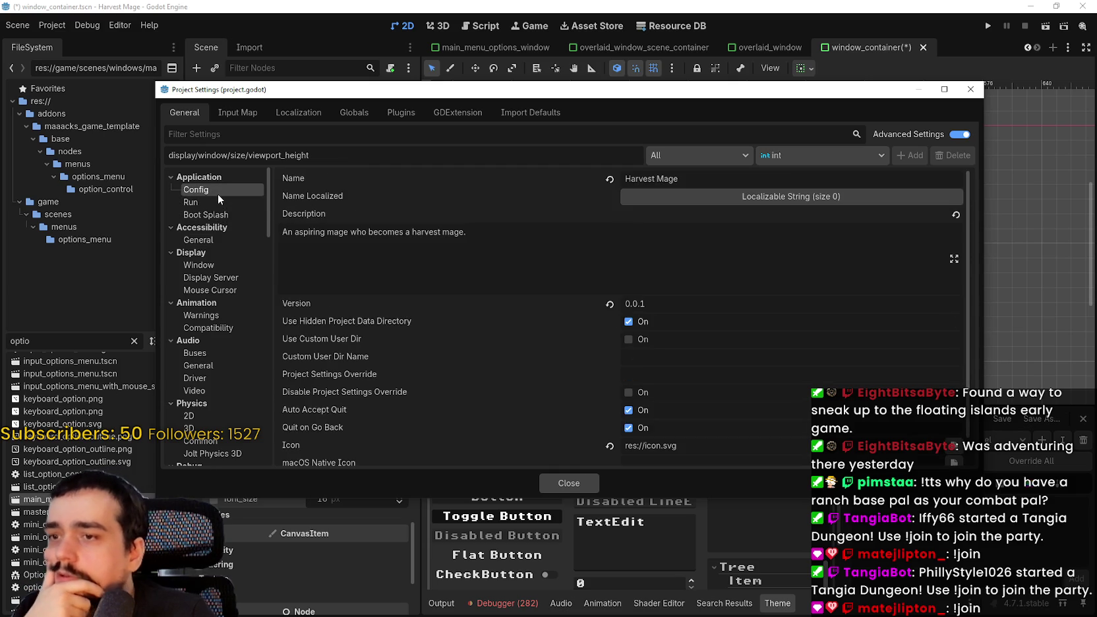
View Audio General, Buses, Animation, Mouse Cursor, Display Server and Window settings pages.
scroll(381, 309, down, 1)
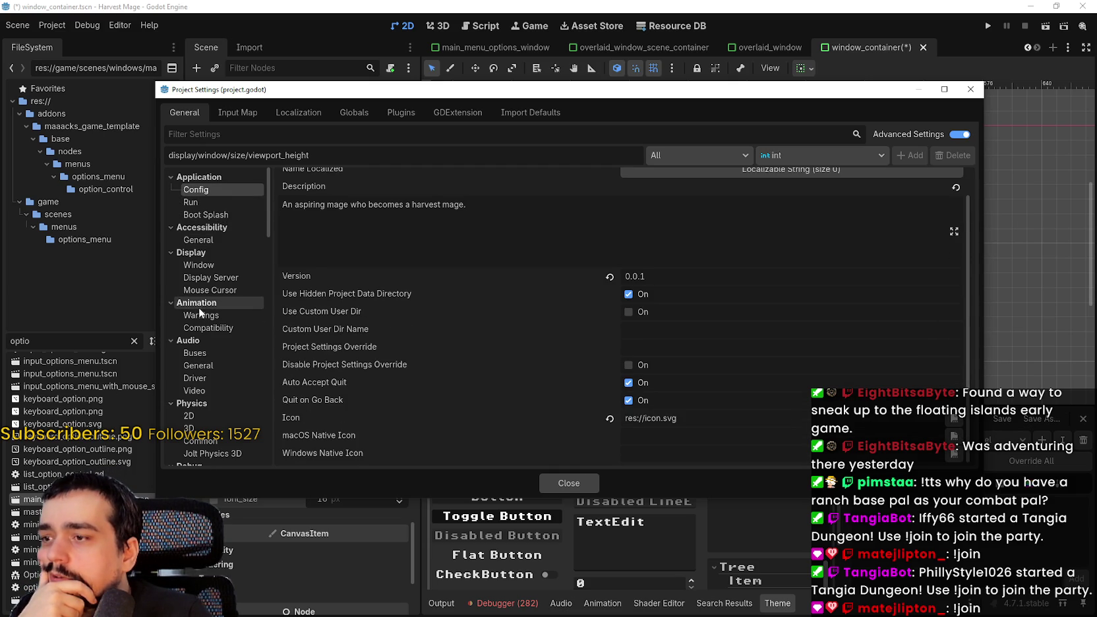
scroll(204, 315, down, 1)
click(213, 328)
click(217, 318)
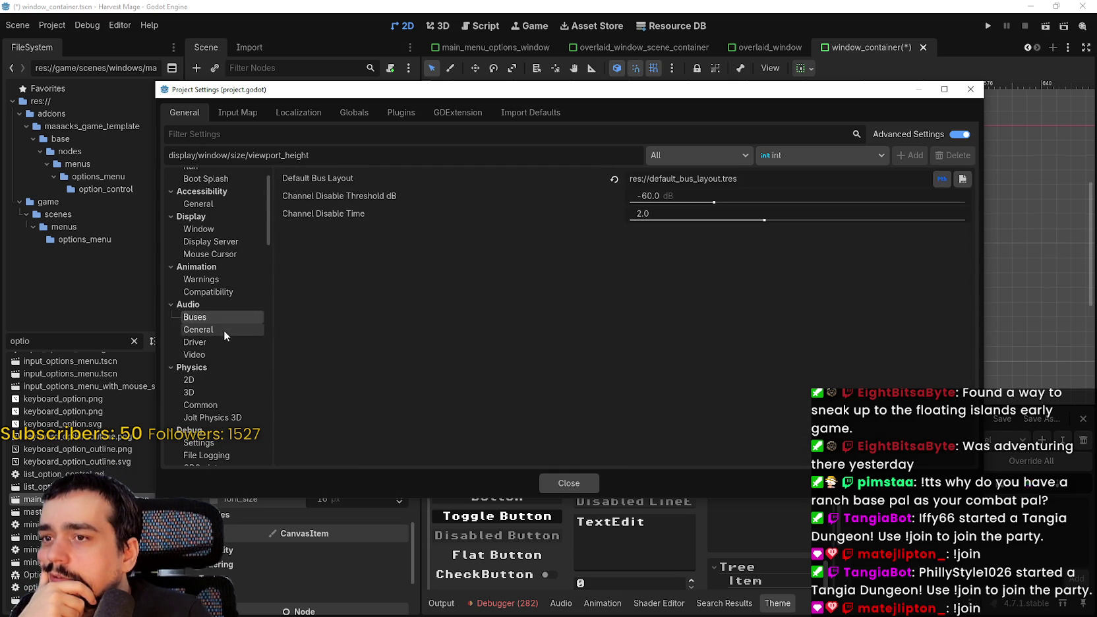
click(222, 330)
click(216, 292)
click(220, 254)
click(222, 241)
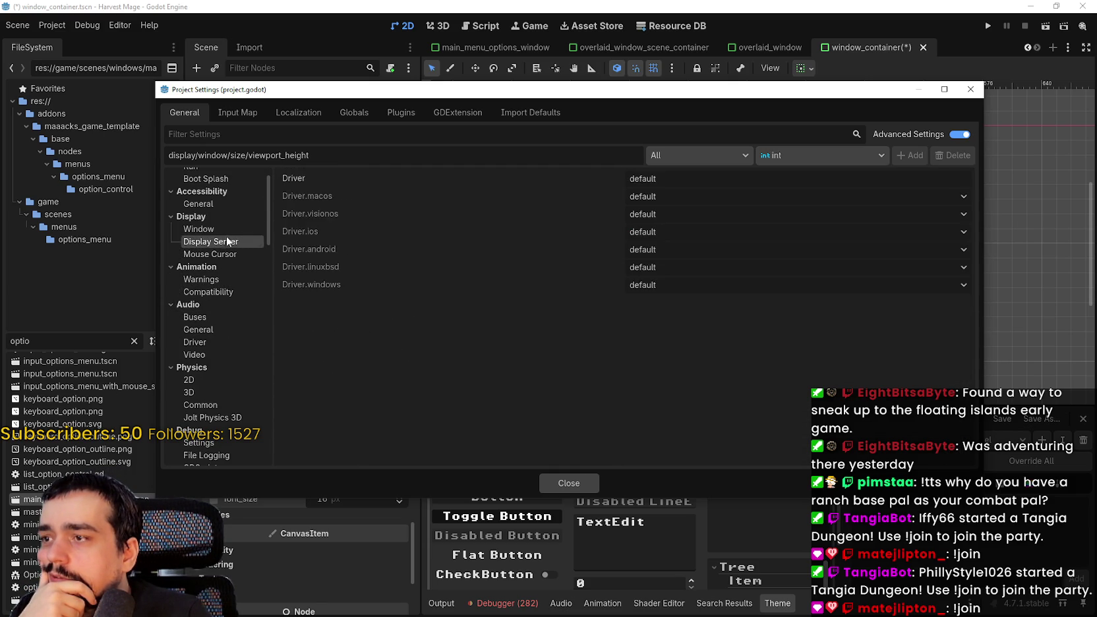
click(224, 230)
Check Audio Driver, Buses, General and Video settings, then close Project Settings.
scroll(435, 363, down, 10)
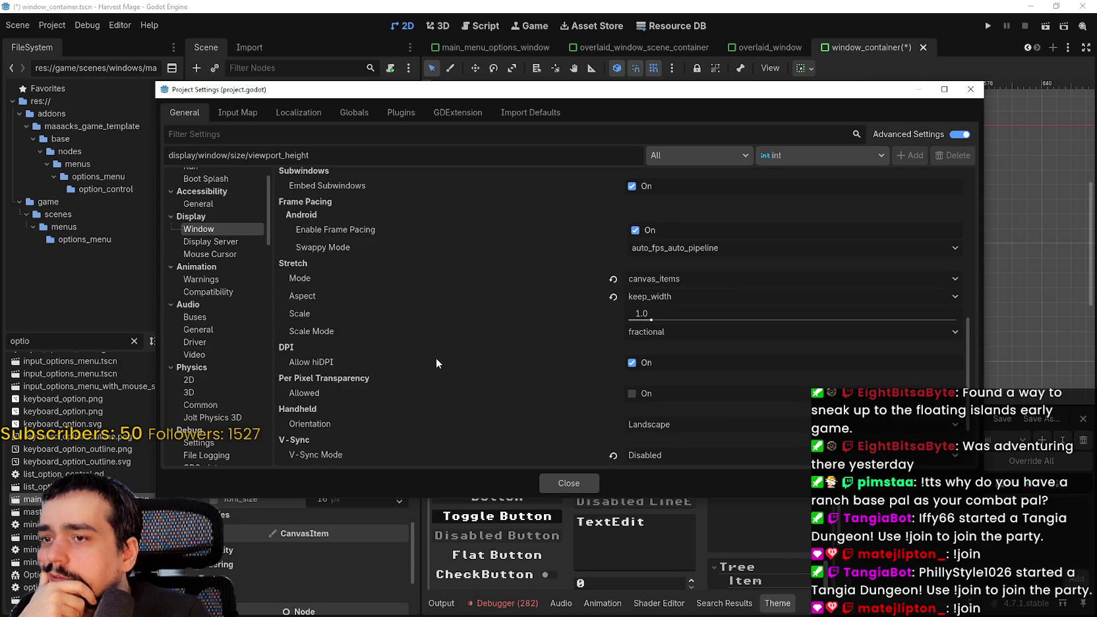
click(221, 342)
click(220, 317)
click(224, 329)
click(231, 354)
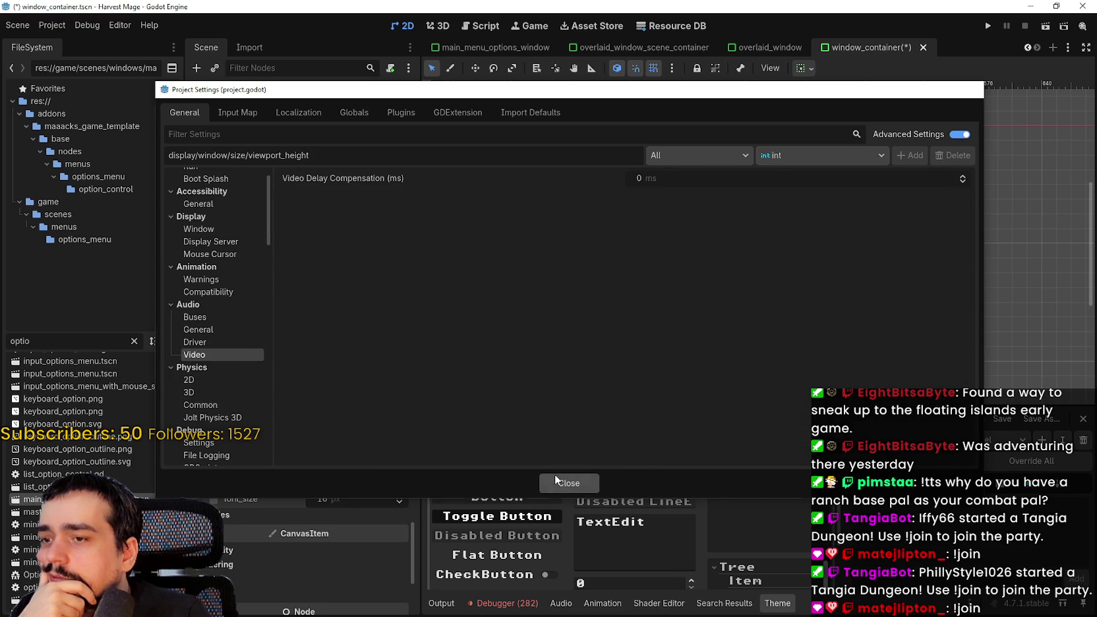
click(553, 480)
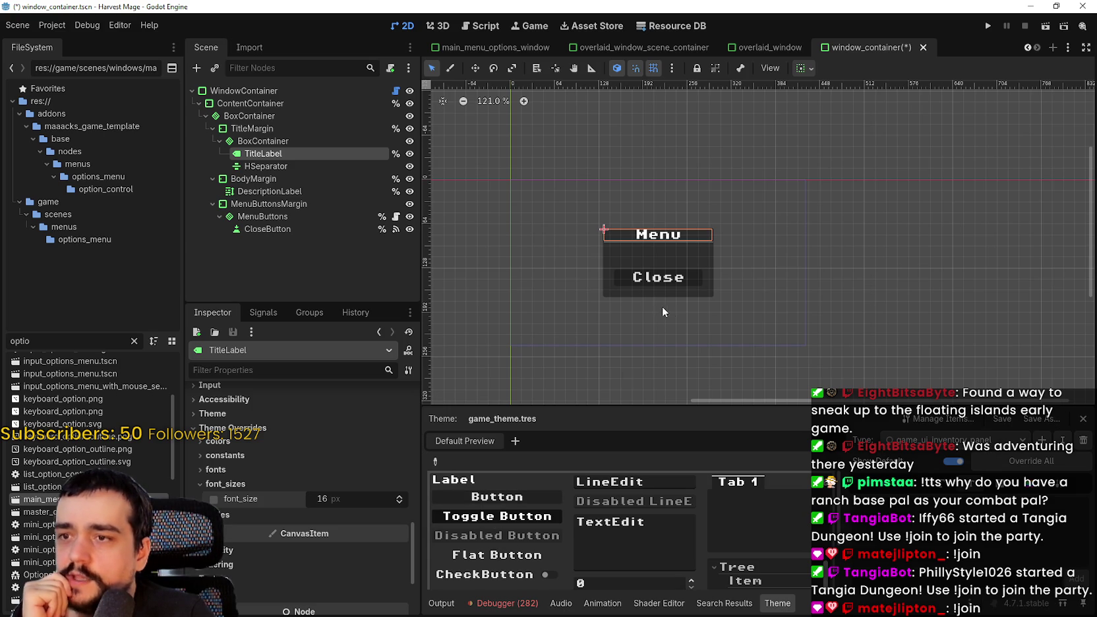
scroll(663, 300, up, 3)
scroll(622, 192, up, 2)
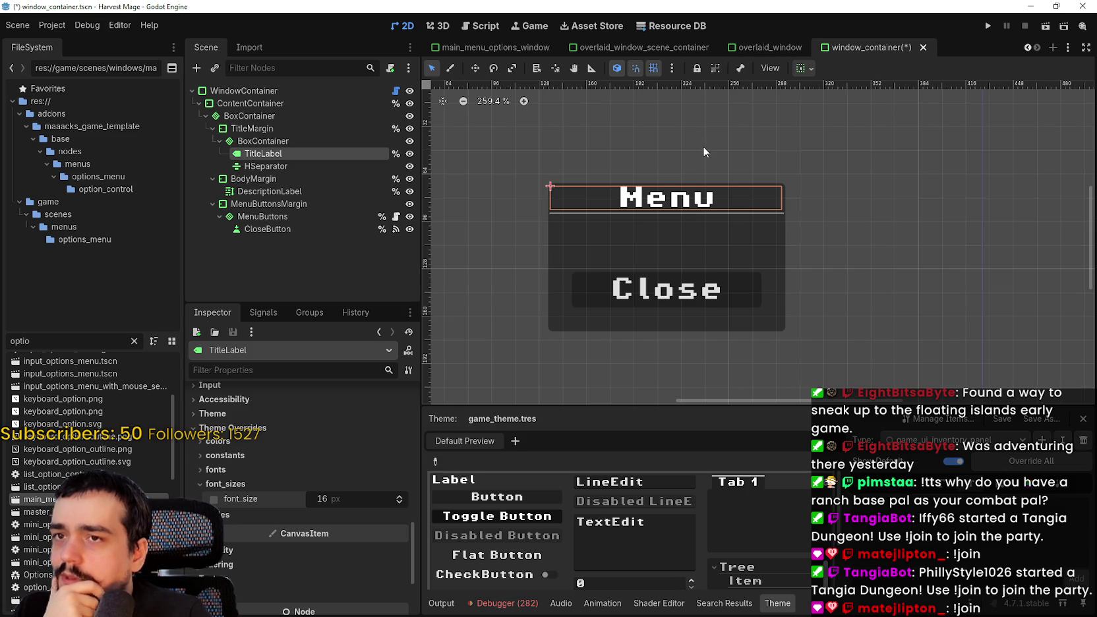
scroll(699, 144, down, 3)
click(52, 25)
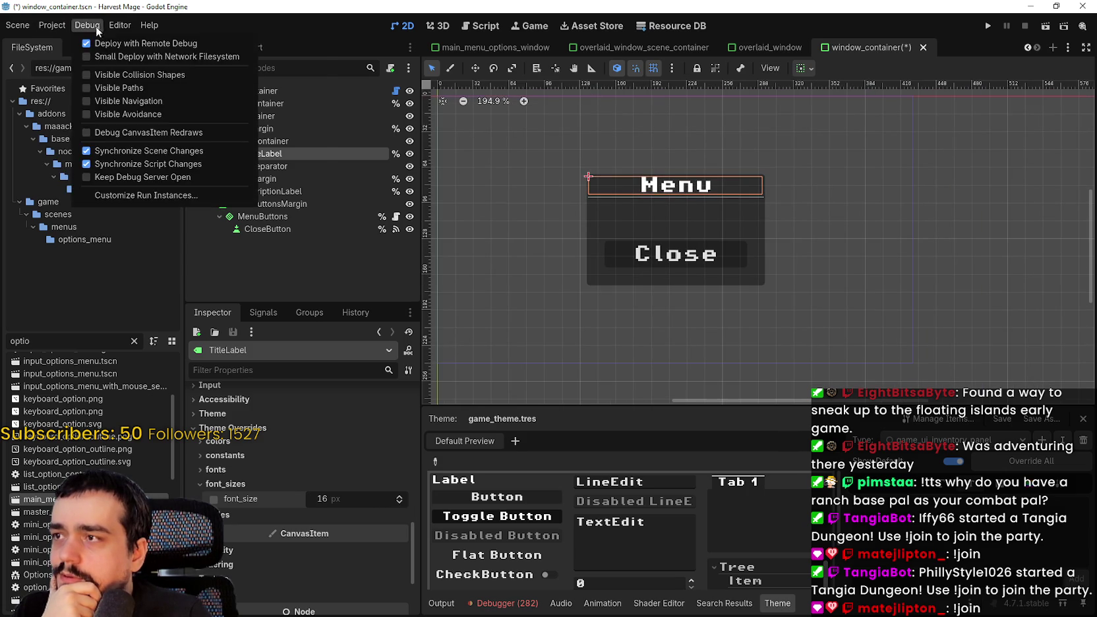
View the Accessibility page in Editor Settings, close it, and reopen Project Settings.
mouse_move(123, 26)
click(141, 44)
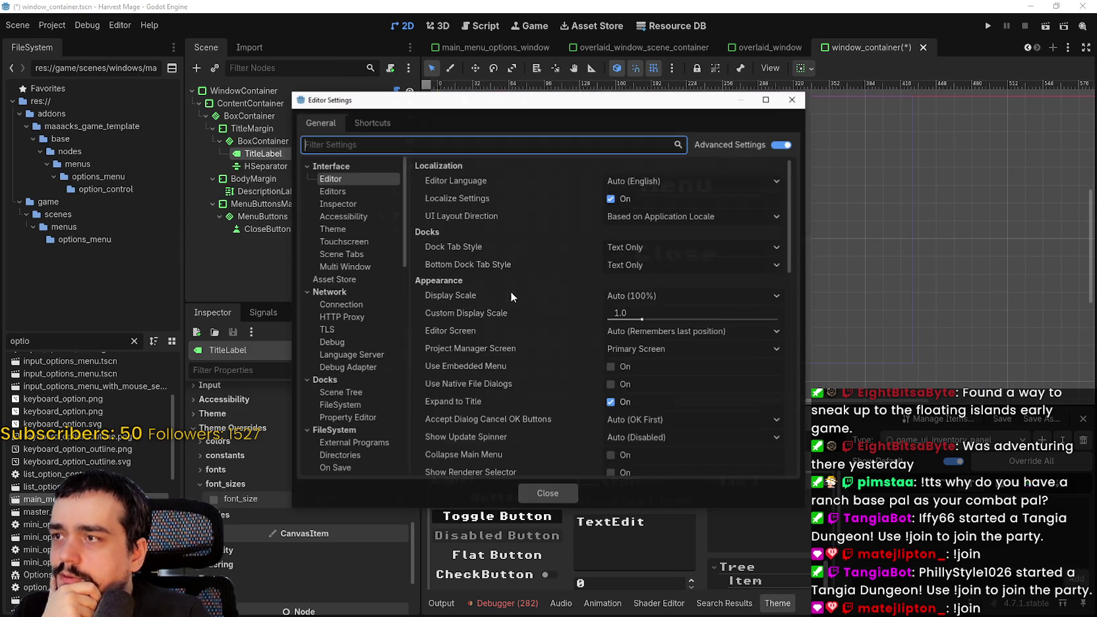
click(350, 192)
click(343, 216)
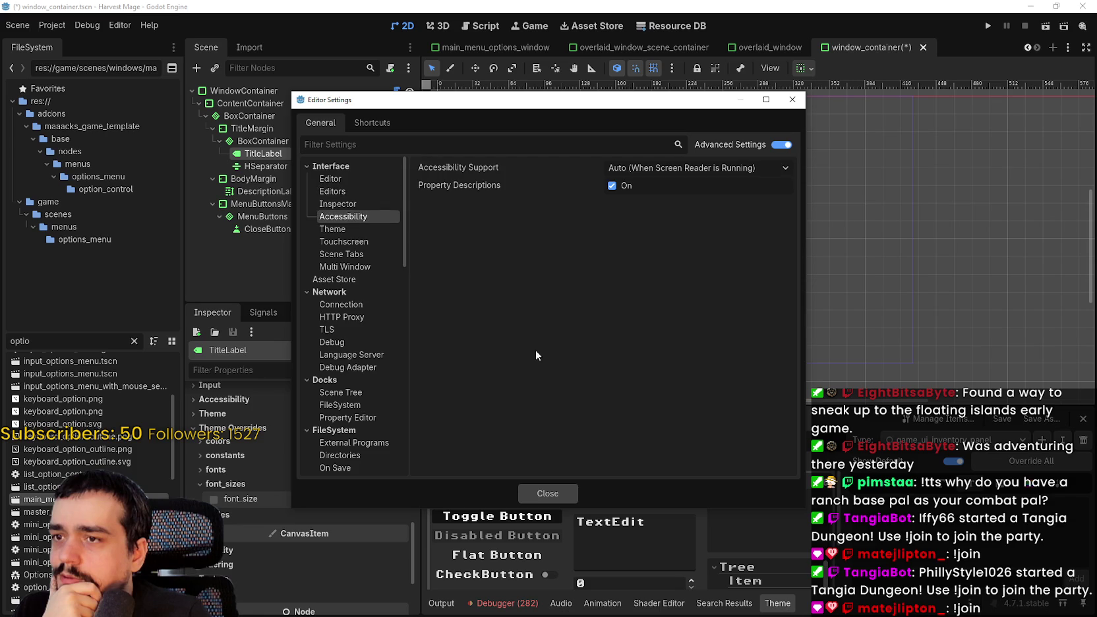
click(792, 100)
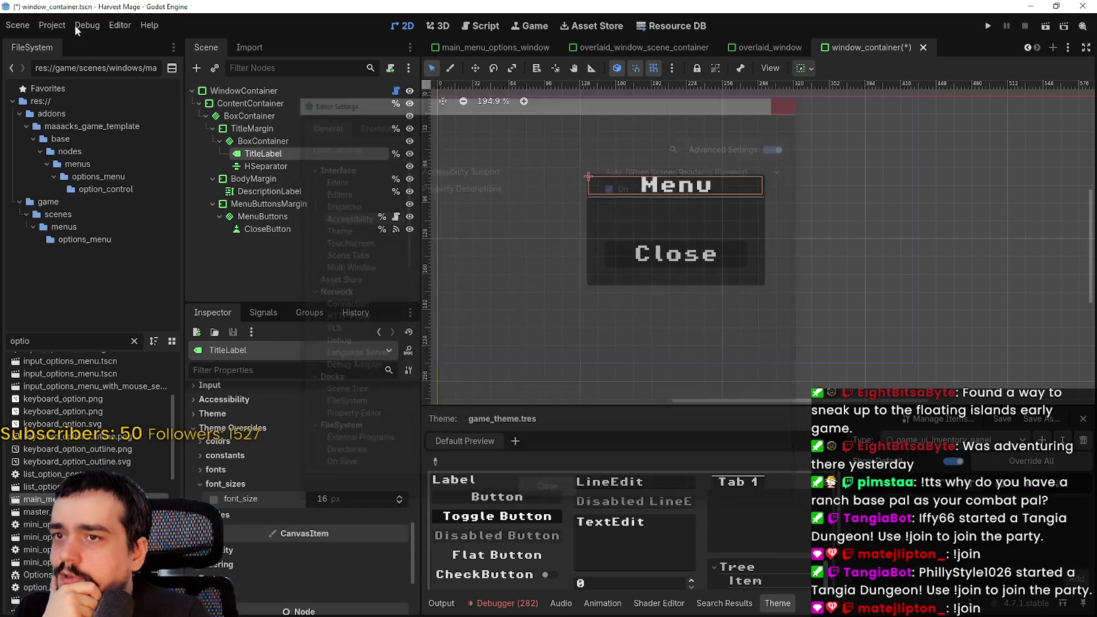
click(52, 25)
click(66, 42)
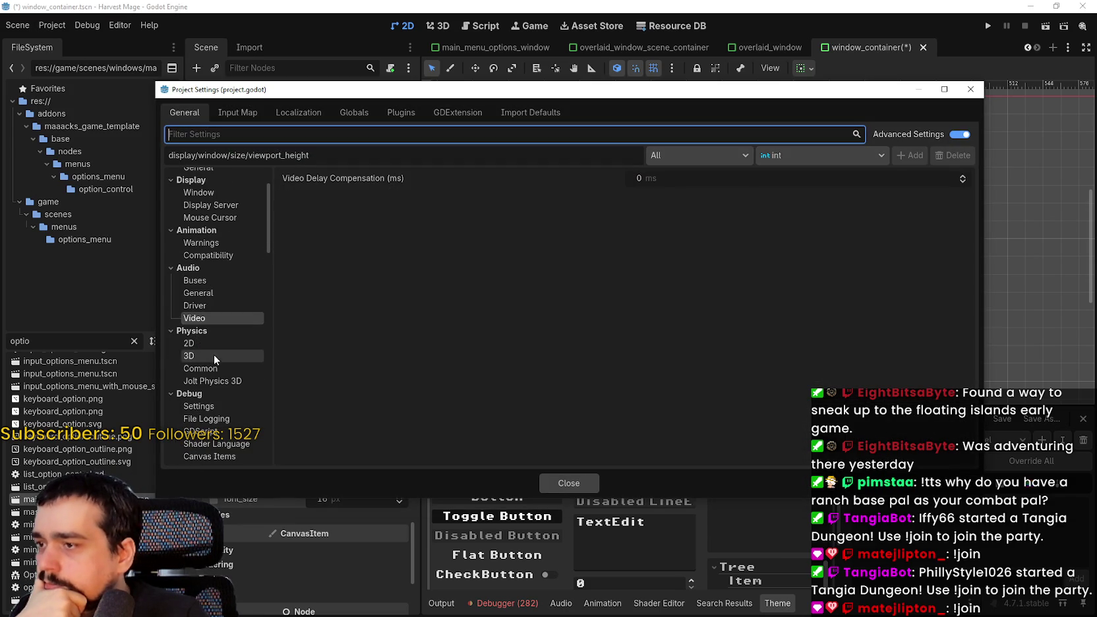
Browse the Display > Window and Mouse Cursor settings.
scroll(224, 336, down, 3)
scroll(226, 290, up, 3)
click(234, 230)
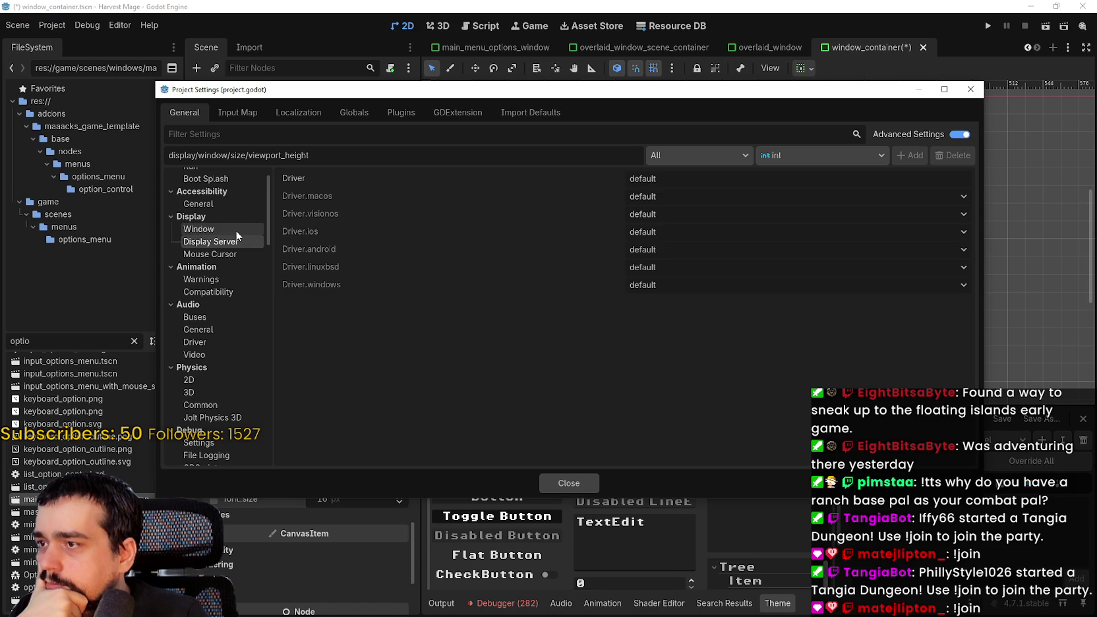
scroll(433, 283, down, 6)
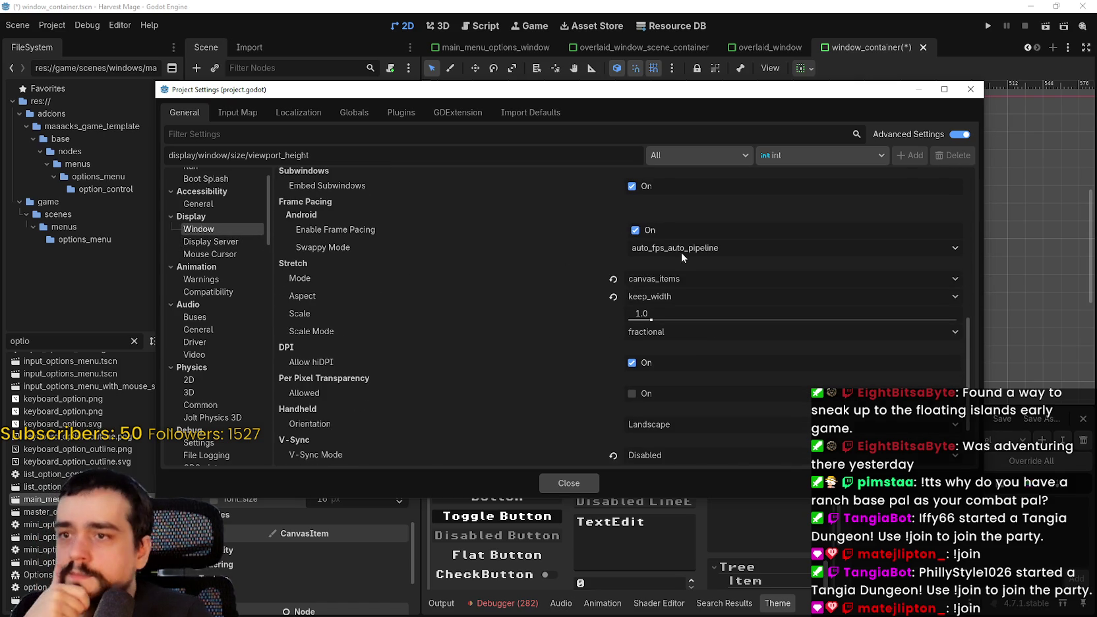
scroll(579, 253, down, 3)
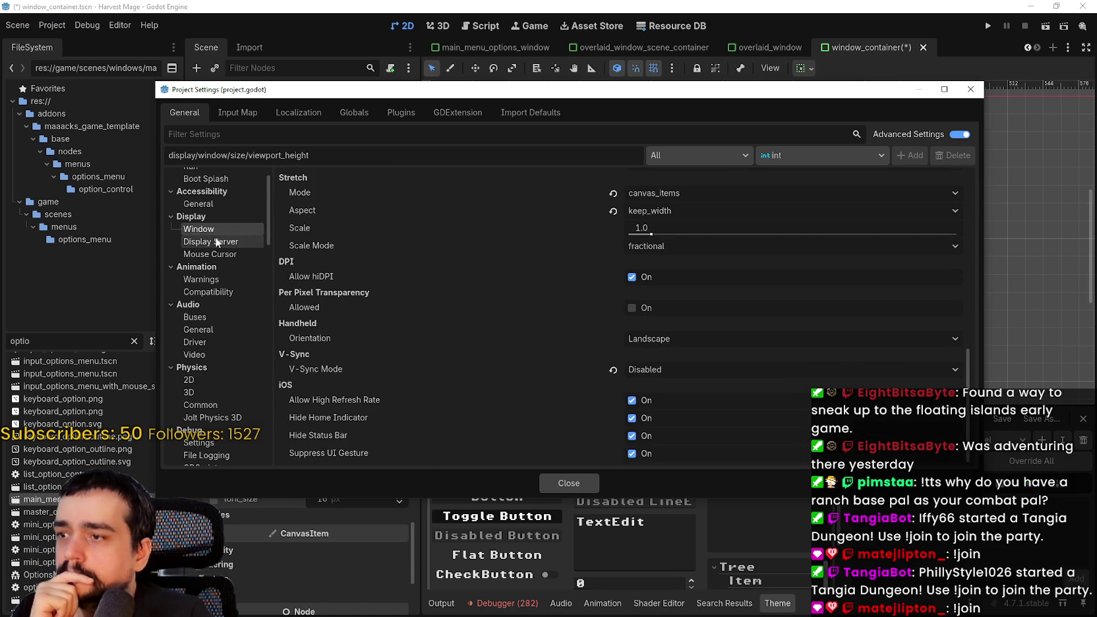
click(210, 254)
scroll(231, 283, up, 2)
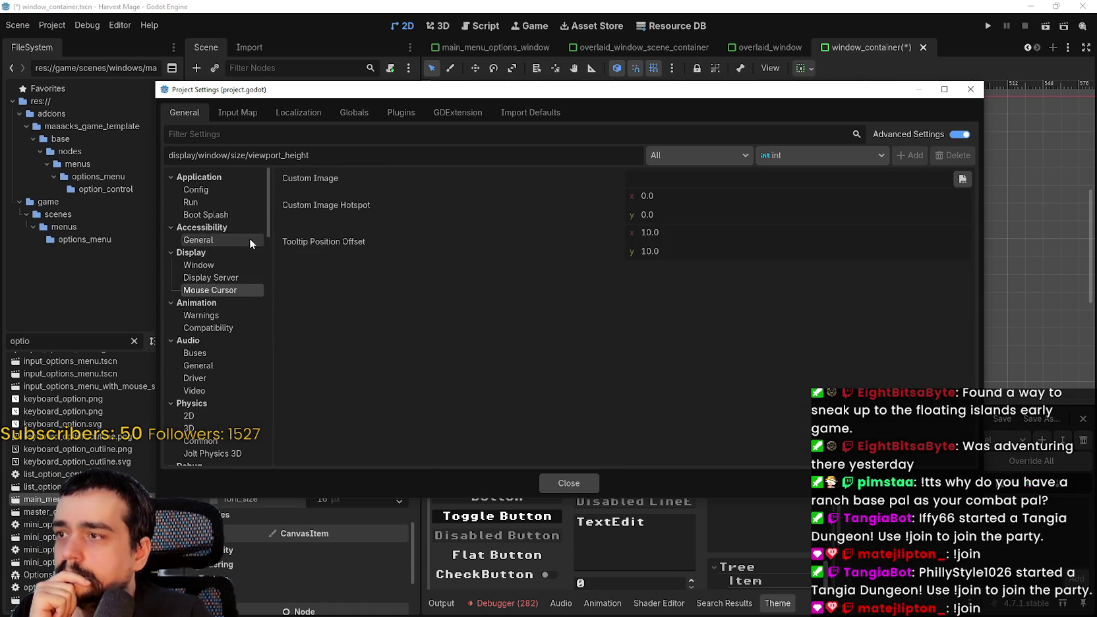
Review Application Config, Boot Splash, then Run settings with Main Scene opening.tscn and Max FPS 600.
click(241, 190)
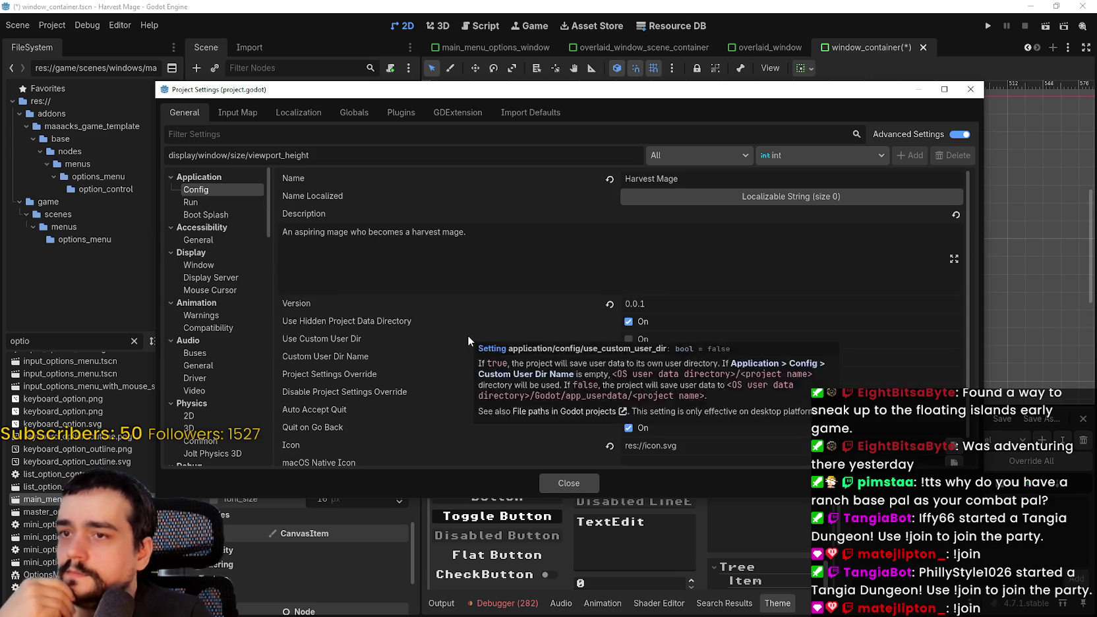
scroll(467, 335, down, 1)
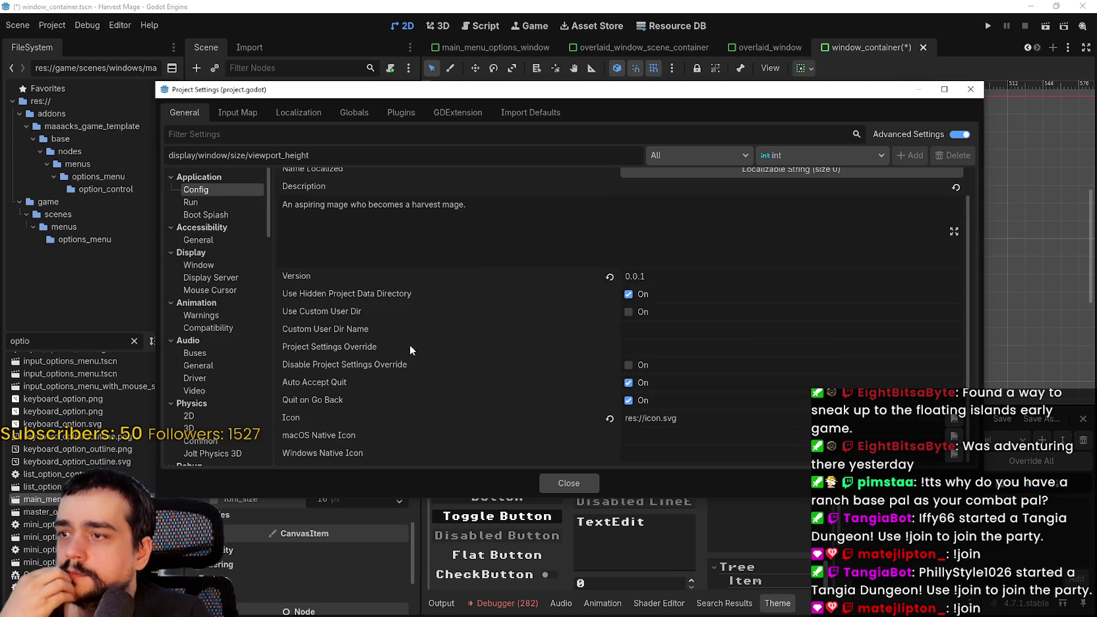
scroll(356, 396, up, 1)
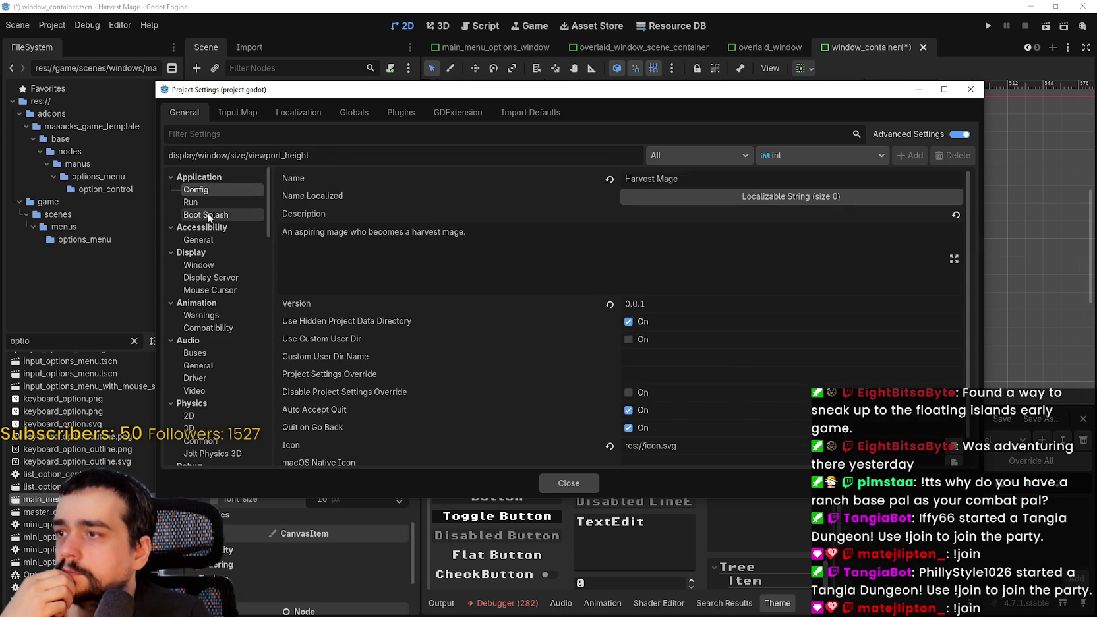
scroll(373, 358, down, 1)
scroll(373, 361, up, 1)
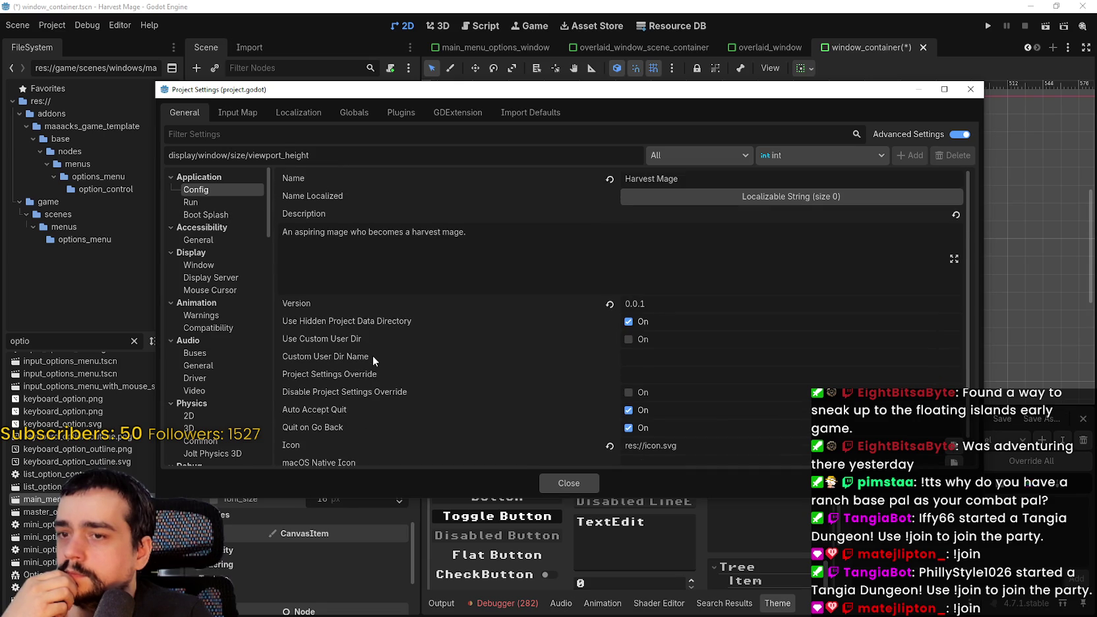
click(199, 213)
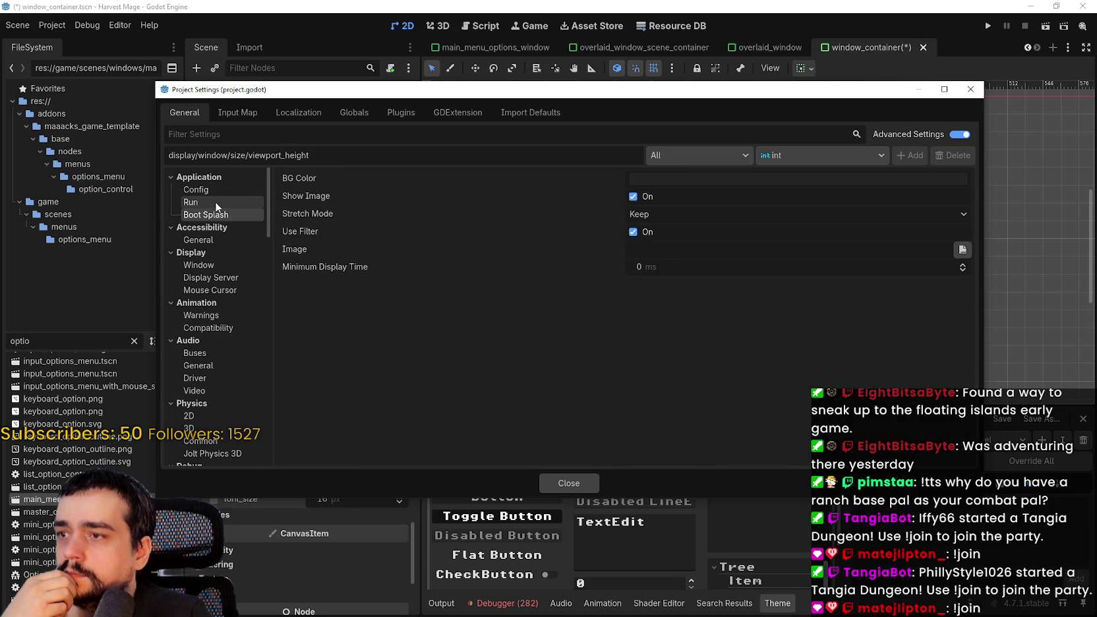
click(214, 202)
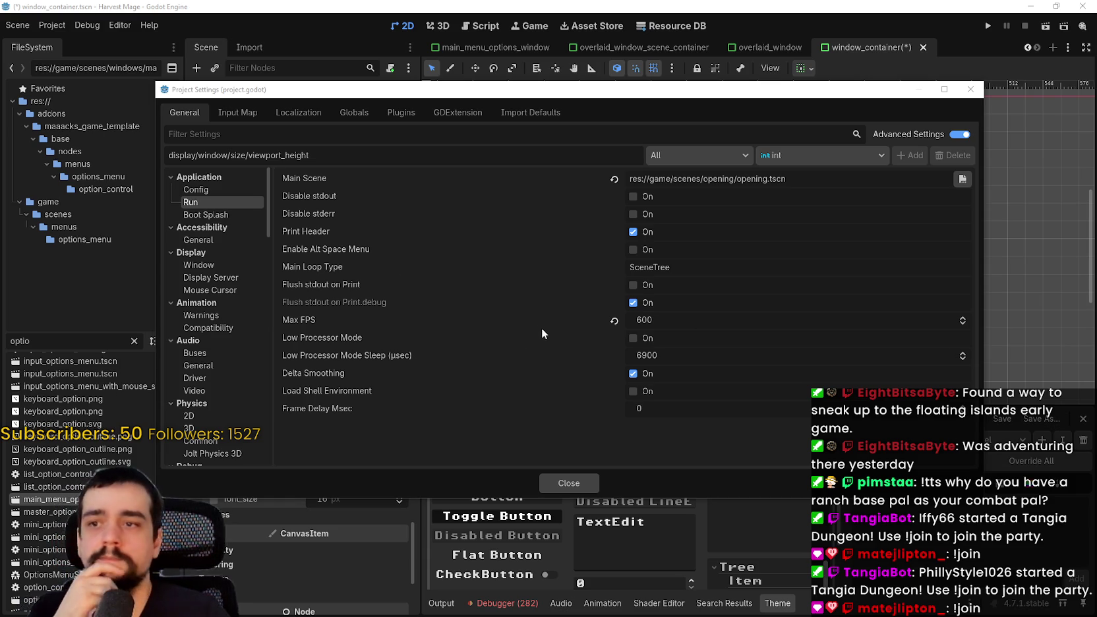
Return to Application Config, then scroll through the Display > Window stretch settings.
click(219, 192)
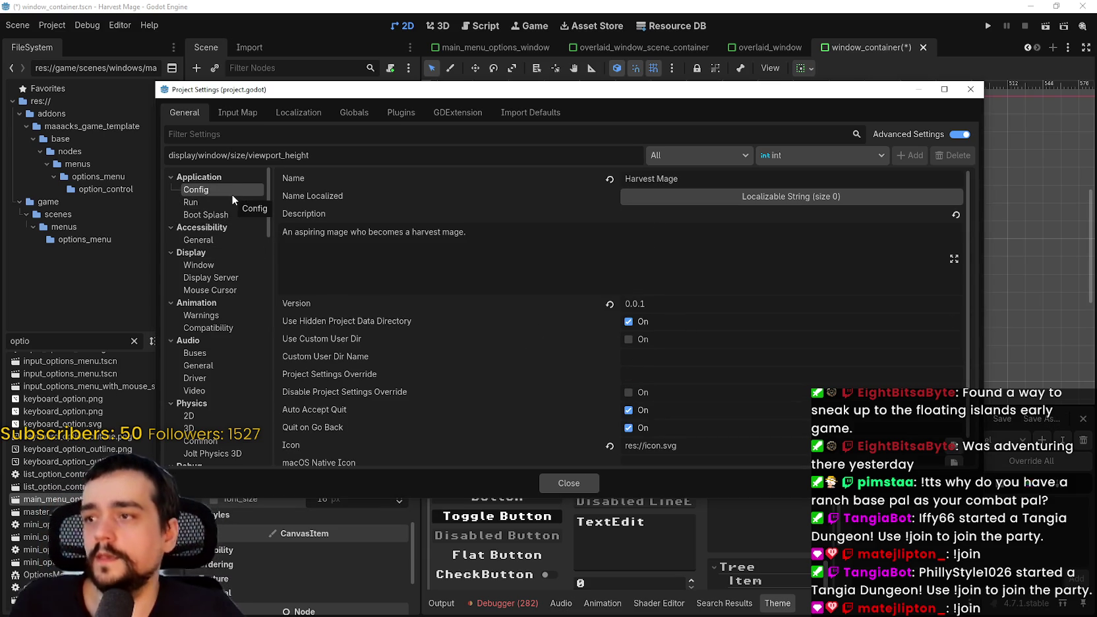
scroll(410, 329, down, 1)
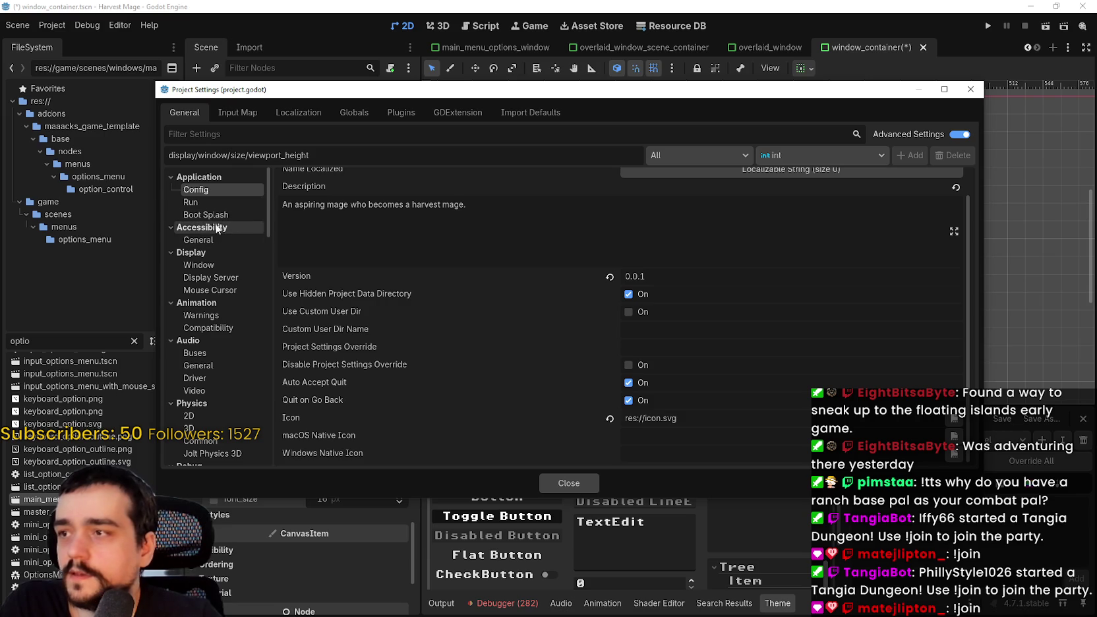
click(208, 265)
click(210, 290)
click(213, 264)
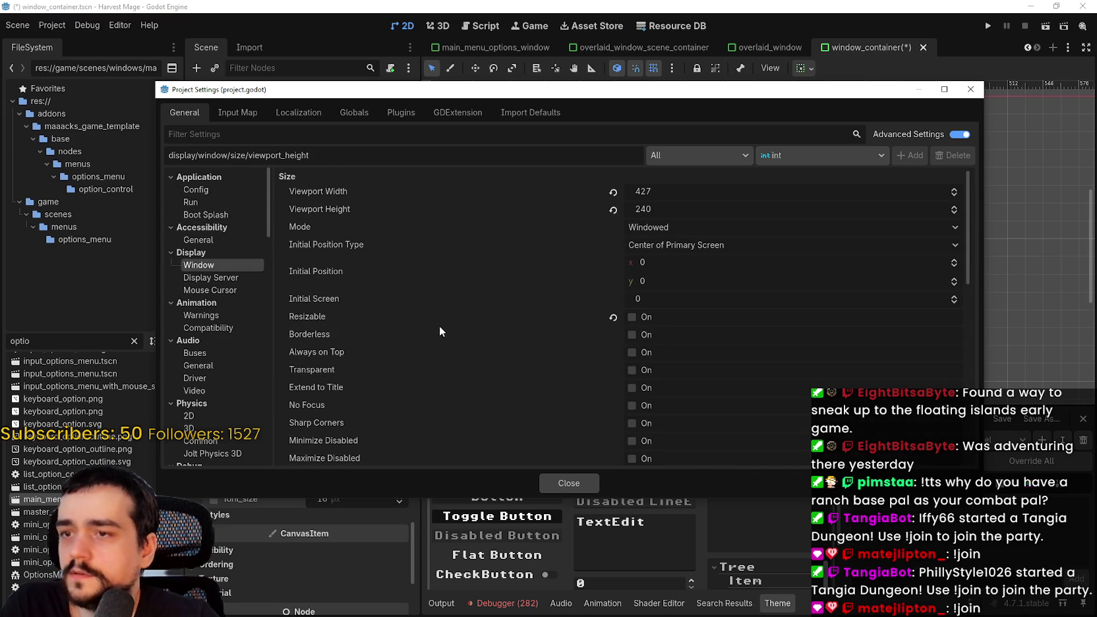
scroll(601, 370, down, 5)
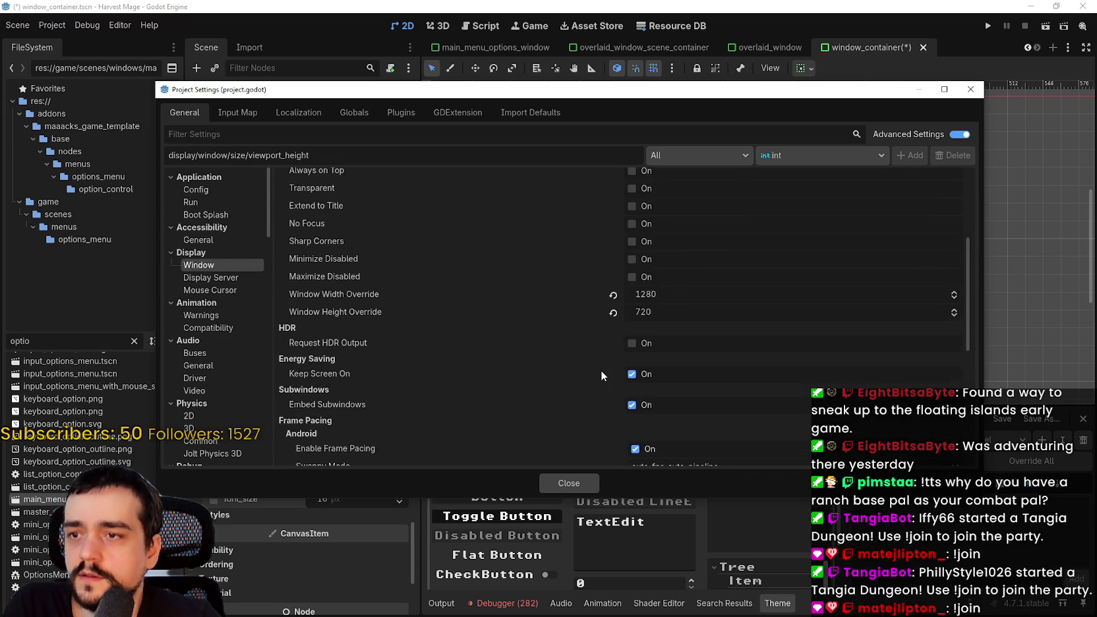
scroll(597, 371, down, 4)
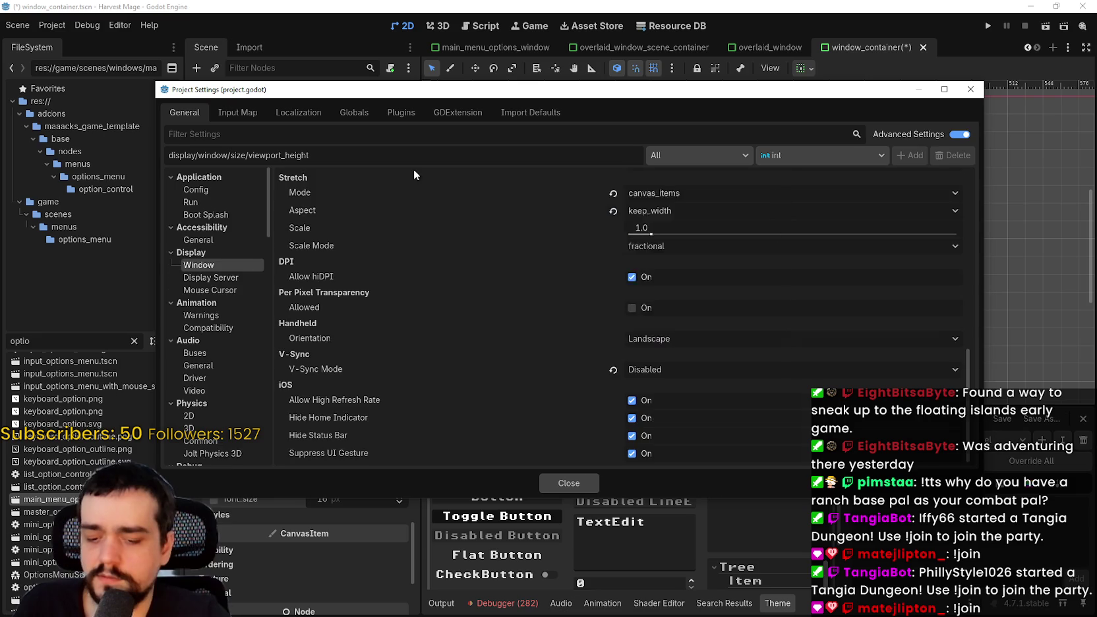
Filter settings by 'base' and view the Pointing and Maaacks Game Template pages.
text(base)
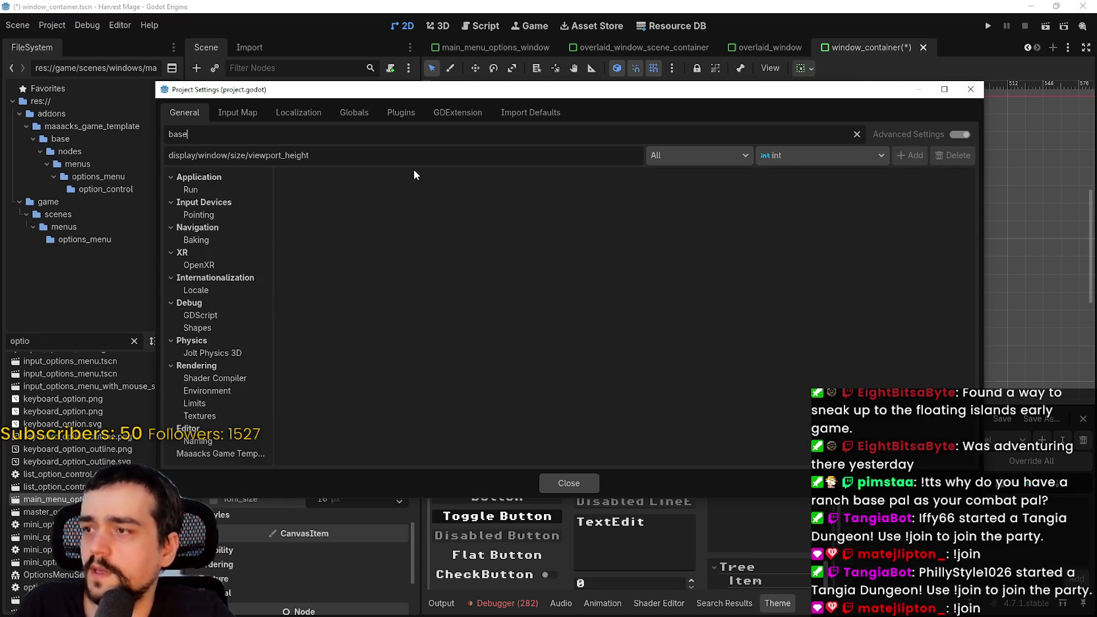
click(198, 215)
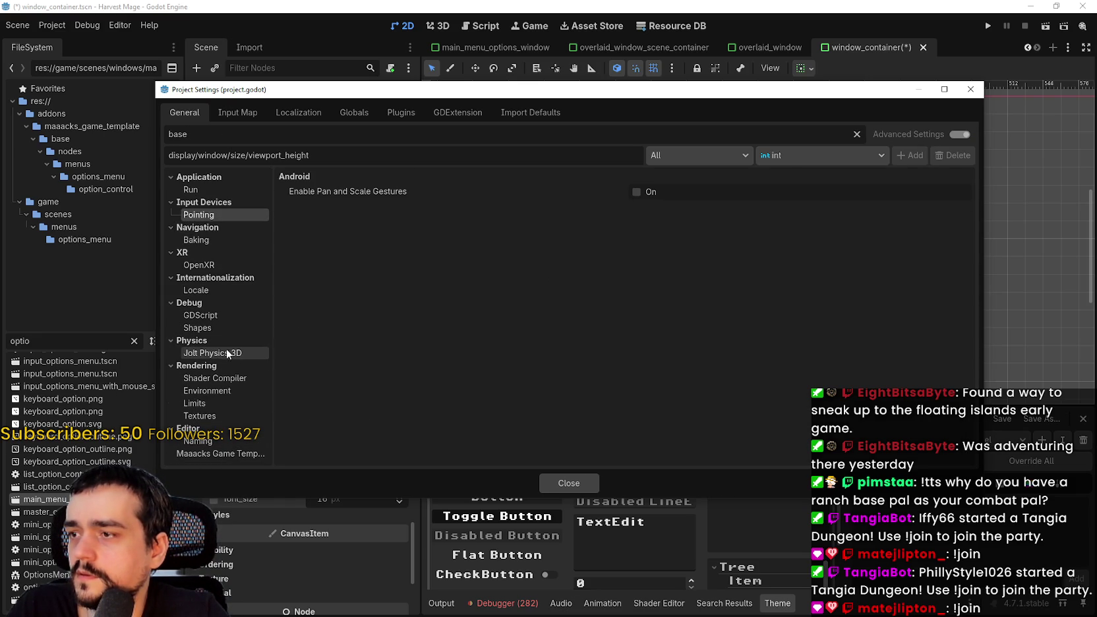
click(224, 453)
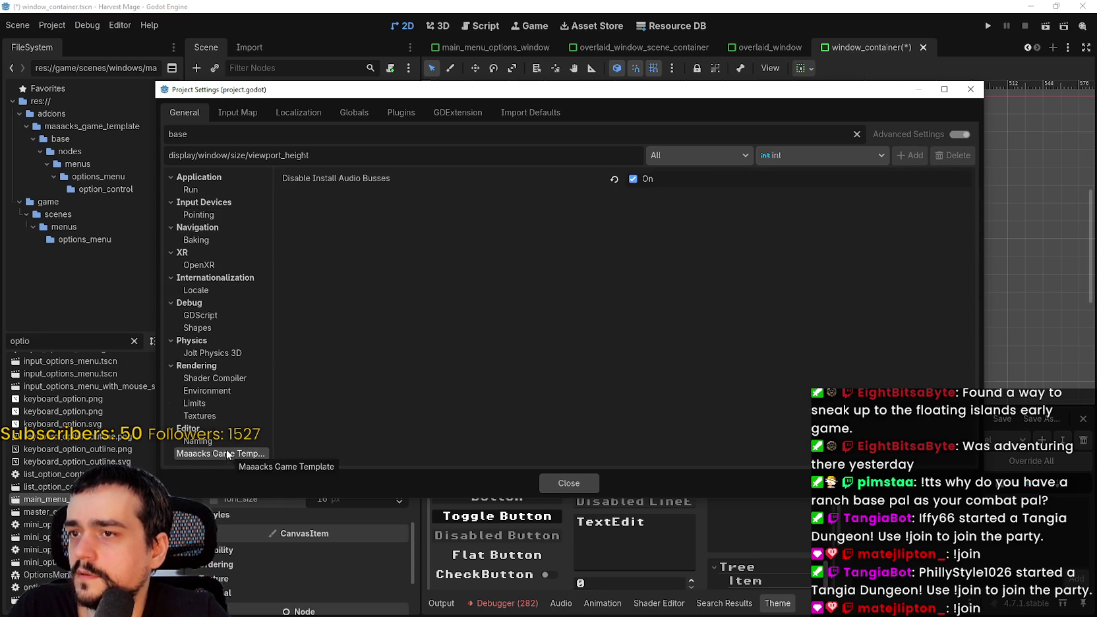
click(336, 147)
key(shift+Tab)
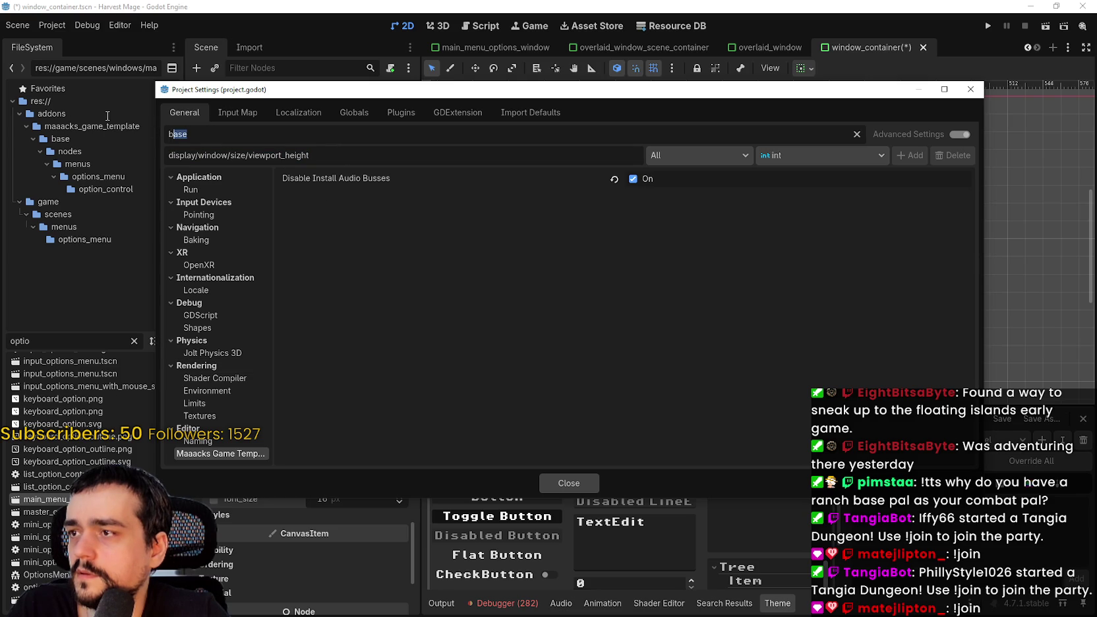
Filter by 'font', view GUI > Theme's PixelOperator8-Bold.ttf custom font path, then clear the filter.
text(font)
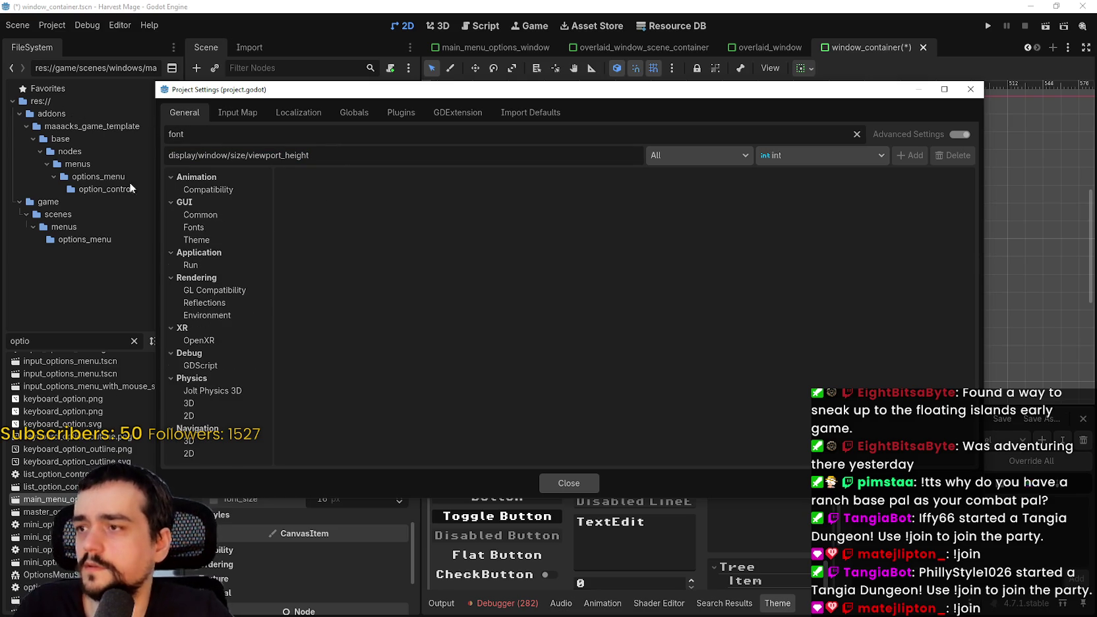
click(207, 216)
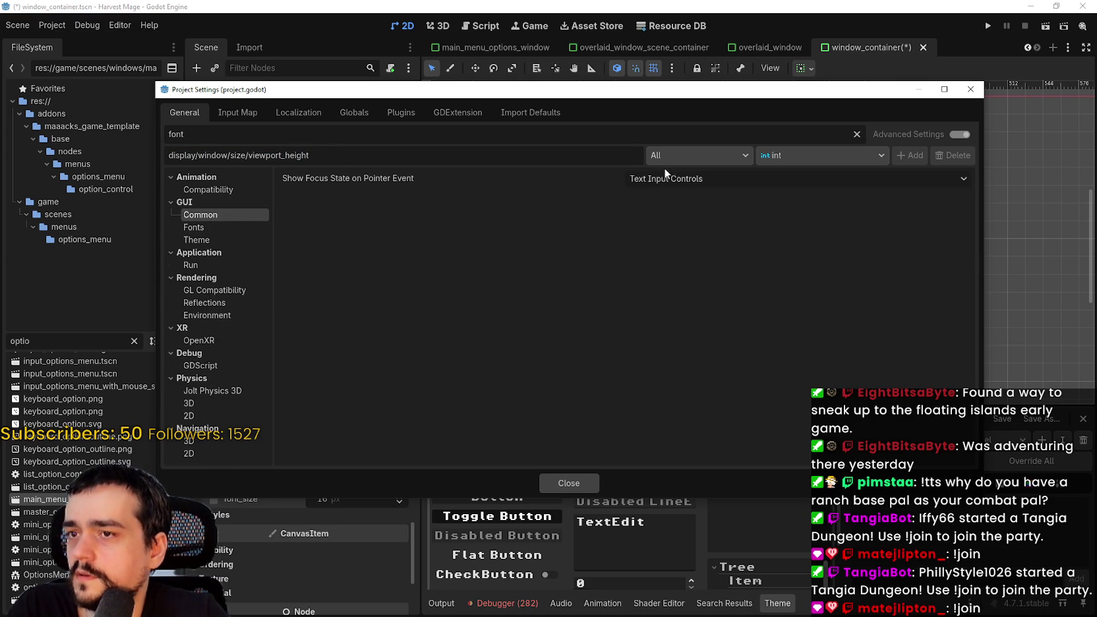
click(201, 191)
click(216, 227)
click(222, 240)
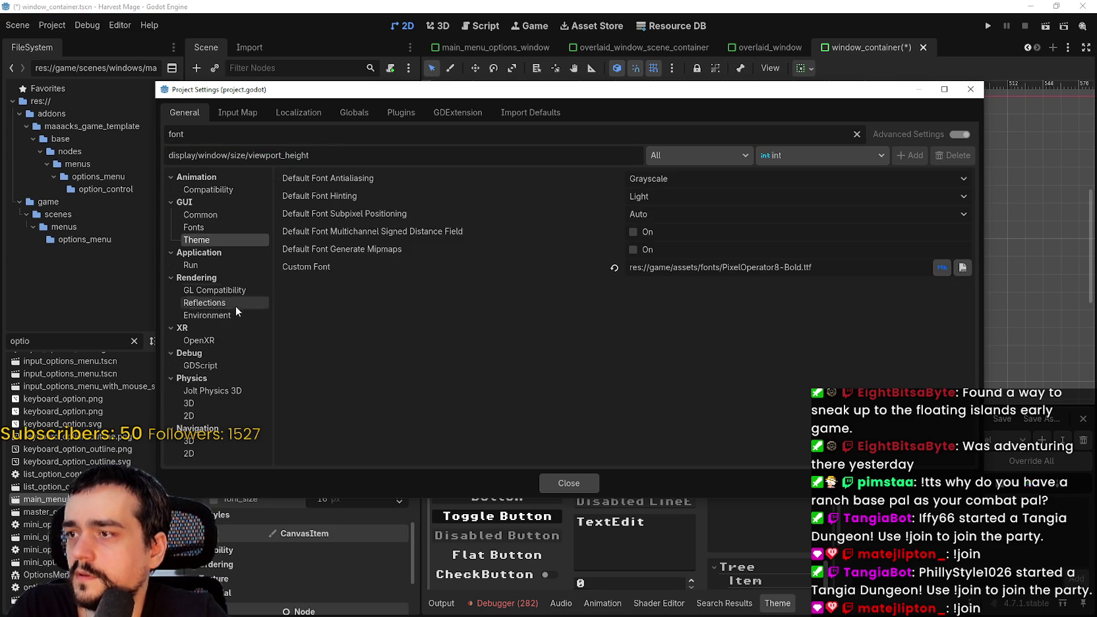
click(792, 263)
key(ctrl+a)
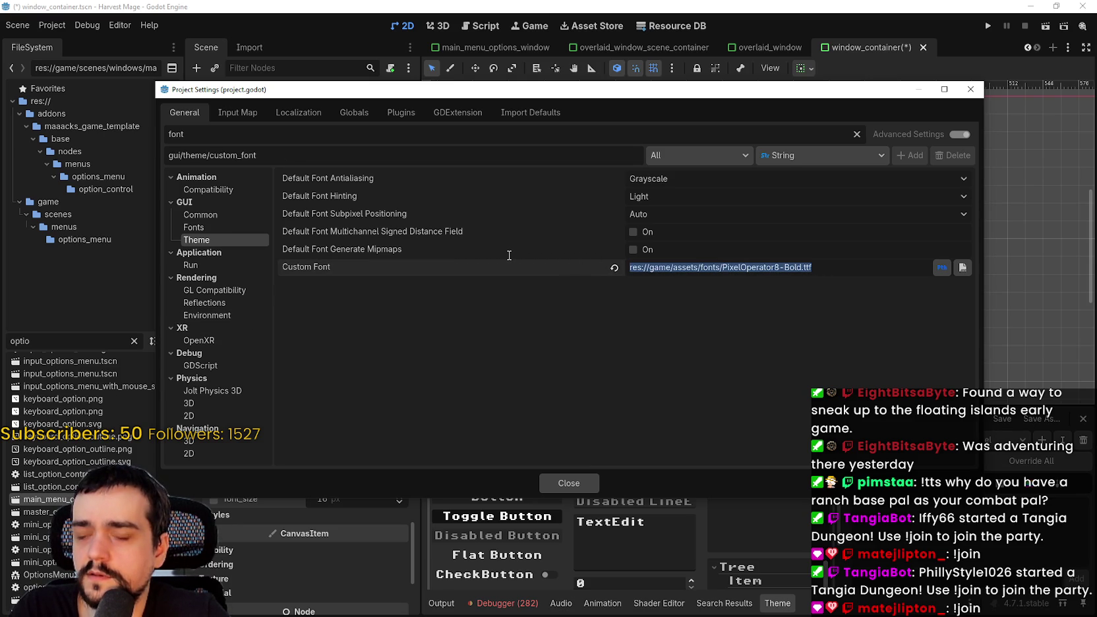
click(359, 277)
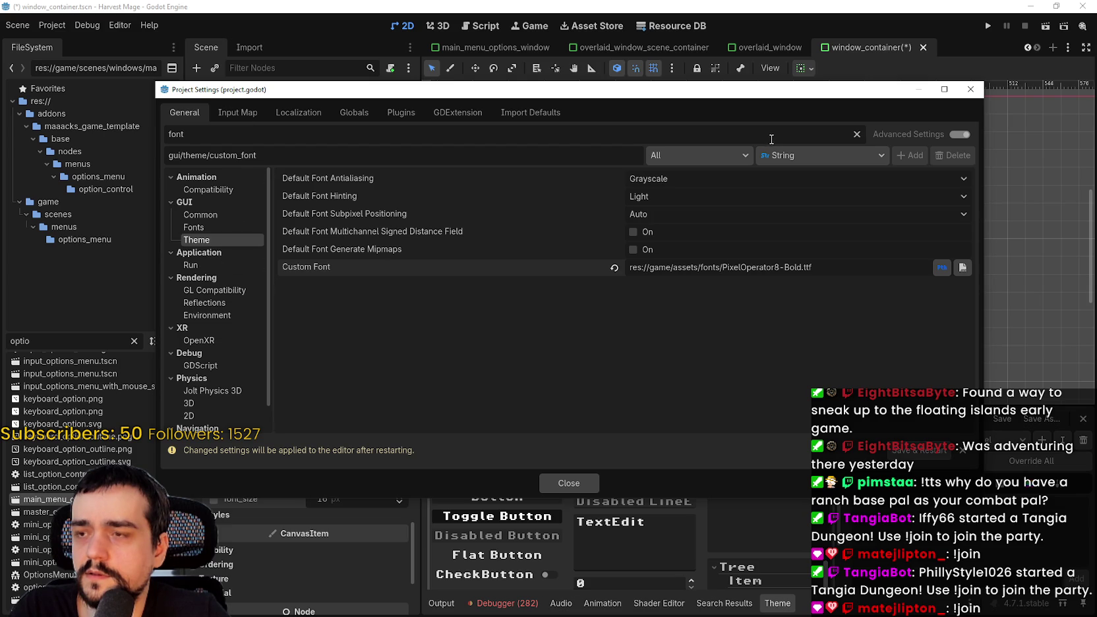
click(857, 134)
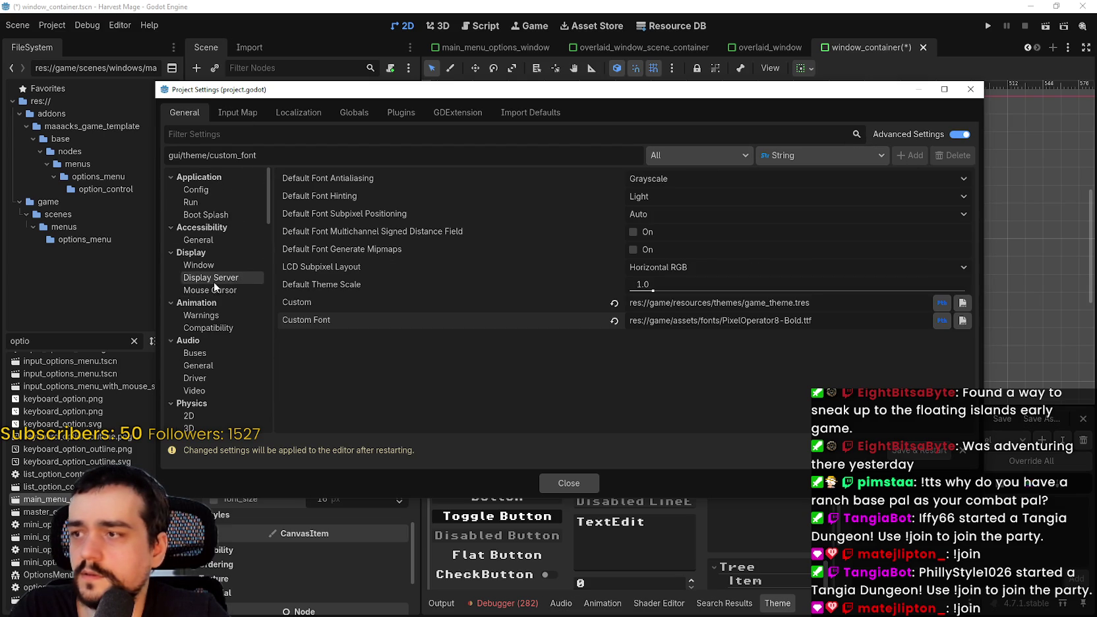
Scroll the Project Settings categories, viewing compression formats before returning to GUI > Theme.
scroll(214, 280, down, 5)
scroll(204, 194, down, 3)
scroll(204, 194, down, 2)
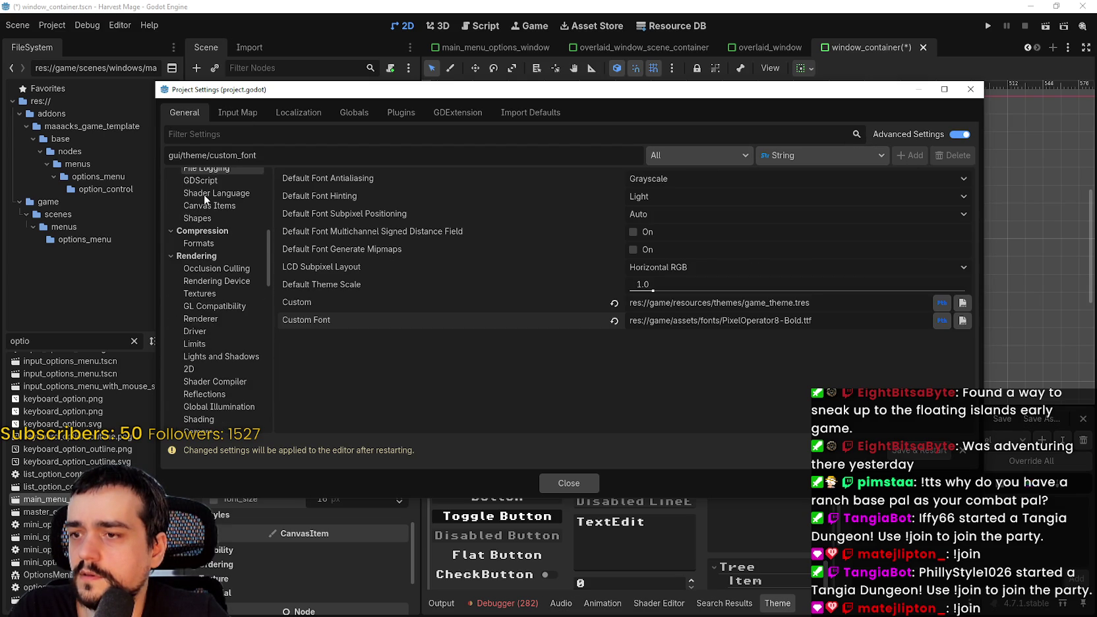
scroll(211, 277, down, 2)
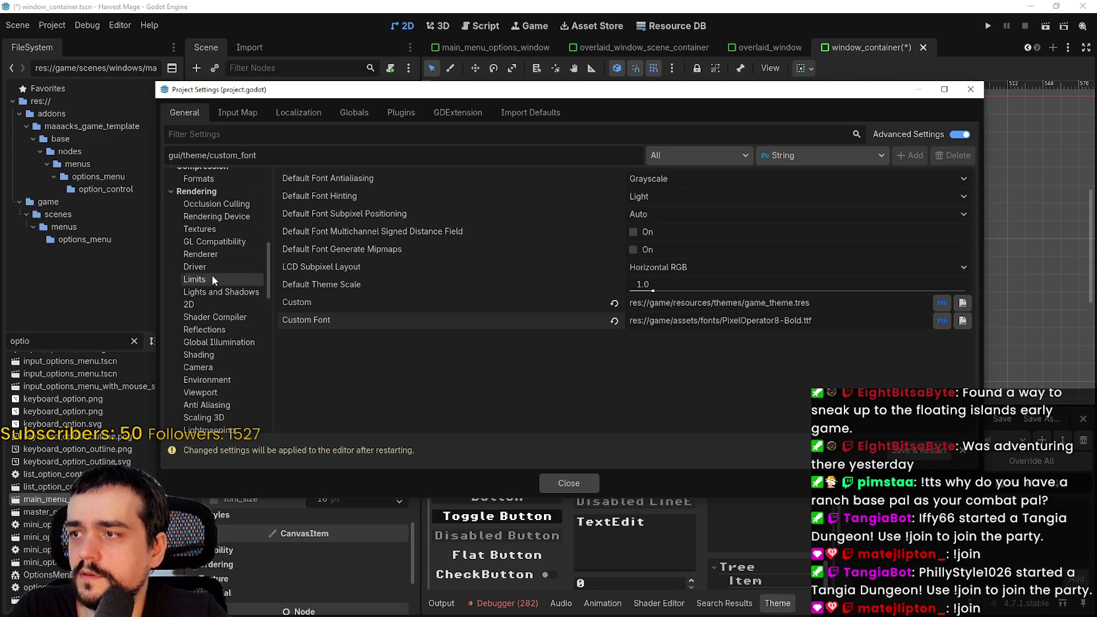
click(215, 178)
scroll(214, 269, up, 1)
scroll(215, 272, down, 5)
scroll(212, 271, down, 2)
click(214, 373)
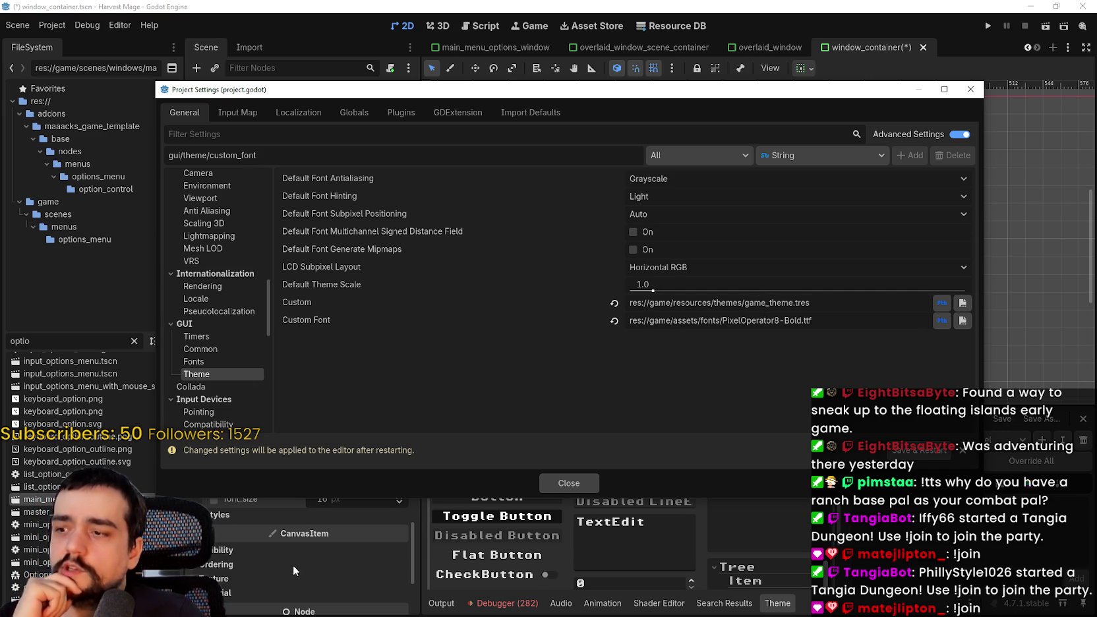
Review the GUI Fonts, Common and Theme font path settings, then close Project Settings.
click(210, 362)
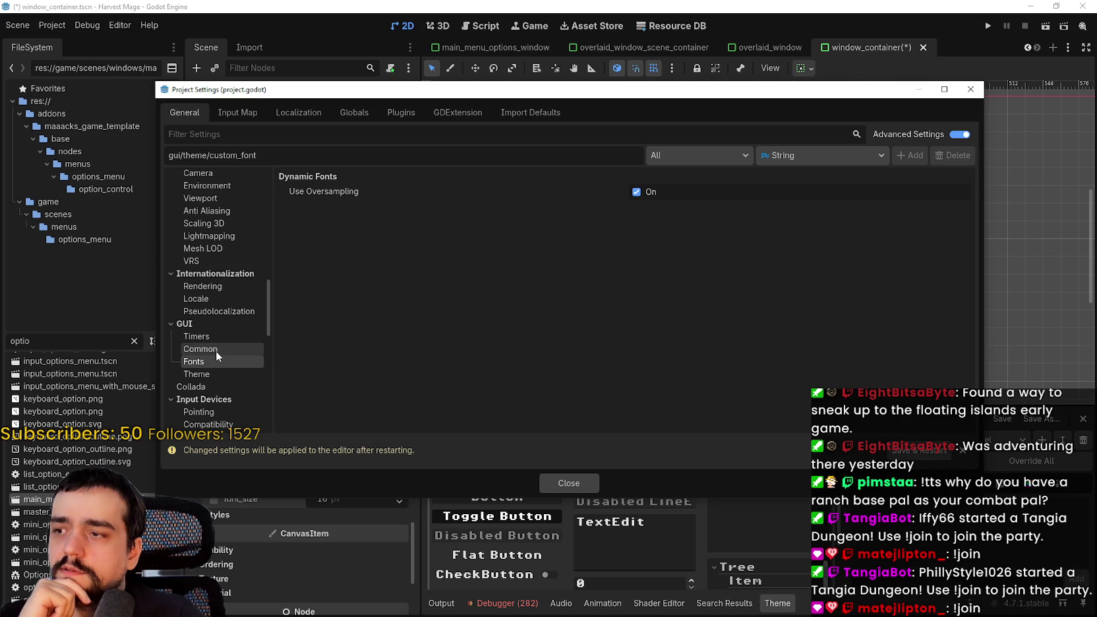
click(216, 349)
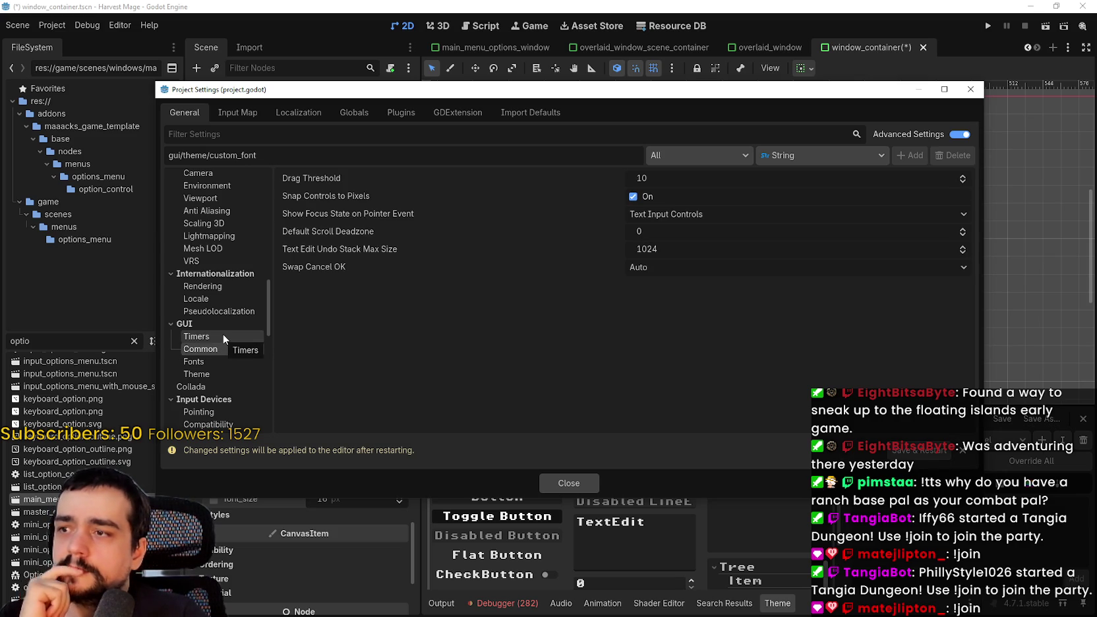
click(196, 374)
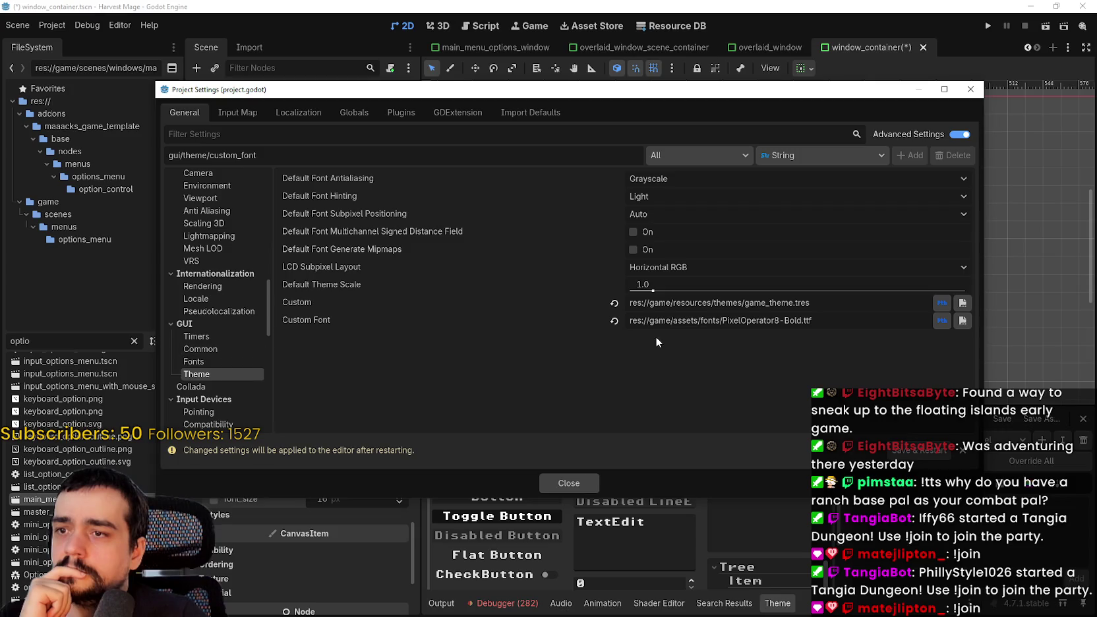
drag(672, 320, 885, 323)
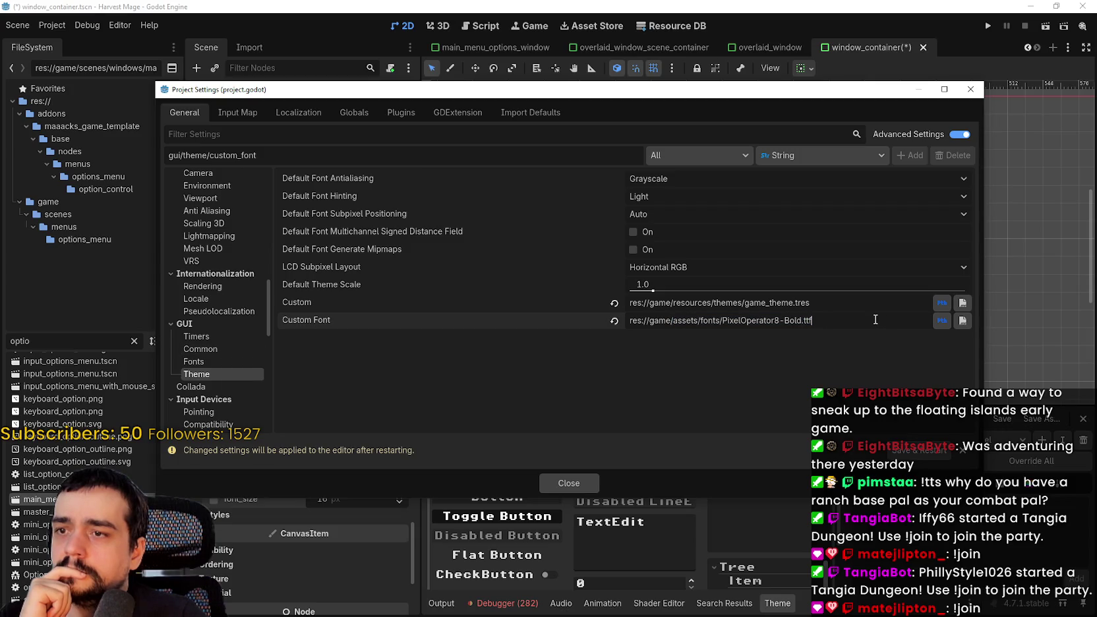
click(216, 387)
click(211, 375)
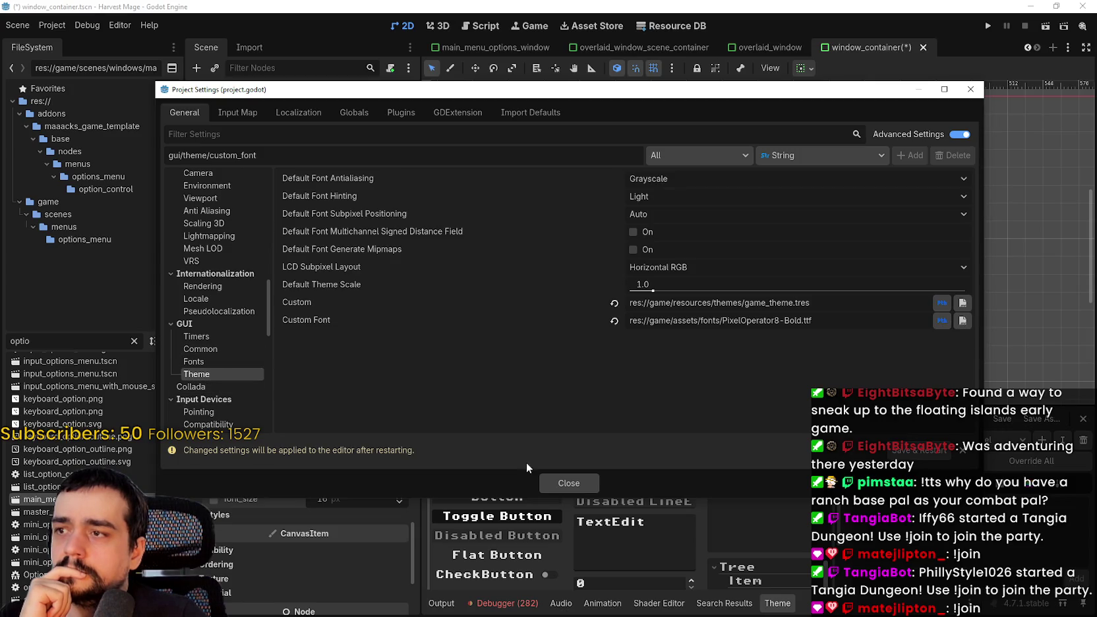
click(593, 480)
scroll(720, 549, down, 2)
scroll(723, 553, down, 2)
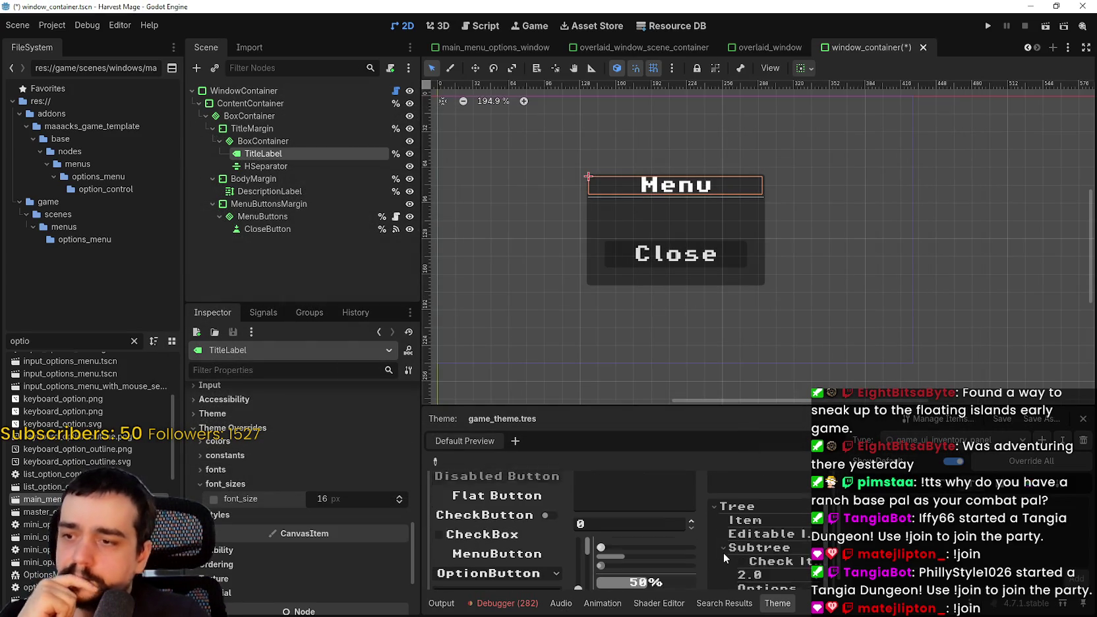
Add Label as a new item type in the game theme.
scroll(722, 206, up, 4)
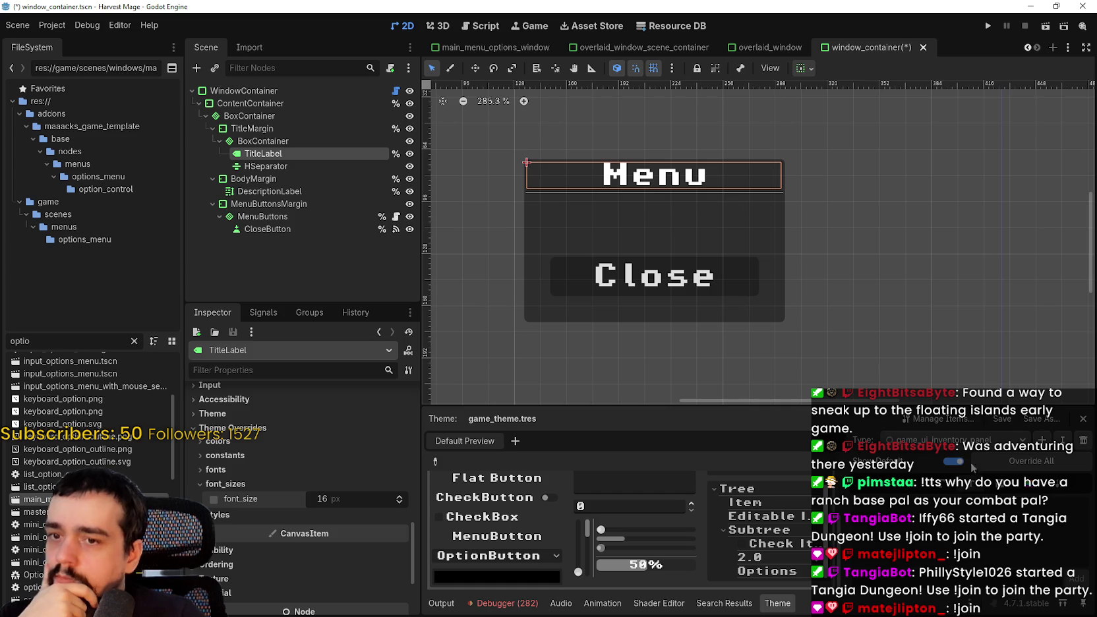
click(956, 440)
key(Escape)
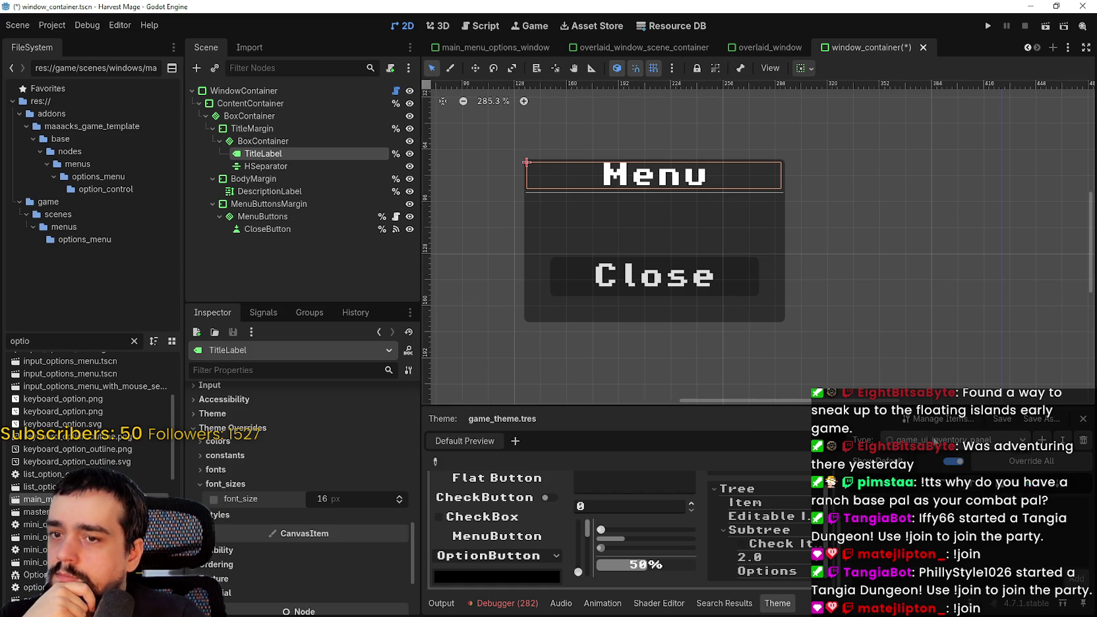
click(1046, 443)
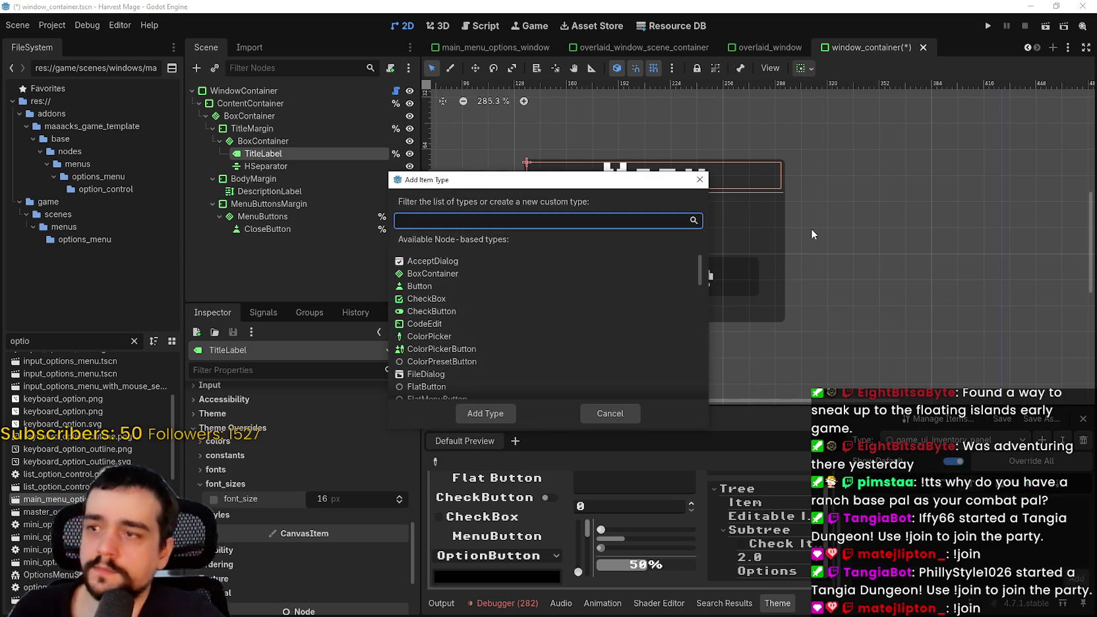
text(label)
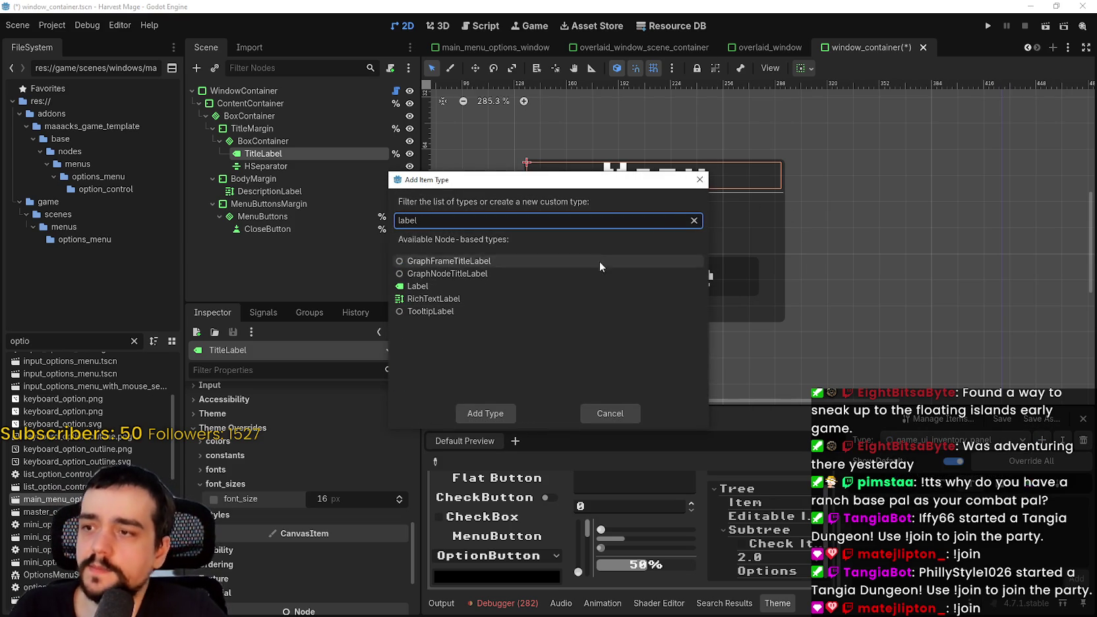
double_click(417, 285)
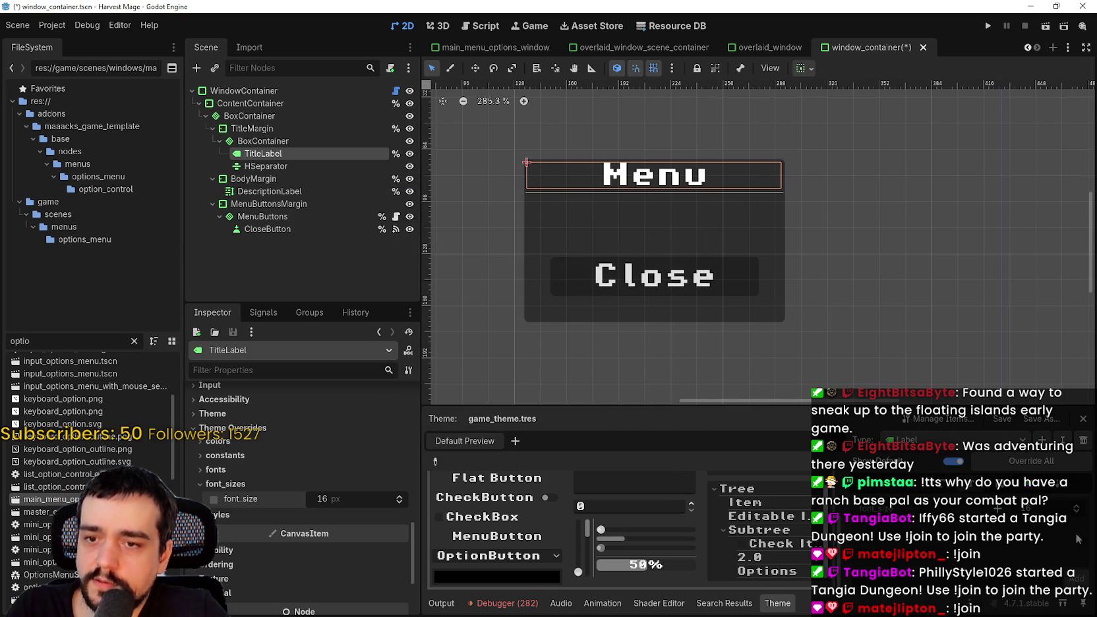
Step the Label font_size down seven times to shrink the Menu title text.
click(1078, 514)
click(1079, 515)
click(1079, 515)
click(1080, 518)
click(1081, 518)
click(1080, 518)
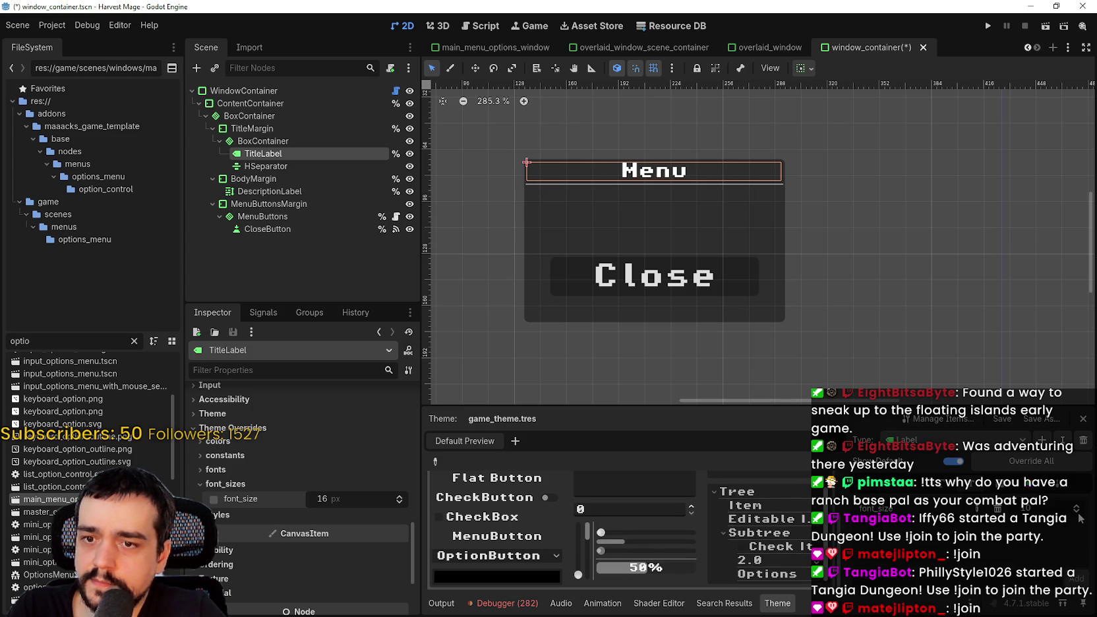
click(1081, 518)
click(1079, 518)
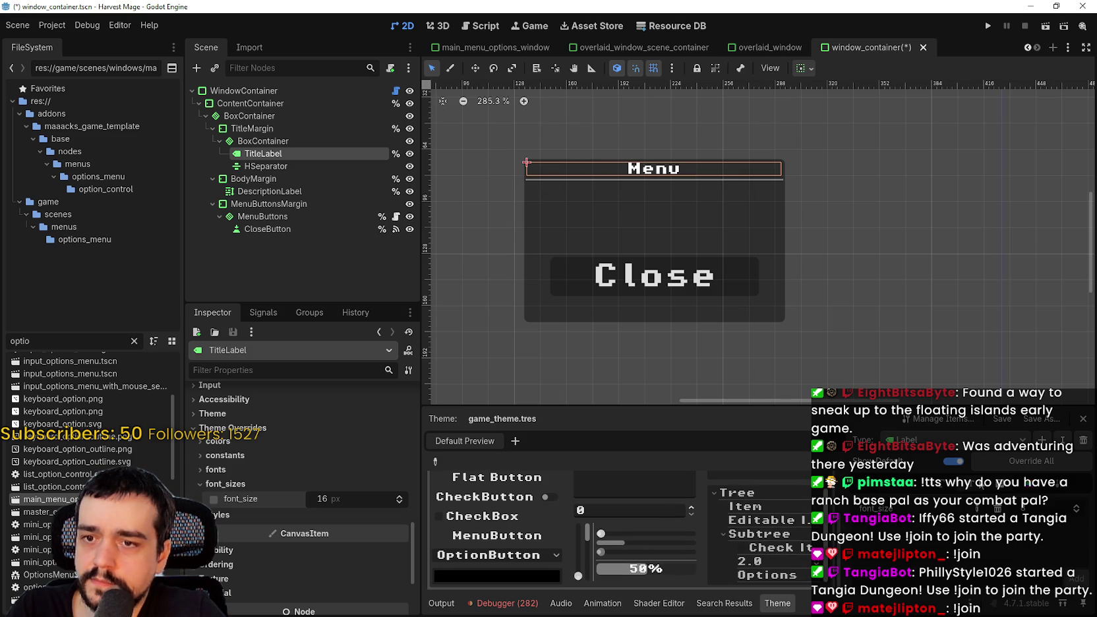
click(251, 167)
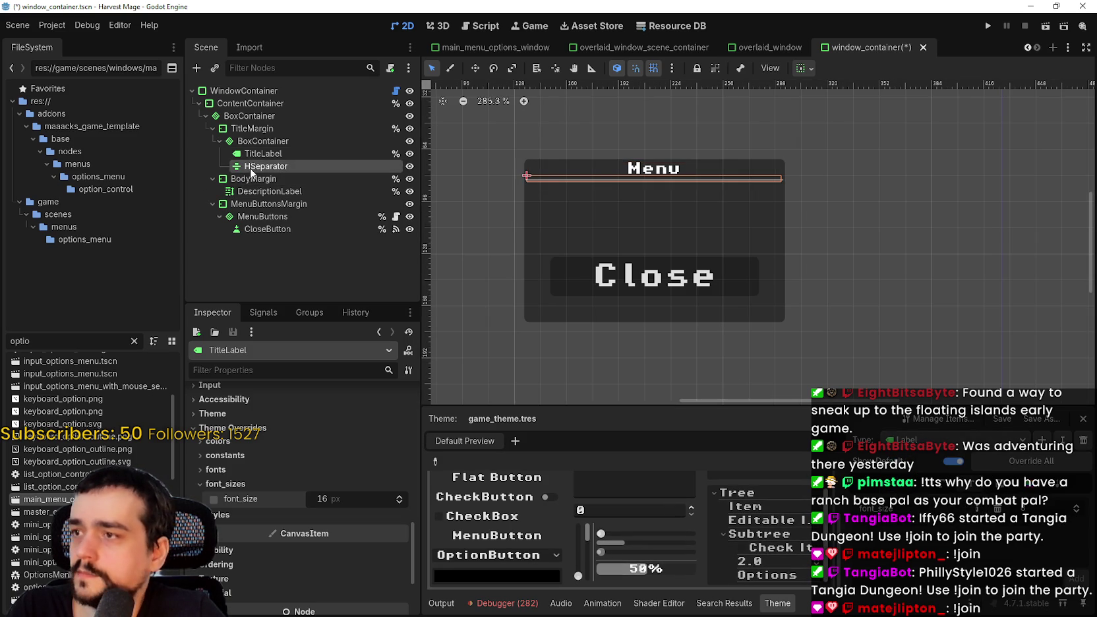
Select the CloseButton node inside the MenuButtons container.
click(245, 191)
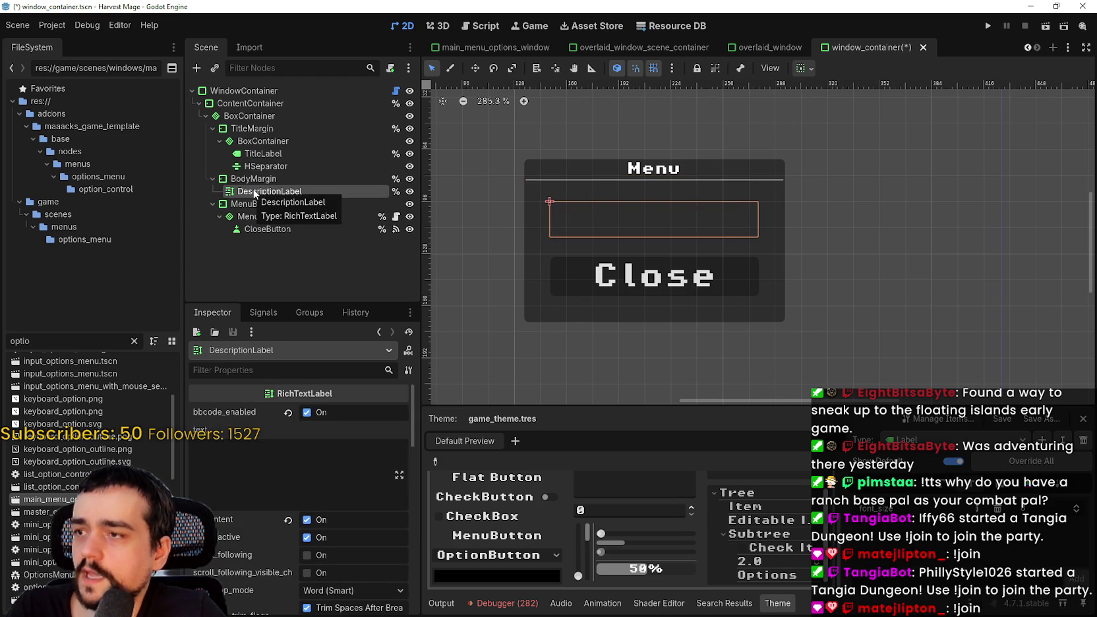
click(262, 216)
click(267, 228)
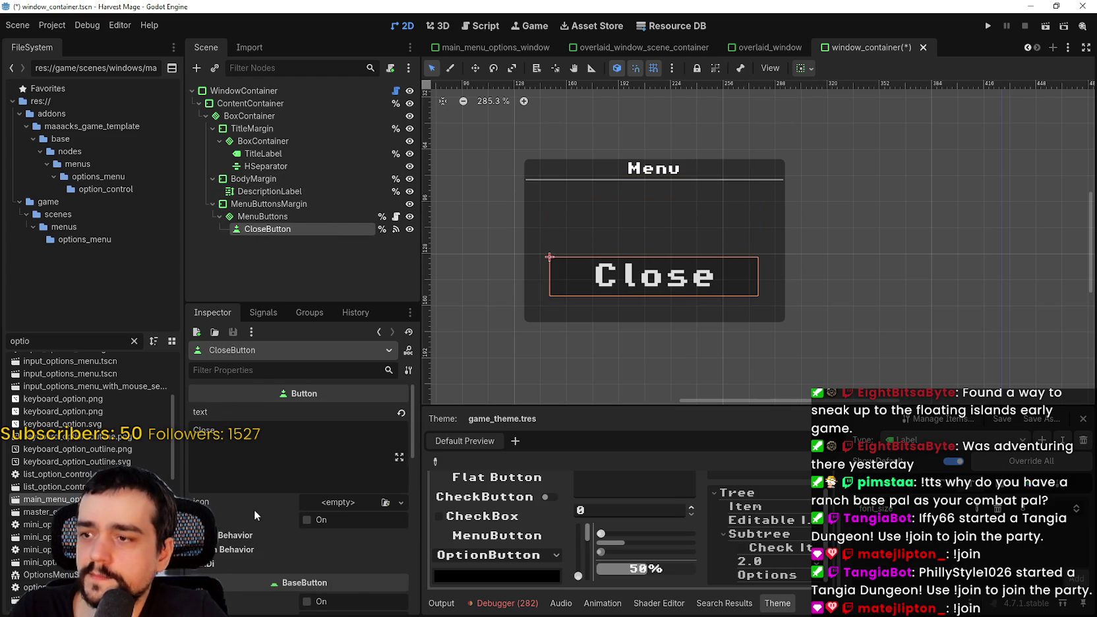
scroll(254, 511, down, 2)
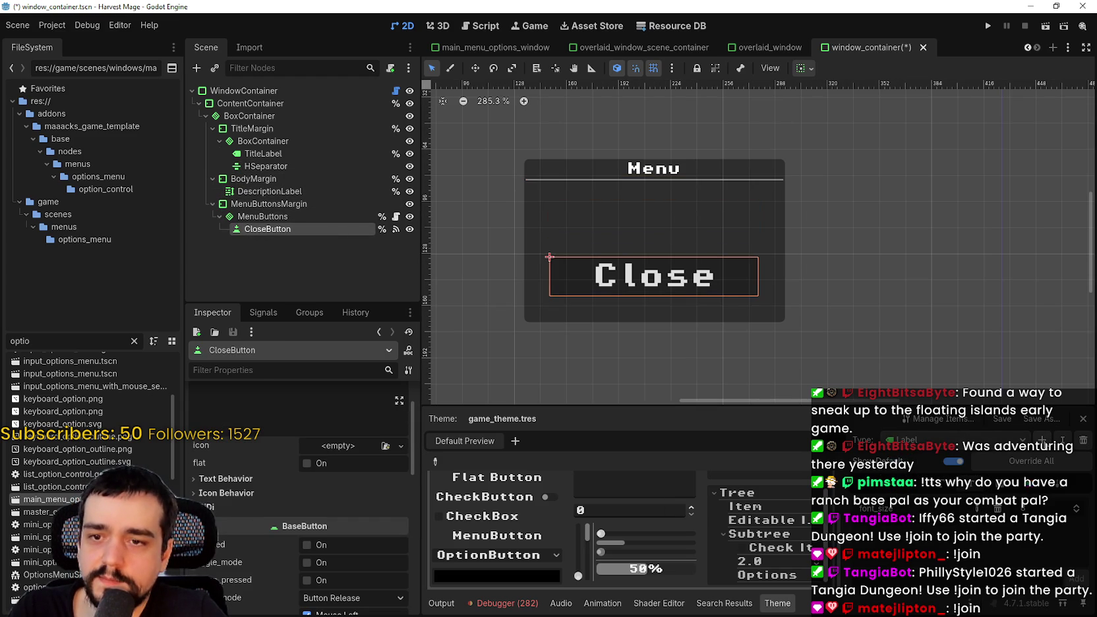
Add Button as a theme type with a smaller font size for the Close text.
click(1041, 440)
text(button)
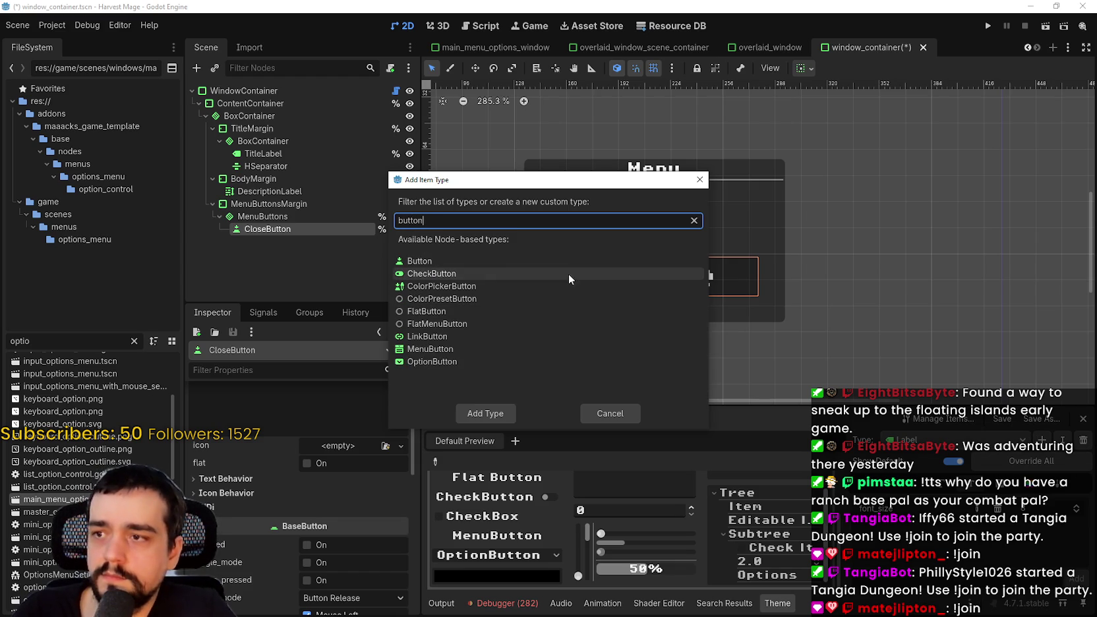
click(564, 261)
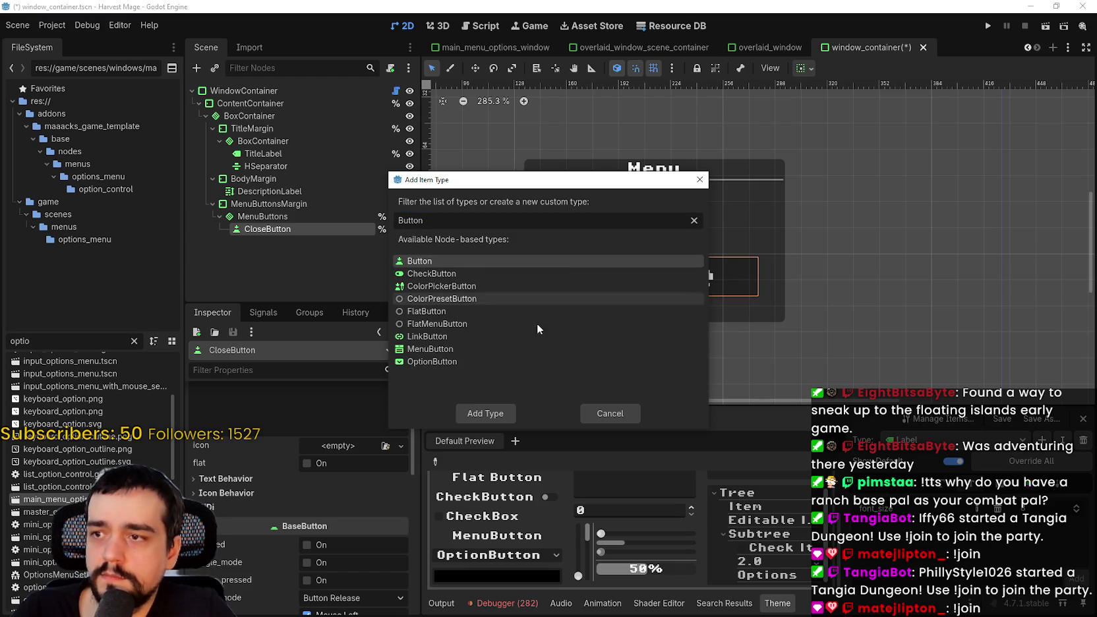
click(505, 410)
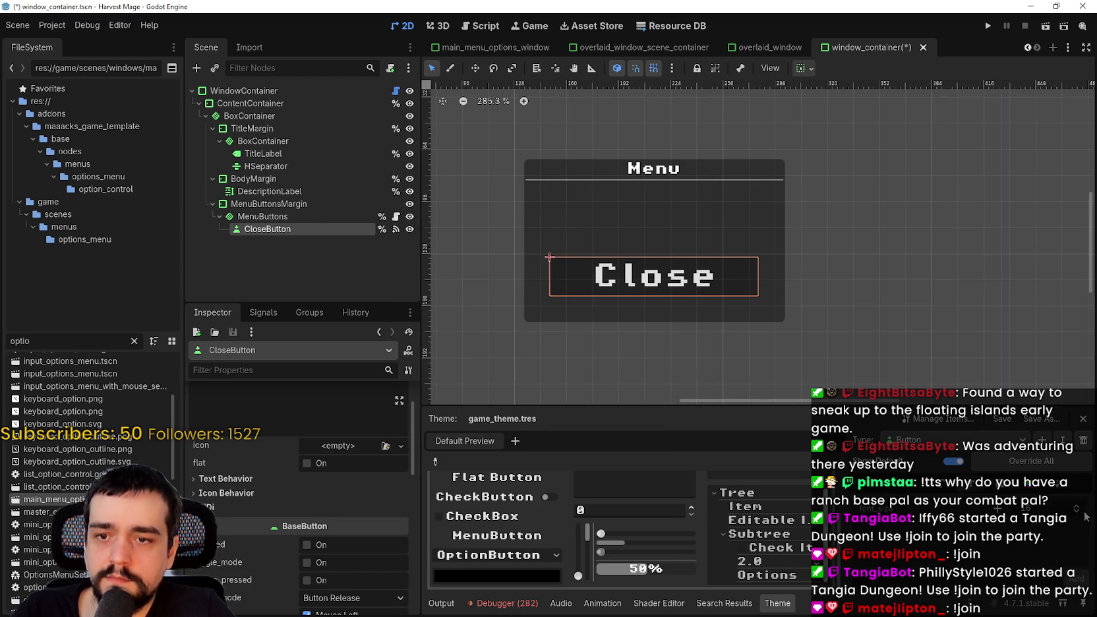
scroll(1076, 514, down, 8)
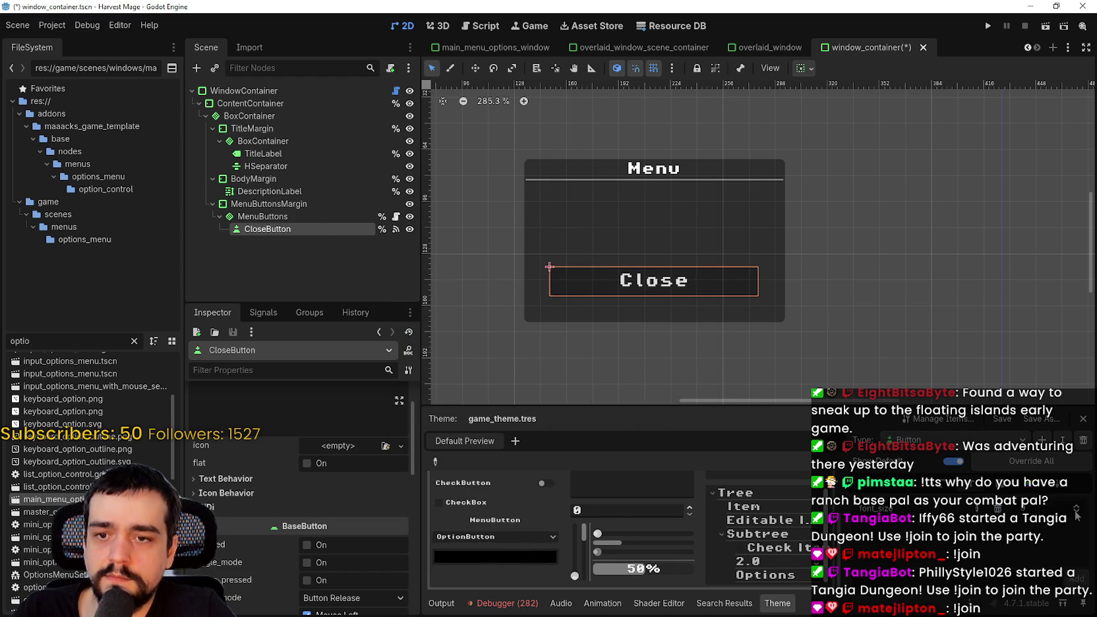
scroll(878, 278, down, 5)
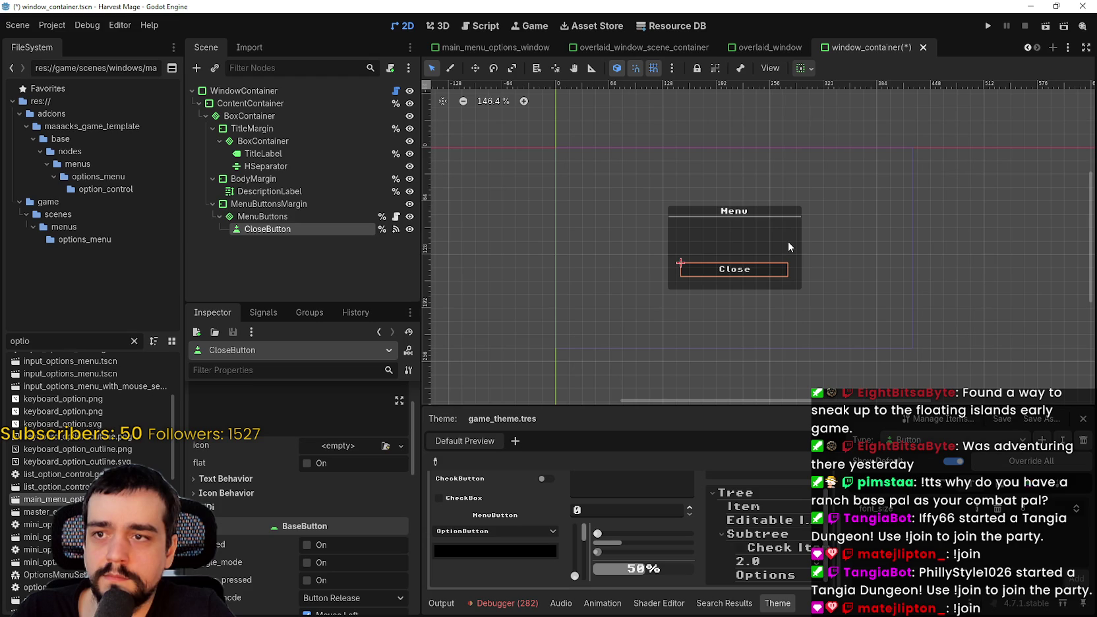
Save the window_container scene and run the game with F5.
key(ctrl+s)
scroll(787, 239, up, 4)
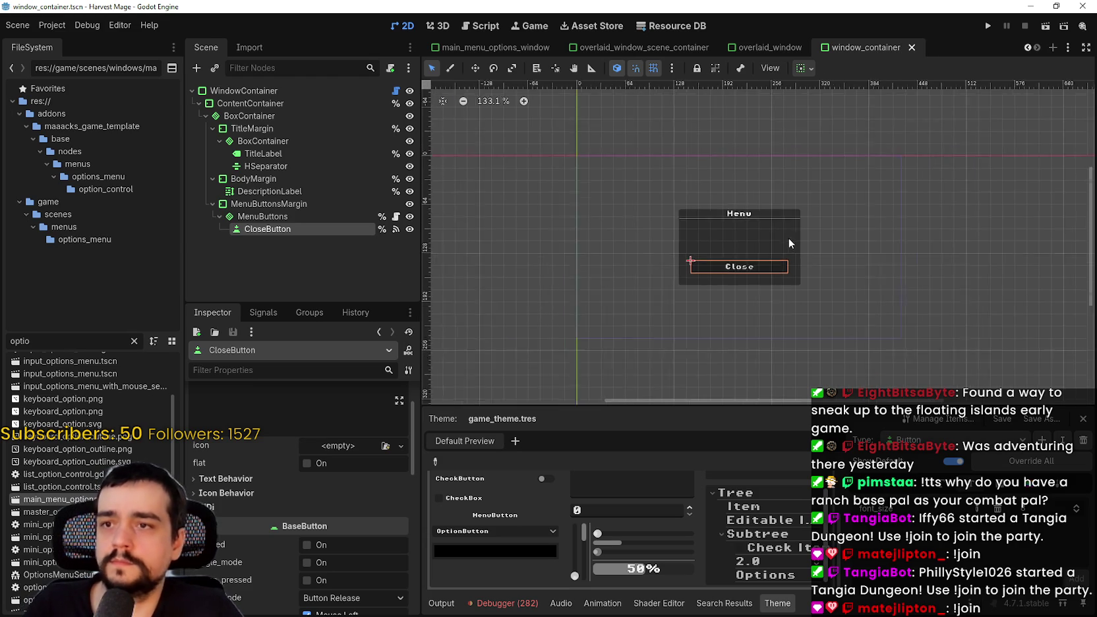
scroll(884, 111, up, 1)
key(F5)
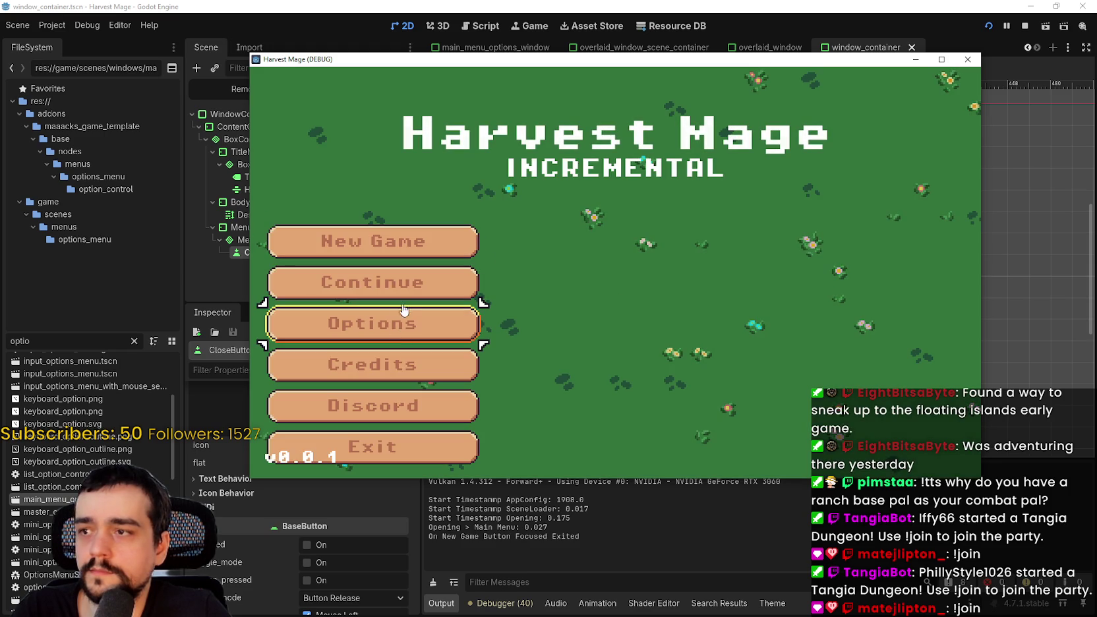
Continue the saved game, maximize its window and walk the character around.
key(Down)
key(Return)
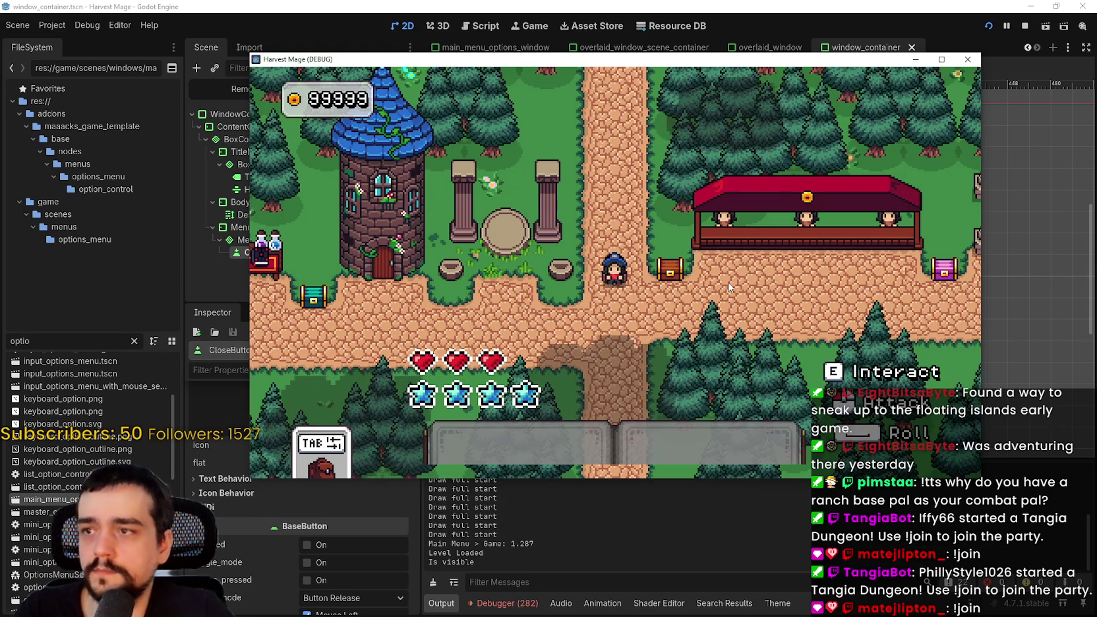
key(Down)
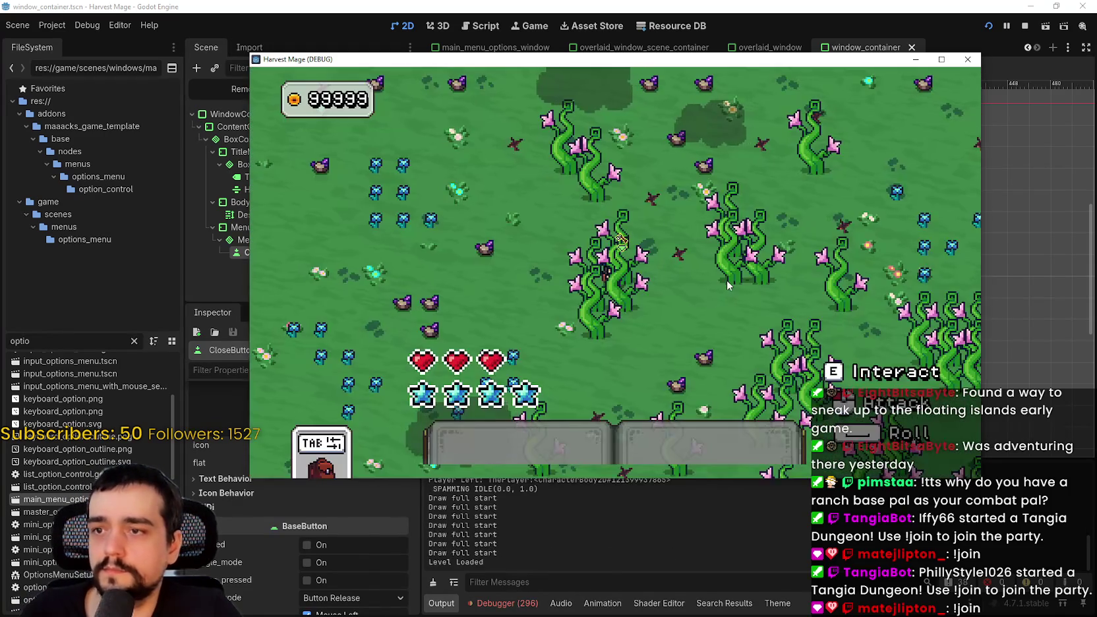
key(Up)
key(Left)
click(941, 59)
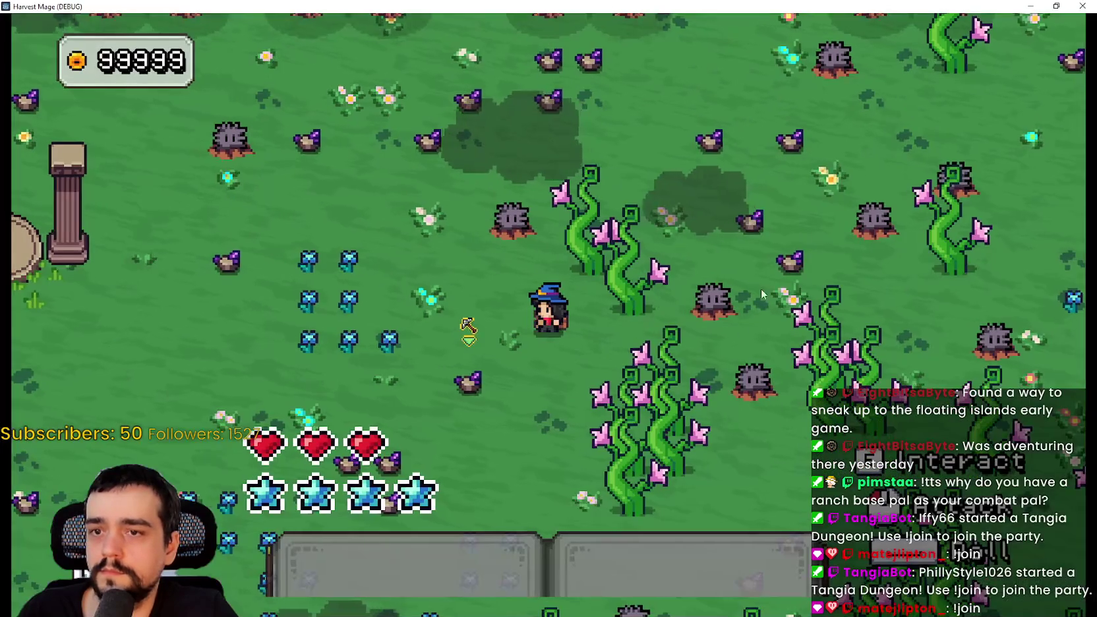
key(Up)
key(Left)
Browse the pause menu's Audio, Game and Video options, enable Fullscreen, and resume play.
key(Escape)
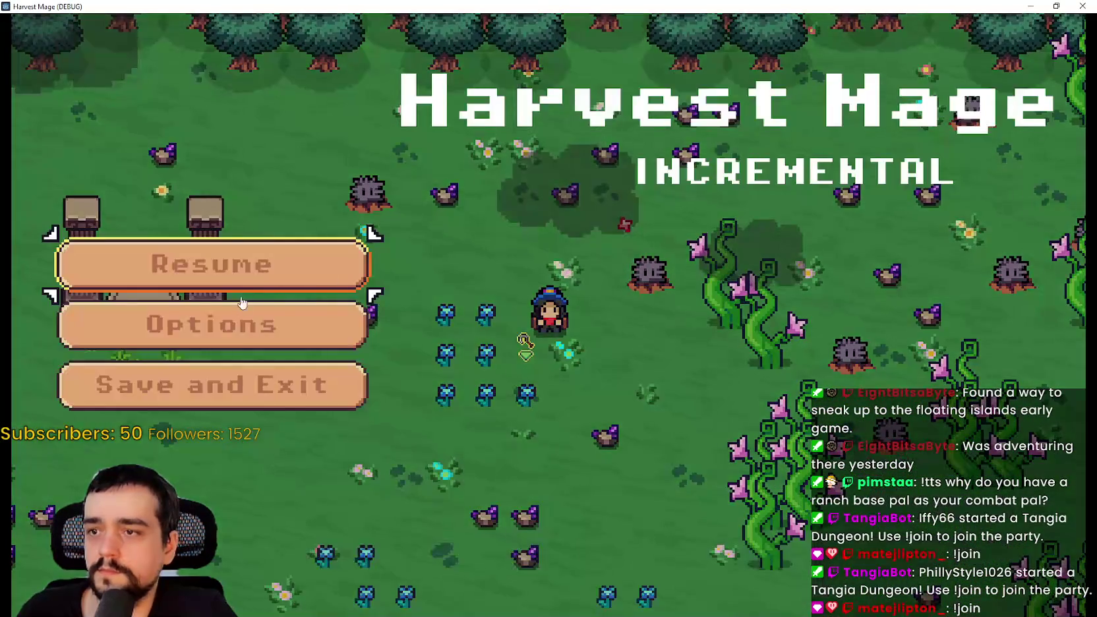
click(261, 307)
click(781, 102)
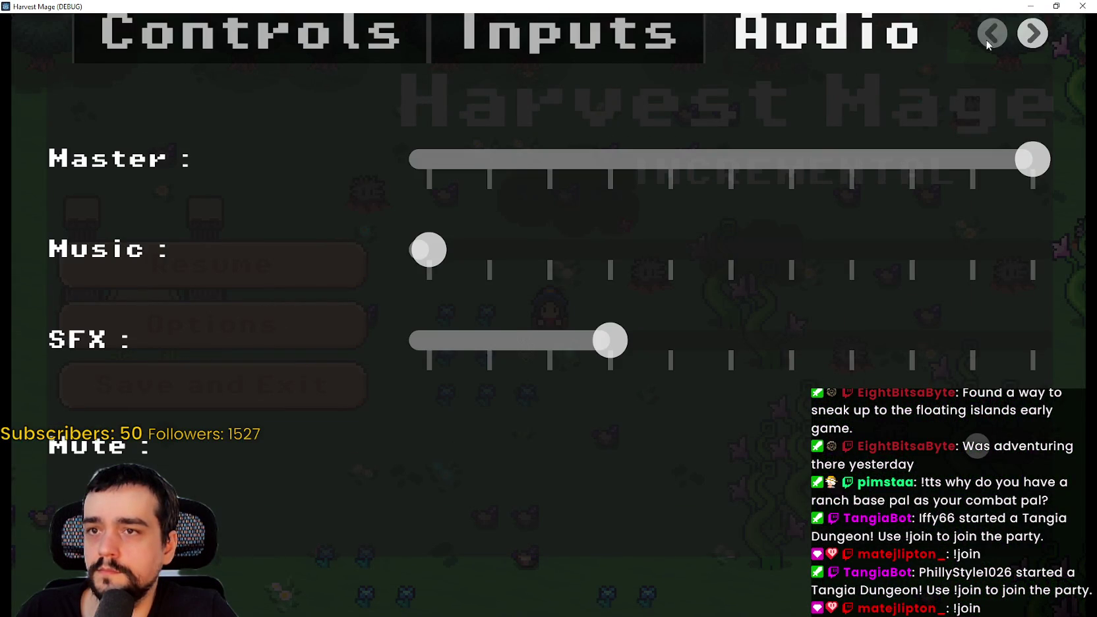
click(1032, 33)
click(1033, 33)
click(738, 33)
click(580, 85)
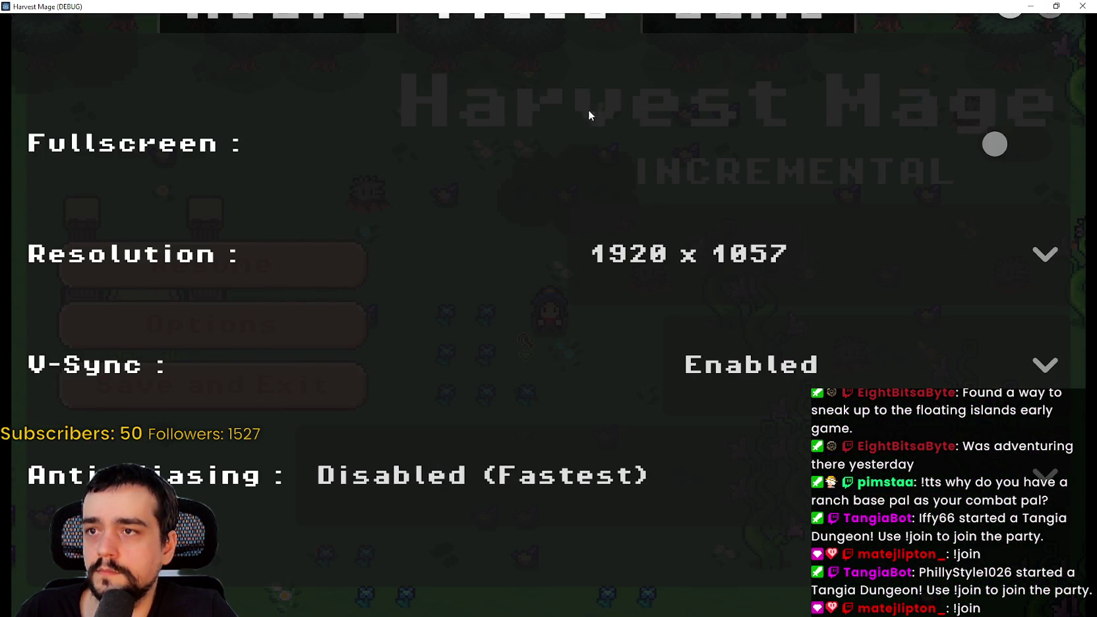
click(995, 143)
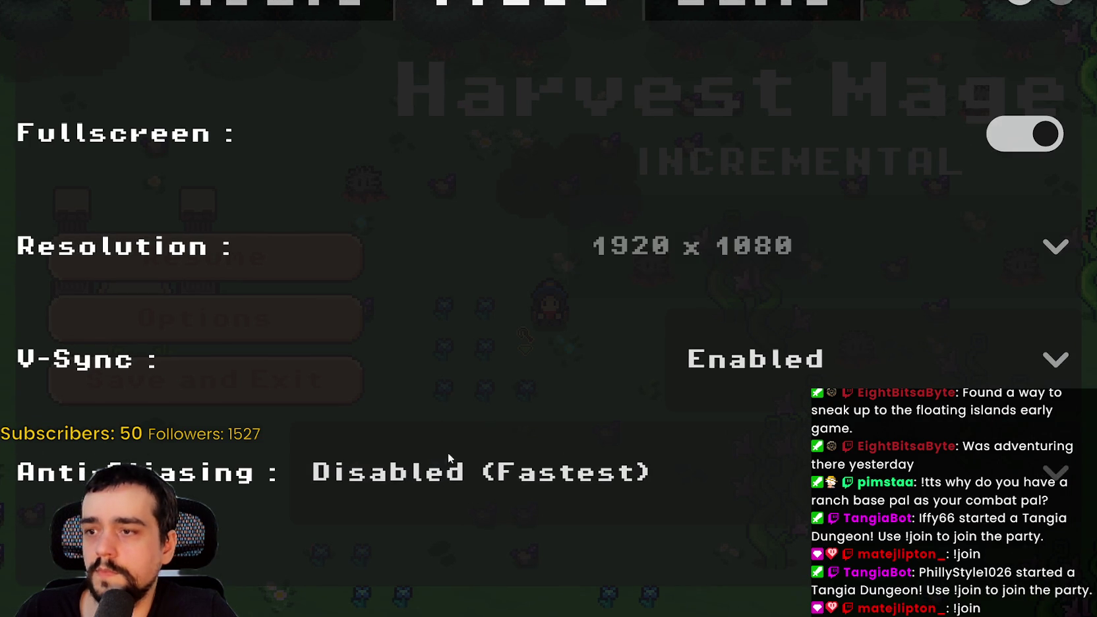
key(Escape)
click(321, 252)
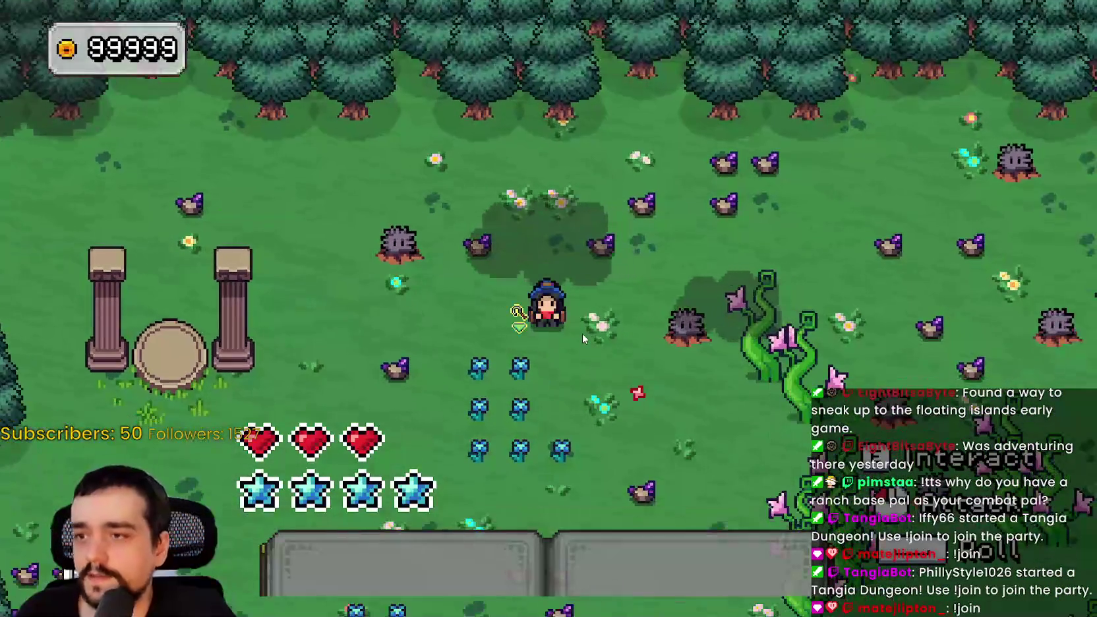
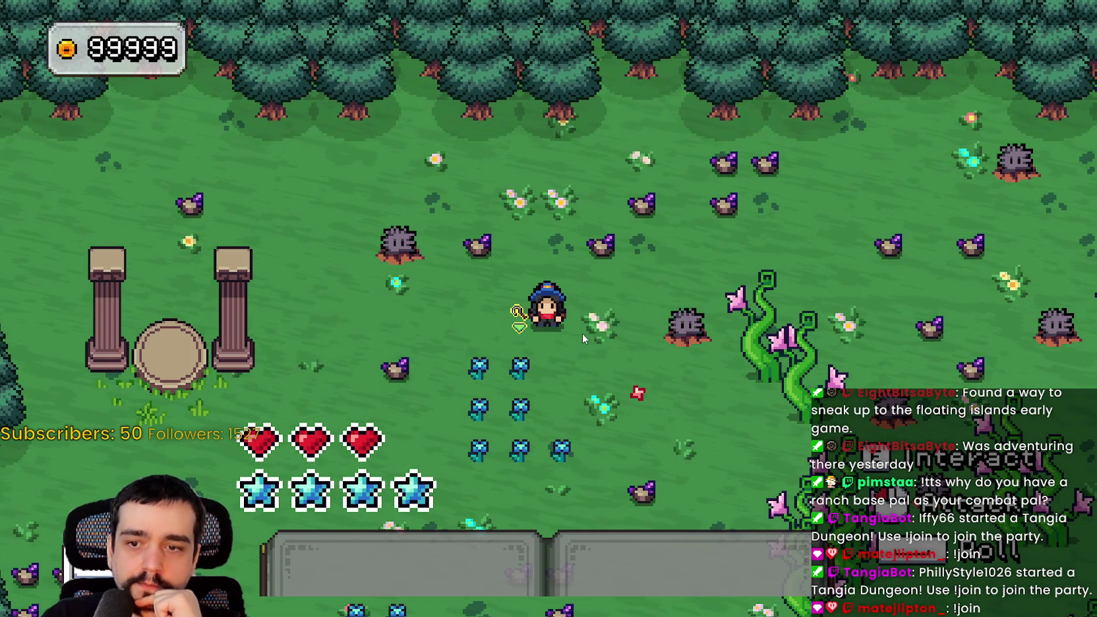
Pause the running game, save and exit to the title screen, then quit to the editor.
key(Escape)
click(182, 381)
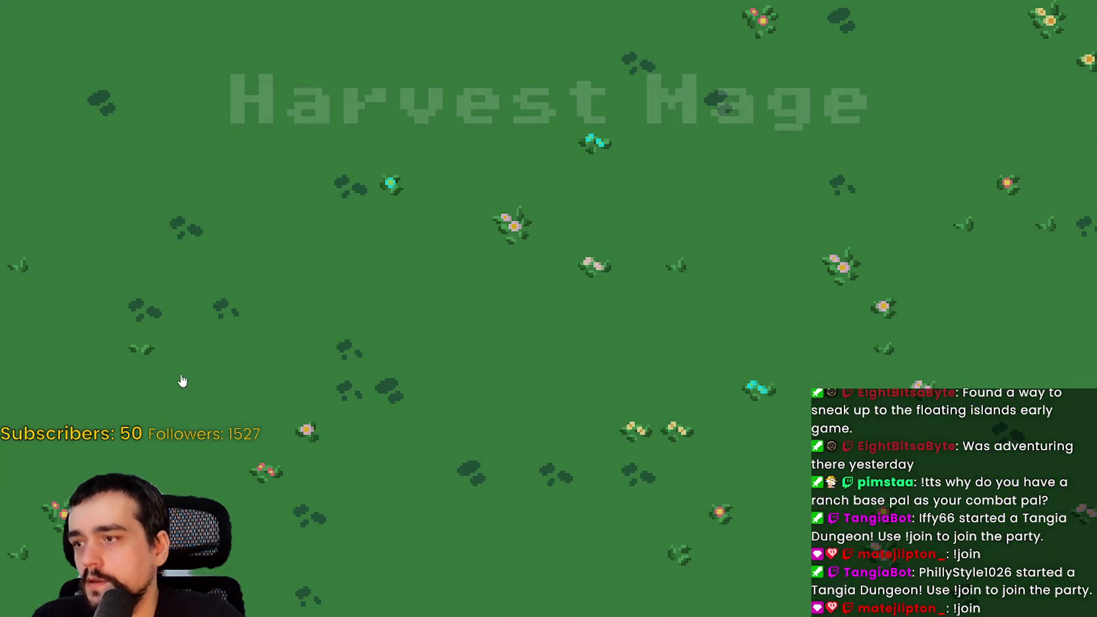
key(alt+F4)
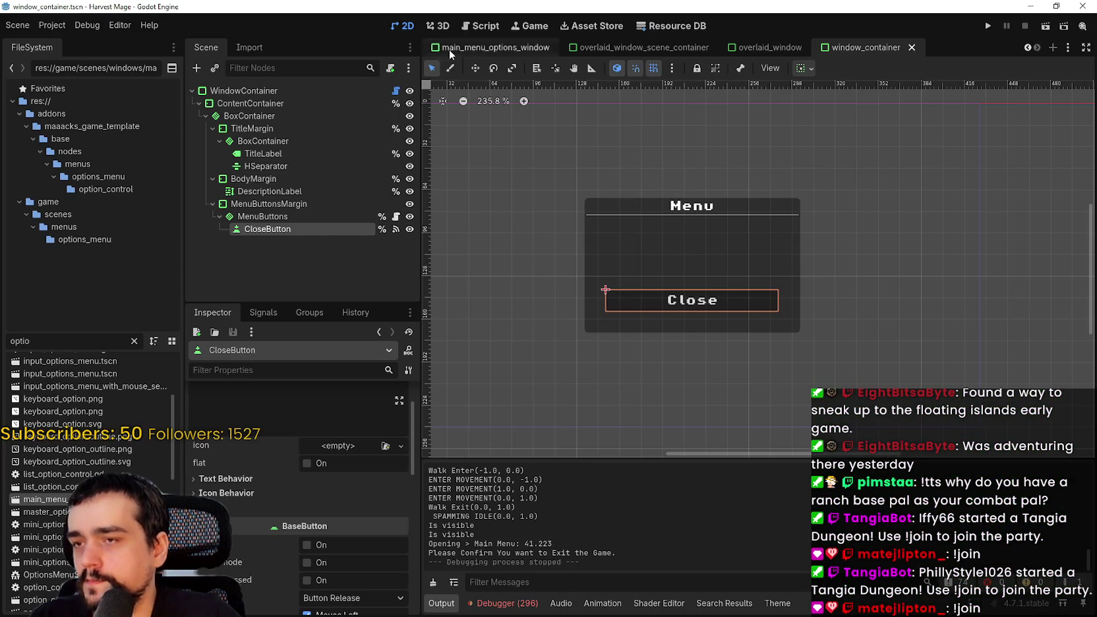
Revert the Display > Window viewport width and height to their defaults, 1152 and 648.
click(53, 26)
click(60, 41)
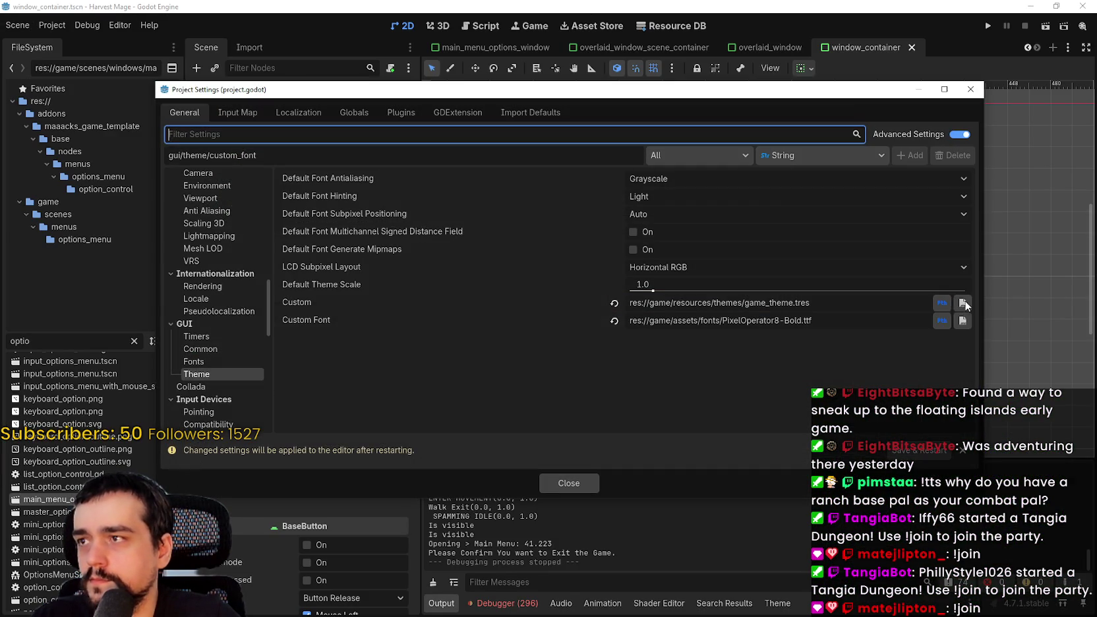
scroll(236, 217, up, 10)
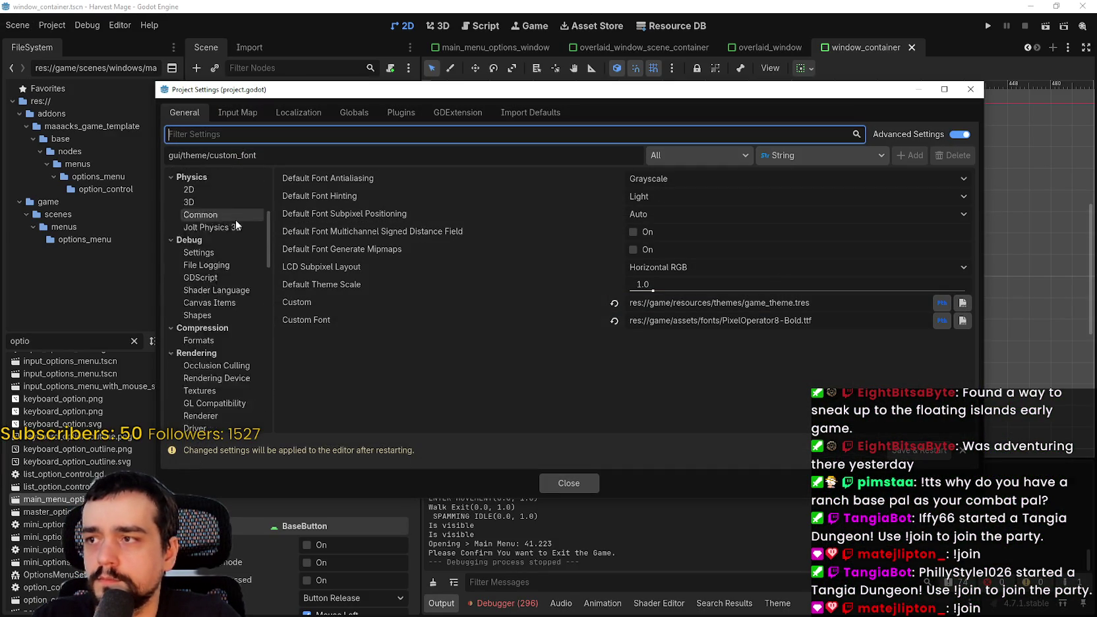
scroll(234, 211, up, 2)
click(224, 191)
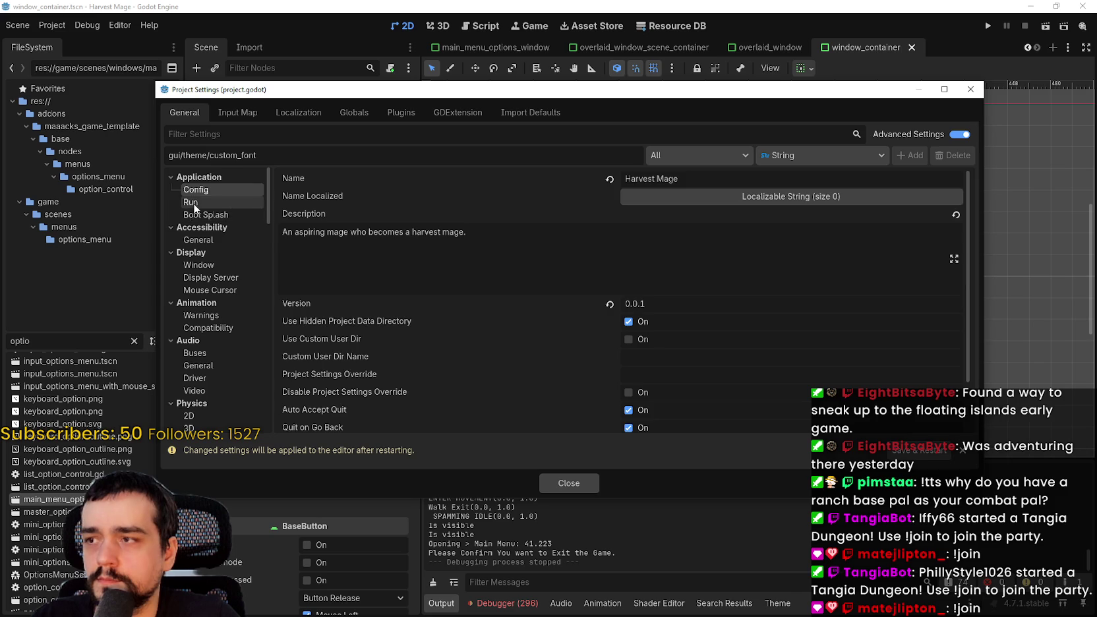
click(201, 202)
click(204, 268)
click(655, 190)
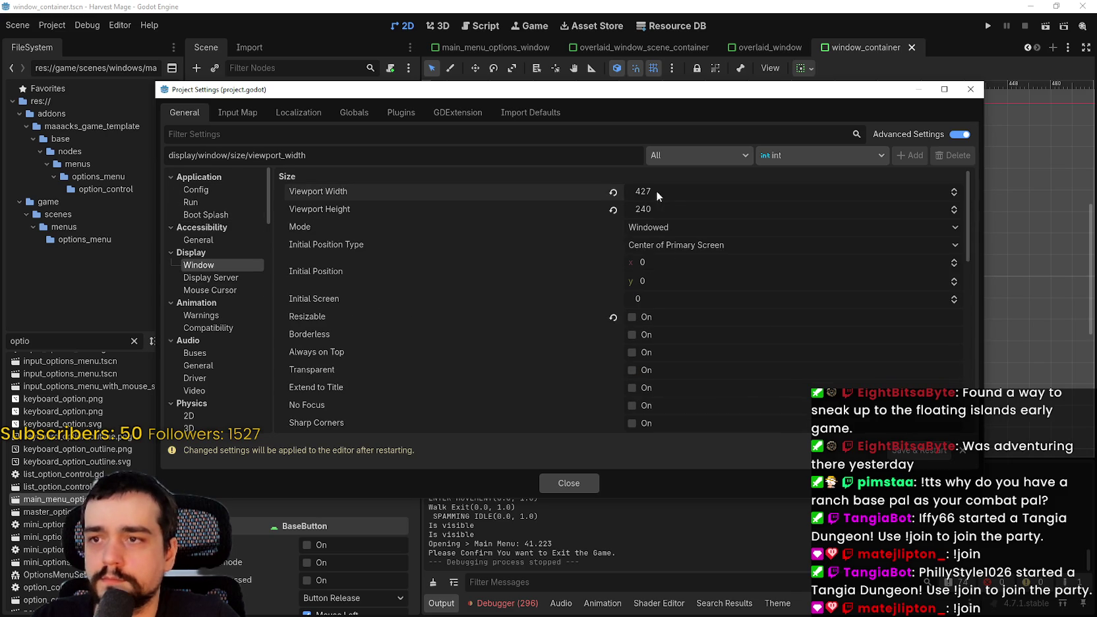
click(613, 193)
click(611, 214)
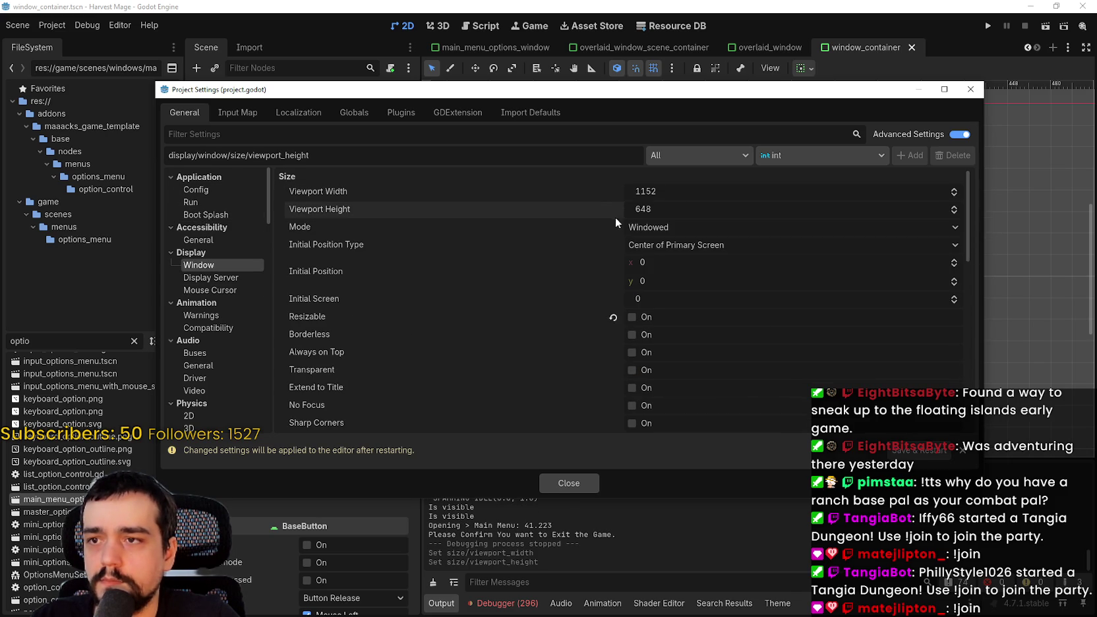
scroll(675, 292, down, 3)
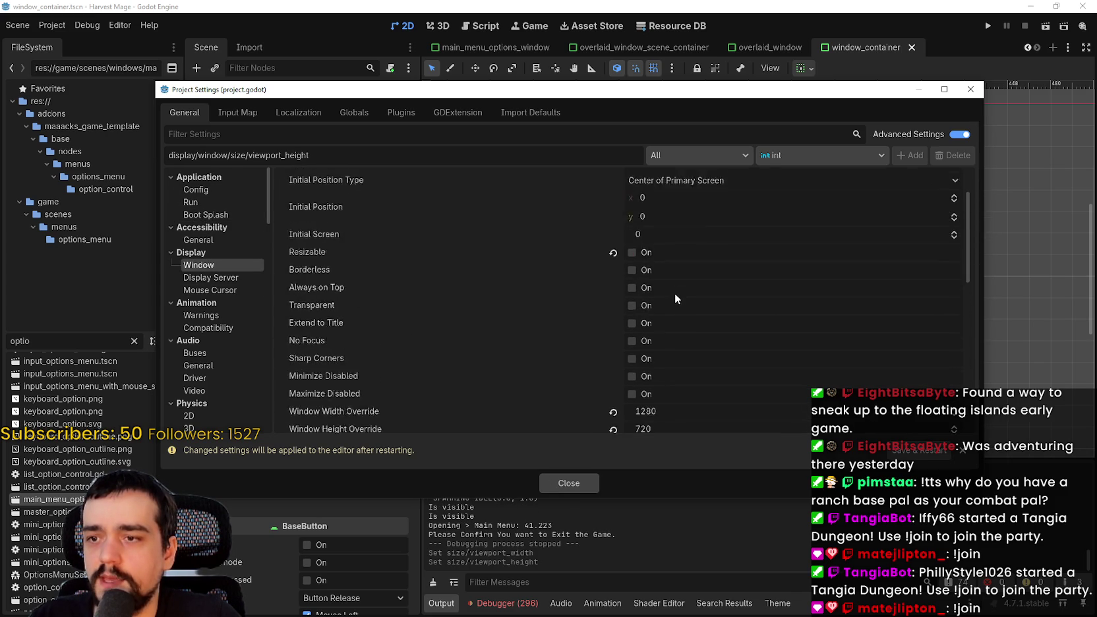
scroll(674, 293, up, 3)
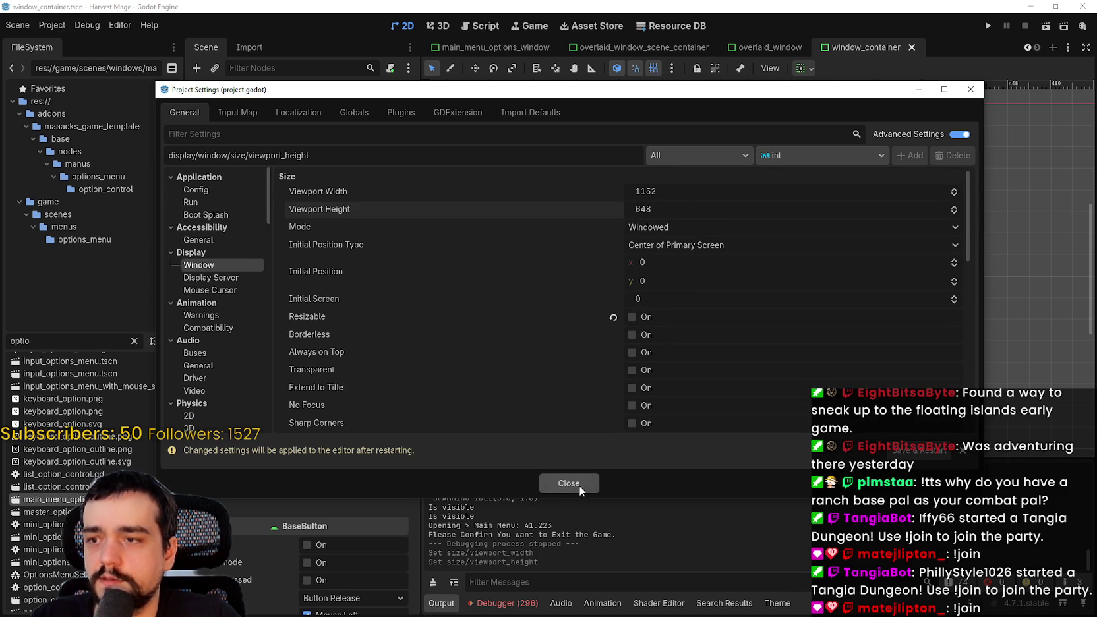
click(579, 485)
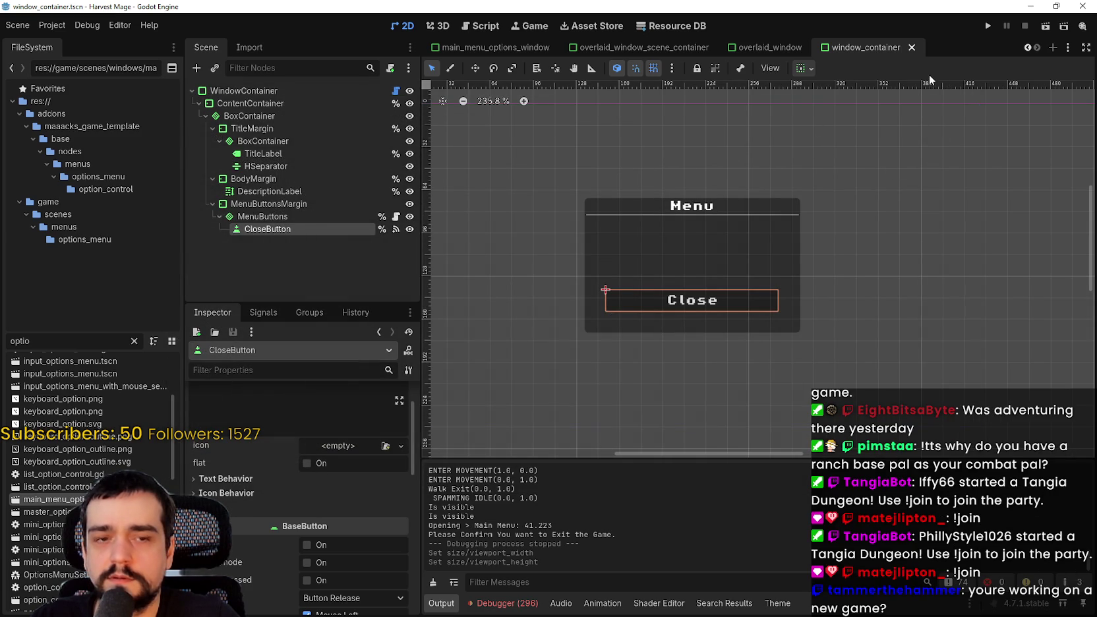
Run the game at 1152×648, continue the save, walk into the meadow, then save and exit.
click(987, 29)
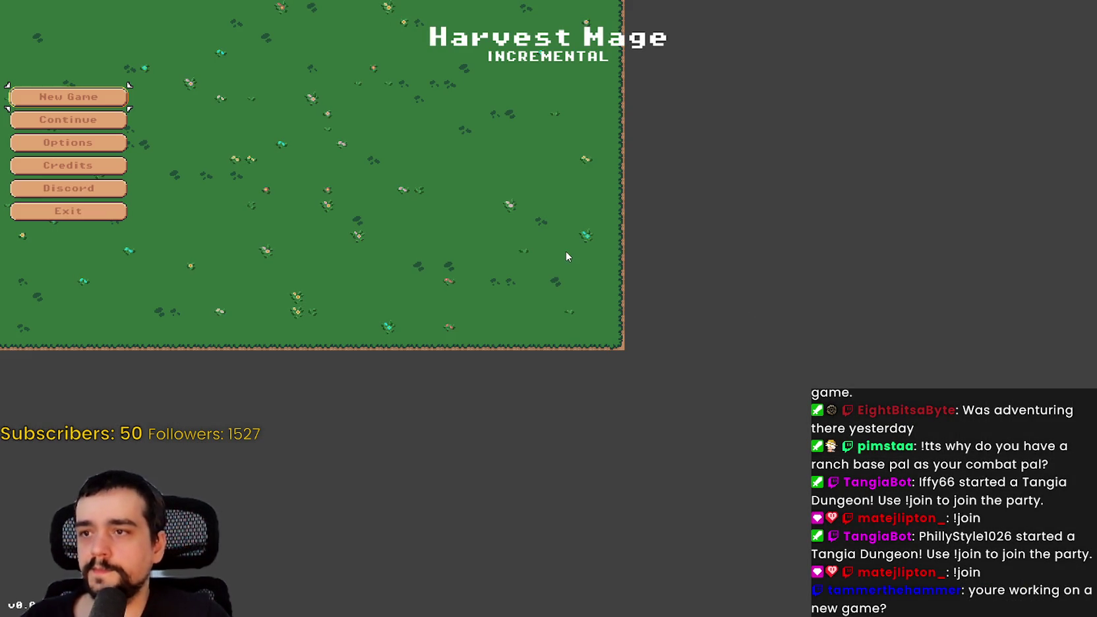
key(Return)
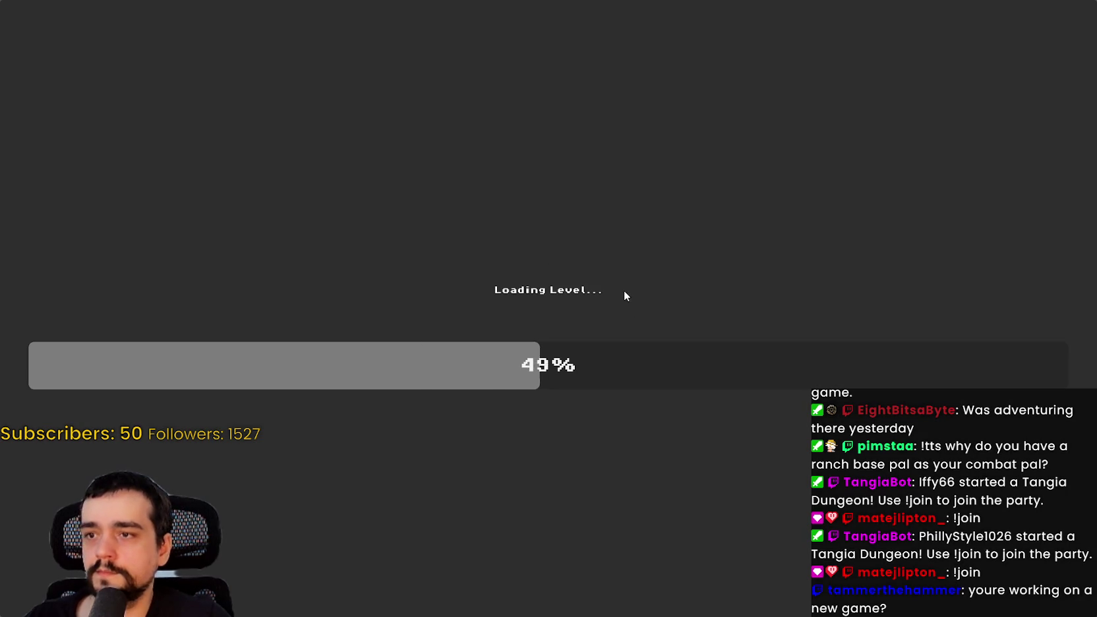
key(s)
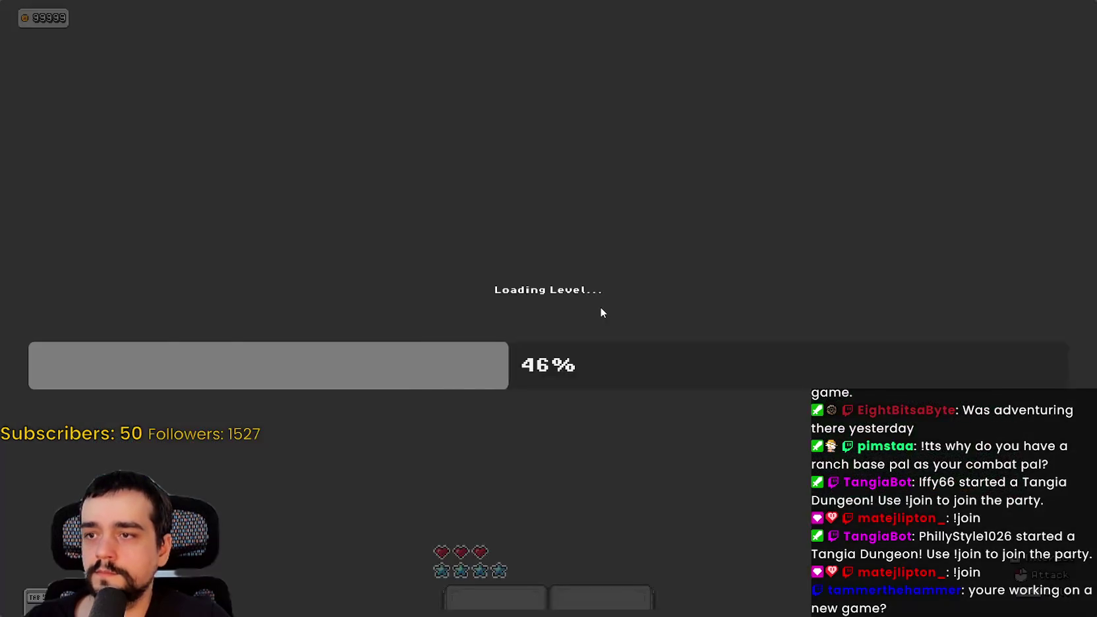
key(s)
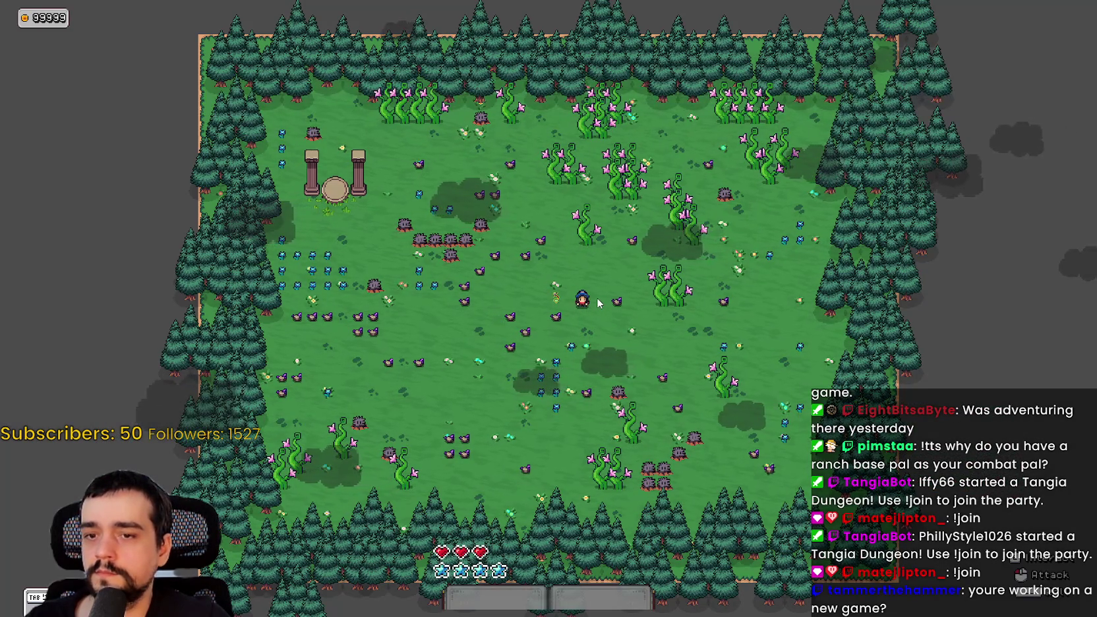
key(Escape)
click(124, 337)
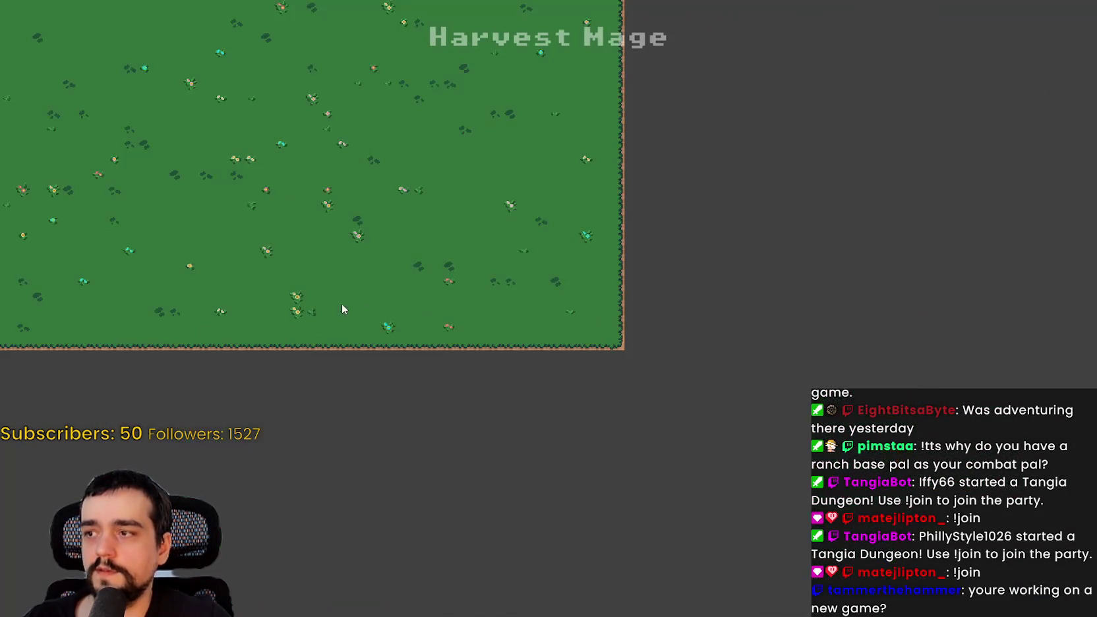
click(98, 212)
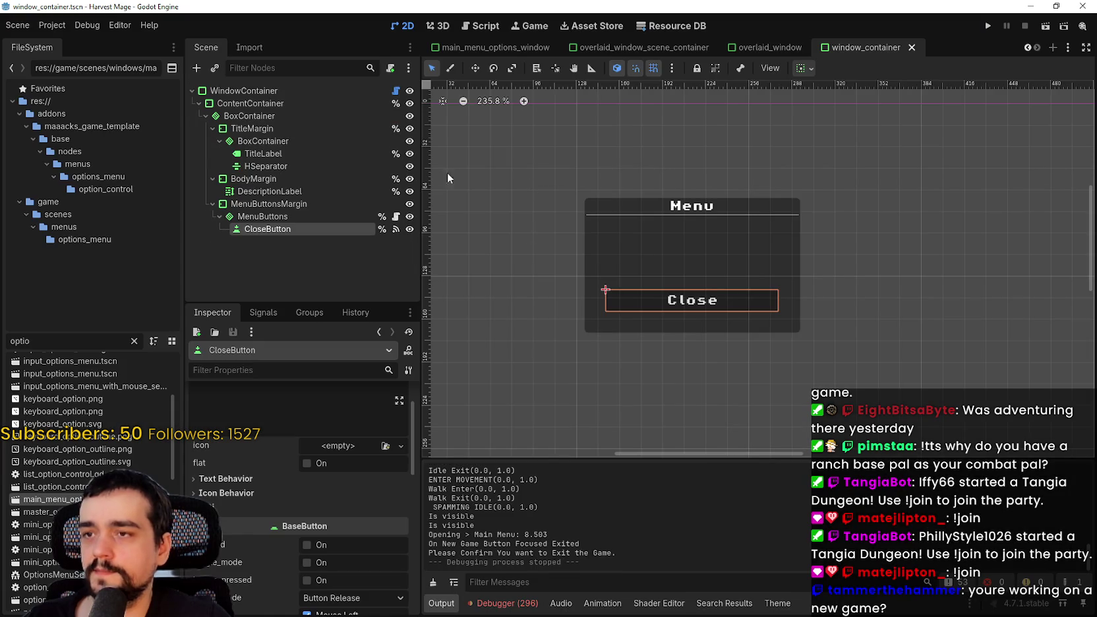
Set the viewport width to 1280, then halve it to 640 in Project Settings.
click(76, 40)
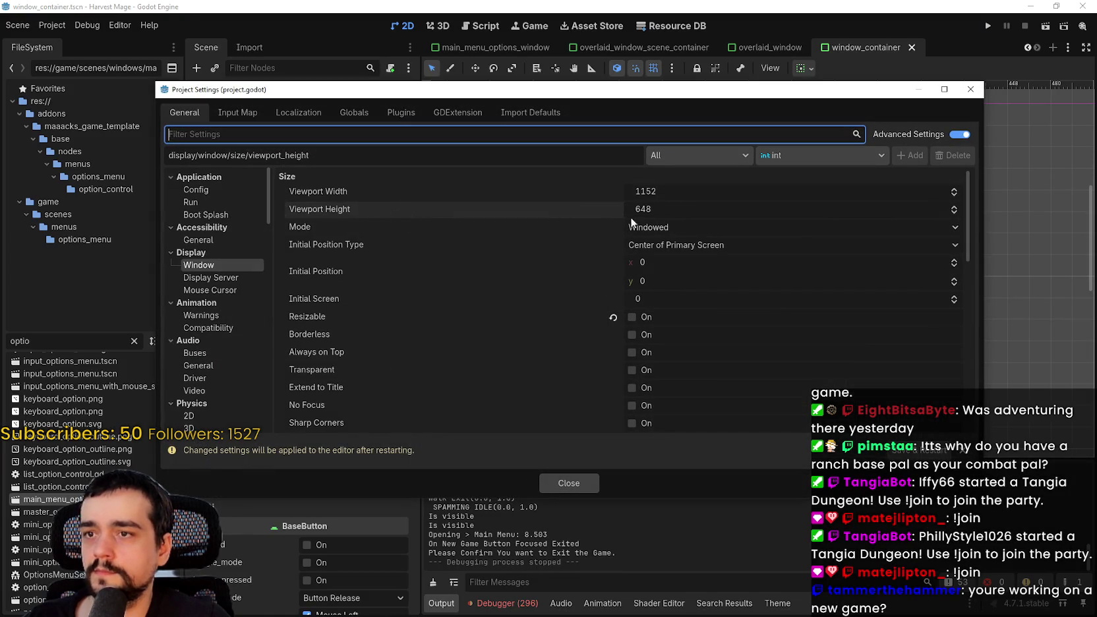
click(659, 191)
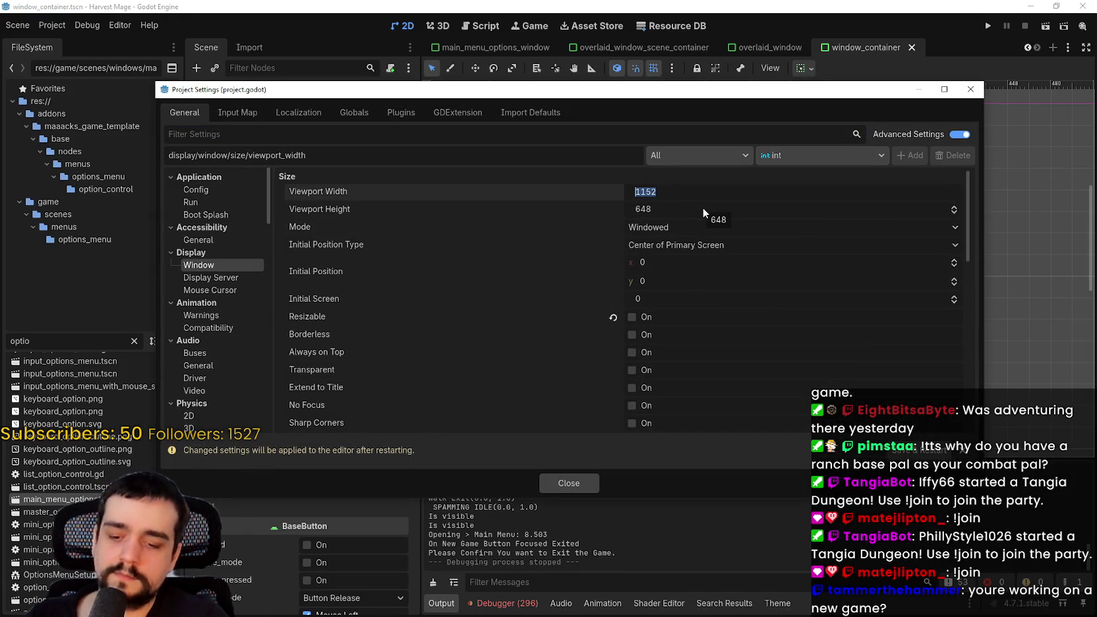
text(1280)
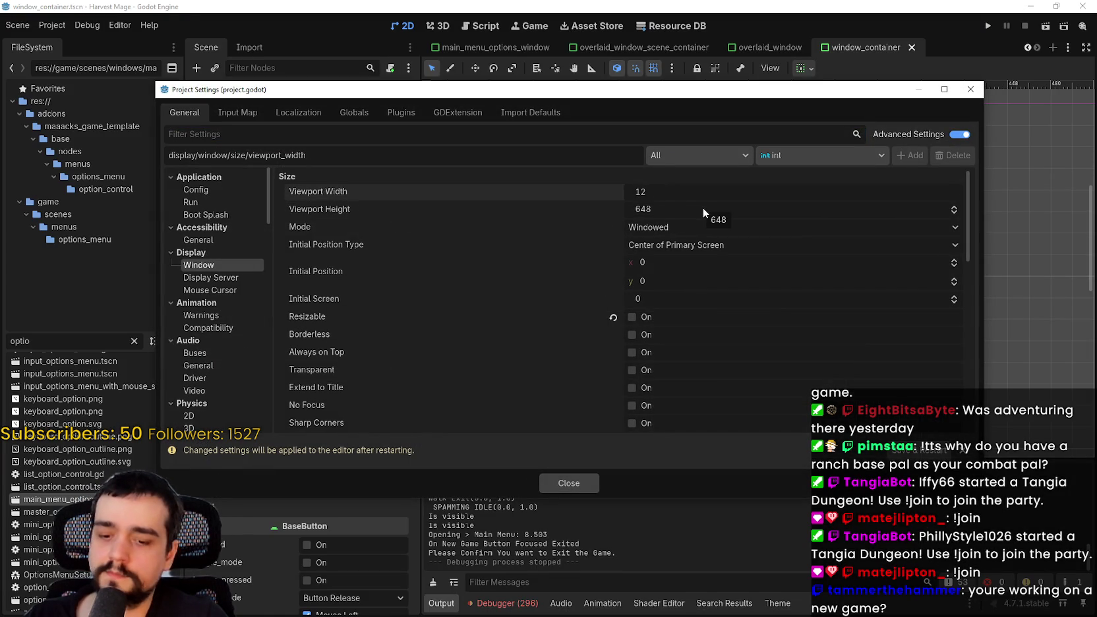
key(Return)
click(701, 209)
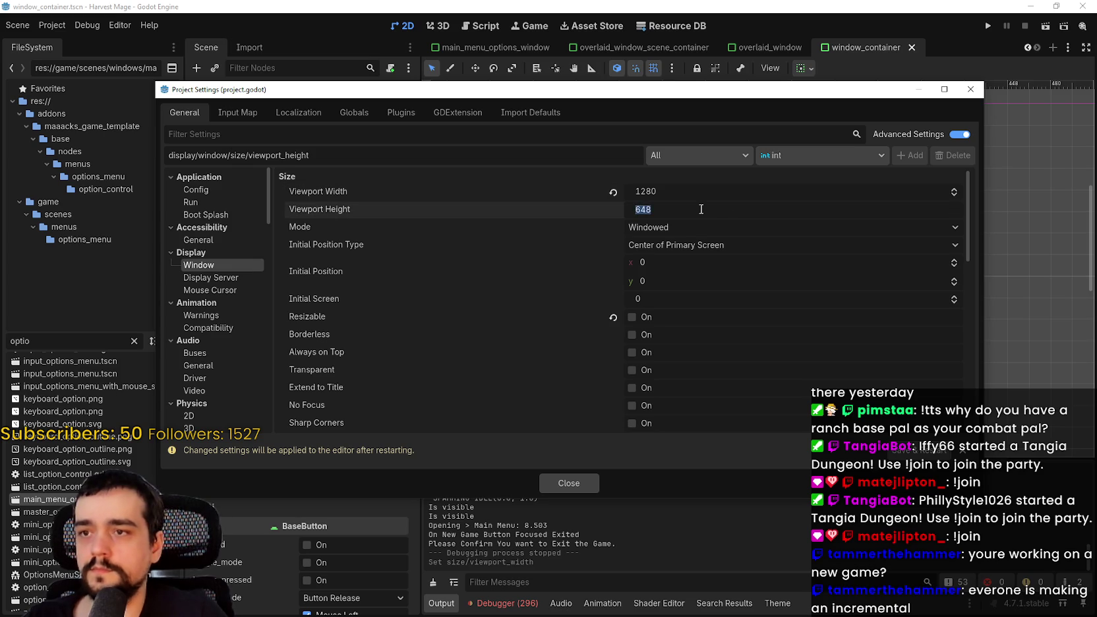
text(720)
click(720, 193)
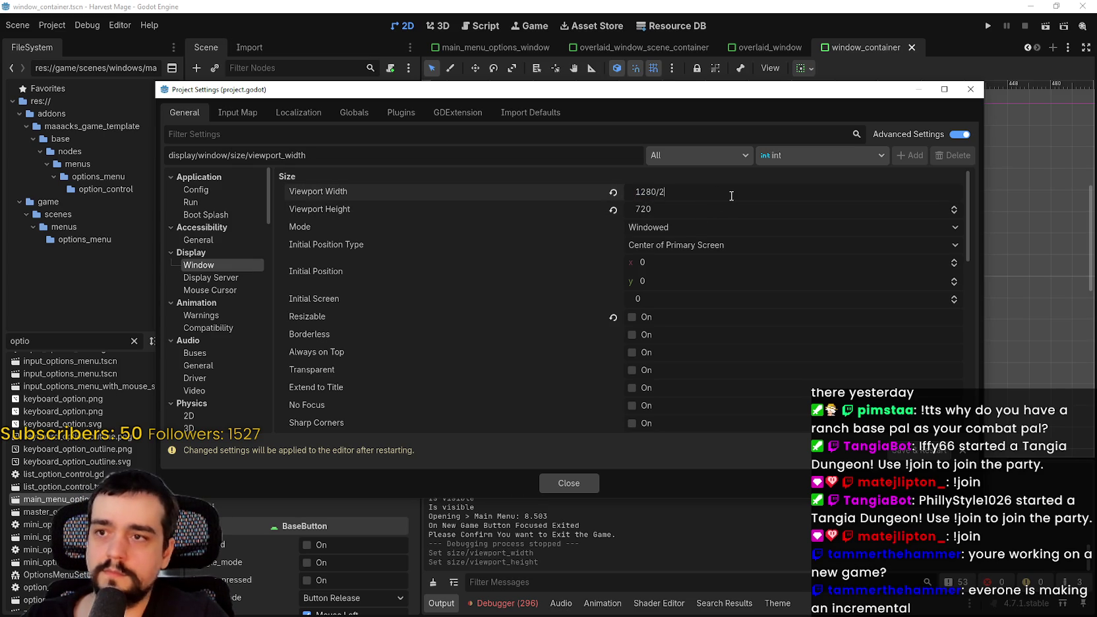
key(Return)
click(717, 208)
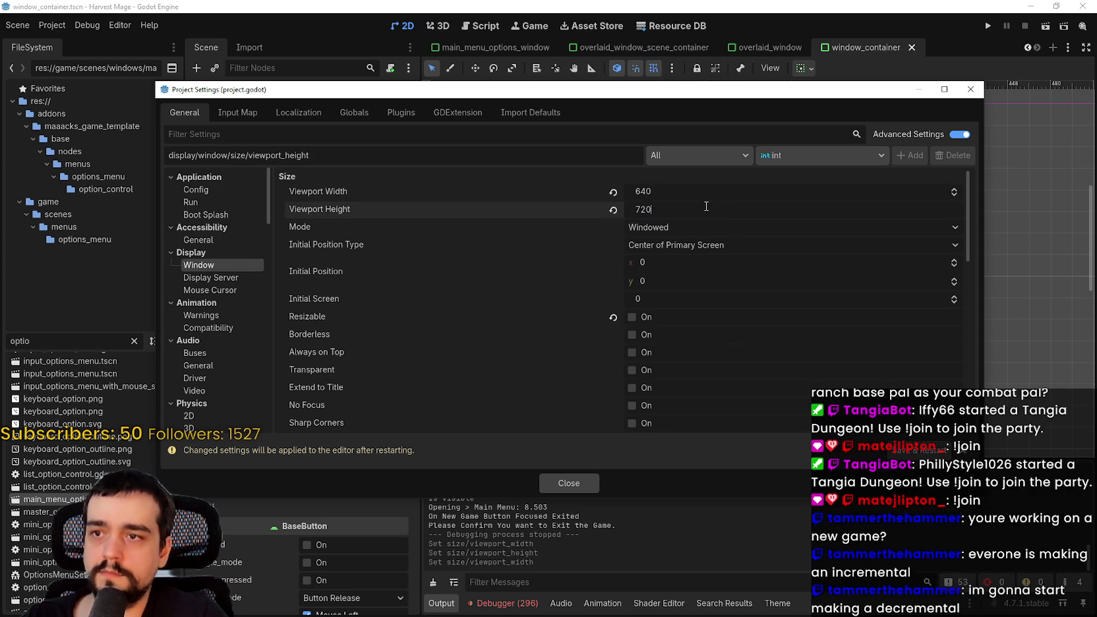
click(568, 482)
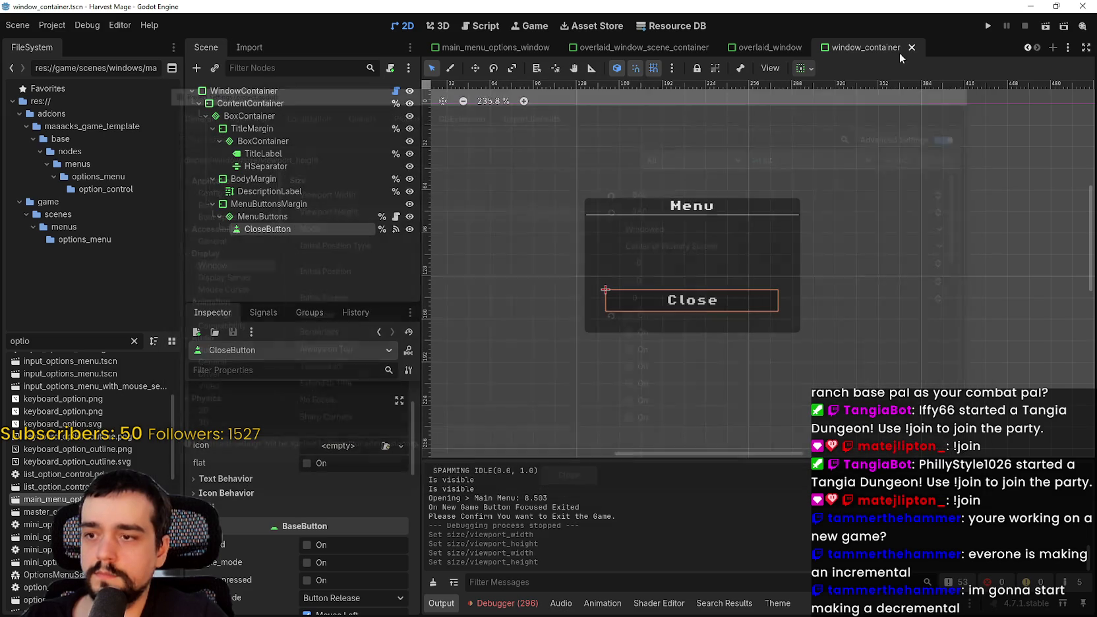
Run the game at 640 width, continue into the meadow, then save and exit.
click(986, 26)
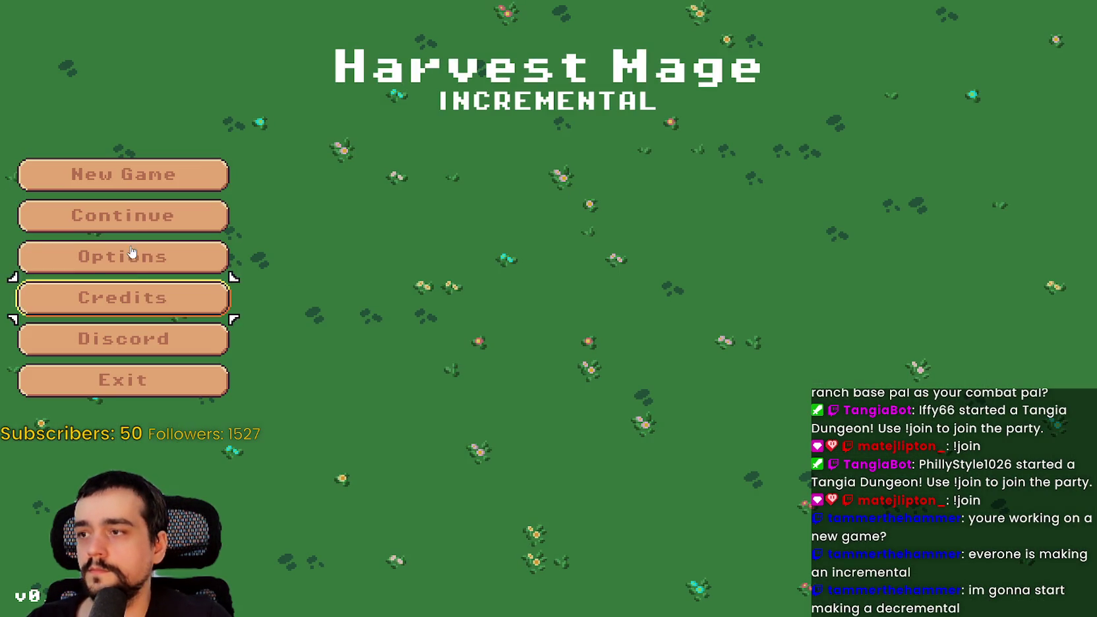
click(132, 216)
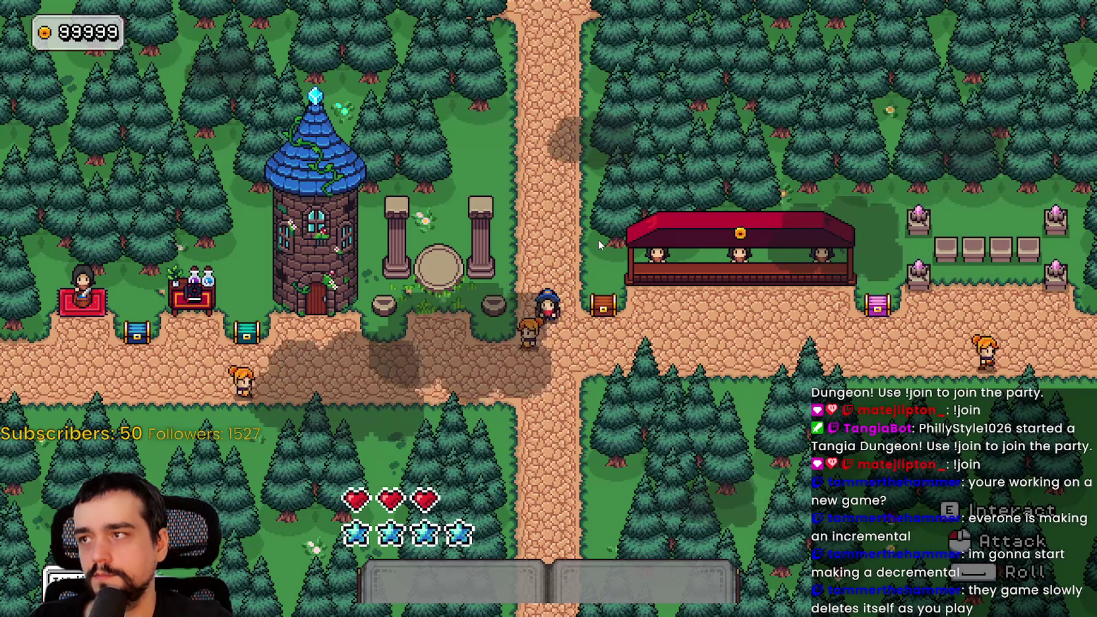
key(e)
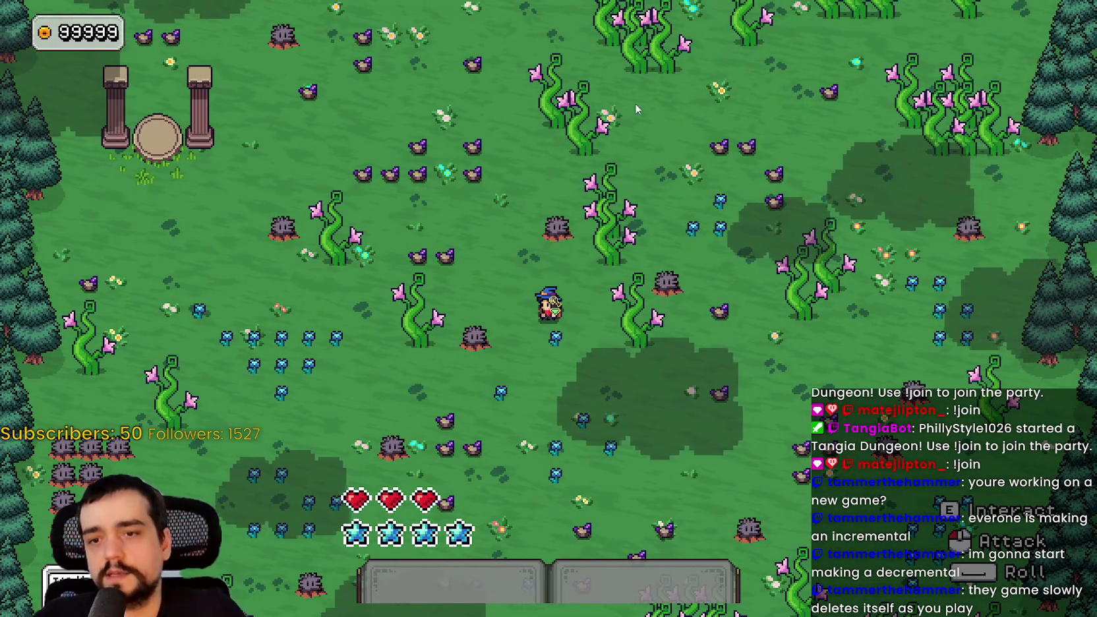
key(Escape)
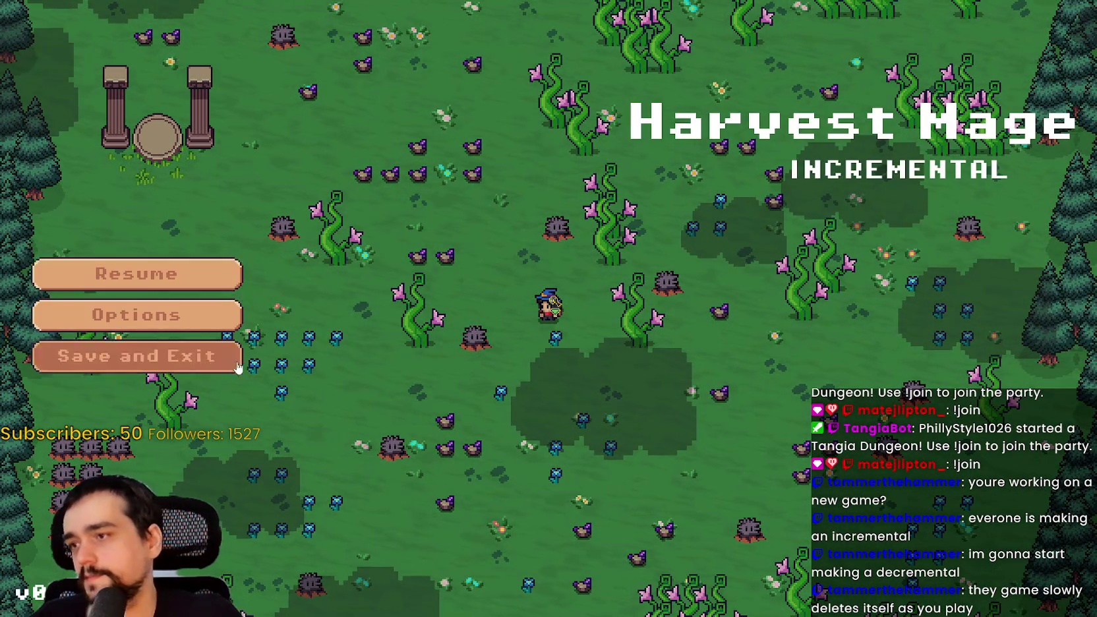
click(241, 369)
click(135, 394)
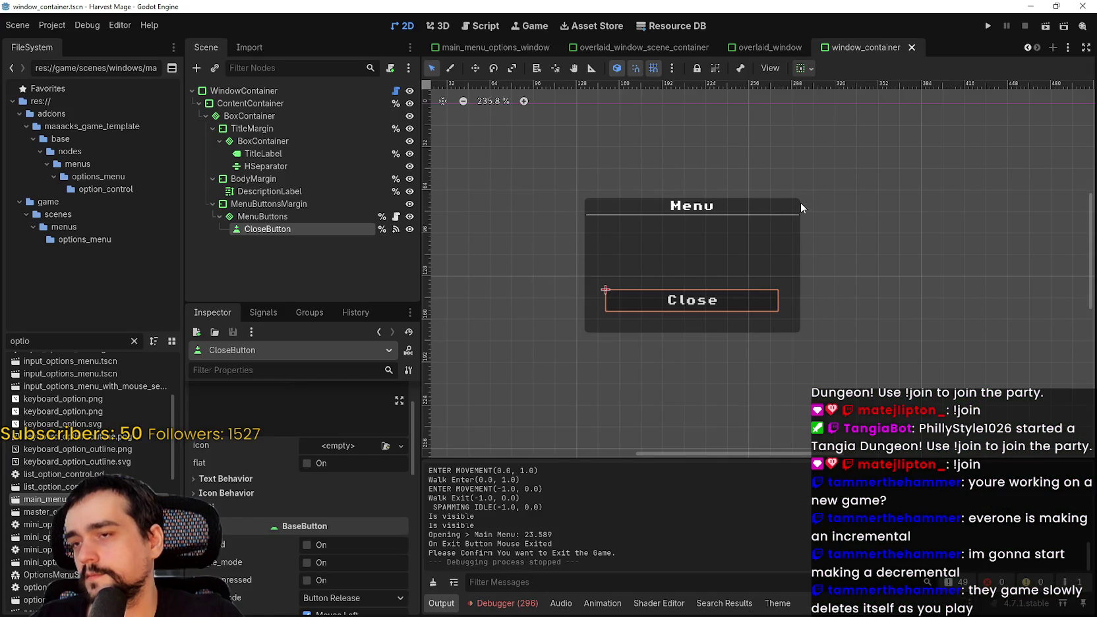
Set the viewport height to 180 in Project Settings.
click(53, 25)
click(62, 44)
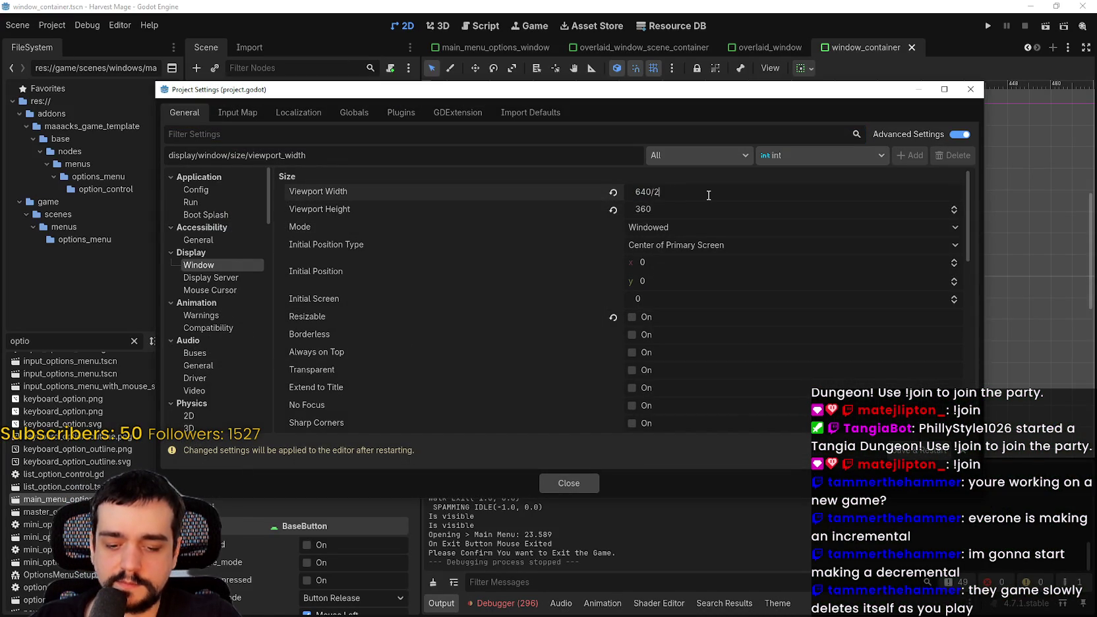
click(772, 203)
text(180)
key(Return)
click(559, 483)
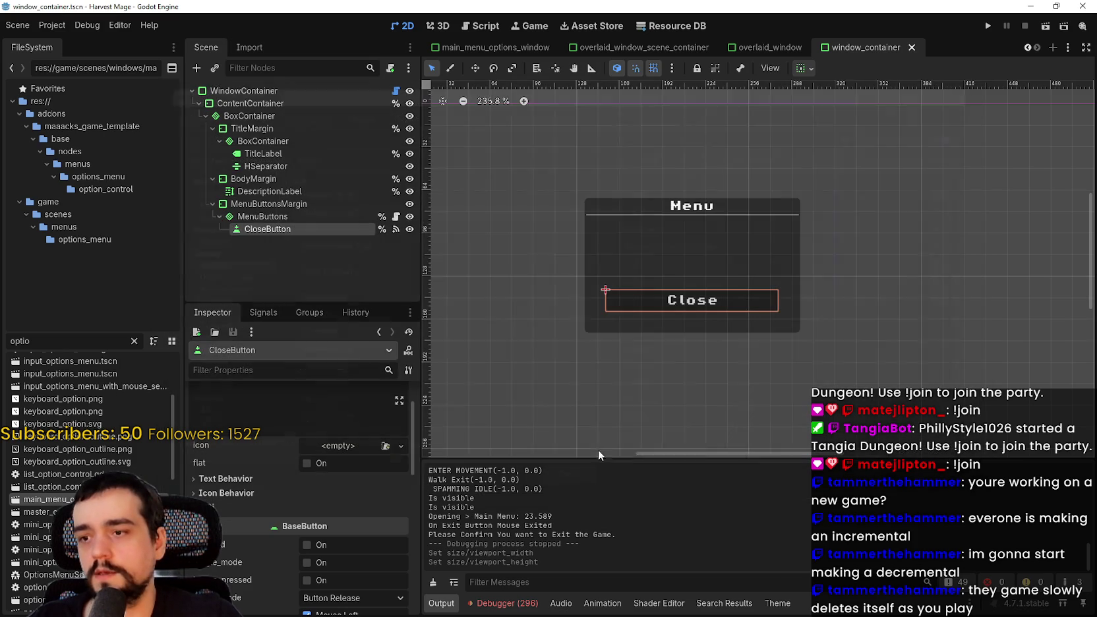
scroll(910, 194, down, 3)
scroll(885, 149, up, 1)
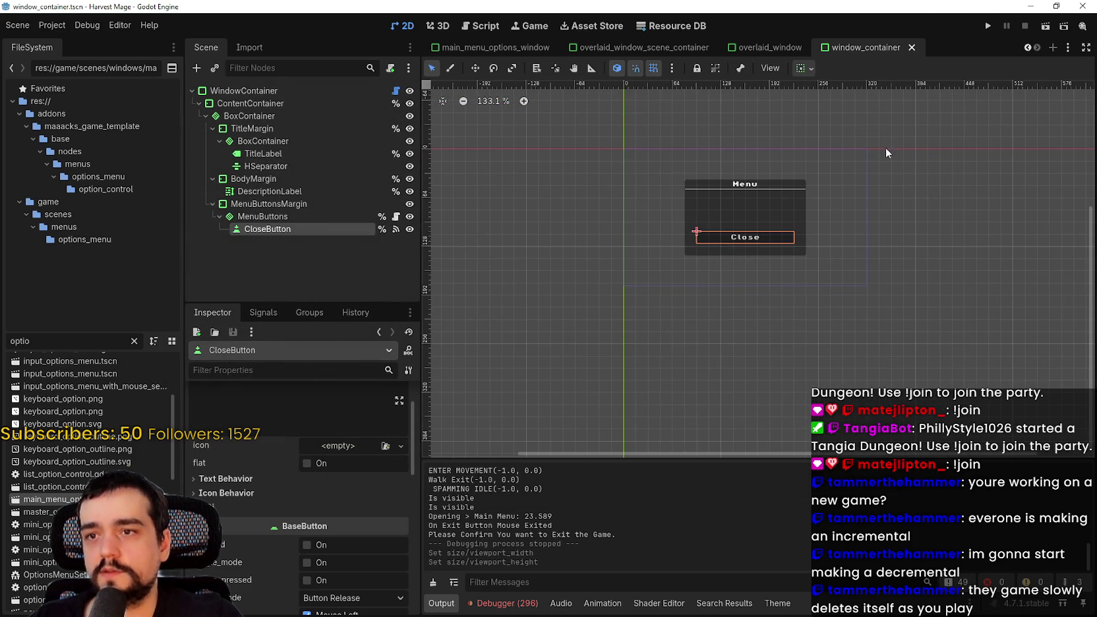
Run the game, continue the save, and walk into the grass level, attacking and mining to spend mana.
click(986, 27)
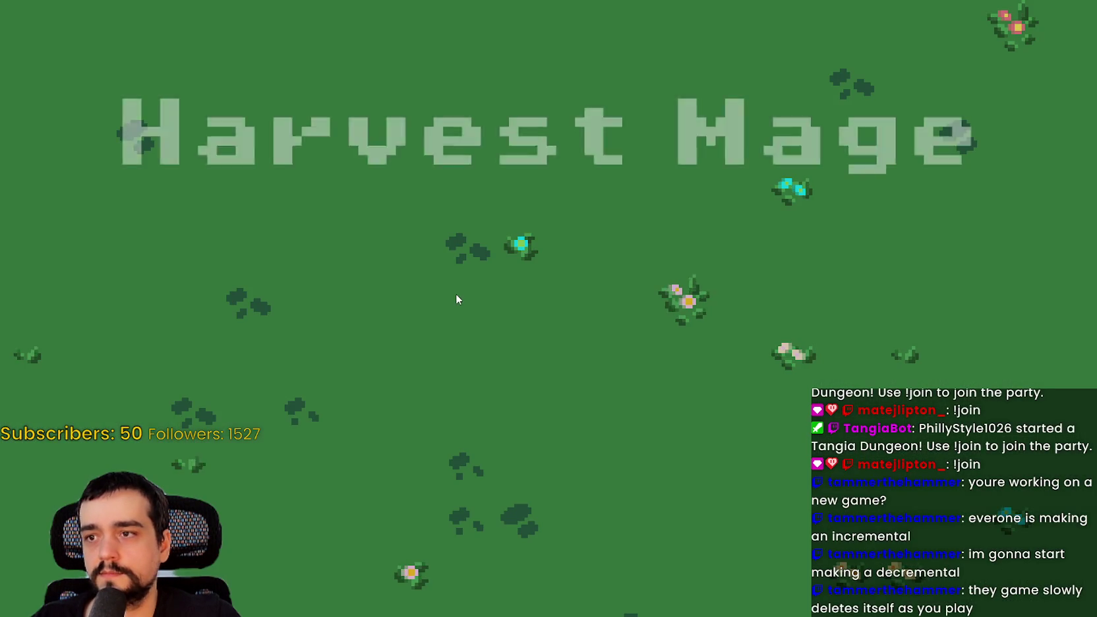
click(281, 455)
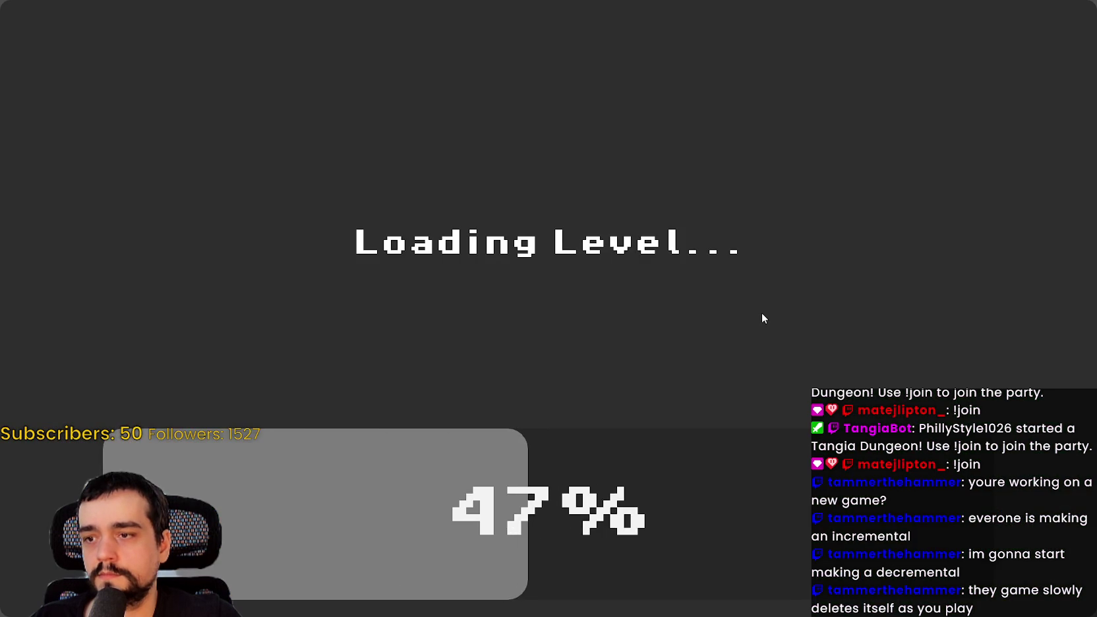
key(Down)
key(Left)
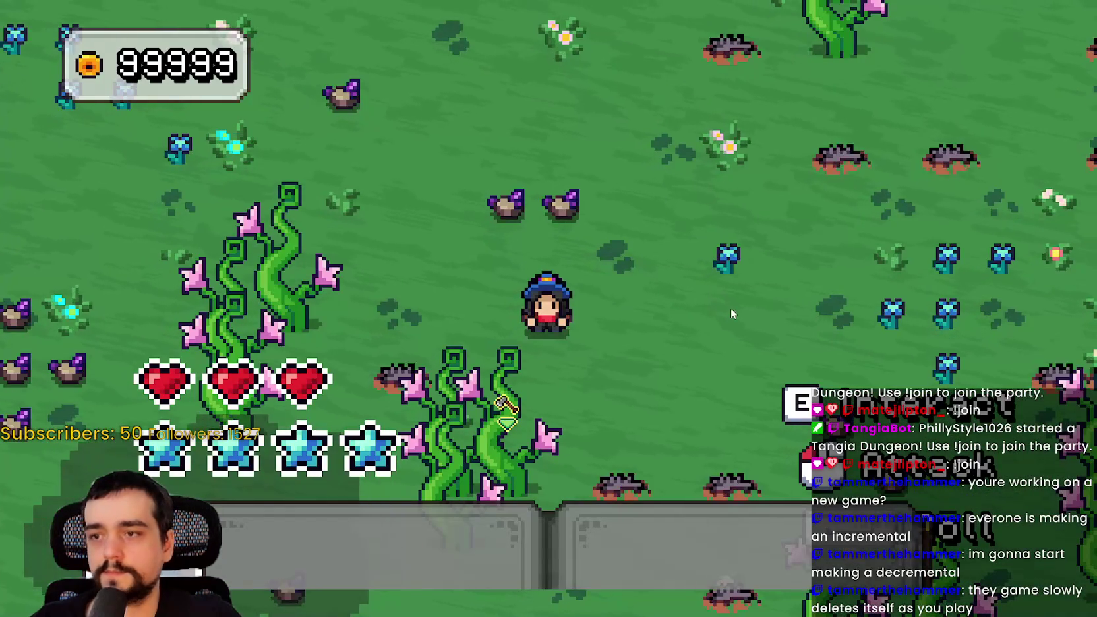
key(Right)
key(Up)
key(Down)
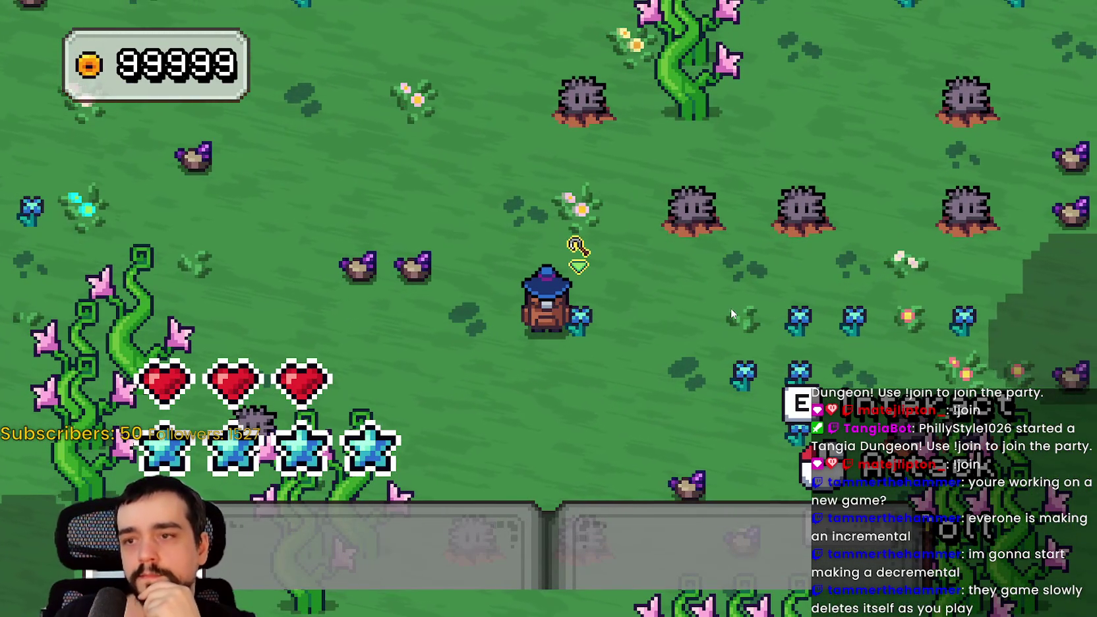
key(Right)
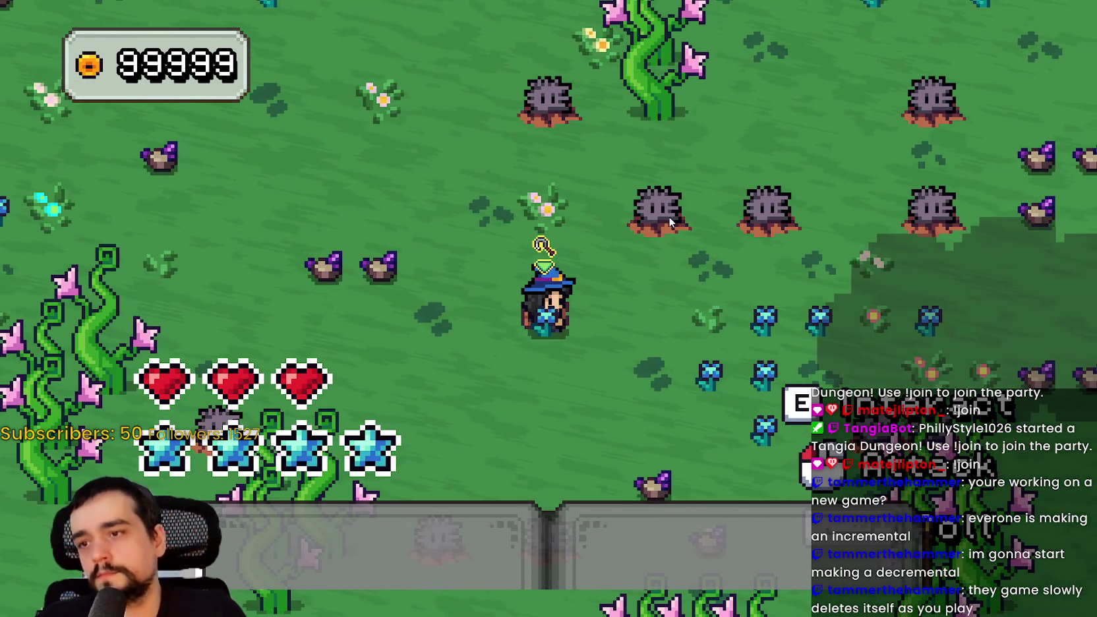
key(space)
key(space)
key(space)
key(space)
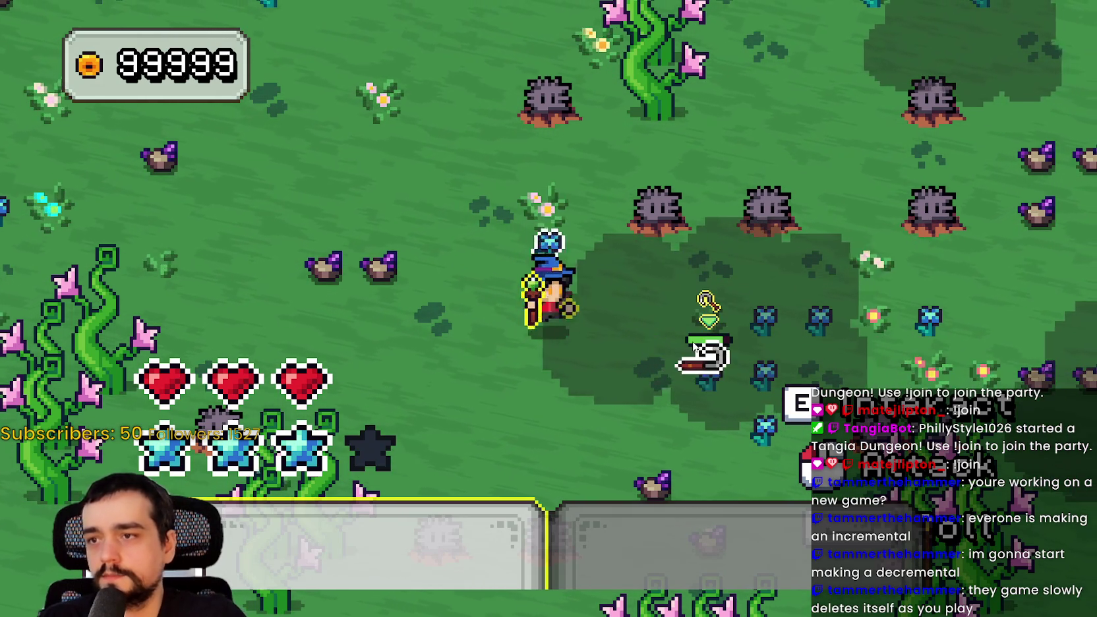
key(Left)
key(Up)
key(space)
key(space)
key(space)
key(space)
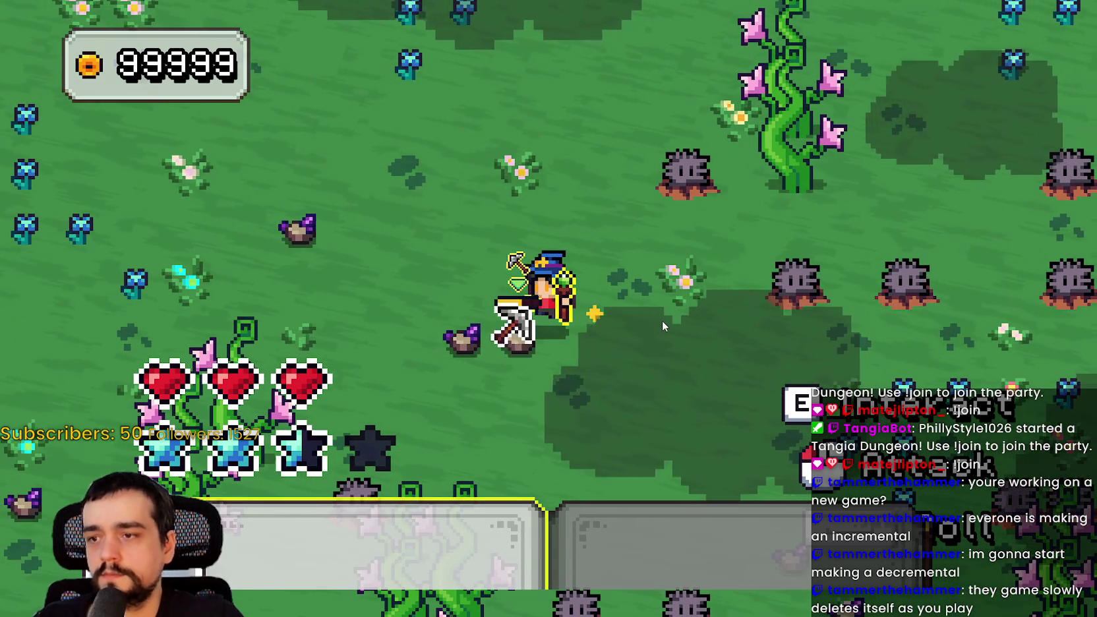
key(space)
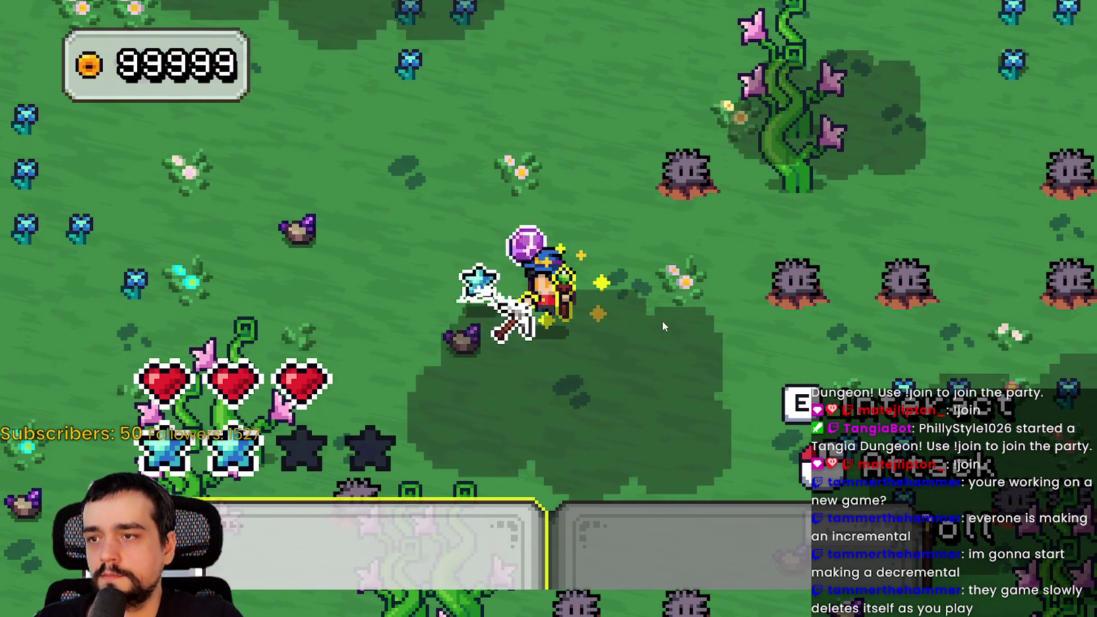
Mine the rock, attack the grey stump creature, and strike the purple ore, spending more mana stars.
key(Left)
key(Right)
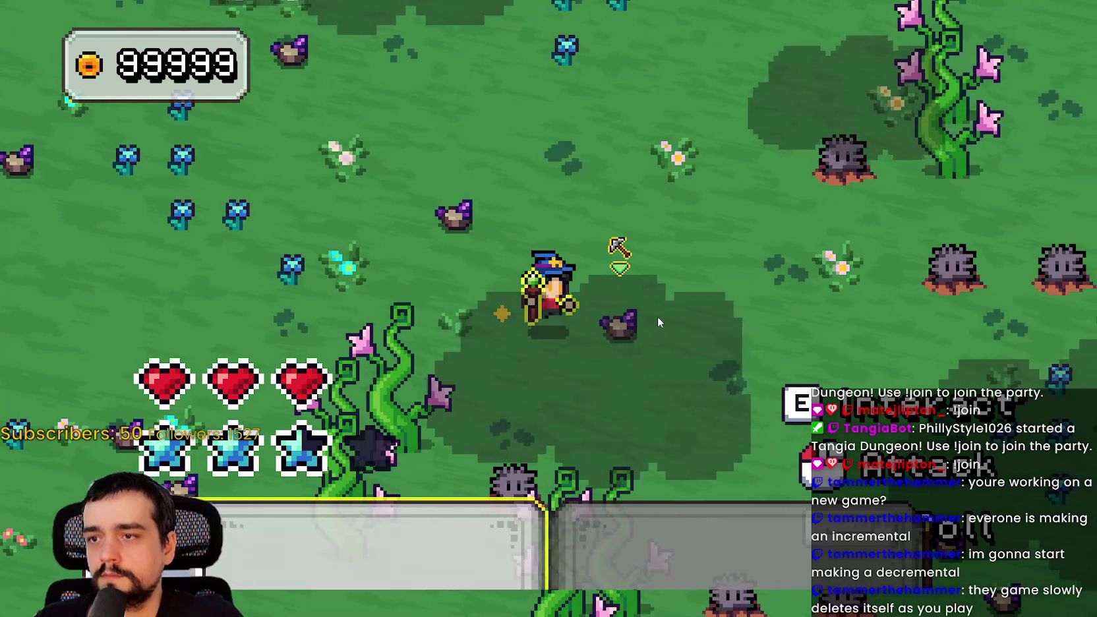
key(space)
key(space)
key(space)
key(space)
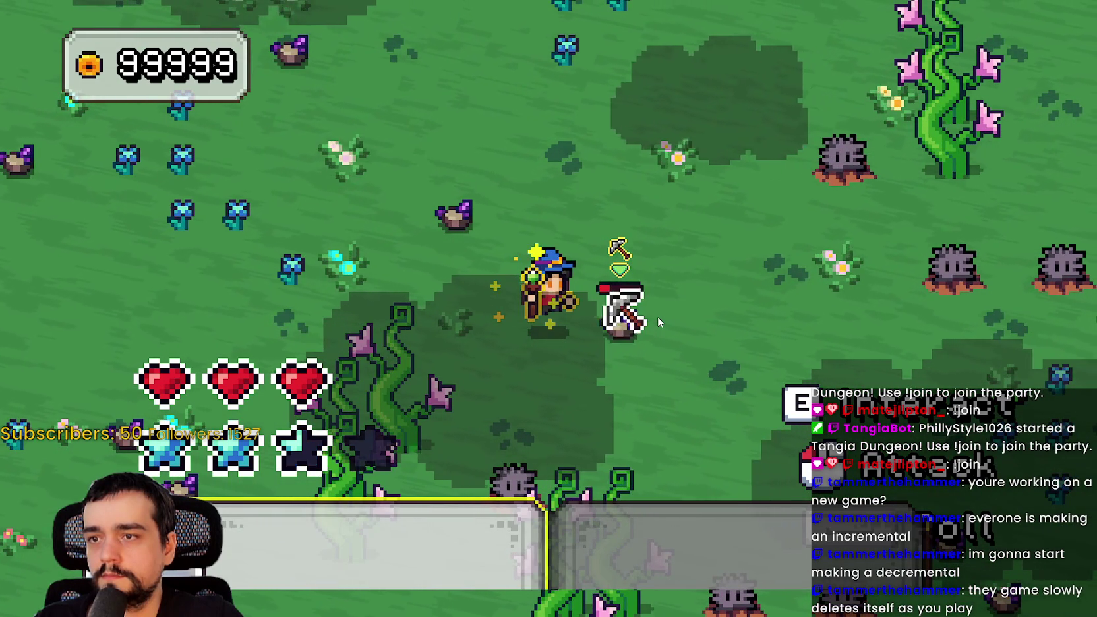
key(Right)
key(Left)
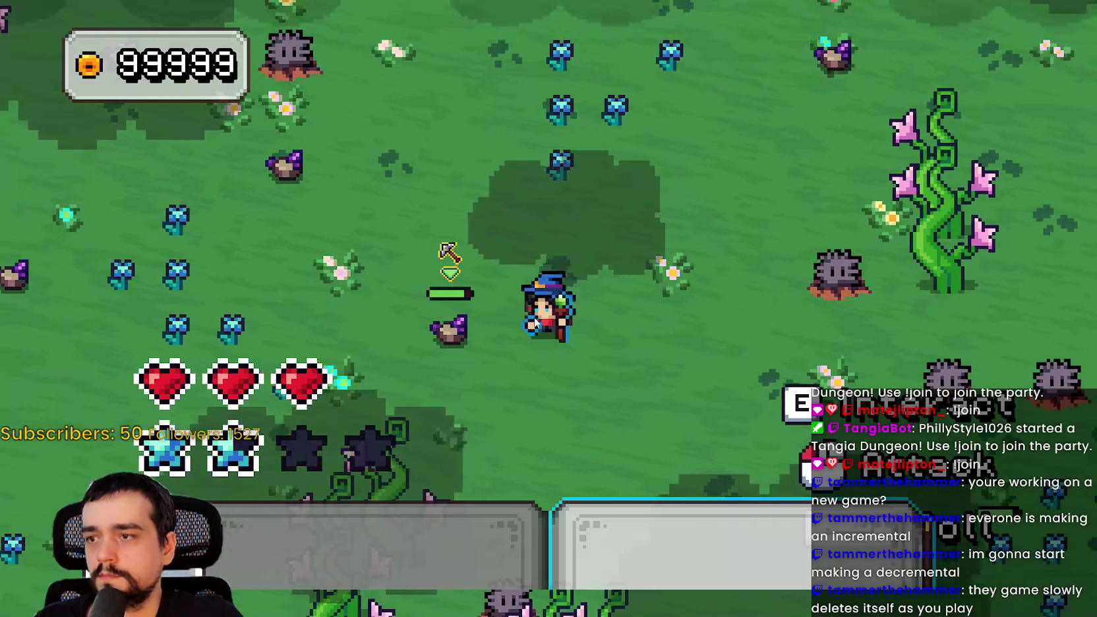
key(Up)
key(Left)
key(space)
key(space)
key(space)
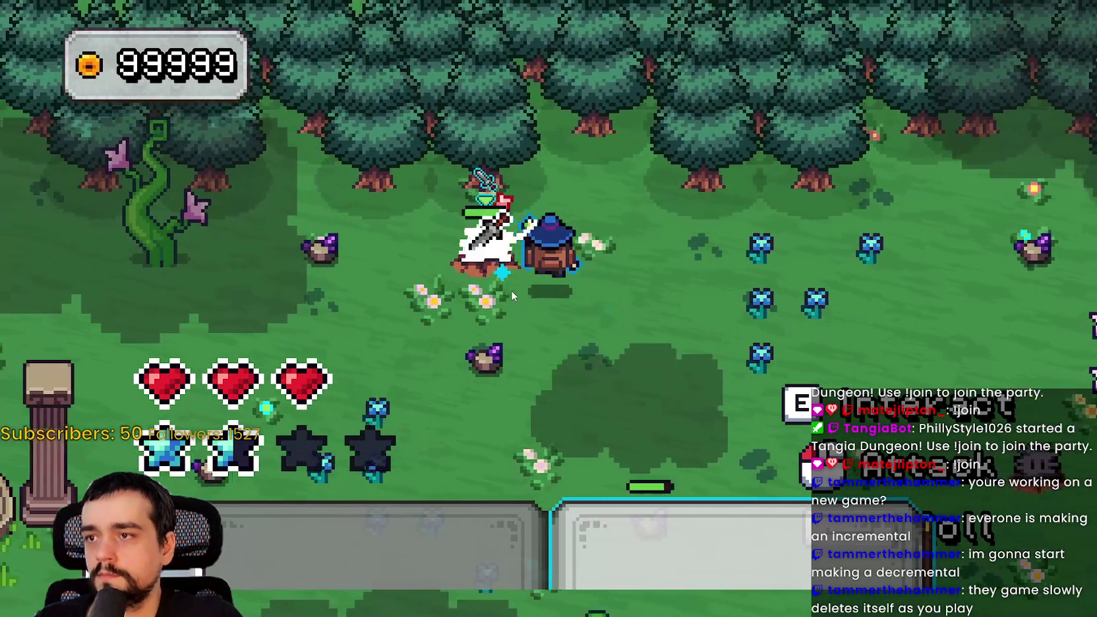
key(space)
key(space)
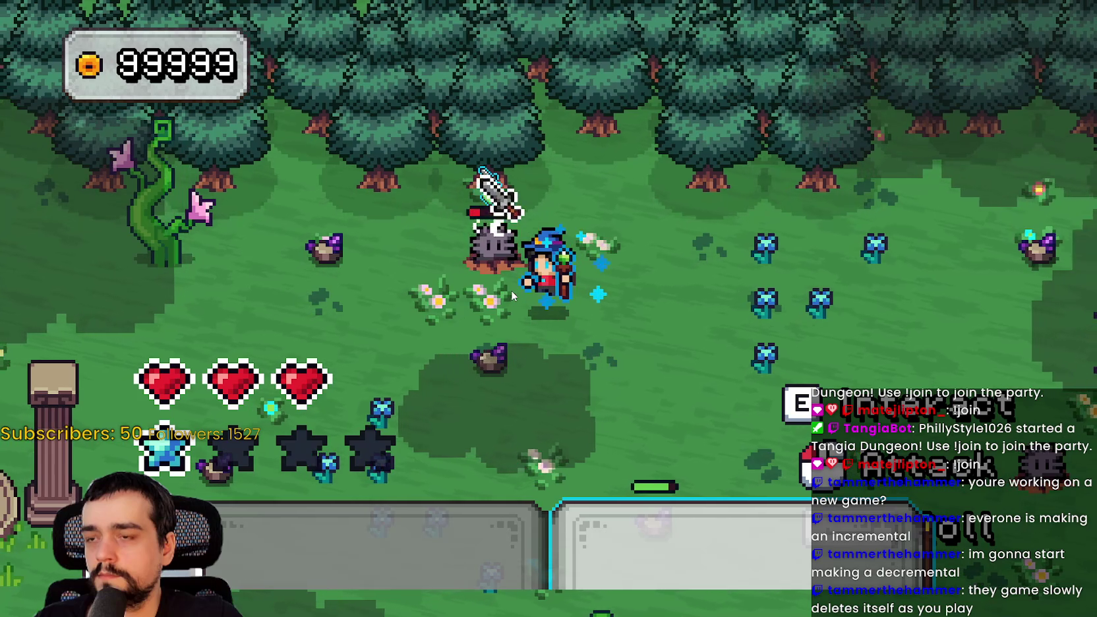
key(Left)
key(Right)
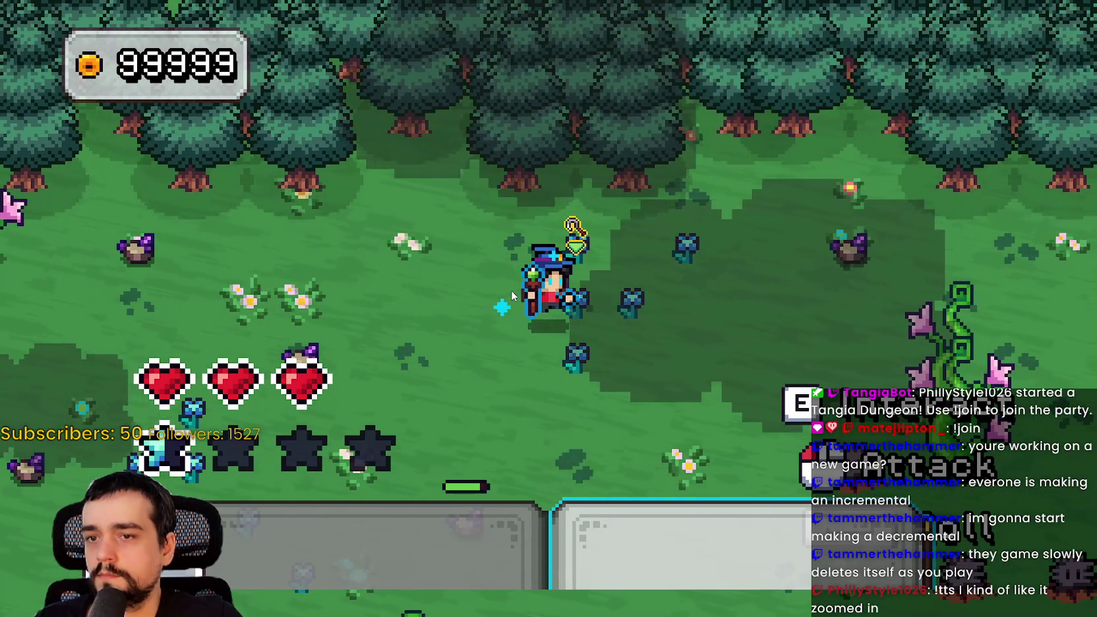
key(Right)
key(space)
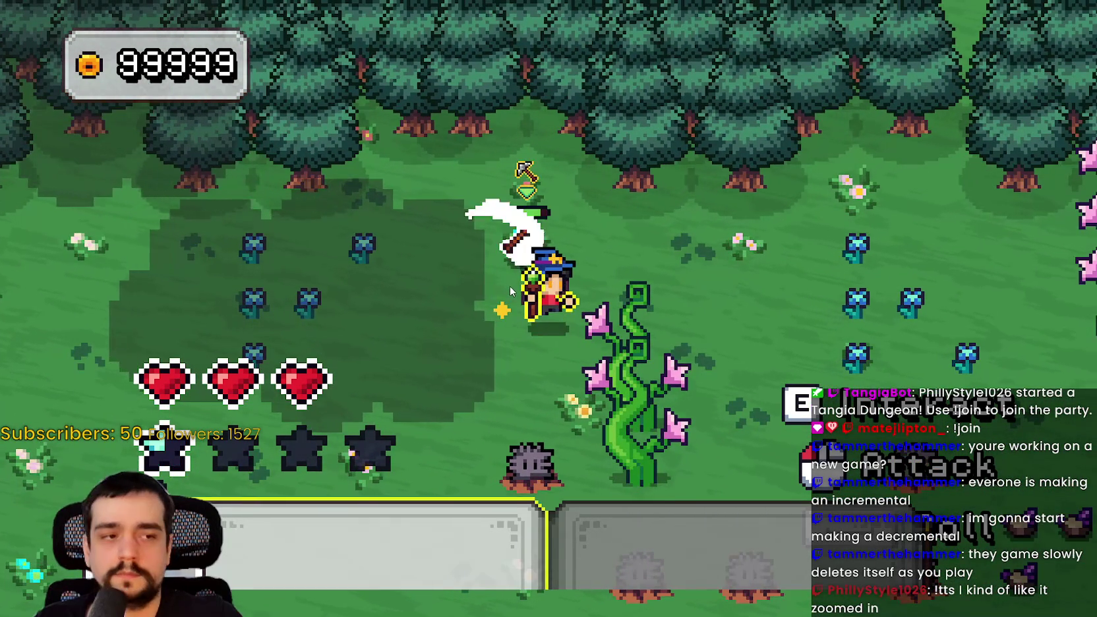
Walk up to the forest edge, pause and resume, then walk past the pillars back into town.
key(Up)
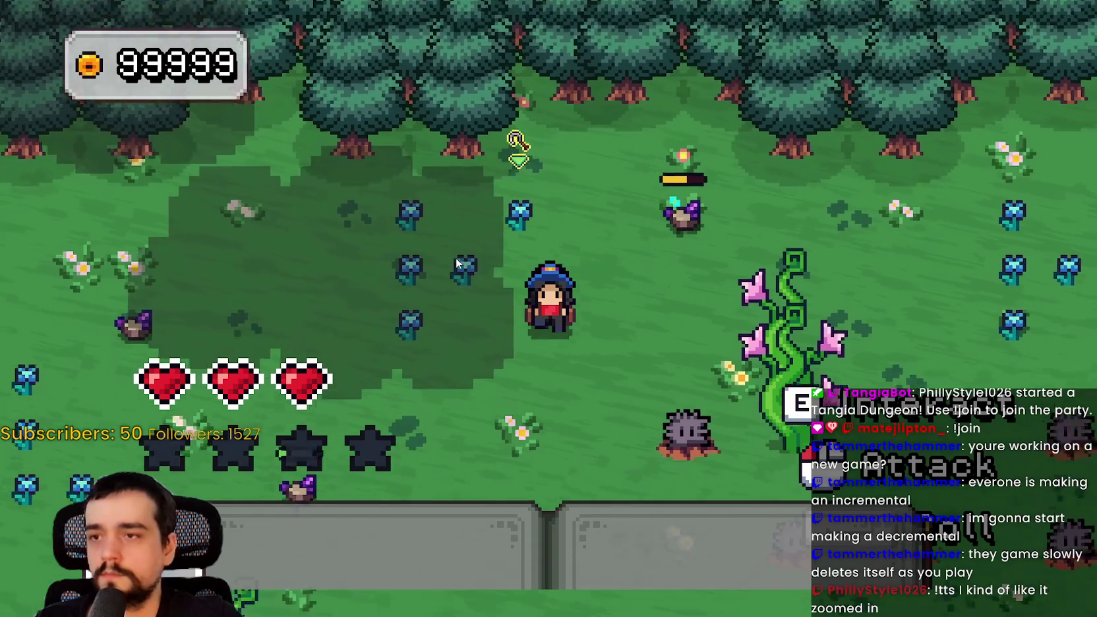
key(Up)
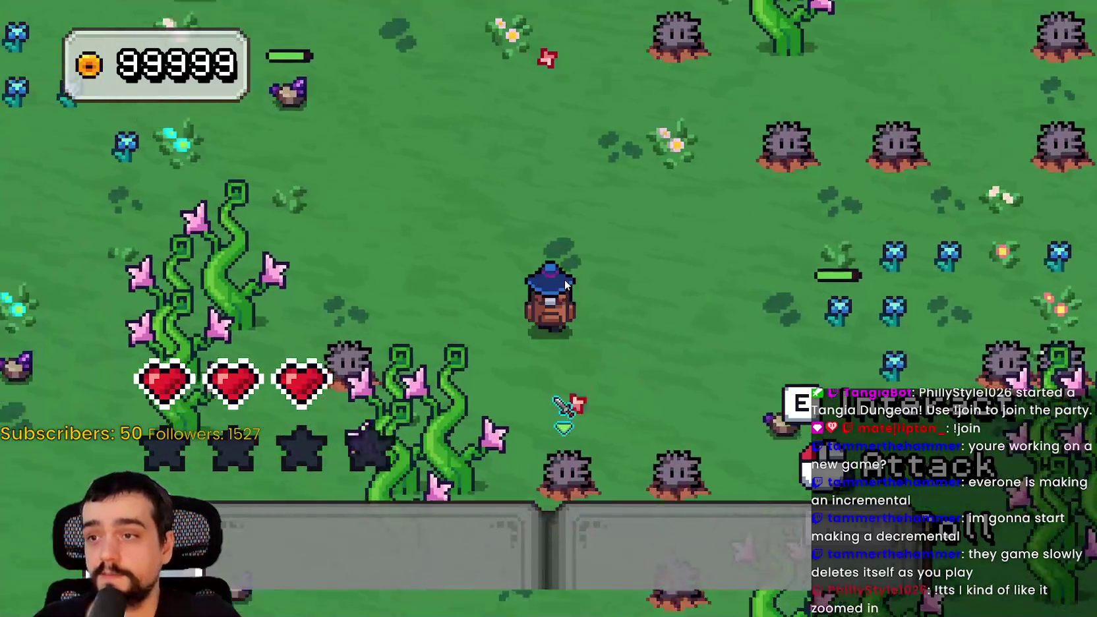
key(Up)
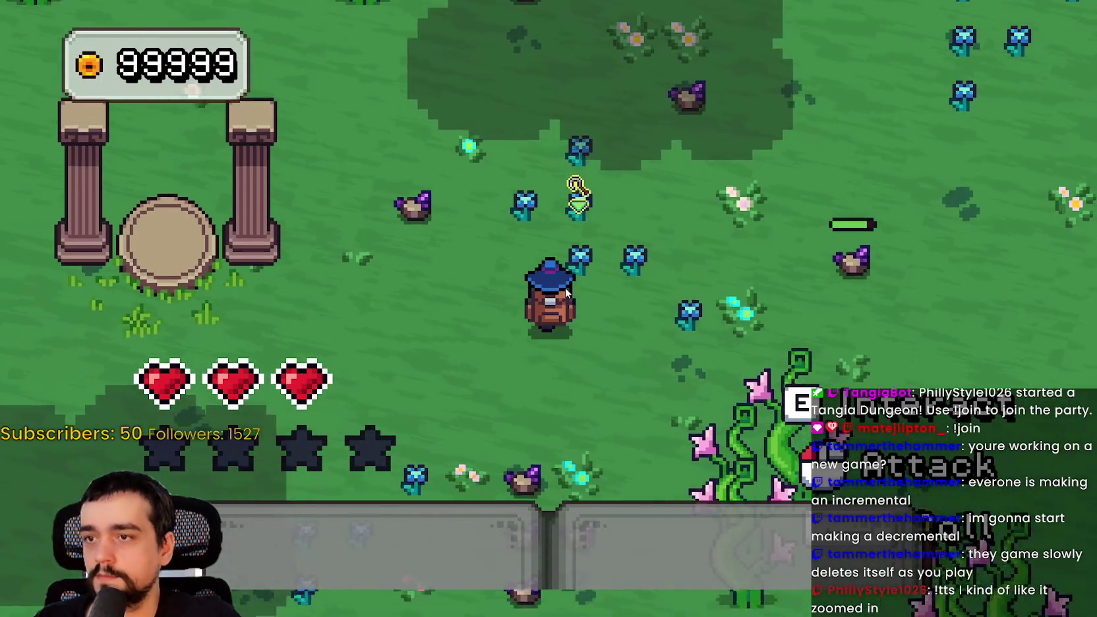
key(Down)
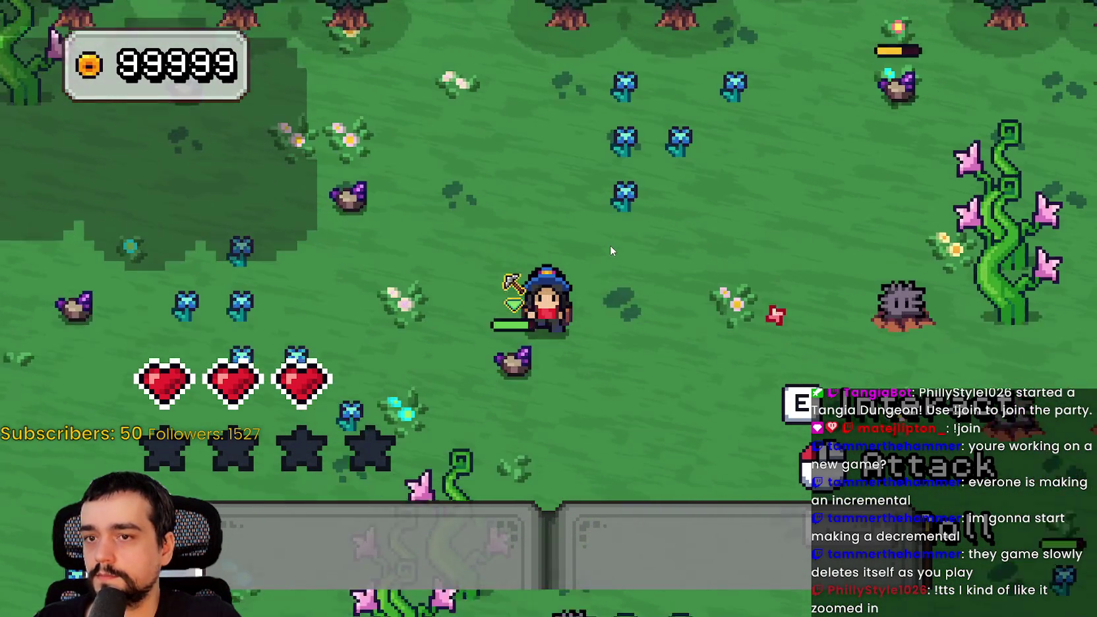
key(Right)
key(Up)
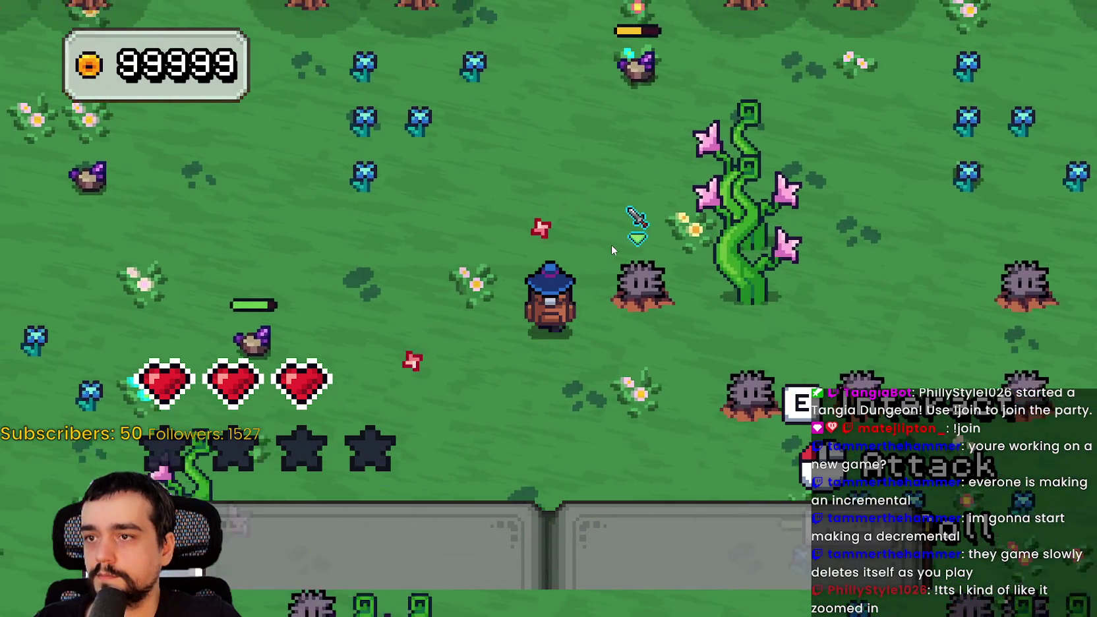
key(Left)
key(Right)
key(Down)
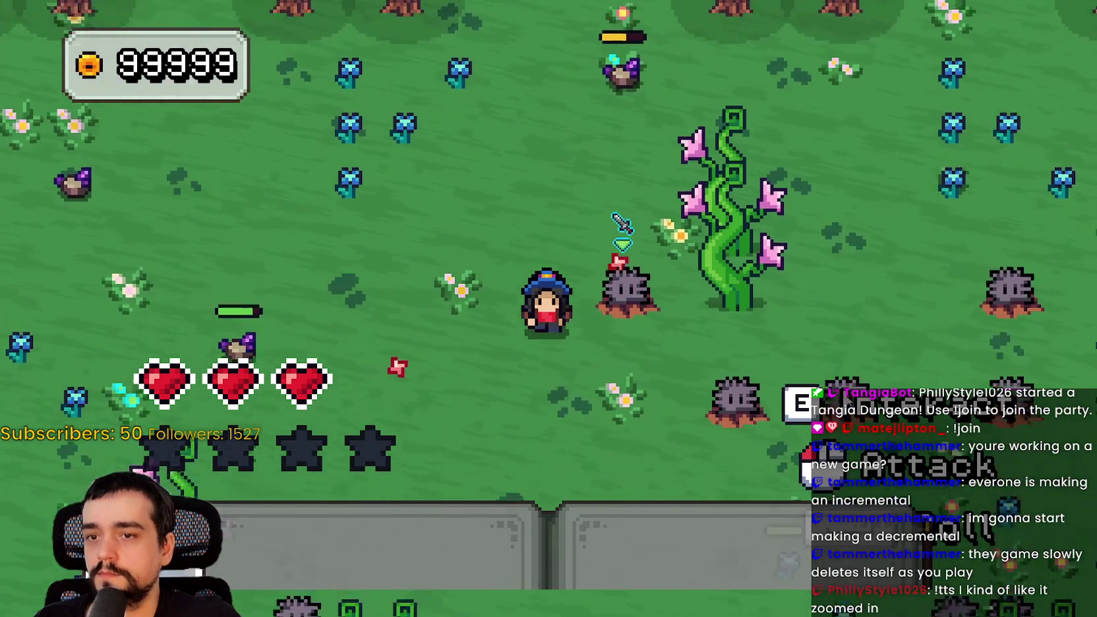
key(Up)
key(Up)
key(Left)
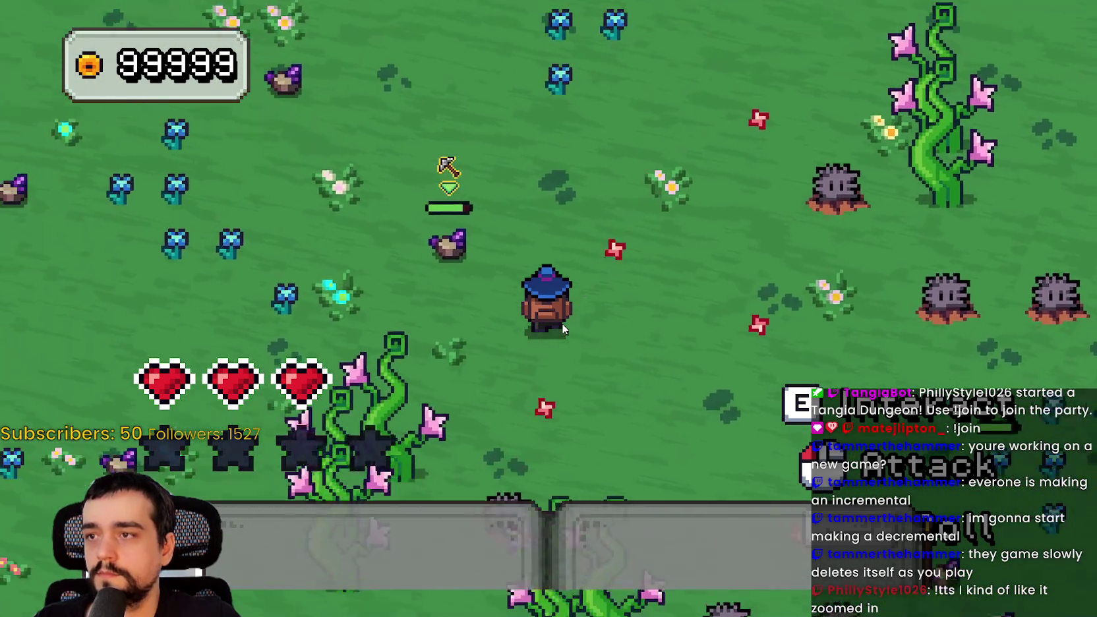
scroll(564, 328, down, 2)
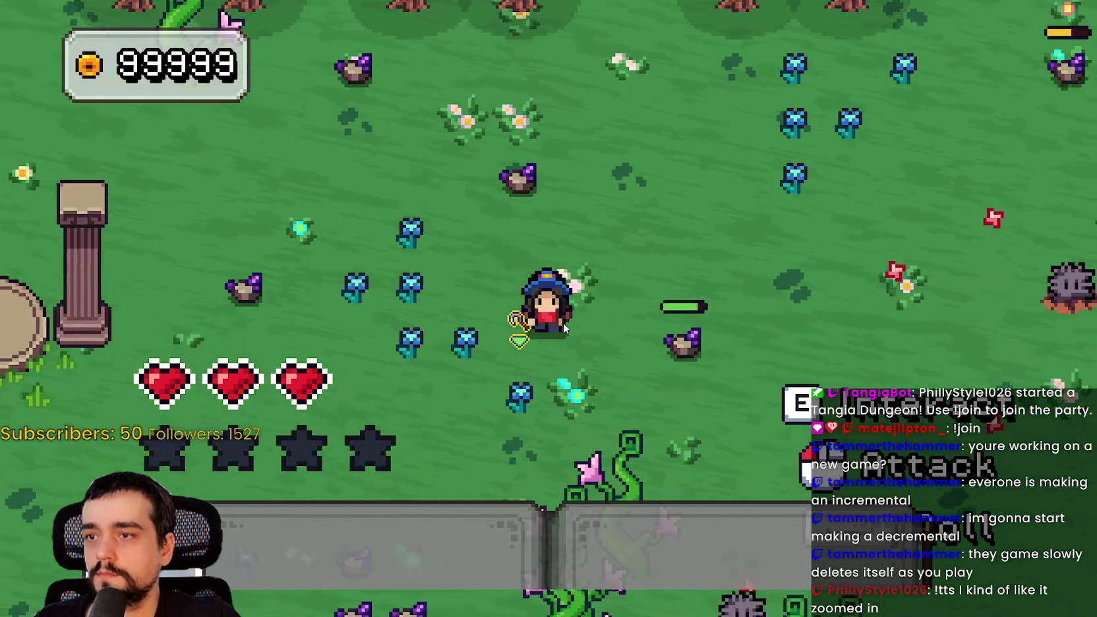
key(Escape)
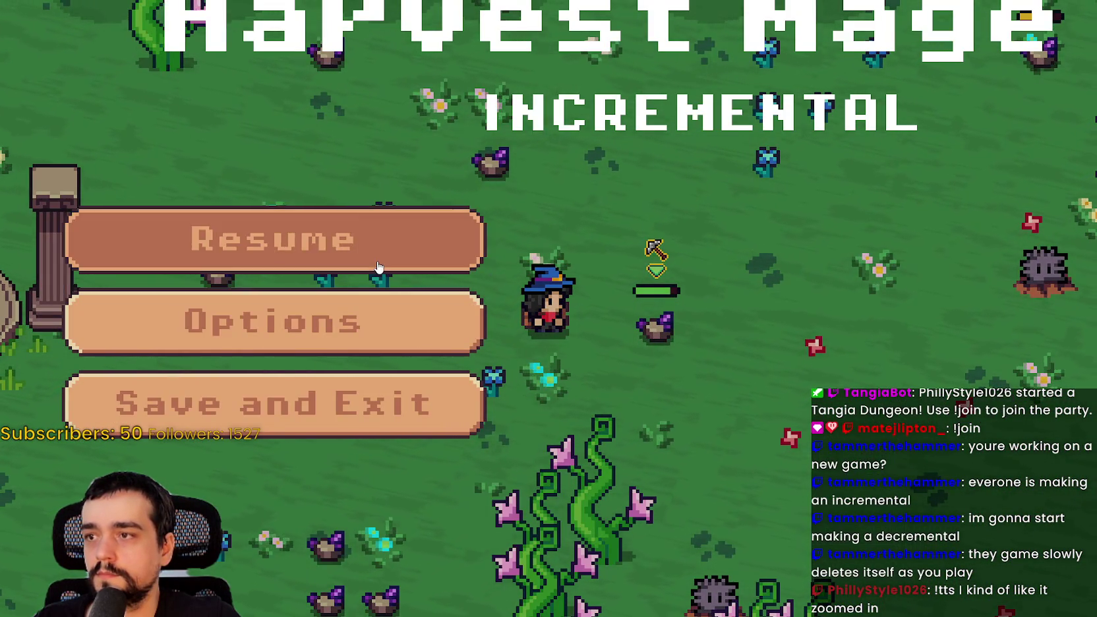
click(380, 270)
key(Right)
key(Up)
key(Right)
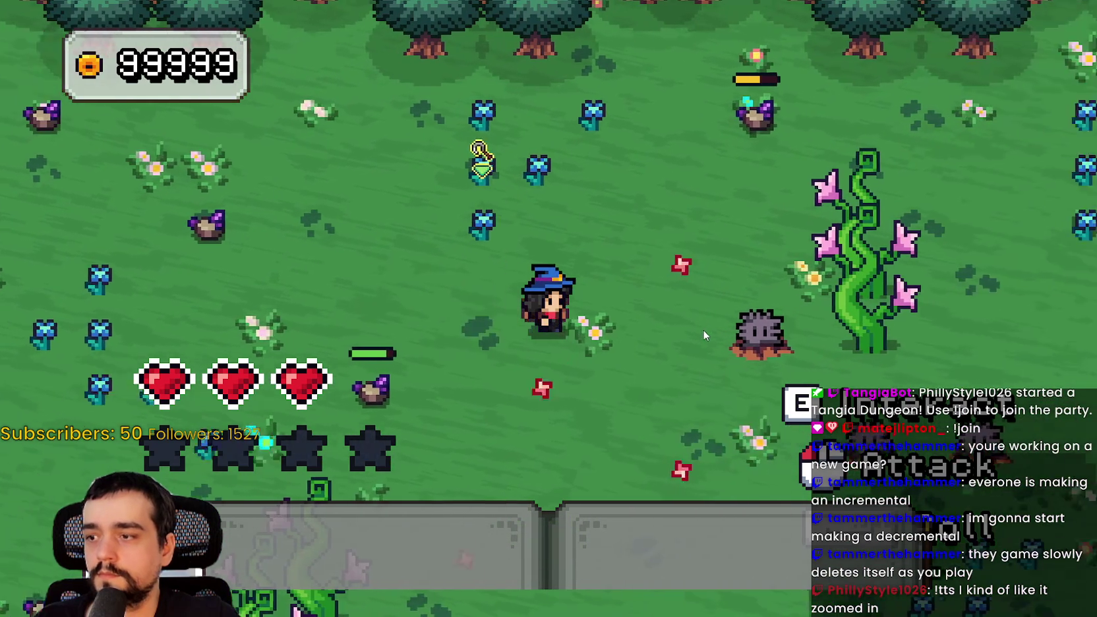
key(Down)
key(Left)
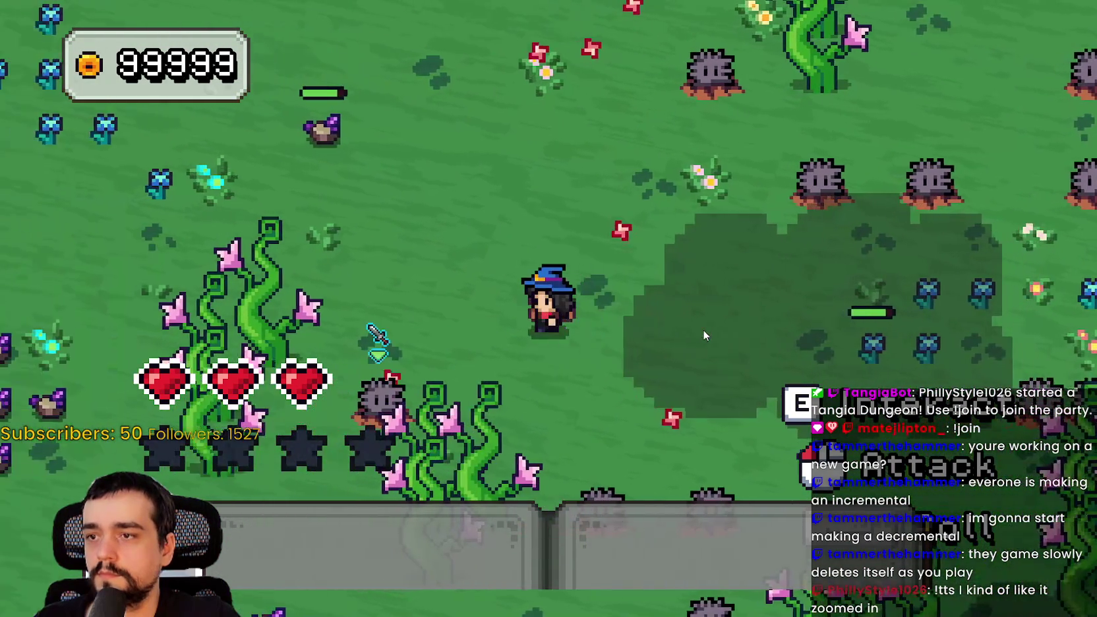
key(Up)
key(Left)
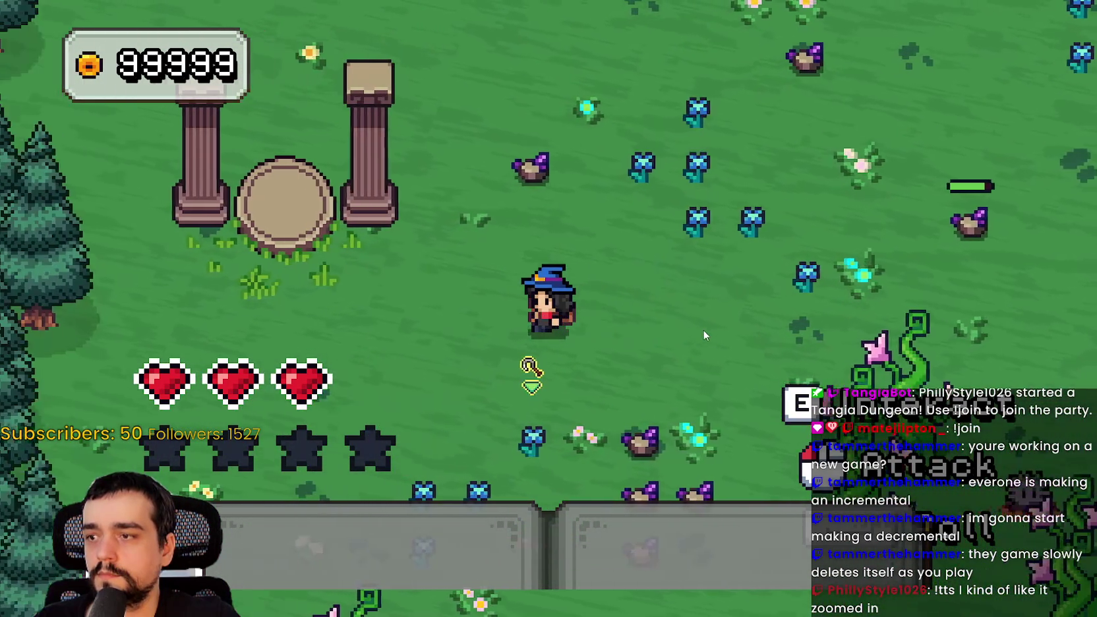
key(Up)
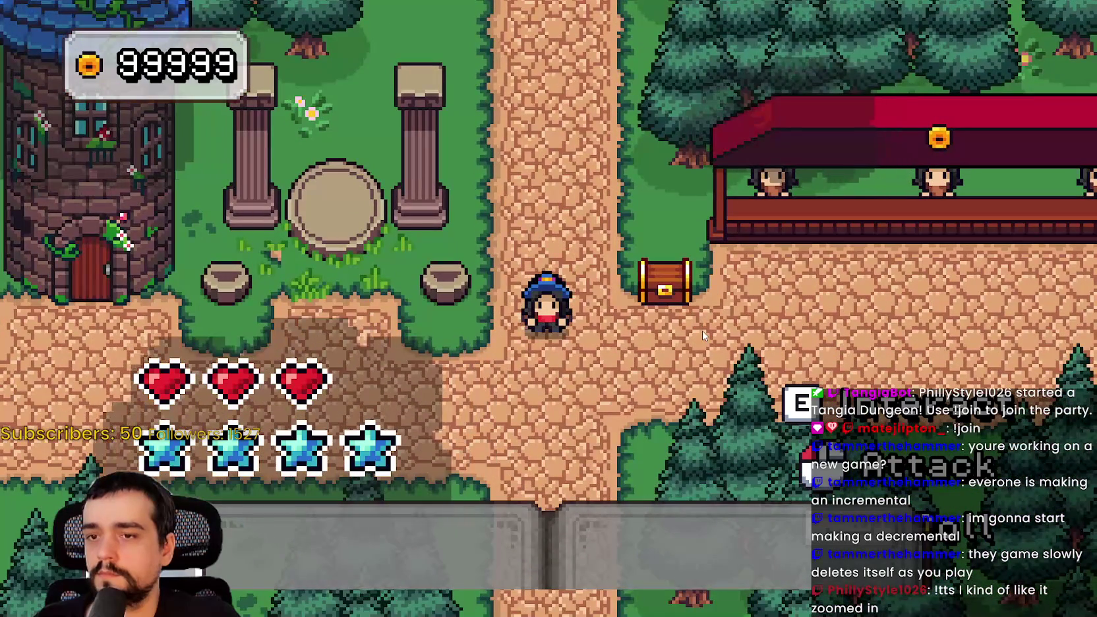
Walk into the flower field, mine the stones with the pickaxe, and collect the dropped star.
key(Down)
key(Right)
key(Left)
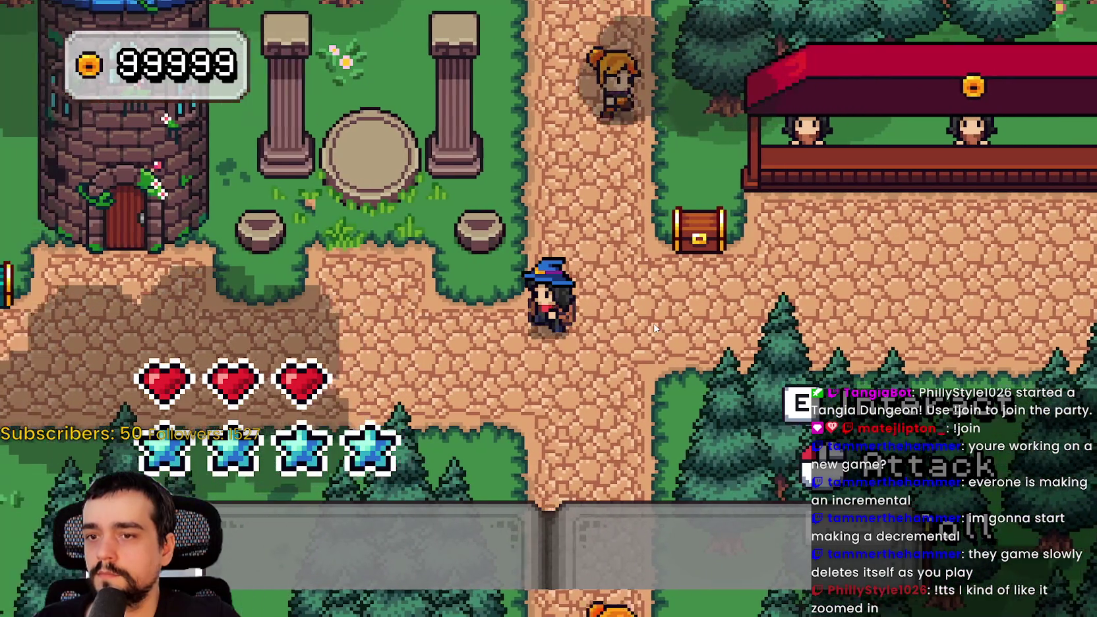
key(Up)
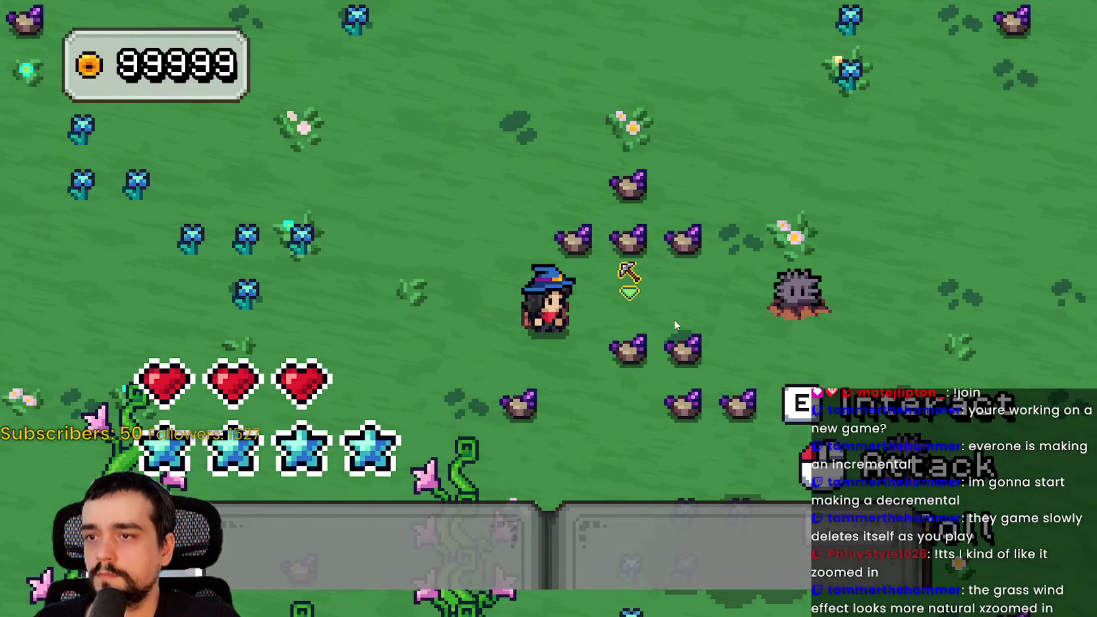
click(674, 320)
click(674, 319)
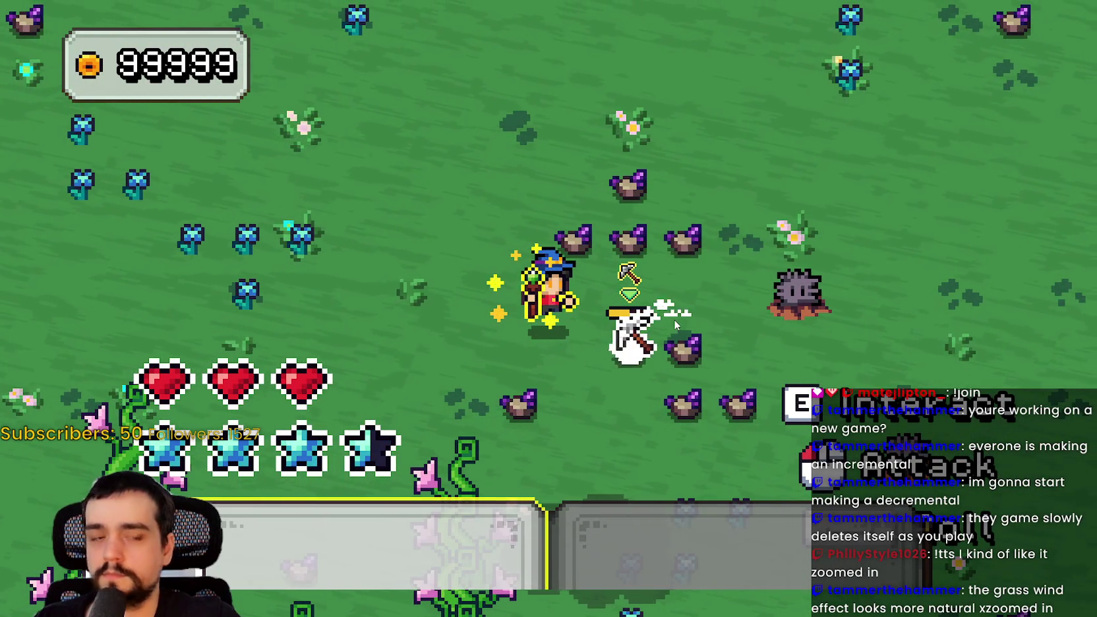
key(Down)
key(Up)
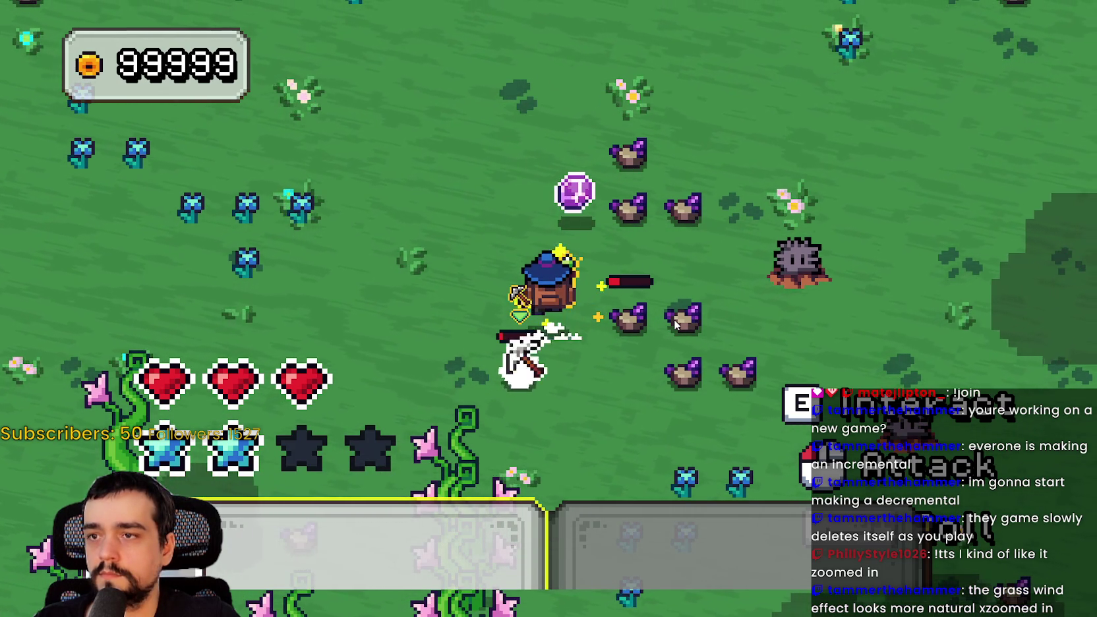
click(674, 319)
key(Up)
key(Right)
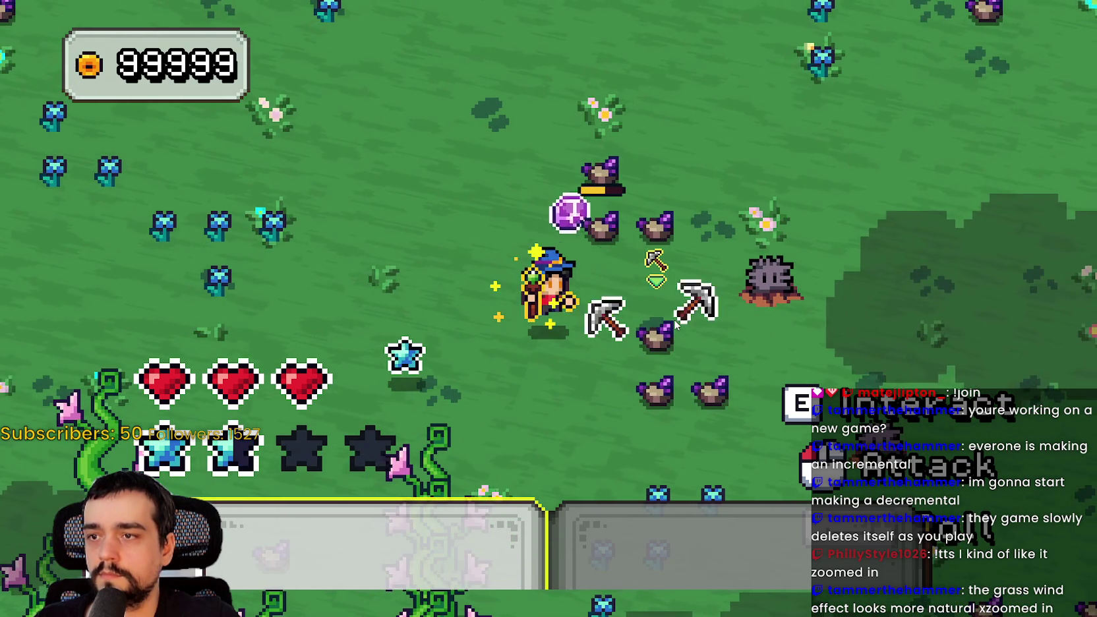
key(Left)
key(Right)
key(Down)
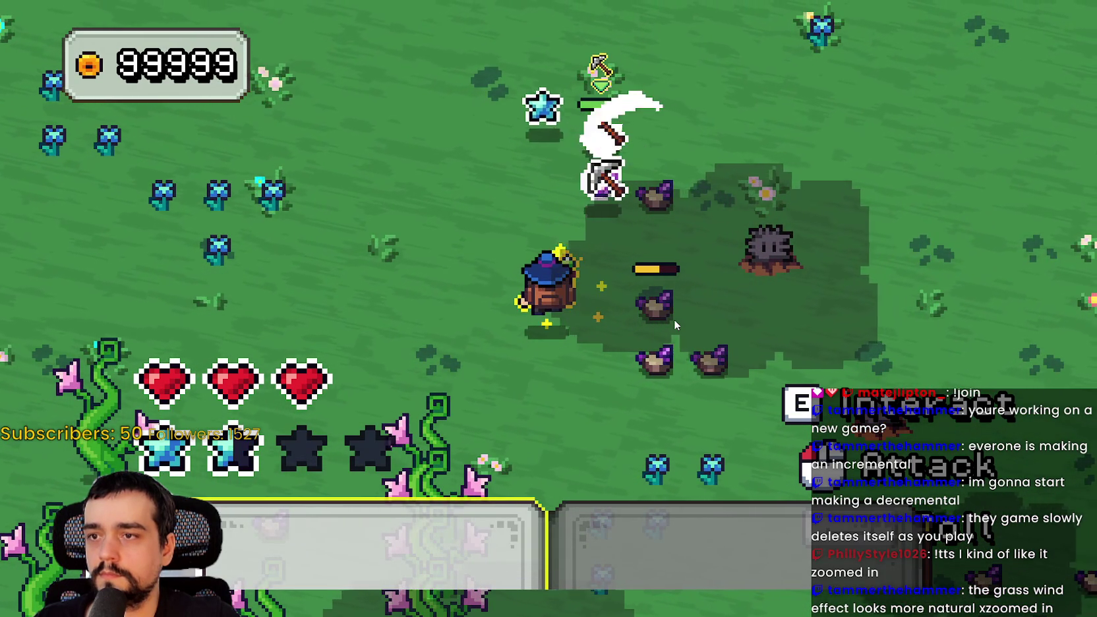
key(Up)
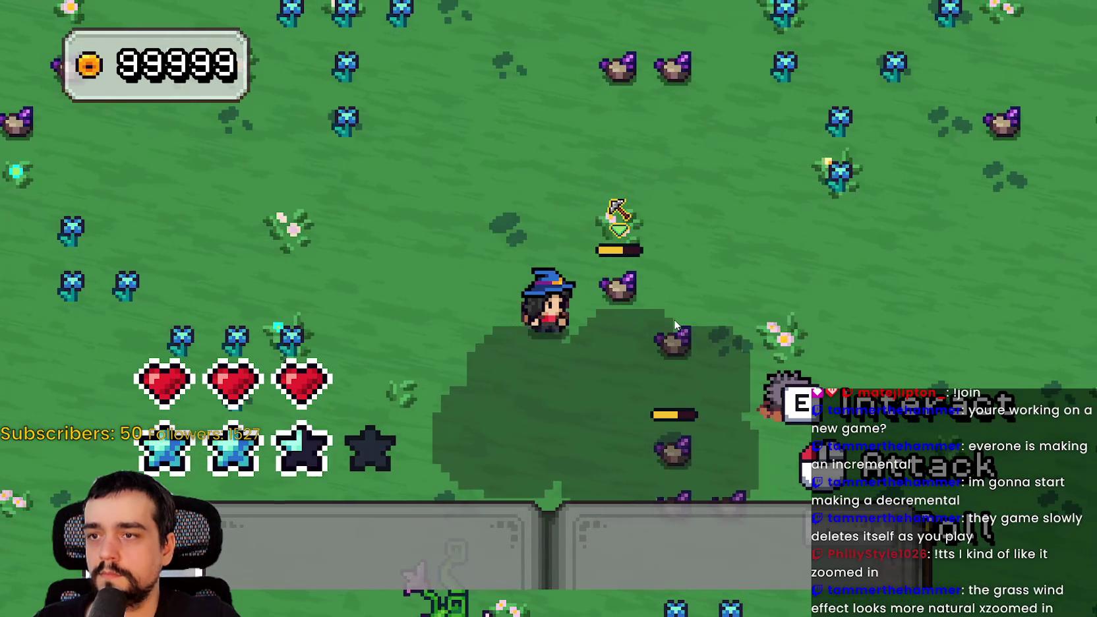
click(673, 319)
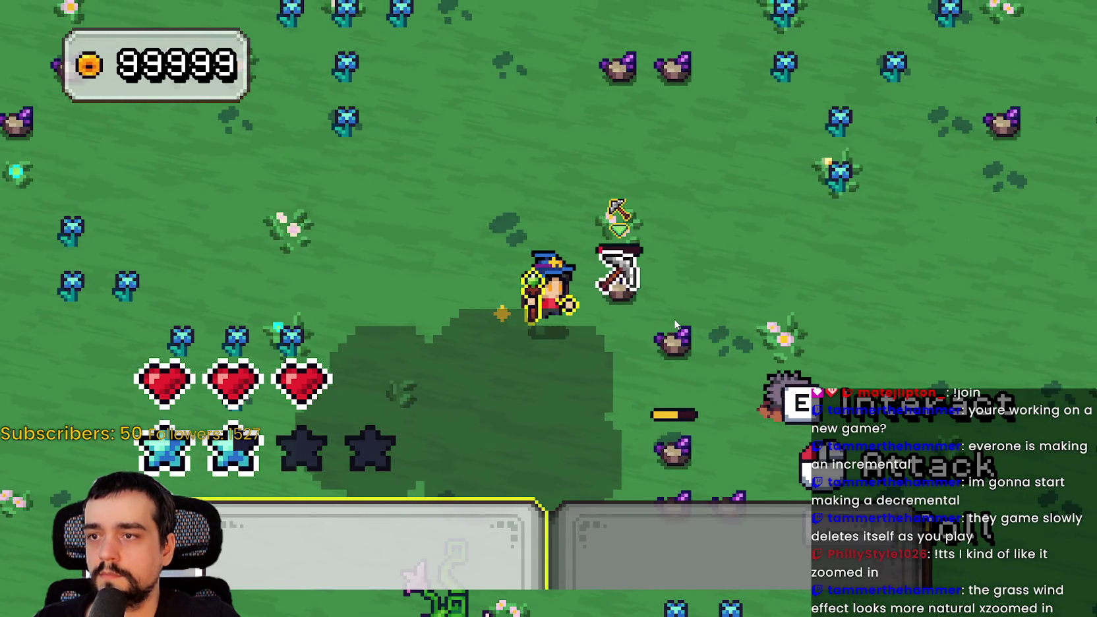
Fight the creature on the right, then close the running game with F8.
scroll(674, 323, down, 2)
scroll(673, 322, up, 2)
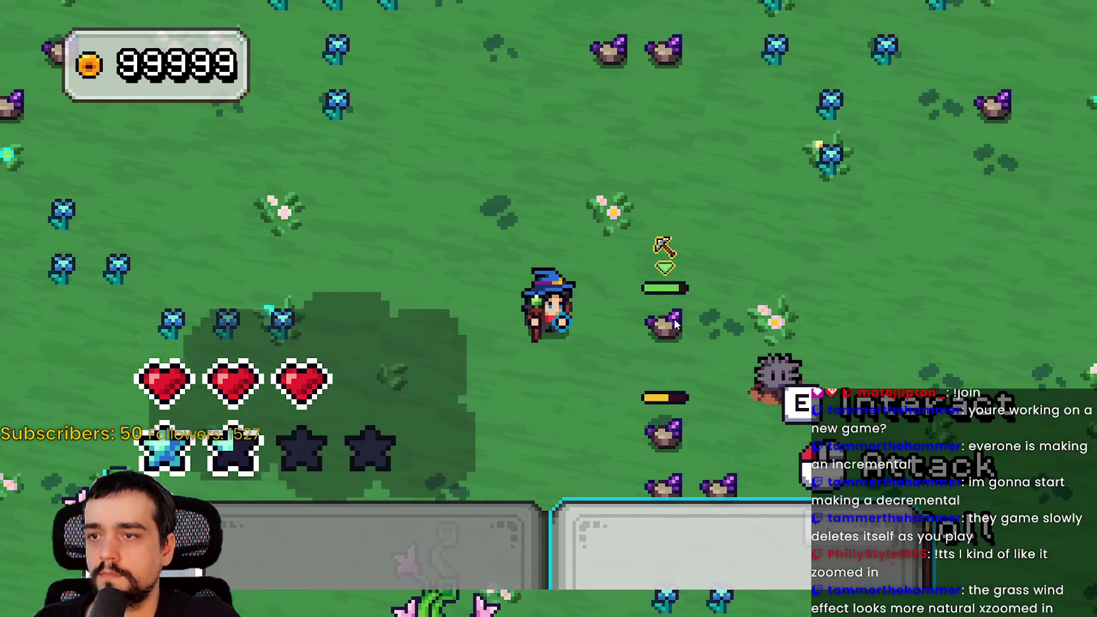
key(Right)
key(Down)
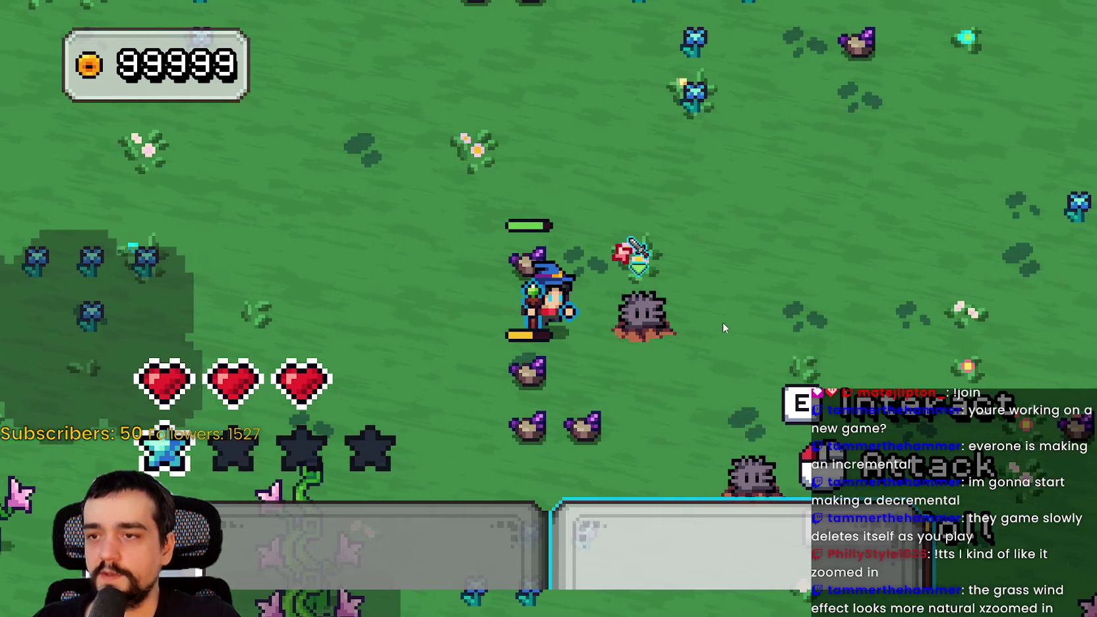
click(722, 323)
key(Up)
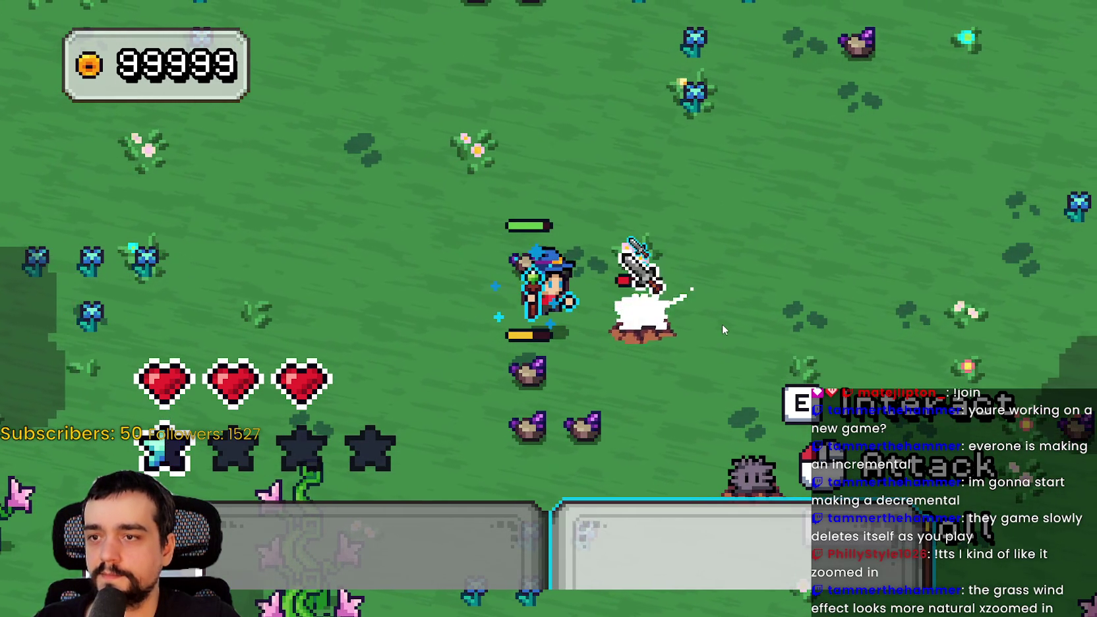
key(Right)
key(Right)
click(721, 323)
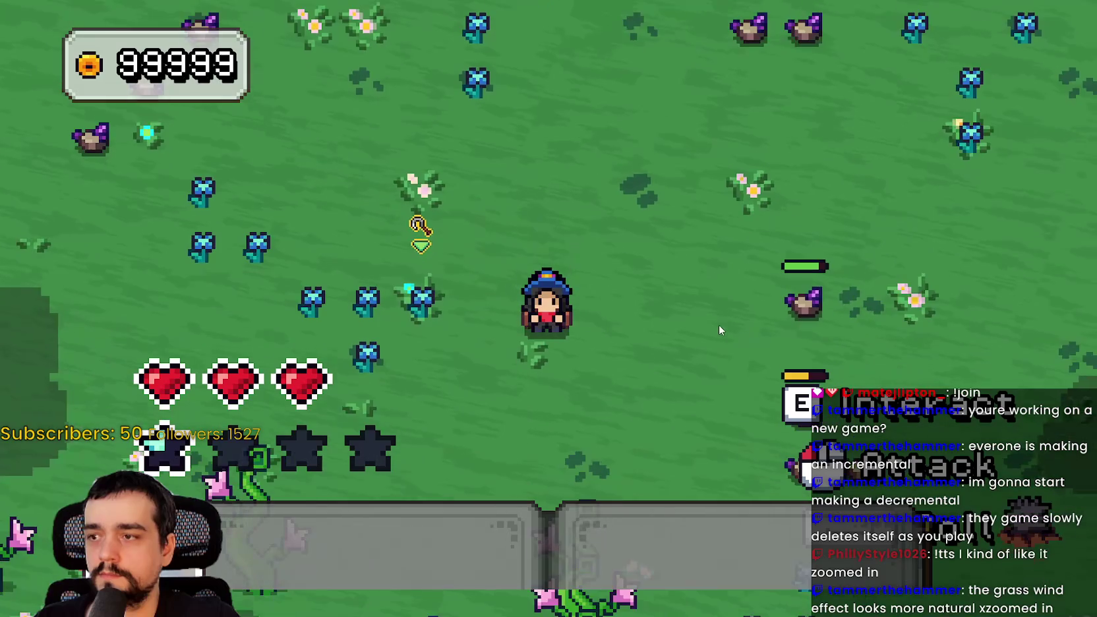
key(F8)
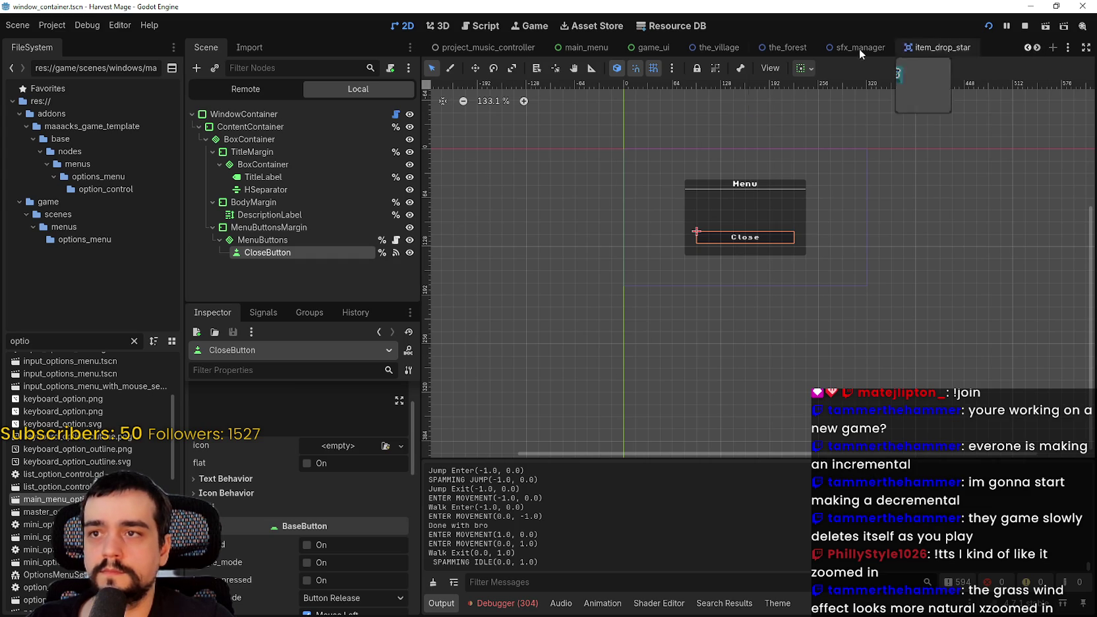
Switch to the game_ui scene, create a new empty scene, then bring up the game_ui_layer tab.
click(642, 49)
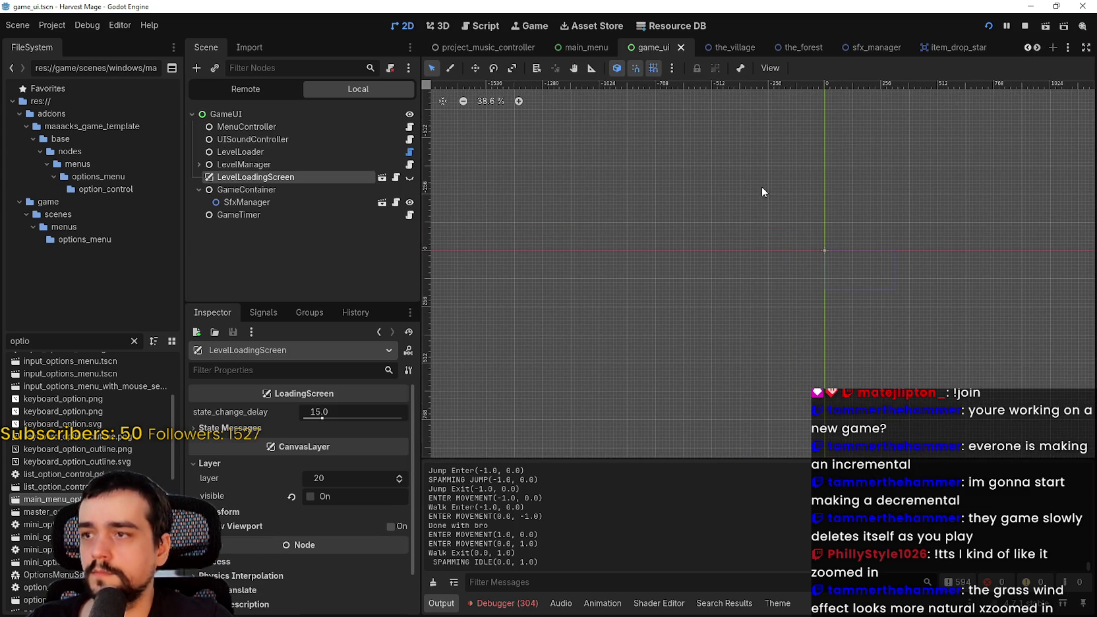
key(ctrl+n)
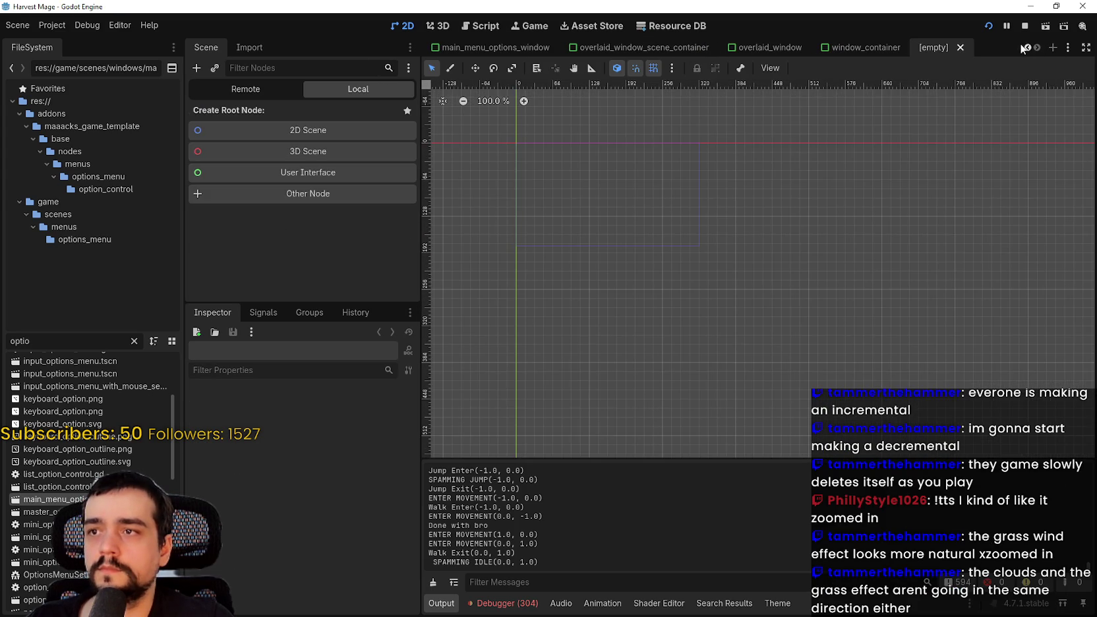
click(1028, 48)
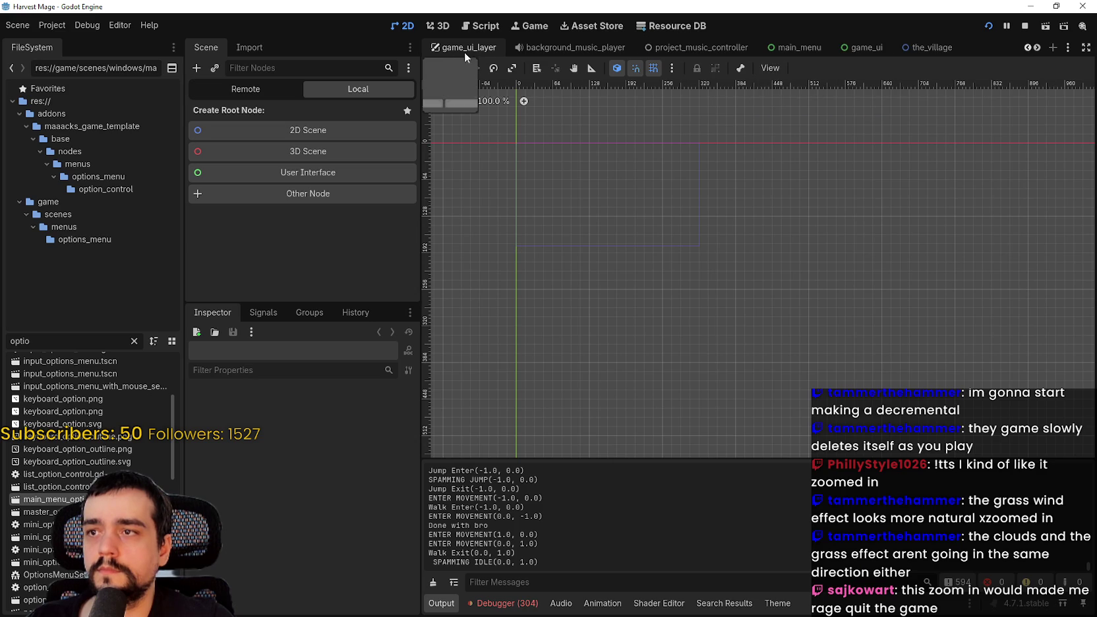
click(460, 51)
Turn on Offset Transform for the ControlsContainer holding the Interact, Attack and Roll hints.
scroll(659, 250, up, 5)
mouse_move(668, 259)
mouse_down()
mouse_move(702, 293)
mouse_move(694, 336)
mouse_move(675, 312)
mouse_up()
scroll(561, 400, up, 4)
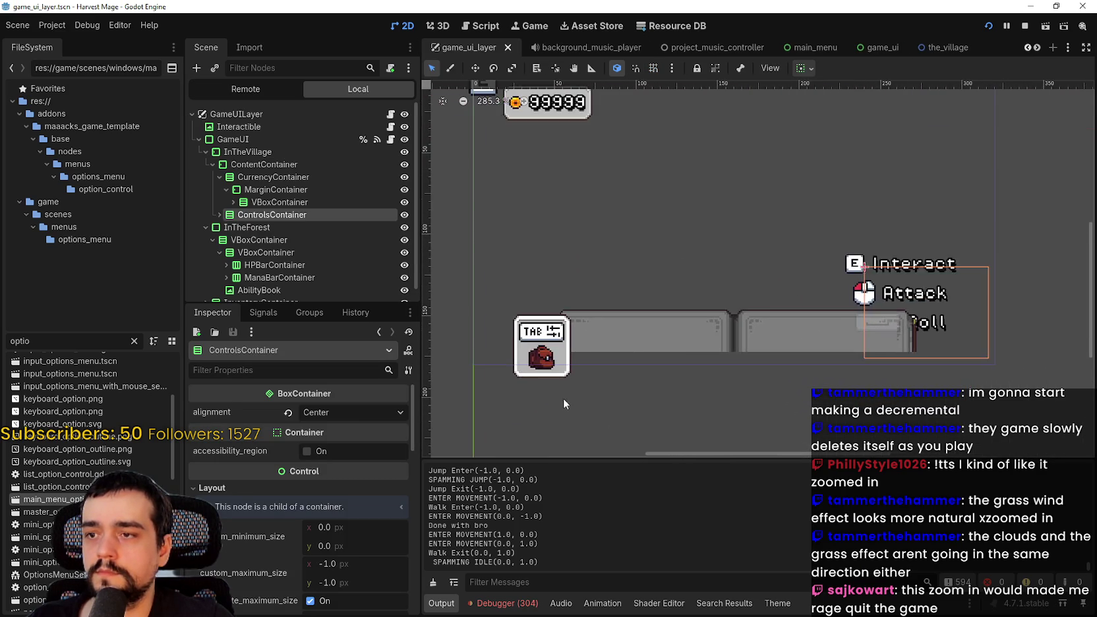
scroll(666, 406, down, 3)
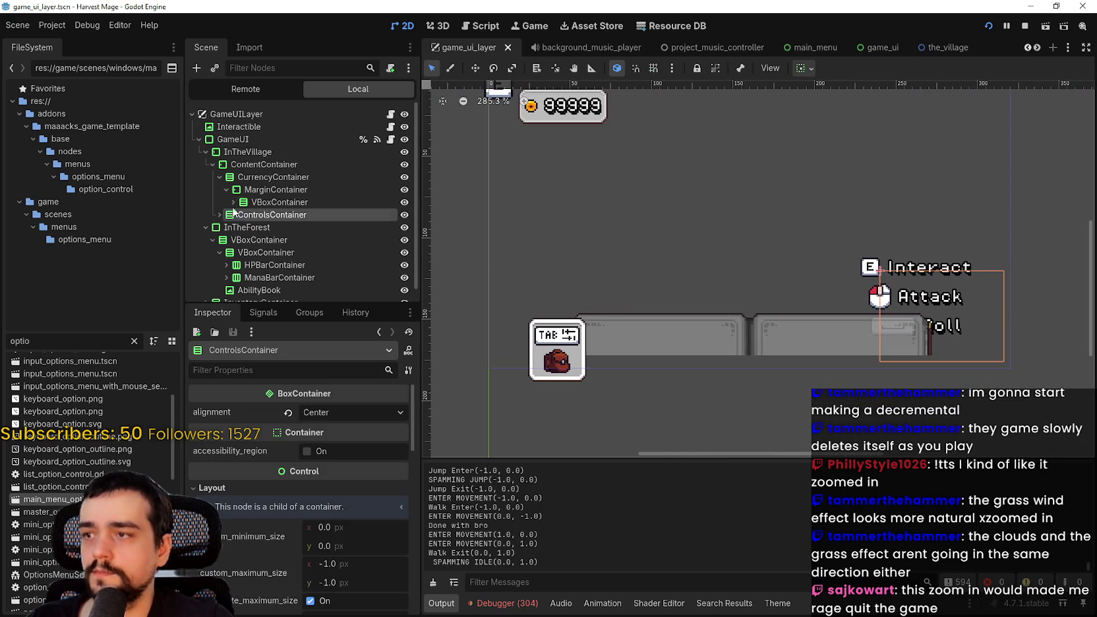
click(255, 485)
scroll(258, 540, down, 5)
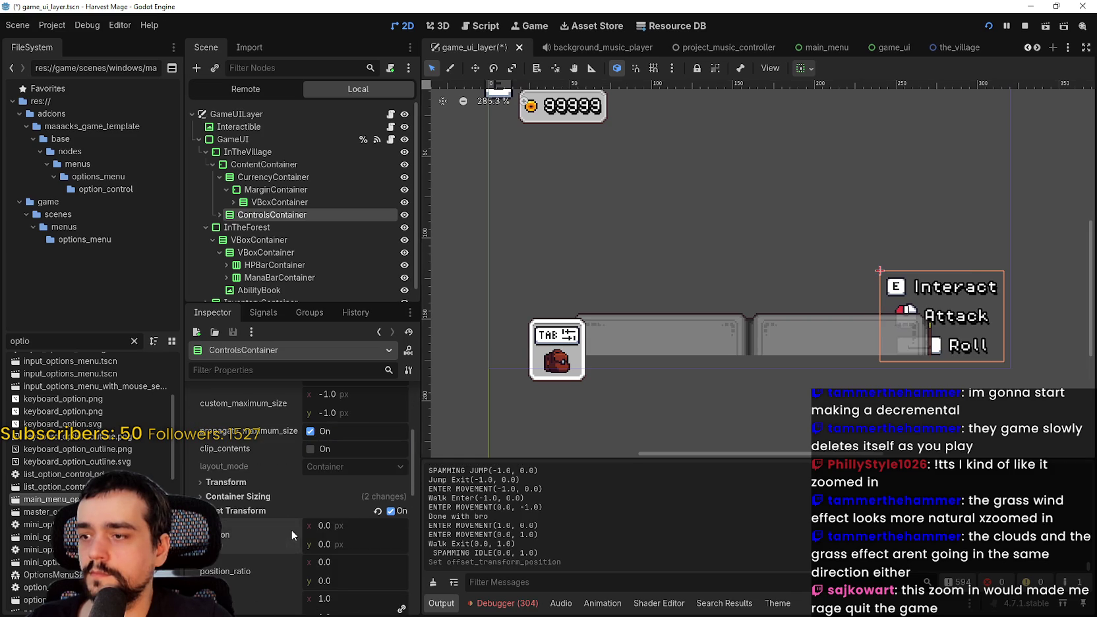
drag(703, 358, 735, 346)
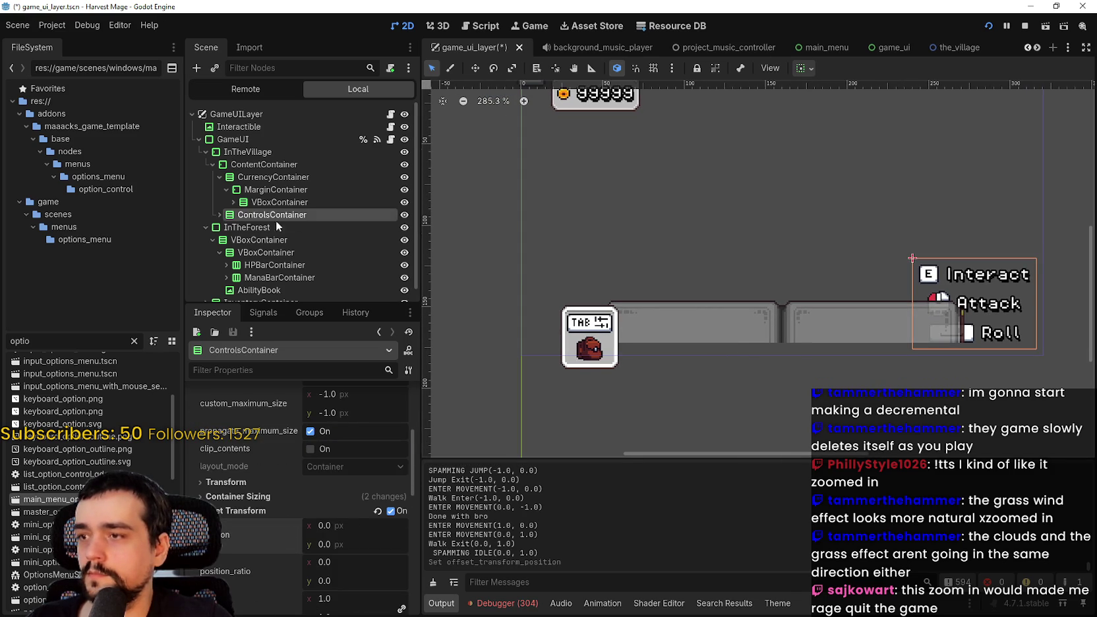
Inspect ContentContainer's properties and margin constants, then return to ControlsContainer.
click(272, 177)
click(264, 164)
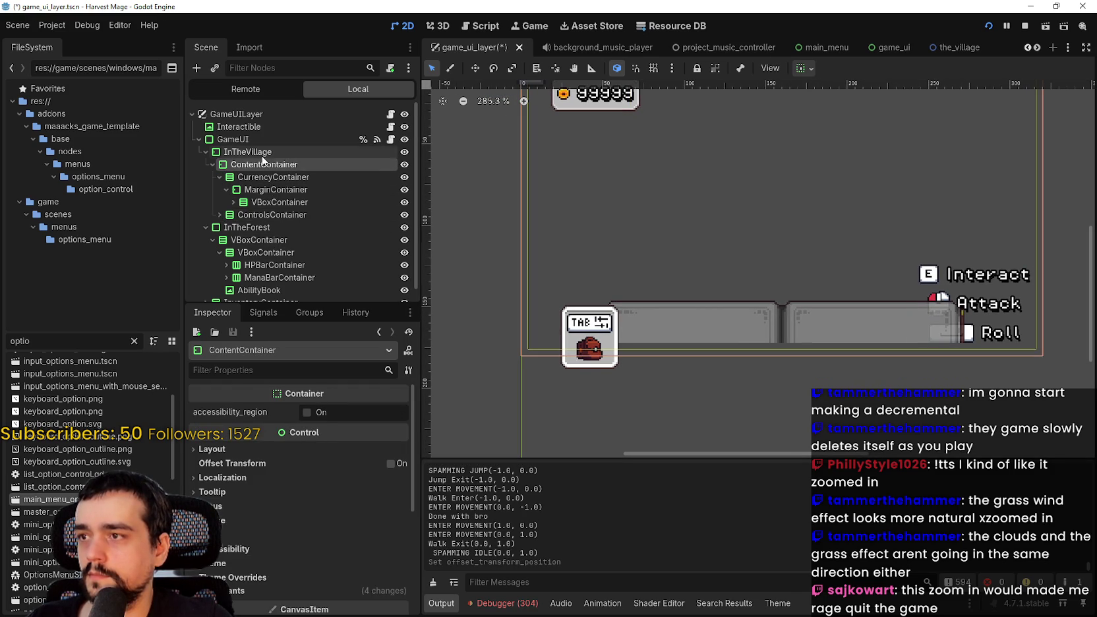
scroll(288, 507, down, 3)
click(271, 506)
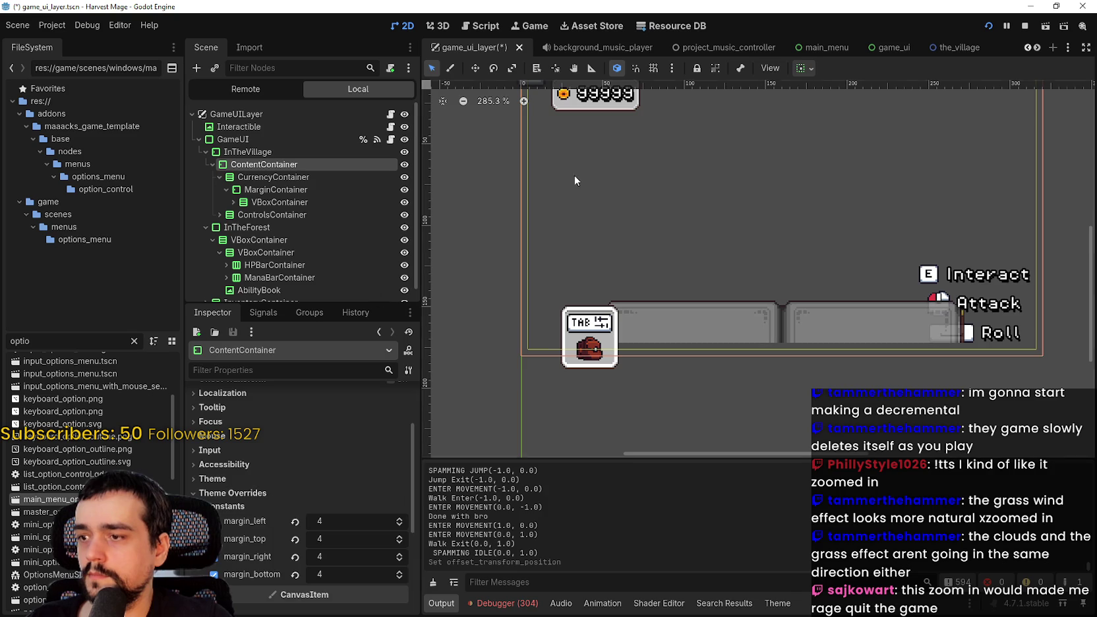
scroll(539, 191, down, 3)
click(262, 215)
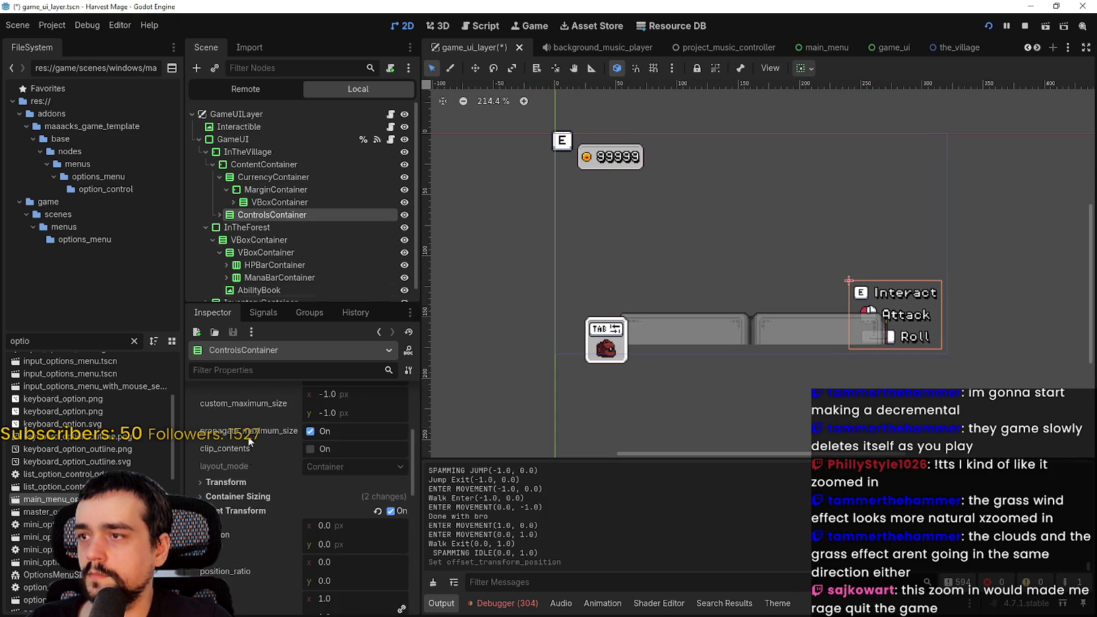
scroll(295, 511, down, 2)
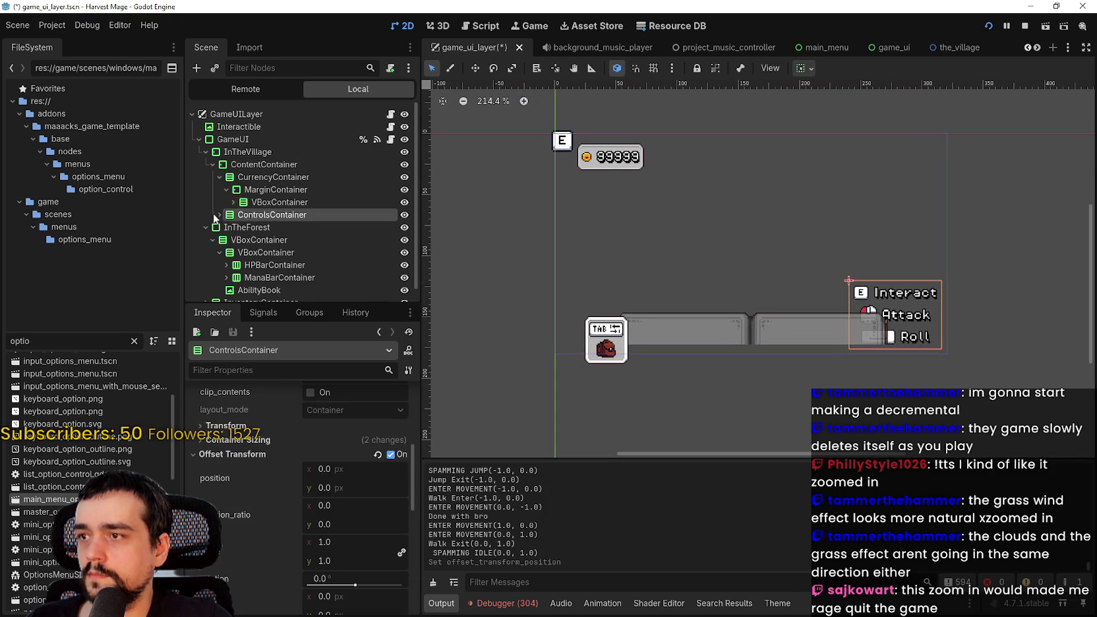
scroll(259, 253, down, 2)
Expand ControlsContainer and inspect the VBoxContainer holding the three hint rows.
click(226, 193)
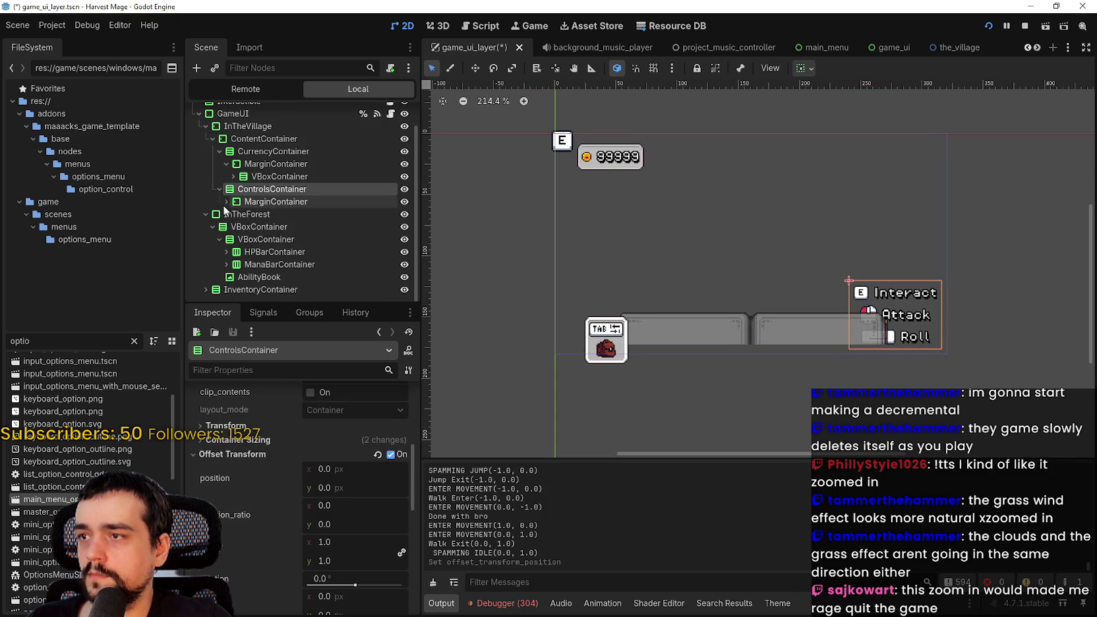
click(236, 215)
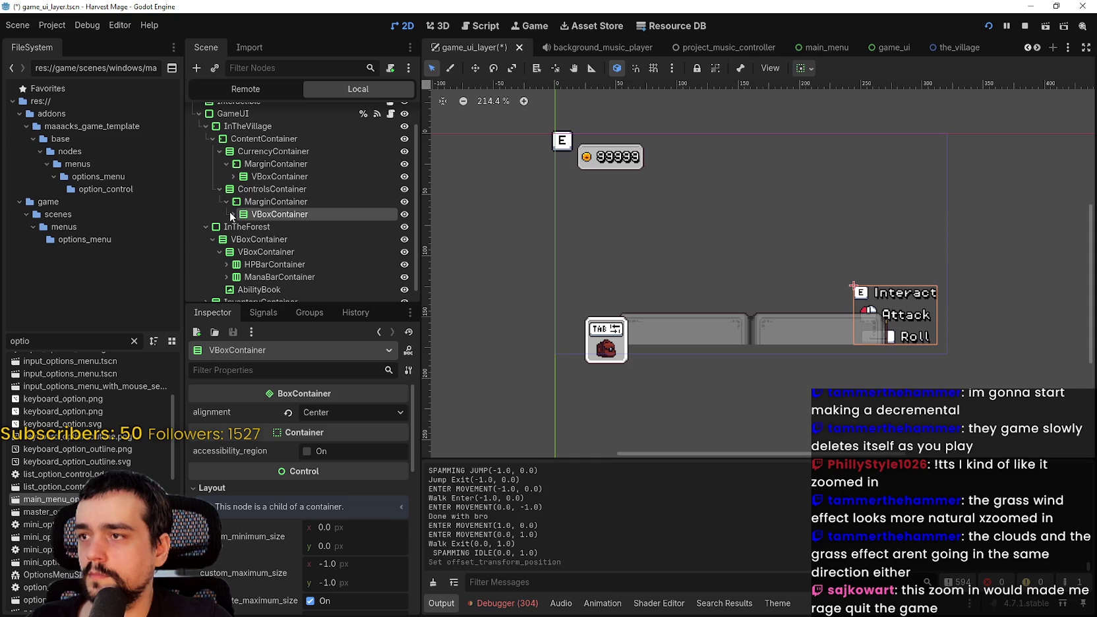
click(247, 190)
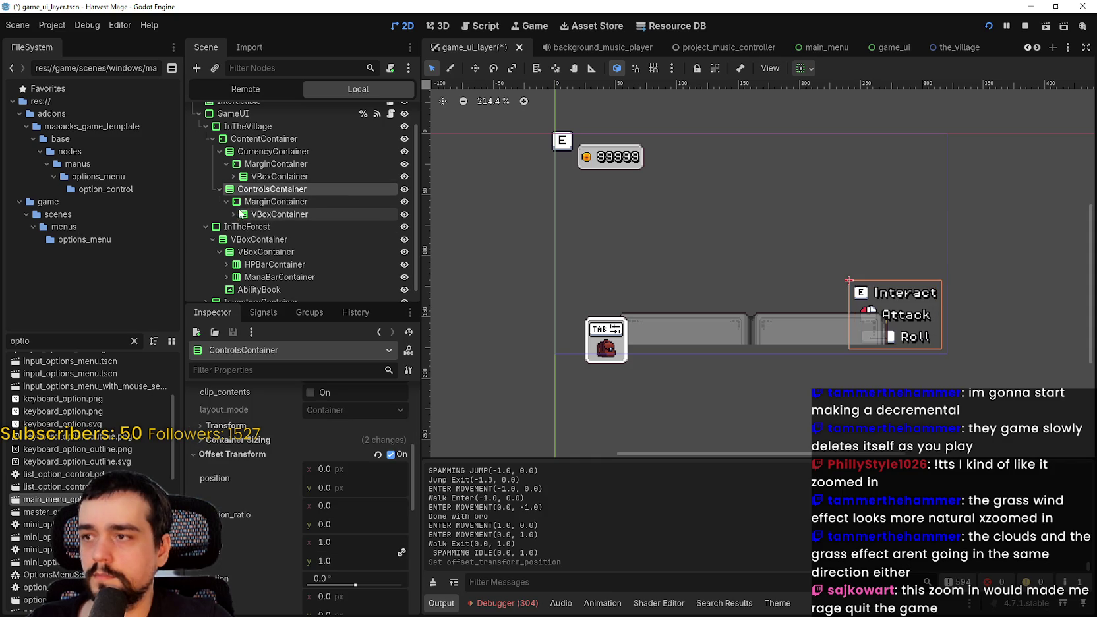
click(266, 227)
scroll(934, 318, up, 5)
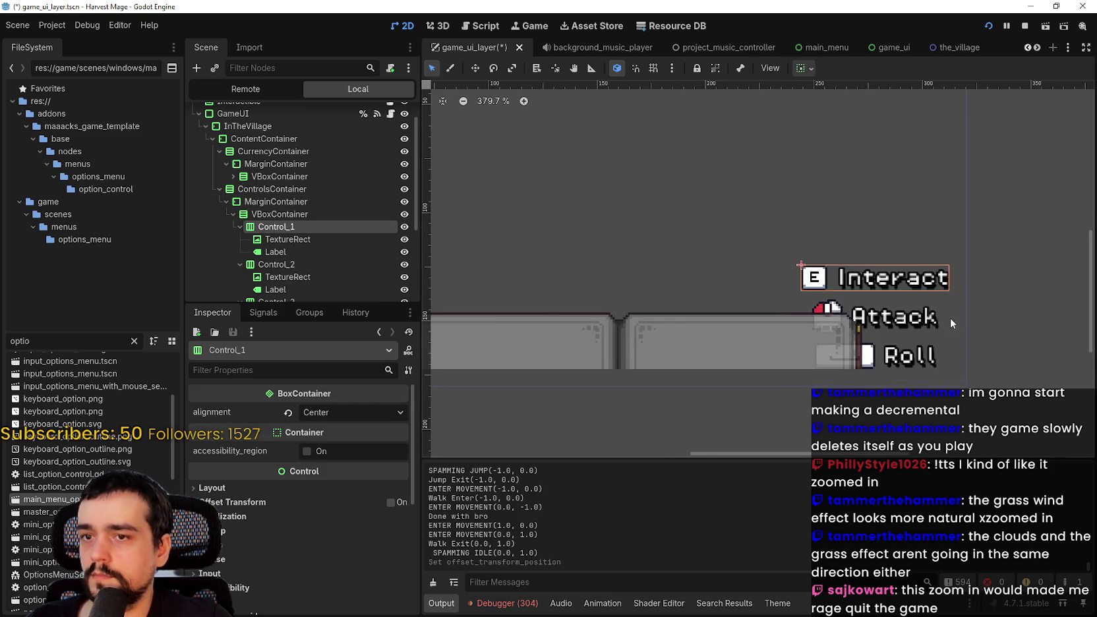
click(240, 252)
click(279, 214)
scroll(314, 527, down, 3)
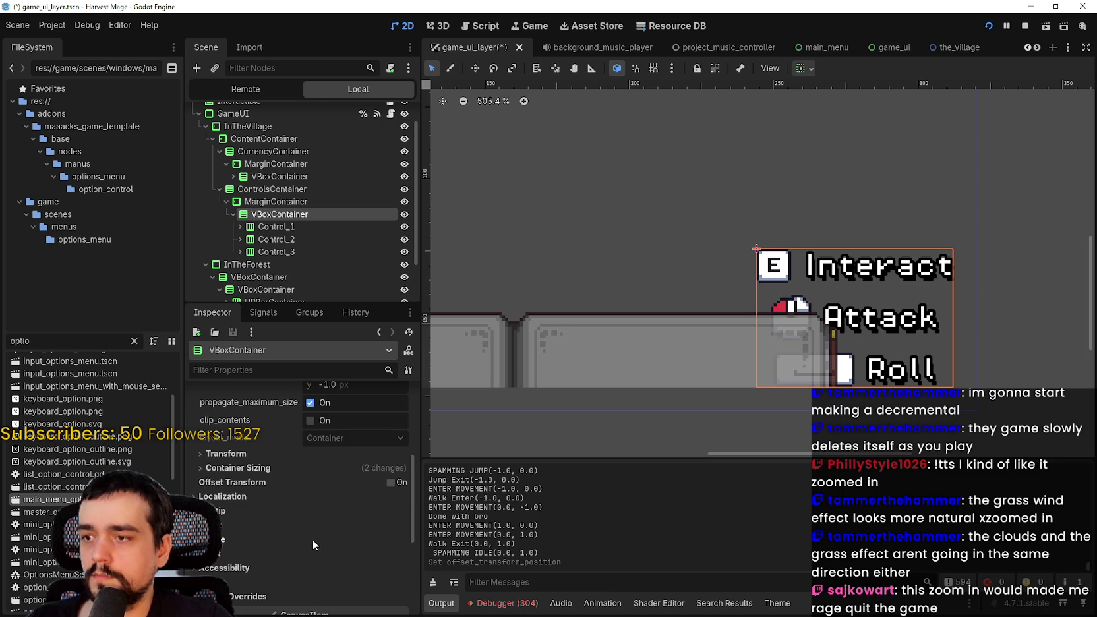
scroll(296, 524, down, 5)
Enable a separation theme override of 2 for the hint list.
click(264, 427)
click(299, 438)
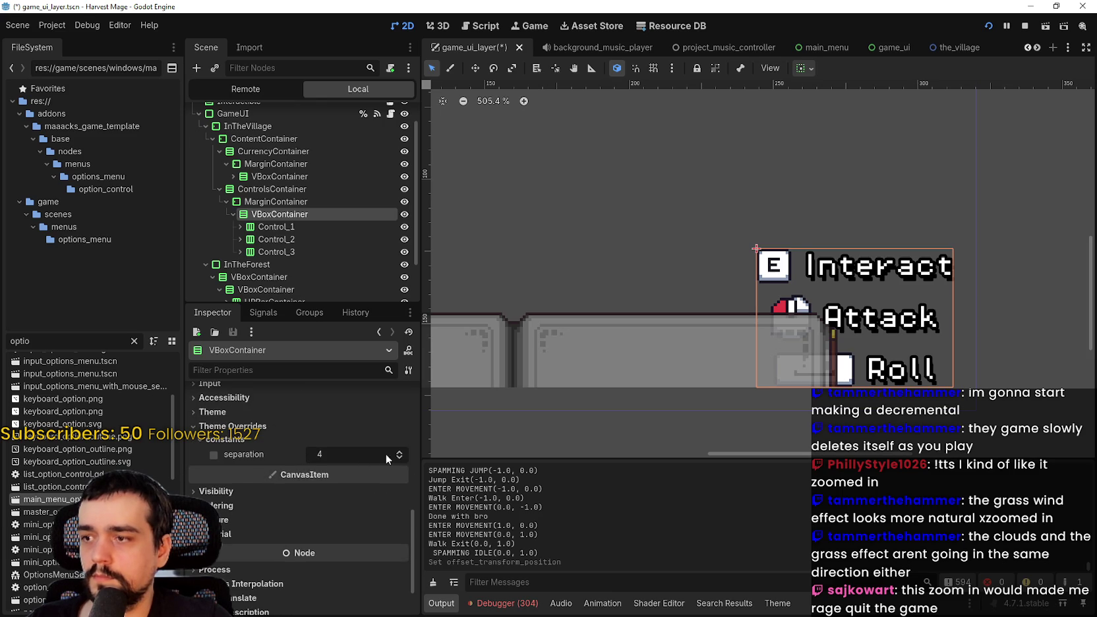
click(398, 457)
click(398, 456)
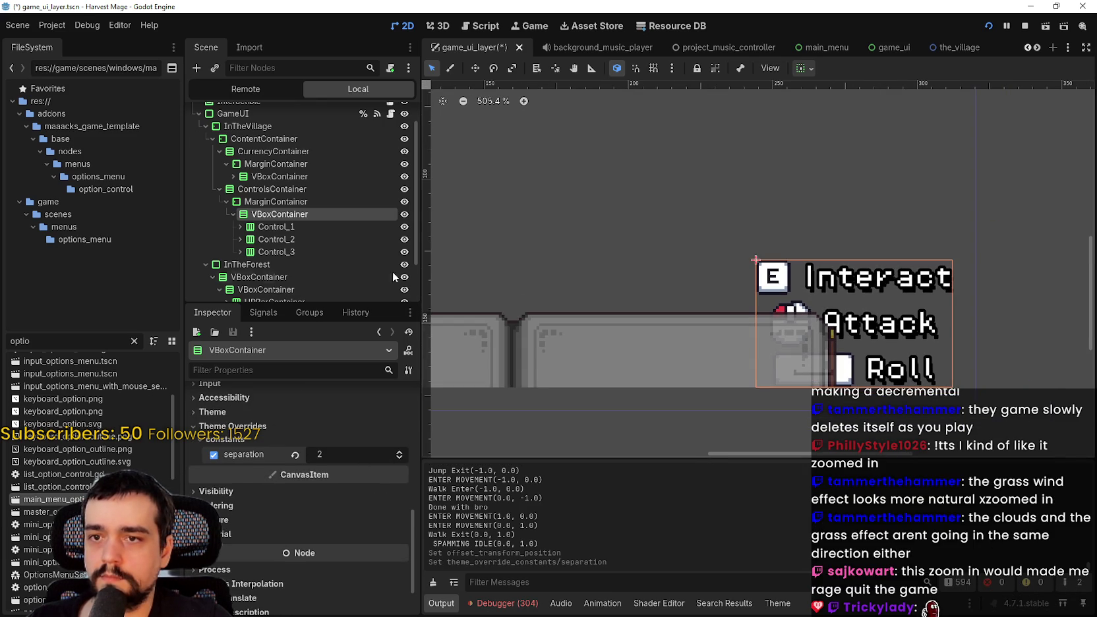
Set the controls MarginContainer's left, top, right and bottom margins to 2.
click(278, 195)
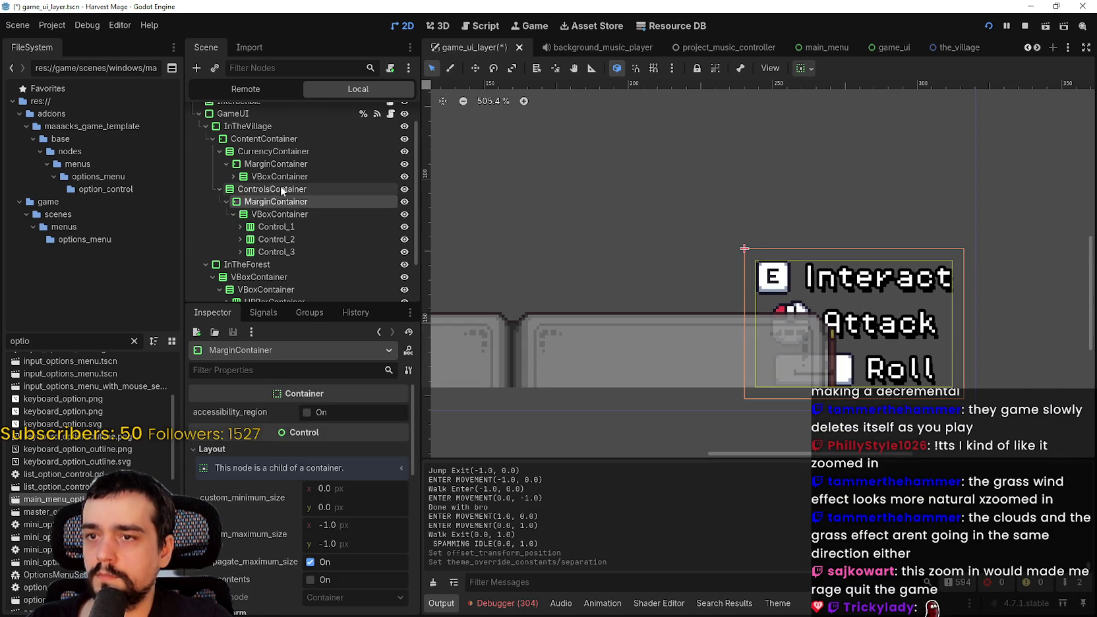
scroll(330, 528, down, 5)
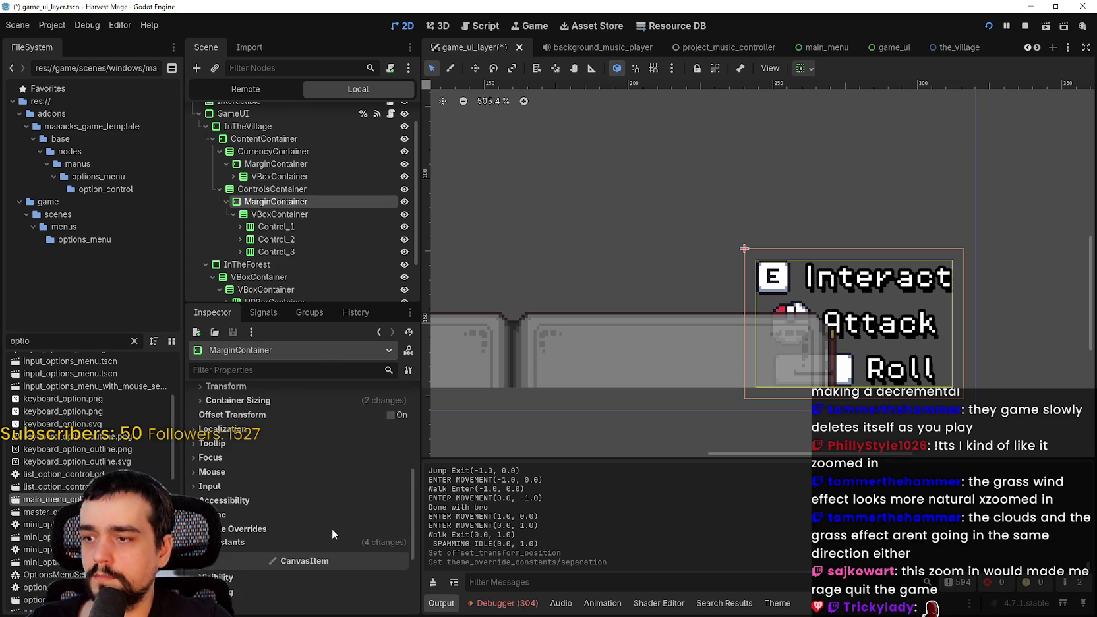
click(400, 534)
click(399, 534)
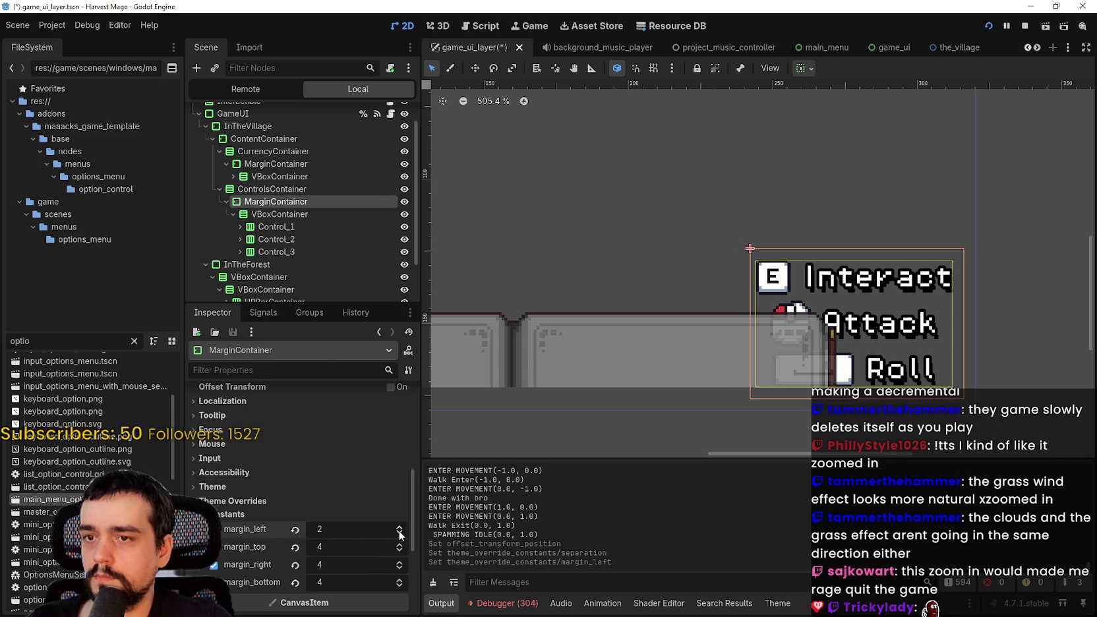
click(399, 551)
click(399, 551)
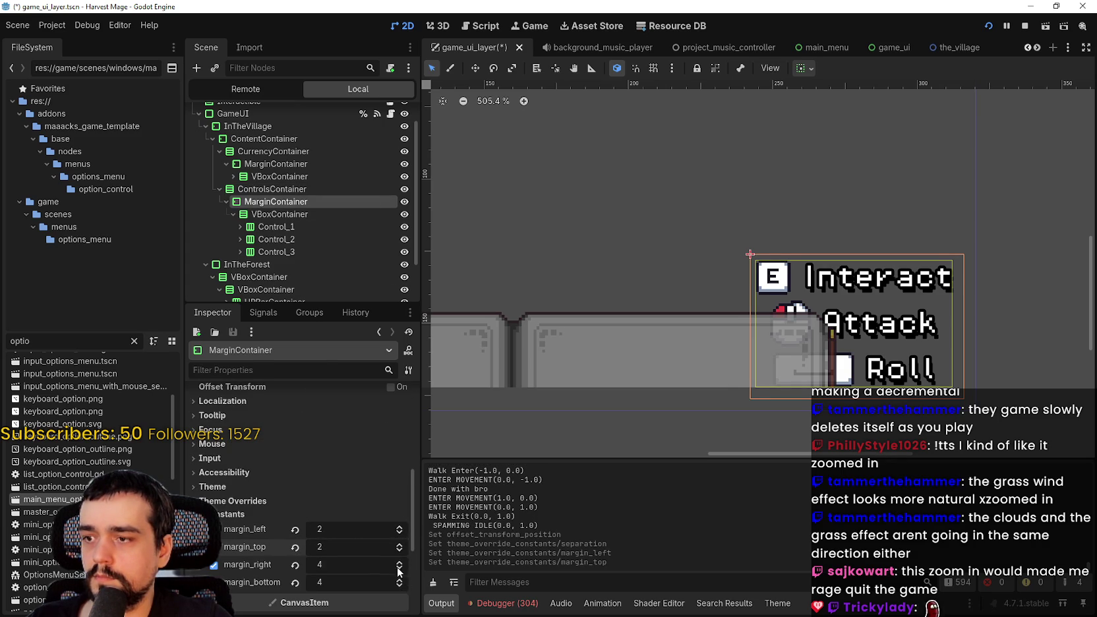
click(399, 569)
click(399, 570)
click(399, 569)
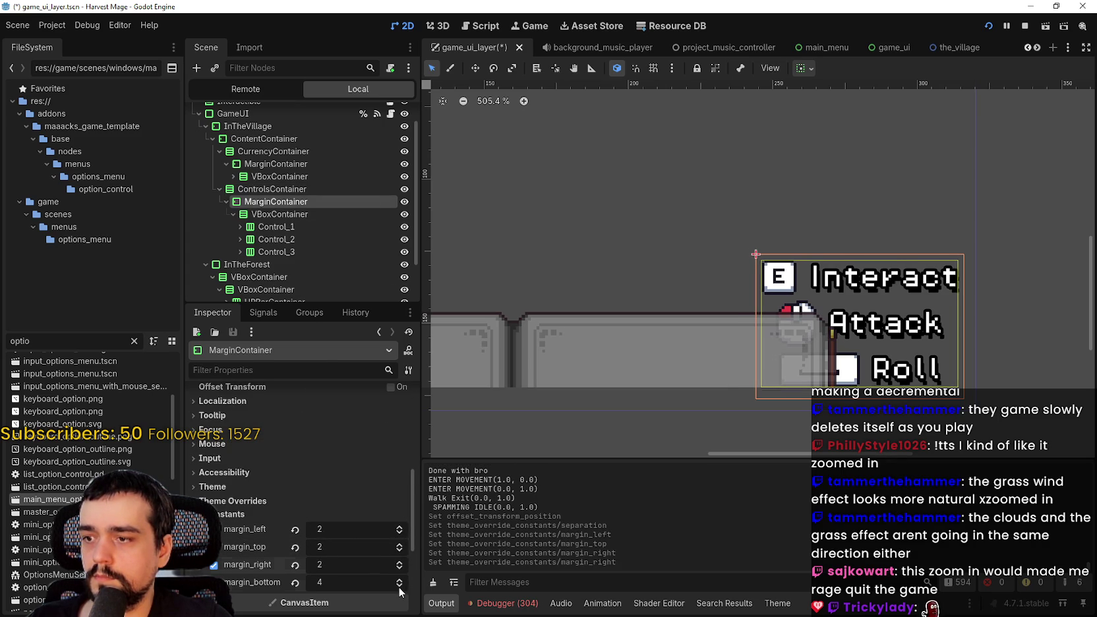
click(399, 588)
click(399, 588)
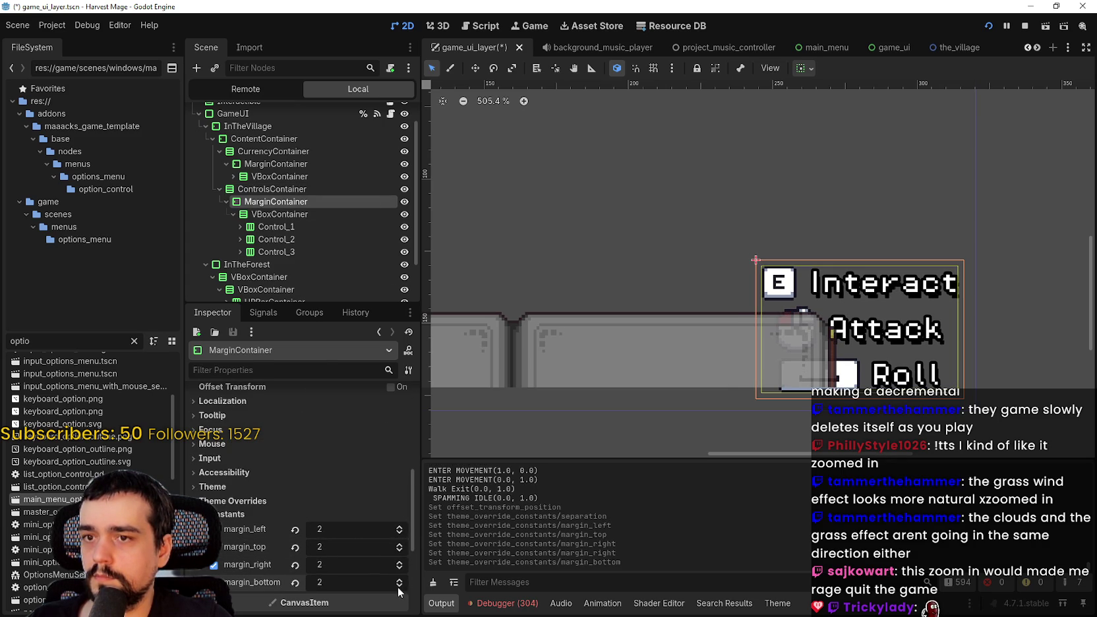
Lower ControlsContainer's separation override to 0 and save game_ui_layer.
click(300, 194)
scroll(321, 578, down, 5)
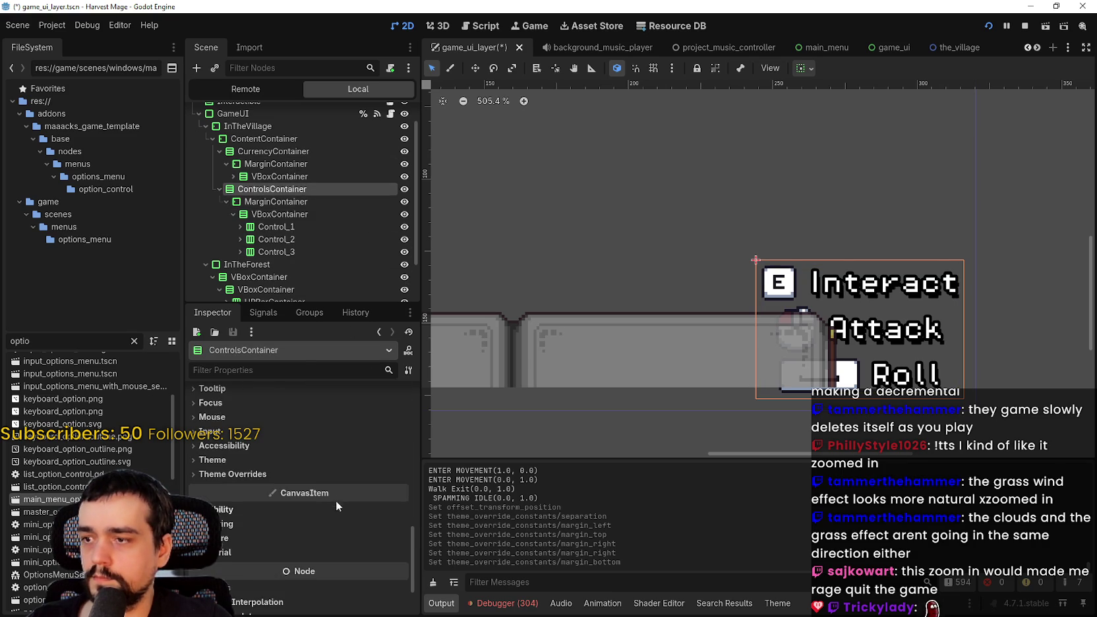
click(339, 476)
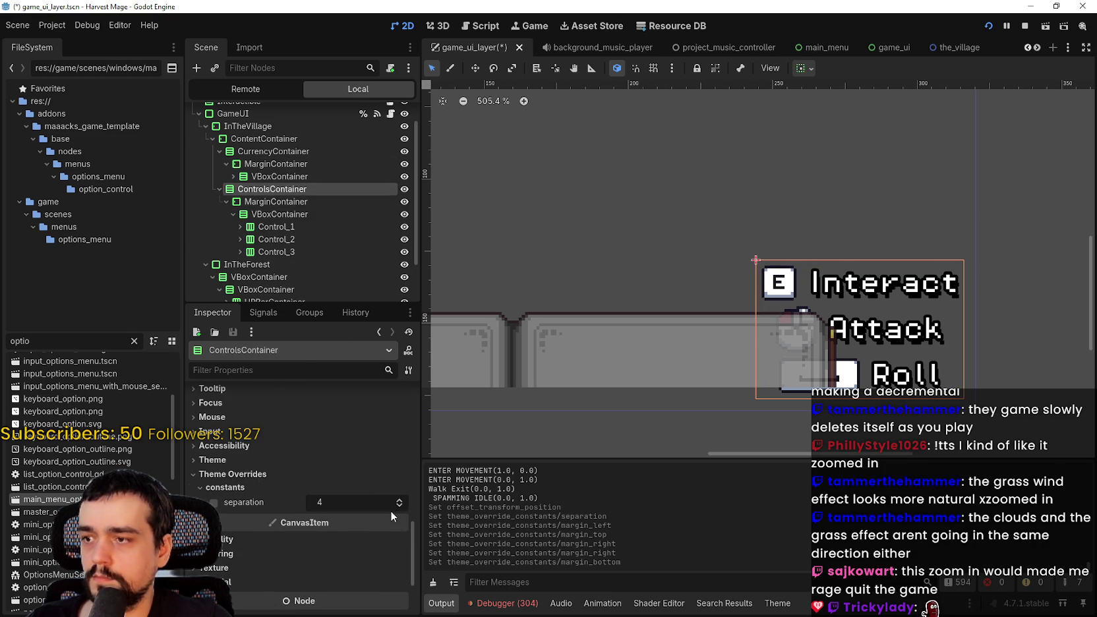
click(403, 508)
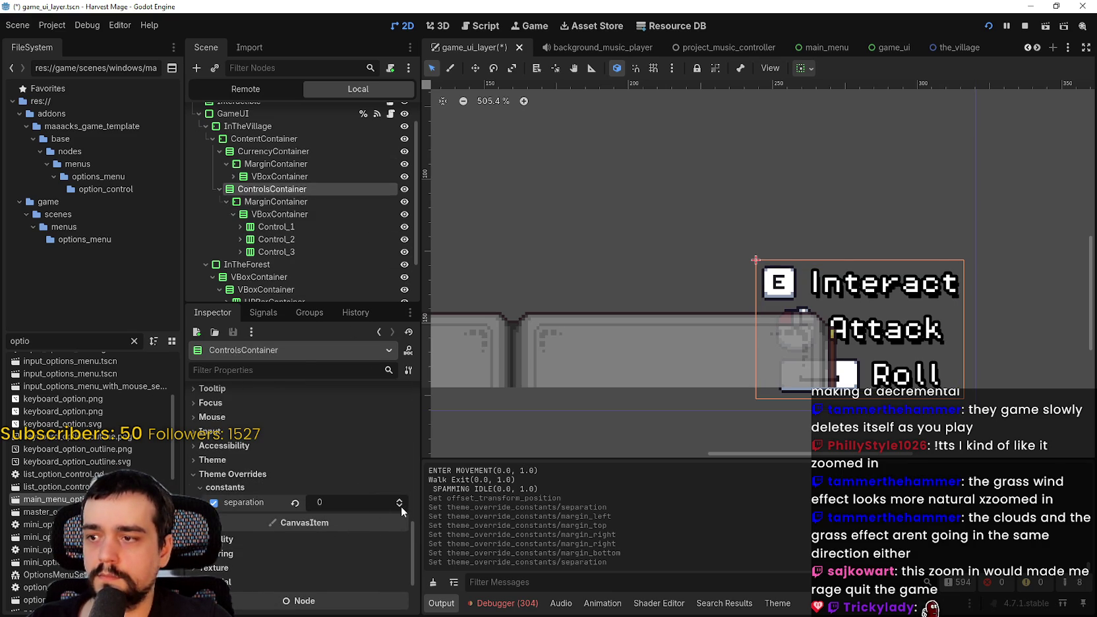
click(275, 201)
scroll(696, 249, down, 8)
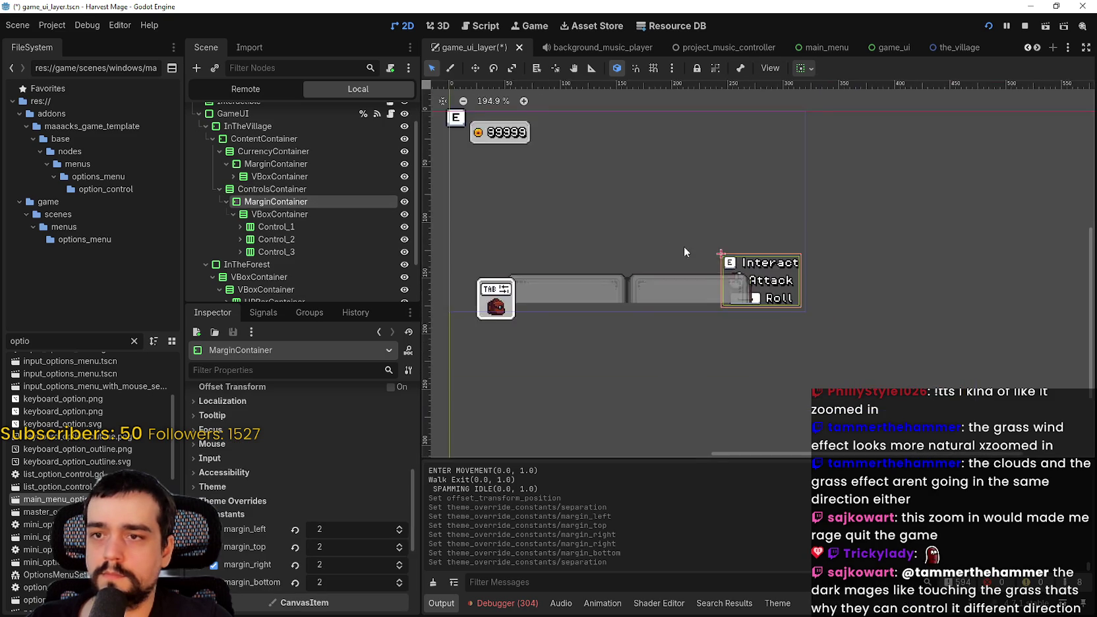
key(ctrl+s)
click(273, 151)
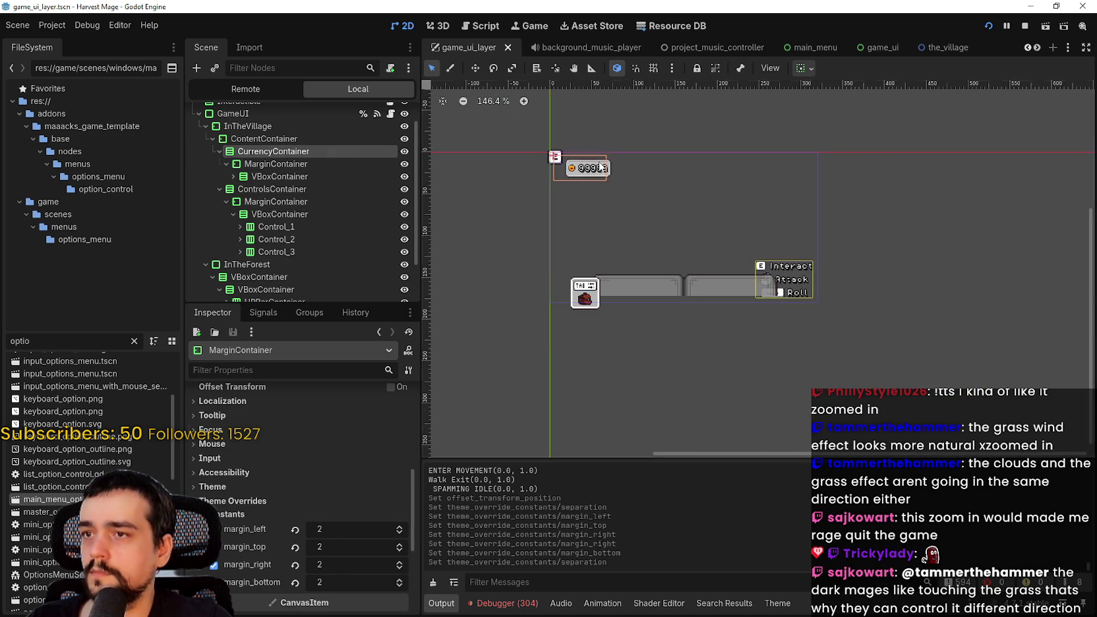
Reset the CurrencyContainer's offset transform position to 0,0.
scroll(486, 139, up, 5)
scroll(589, 158, up, 2)
scroll(296, 514, down, 5)
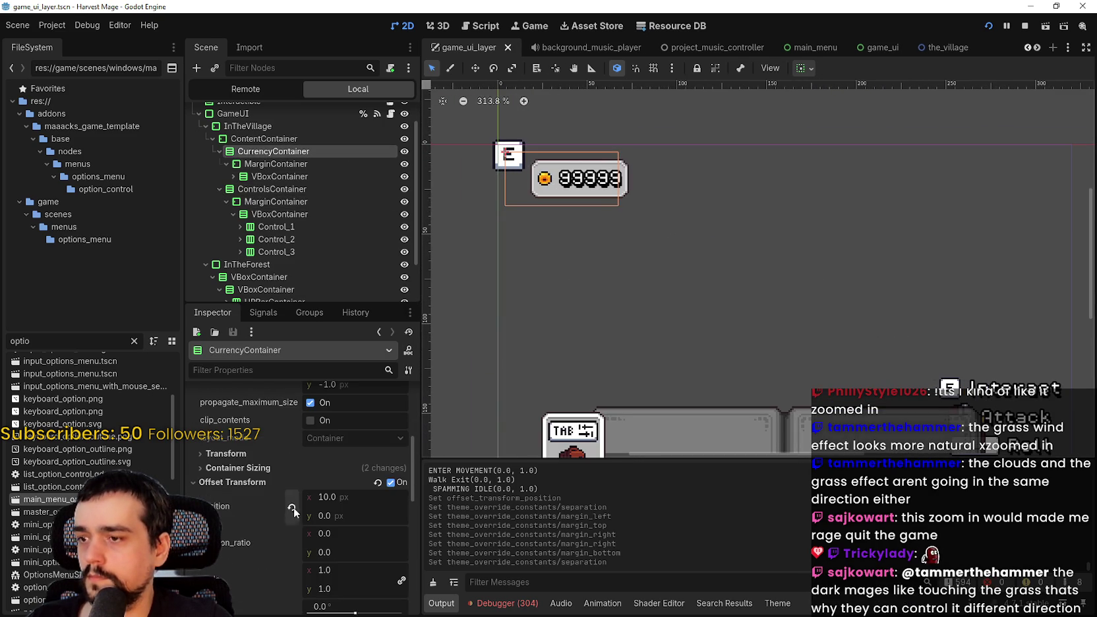
click(292, 506)
scroll(517, 302, left, 3)
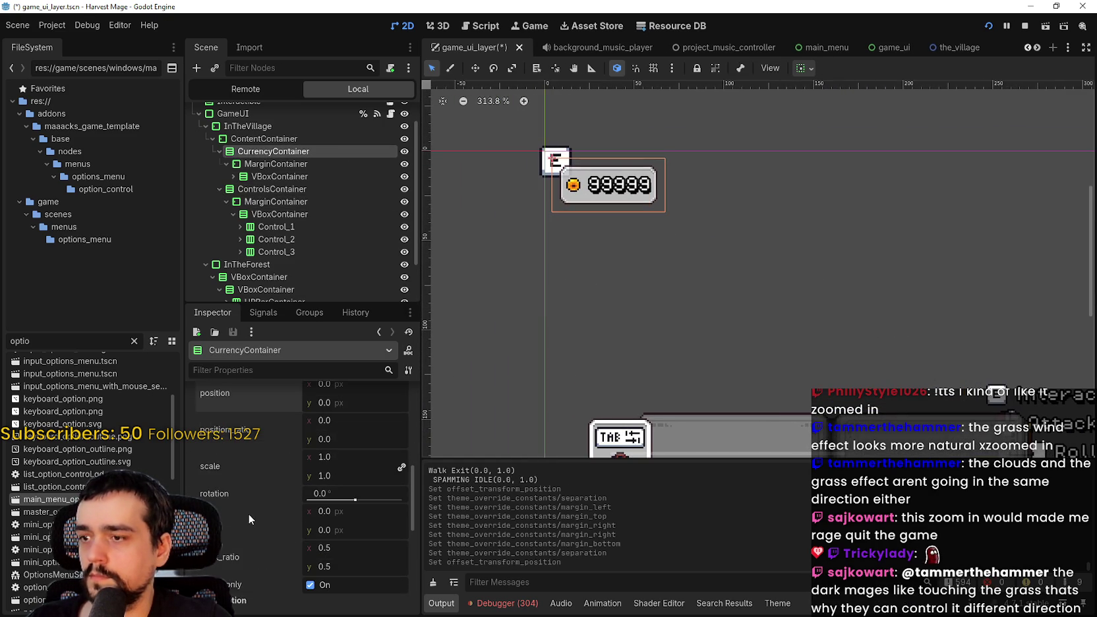
Inspect the CurrencyContainer's spacing constants.
click(254, 140)
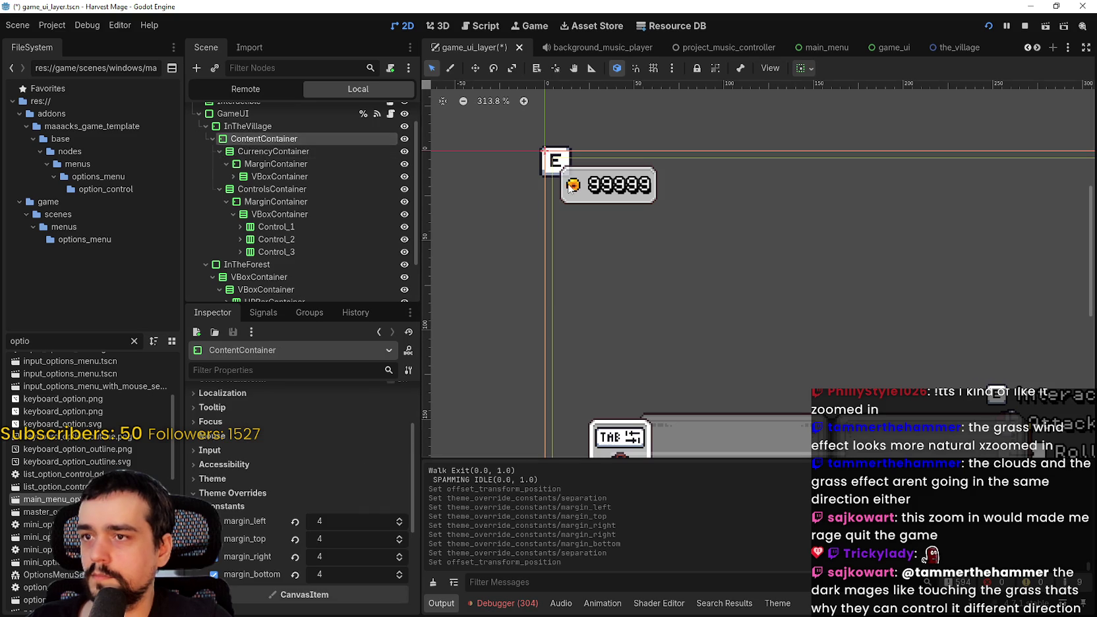
scroll(254, 141, up, 2)
click(274, 175)
scroll(496, 165, up, 1)
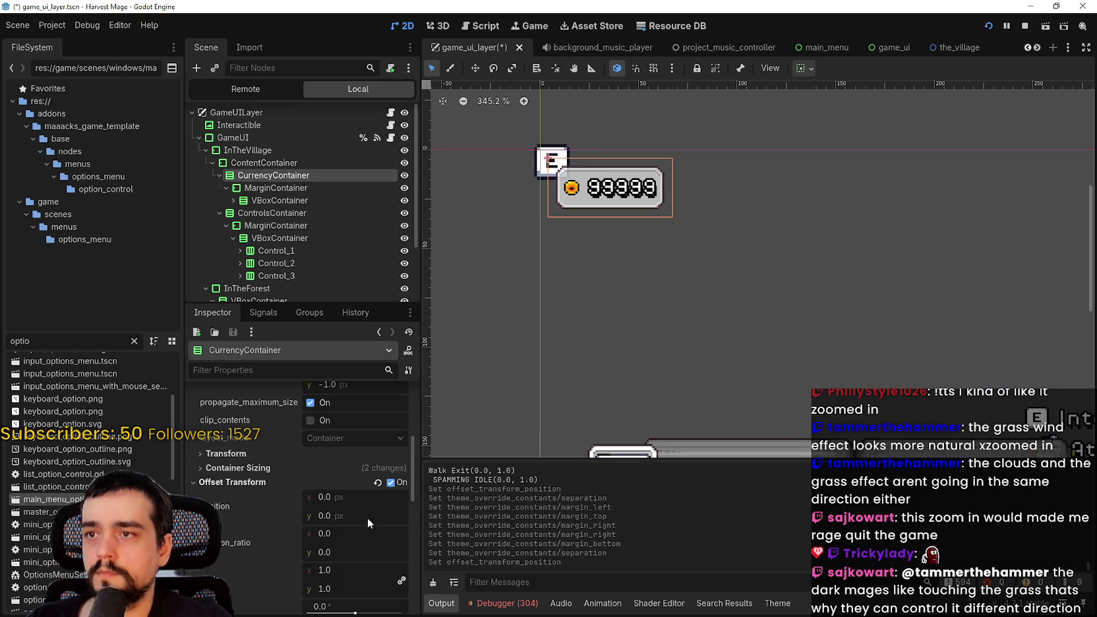
click(338, 514)
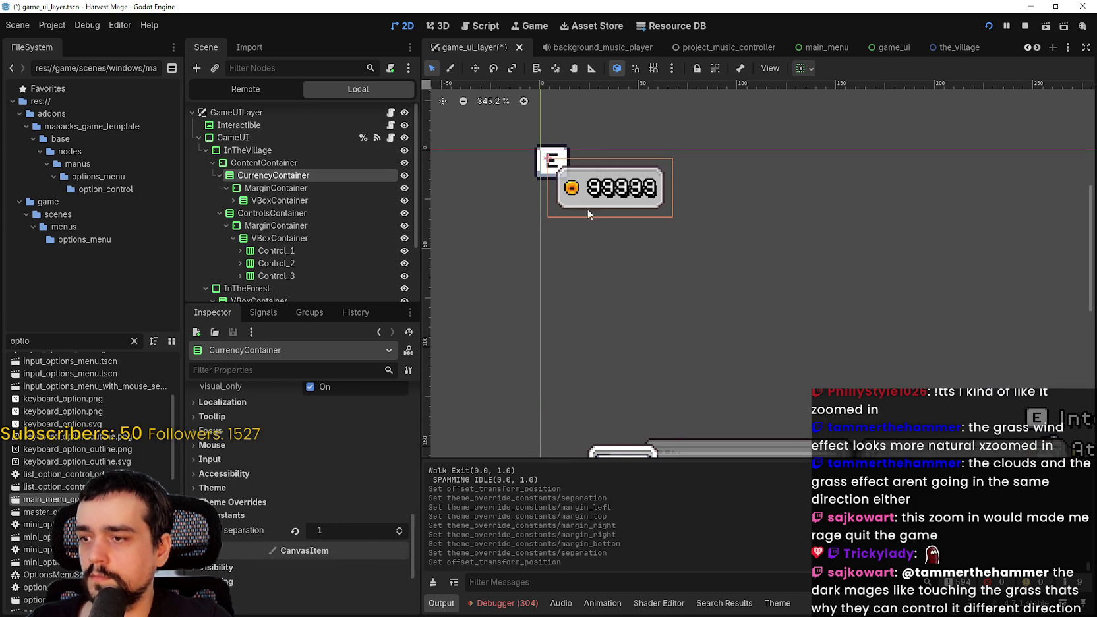
scroll(519, 406, down, 1)
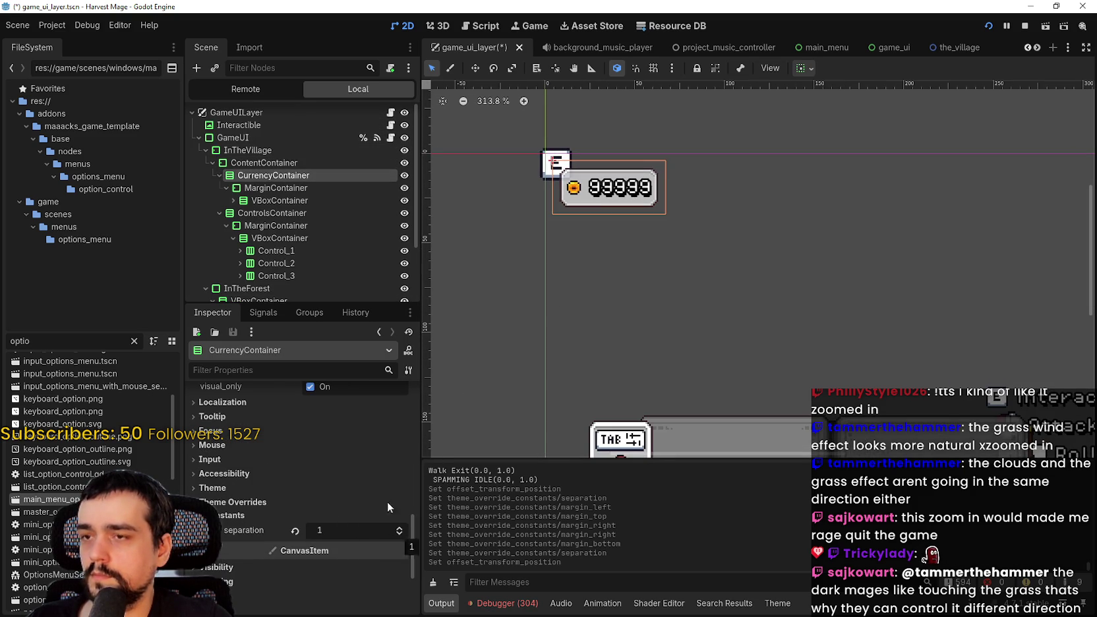
Show currency slots Control_2–4 to preview all four, then hide them again.
click(400, 226)
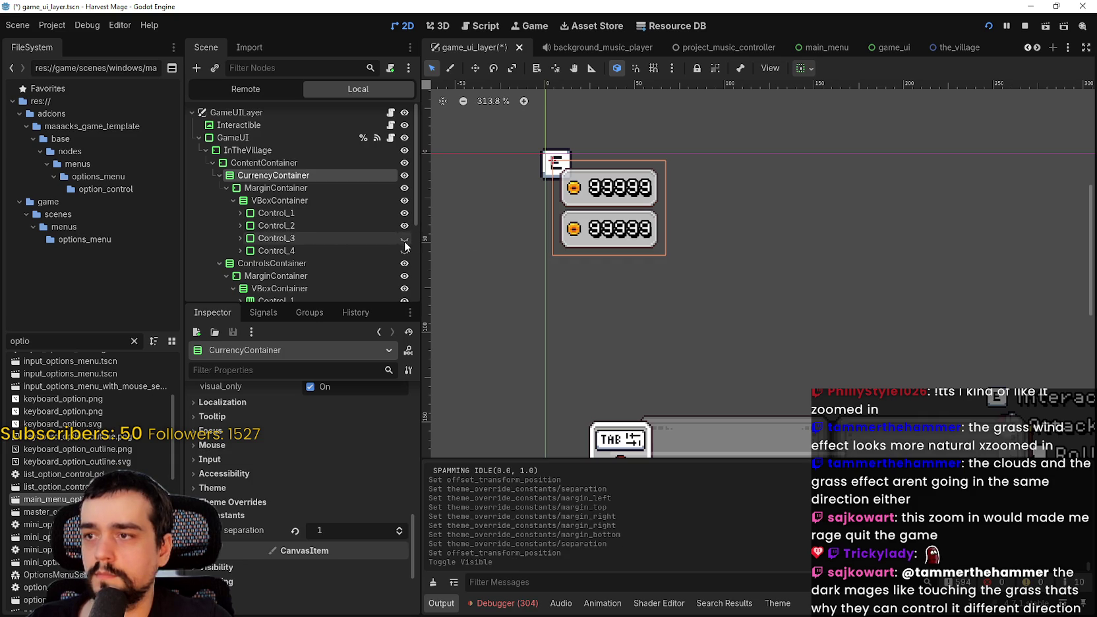
click(405, 239)
click(405, 250)
scroll(577, 264, down, 2)
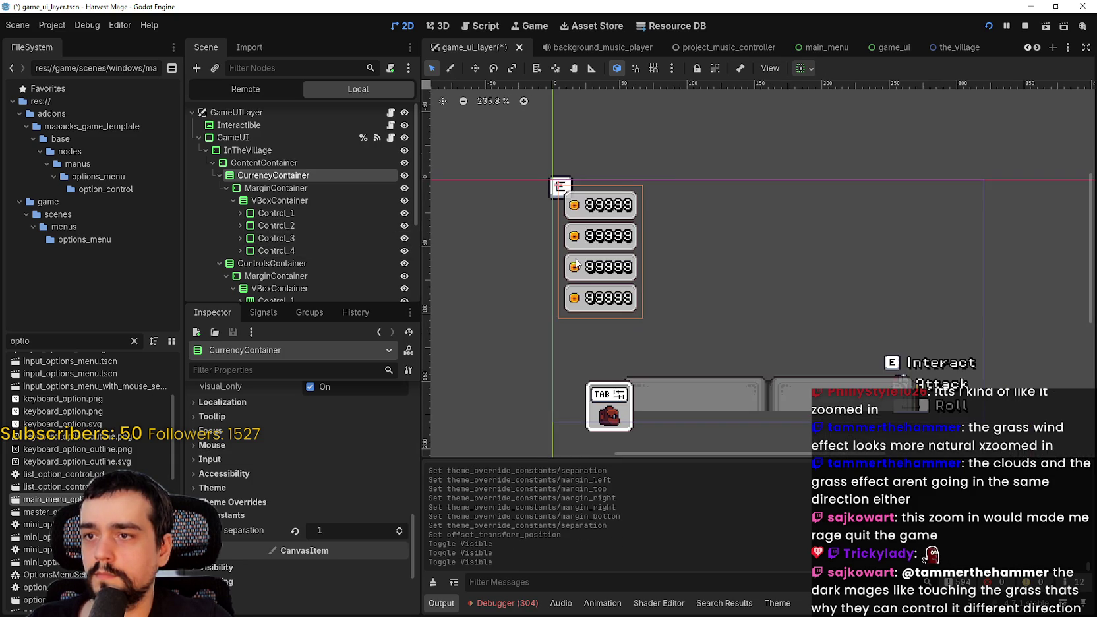
click(405, 251)
click(404, 238)
click(405, 226)
click(404, 213)
Keep only Control_1 visible in the currency panel and save the scene.
scroll(579, 199, up, 3)
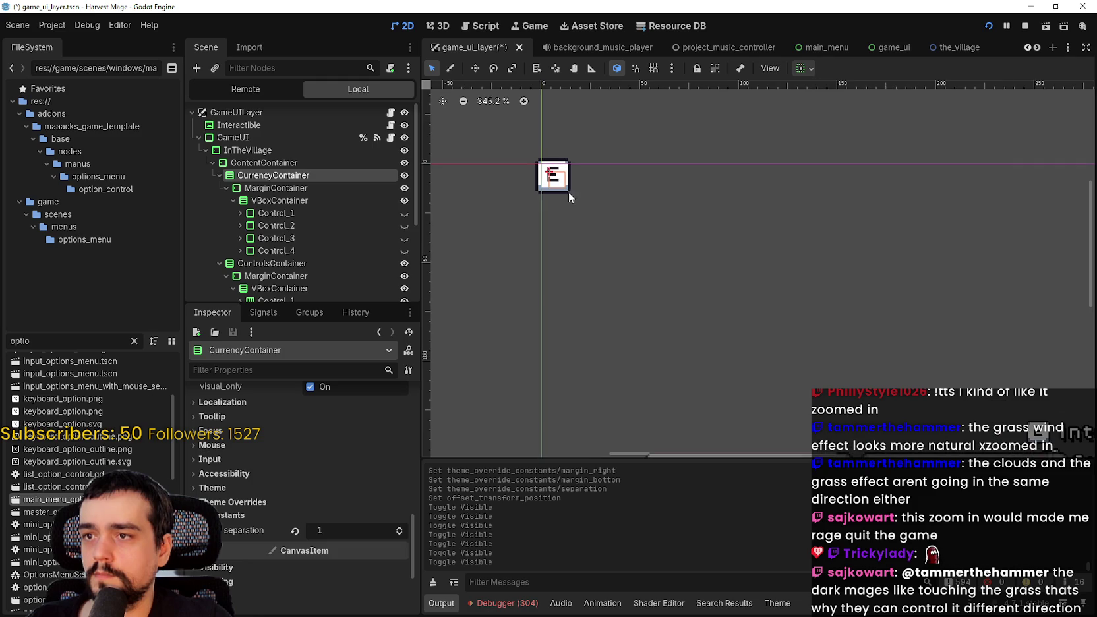
click(405, 213)
key(ctrl+s)
scroll(523, 274, down, 3)
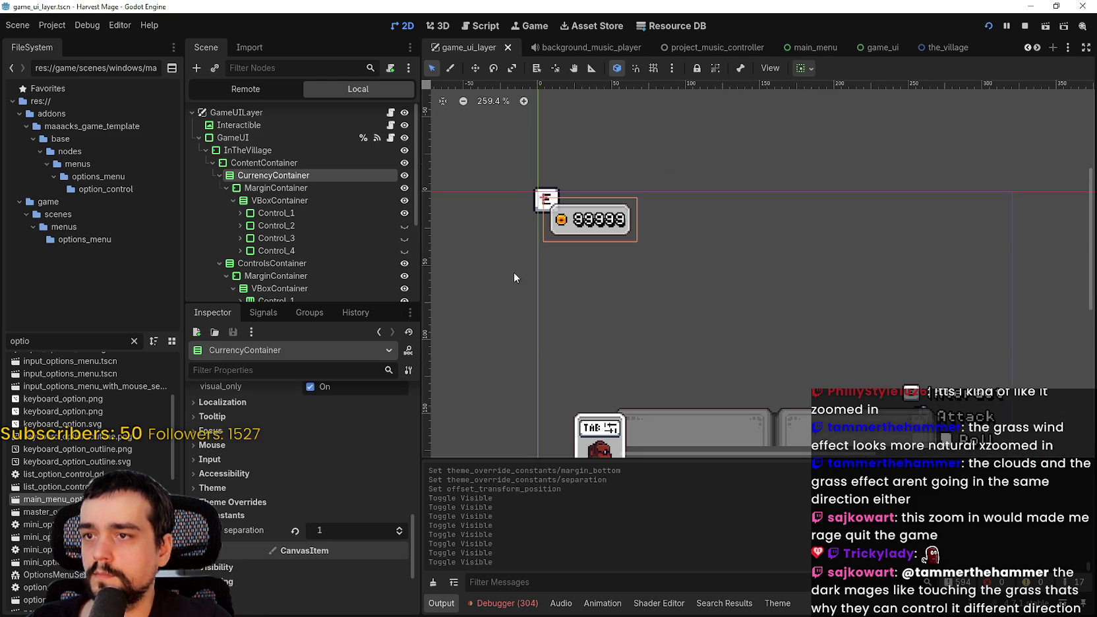
click(234, 200)
scroll(542, 92, down, 3)
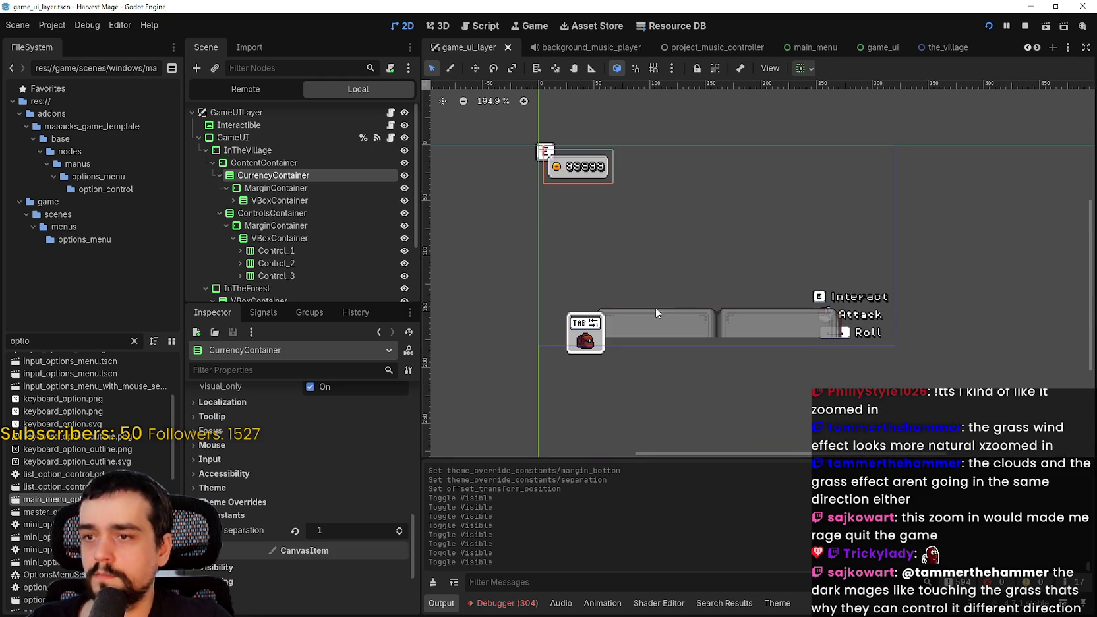
scroll(257, 282, down, 3)
Reset the InventoryContainer's offset position to 0,0.
click(260, 289)
scroll(315, 527, down, 5)
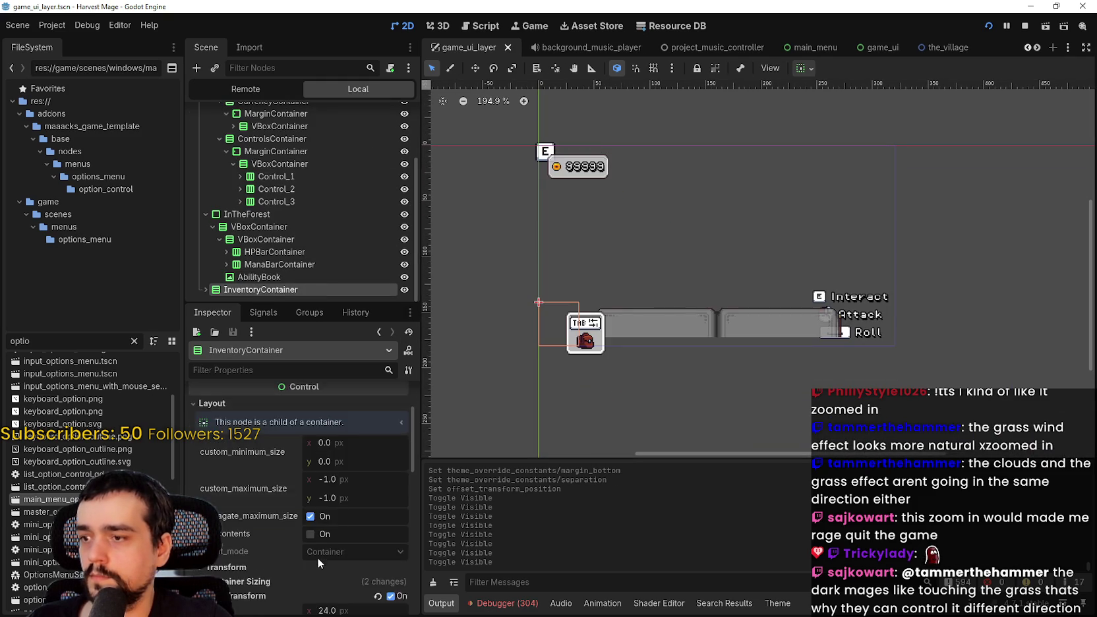
click(291, 507)
scroll(540, 379, up, 8)
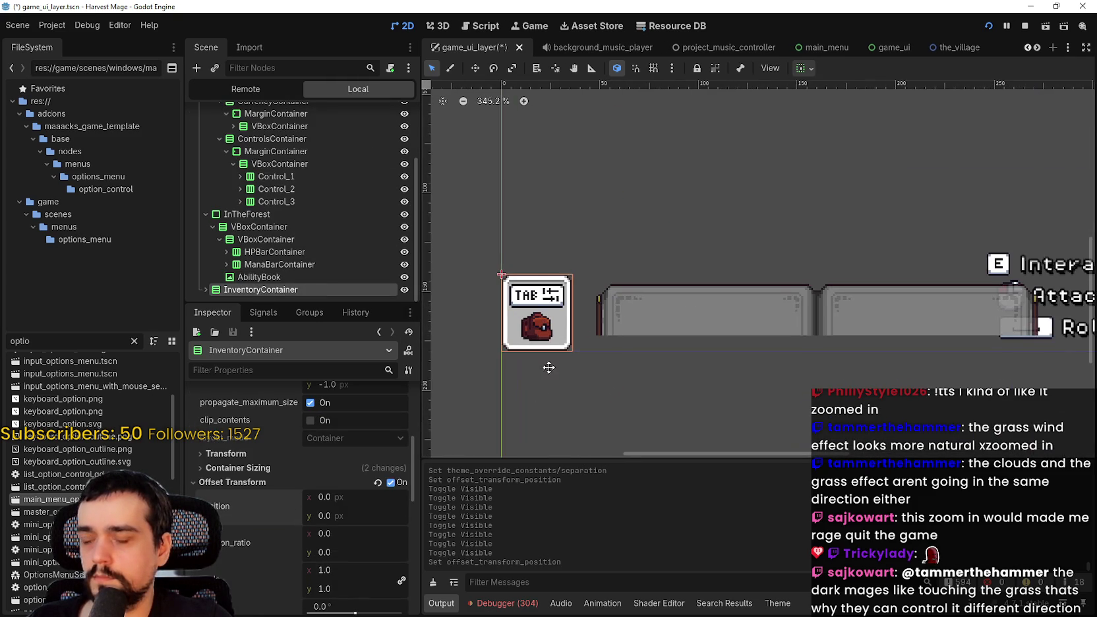
scroll(637, 321, up, 4)
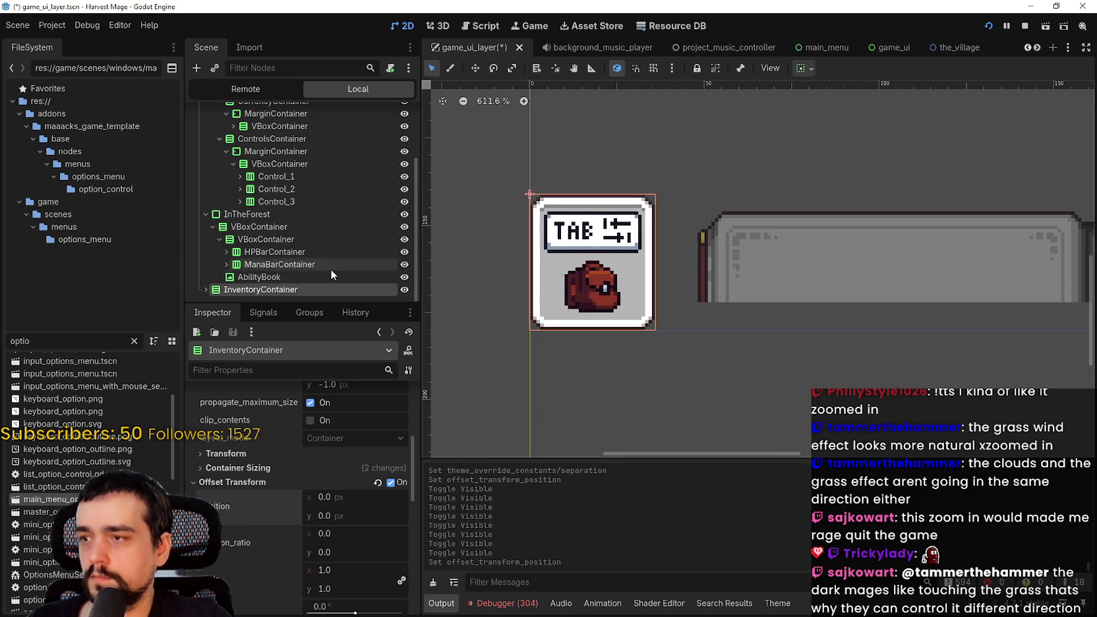
key(ctrl+minus)
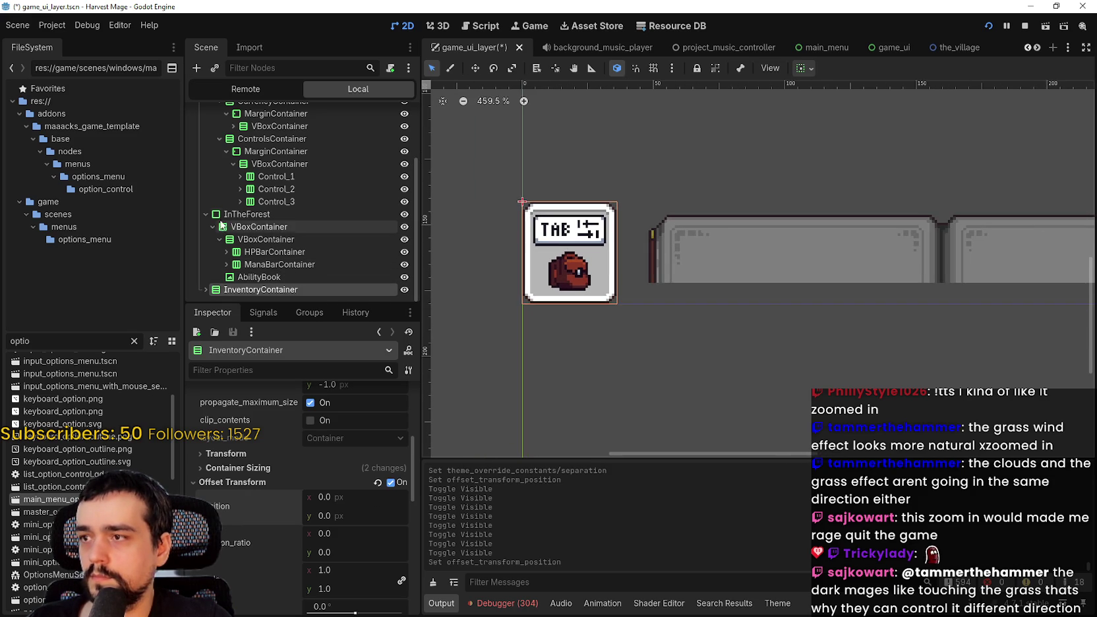
click(231, 215)
click(205, 214)
click(557, 244)
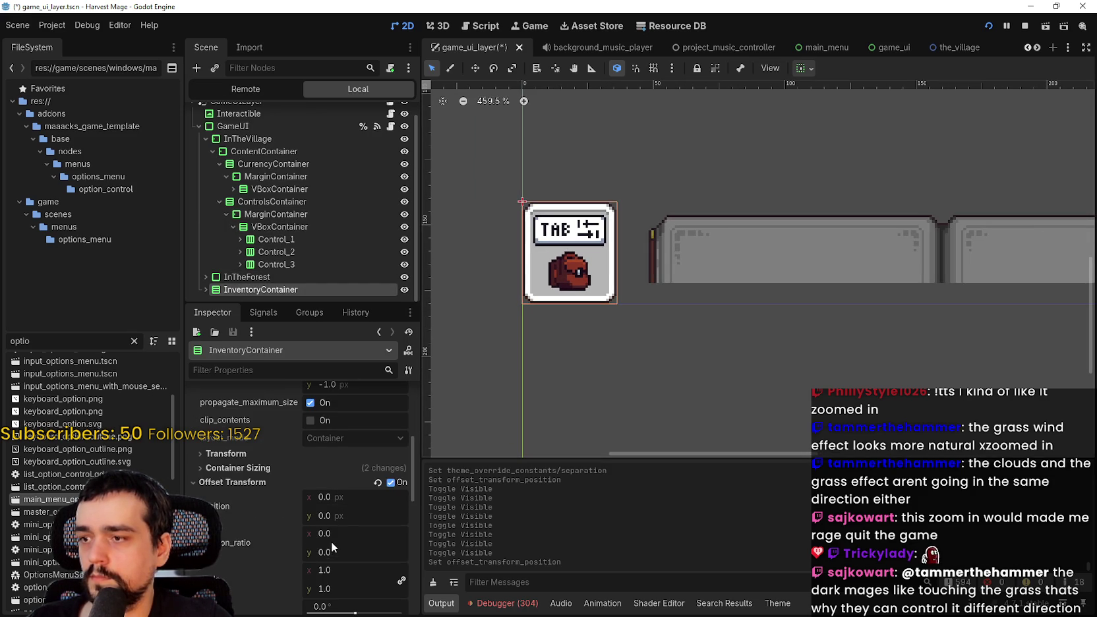
Set InventoryContainer's offset to x 2, y 12 and save.
scroll(333, 546, down, 2)
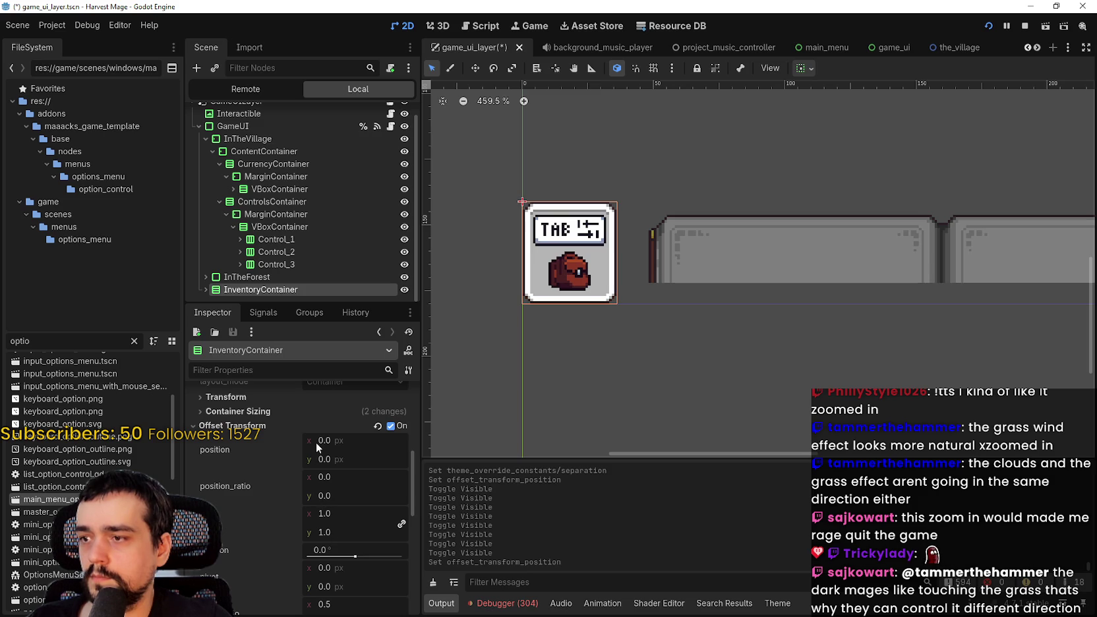
drag(322, 445, 332, 444)
key(Return)
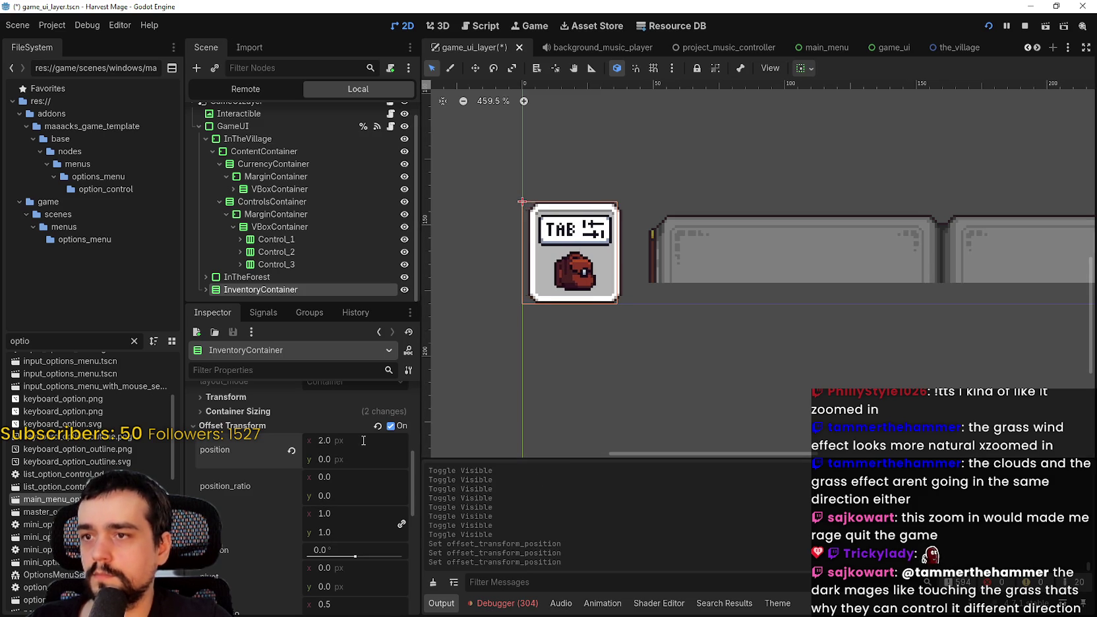
drag(353, 468, 373, 468)
scroll(513, 325, up, 6)
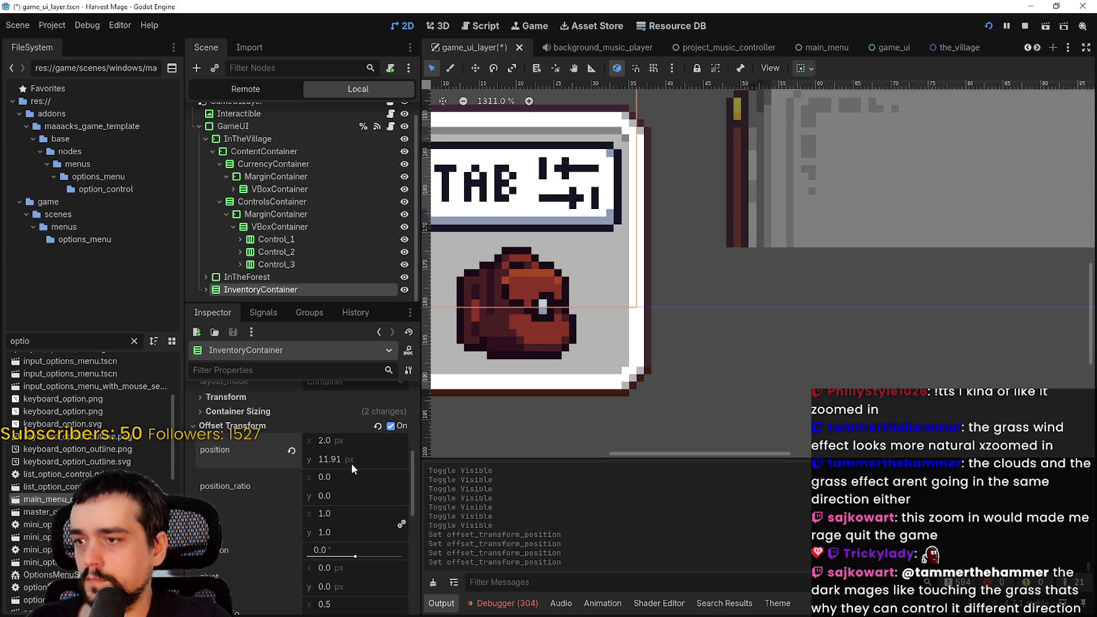
text(2)
key(Return)
key(ctrl+s)
Save the scene again and expand InTheForest down to the bars VBoxContainer.
scroll(850, 336, down, 6)
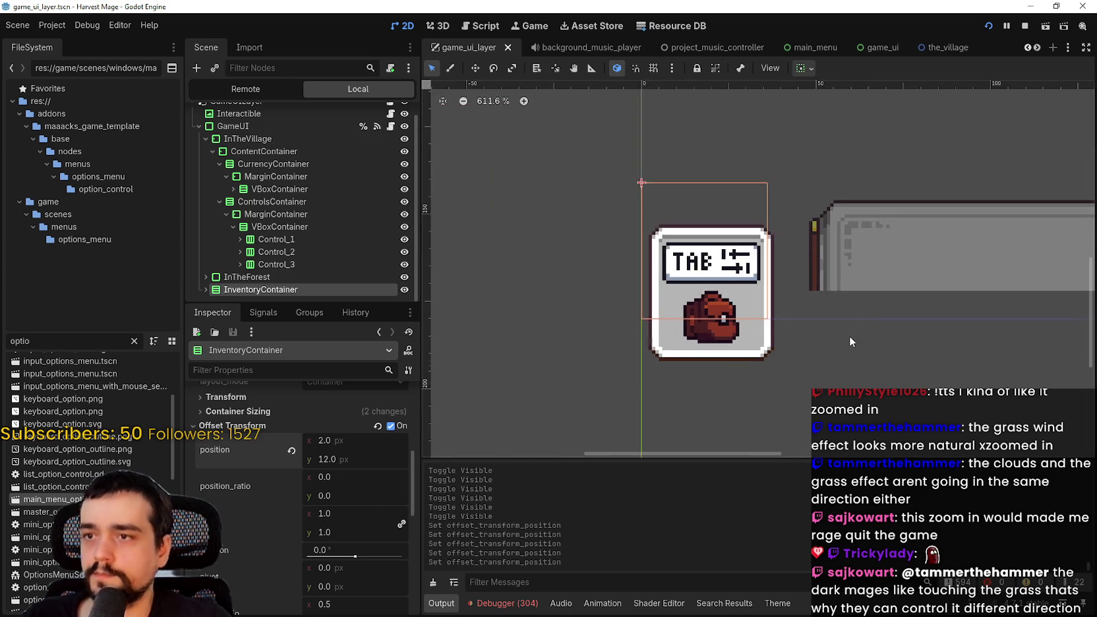
mouse_move(862, 333)
mouse_down()
mouse_move(723, 311)
mouse_move(758, 266)
mouse_move(649, 250)
mouse_move(705, 225)
mouse_move(605, 233)
mouse_up()
scroll(723, 311, down, 2)
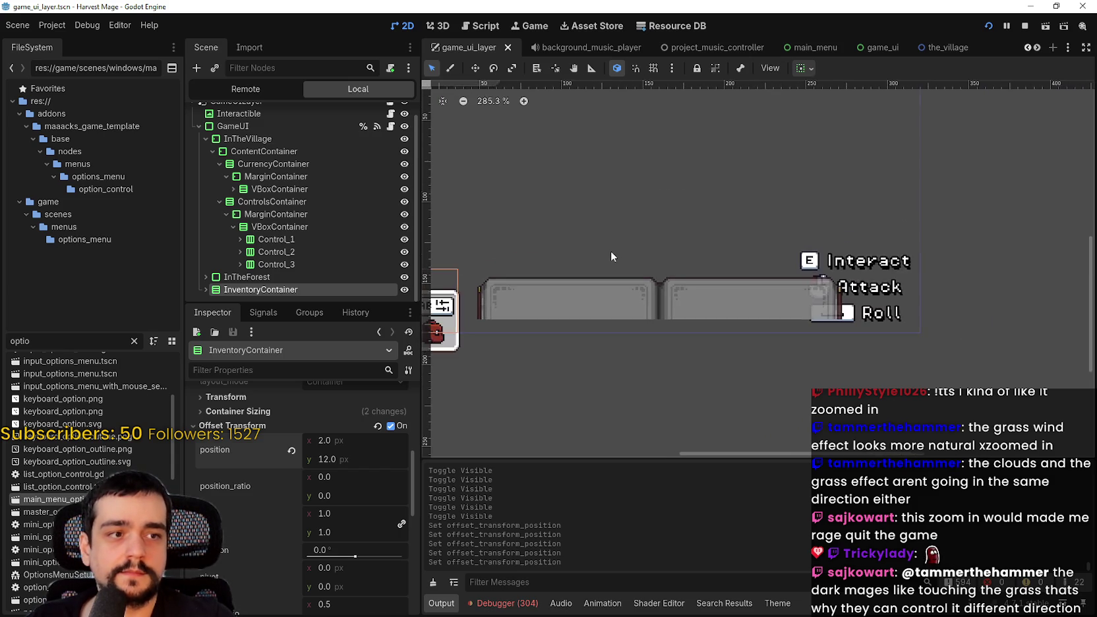
scroll(611, 251, up, 3)
key(ctrl+s)
scroll(613, 244, down, 3)
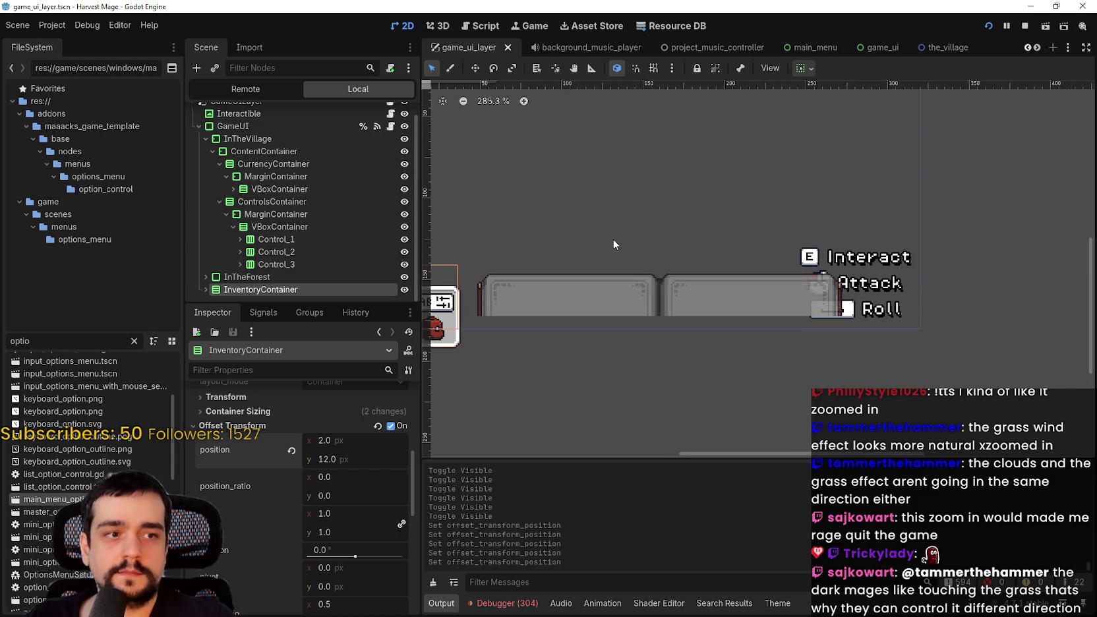
scroll(613, 244, down, 1)
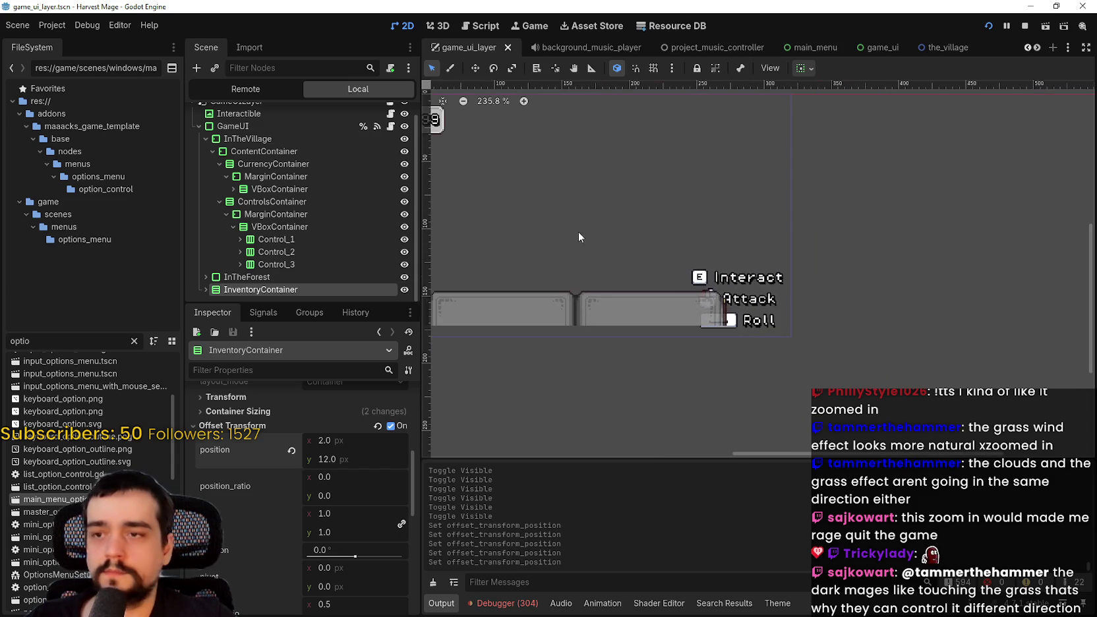
scroll(666, 270, up, 1)
click(206, 277)
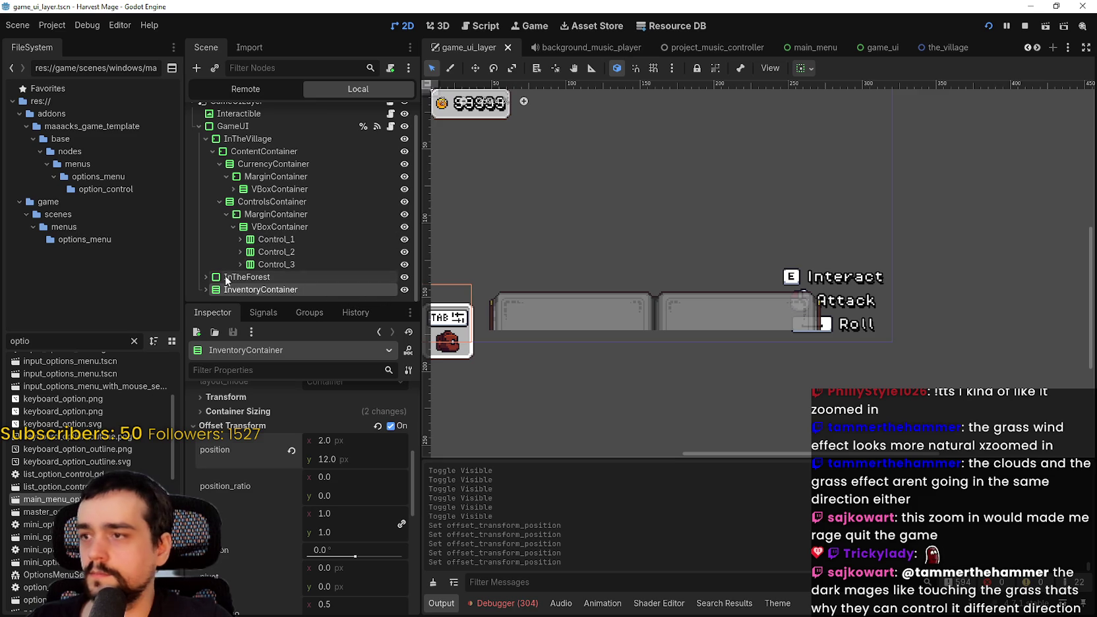
scroll(219, 277, down, 2)
click(264, 265)
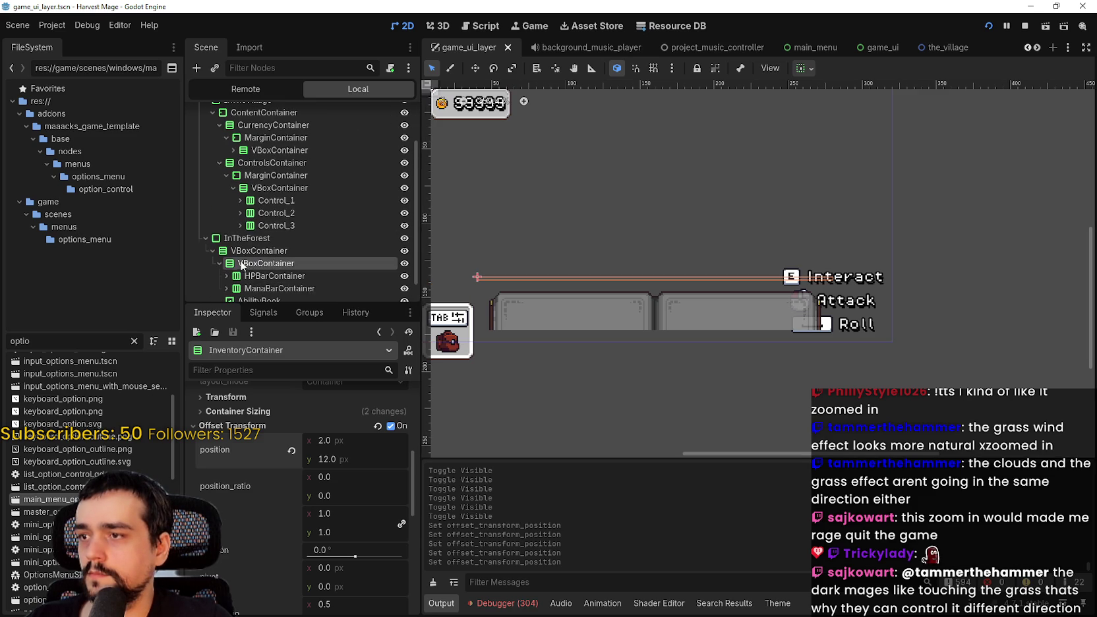
Revert the AbilityBook's y offset to 0 and save game_ui_layer.
scroll(737, 212, down, 1)
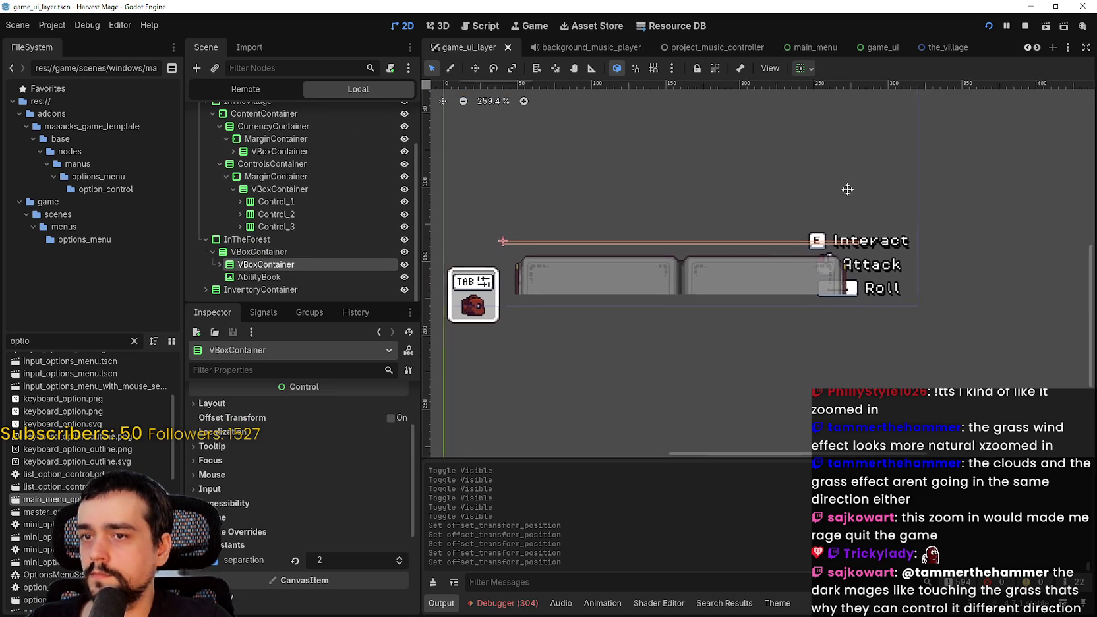
click(221, 278)
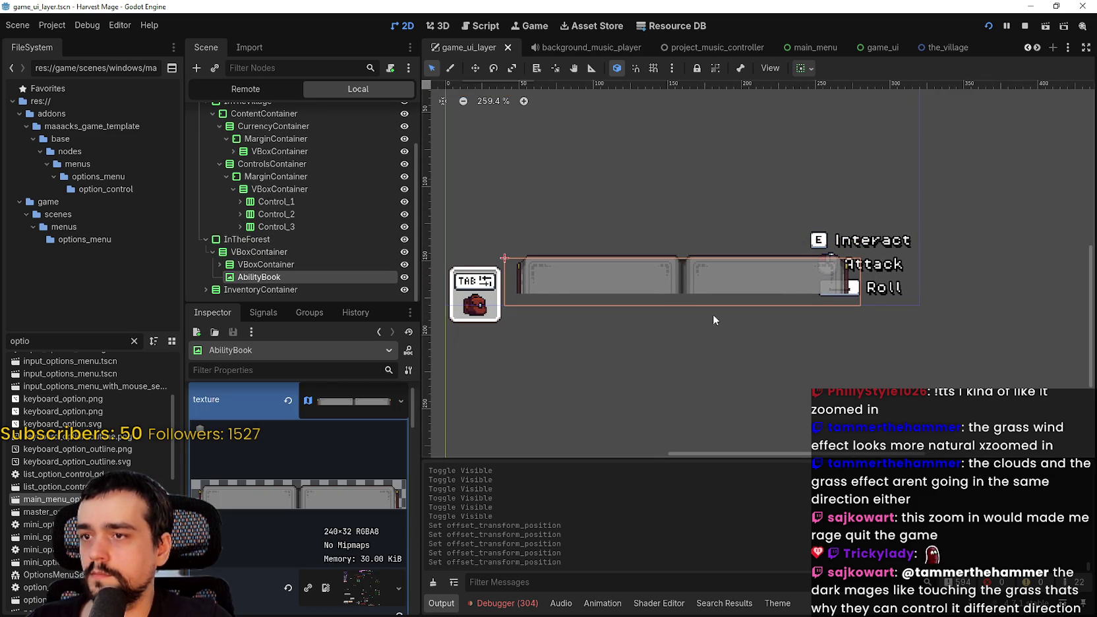
scroll(717, 309, up, 2)
click(336, 404)
scroll(349, 537, down, 5)
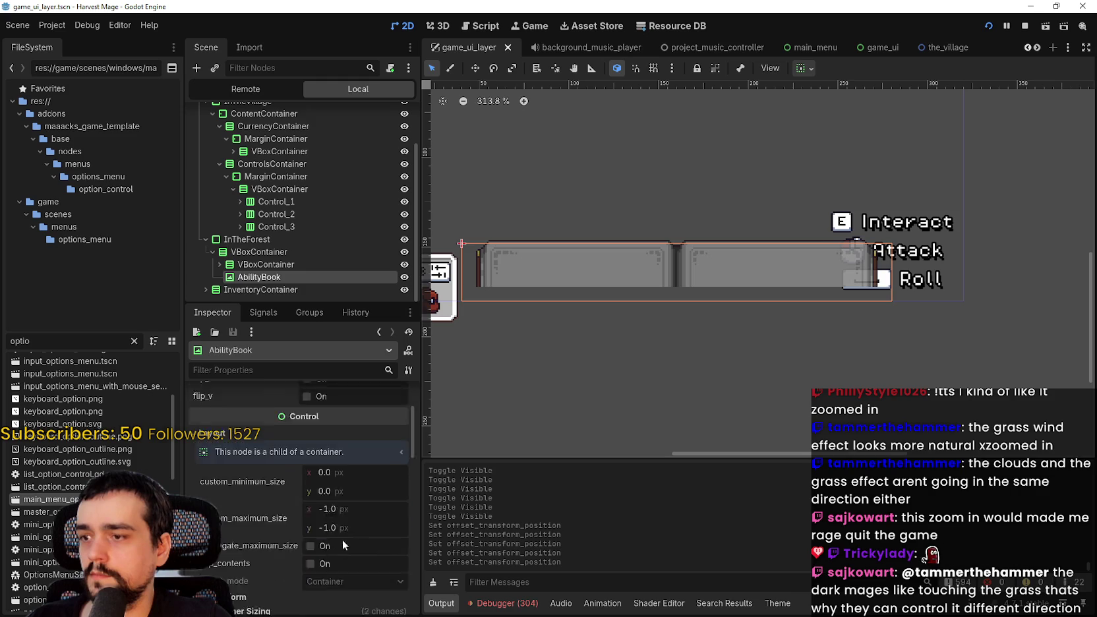
click(292, 481)
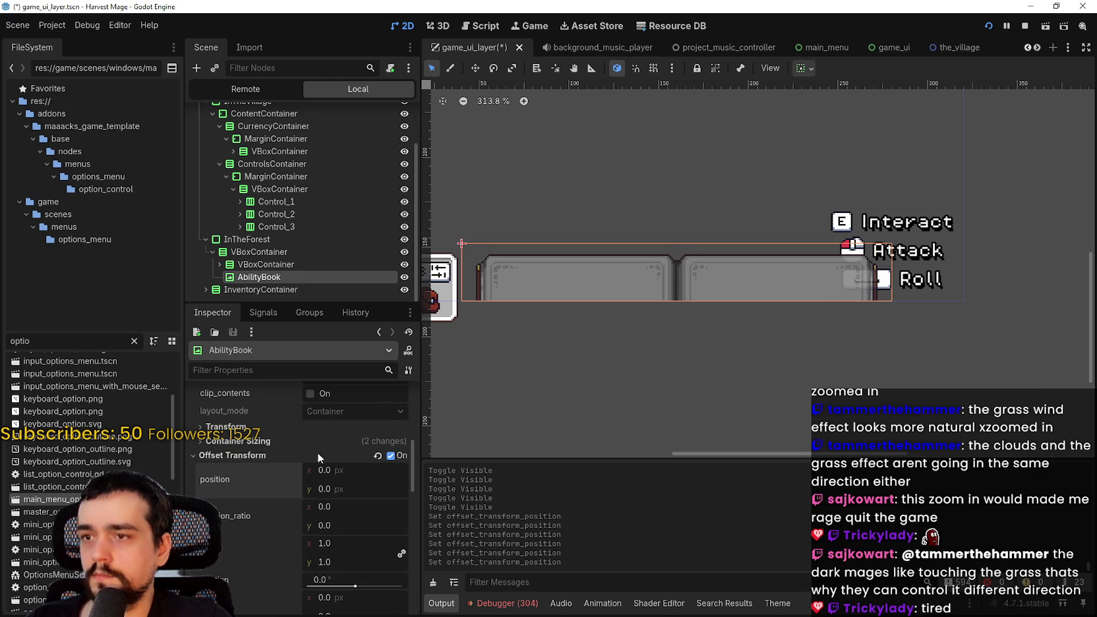
scroll(683, 330, up, 3)
key(ctrl+s)
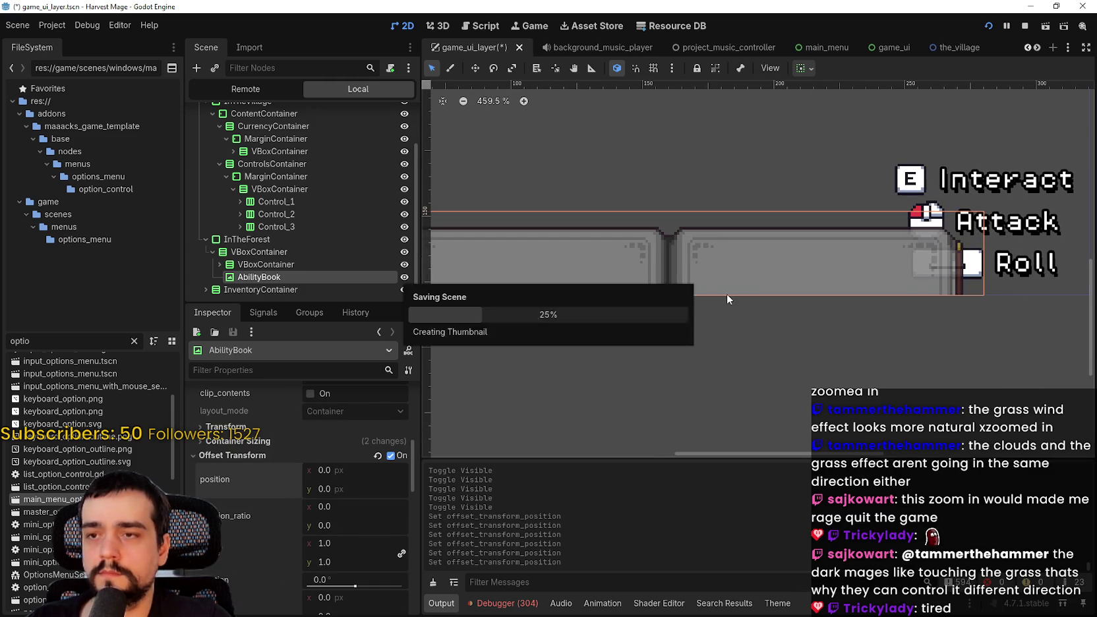
Expand HPBarContainer and select the first heart, Health_1.
scroll(805, 331, up, 2)
scroll(806, 331, right, 4)
scroll(808, 329, left, 4)
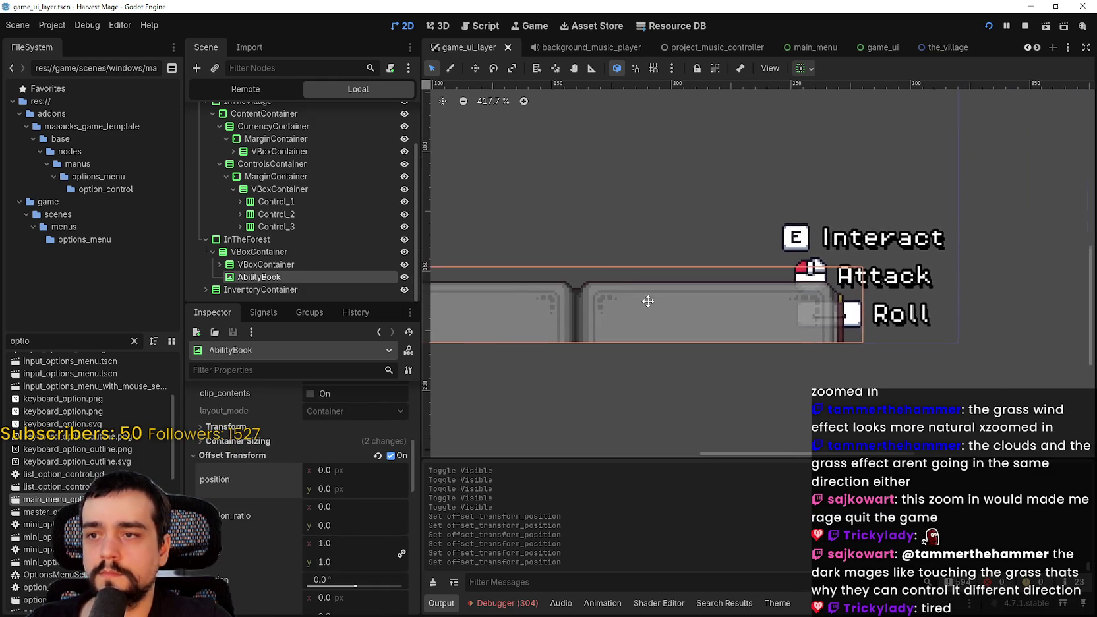
scroll(730, 291, down, 3)
scroll(684, 242, up, 1)
scroll(684, 242, right, 2)
click(288, 263)
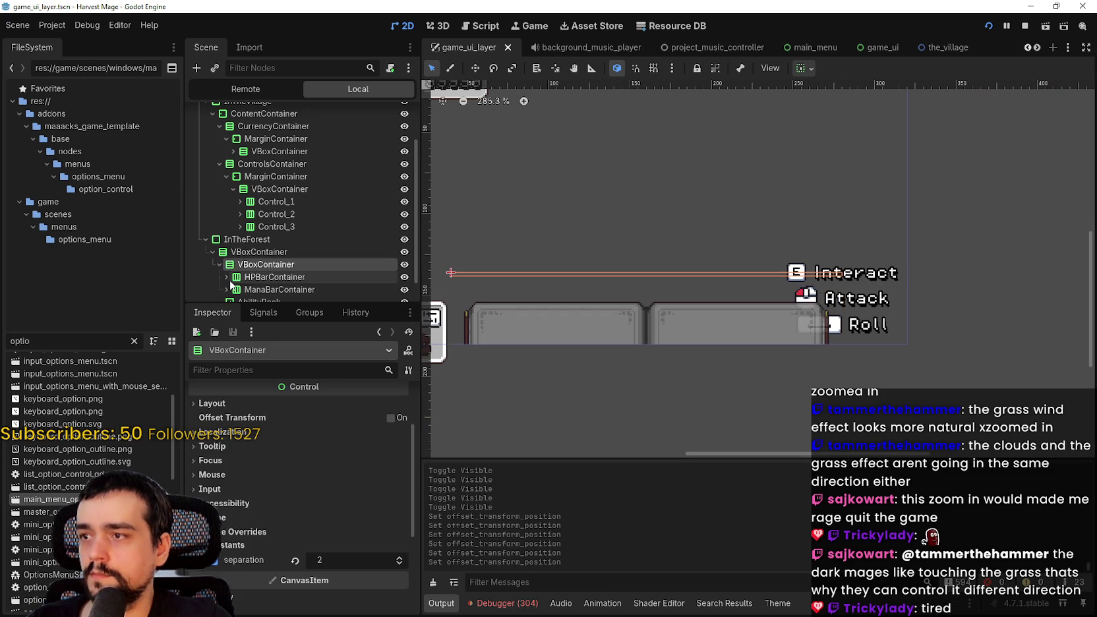
click(227, 276)
scroll(277, 231, down, 3)
click(277, 197)
scroll(257, 439, down, 5)
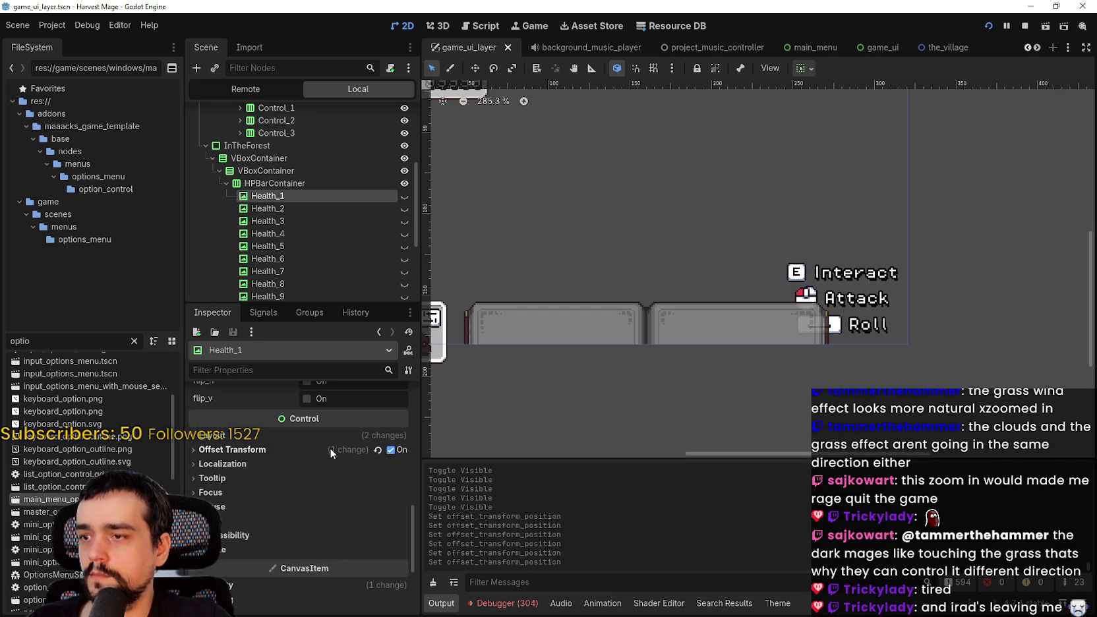
Switch off offset transform on all sixteen hearts, Health_1–Health_16.
click(334, 448)
scroll(290, 461, down, 2)
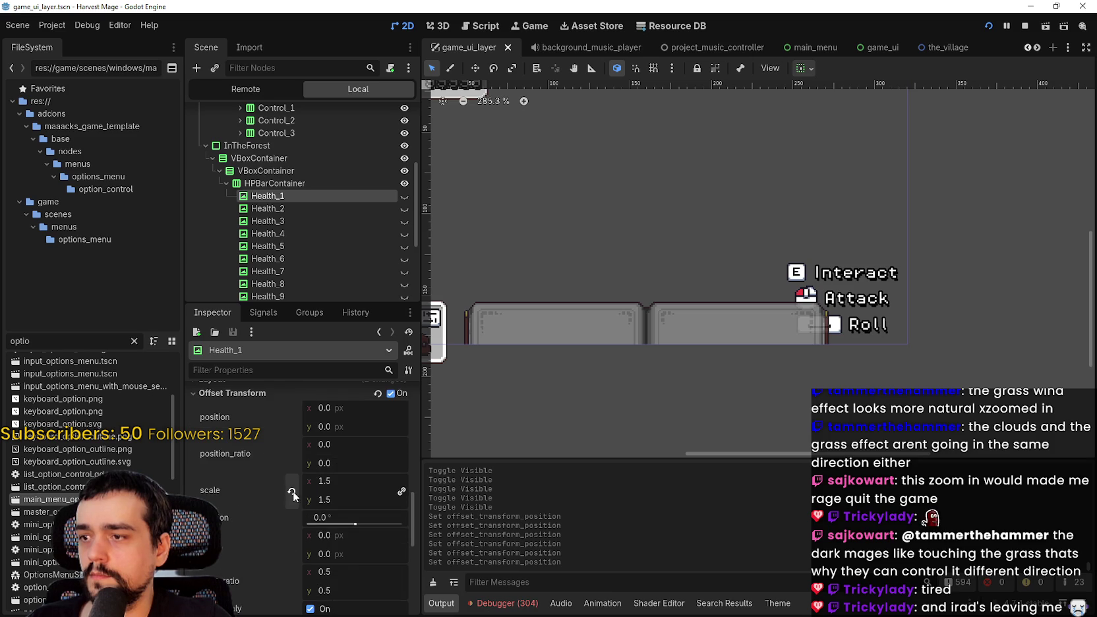
scroll(294, 234, down, 5)
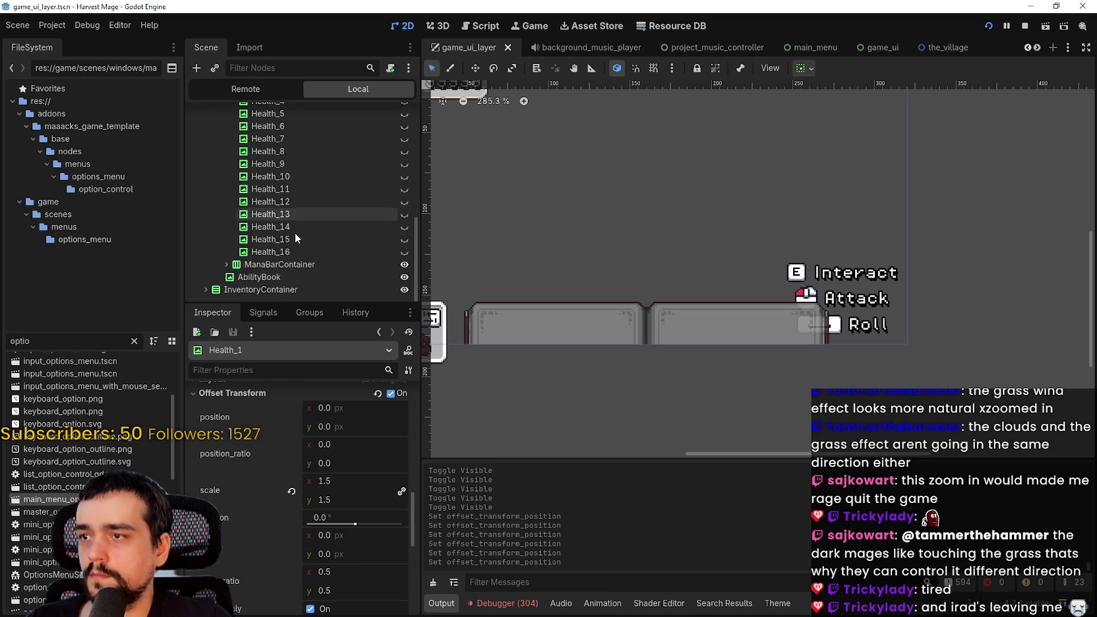
shift+click(280, 253)
scroll(254, 454, down, 3)
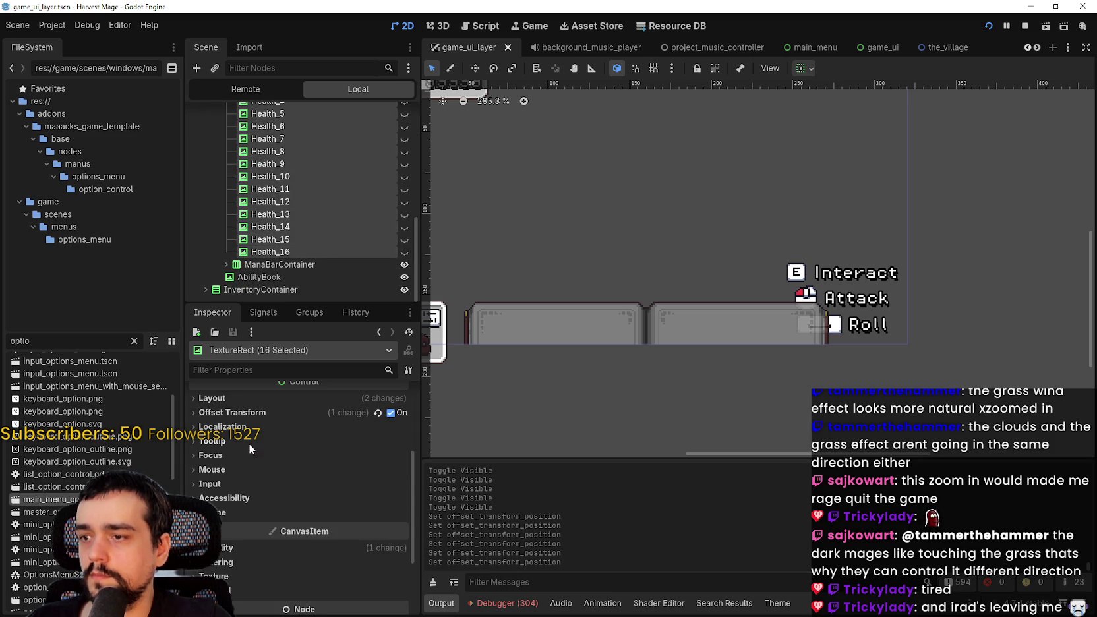
click(375, 412)
scroll(300, 170, up, 4)
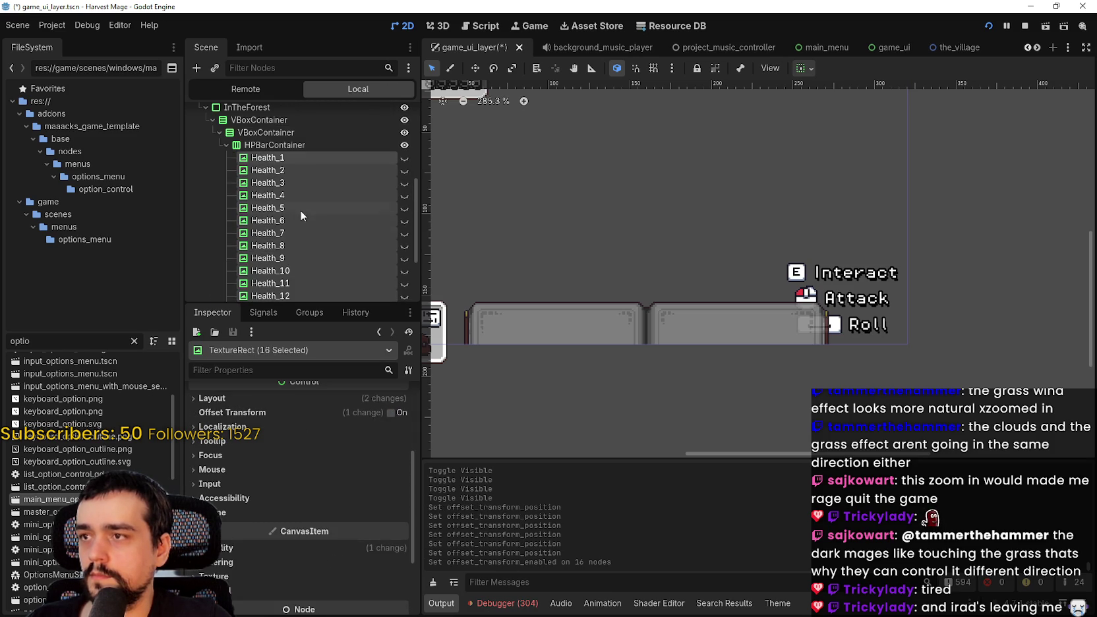
click(227, 145)
Switch off offset transform on Mana_1–Mana_16 and save the scene.
click(226, 264)
scroll(266, 217, down, 3)
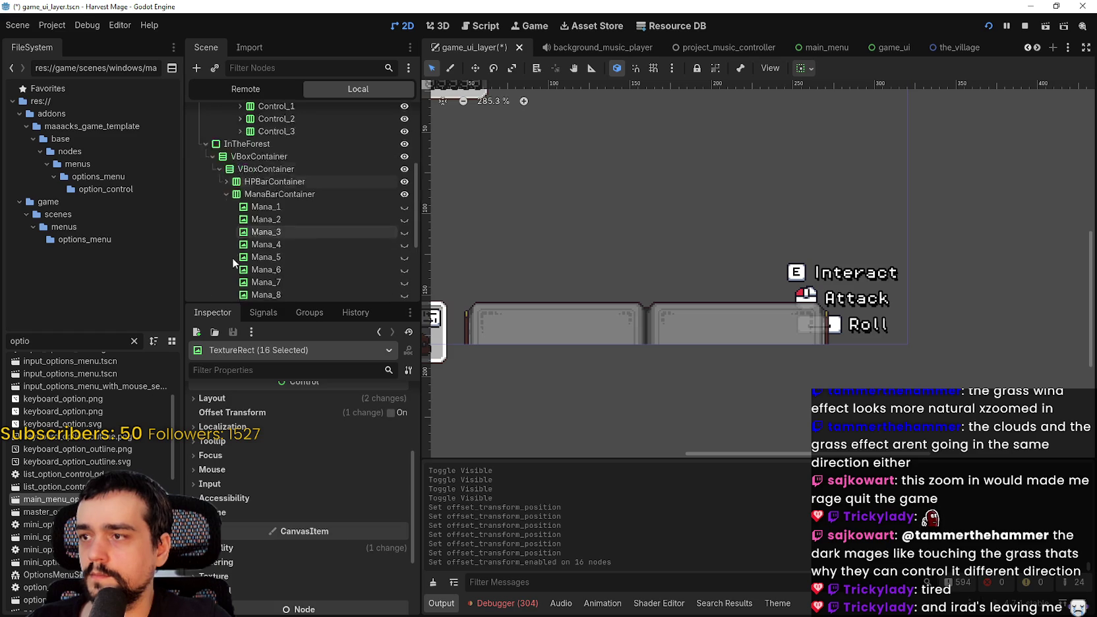
click(267, 184)
scroll(265, 214, down, 3)
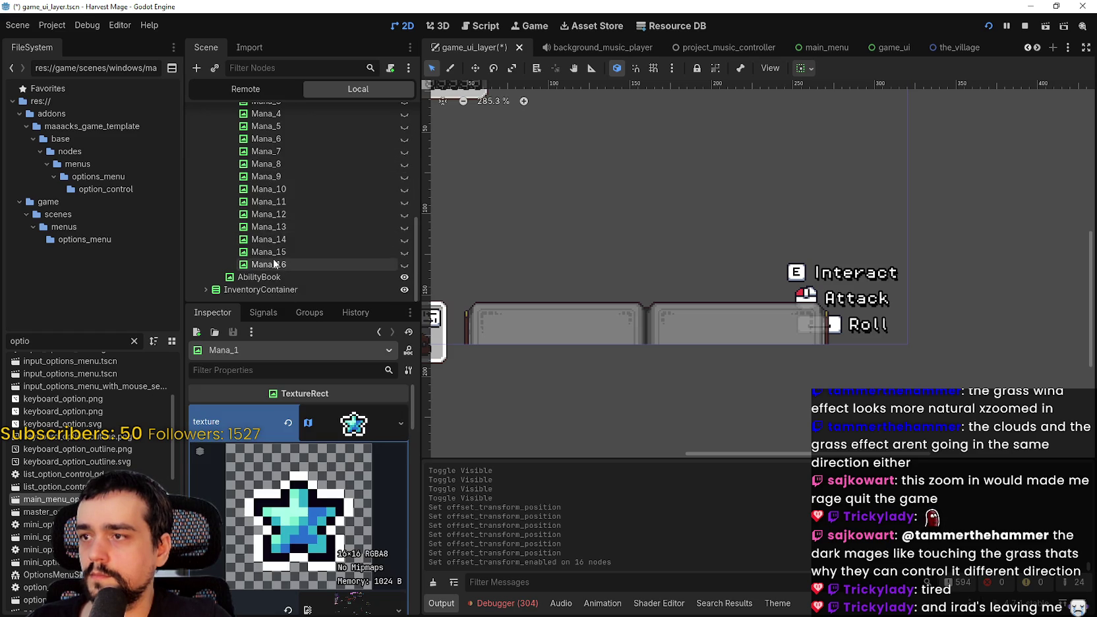
shift+click(268, 264)
scroll(322, 570, down, 3)
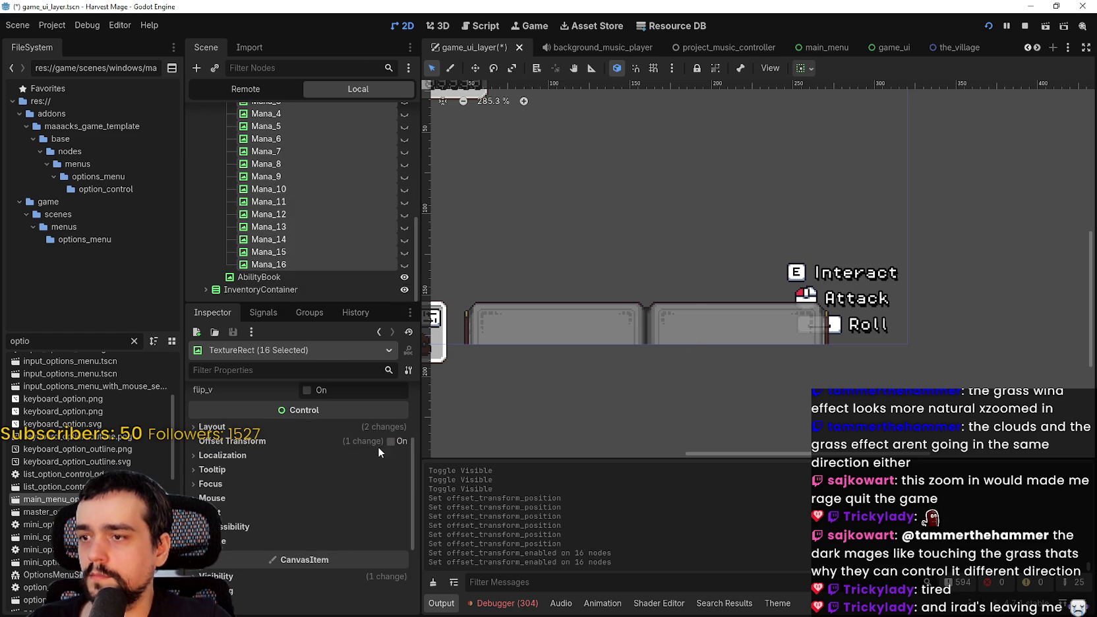
key(ctrl+s)
scroll(346, 202, up, 5)
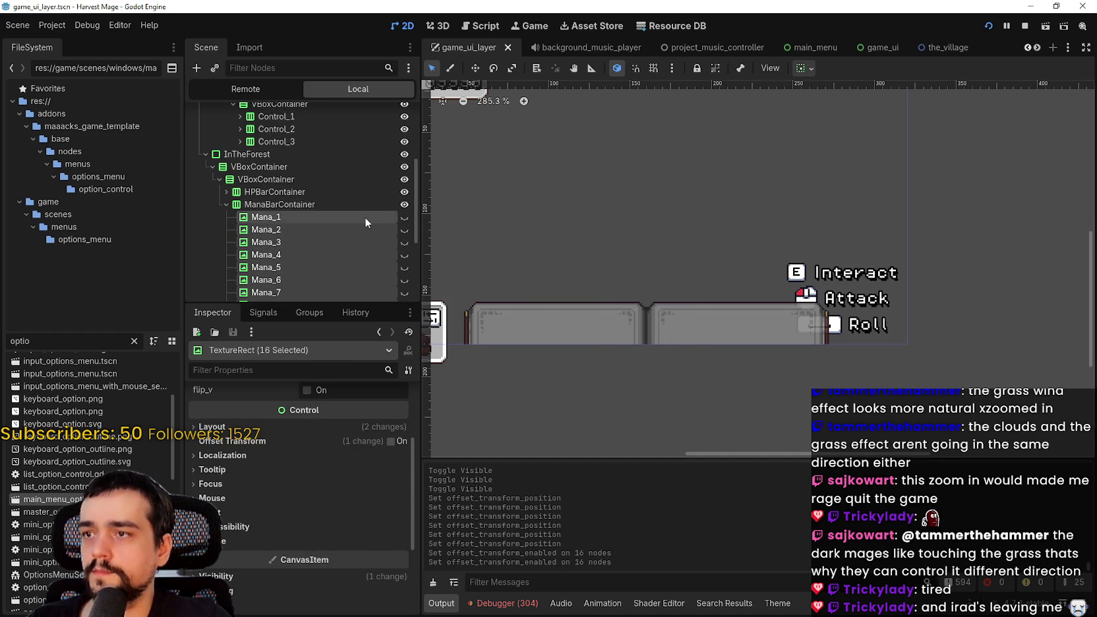
click(367, 216)
key(ctrl+s)
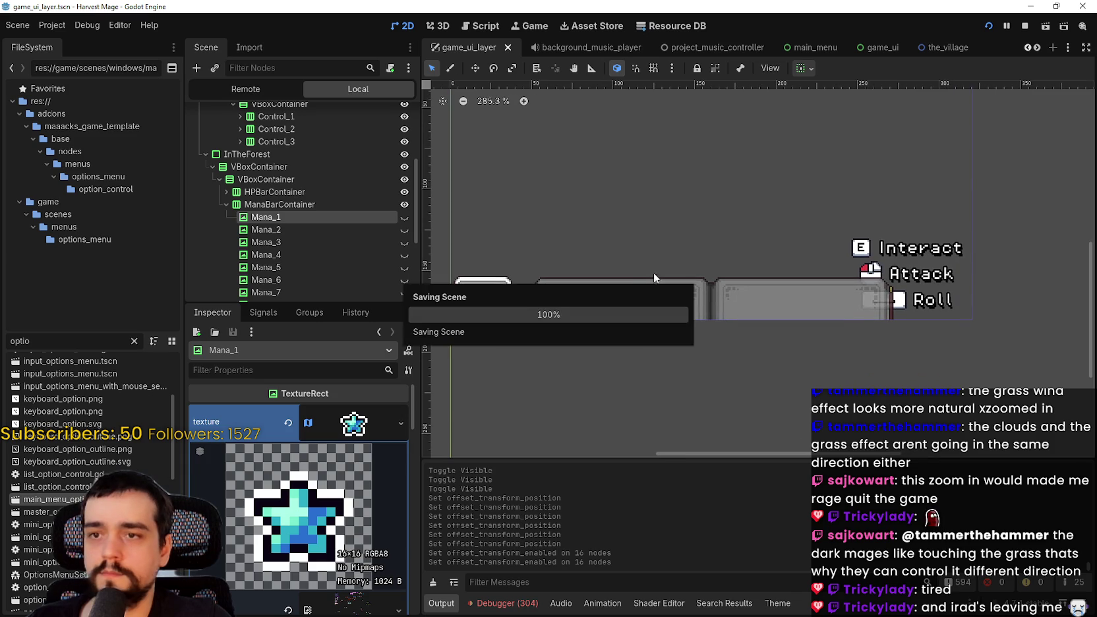
Relaunch Harvest Mage, continue the saved game, and walk the wizard up and left.
click(1020, 29)
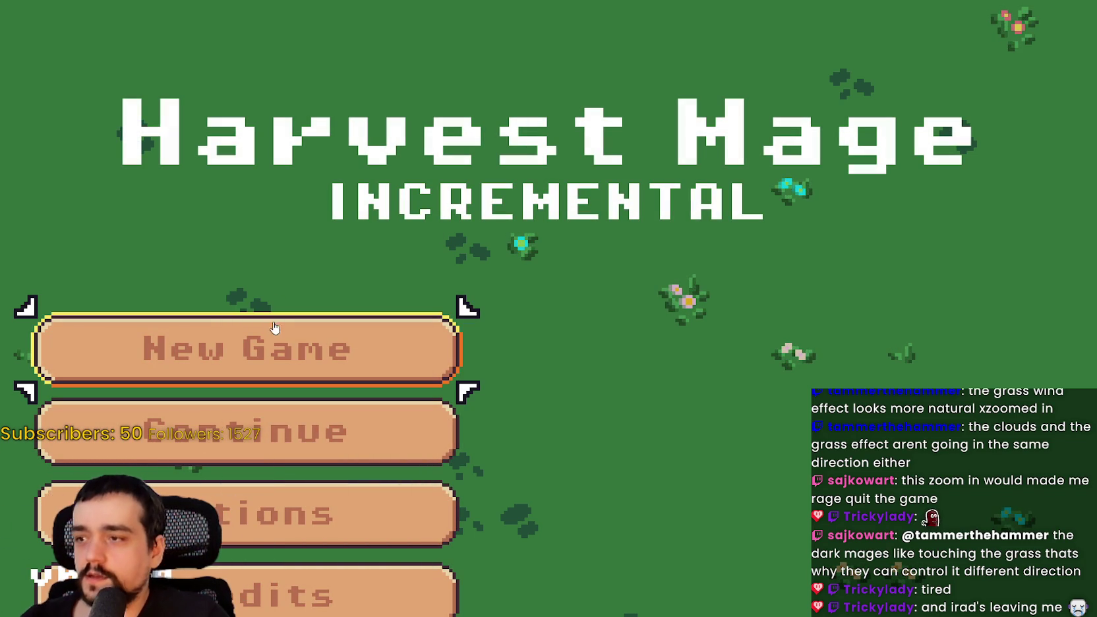
click(421, 411)
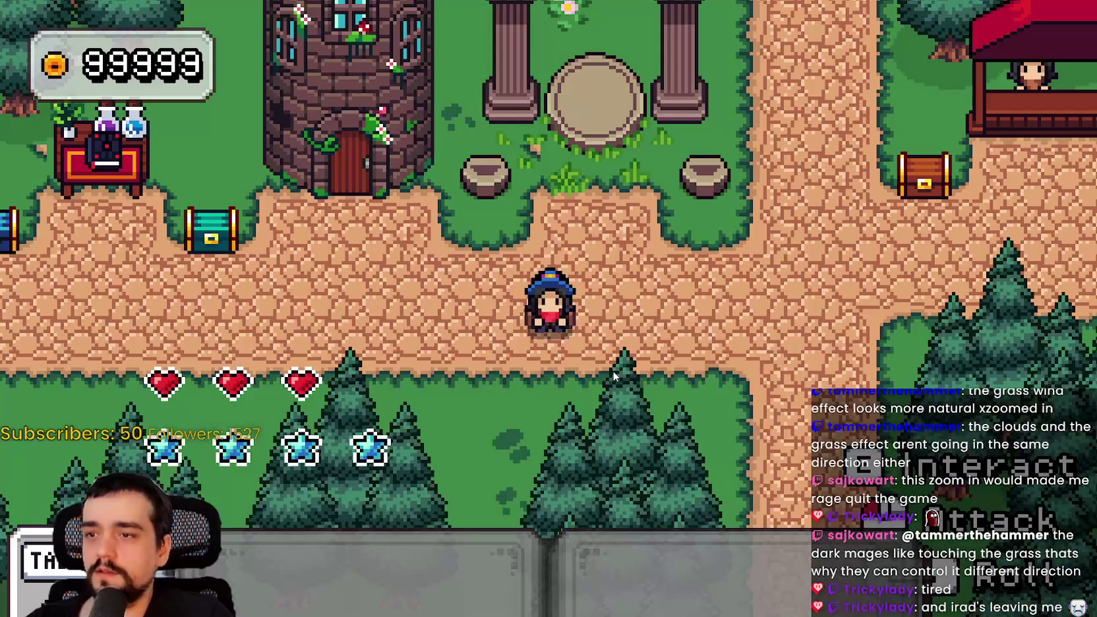
key(a)
key(w)
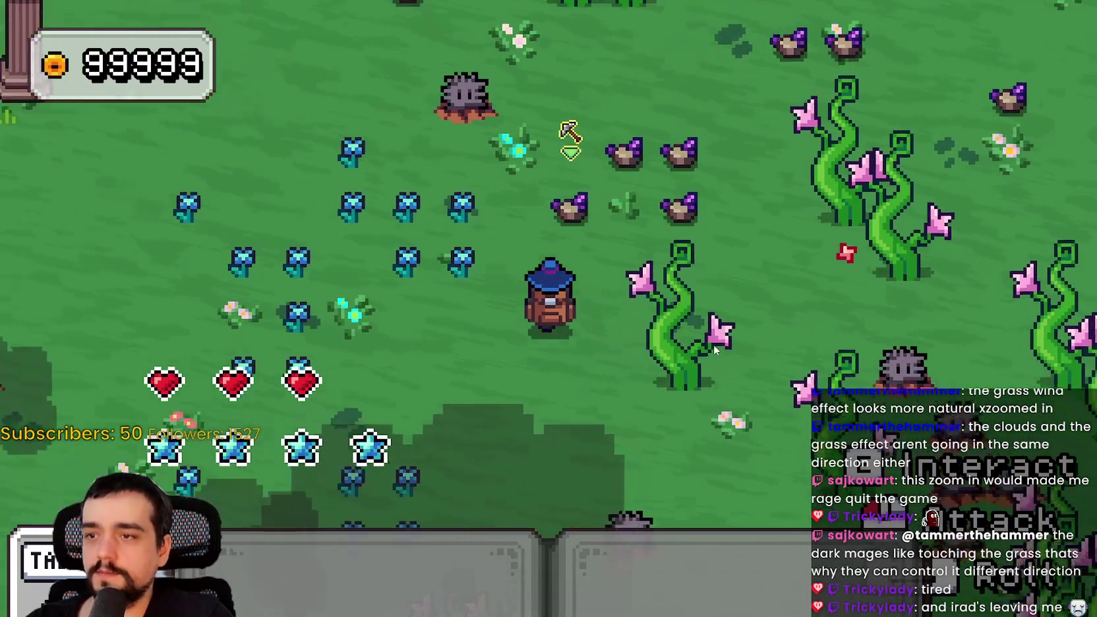
key(w)
key(a)
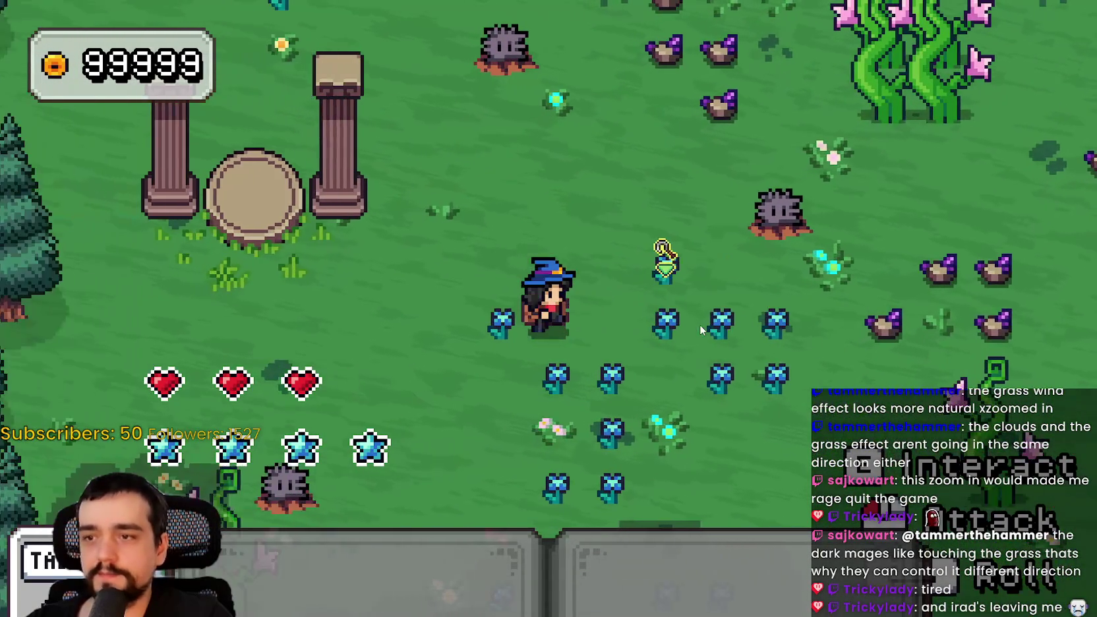
Attack the spiky monster with the sword to check the hearts and mana stars, then close the game.
key(d)
key(w)
key(space)
key(space)
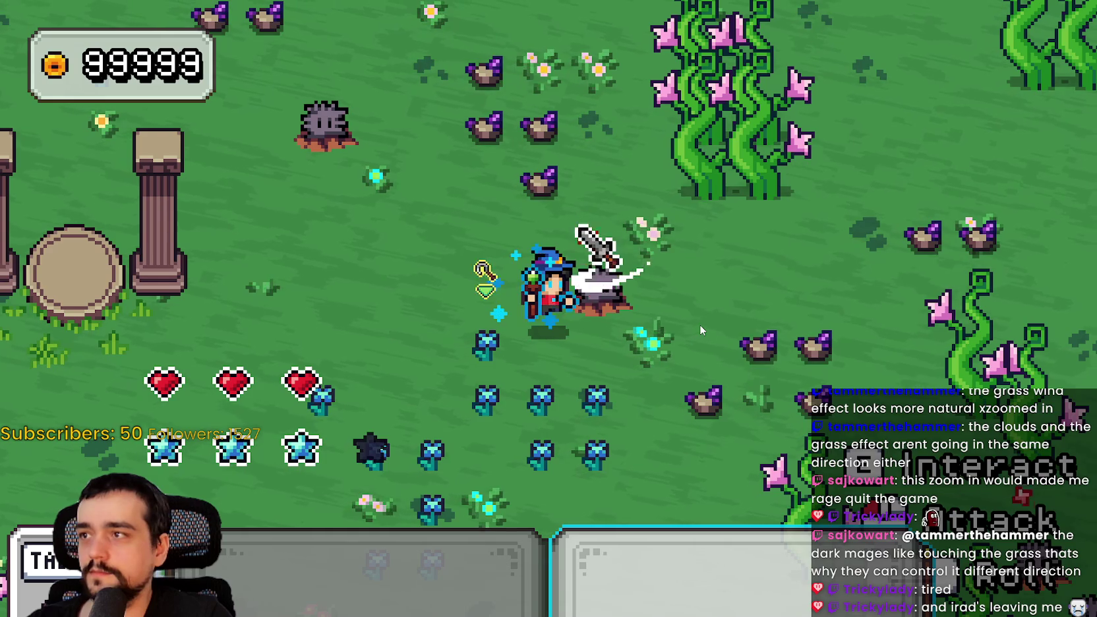
key(d)
key(w)
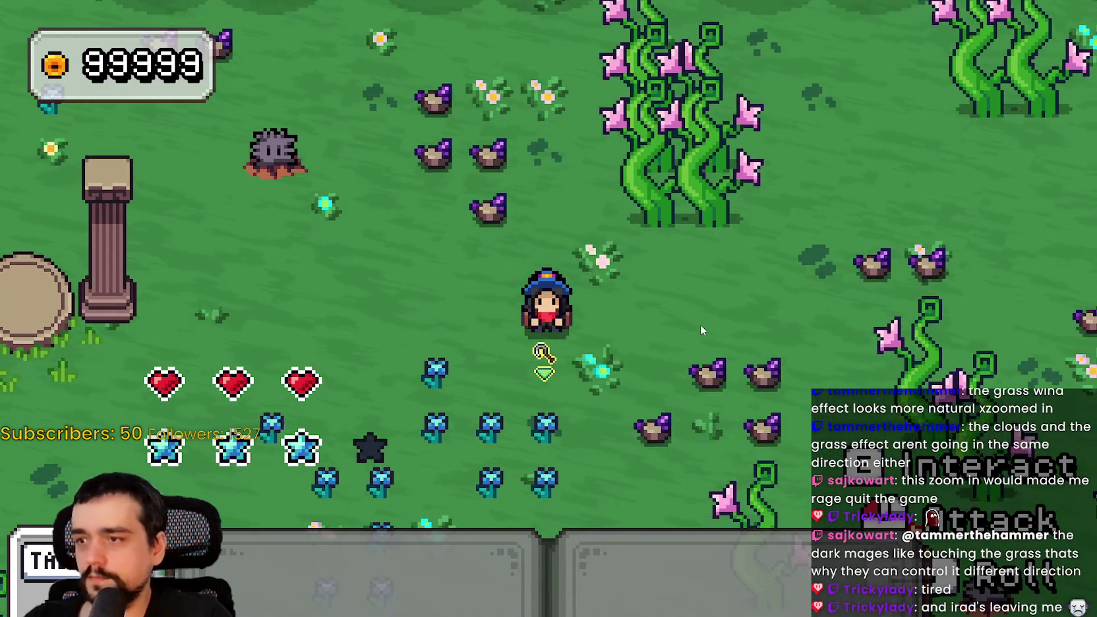
key(F8)
scroll(296, 217, up, 3)
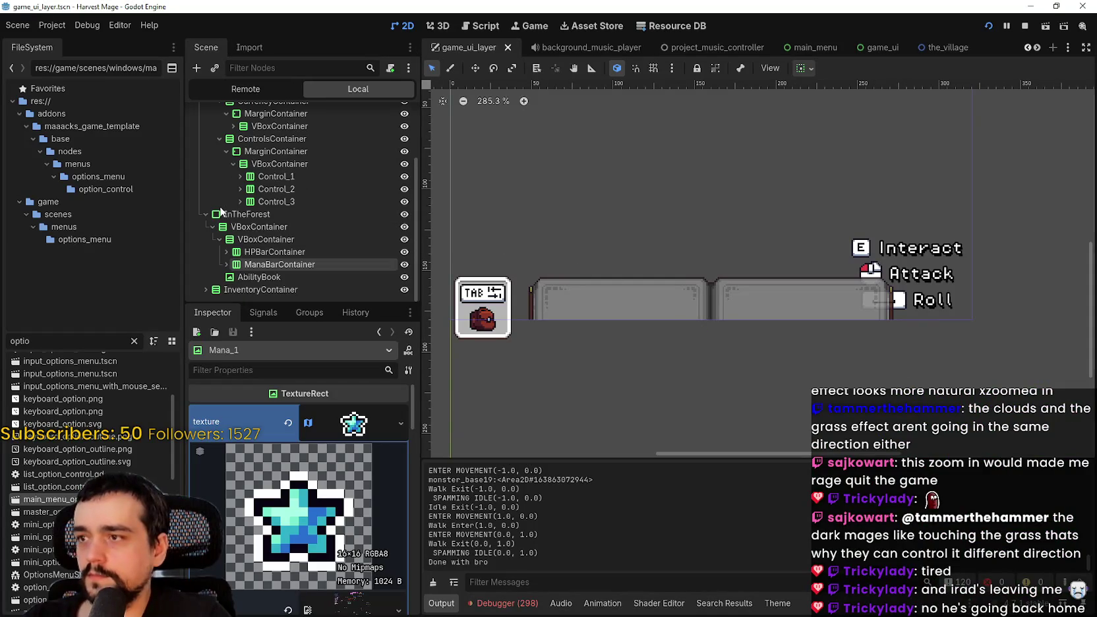
Reduce the outer VBoxContainer's separation to 4 and launch the game to preview the spacing.
click(271, 252)
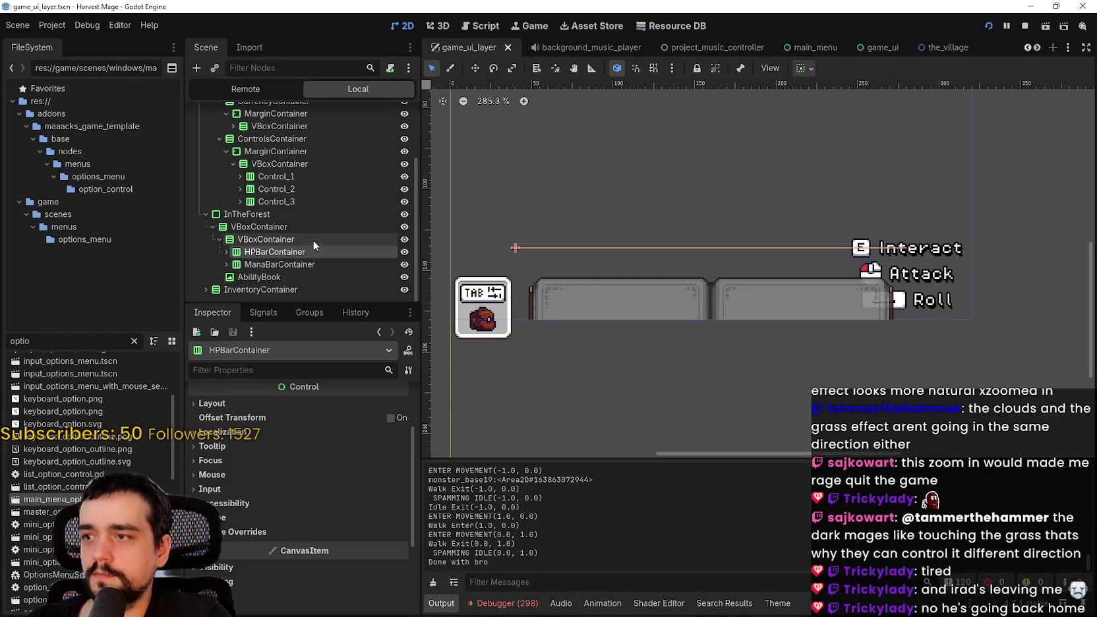
click(270, 239)
click(252, 228)
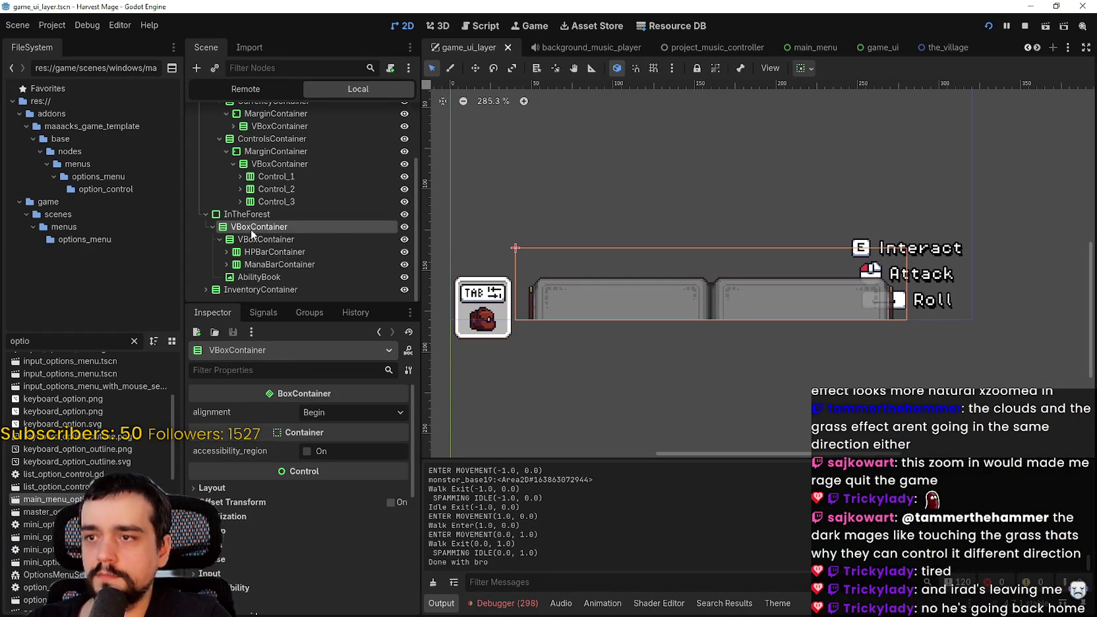
scroll(333, 503, down, 5)
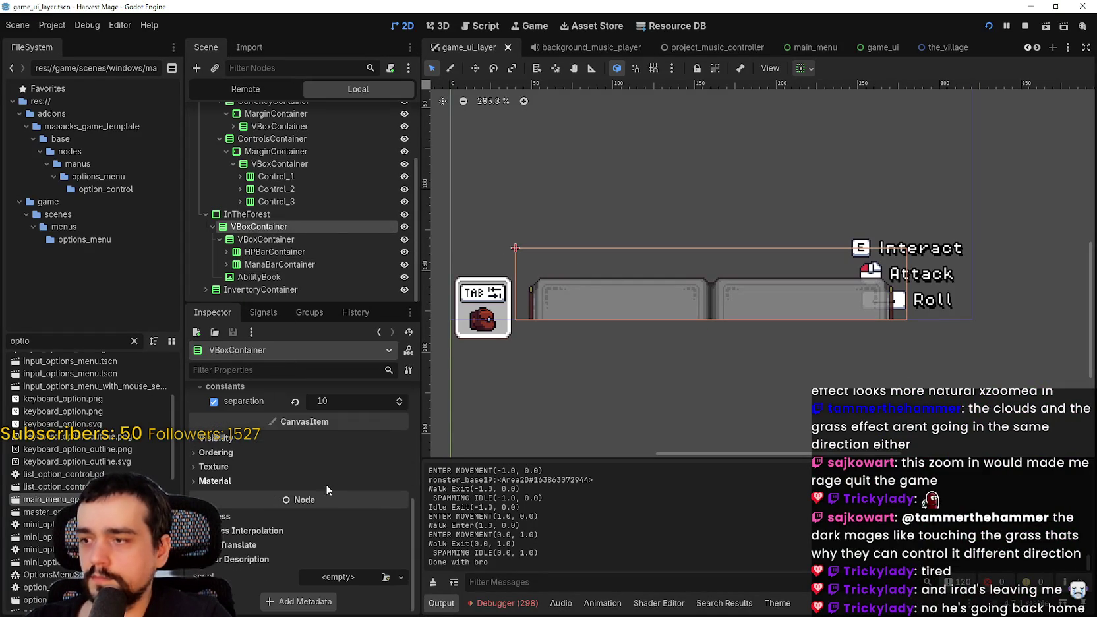
click(398, 403)
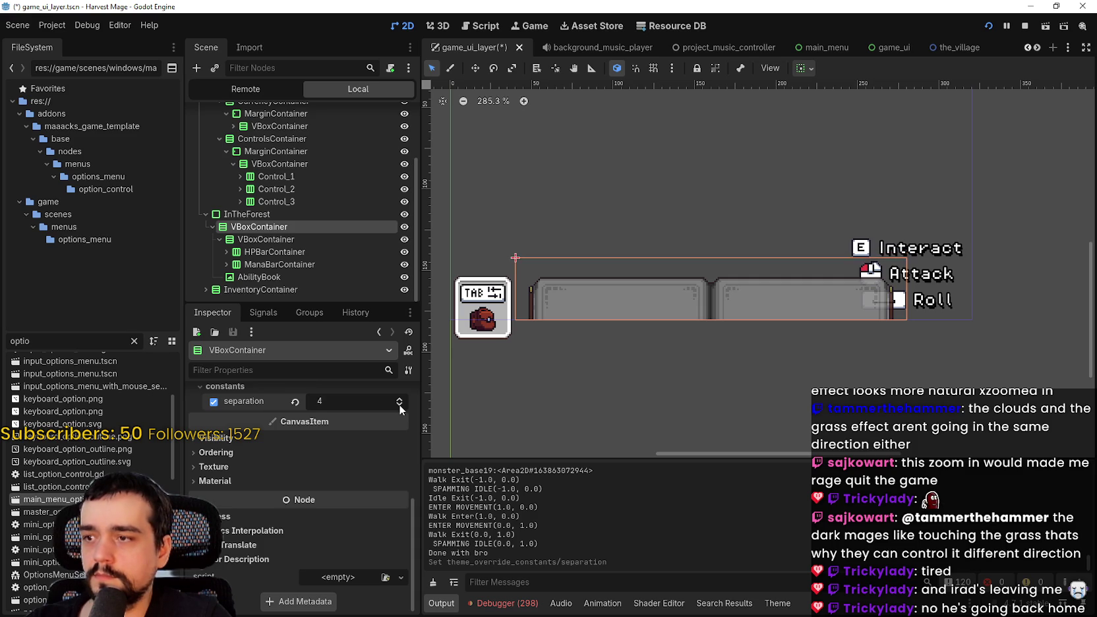
key(F5)
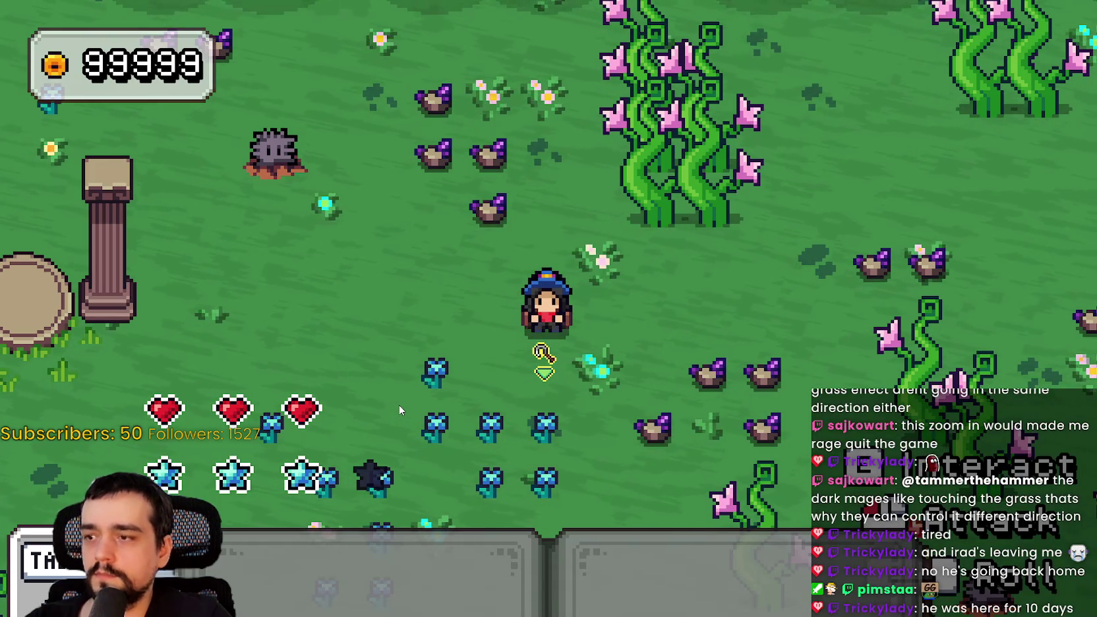
key(alt+Tab)
Enable HPBarContainer's separation theme override with a smaller gap between hearts.
click(294, 242)
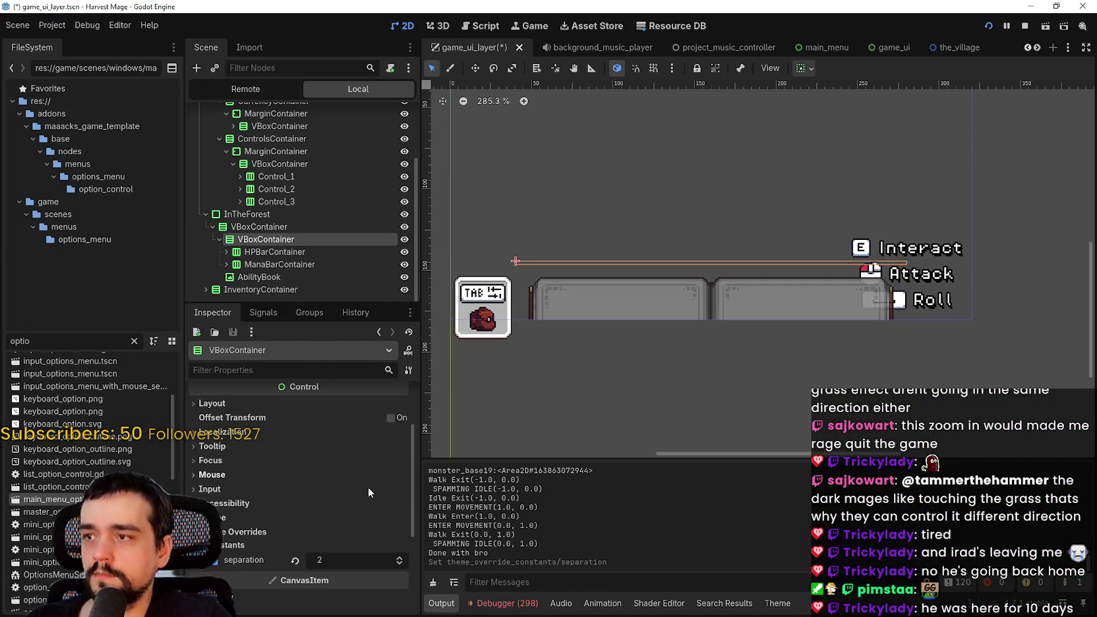
click(259, 265)
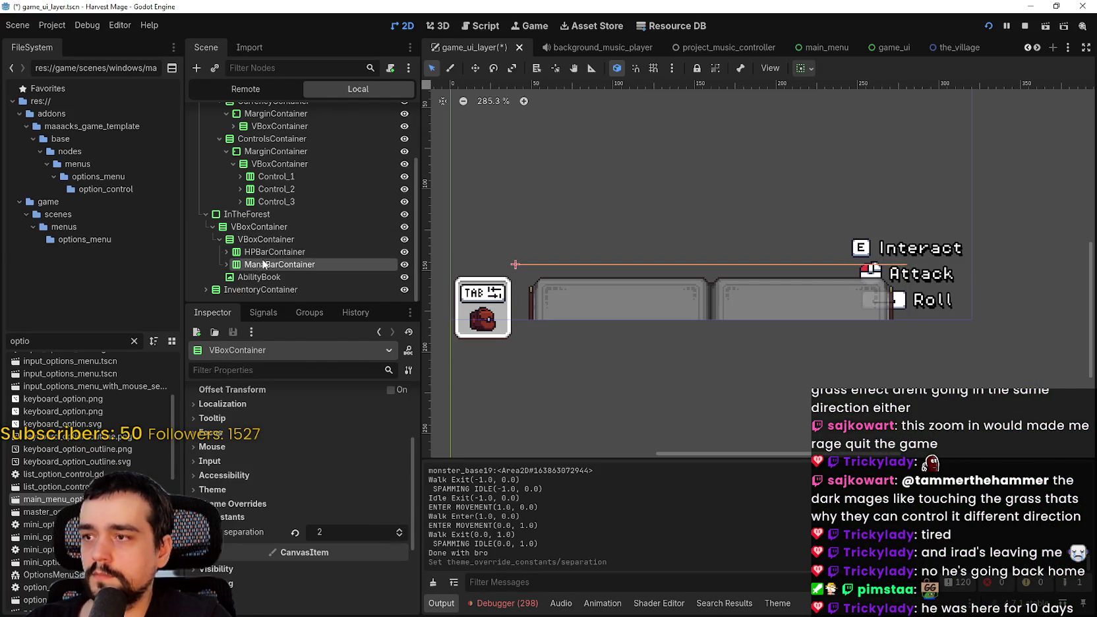
click(270, 252)
scroll(265, 441, down, 3)
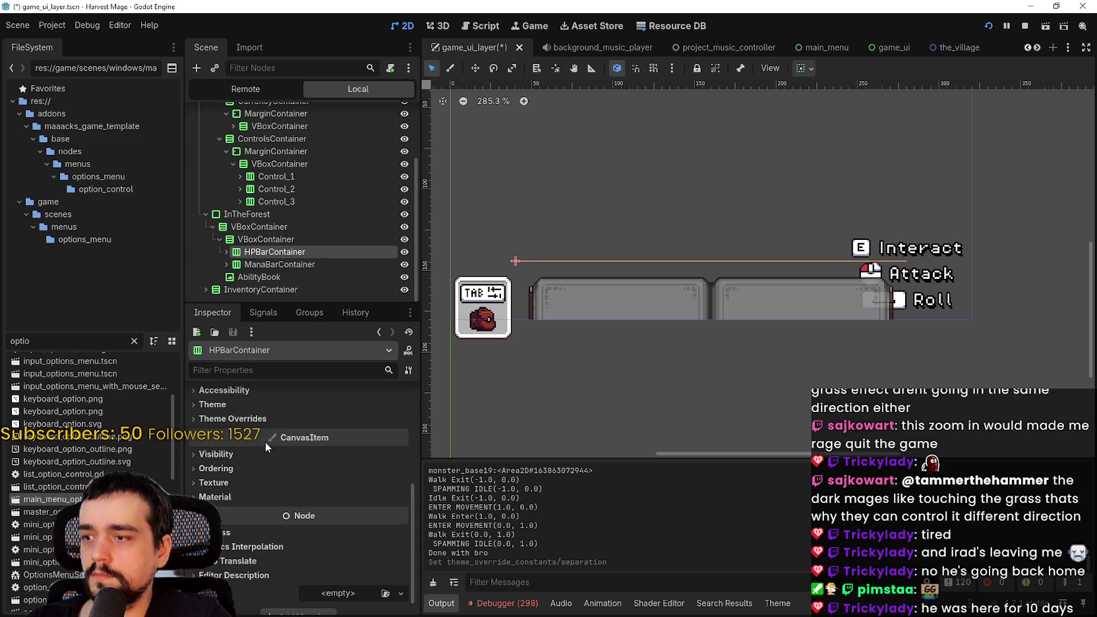
click(232, 418)
click(400, 451)
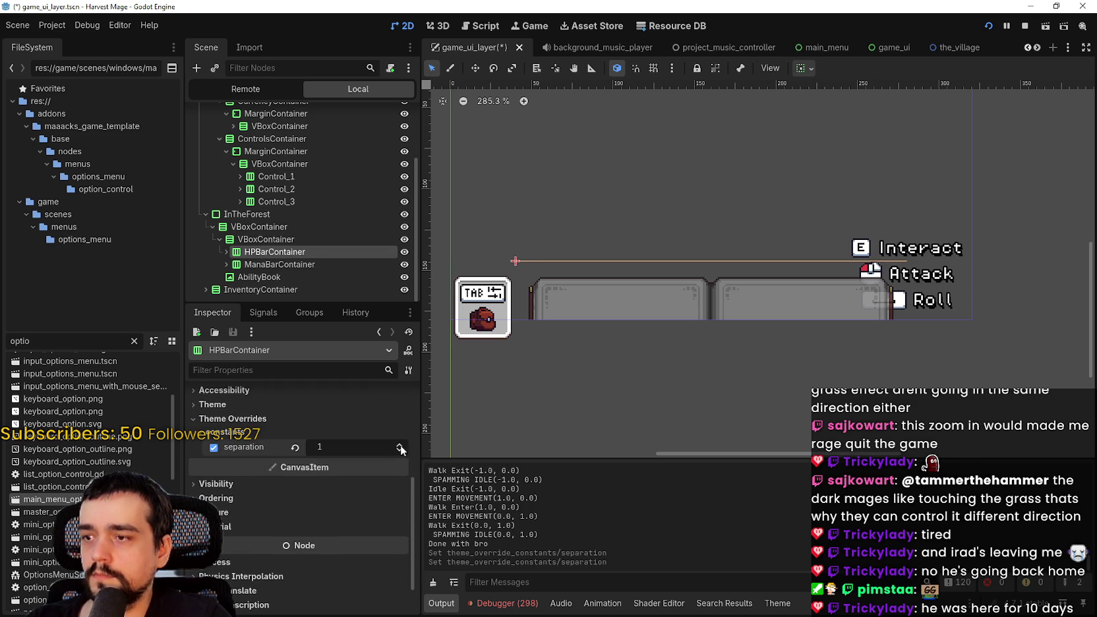
Enable ManaBarContainer's separation override at 0, then stop and relaunch the game.
click(280, 264)
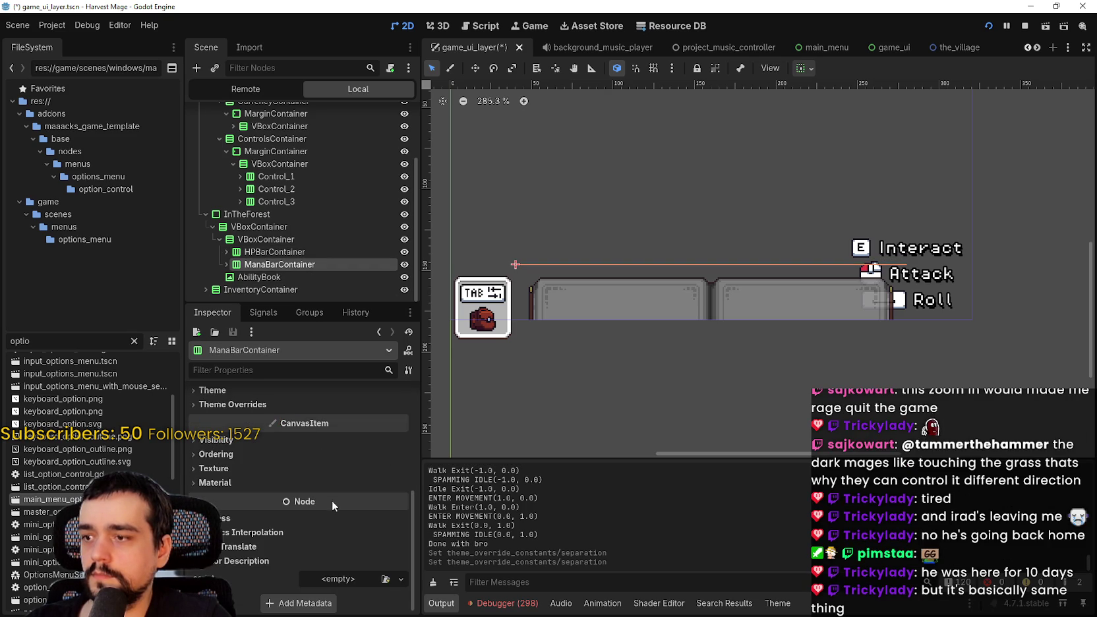
click(296, 400)
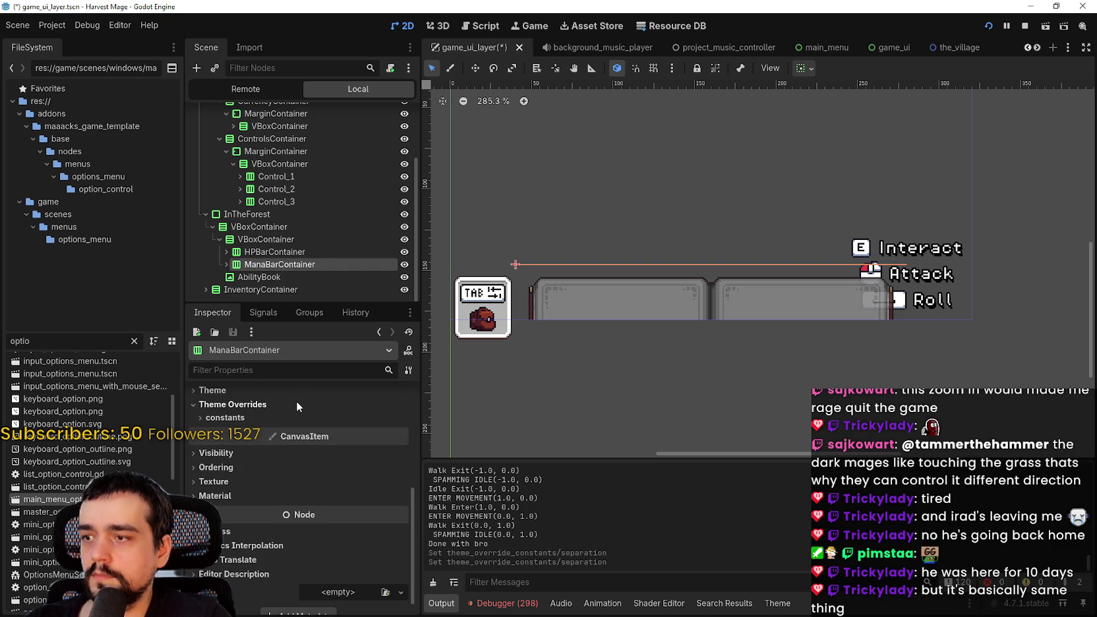
click(371, 417)
click(400, 438)
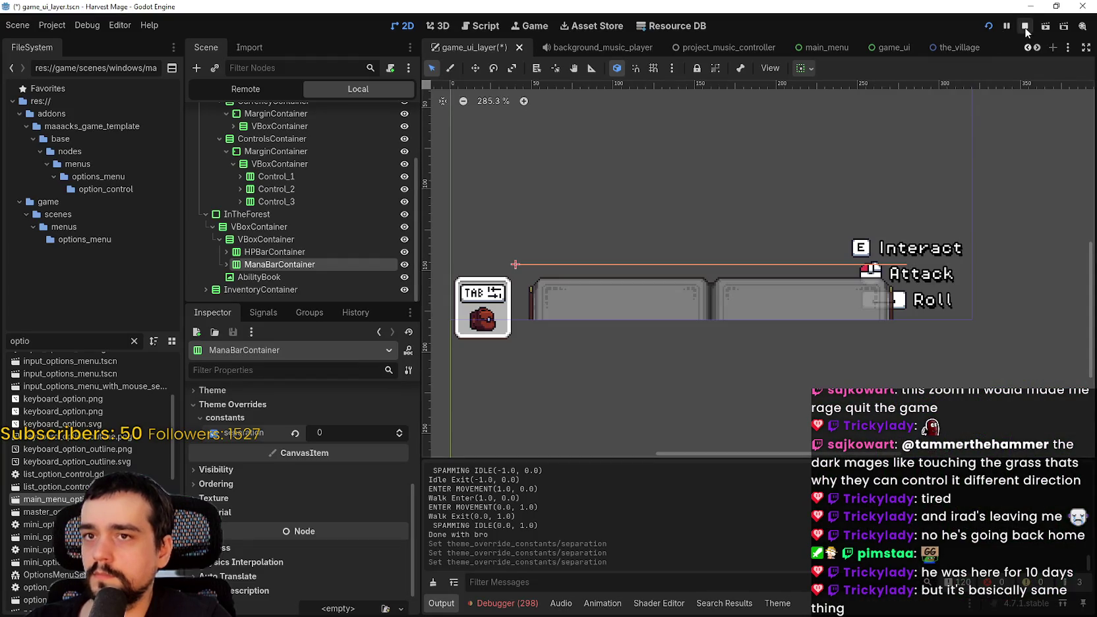
click(1025, 30)
click(990, 28)
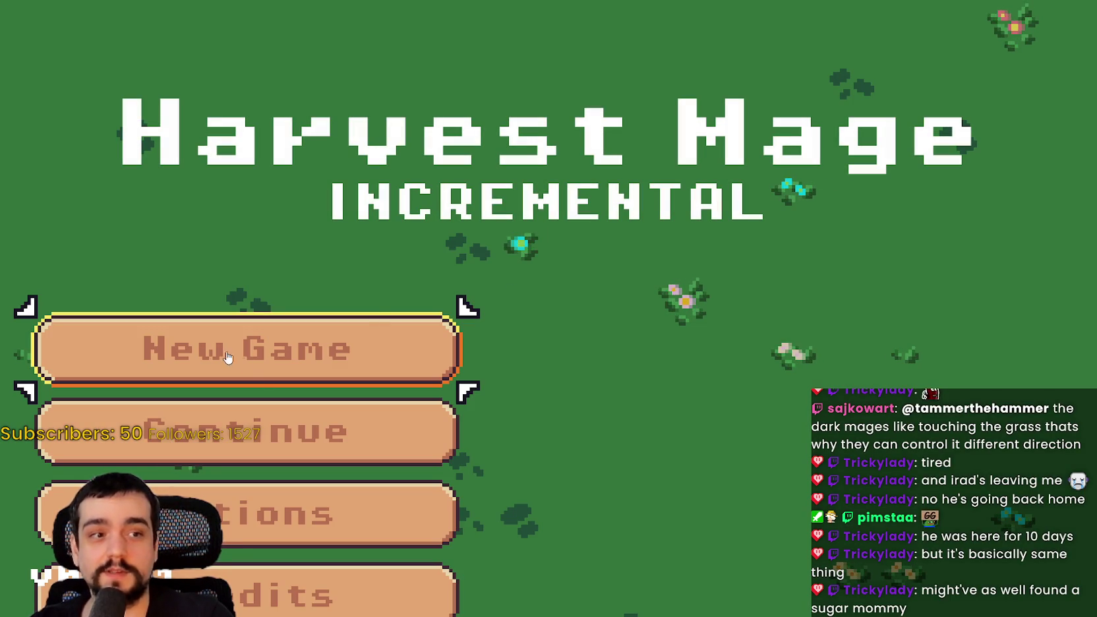
Start a new game, walk the mage down, right and up to inspect the HUD, then close it.
key(Return)
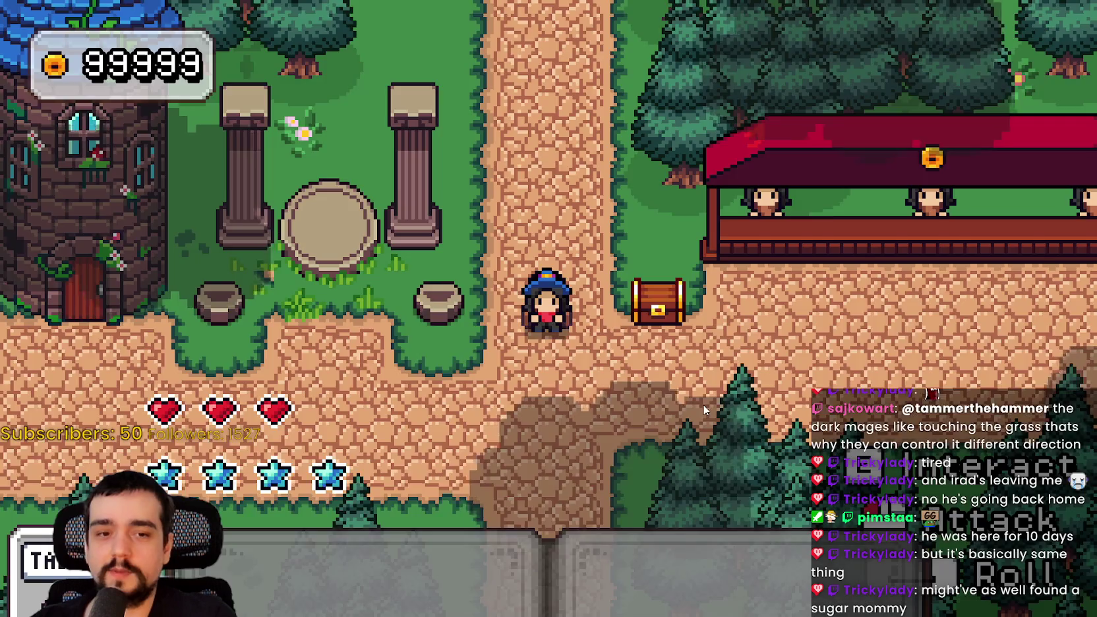
key(s)
key(d)
key(w)
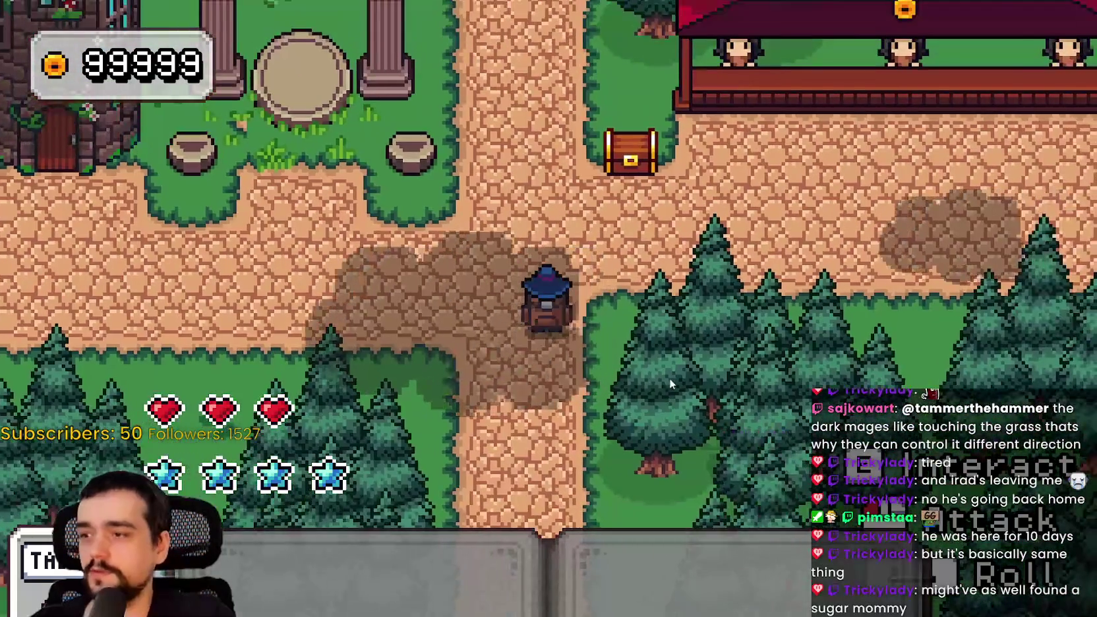
key(F8)
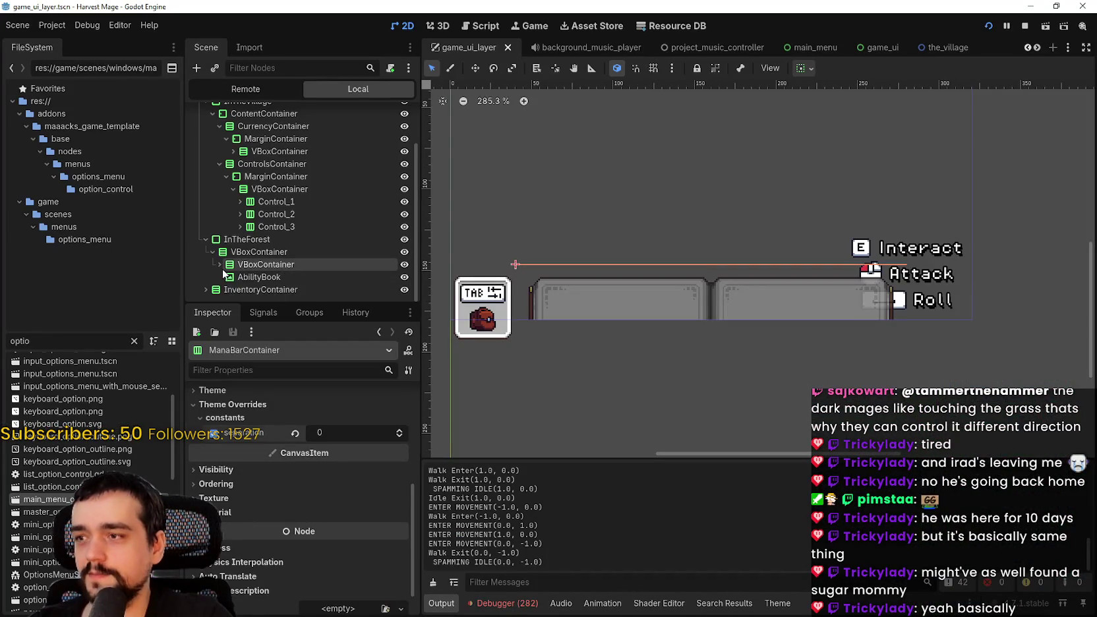
Expand HPBarContainer and make the Health_1, Health_2 and Health_3 hearts visible.
click(226, 277)
scroll(297, 250, down, 3)
click(404, 195)
click(404, 208)
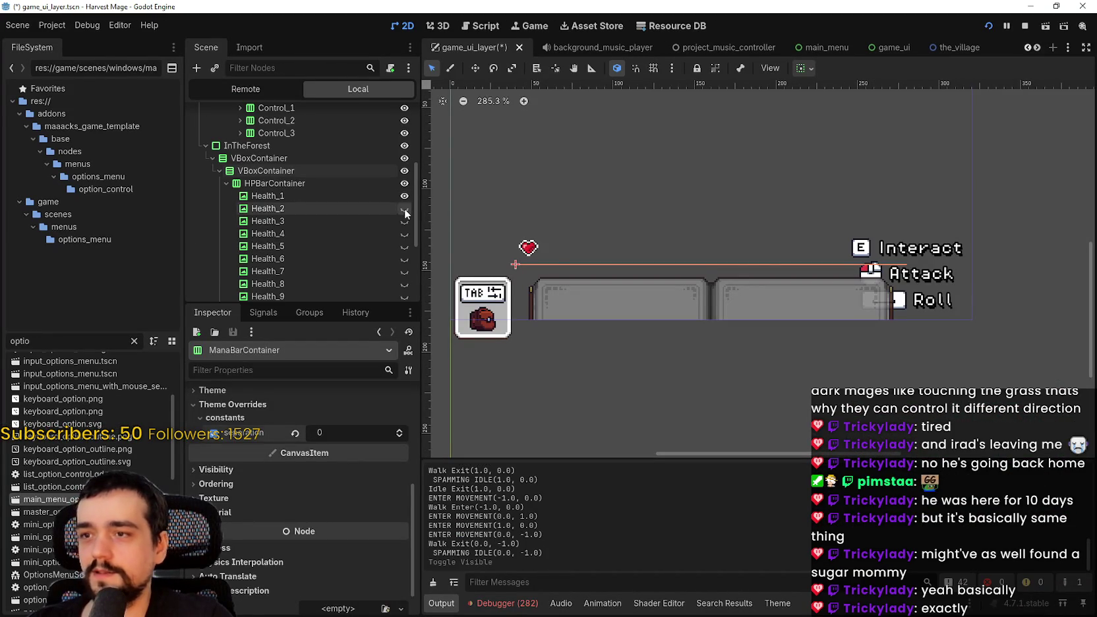
click(404, 221)
scroll(389, 249, down, 4)
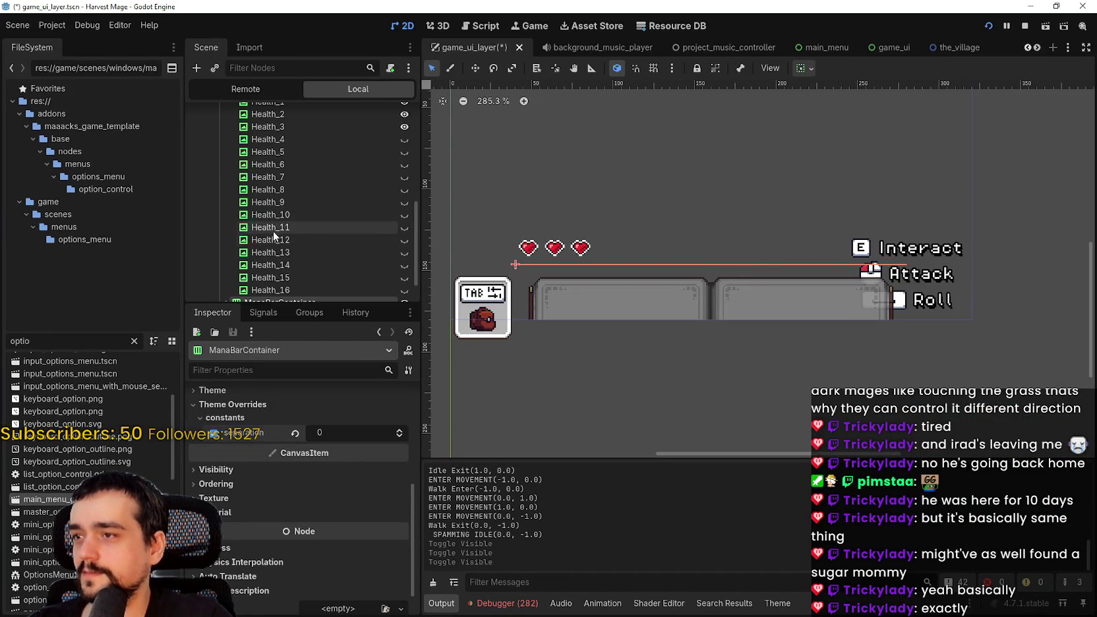
Expand ManaBarContainer, make Mana_1, Mana_2 and Mana_3 visible, and select Mana_1 to inspect it.
click(226, 264)
scroll(264, 218, down, 2)
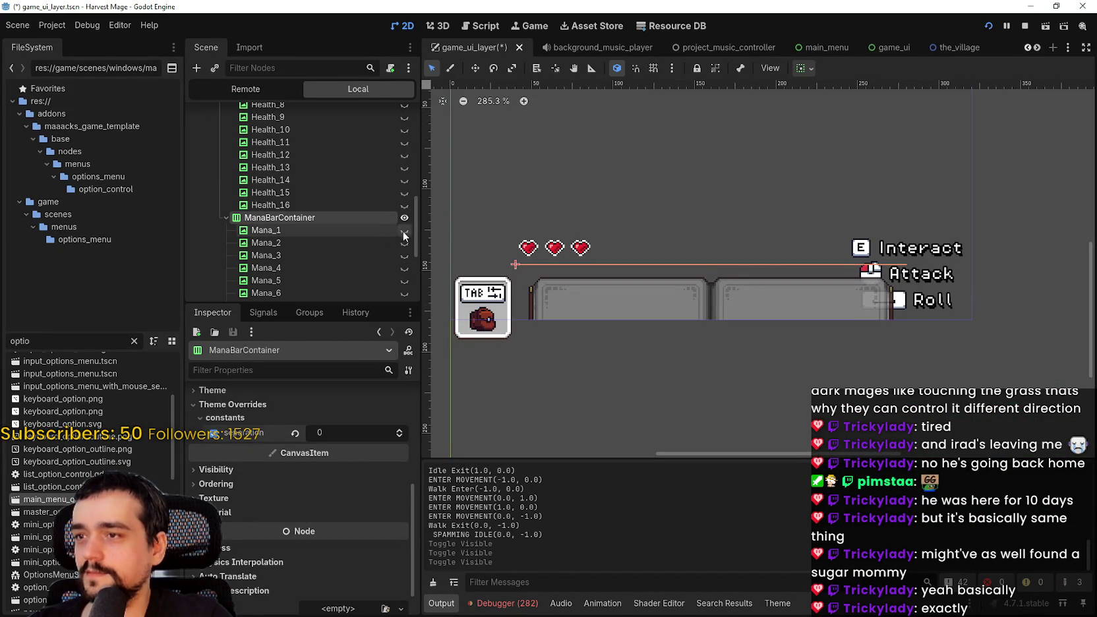
click(404, 230)
click(404, 243)
click(405, 255)
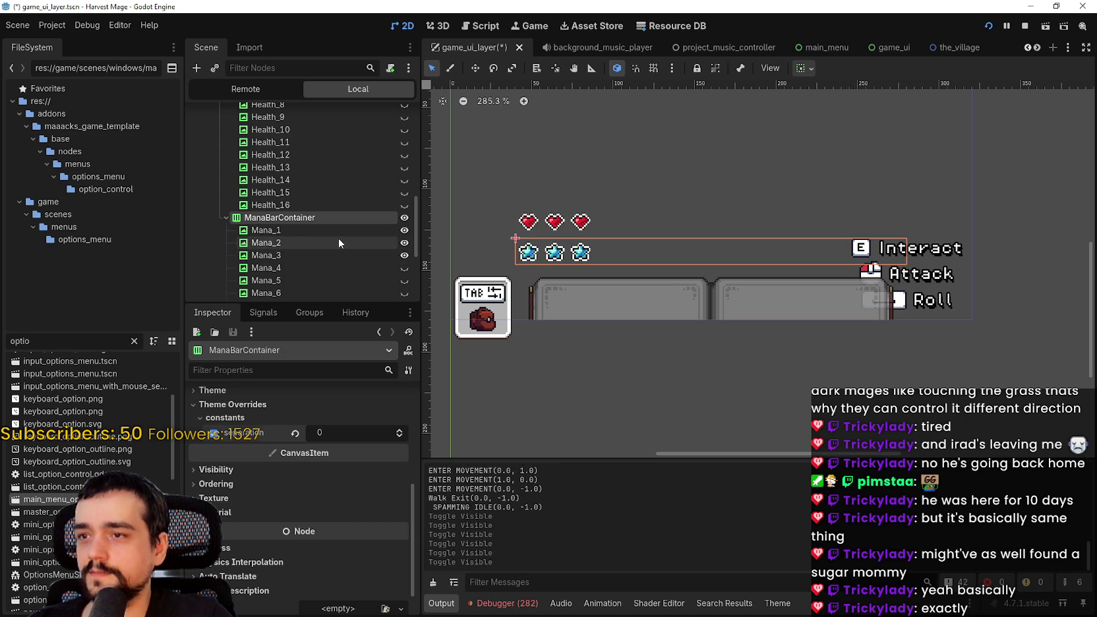
click(339, 239)
click(335, 232)
scroll(304, 534, down, 10)
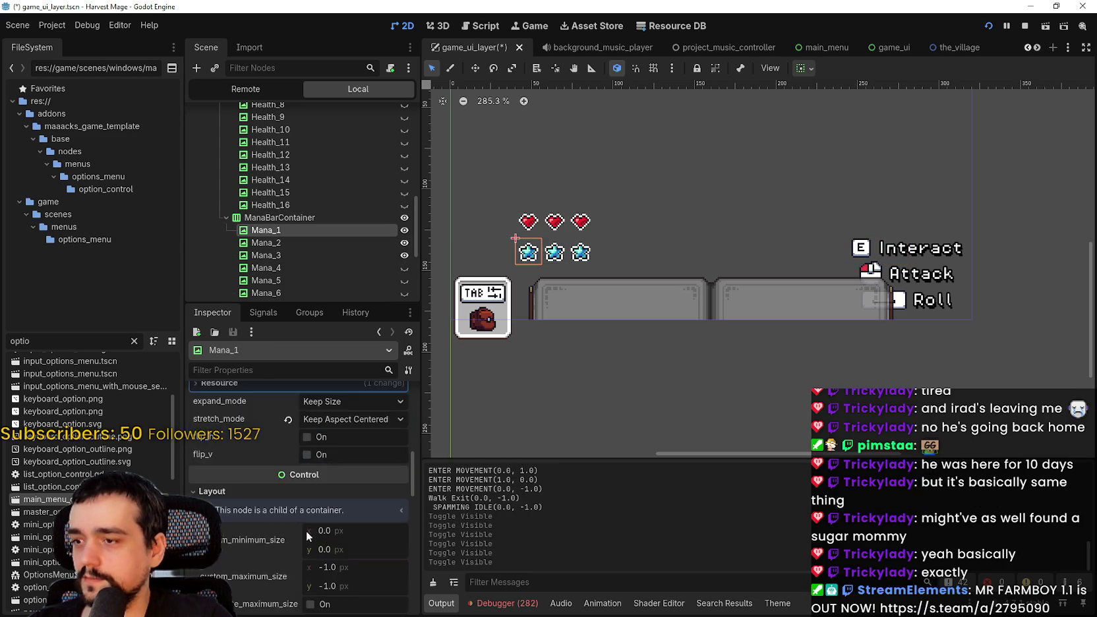
scroll(306, 531, down, 8)
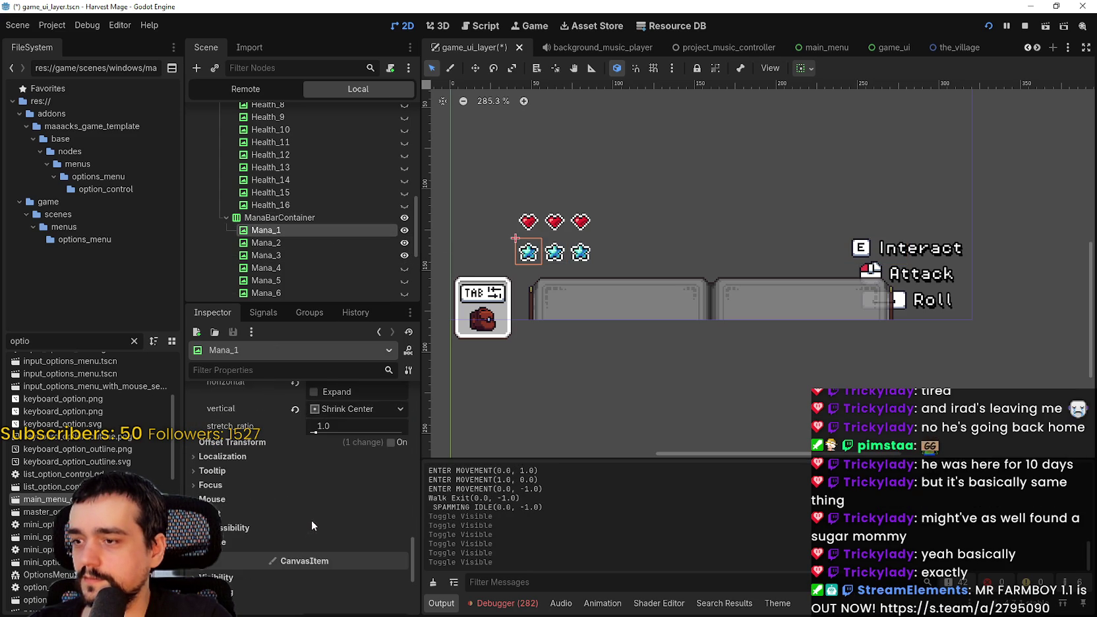
scroll(262, 456, up, 8)
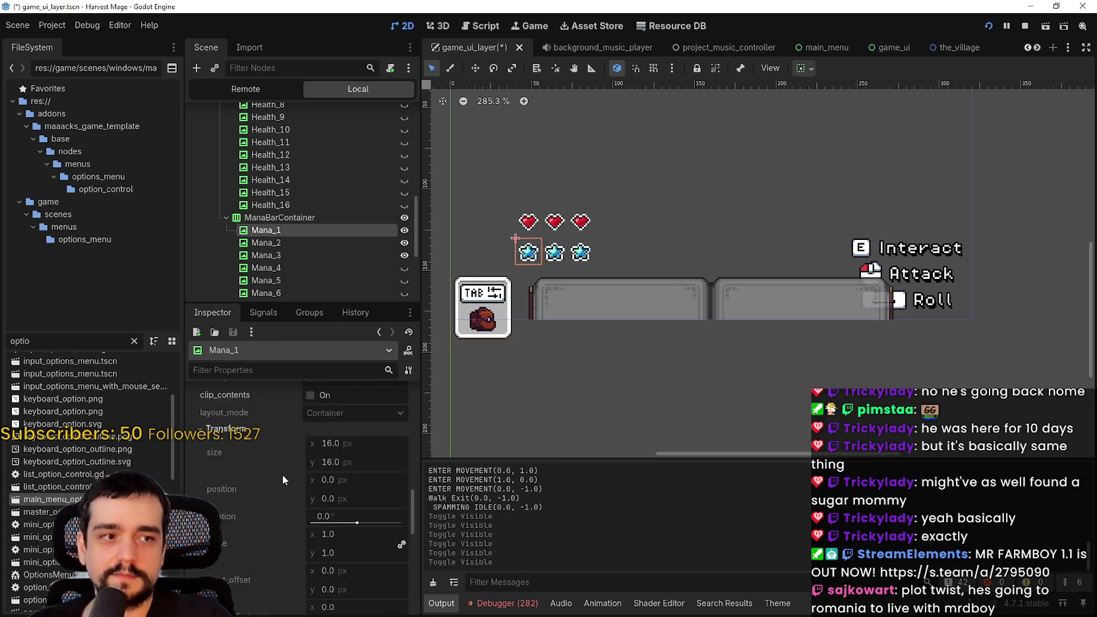
scroll(283, 481, up, 3)
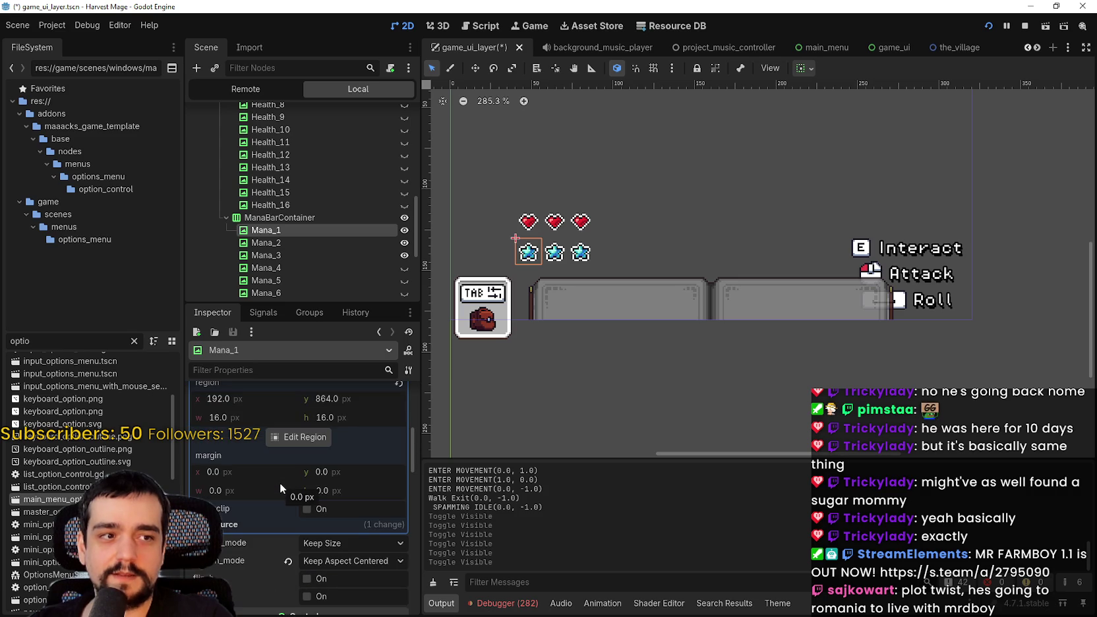
mouse_move(284, 453)
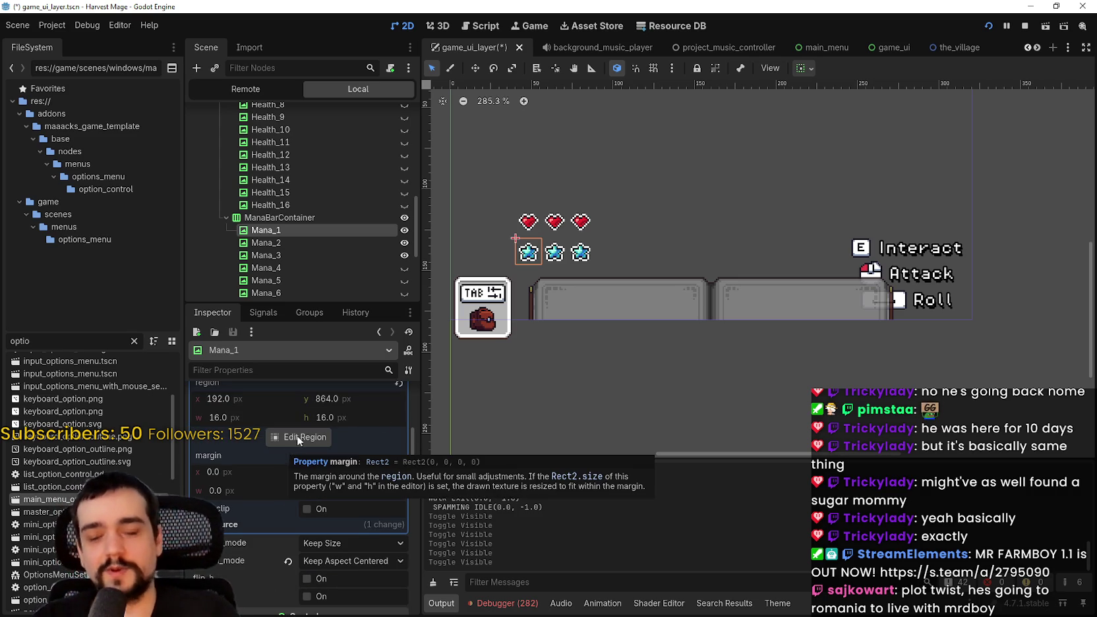
scroll(596, 194, up, 5)
scroll(287, 221, up, 3)
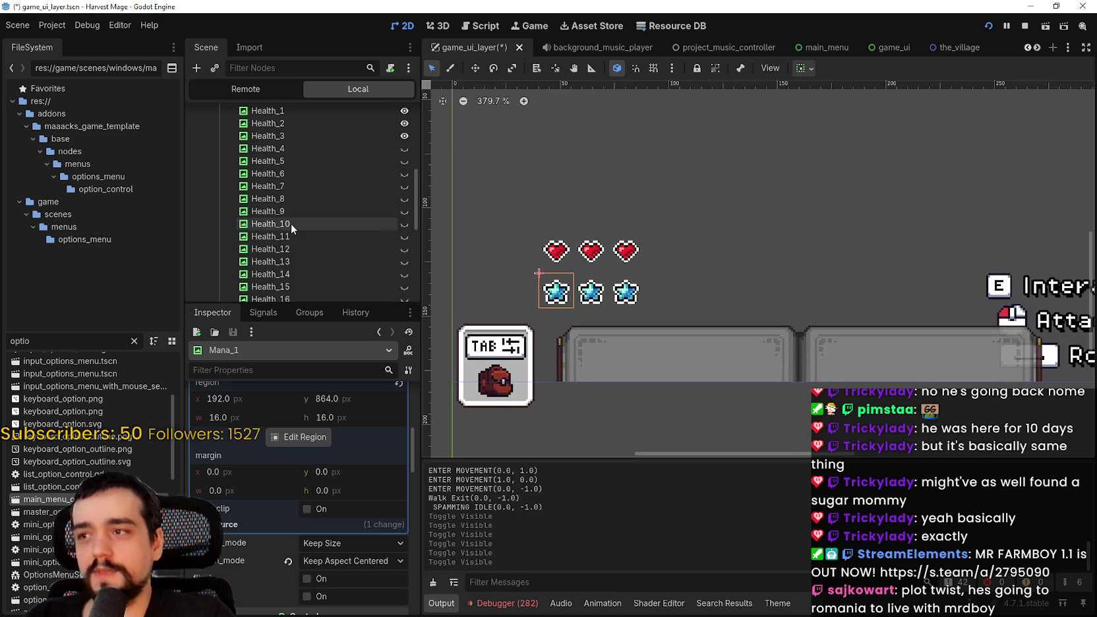
scroll(289, 219, down, 3)
scroll(232, 209, up, 6)
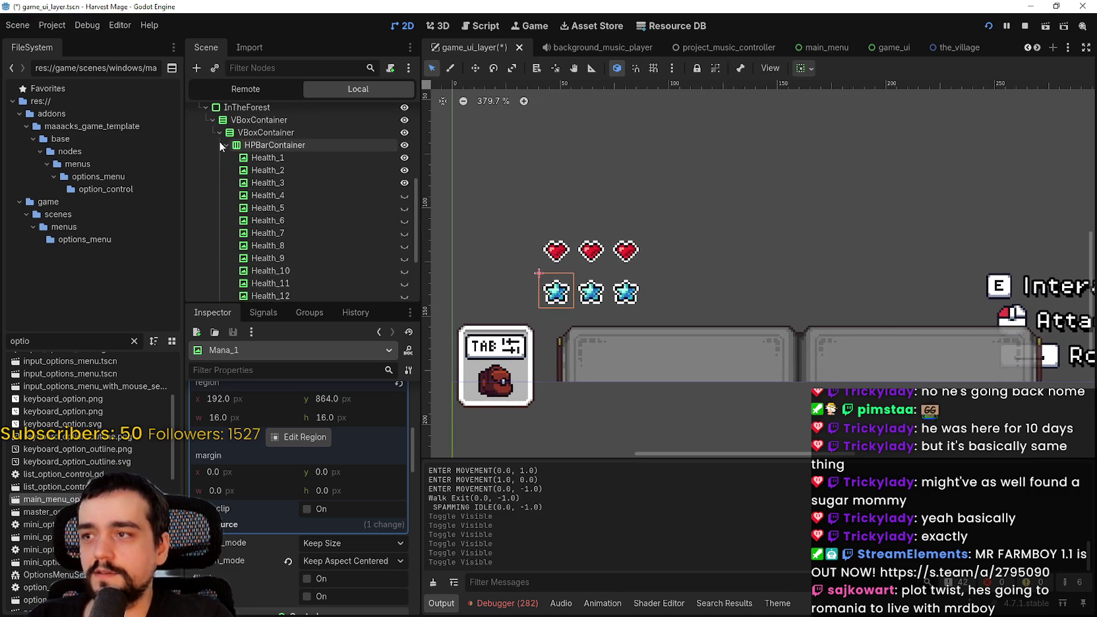
click(226, 145)
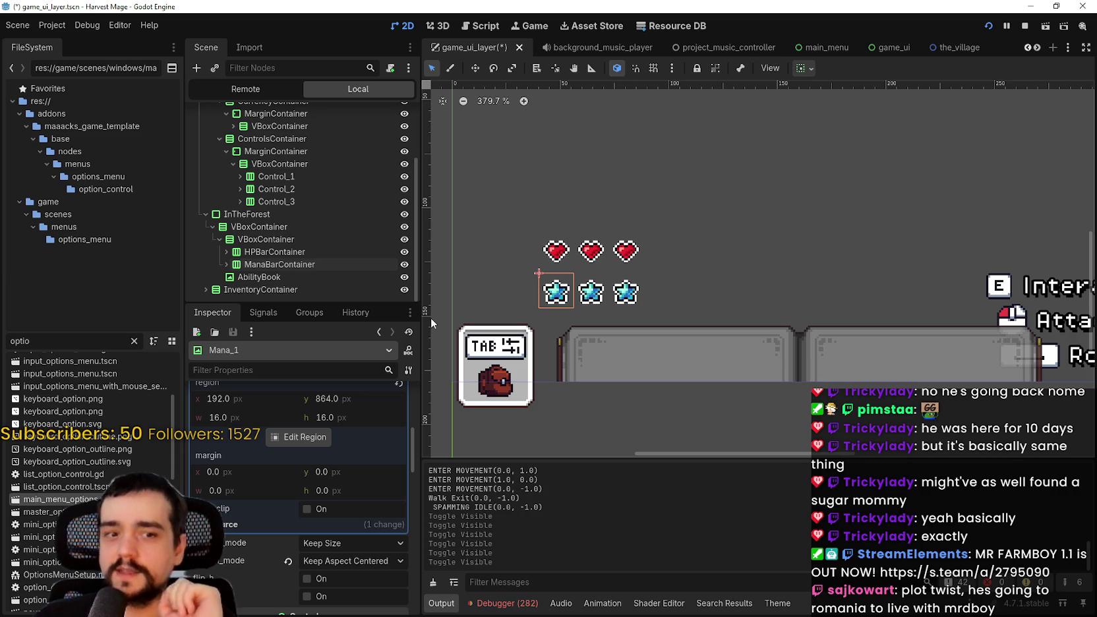
Switch to the Brave browser window showing the house centipede photo.
scroll(597, 218, up, 3)
scroll(574, 204, down, 3)
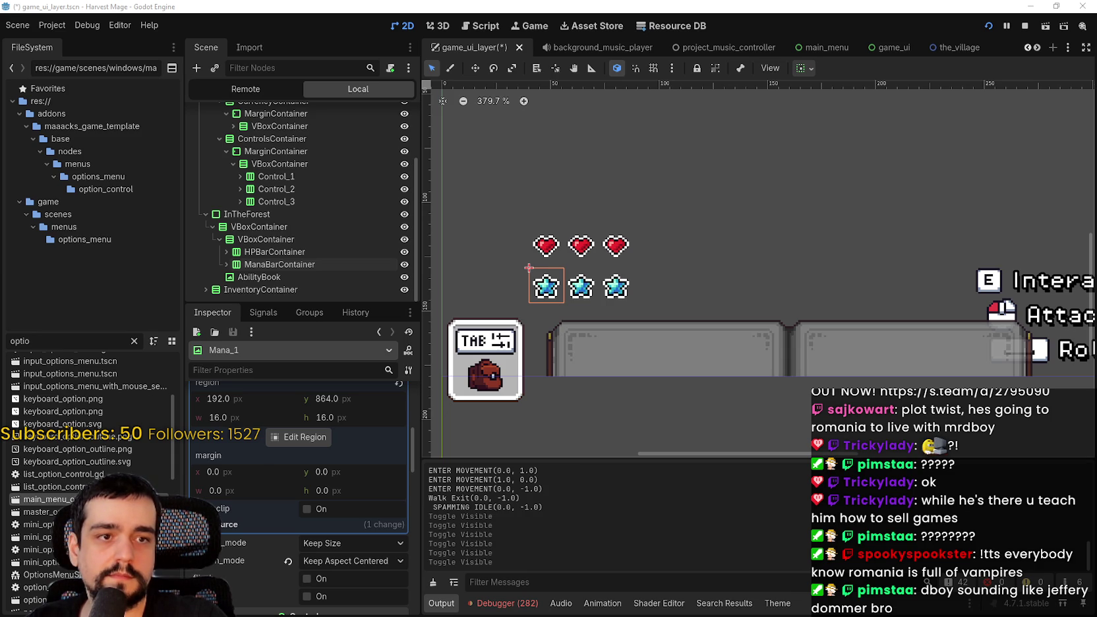
key(alt+Tab)
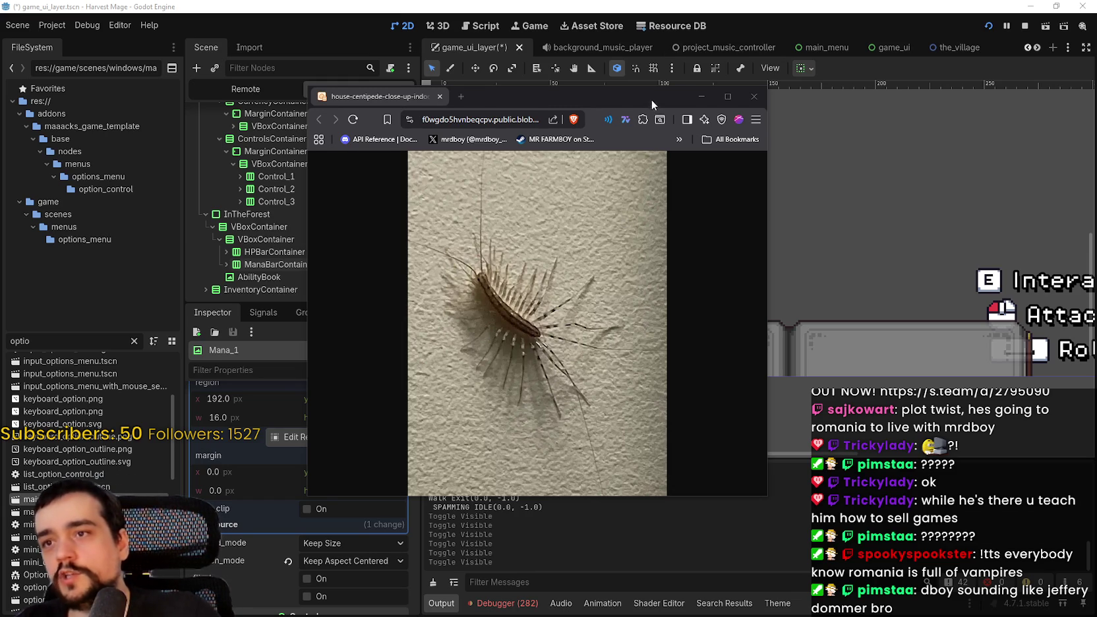
Move the centipede photo window aside and put it away to reveal the Godot editor.
drag(651, 101, 675, 45)
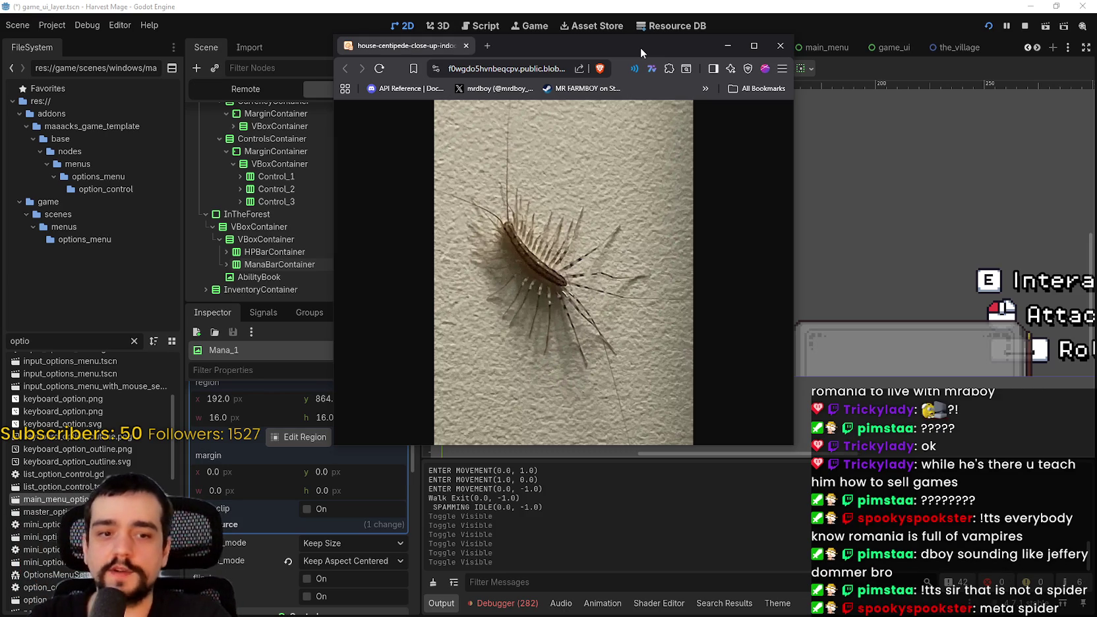
drag(645, 48, 1096, 152)
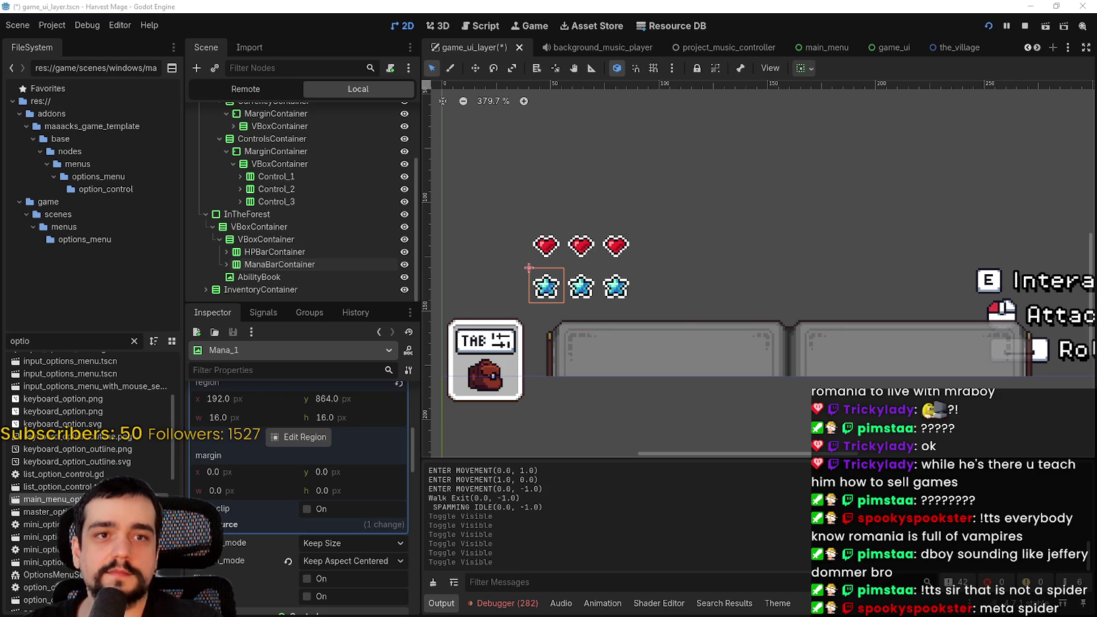
Inspect the HPBarContainer, ManaBarContainer and bar-holding container settings in the Inspector.
scroll(699, 360, down, 2)
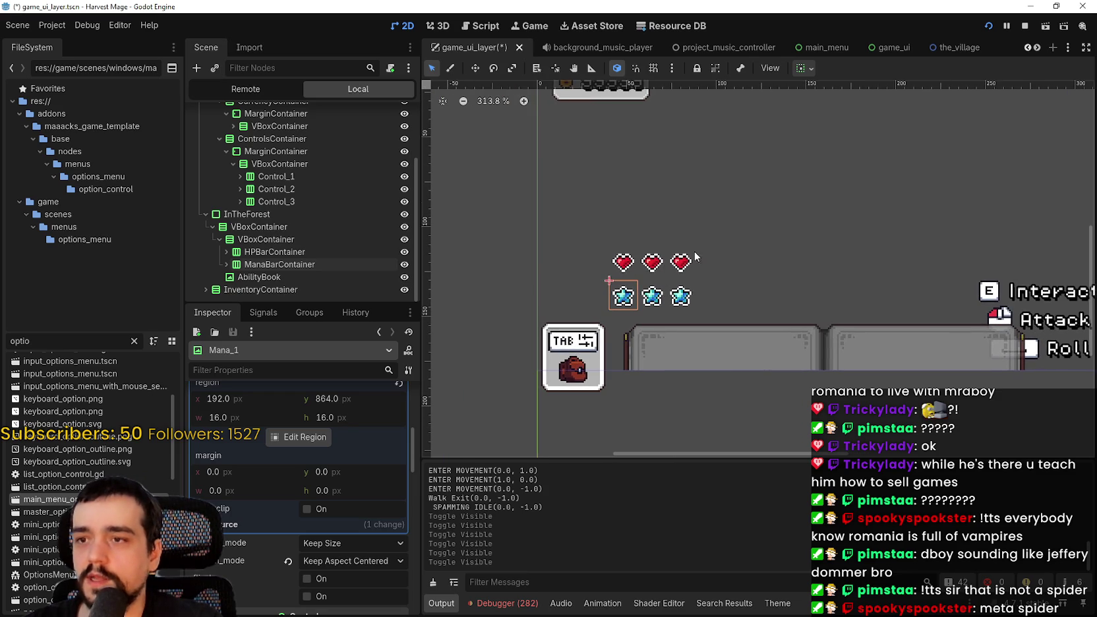
scroll(690, 281, up, 2)
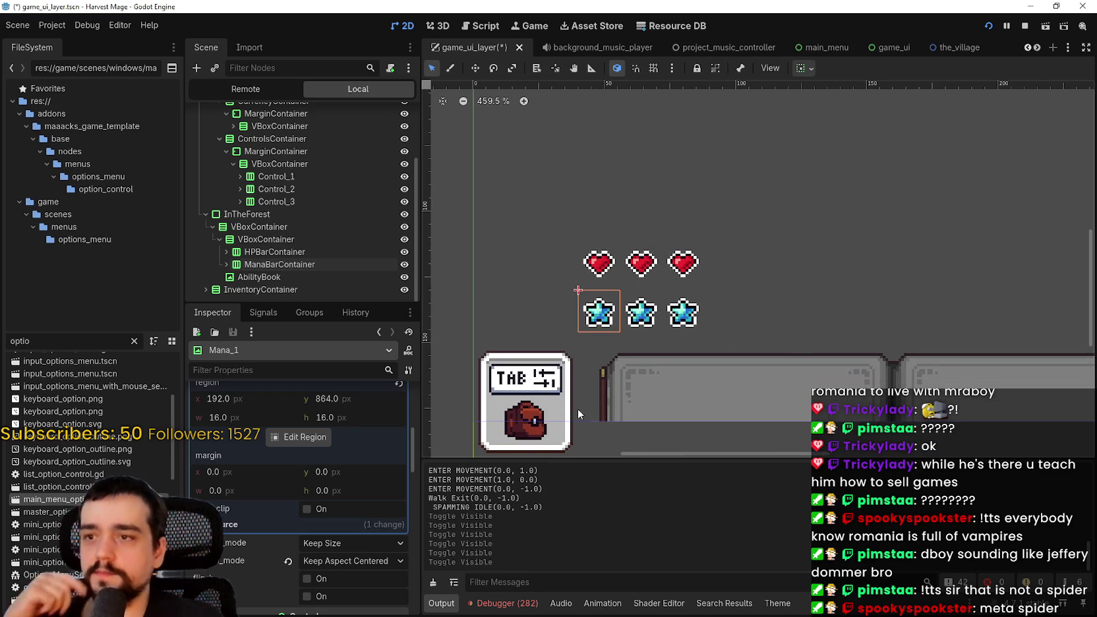
scroll(520, 392, down, 3)
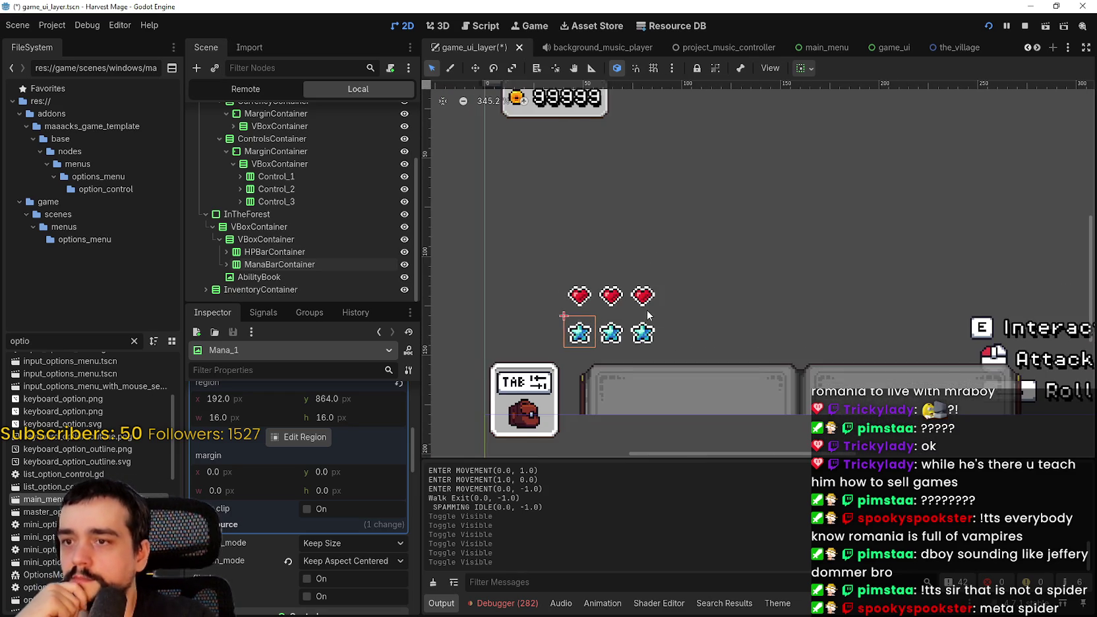
scroll(649, 315, up, 1)
click(299, 264)
click(300, 253)
click(300, 262)
click(307, 242)
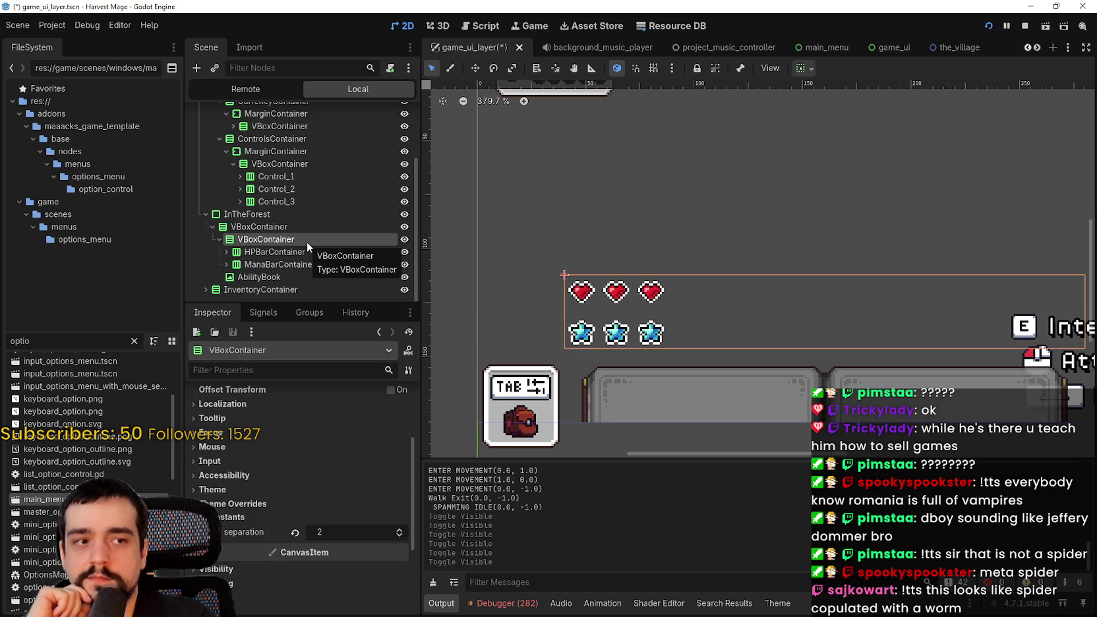
click(222, 249)
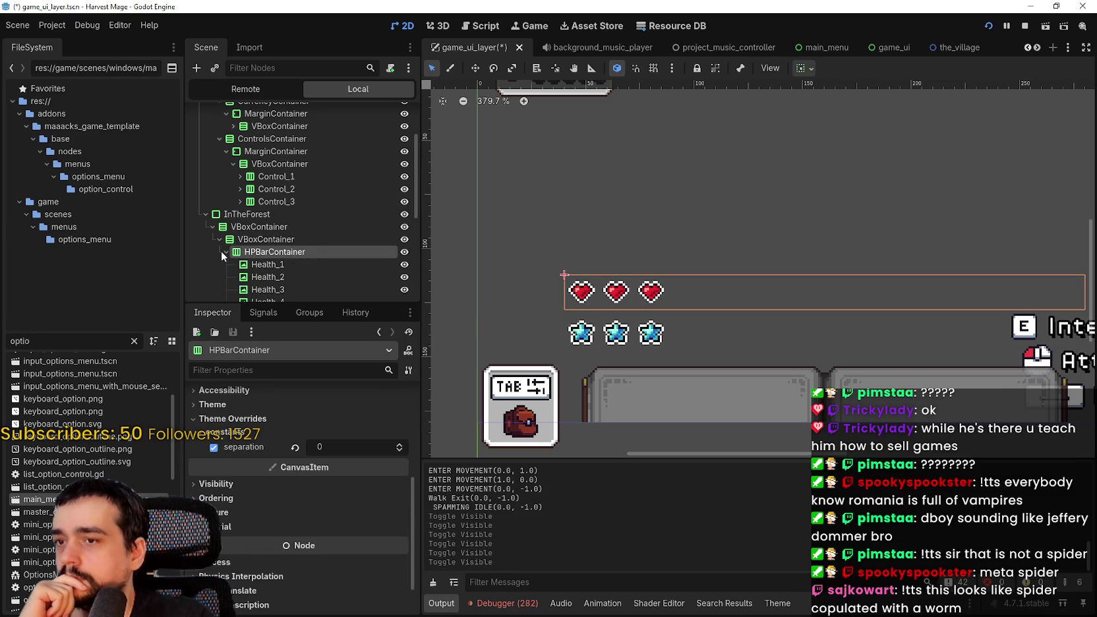
click(271, 265)
click(268, 257)
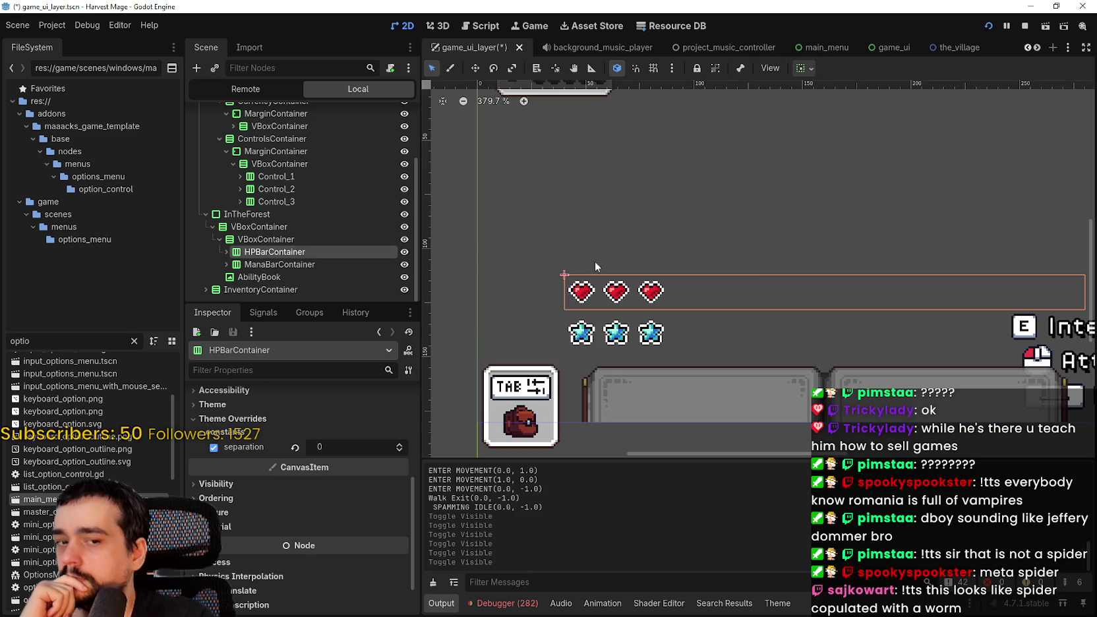
scroll(745, 276, down, 4)
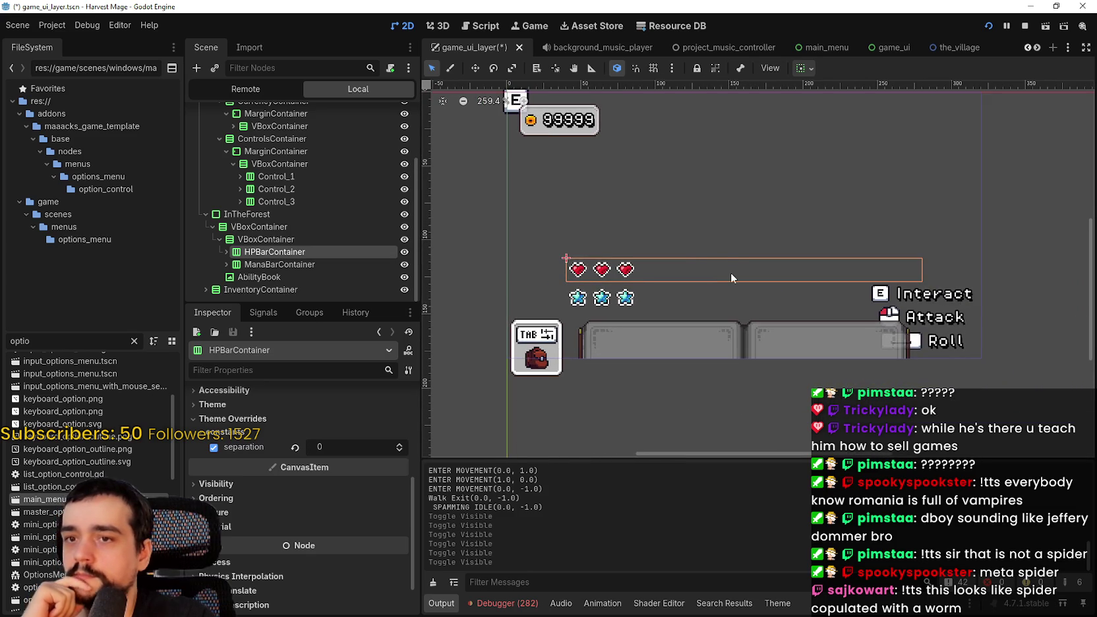
scroll(730, 272, up, 1)
Lower the outer VBoxContainer's separation above the ability book to 0.
click(259, 238)
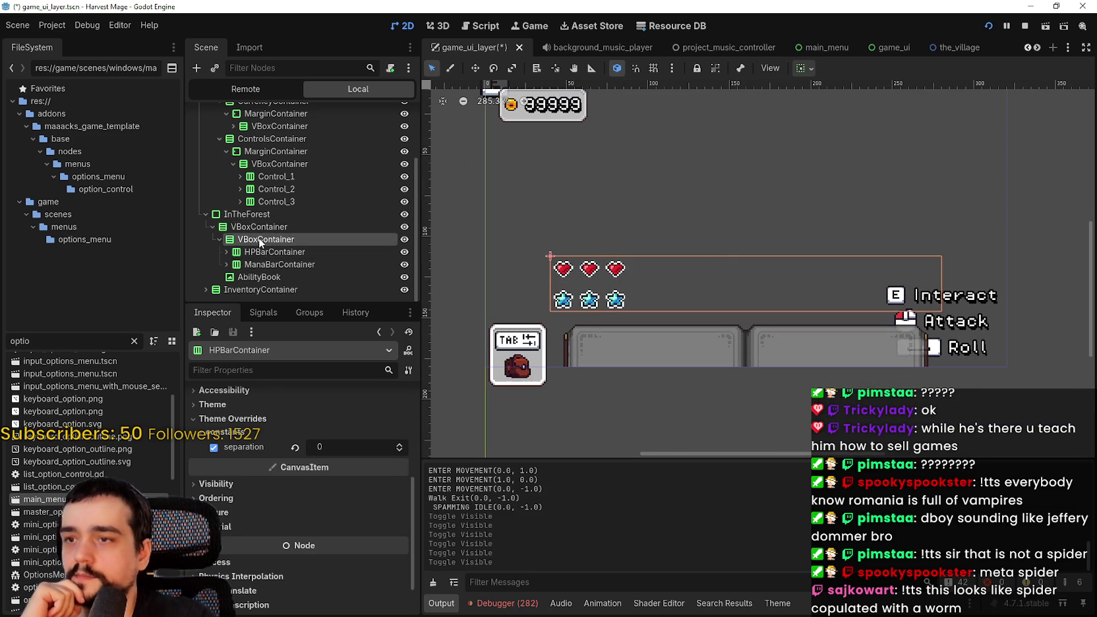
click(261, 228)
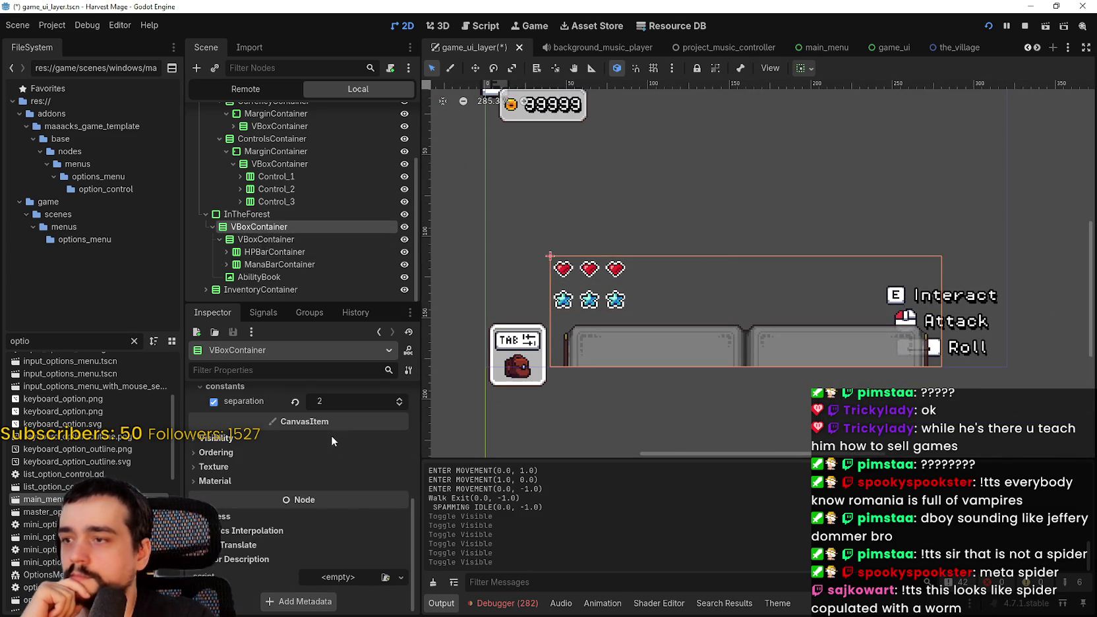
click(402, 404)
click(402, 404)
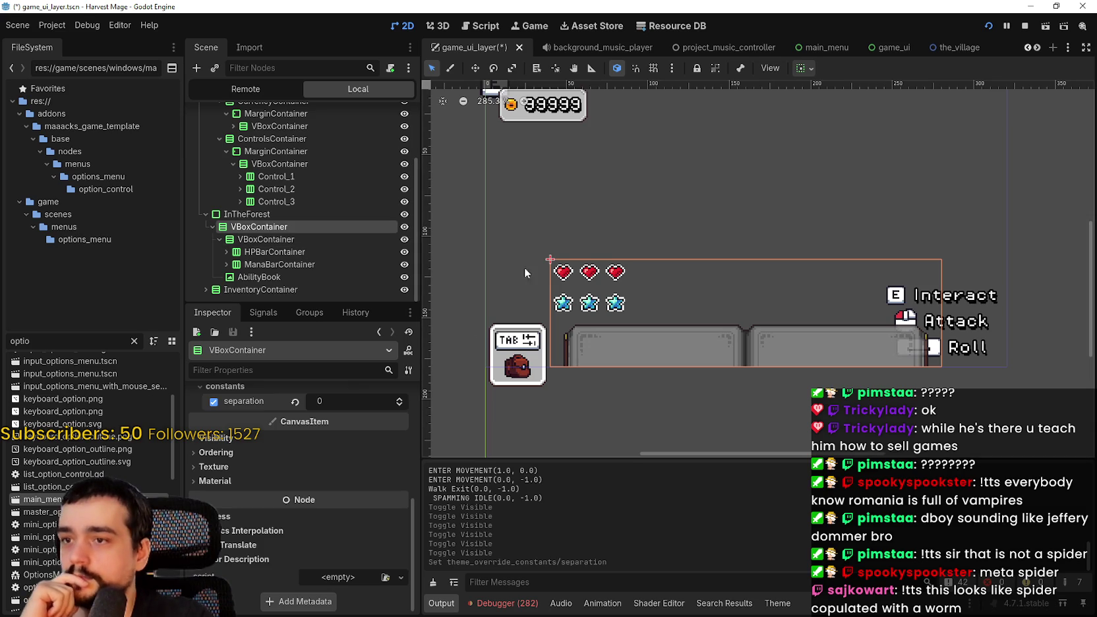
Recheck the containers' spacing, with the inner VBoxContainer at separation 2, and save game_ui_layer.
scroll(597, 274, up, 3)
click(275, 252)
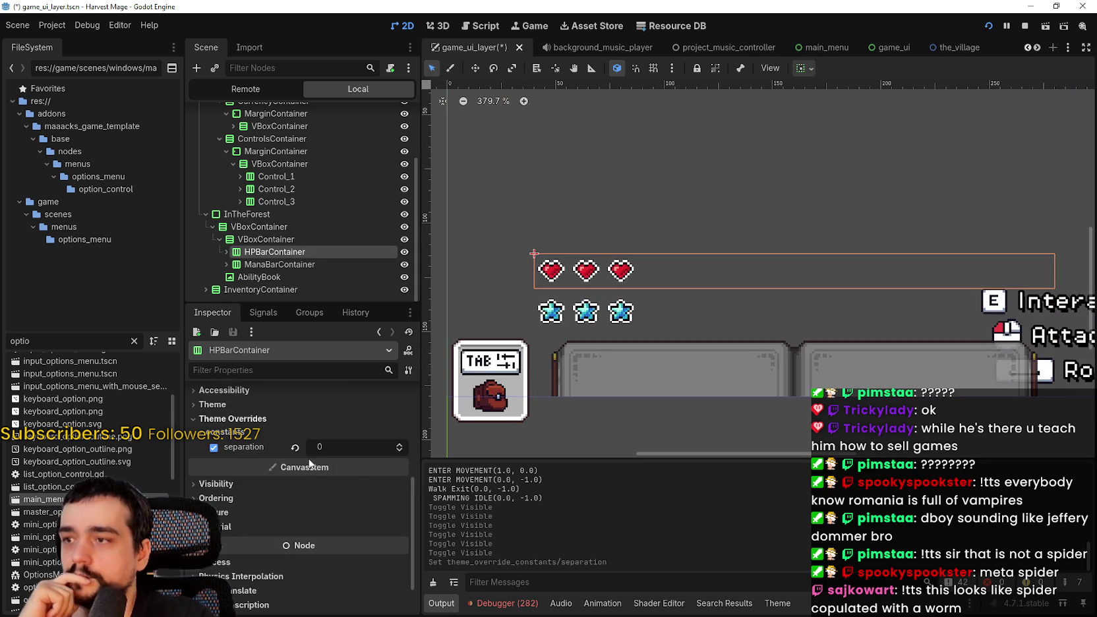
click(277, 265)
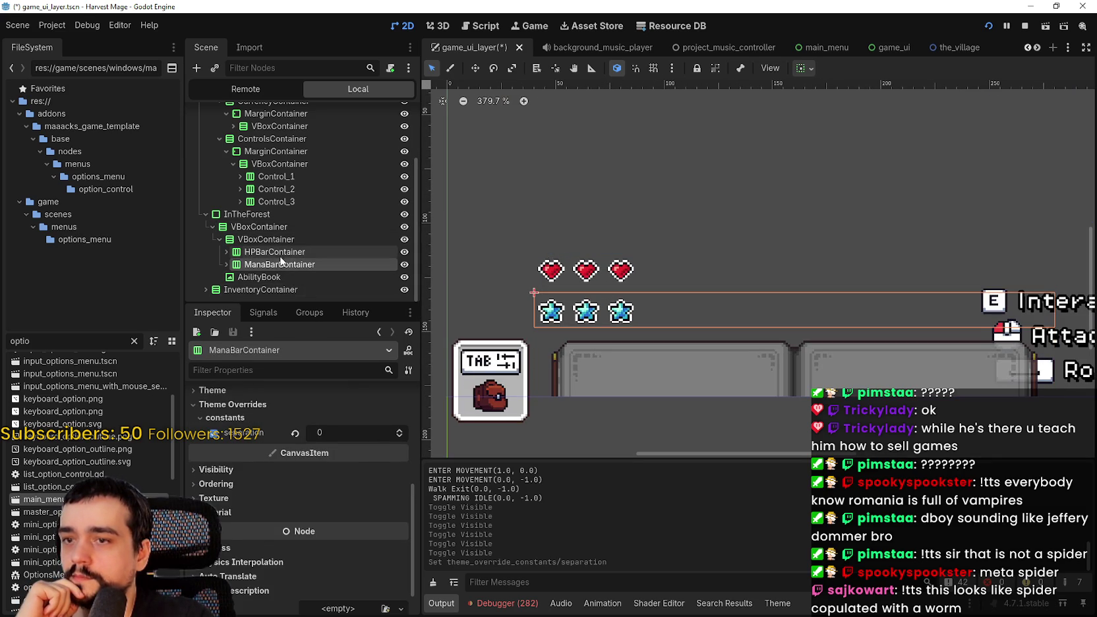
click(280, 251)
scroll(338, 567, up, 3)
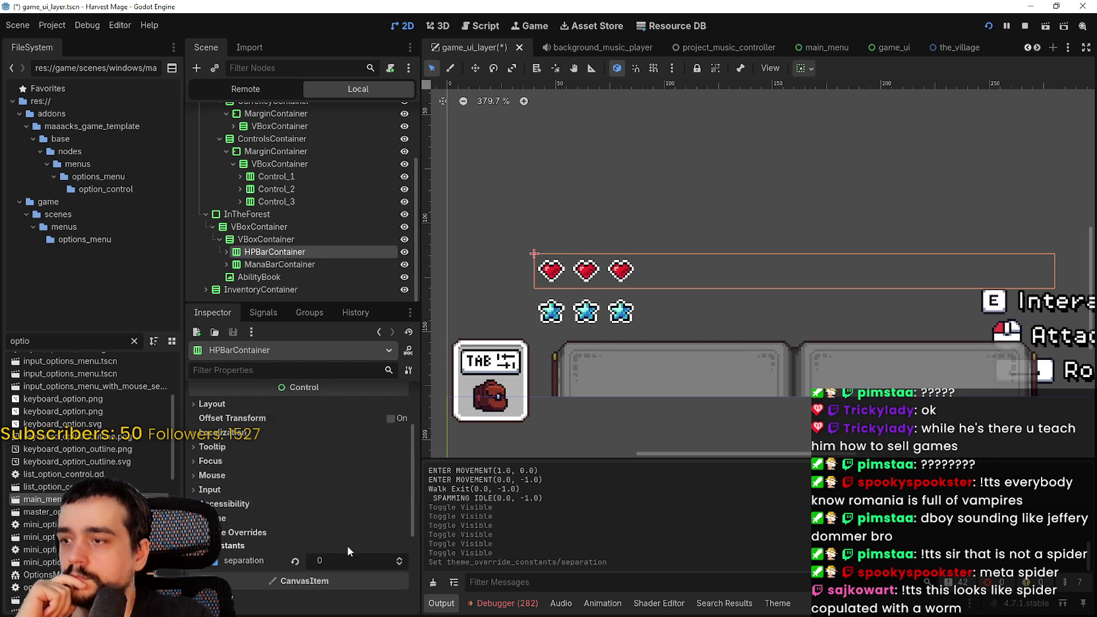
click(286, 242)
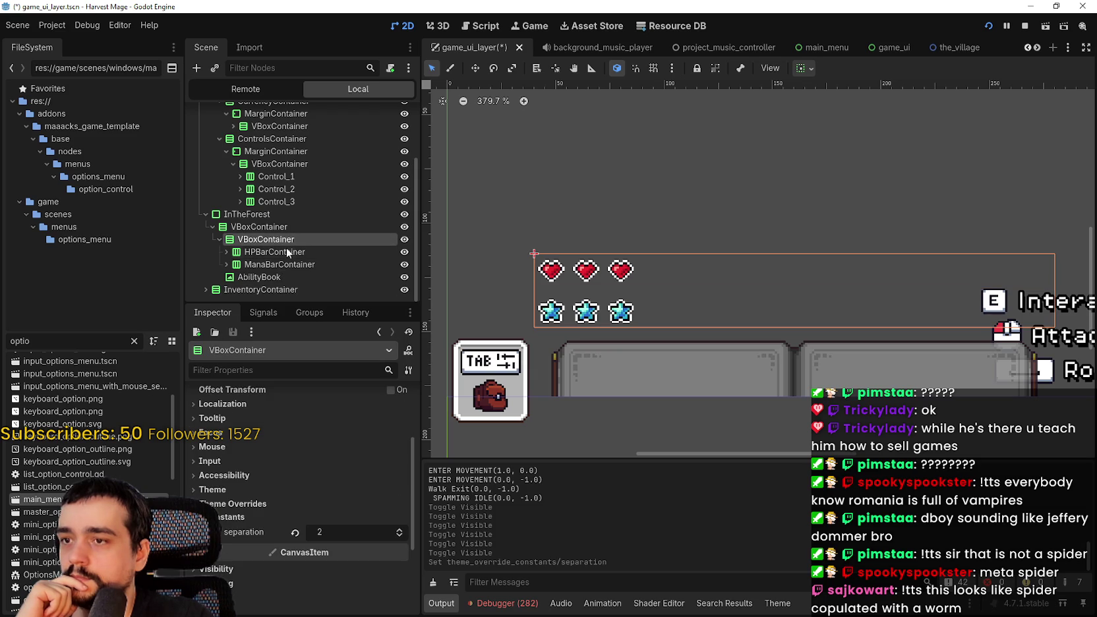
click(281, 227)
scroll(392, 545, down, 3)
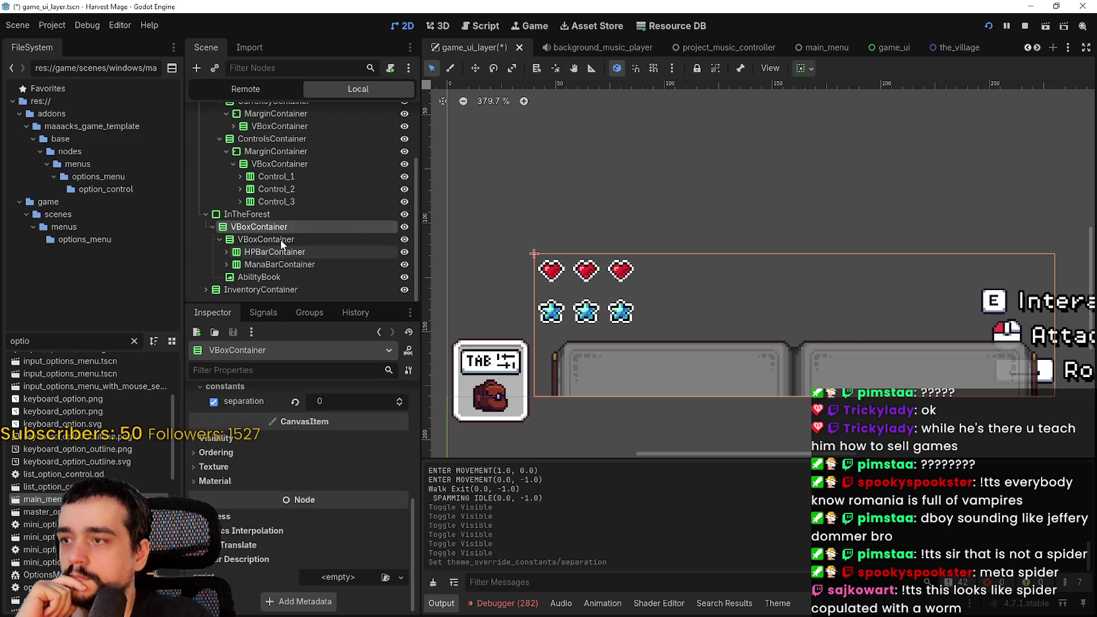
click(264, 216)
click(273, 228)
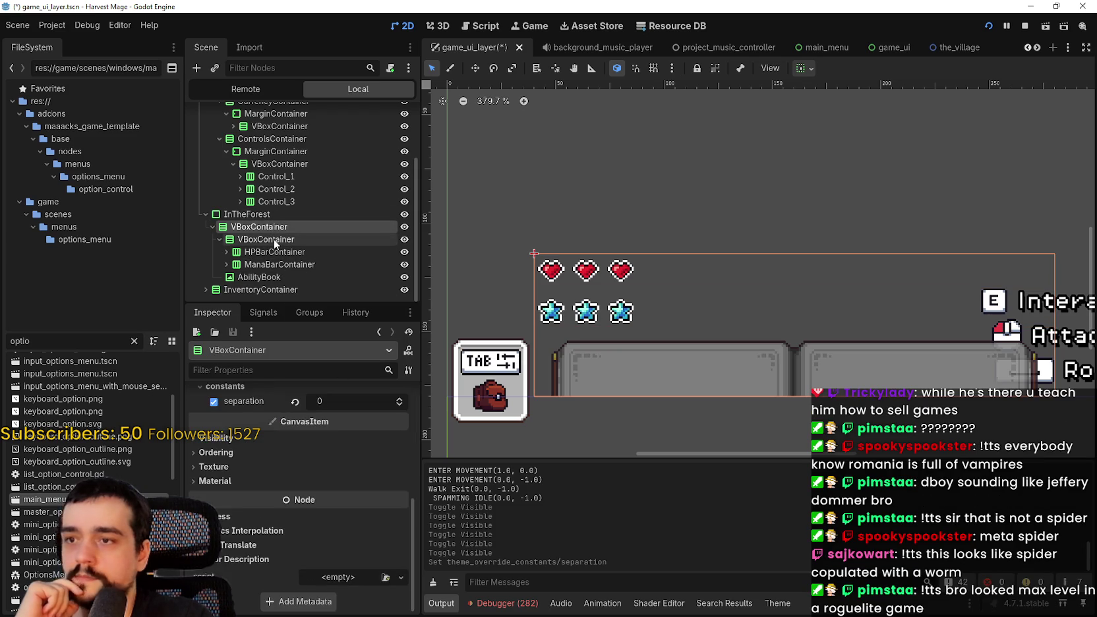
click(274, 240)
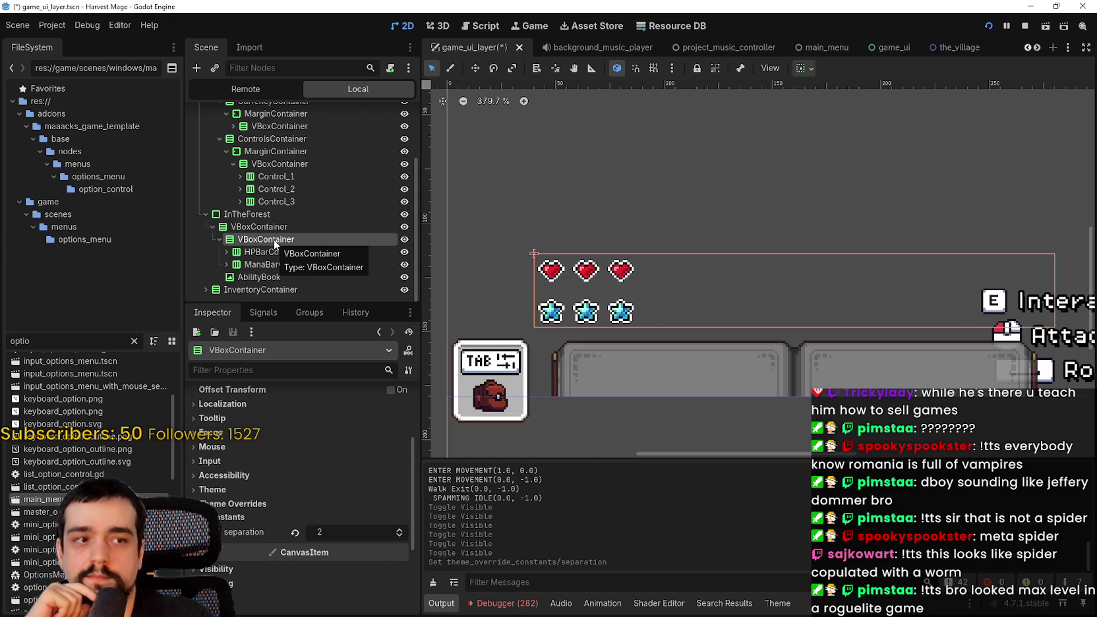
scroll(751, 220, down, 1)
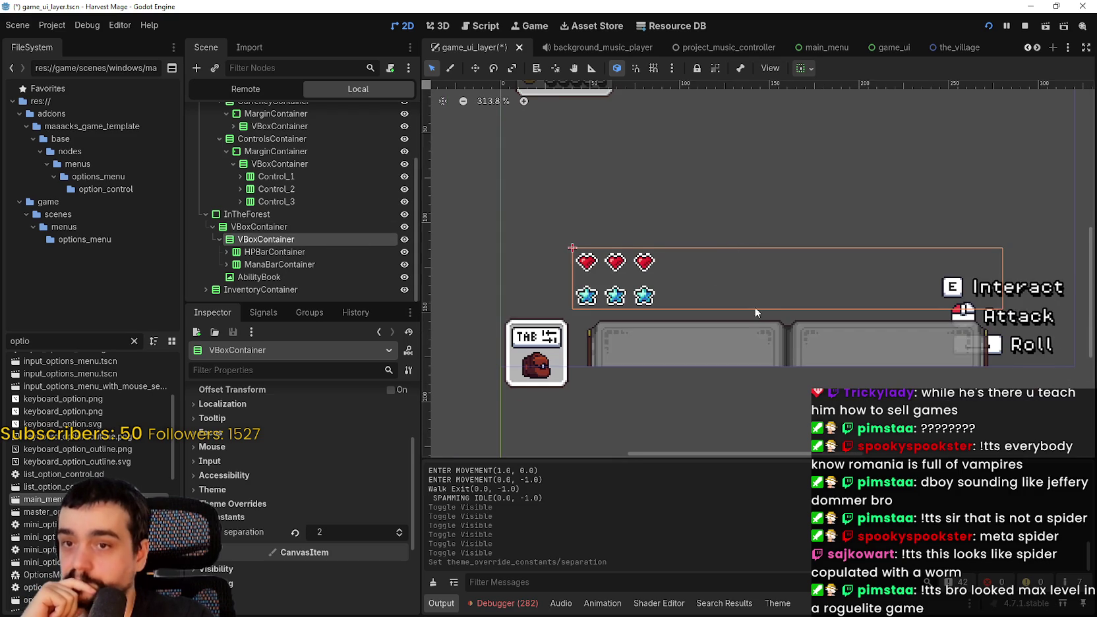
scroll(703, 282, down, 2)
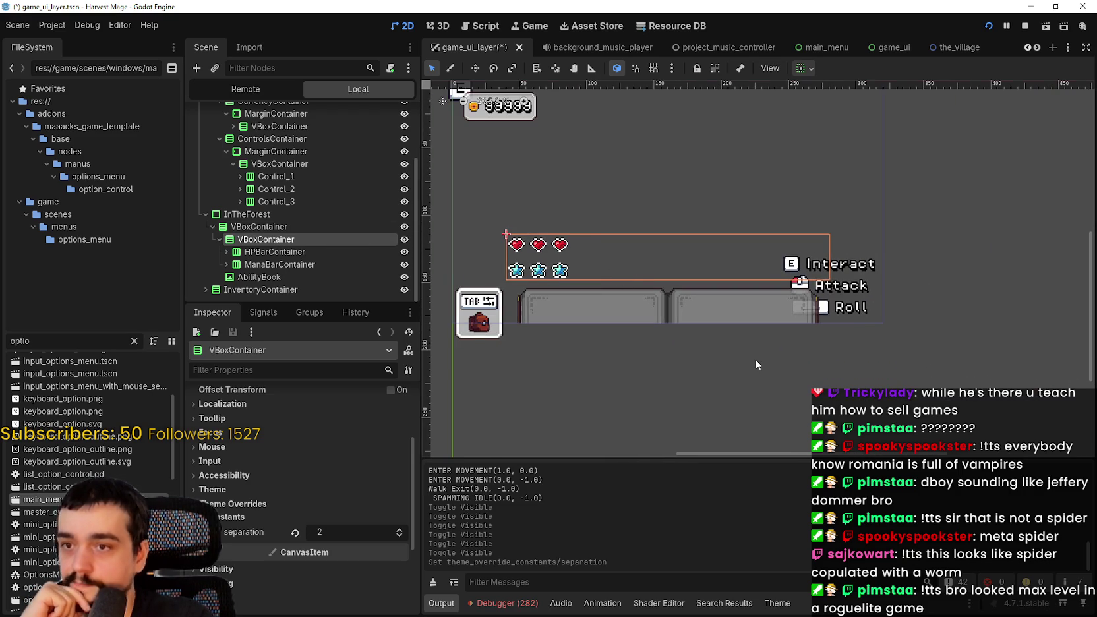
scroll(754, 358, down, 1)
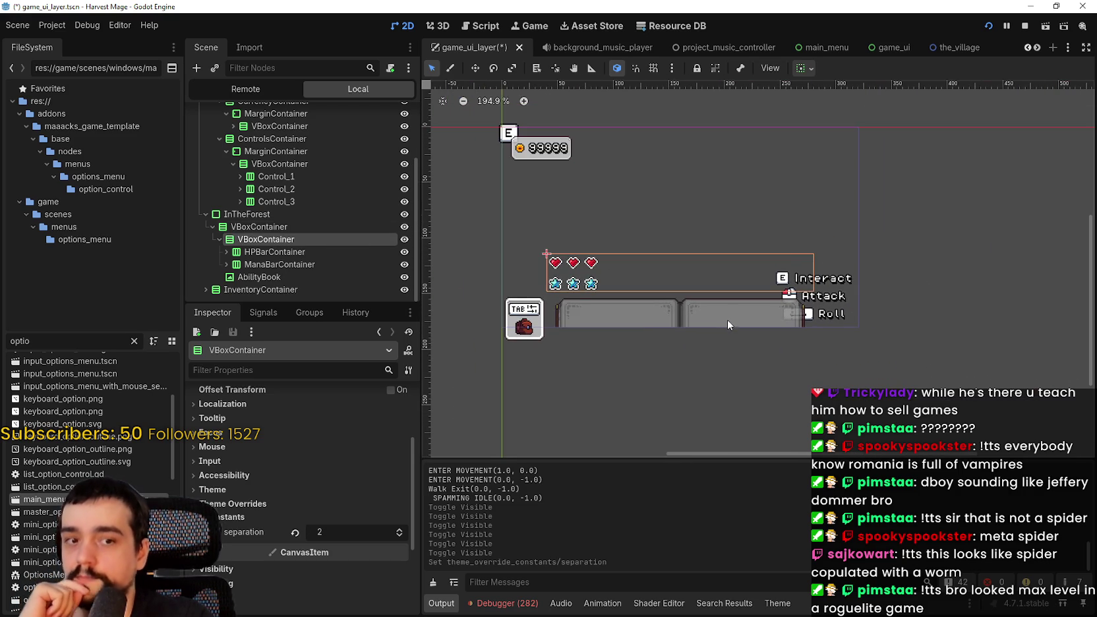
scroll(718, 300, down, 1)
scroll(718, 300, right, 2)
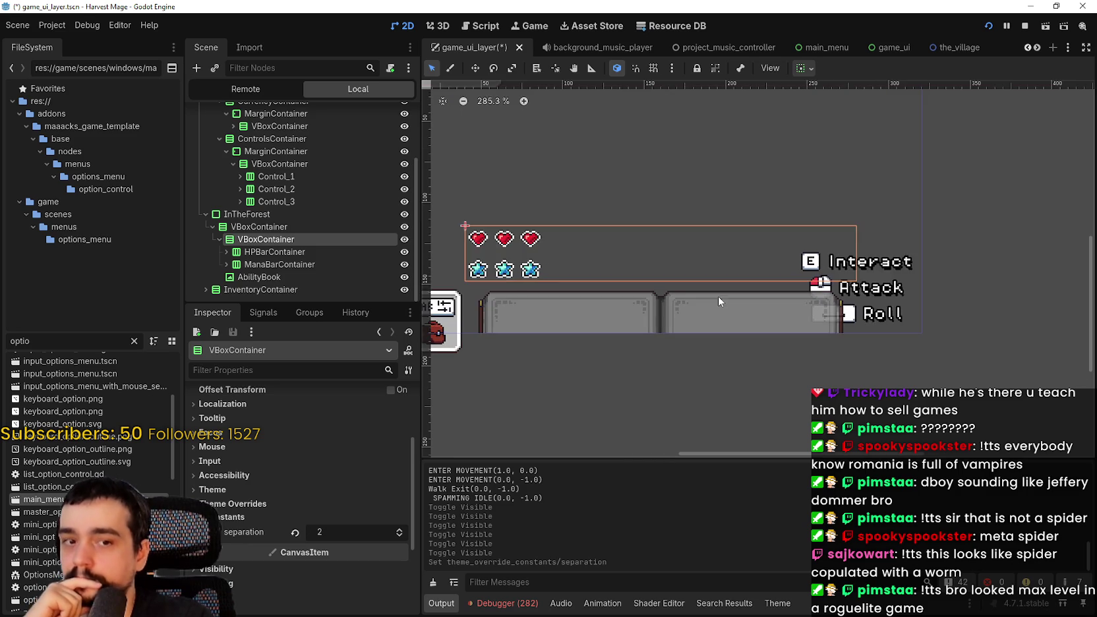
scroll(718, 297, left, 2)
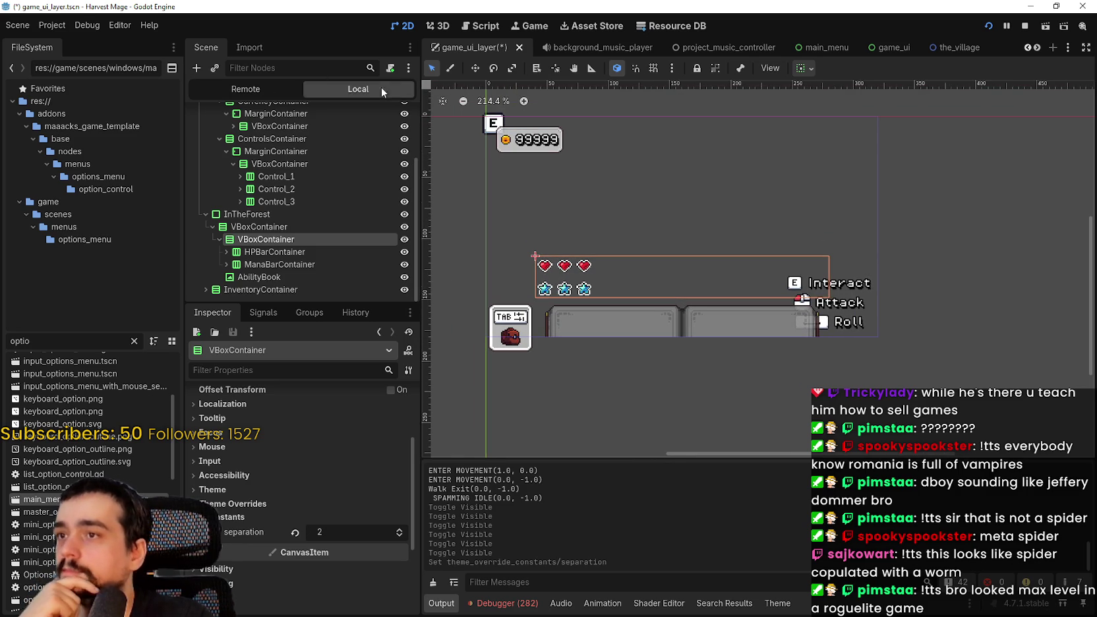
key(ctrl+s)
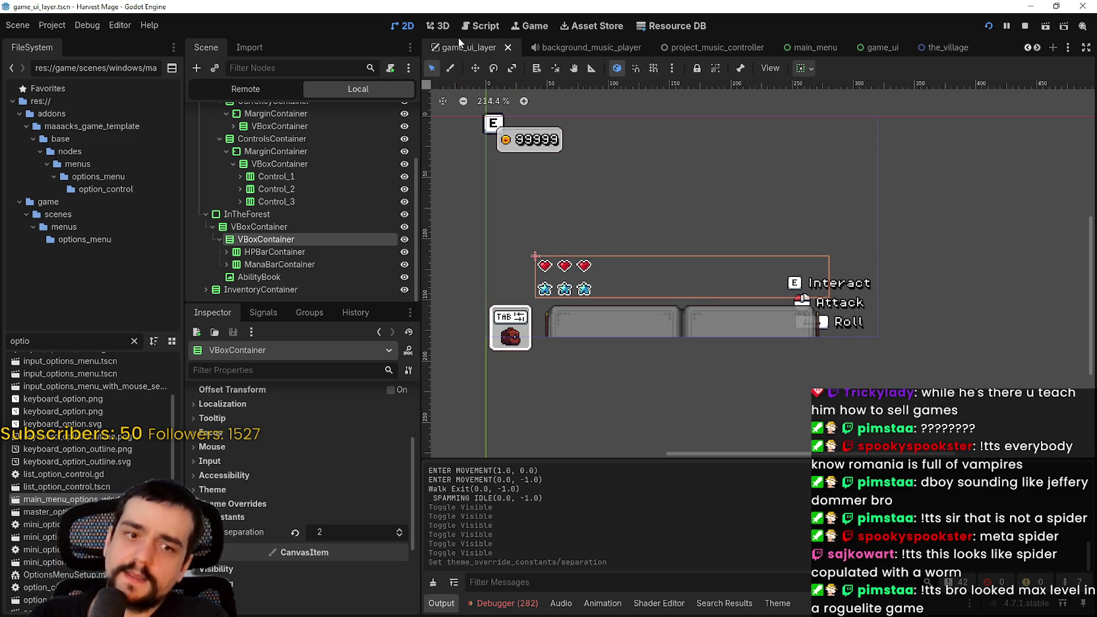
Set the project viewport width to 480, with height 180, in Project Settings.
click(49, 27)
click(61, 42)
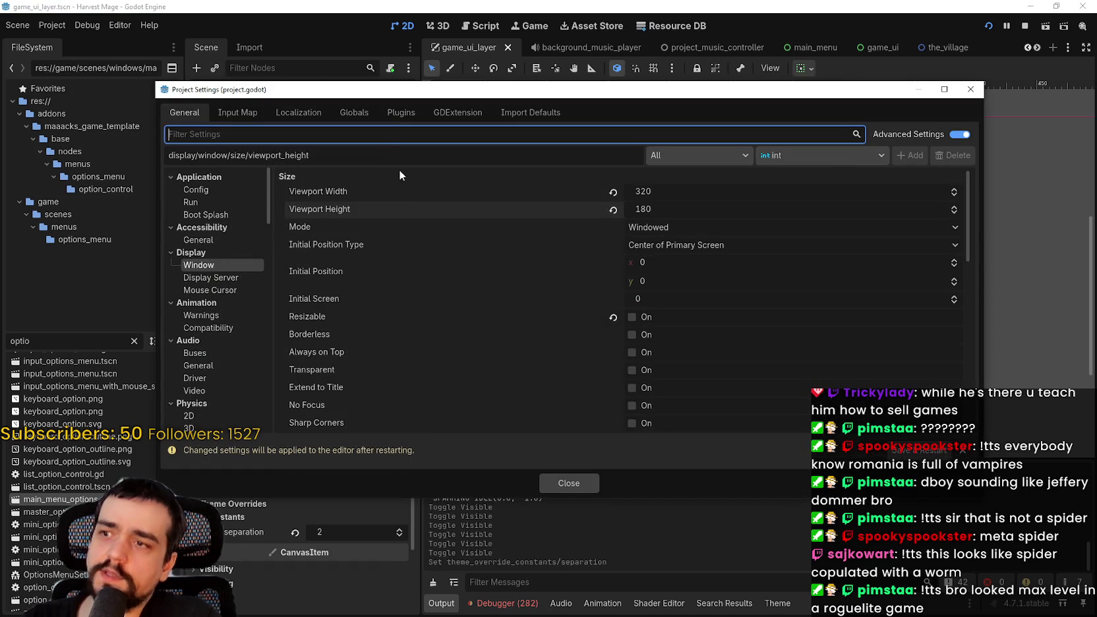
mouse_move(634, 98)
mouse_down()
mouse_move(686, 410)
mouse_move(677, 402)
mouse_up()
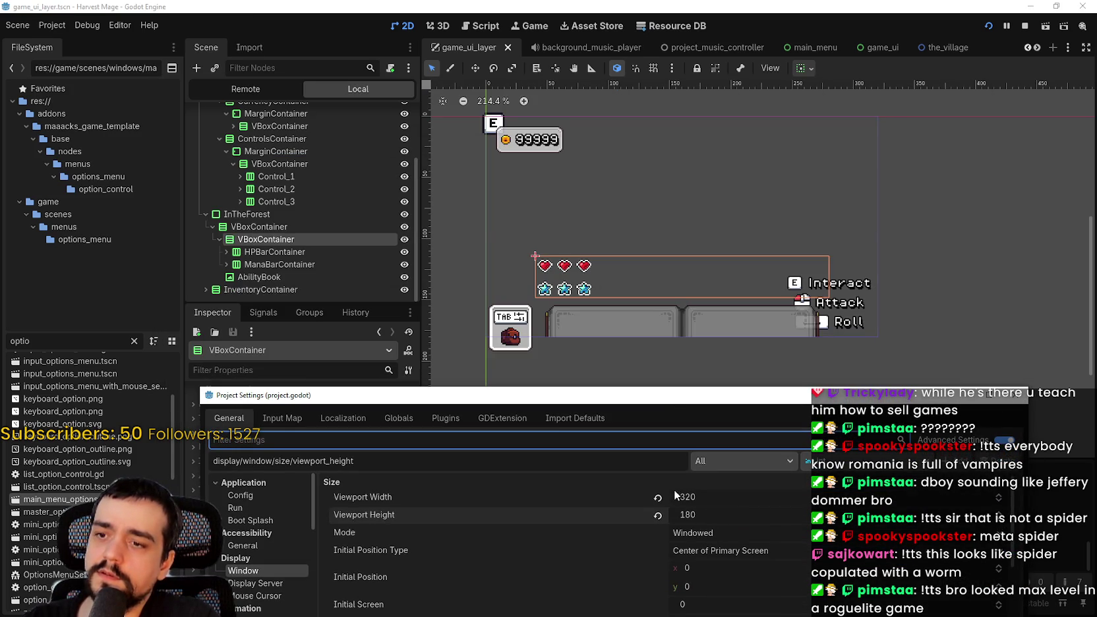
click(725, 498)
text(480)
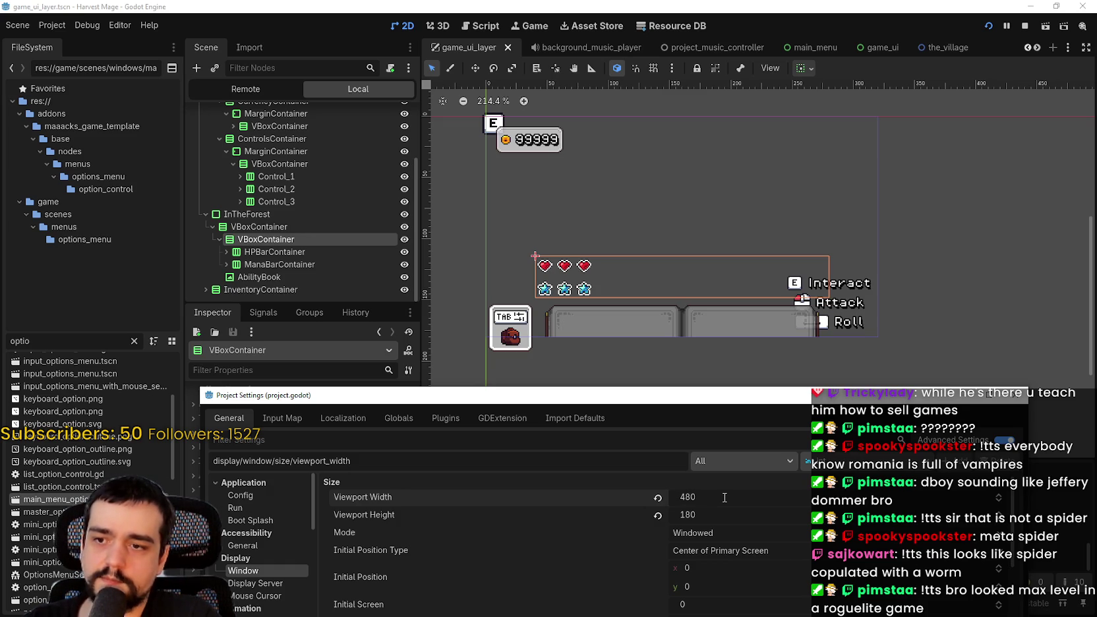
drag(710, 397, 667, 280)
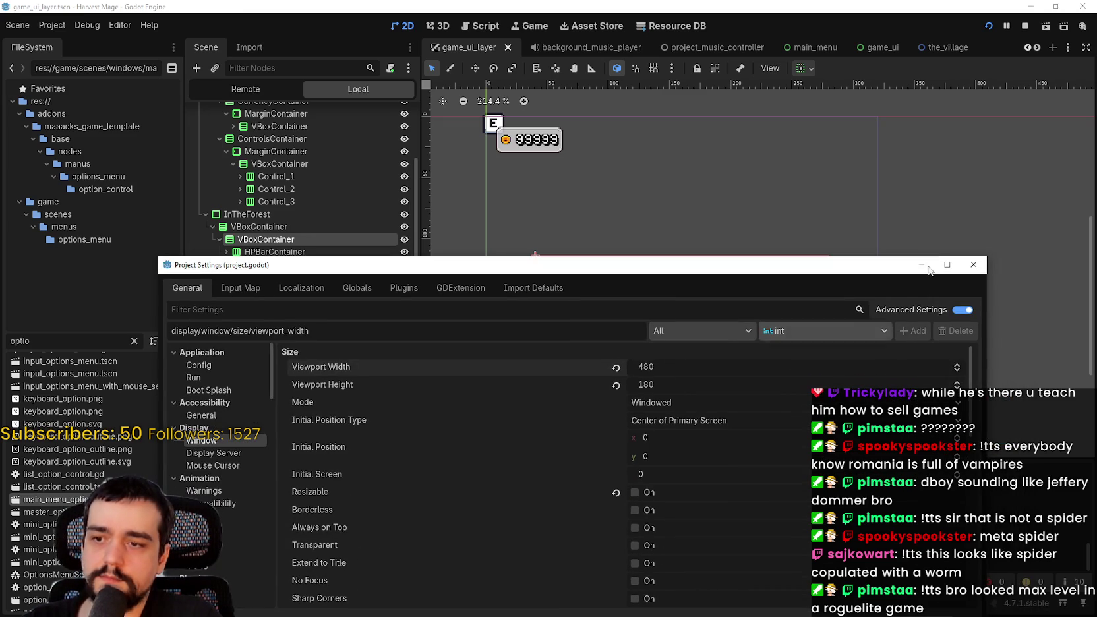
click(974, 265)
Save the UI scene, stop the running game and relaunch it.
scroll(712, 312, down, 3)
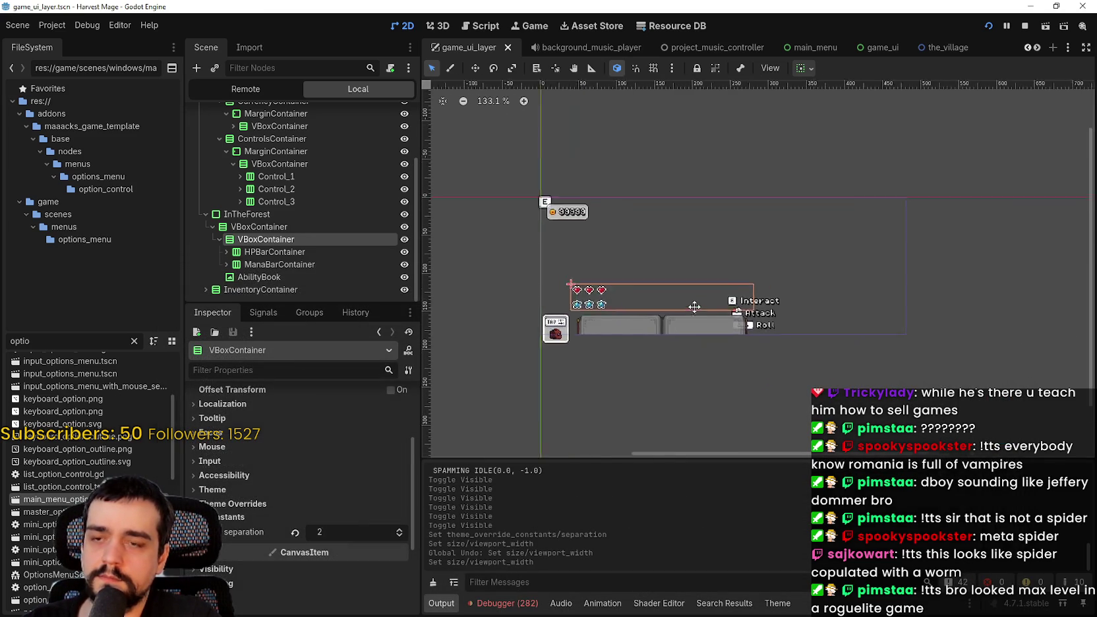
scroll(724, 288, up, 2)
key(ctrl+s)
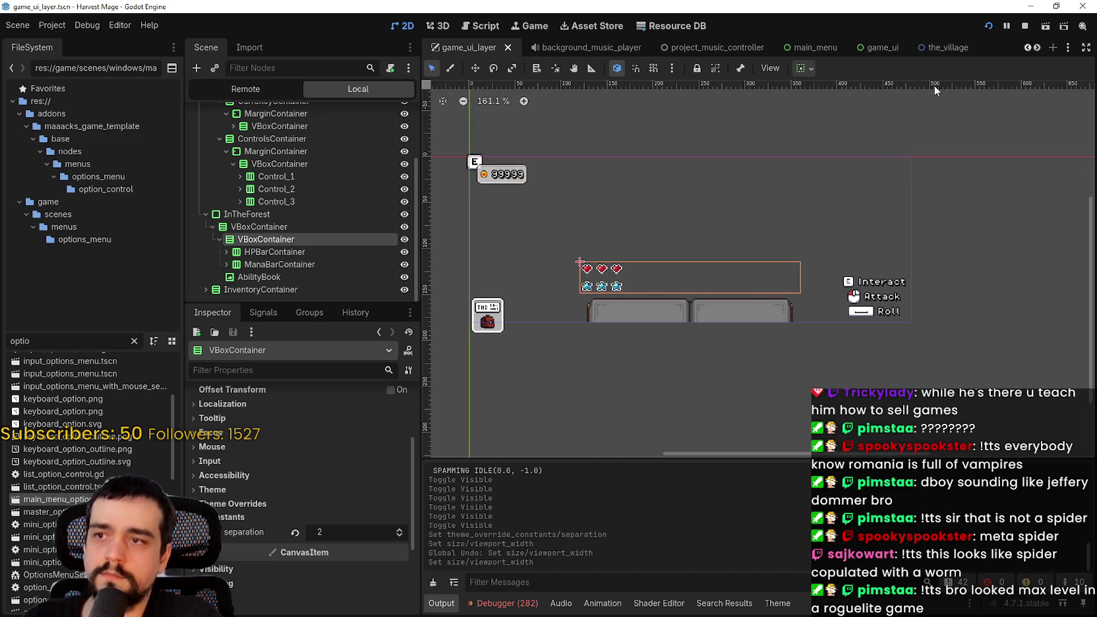
click(1021, 26)
click(989, 26)
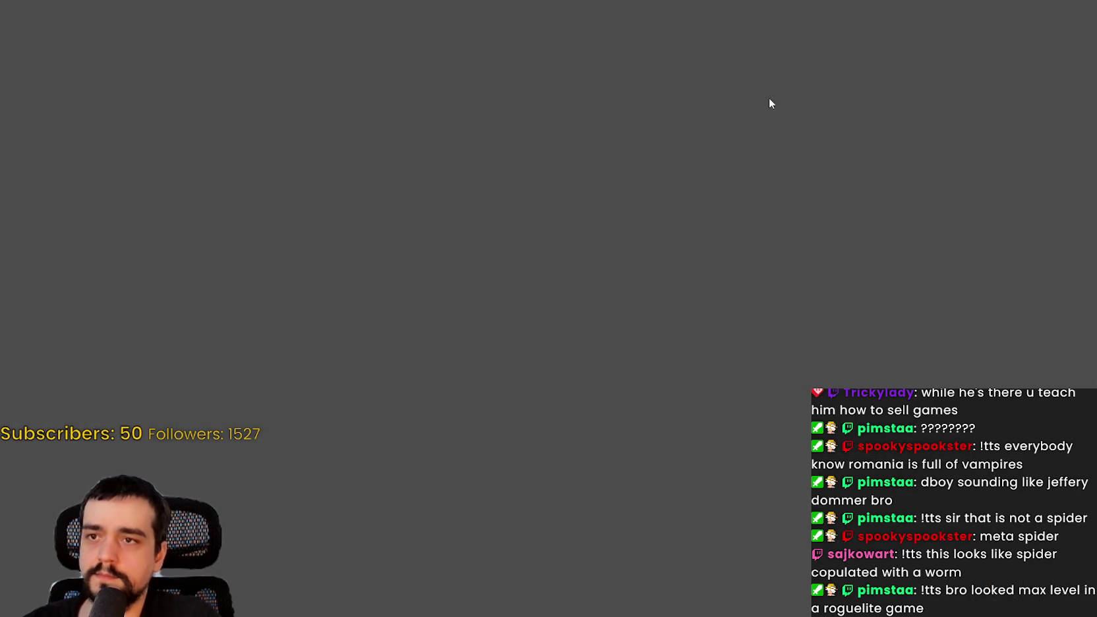
Continue the saved game and walk the mage down and left along the village path toward the pillars.
key(Down)
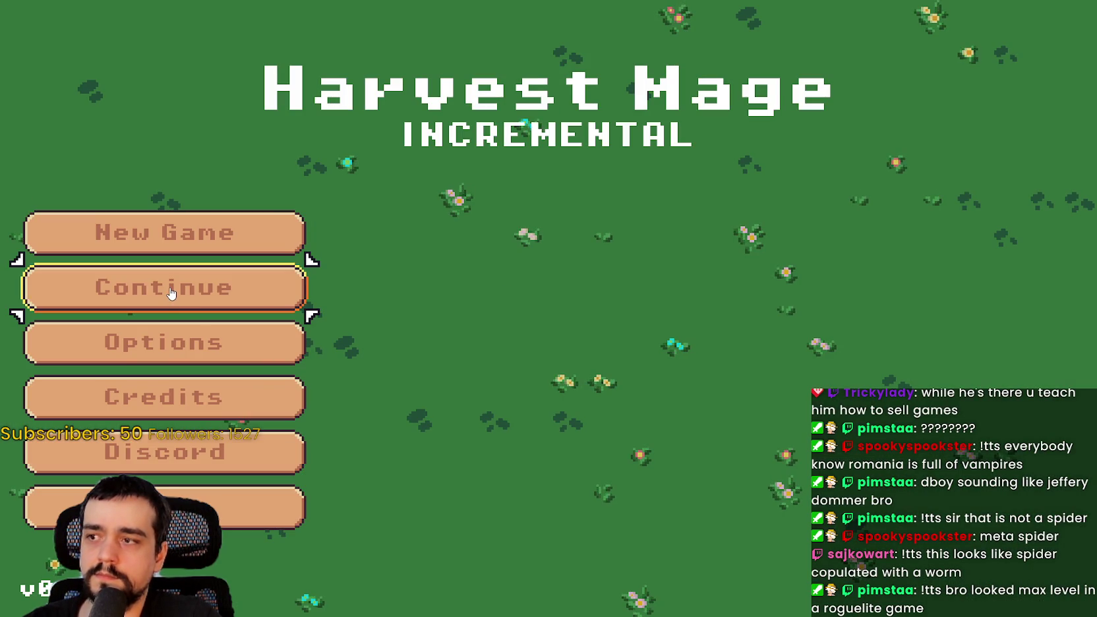
key(Return)
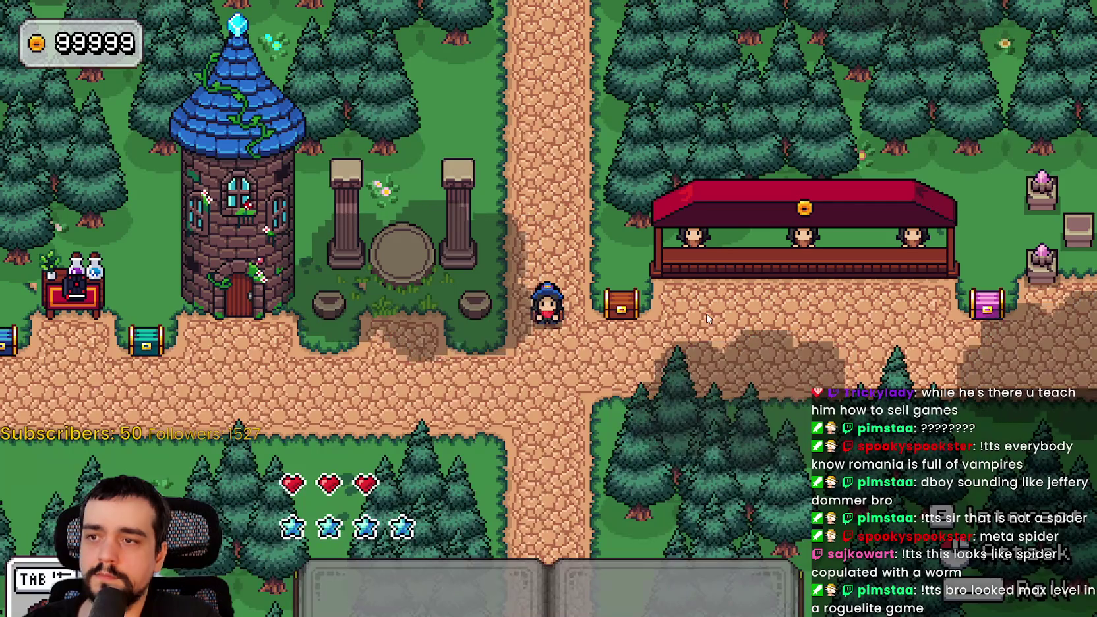
key(Down)
key(Left)
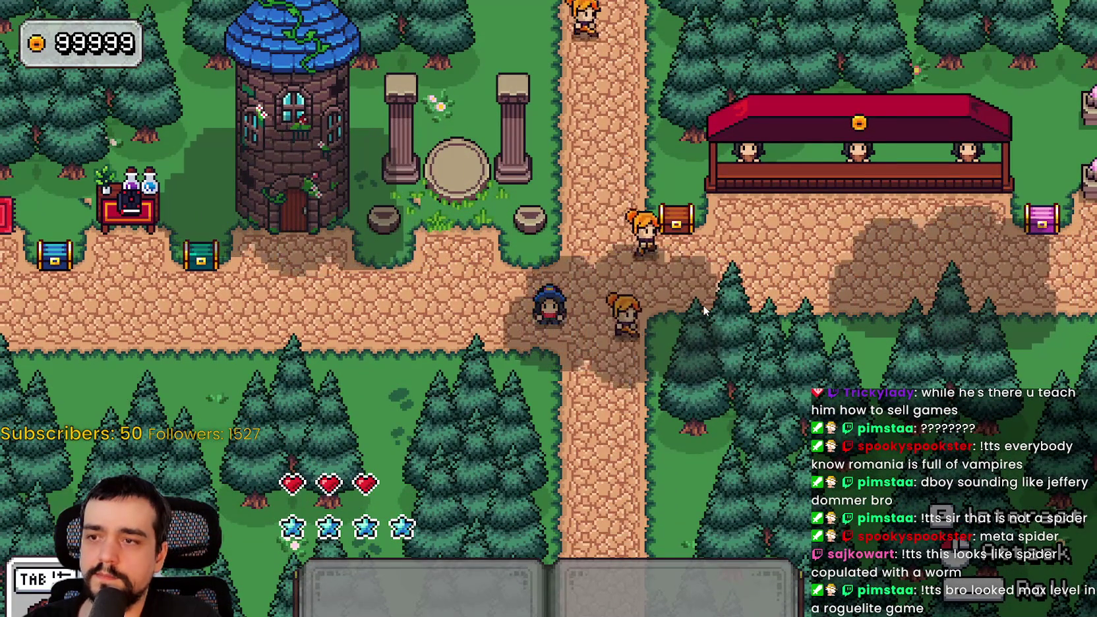
key(Left)
key(Left)
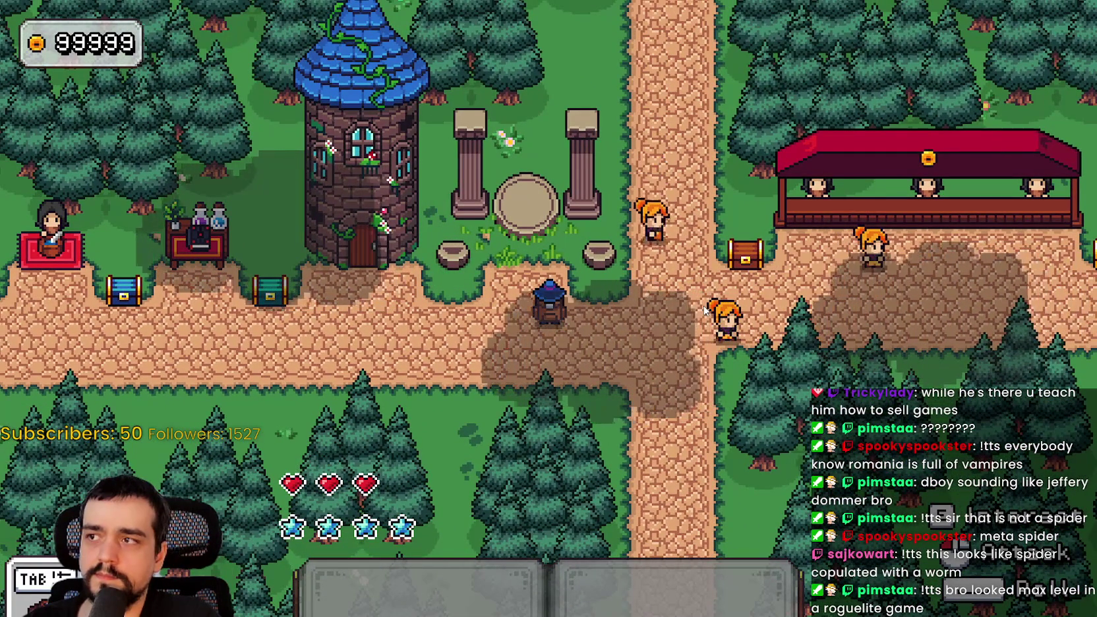
key(Up)
key(Left)
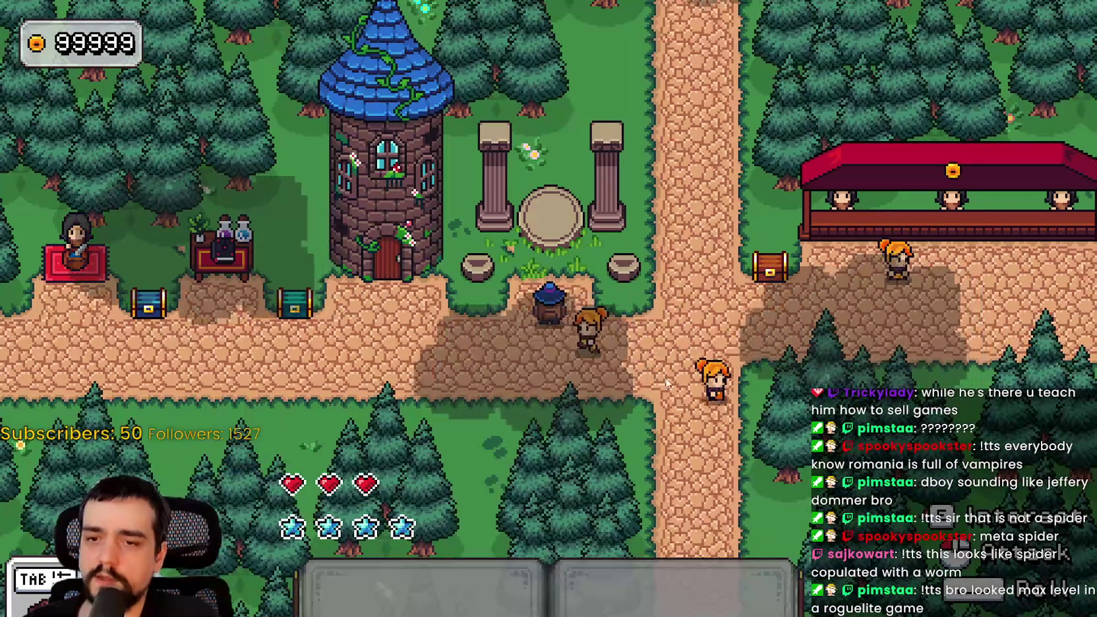
Enter the flower field level and cast the slash and secondary abilities at enemies.
key(e)
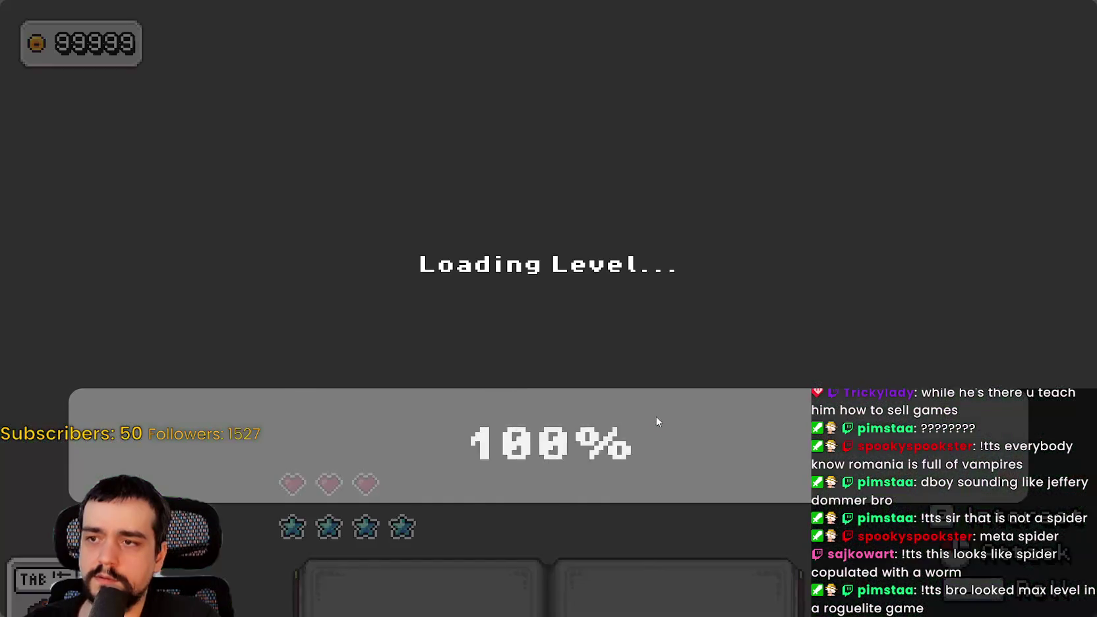
key(Down)
key(Right)
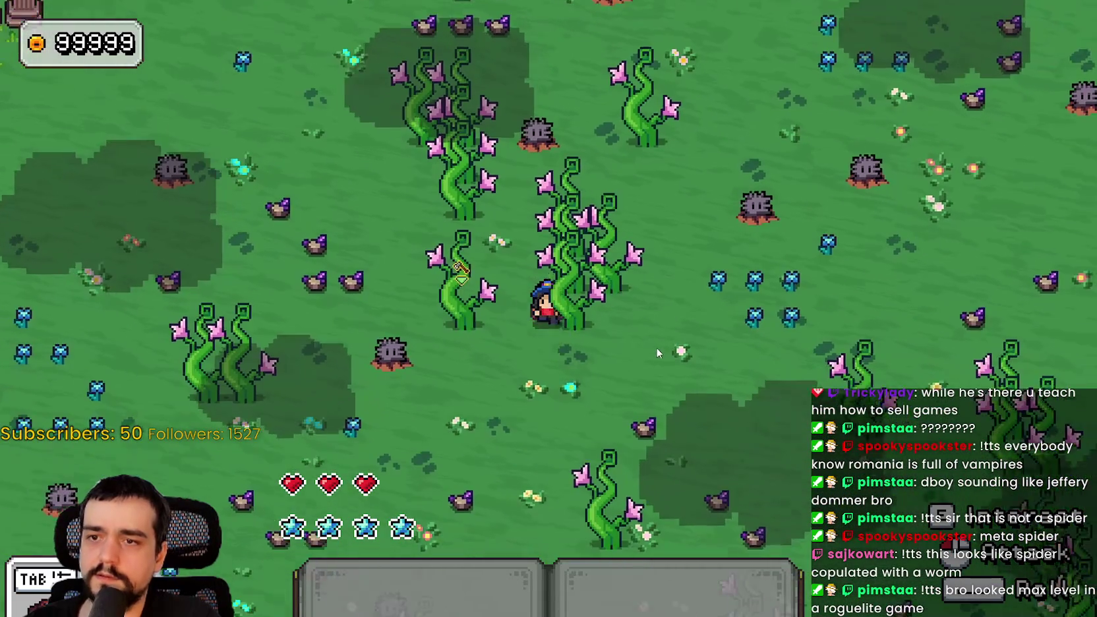
key(Up)
key(Right)
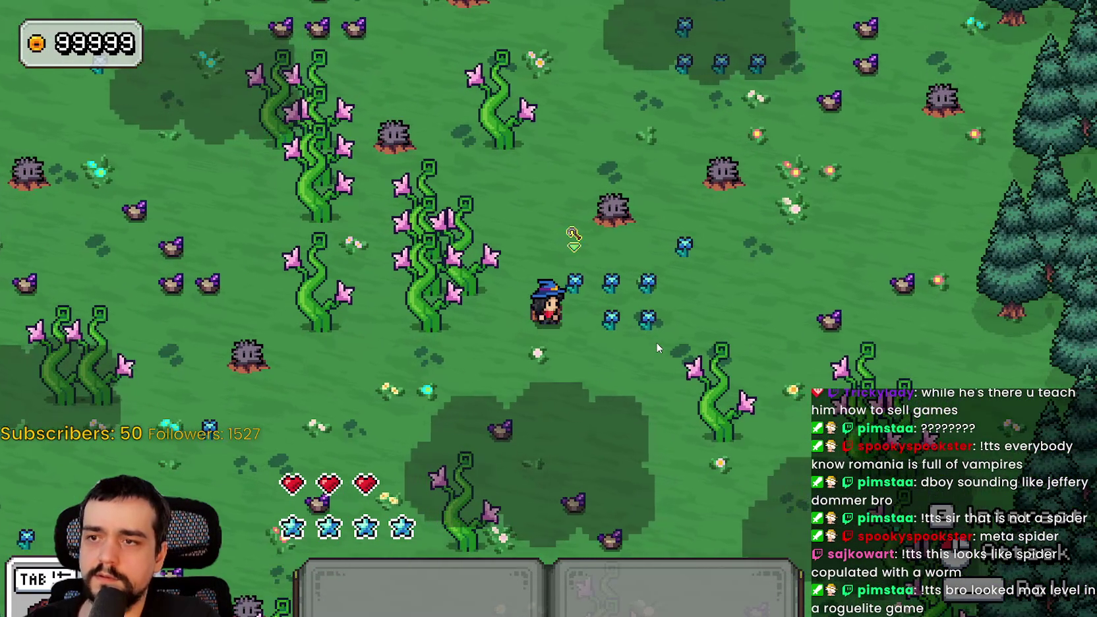
click(655, 341)
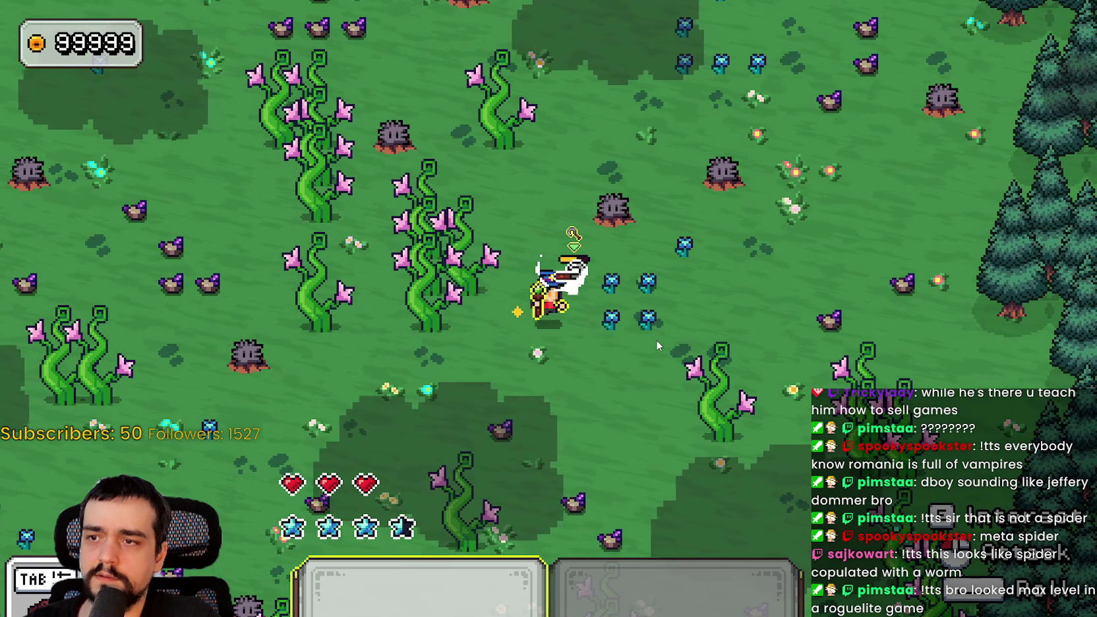
key(Down)
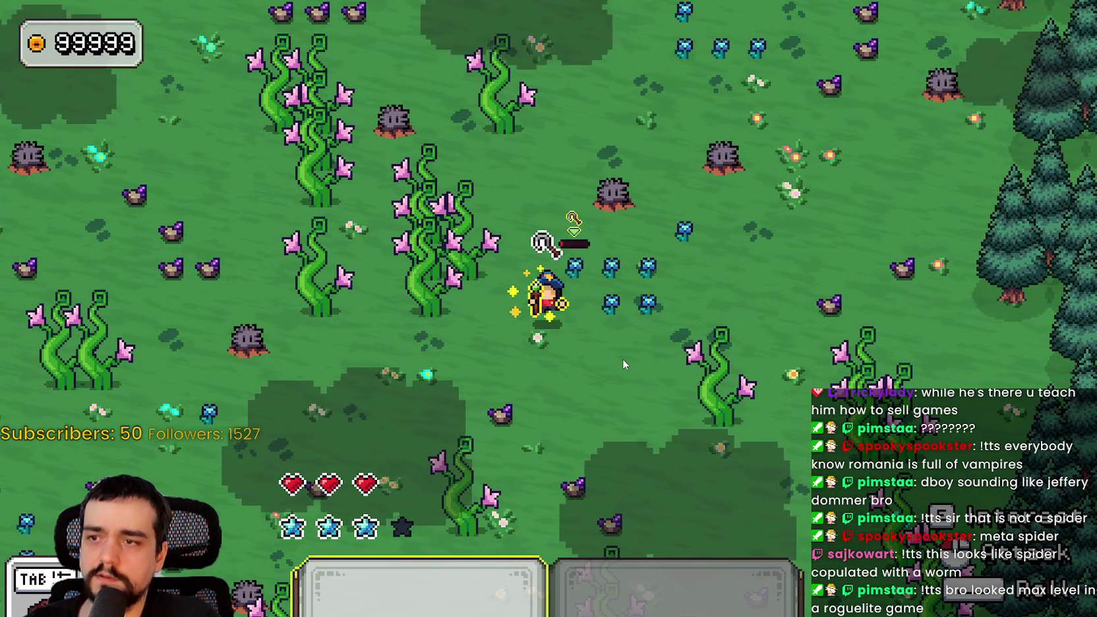
key(Up)
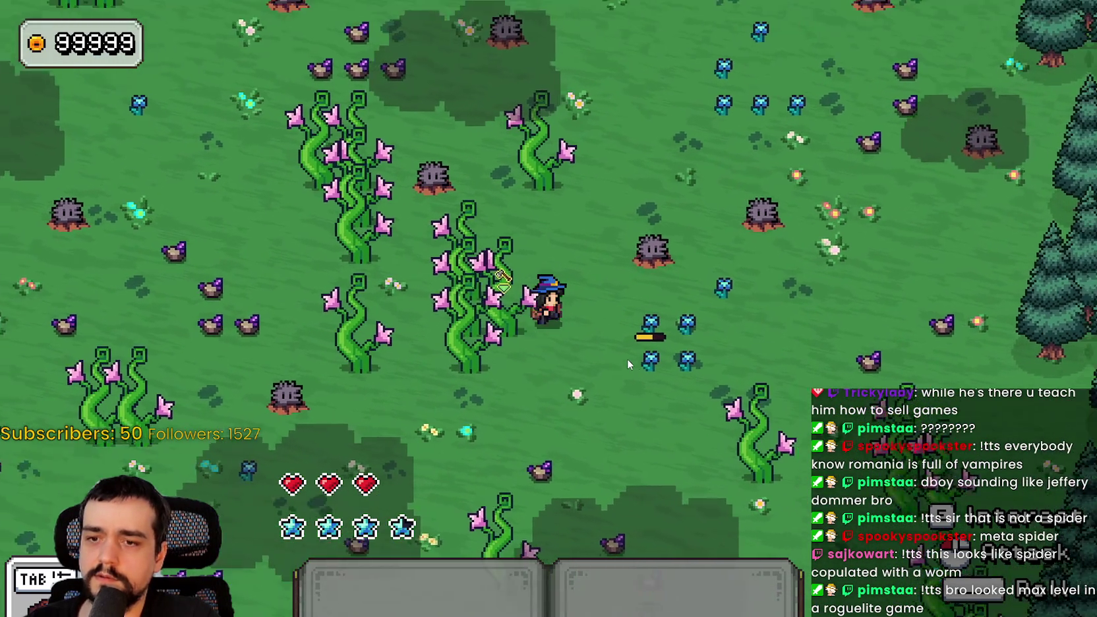
right_click(629, 361)
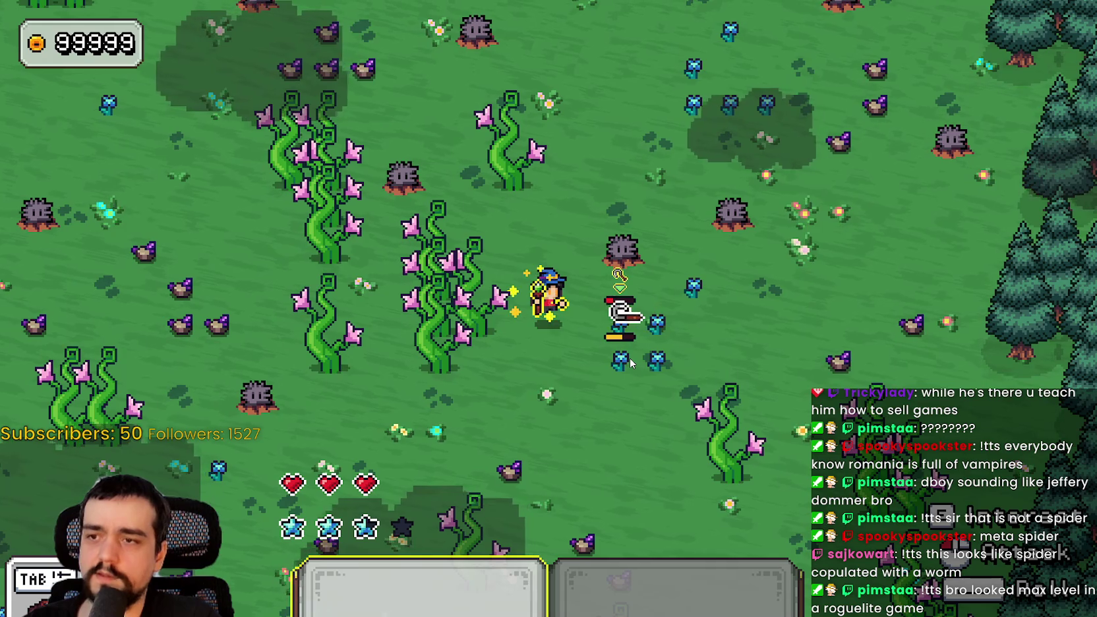
Keep fighting beside the enemy, walk across the field toward the pillars, then pause the game.
key(Down)
key(Down)
key(Right)
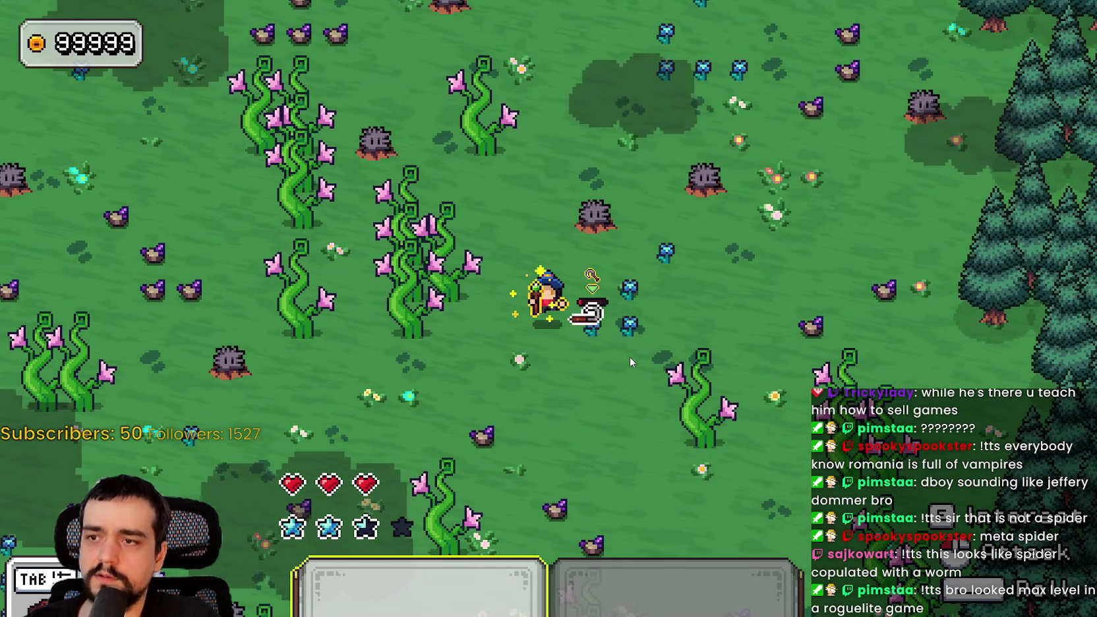
key(Left)
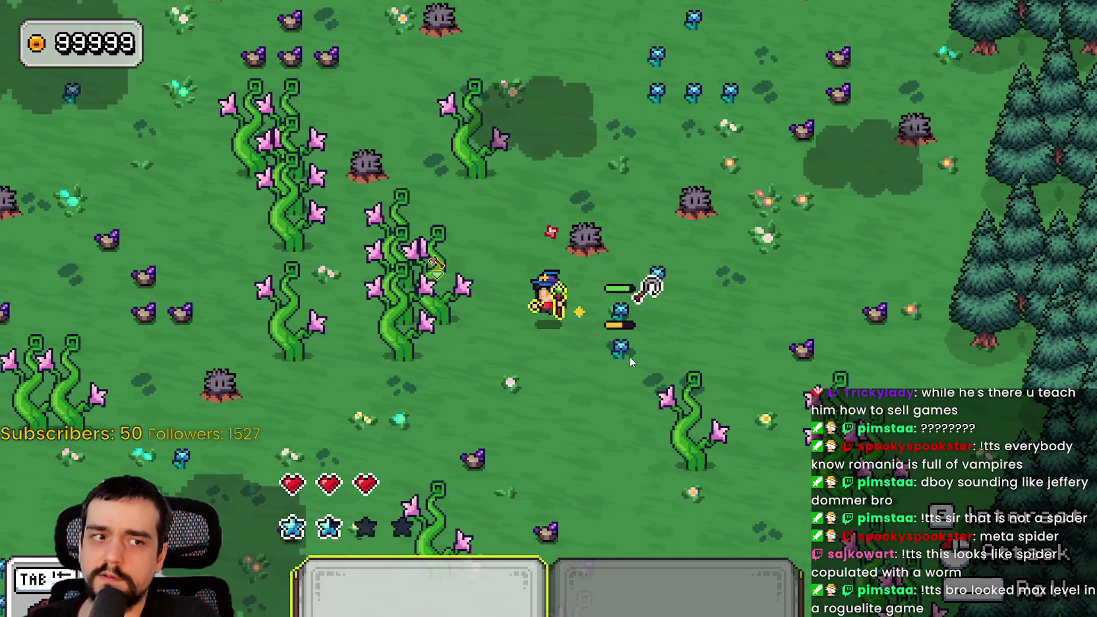
key(Right)
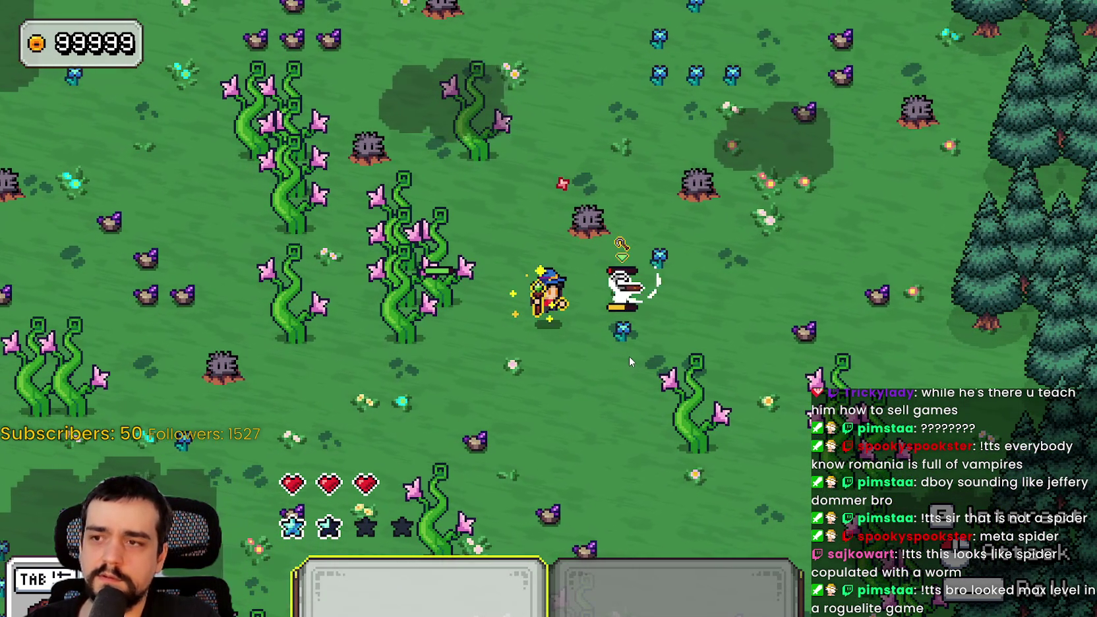
key(Right)
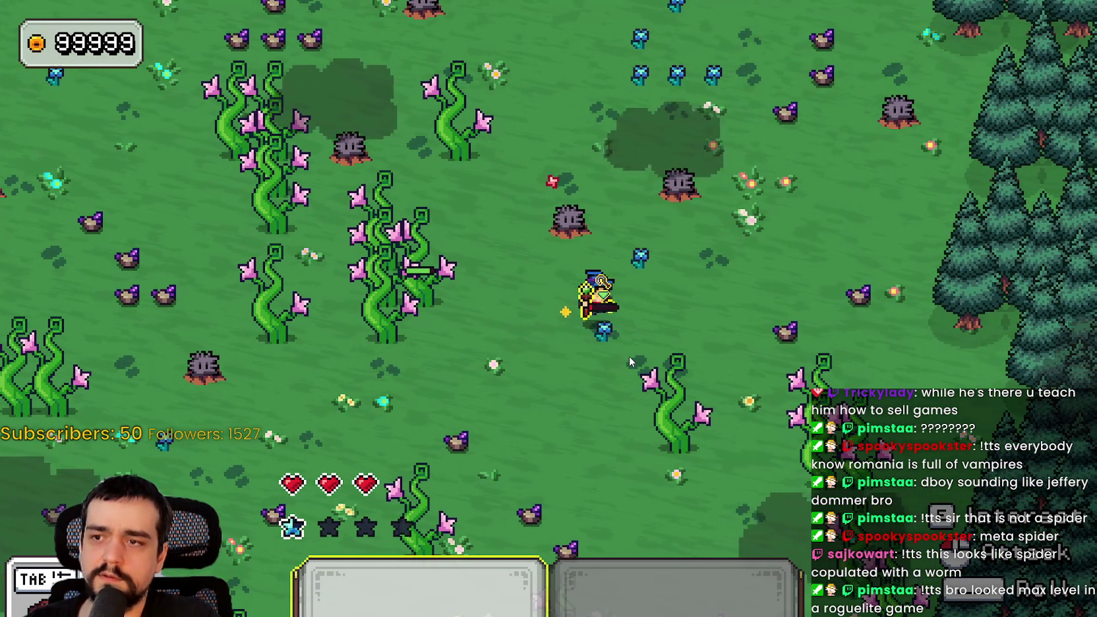
key(Up)
key(Left)
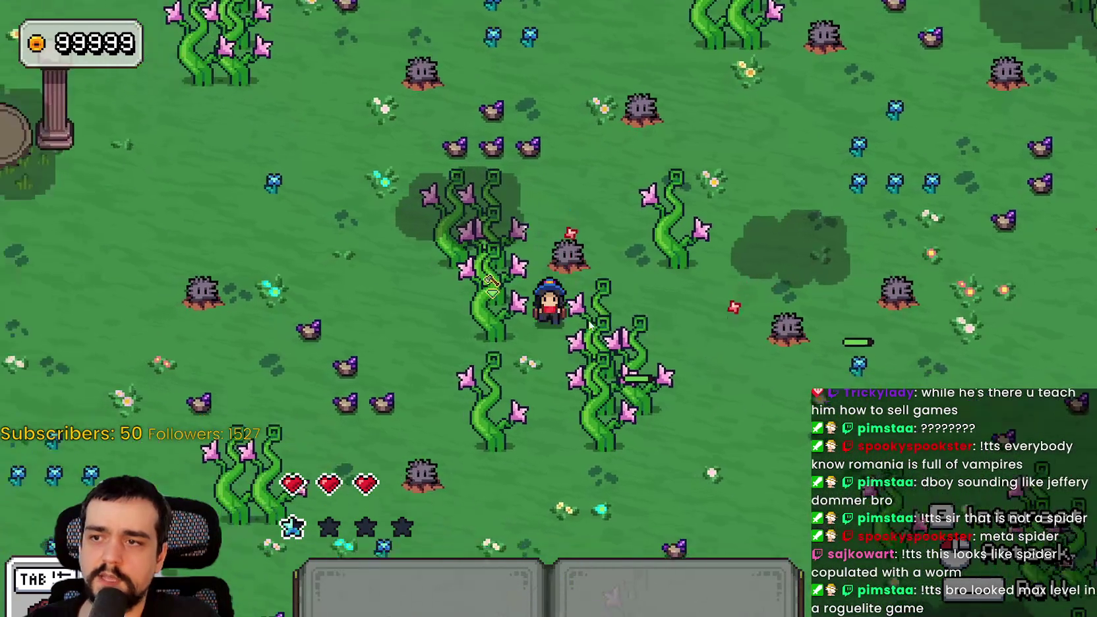
key(Up)
key(Left)
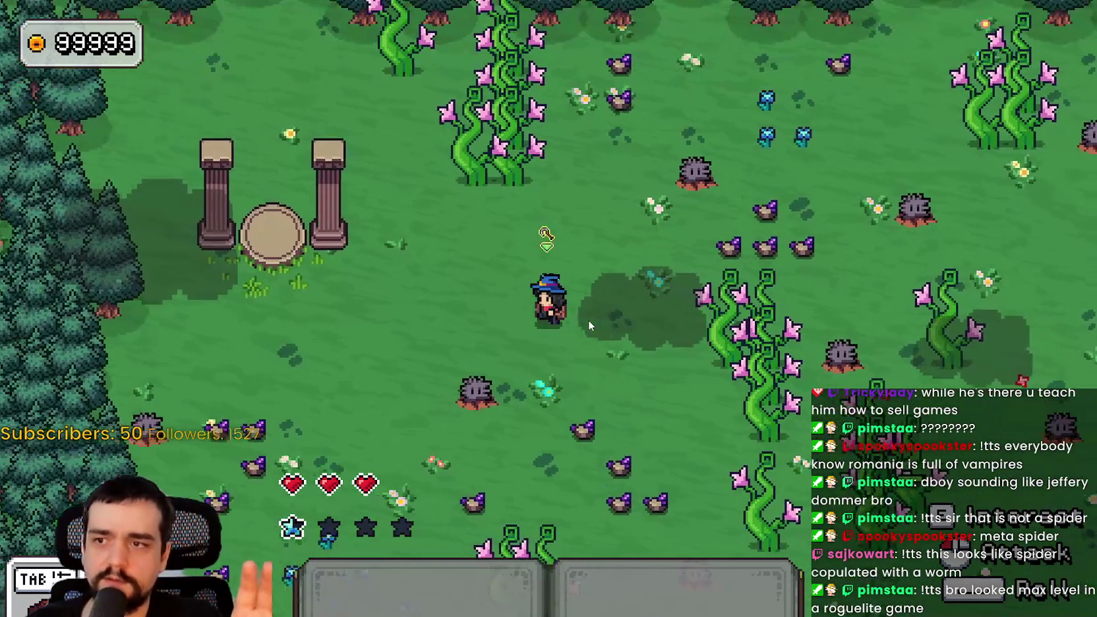
key(Down)
key(Left)
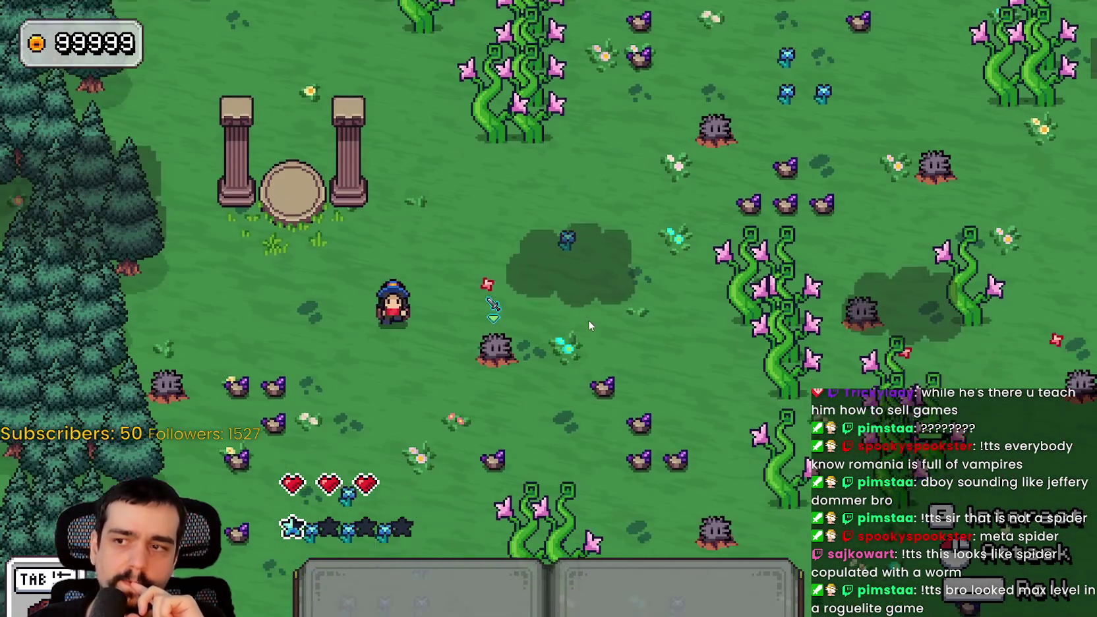
key(Right)
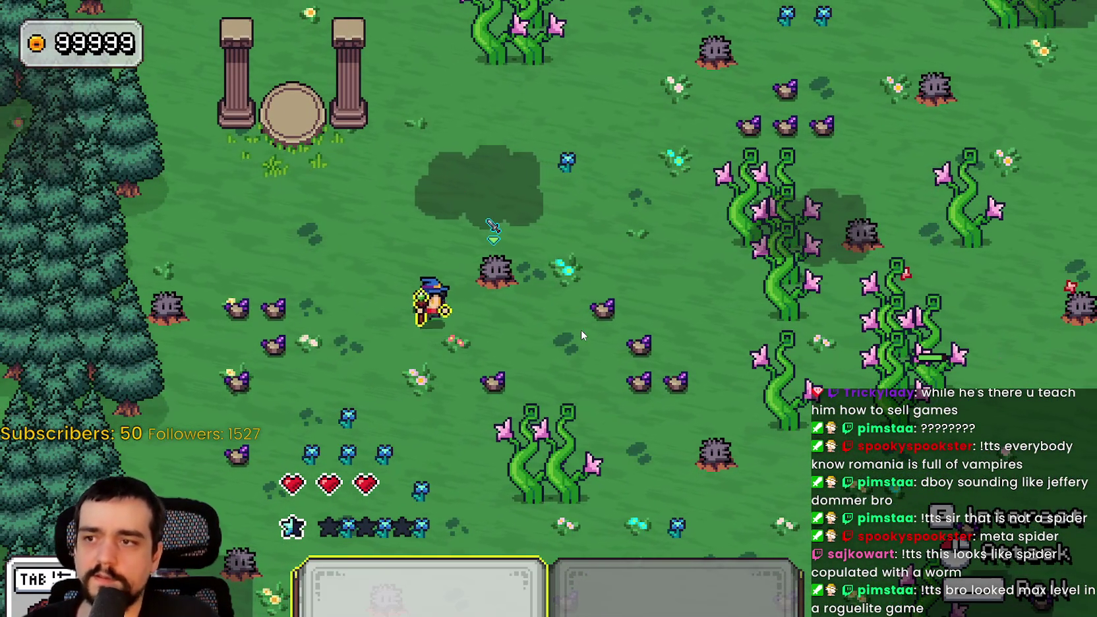
key(Escape)
Page through the game's settings tabs to Video, showing fullscreen on at 1920 x 1080.
click(215, 316)
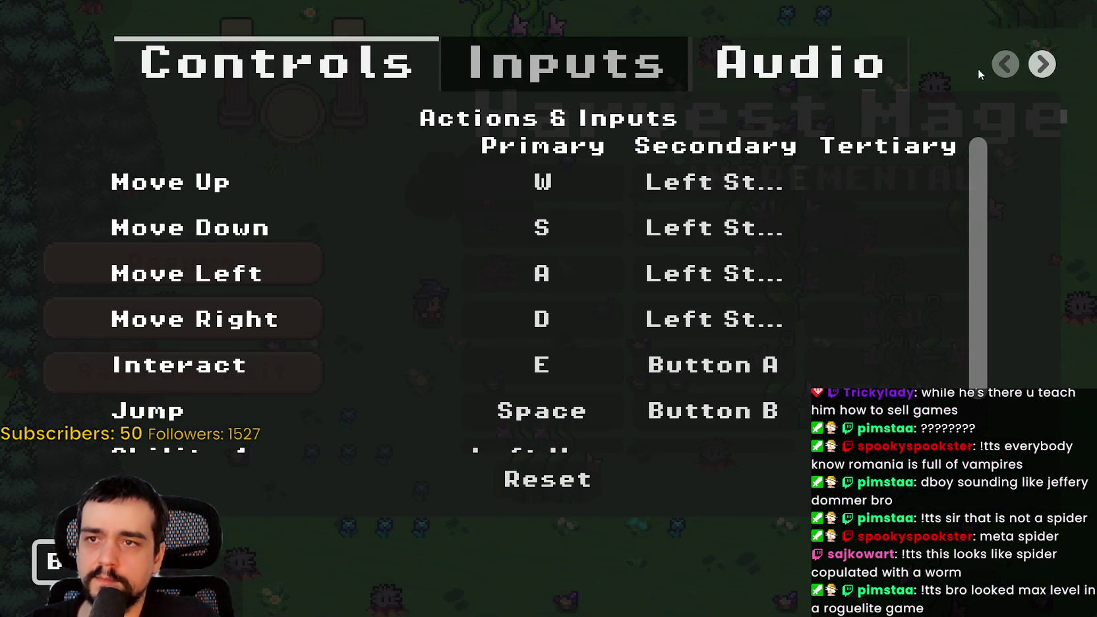
click(1034, 54)
click(1034, 55)
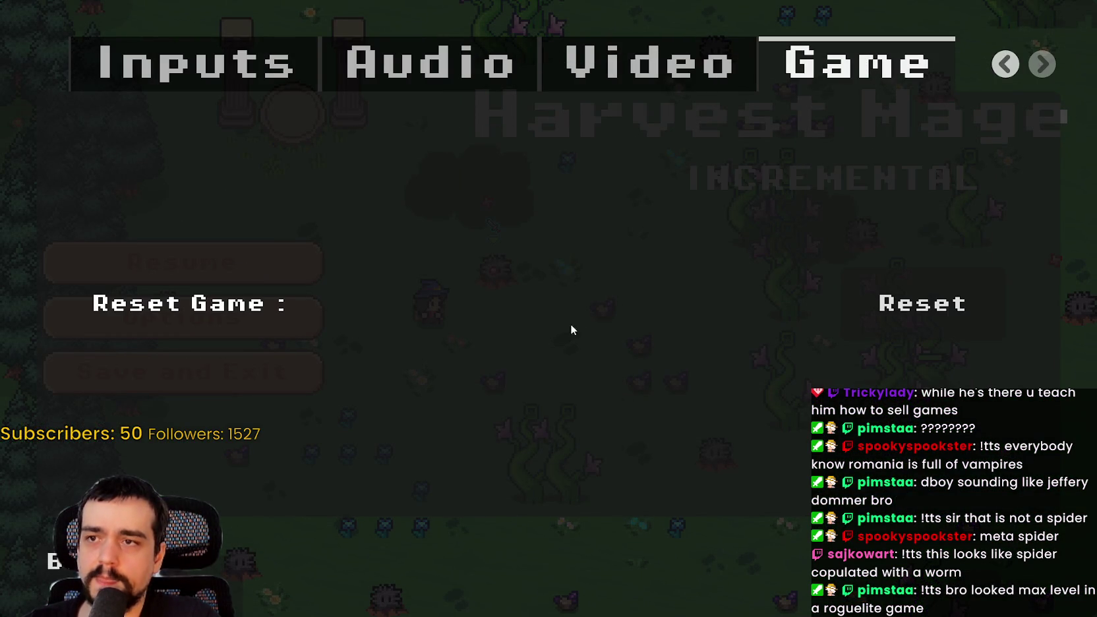
key(Escape)
key(Escape)
key(Escape)
click(278, 327)
click(689, 53)
click(893, 59)
click(1041, 53)
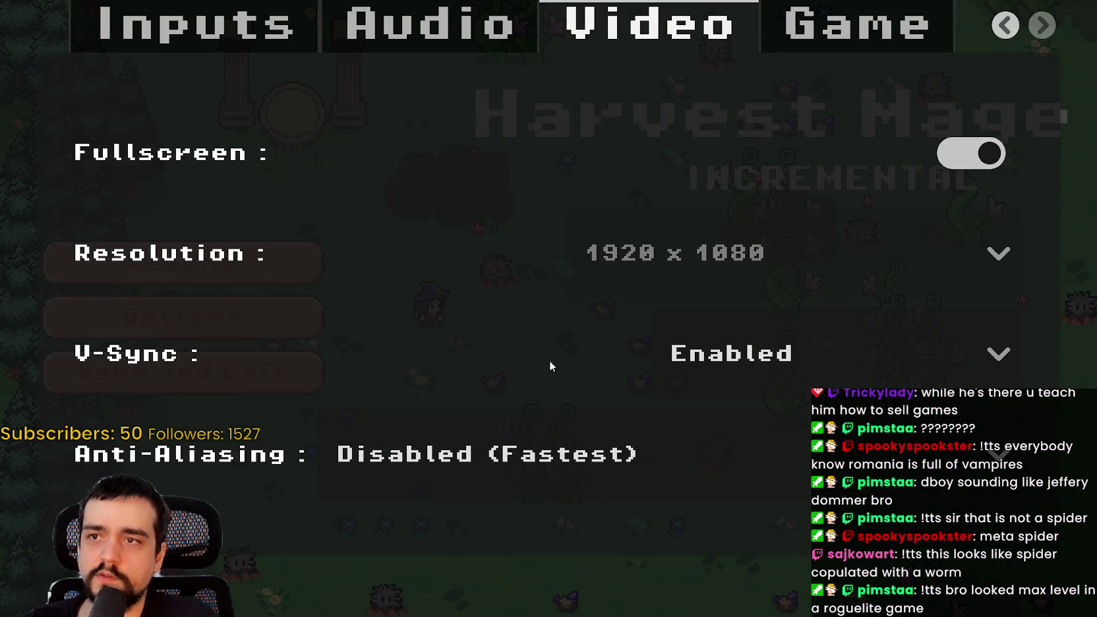
key(Escape)
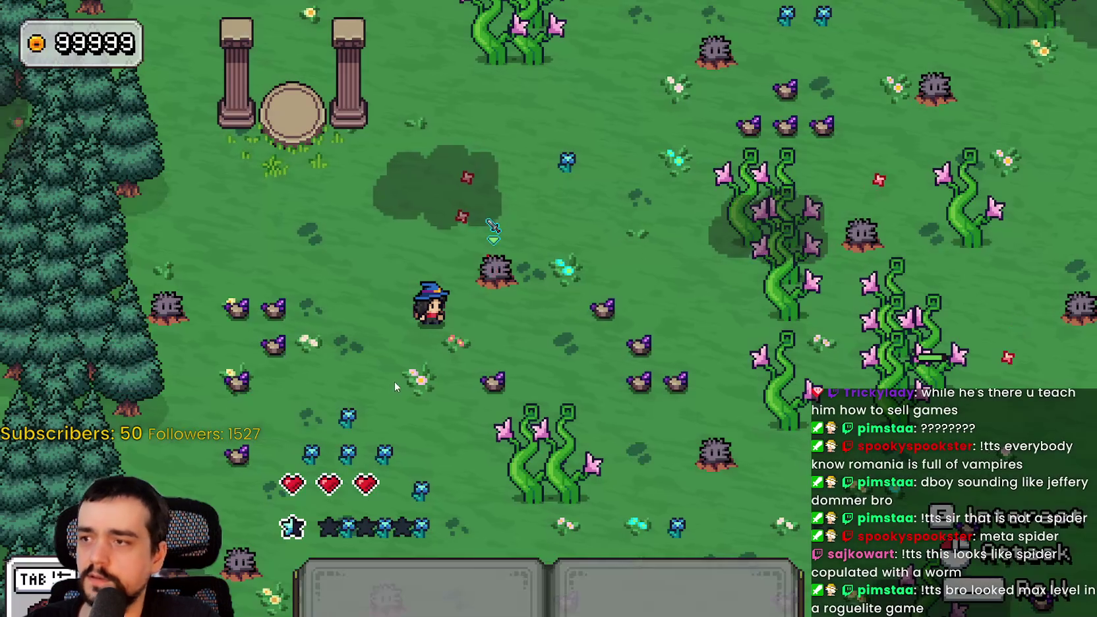
Resume play and walk the mage around the flower field toward the altar and back.
key(s)
key(d)
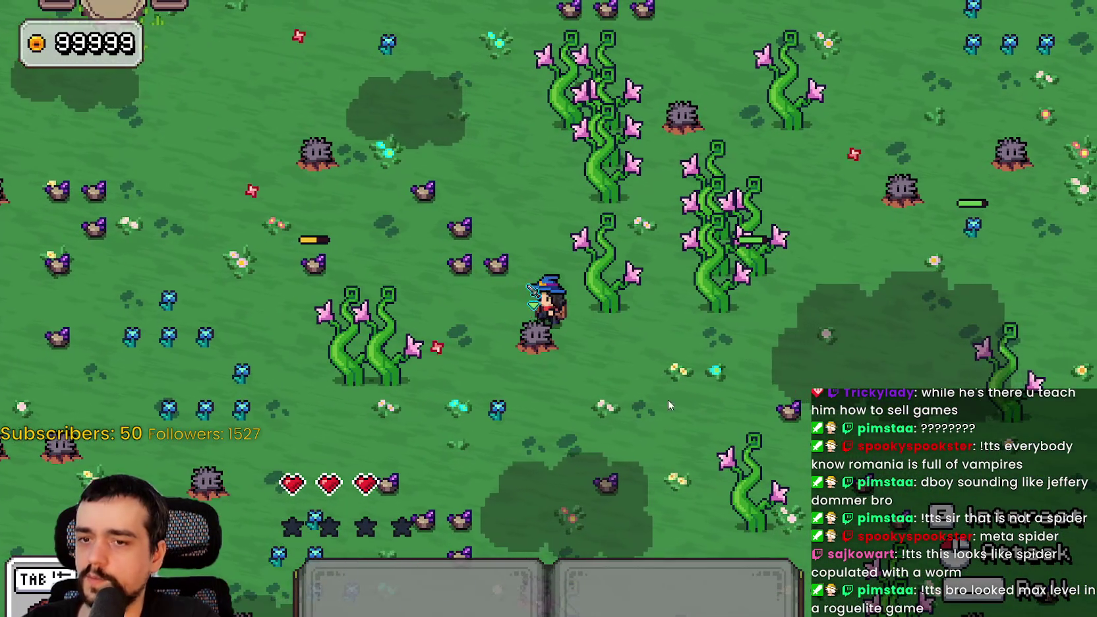
key(a)
key(w)
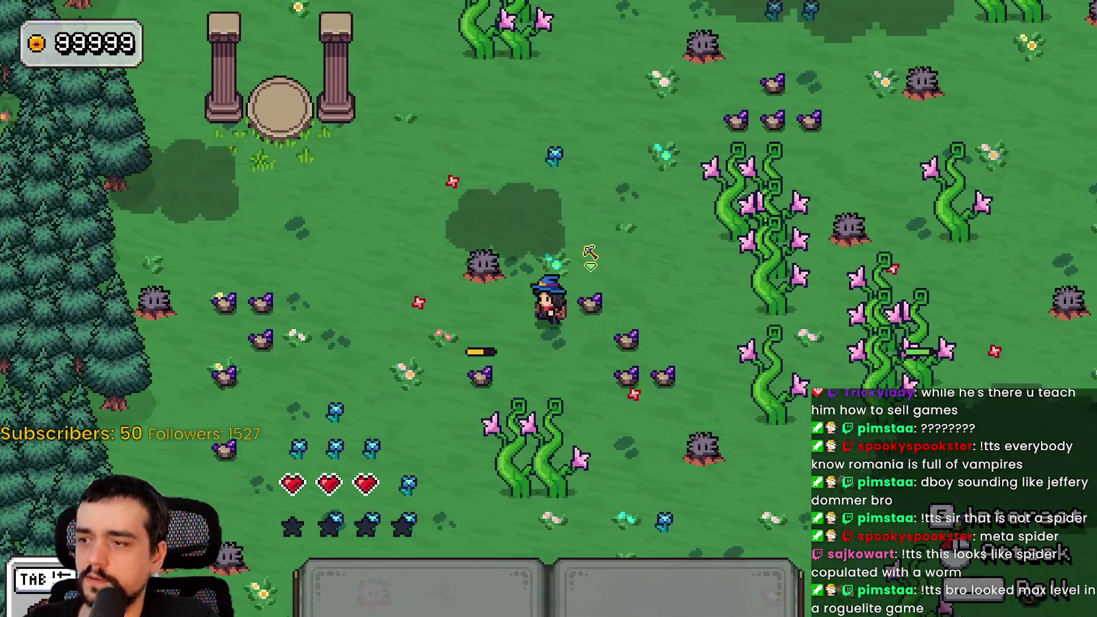
key(s)
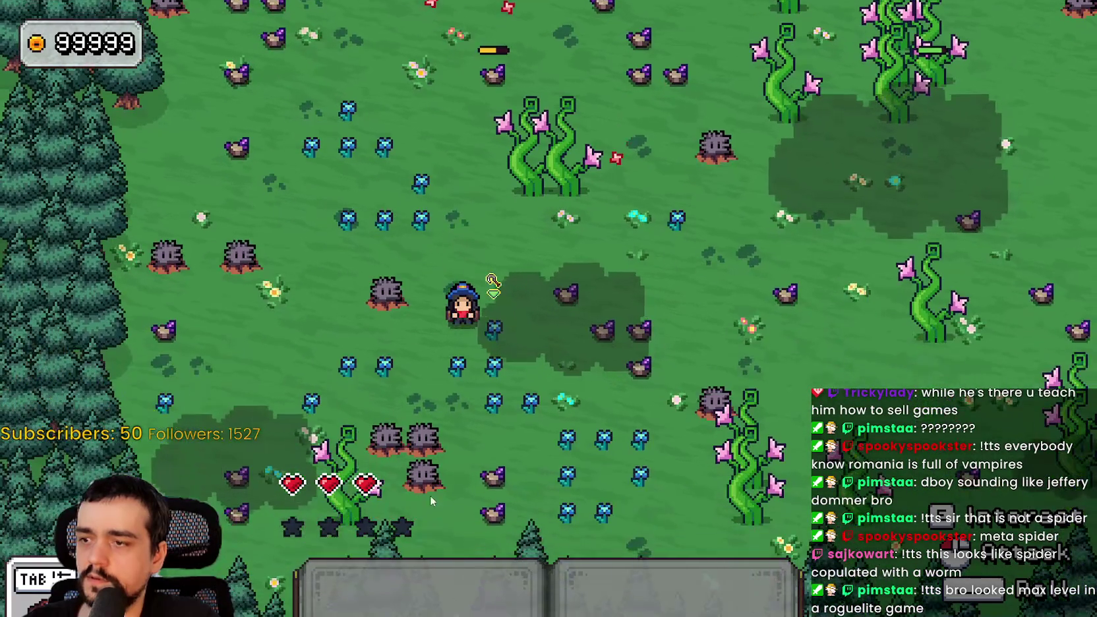
key(w)
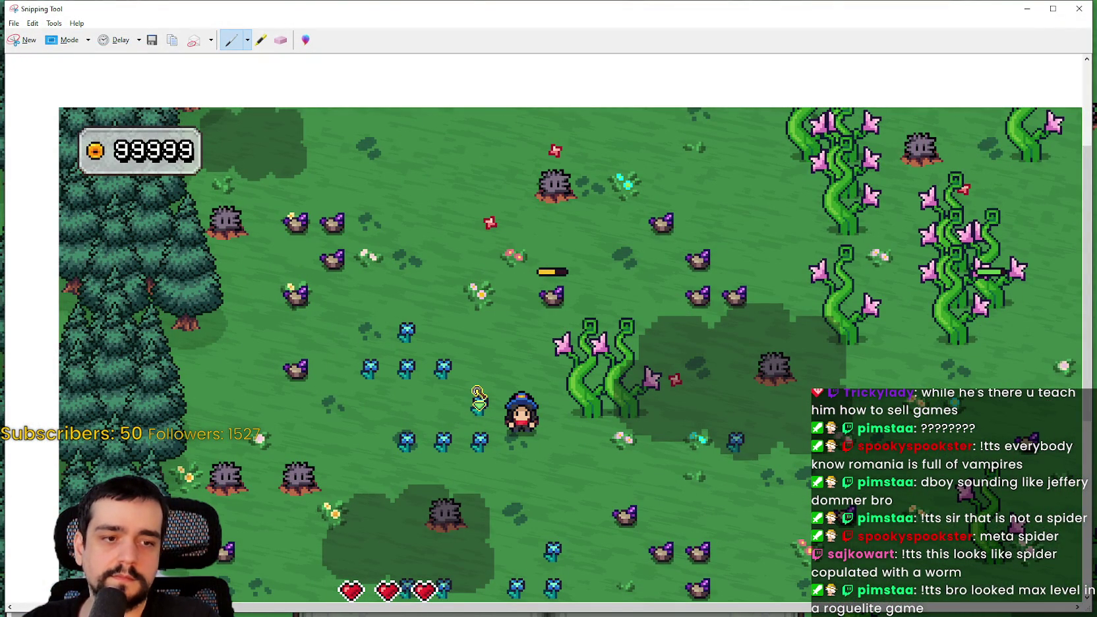
Switch to Aseprite, which has main_atlas.png's heart and star sprites open.
key(alt+Tab)
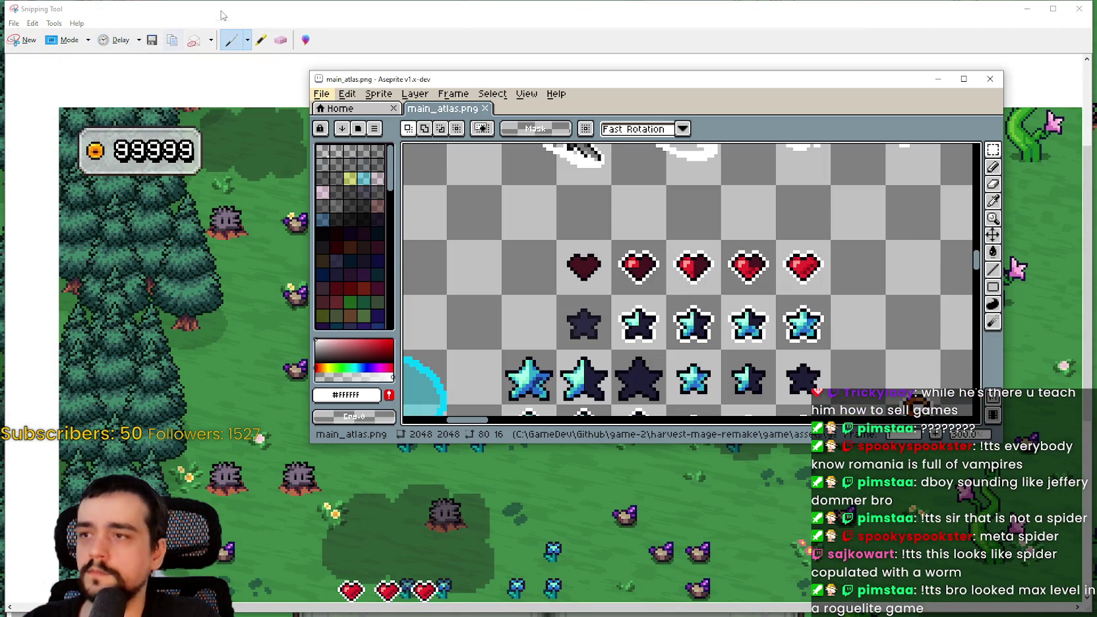
Create a new 1920x1080 sprite and paste the game screenshot into it.
click(334, 97)
click(336, 113)
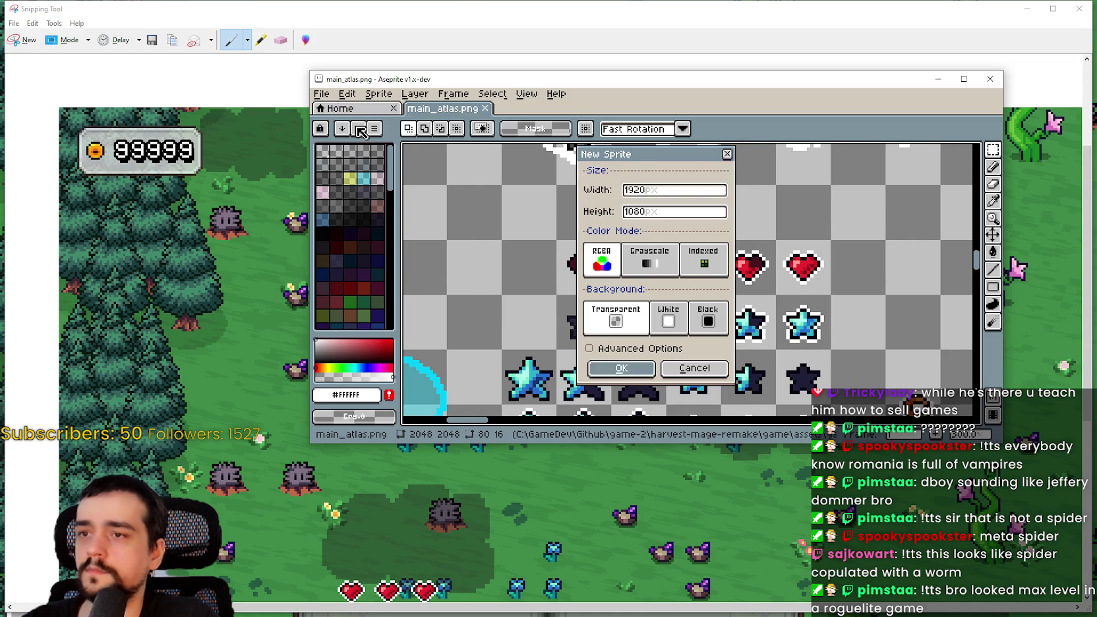
key(Return)
key(ctrl+v)
click(963, 79)
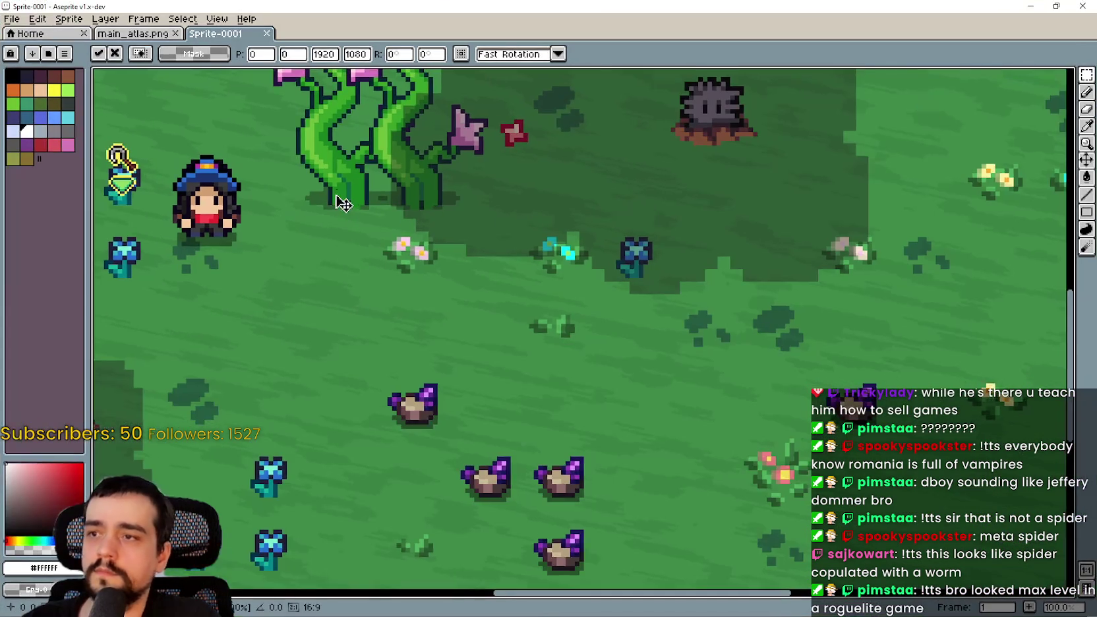
Zoom into the mage and marquee-select a hat pixel and the eyes to measure pixel scale.
scroll(408, 234, up, 3)
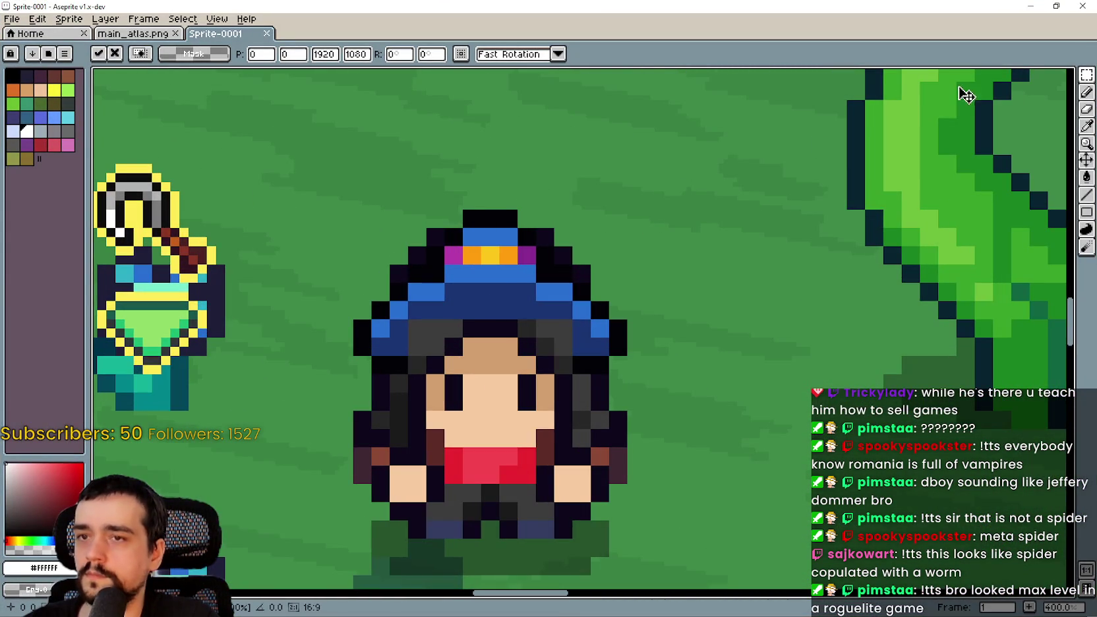
scroll(367, 269, up, 2)
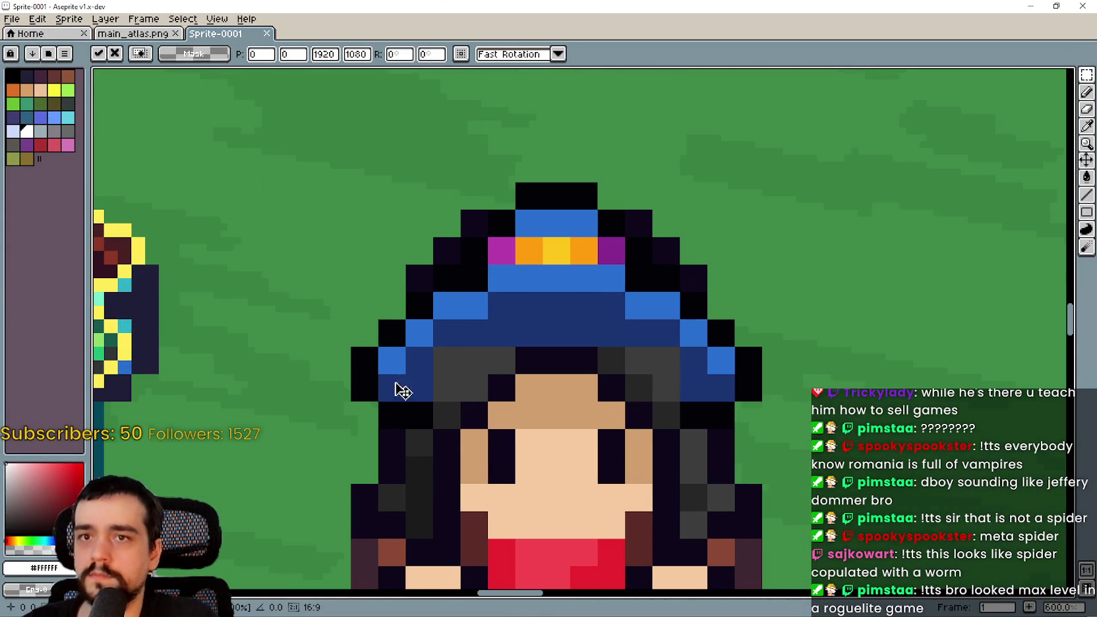
drag(378, 391, 484, 305)
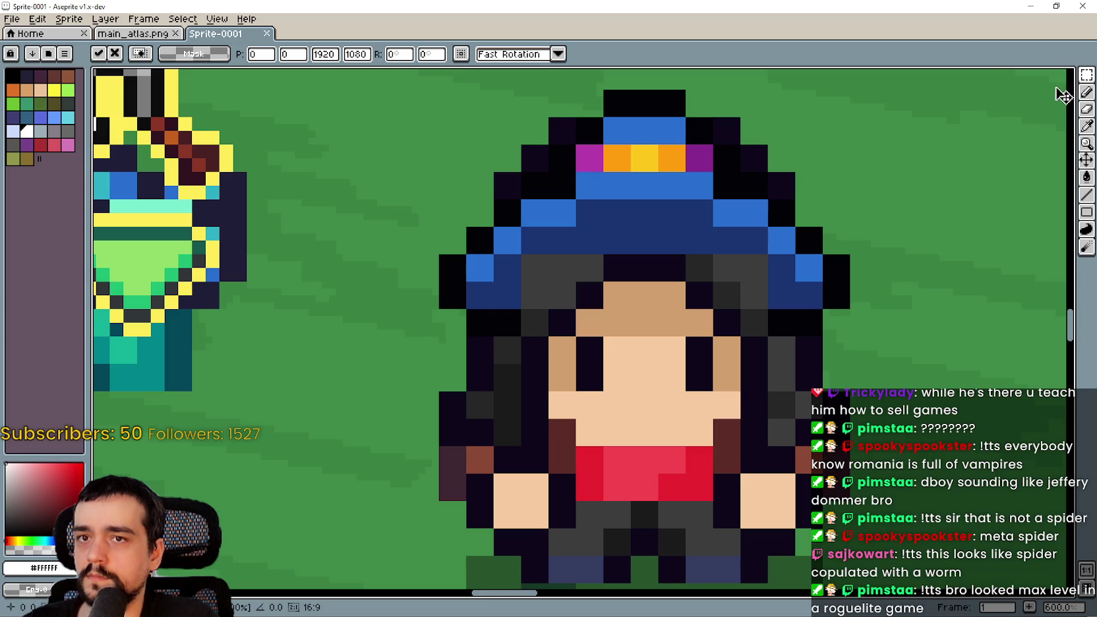
key(Return)
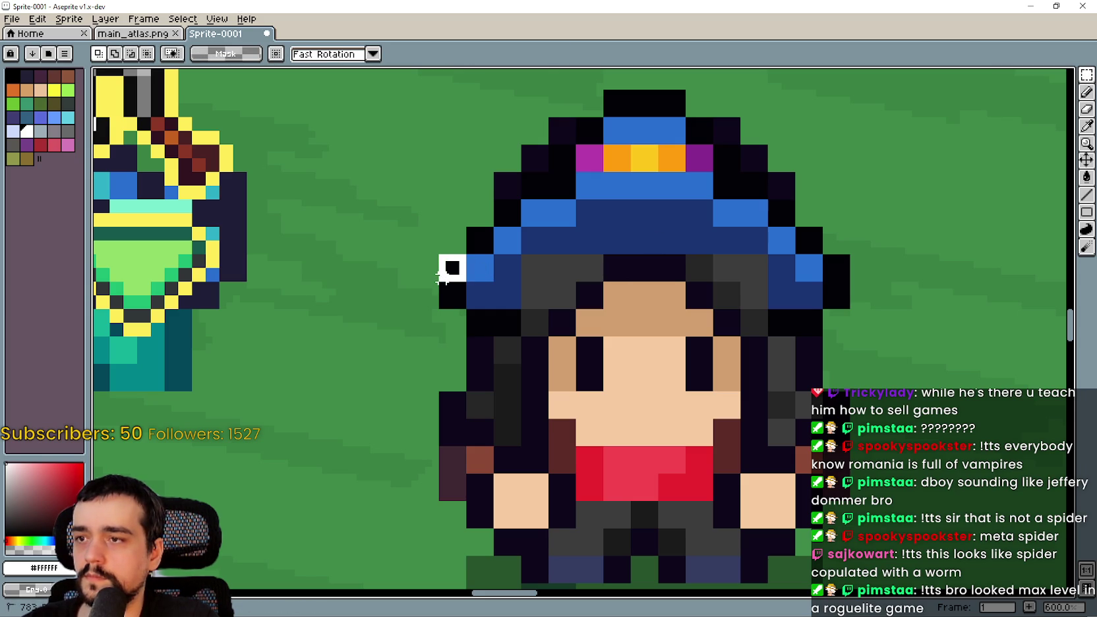
scroll(489, 277, up, 4)
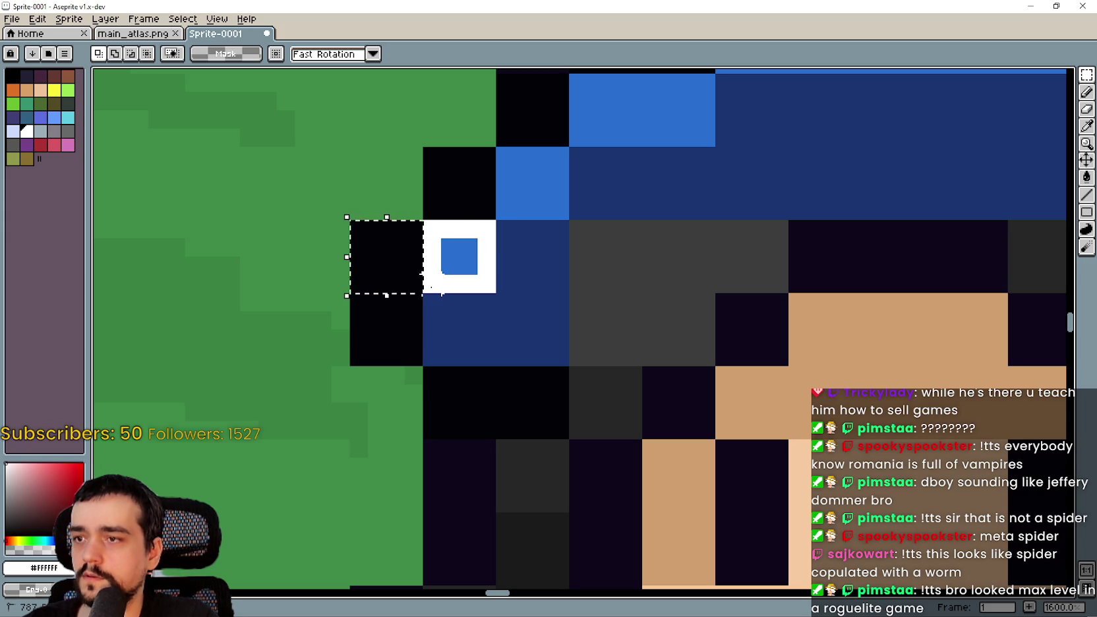
drag(541, 174, 528, 213)
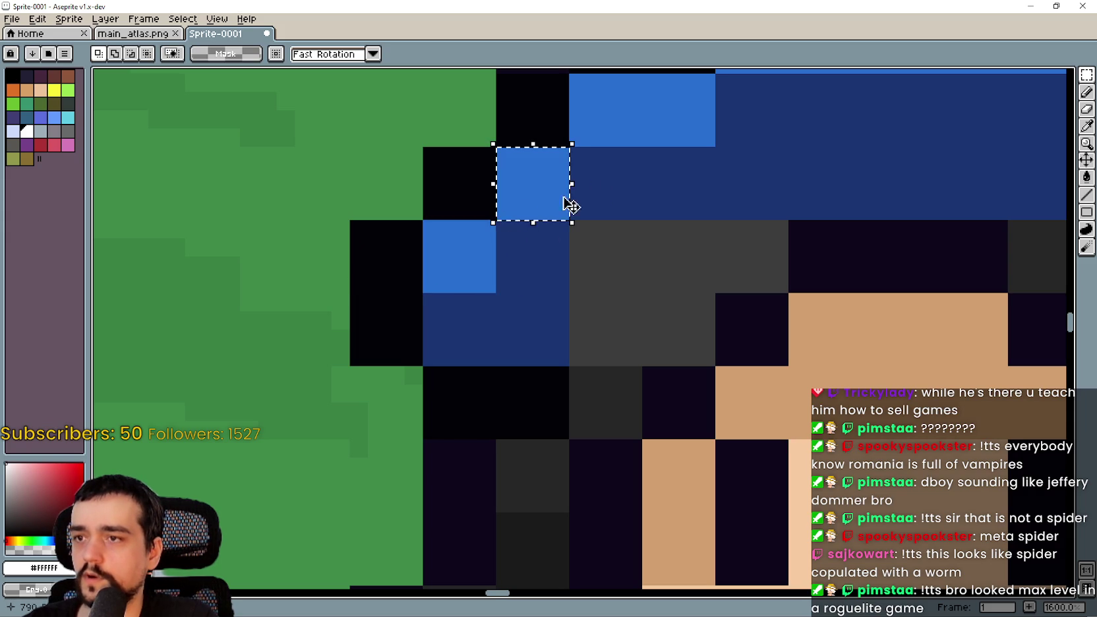
scroll(528, 214, up, 2)
click(481, 247)
scroll(572, 230, down, 5)
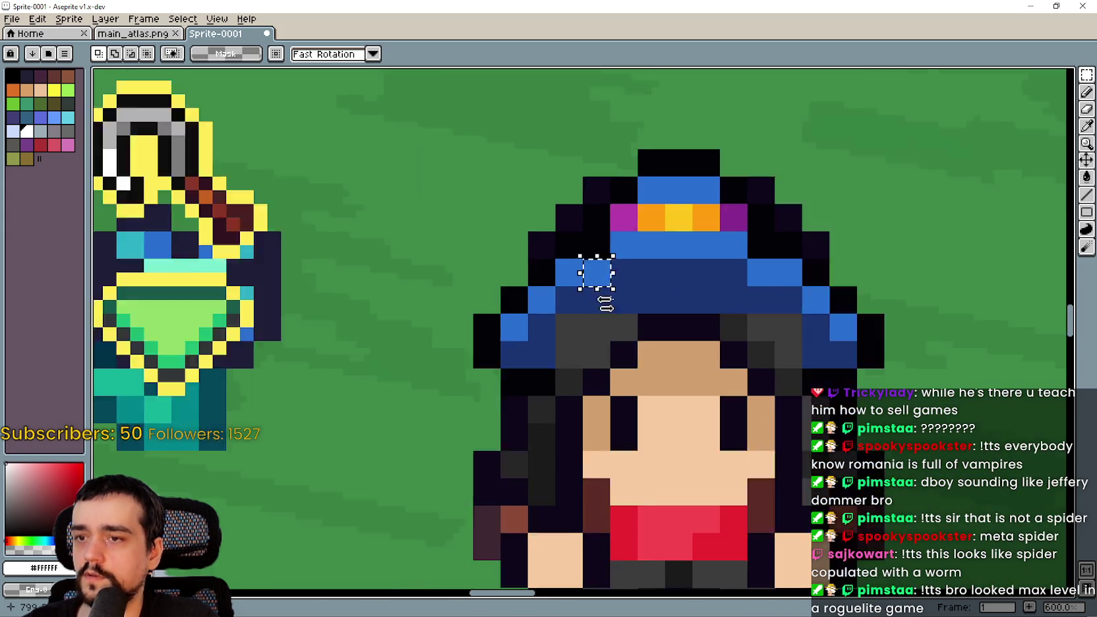
scroll(666, 350, up, 4)
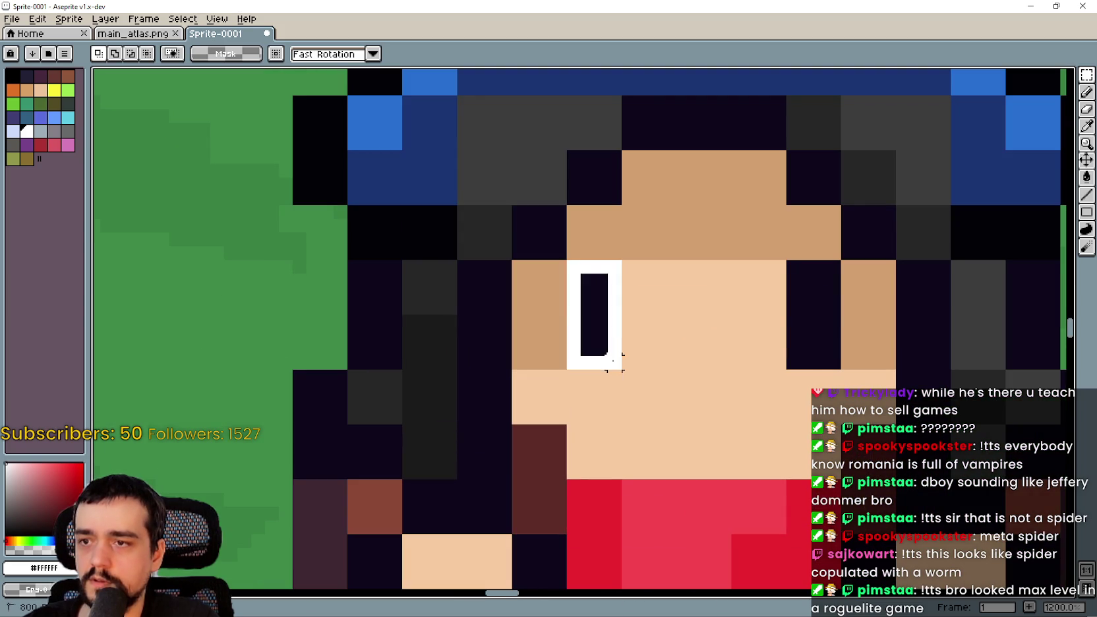
drag(613, 362, 614, 361)
scroll(654, 340, right, 3)
drag(669, 327, 681, 342)
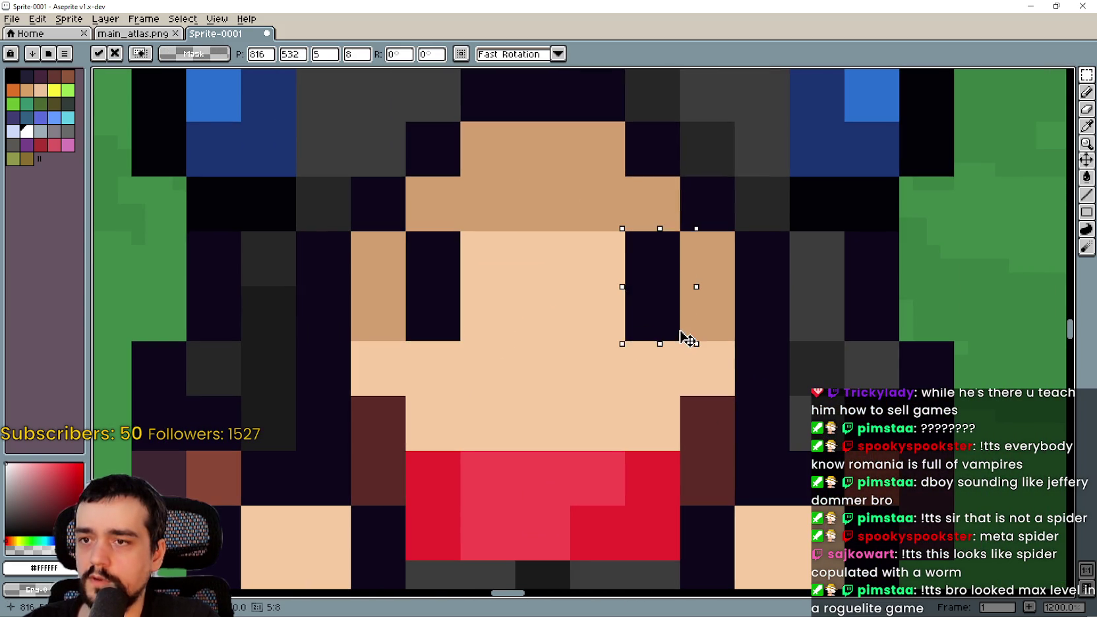
Inspect the pasted screenshot at various zoom levels, then close Aseprite, raising the save warning.
scroll(762, 361, down, 3)
scroll(600, 365, down, 3)
scroll(600, 365, down, 3)
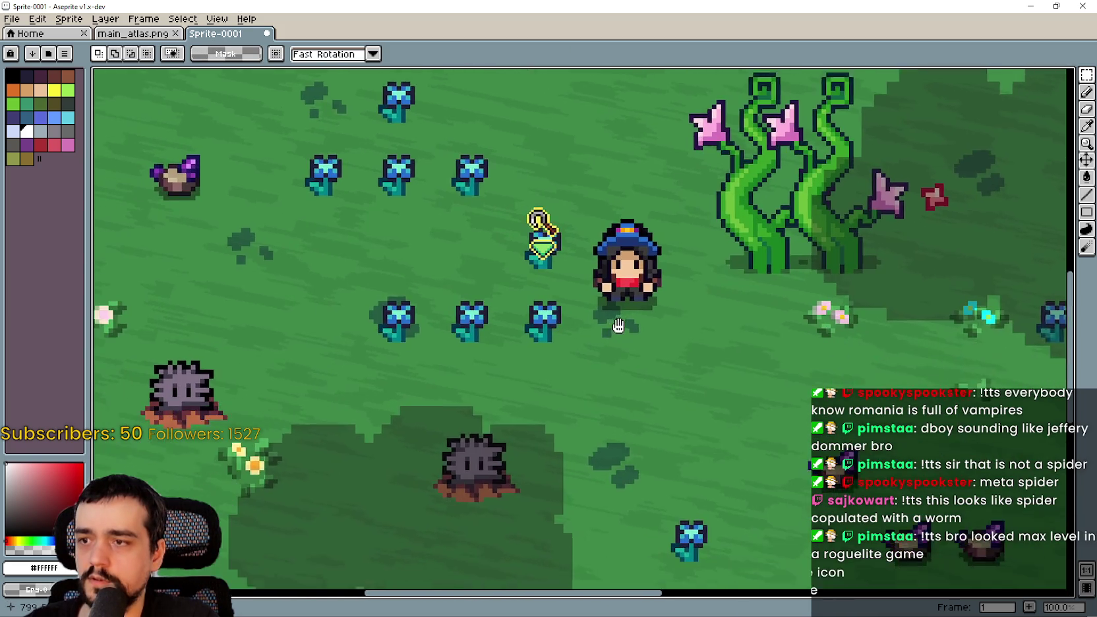
scroll(560, 309, up, 5)
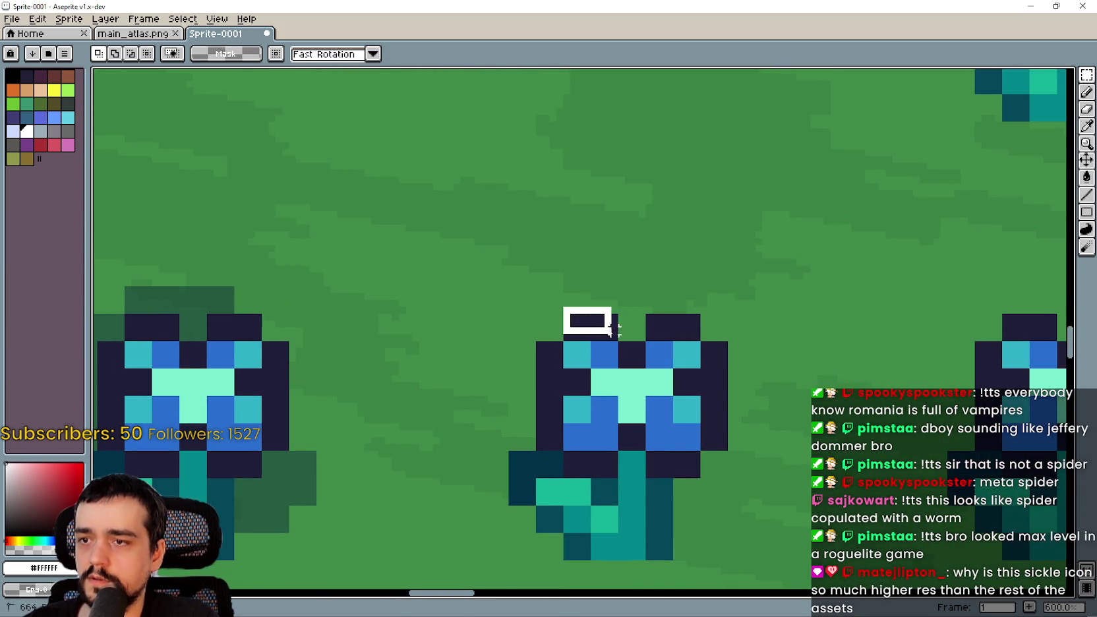
scroll(619, 344, down, 5)
scroll(571, 329, up, 2)
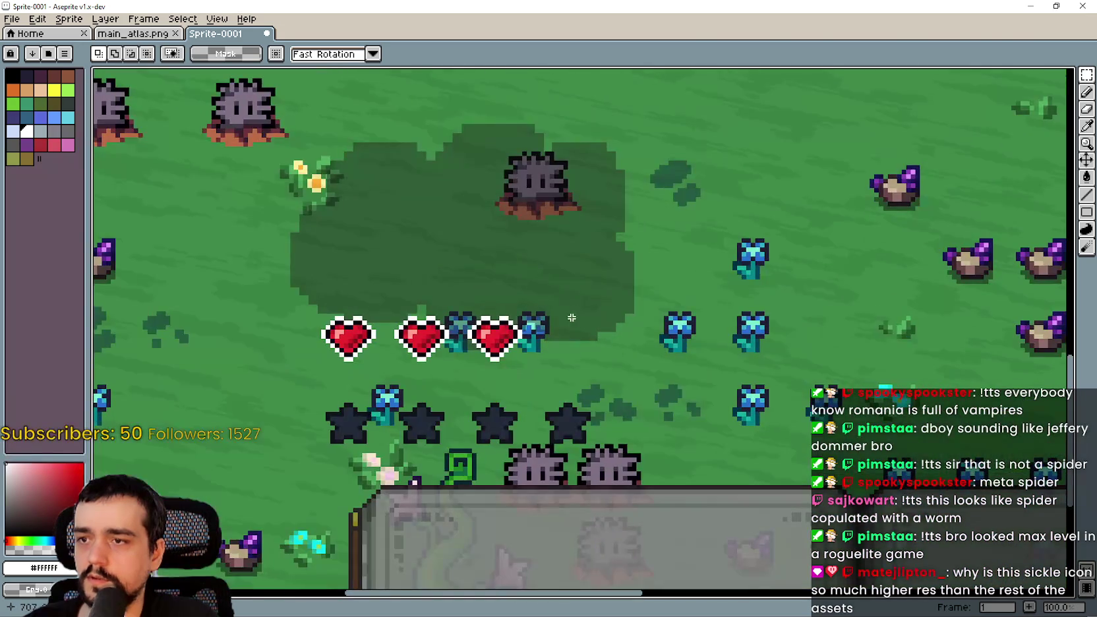
scroll(528, 519, up, 2)
scroll(517, 284, up, 3)
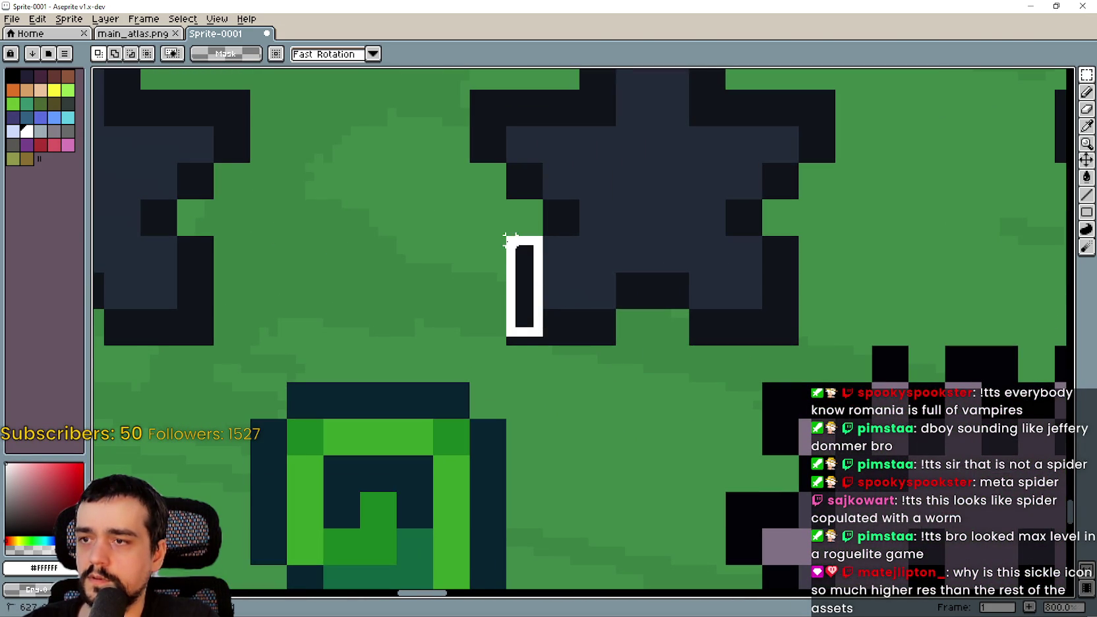
scroll(509, 319, up, 1)
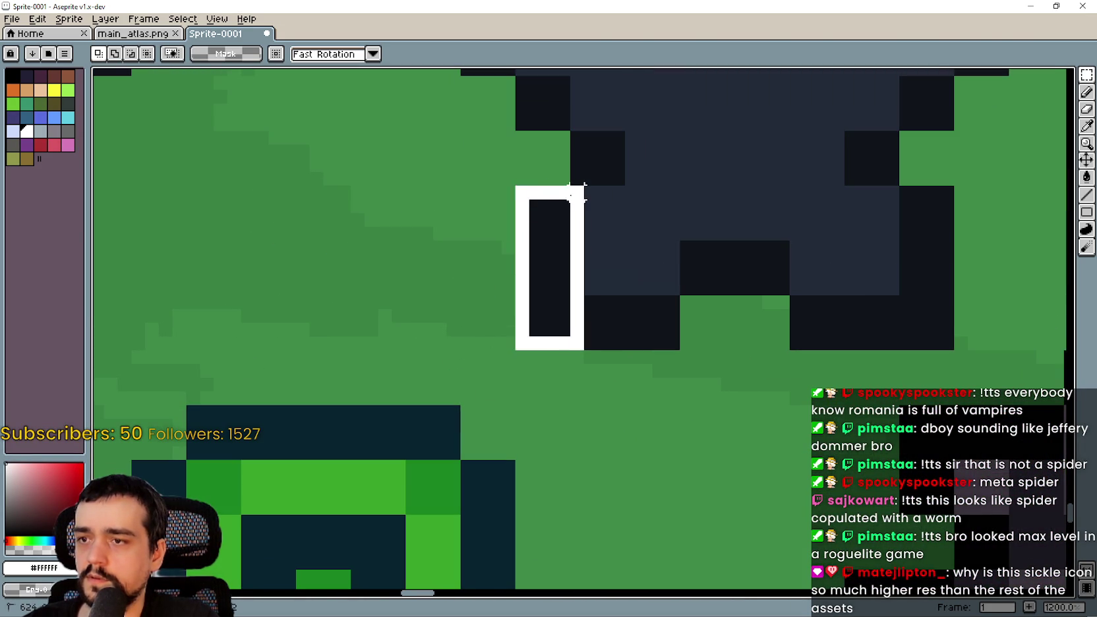
scroll(632, 329, down, 4)
scroll(646, 319, down, 1)
scroll(881, 228, up, 1)
scroll(640, 276, up, 2)
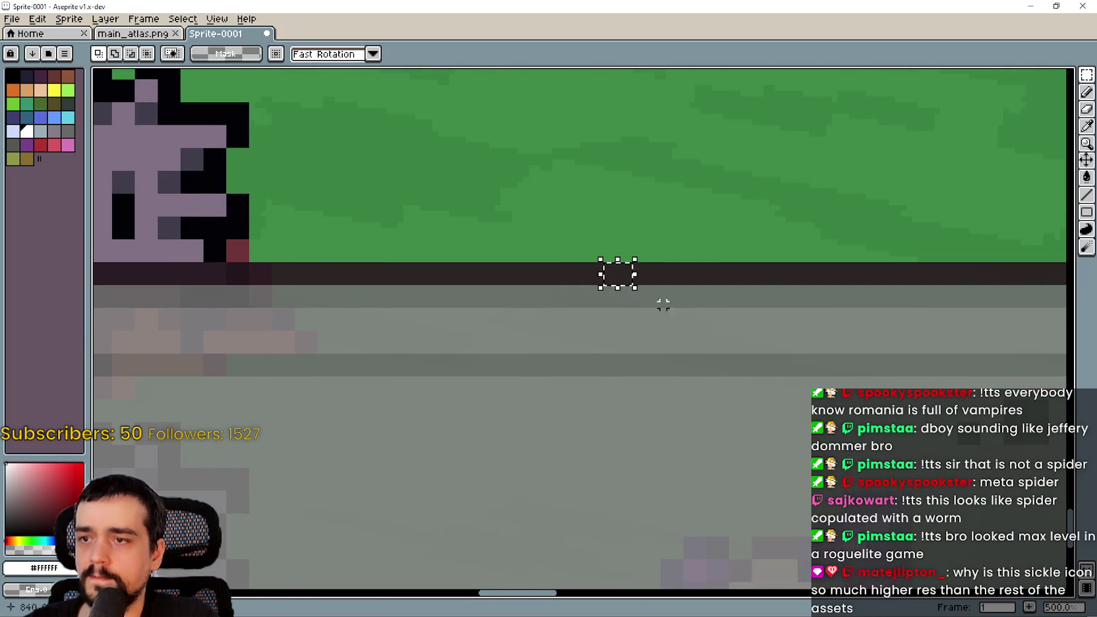
scroll(682, 296, down, 3)
scroll(281, 257, up, 2)
scroll(634, 284, up, 2)
scroll(393, 289, up, 2)
scroll(539, 380, up, 1)
scroll(539, 387, up, 1)
scroll(488, 349, down, 4)
scroll(475, 344, down, 8)
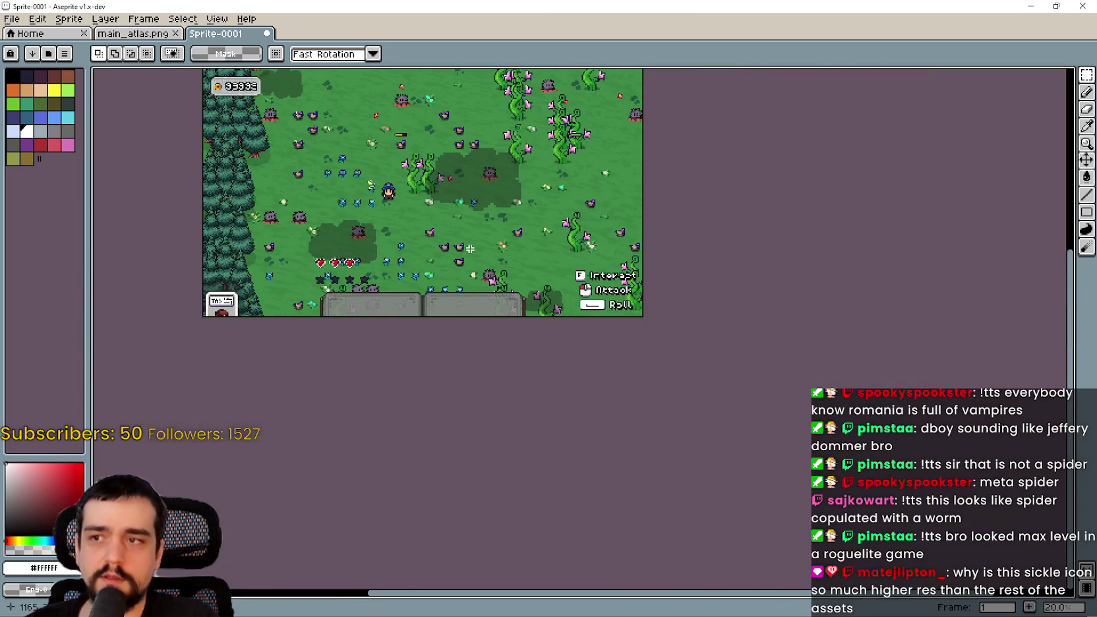
scroll(467, 255, down, 1)
scroll(395, 273, up, 8)
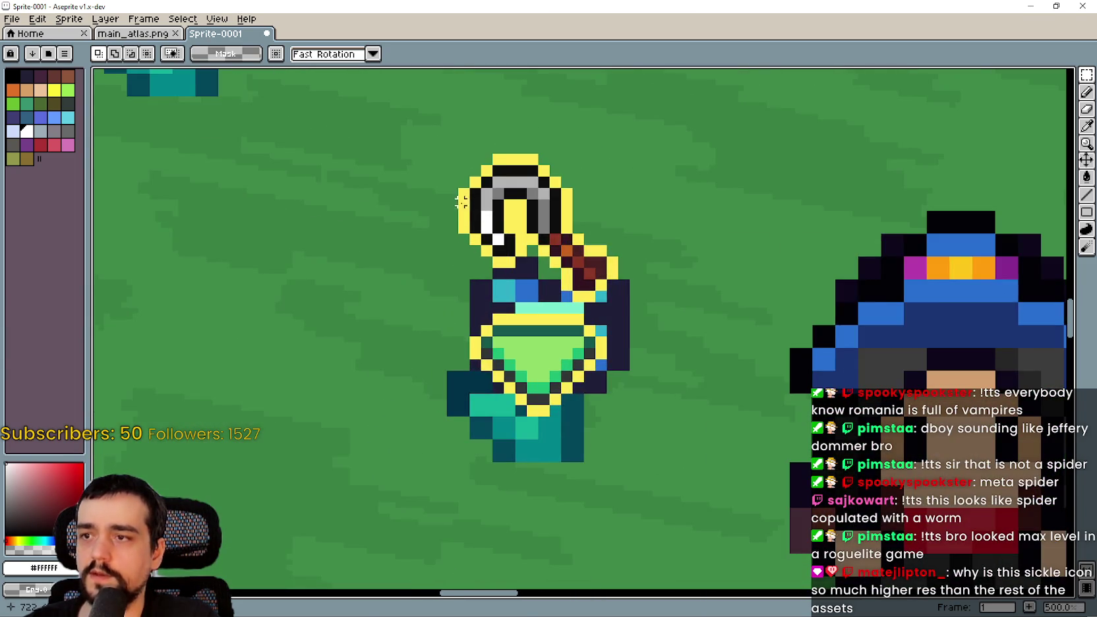
scroll(465, 201, up, 1)
scroll(471, 212, up, 3)
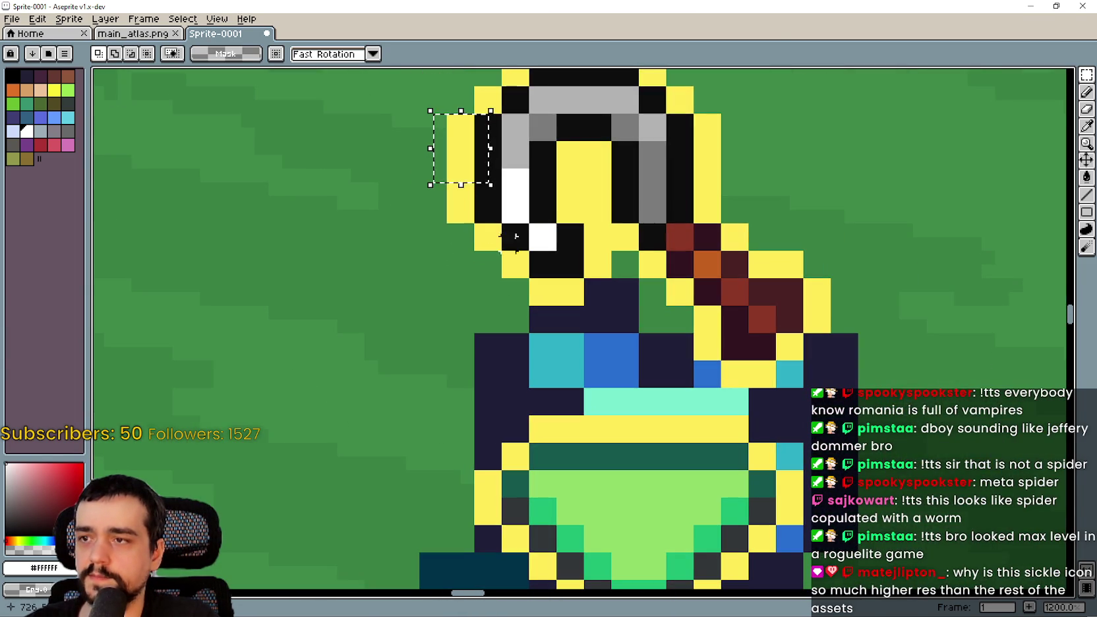
scroll(571, 266, down, 9)
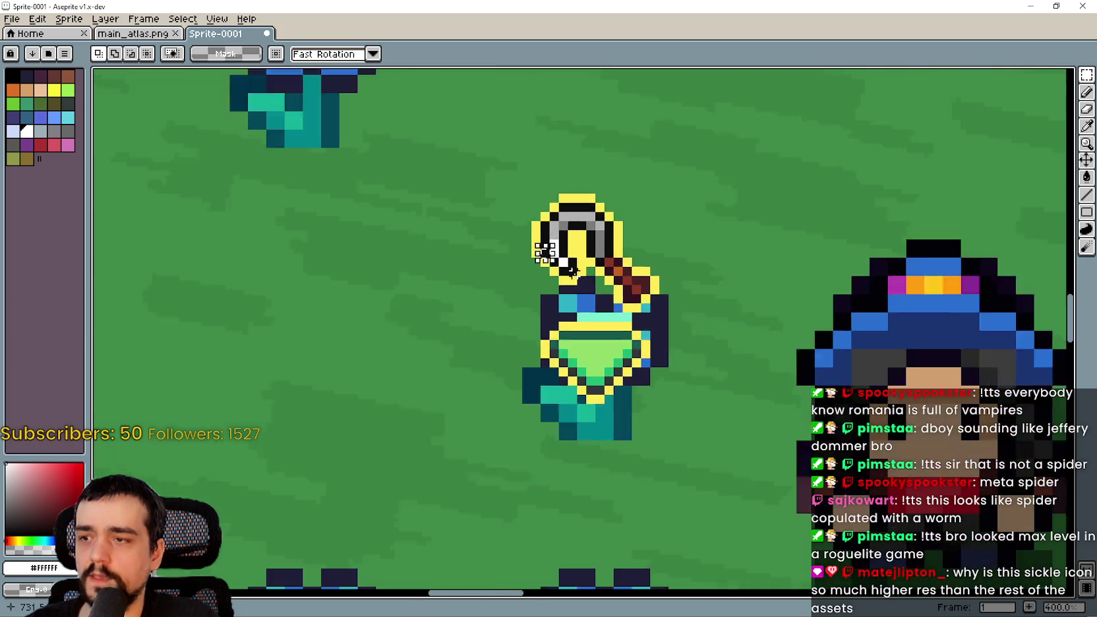
scroll(683, 323, up, 4)
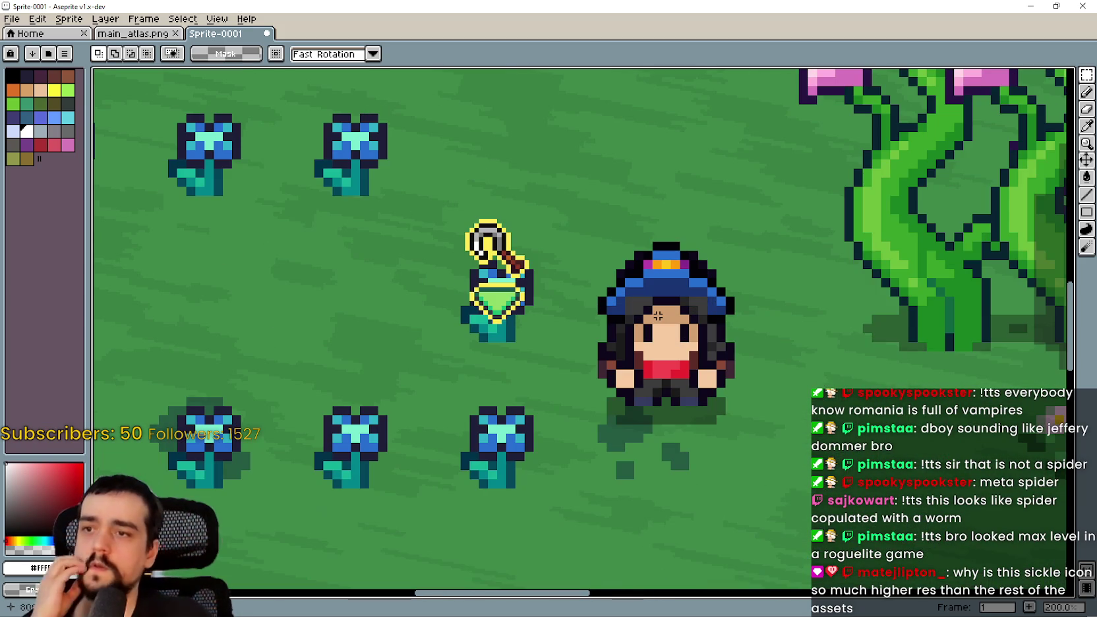
scroll(658, 316, down, 2)
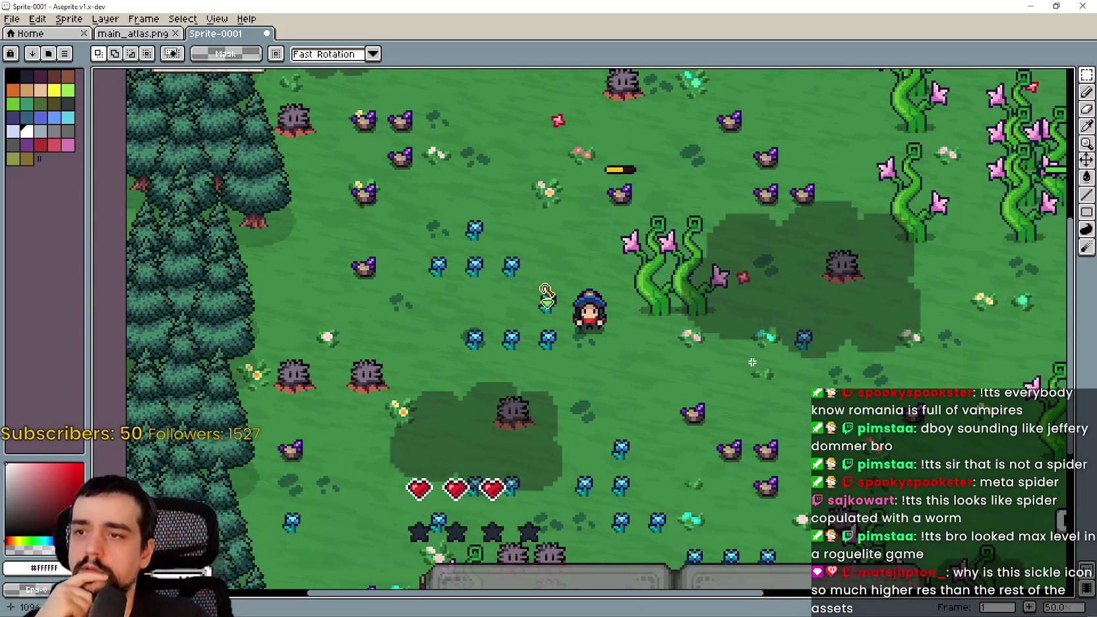
click(1078, 7)
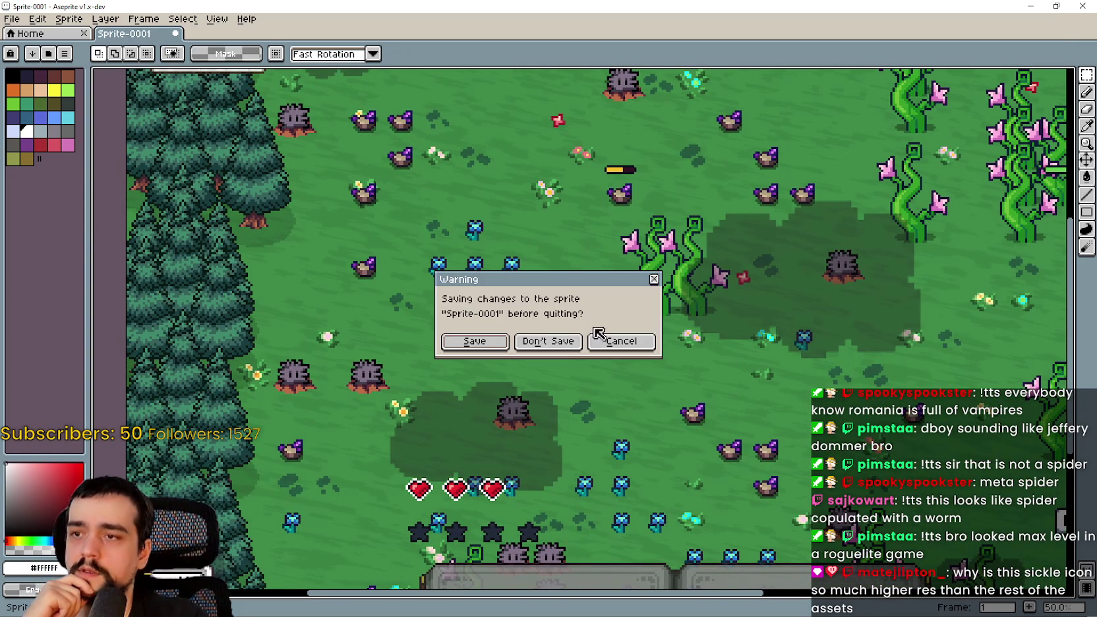
Cancel Aseprite's quit warning, minimize it, and close the meadow snip without saving.
click(621, 341)
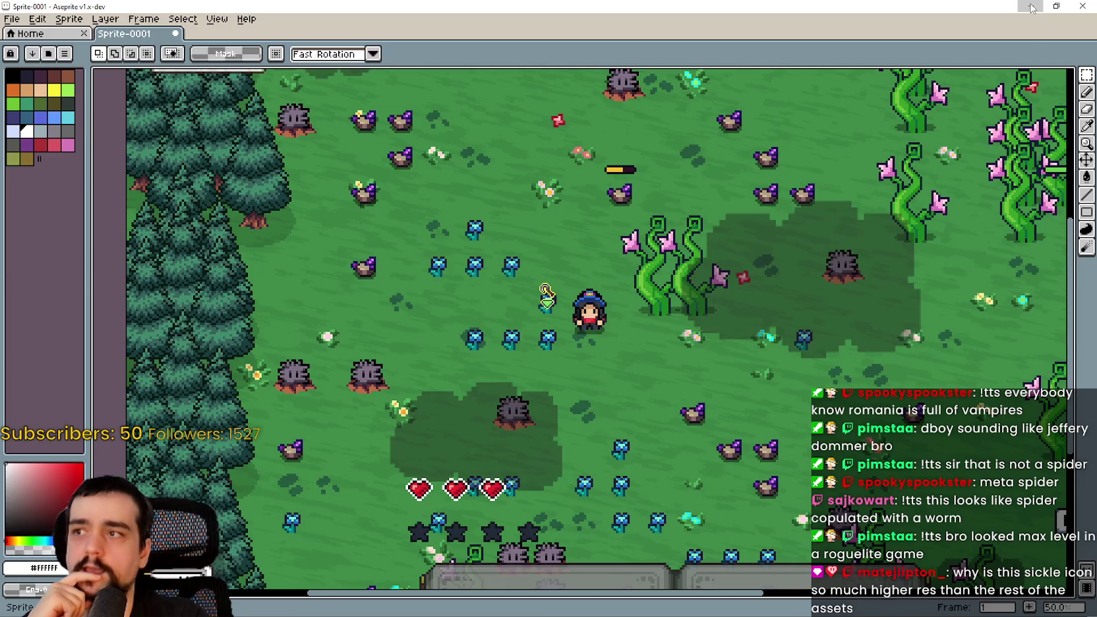
click(1031, 7)
key(alt+F4)
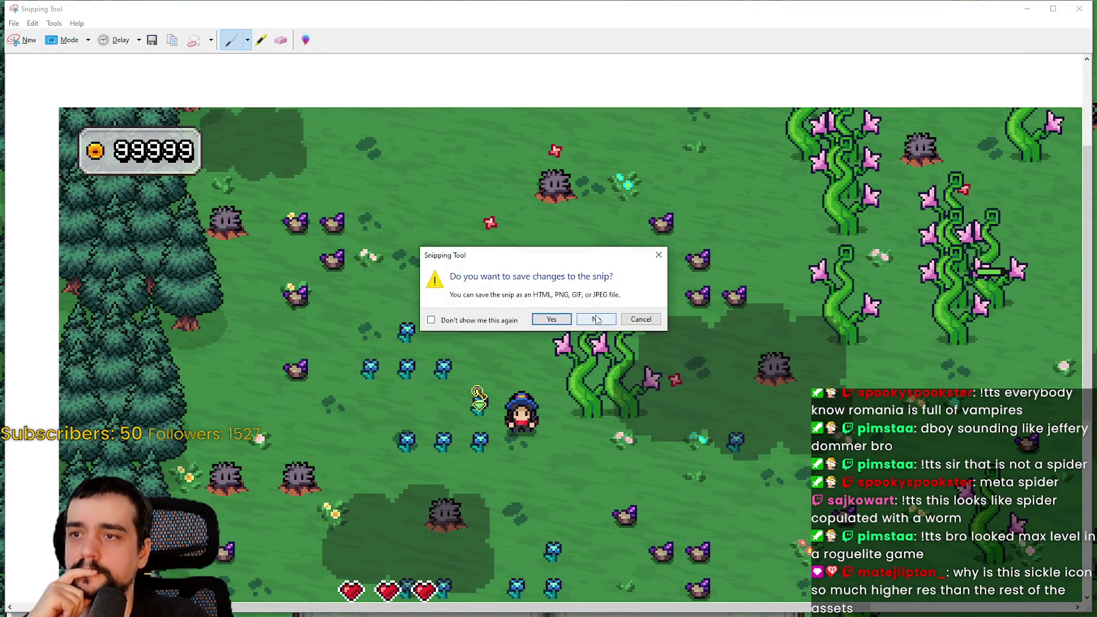
click(598, 317)
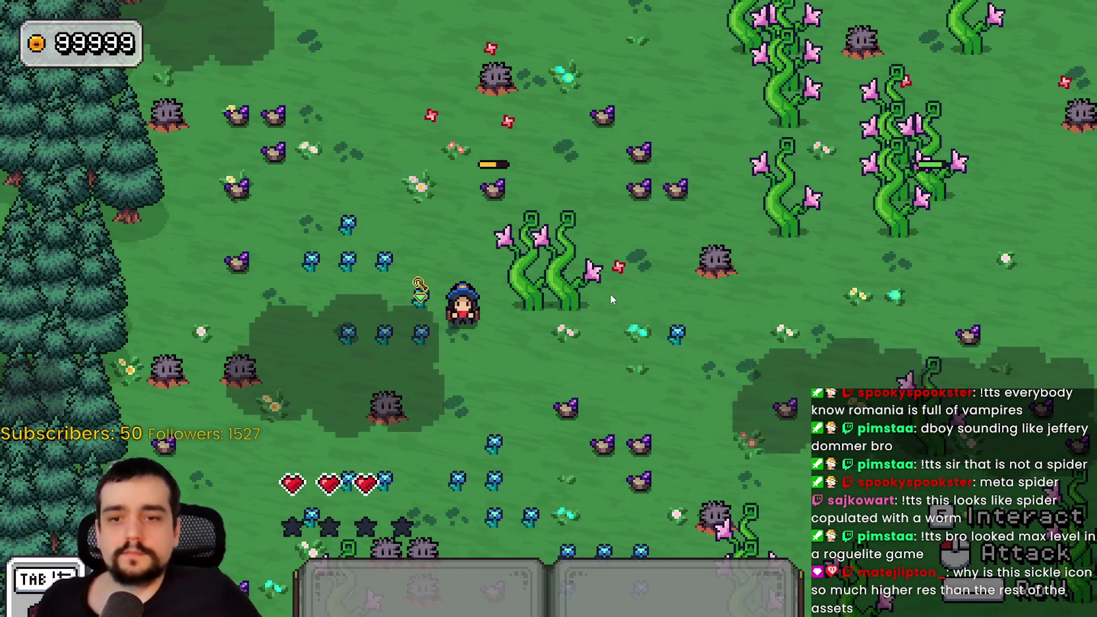
Turn off fullscreen in the game's Video options and resume play.
key(Escape)
key(Down)
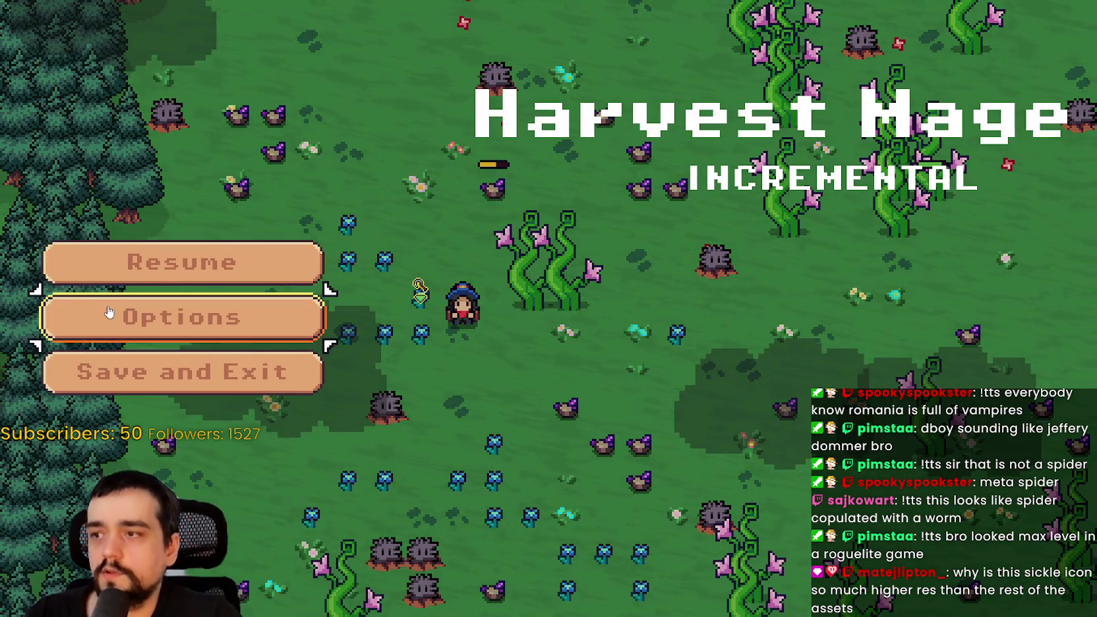
key(Return)
click(769, 77)
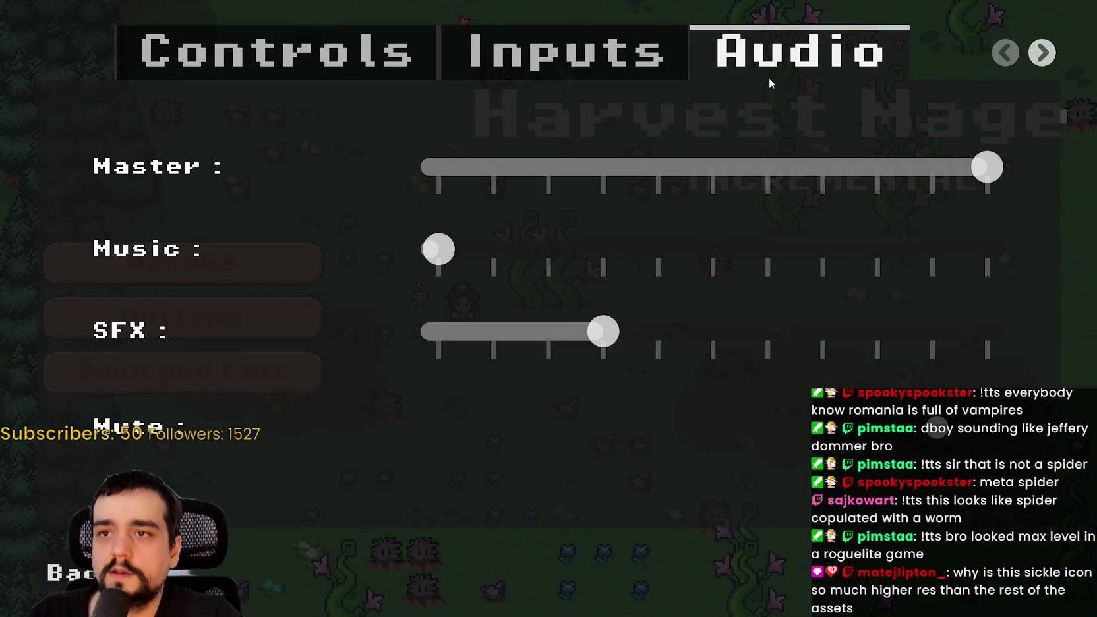
click(1041, 53)
click(719, 73)
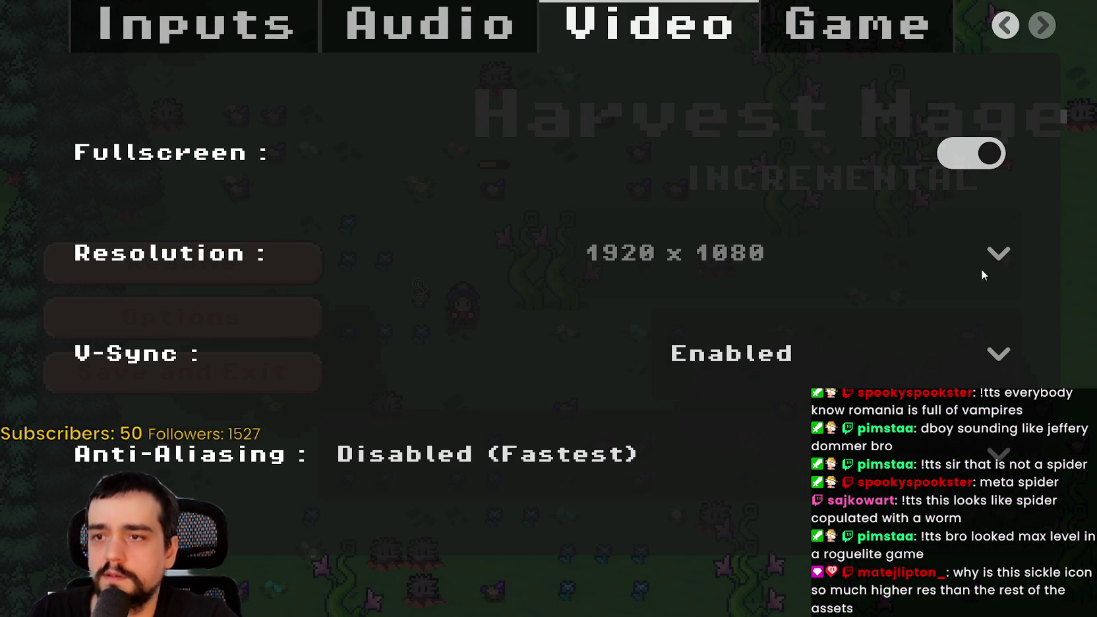
click(986, 154)
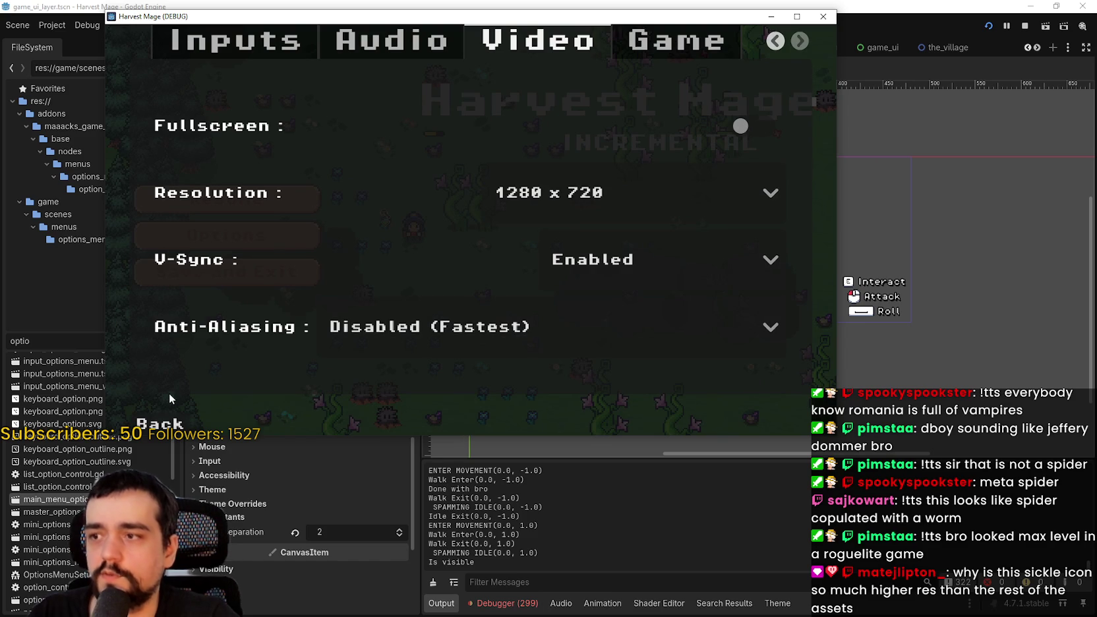
click(161, 423)
click(277, 195)
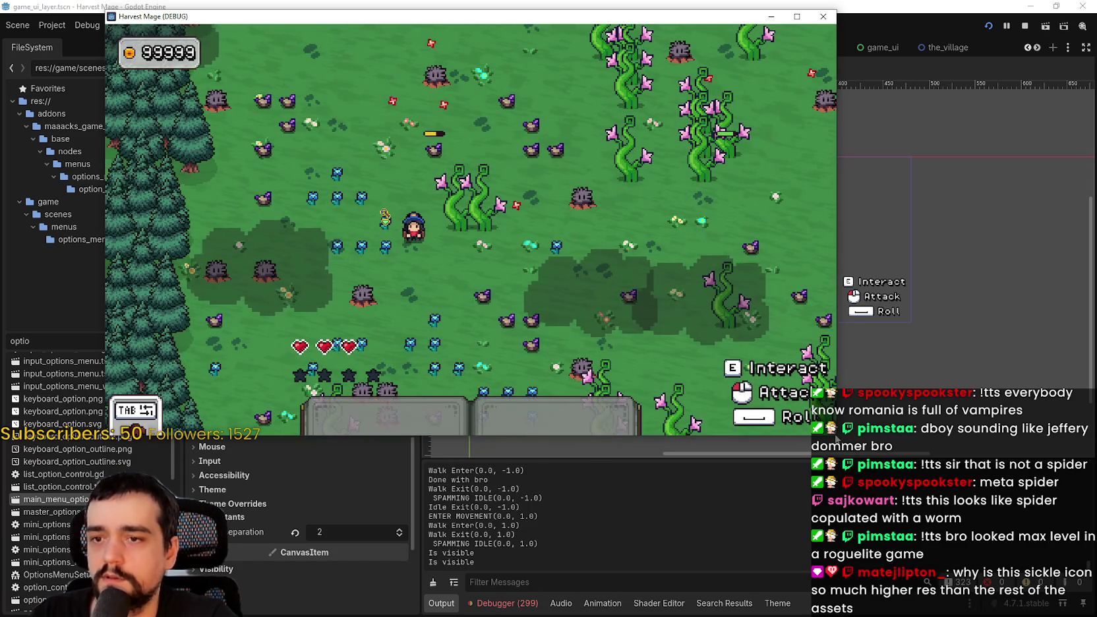
Restore the game window to its smaller size and walk around checking the hearts and stars HUD.
click(797, 16)
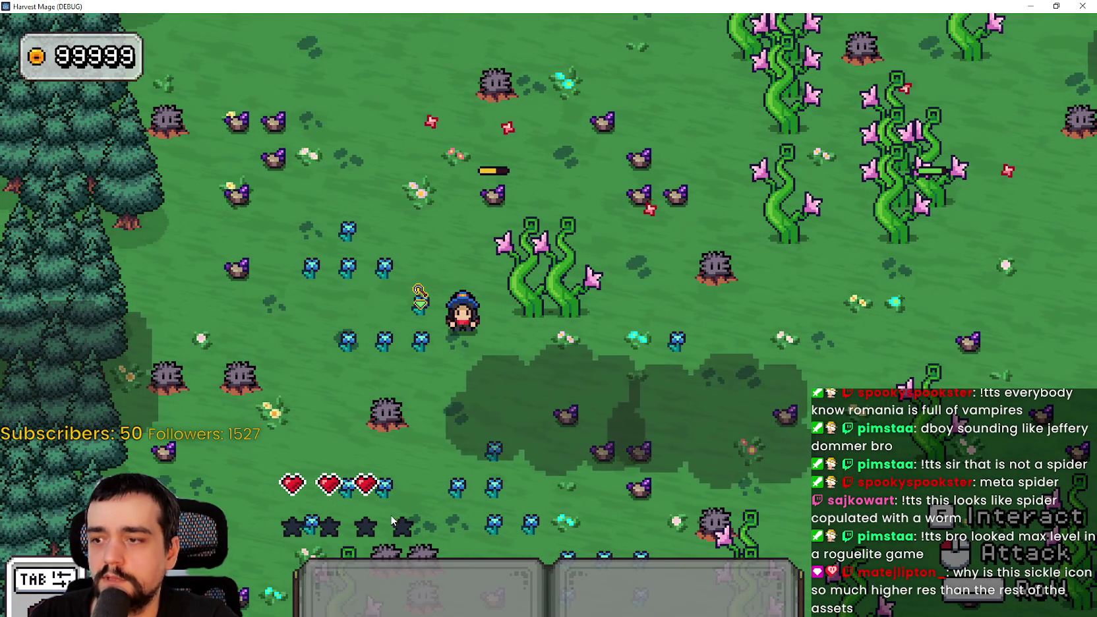
key(d)
key(d)
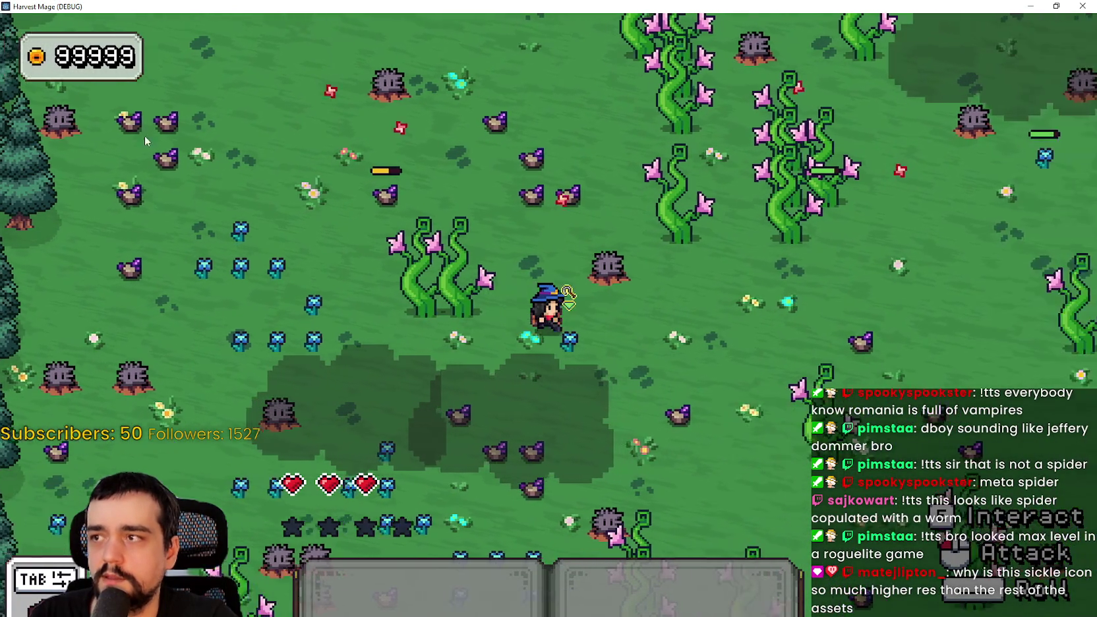
key(s)
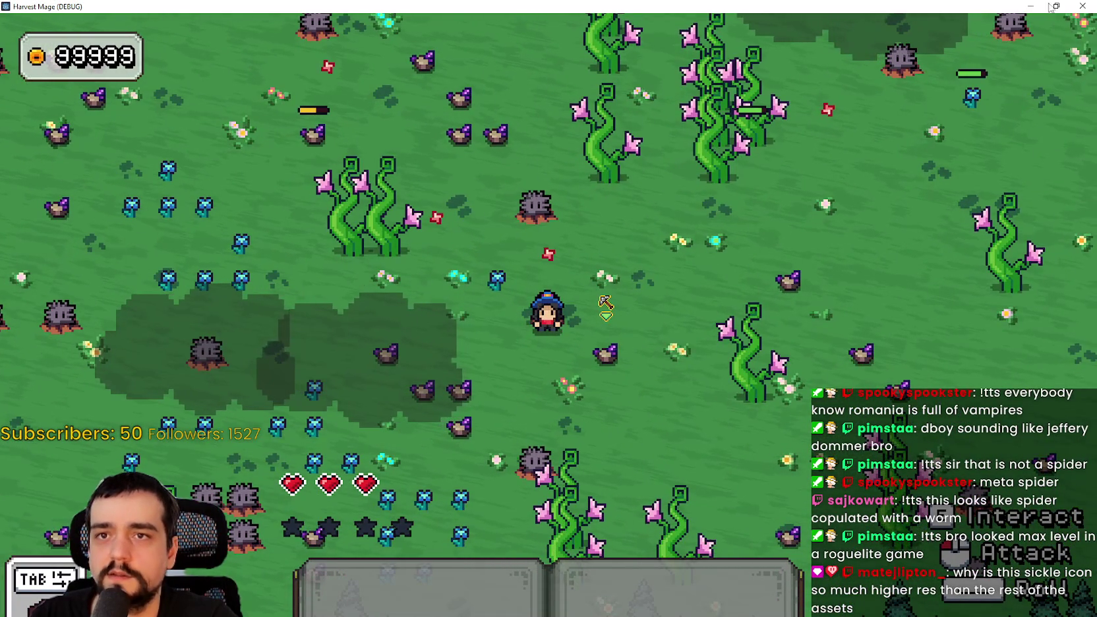
click(1055, 6)
key(Escape)
click(219, 232)
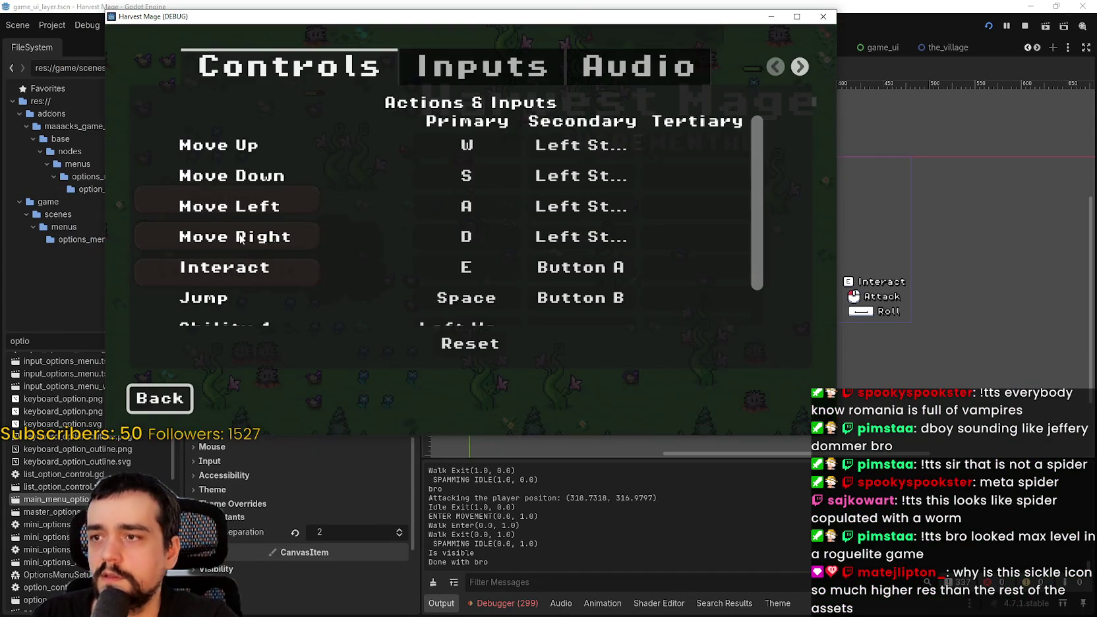
key(Escape)
key(Escape)
key(a)
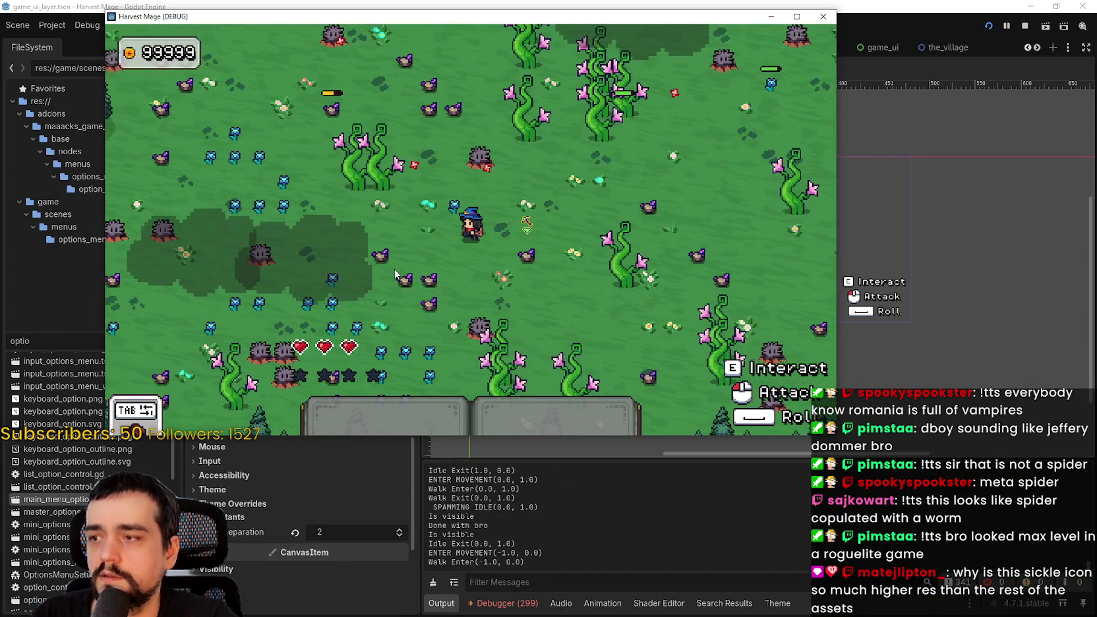
key(s)
key(d)
key(w)
key(s)
Switch the Video resolution to 1024 x 576, then back to 1280 x 720, and resume walking.
key(Escape)
key(Down)
key(Return)
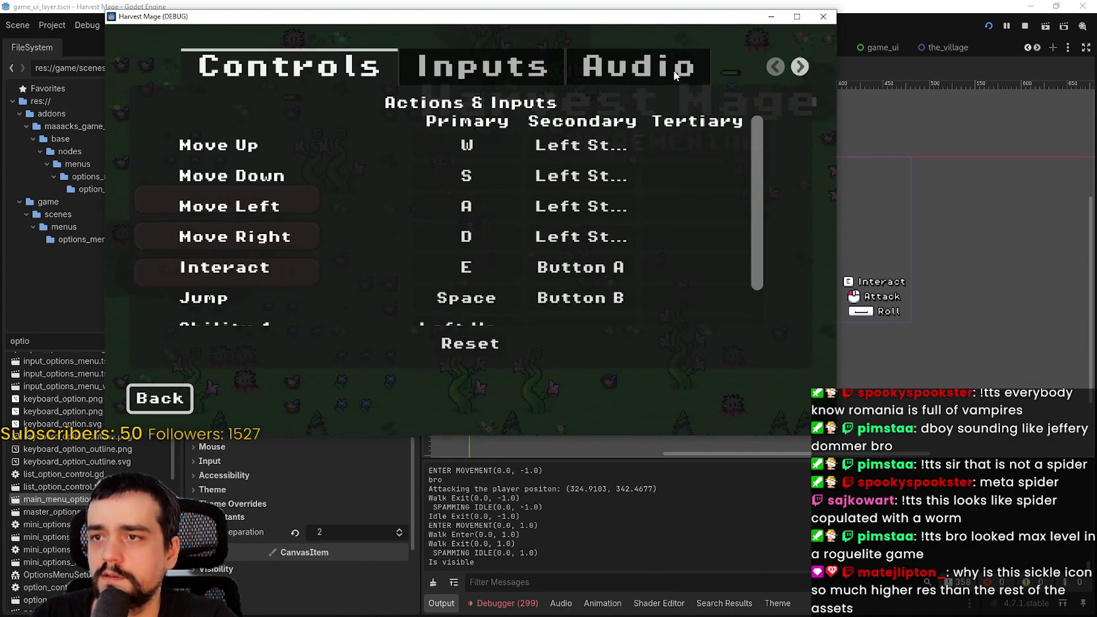
click(799, 67)
click(580, 67)
click(600, 192)
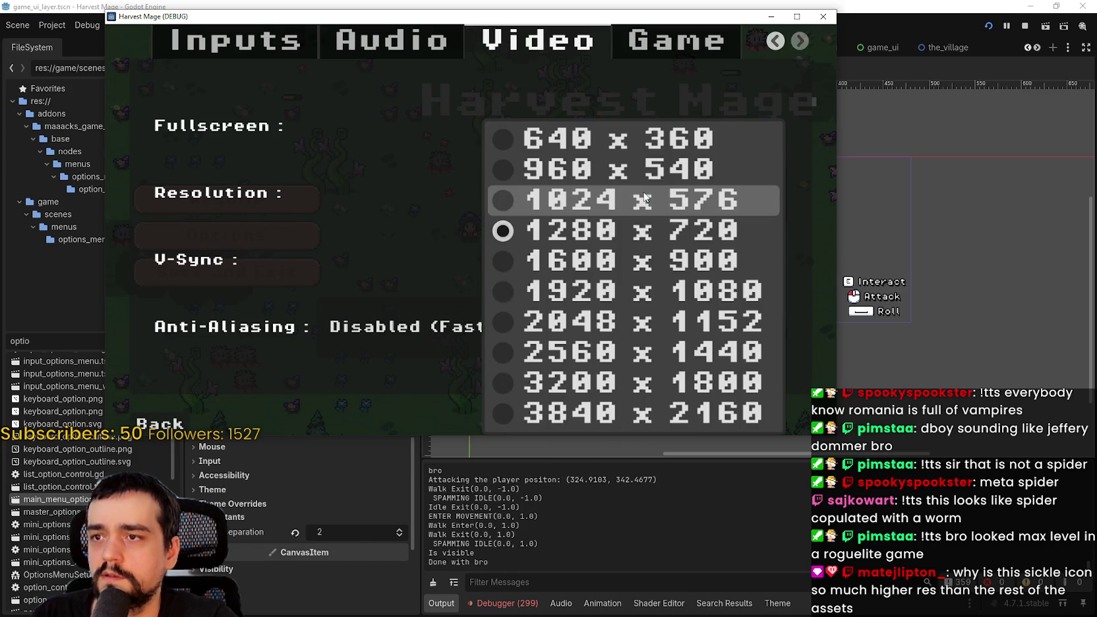
click(607, 199)
click(564, 173)
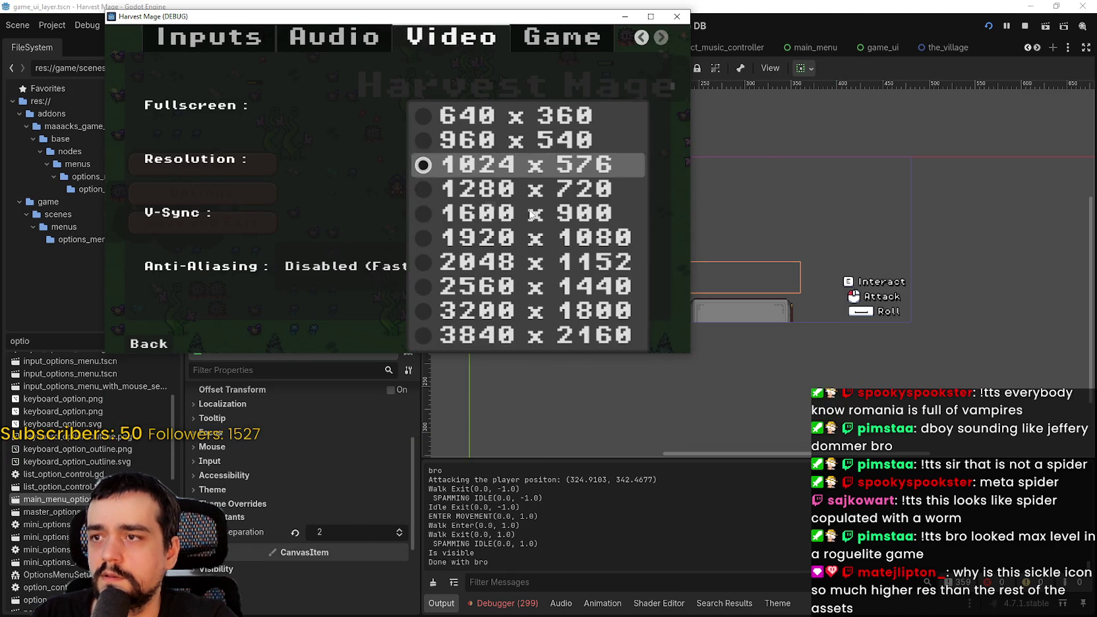
click(529, 196)
click(152, 407)
click(270, 209)
key(a)
key(s)
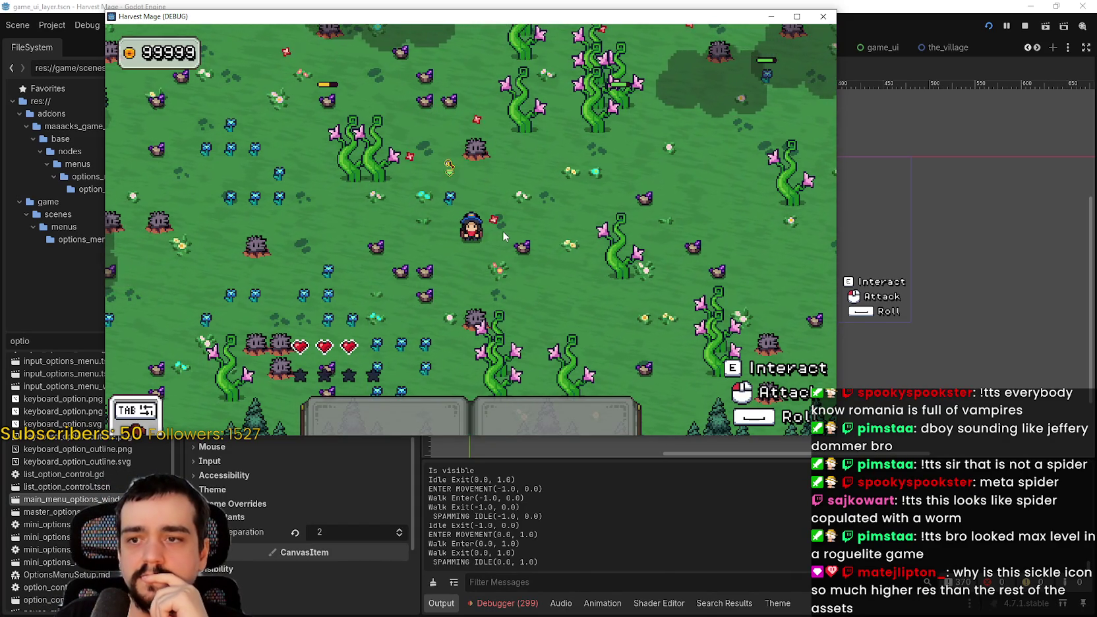
Walk the mage down, right, left and up around the meadow.
key(s)
key(d)
key(d)
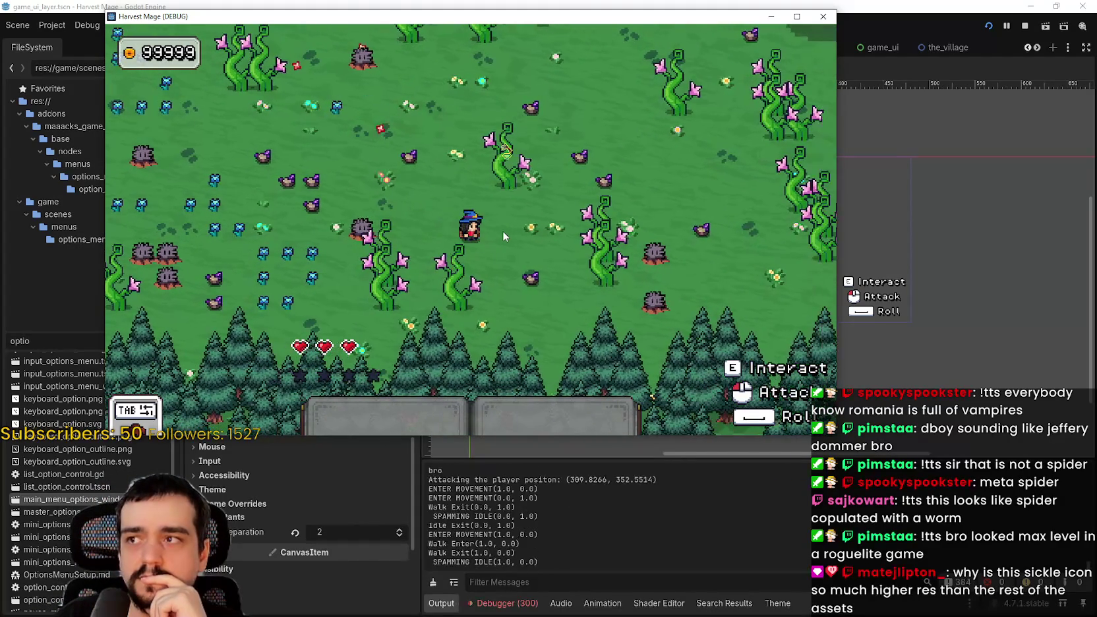
key(a)
key(w)
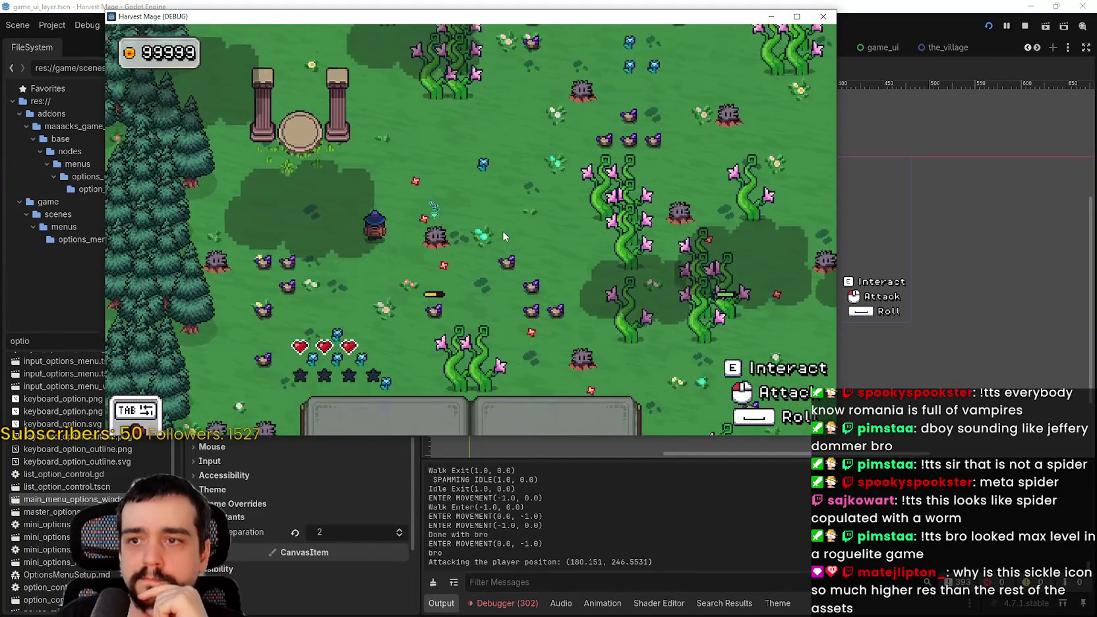
key(s)
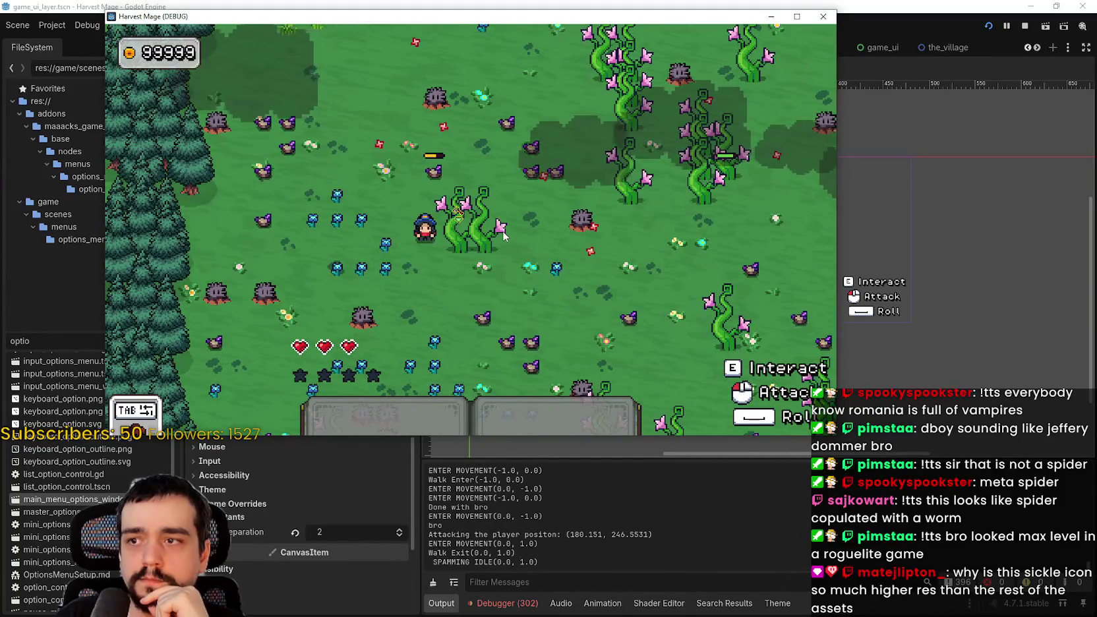
key(s)
Set the game's Video resolution to 1600 x 900 and resume play.
key(Escape)
key(Down)
key(Return)
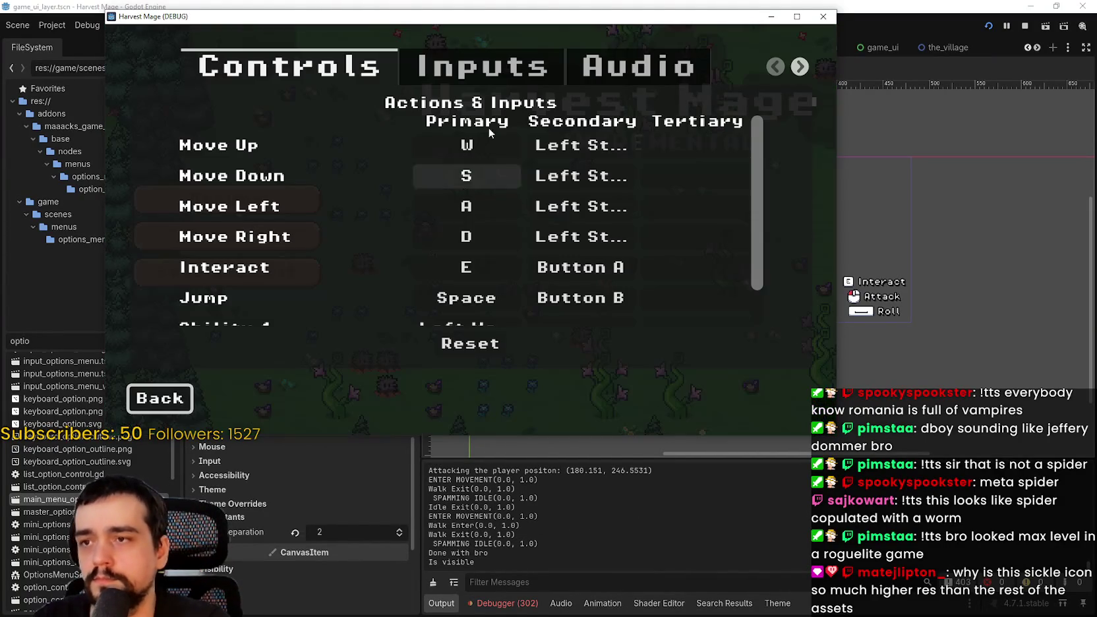
click(799, 67)
click(538, 66)
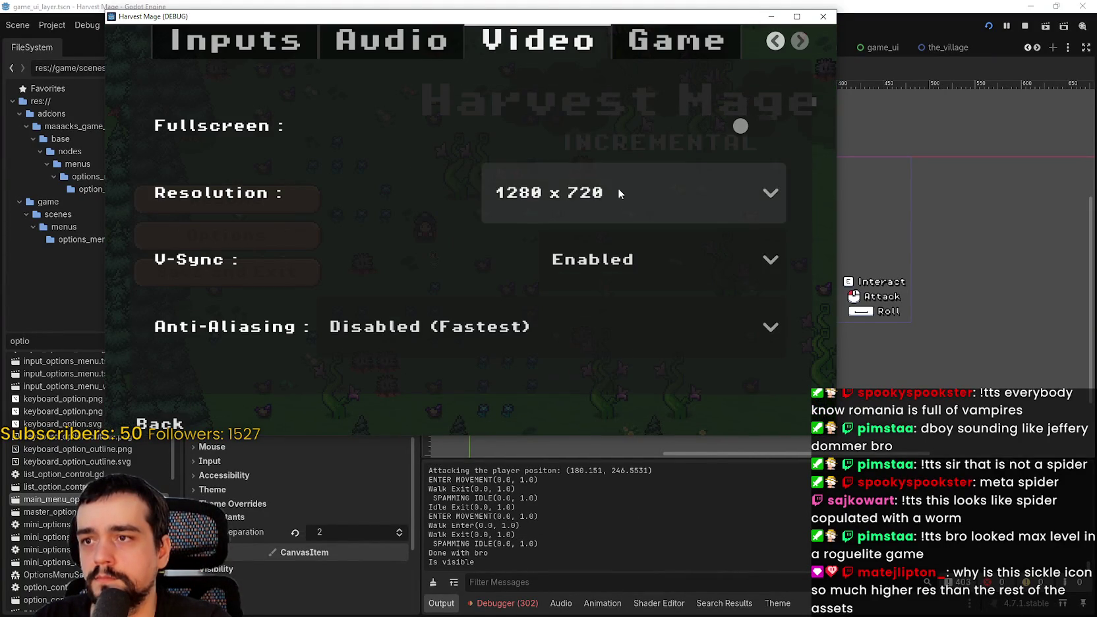
click(618, 185)
click(588, 268)
key(Escape)
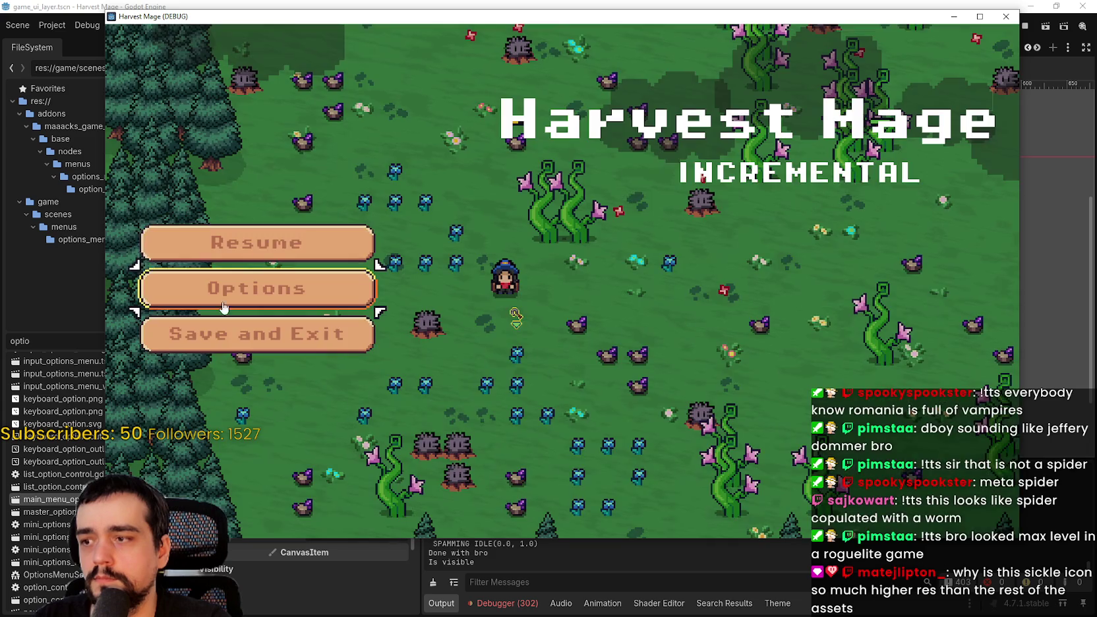
key(Escape)
Walk right and down to check the hearts and stars above the ability book.
key(d)
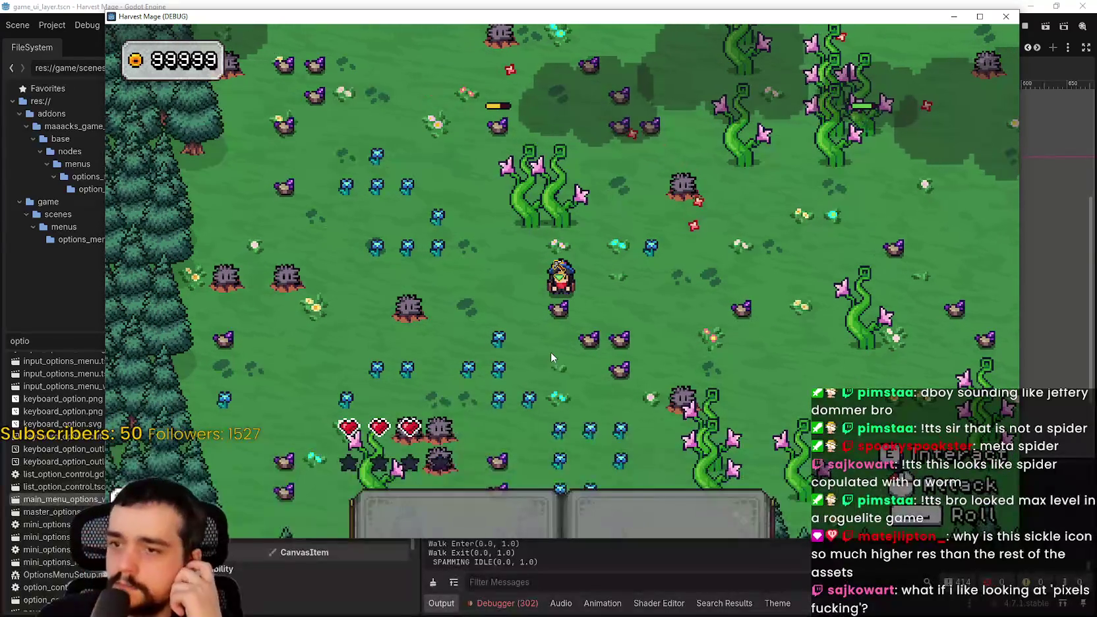
key(s)
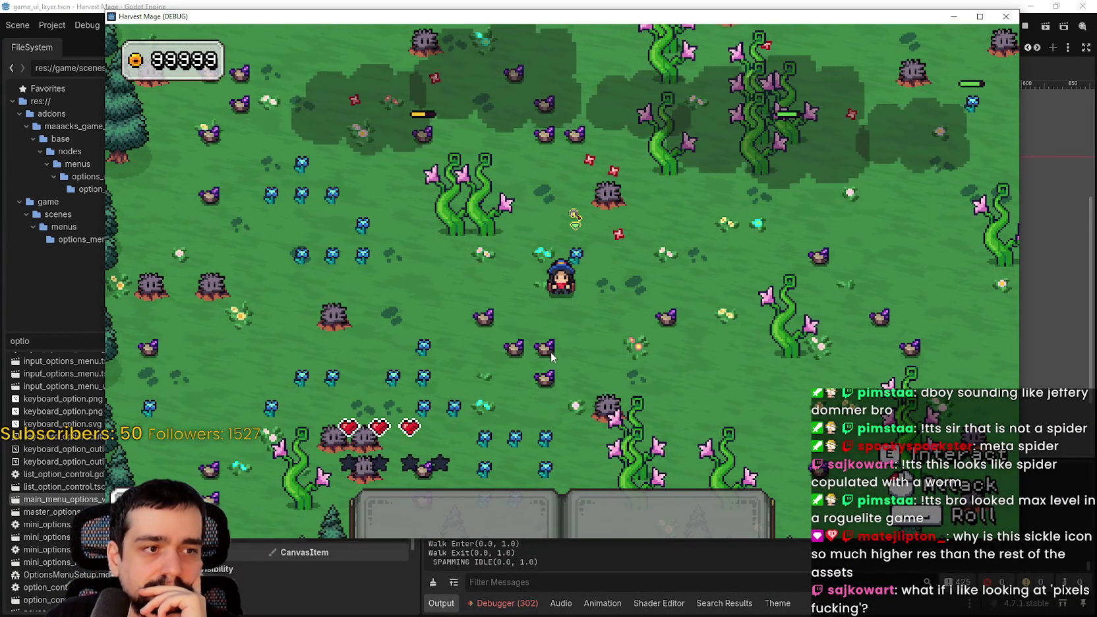
key(d)
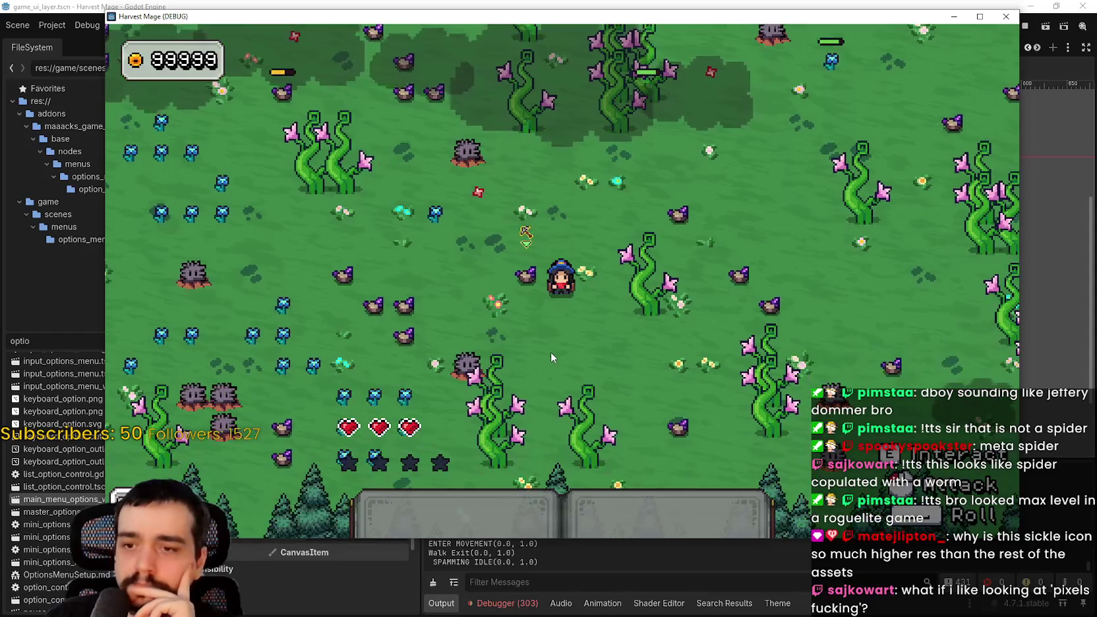
key(s)
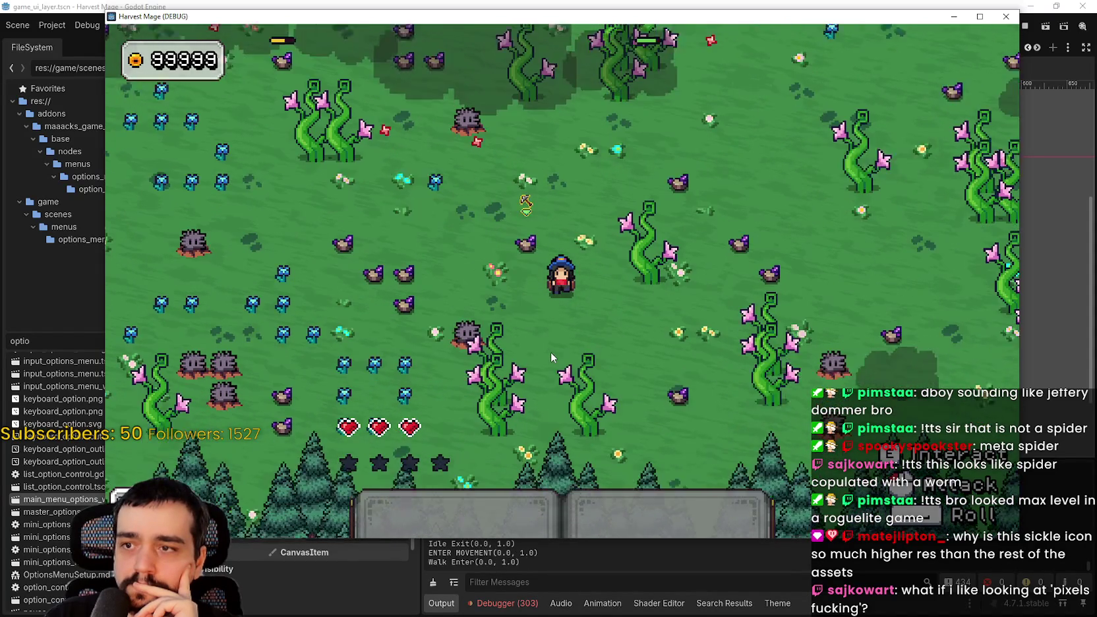
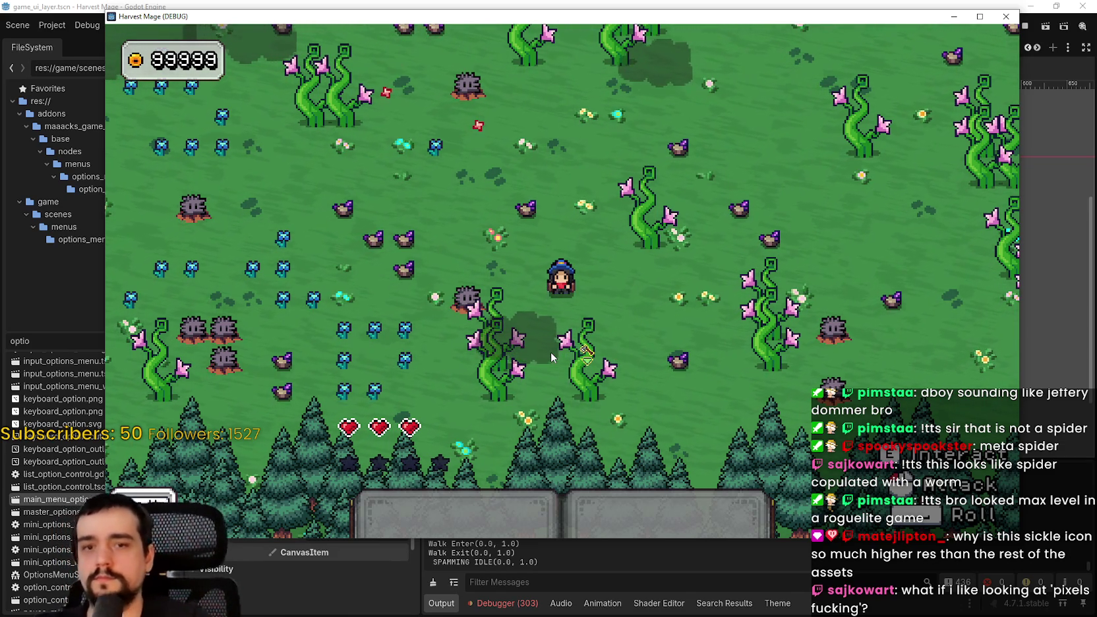
Walk the character right, then pause and open the Video options page.
key(d)
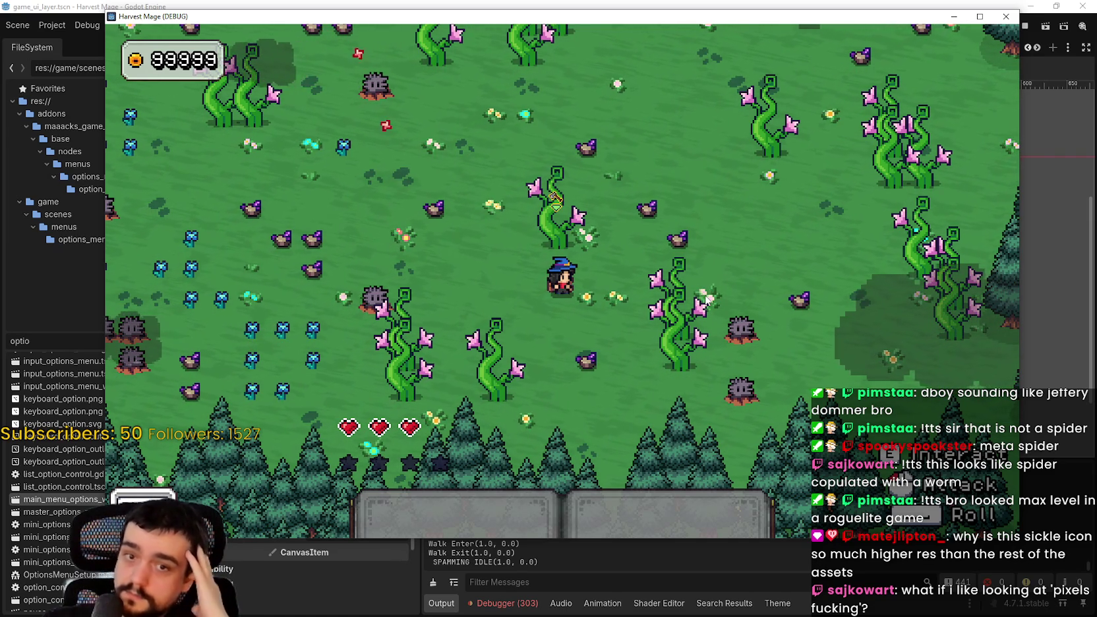
key(Escape)
key(Down)
key(Return)
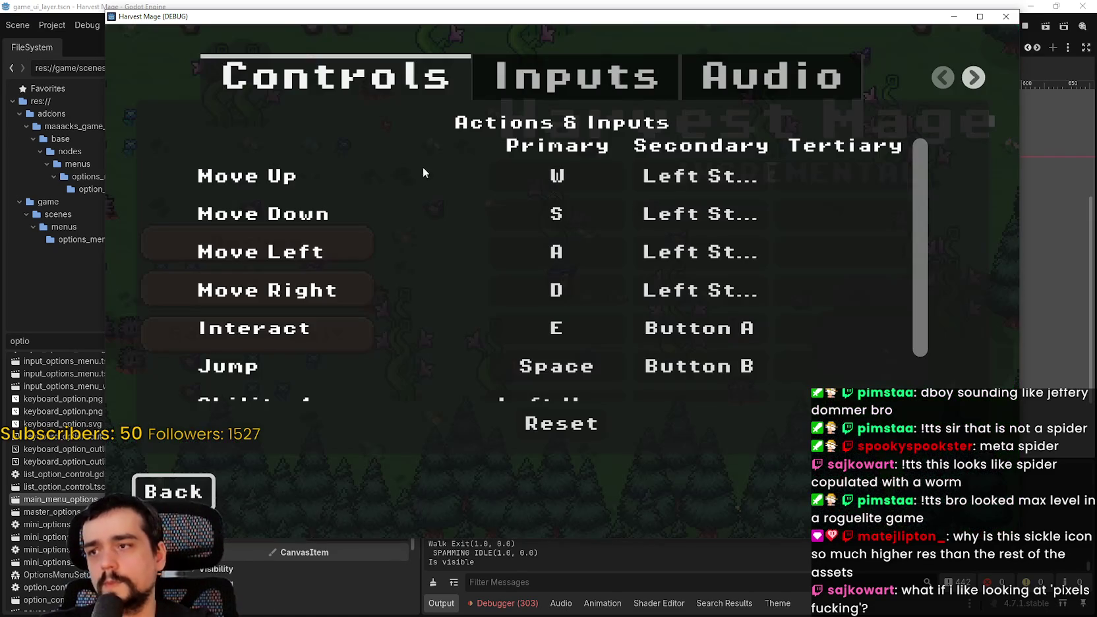
click(973, 77)
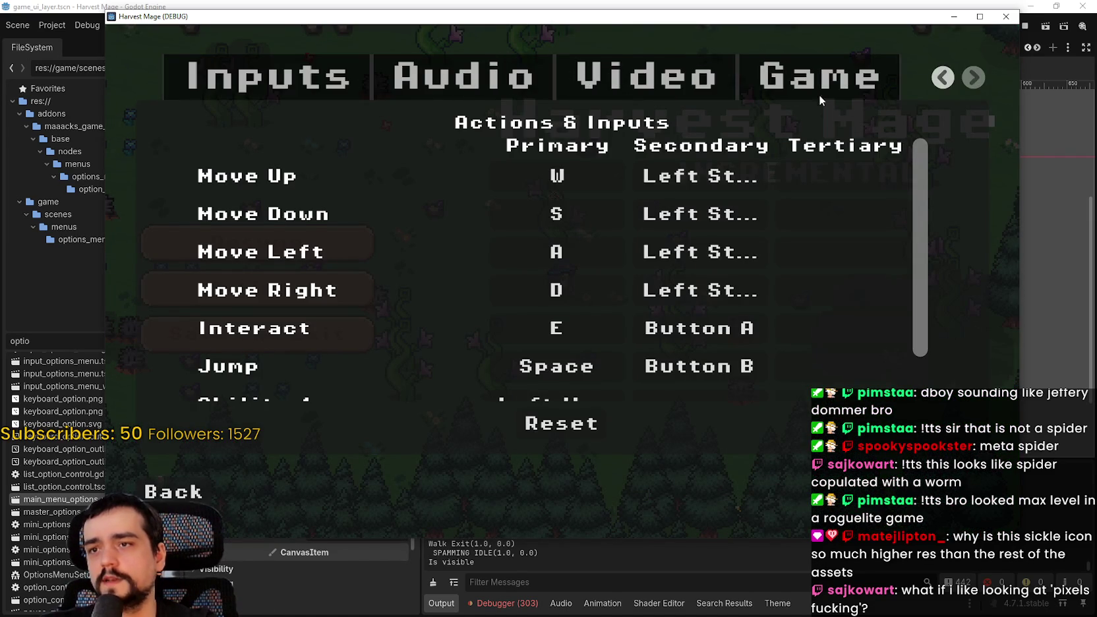
click(718, 92)
Choose the 1920 x 1080 resolution, reposition the game window, and return to the pause menu.
click(700, 237)
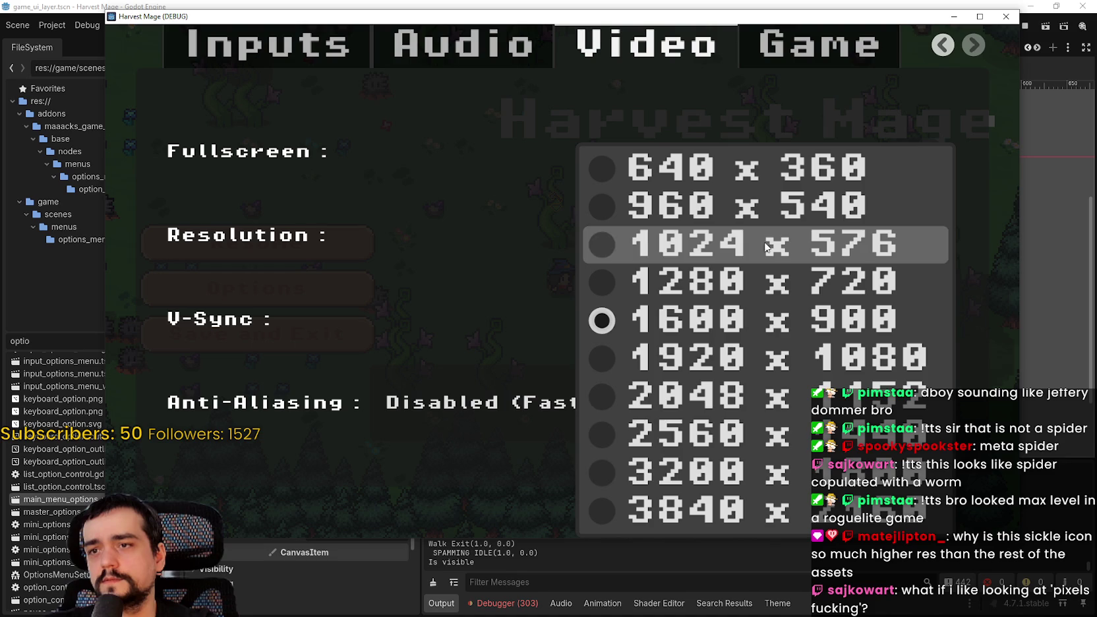
click(723, 366)
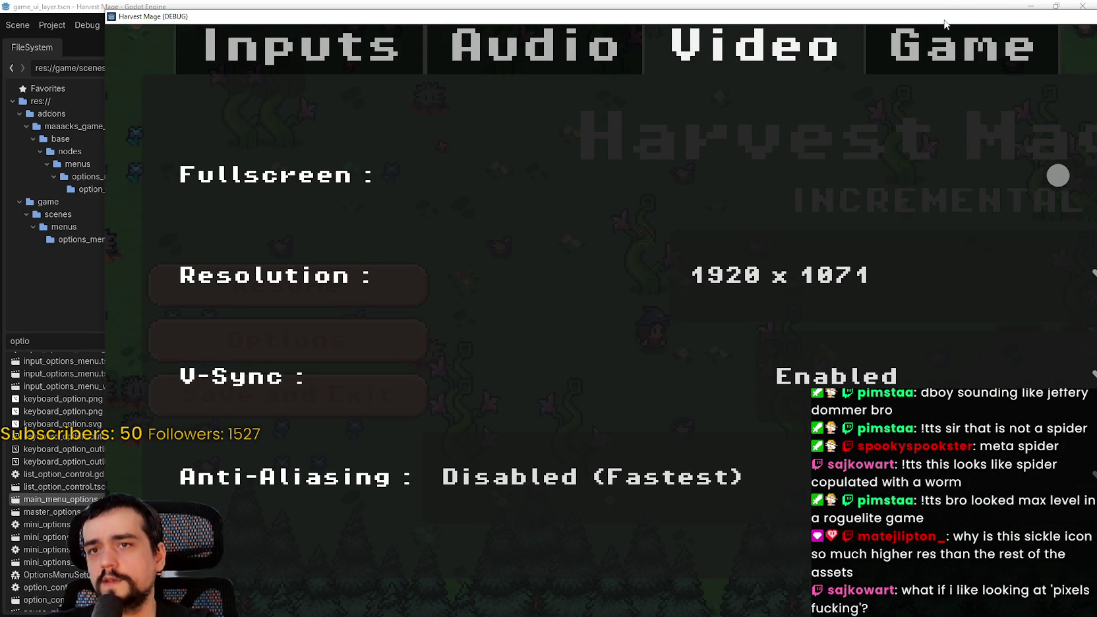
drag(746, 3, 852, 21)
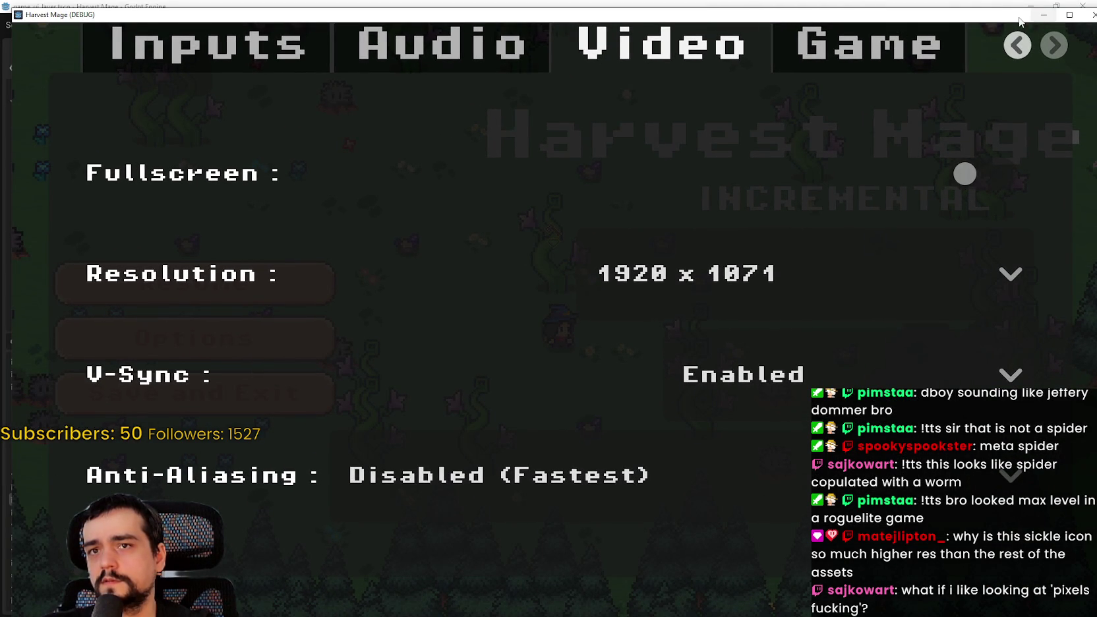
drag(1019, 20, 1013, 11)
key(Escape)
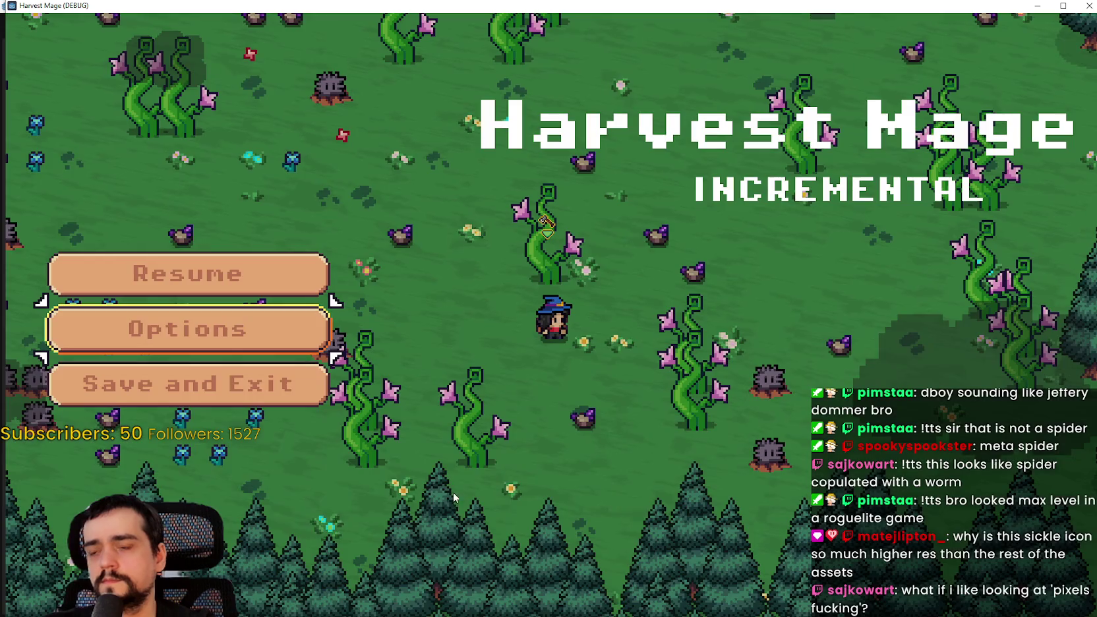
Set the resolution to 1600 x 900 and turn fullscreen on in the Video options.
key(Escape)
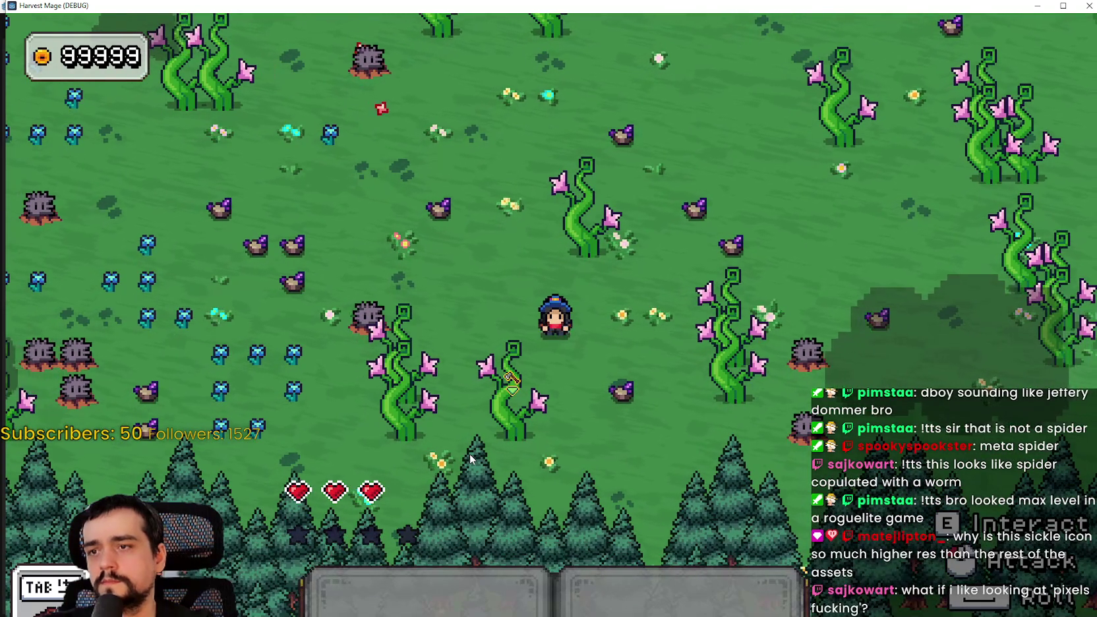
key(Escape)
click(231, 330)
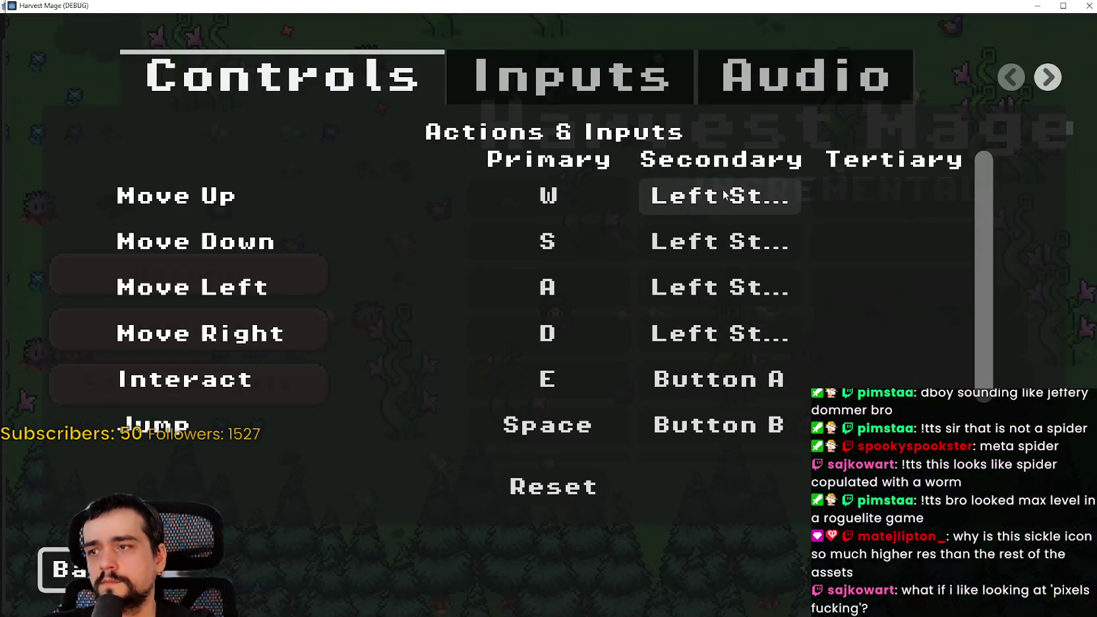
click(1043, 80)
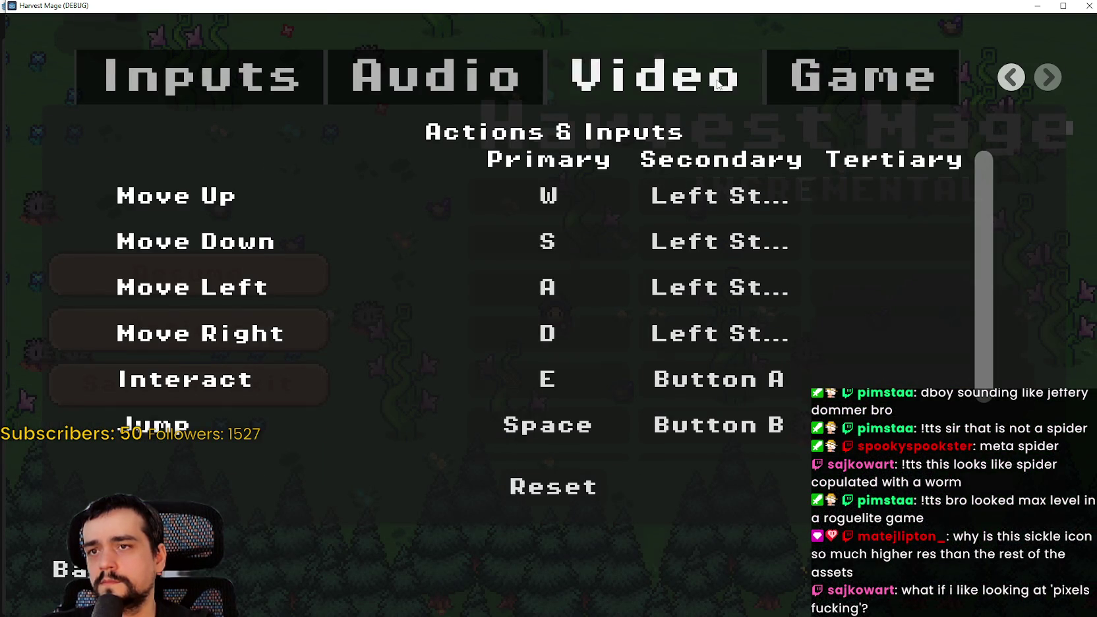
click(718, 83)
click(781, 259)
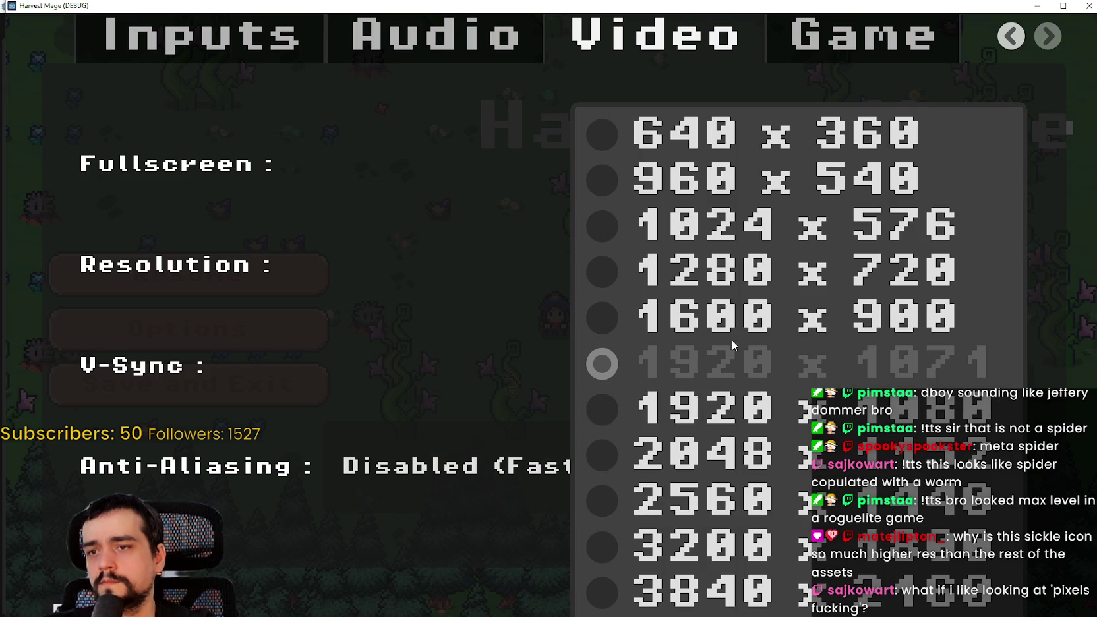
click(731, 340)
click(822, 147)
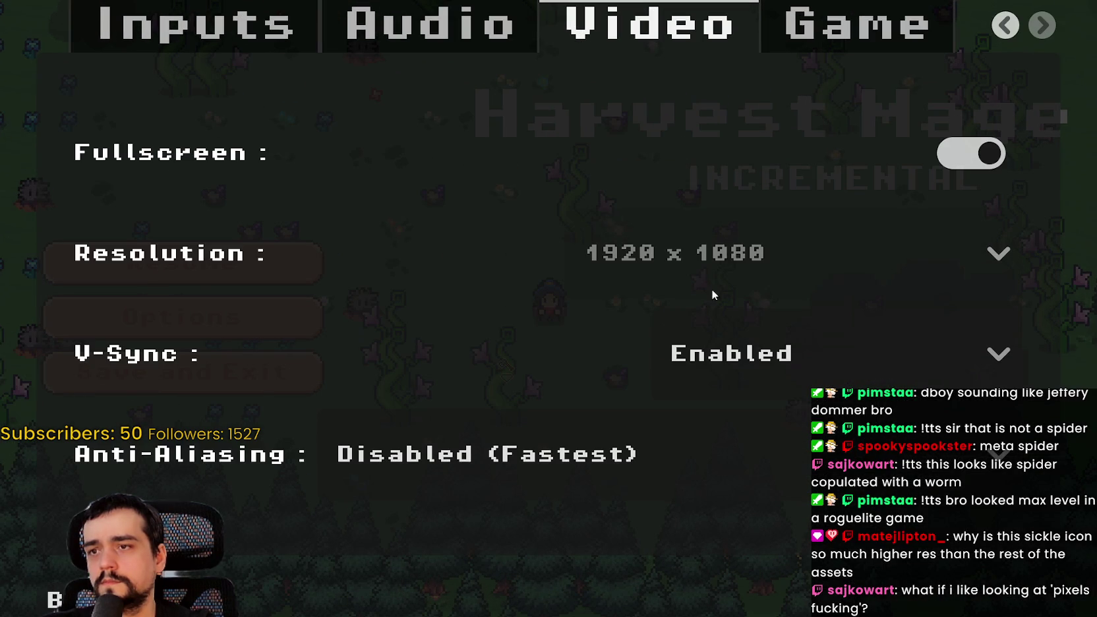
Resume, walk the character up, down and right, then save and exit to the title menu.
key(Escape)
key(Escape)
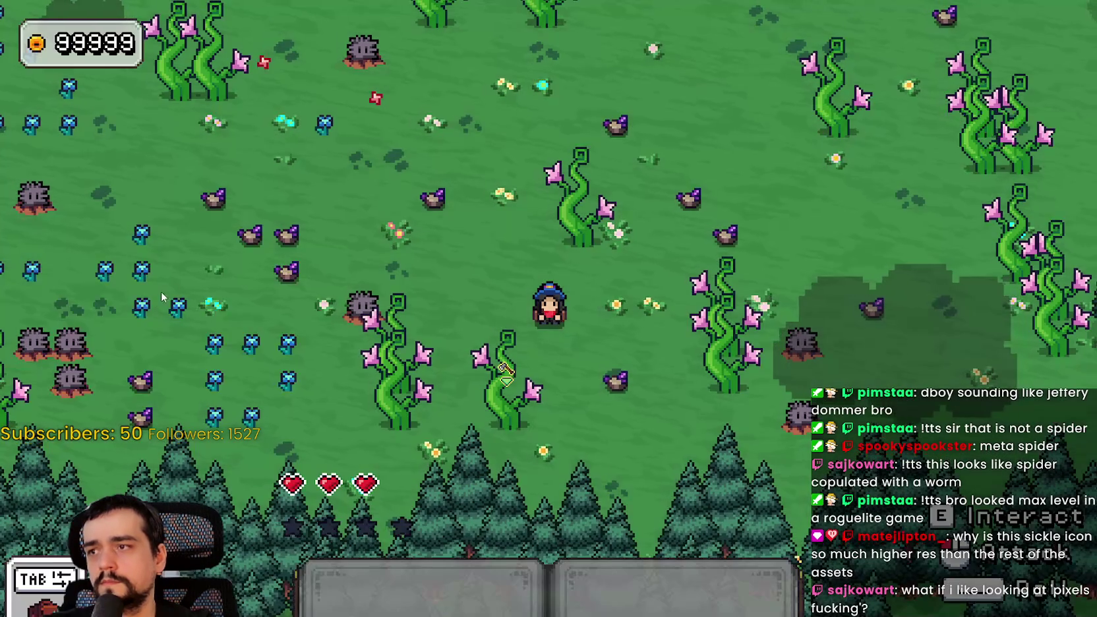
key(w)
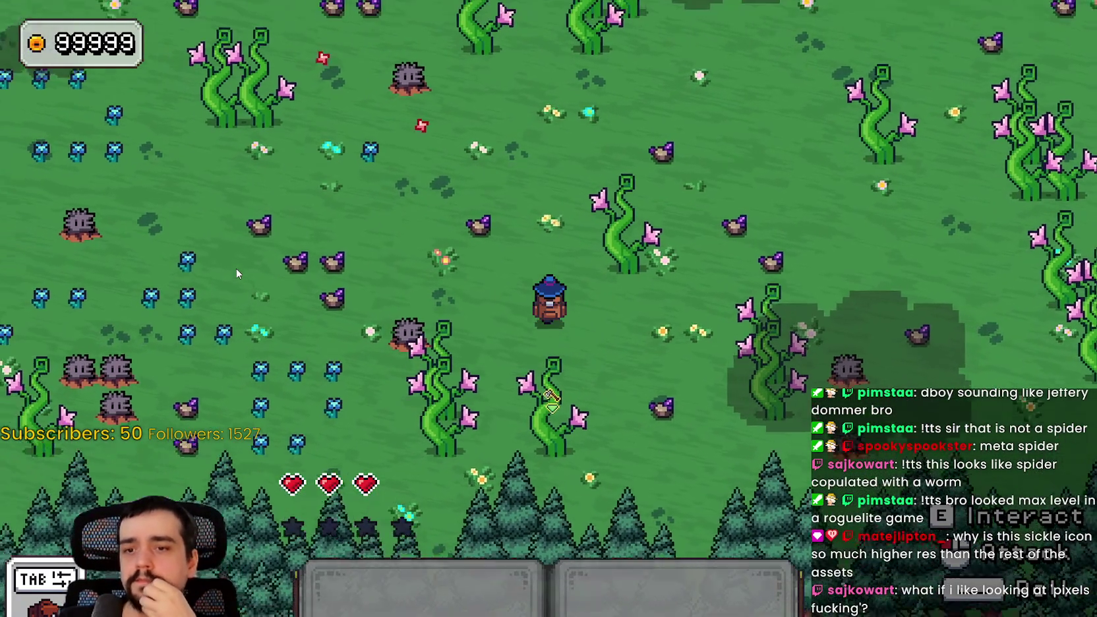
key(s)
key(d)
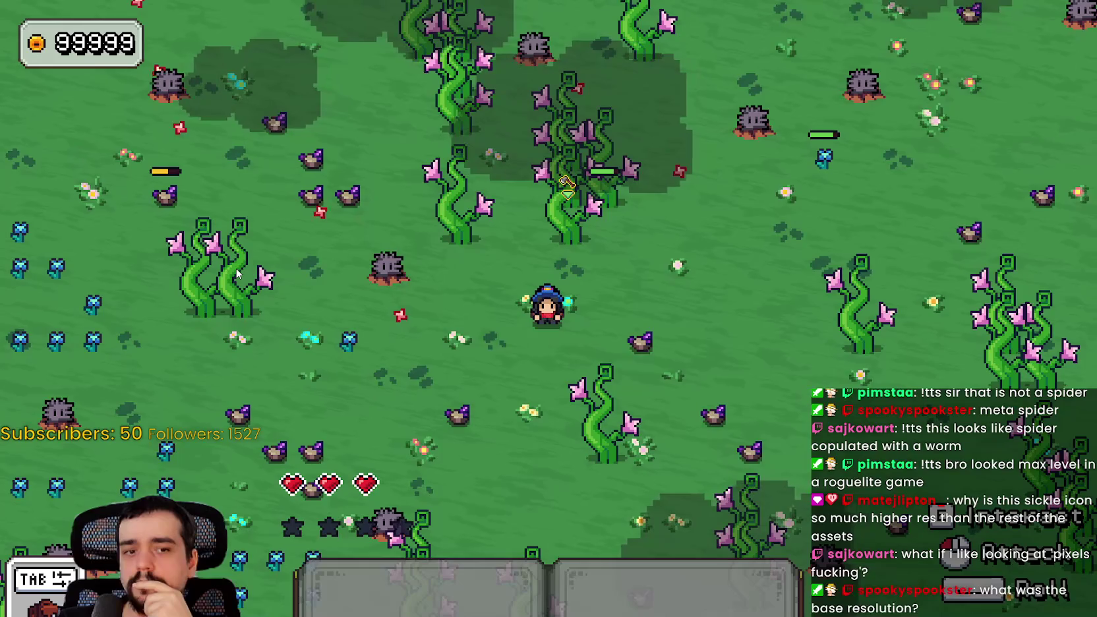
key(s)
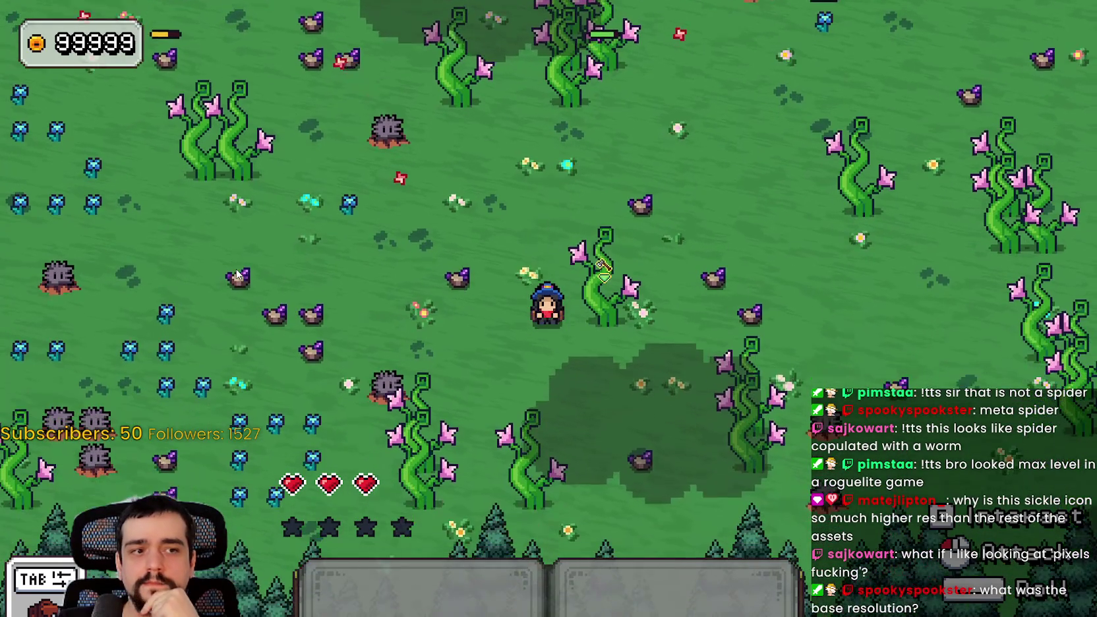
key(Escape)
key(Down)
key(Down)
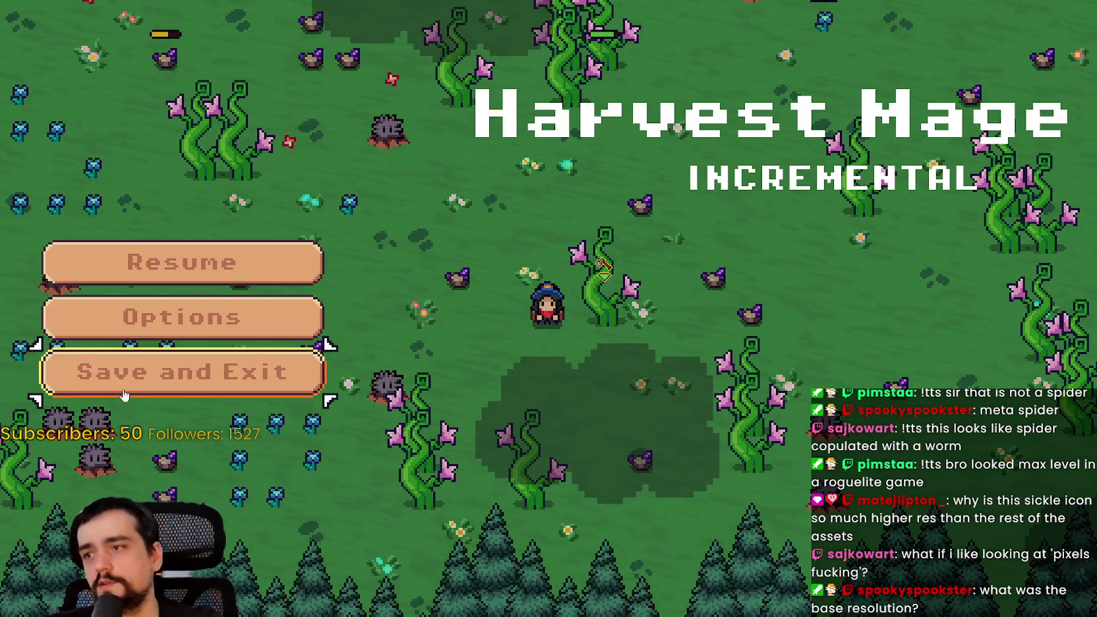
key(Return)
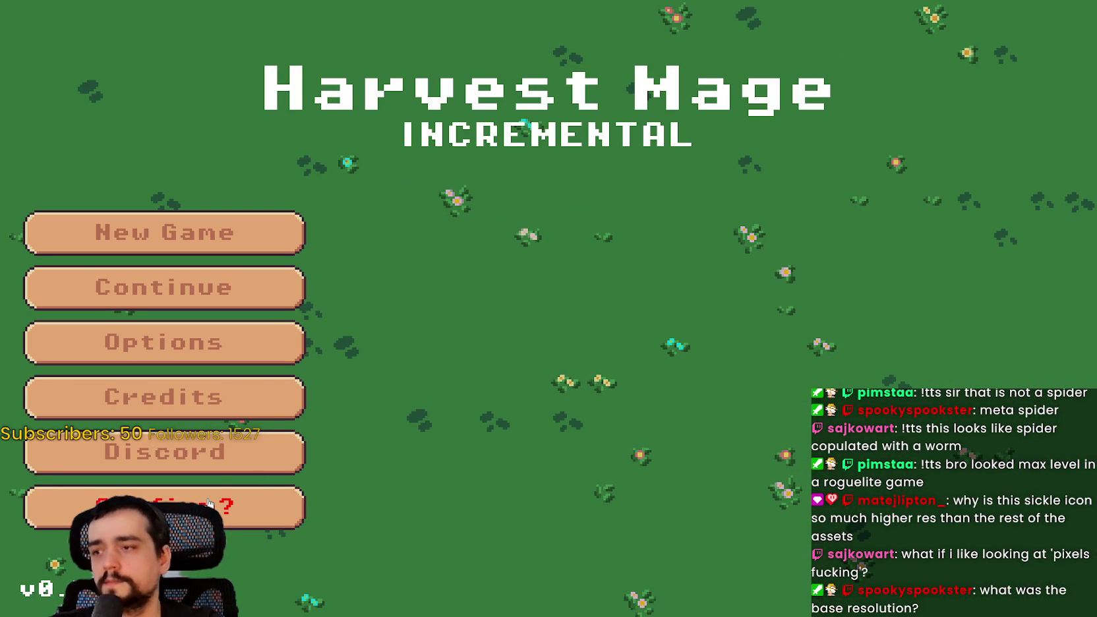
Close the game and bring up Project Settings at the Display > Window section.
key(Return)
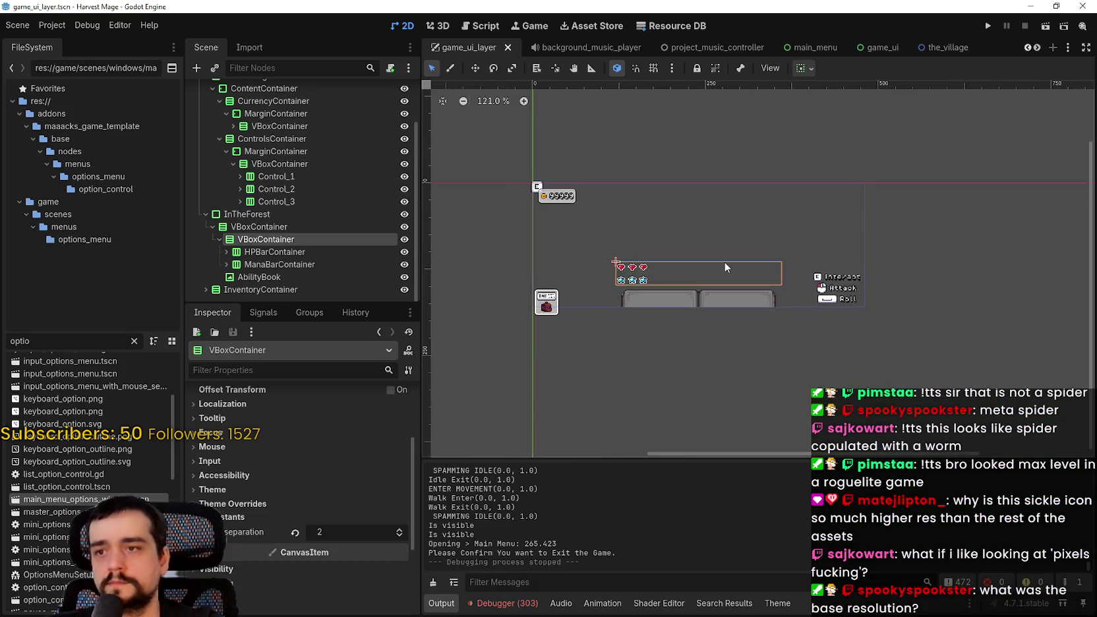
click(53, 25)
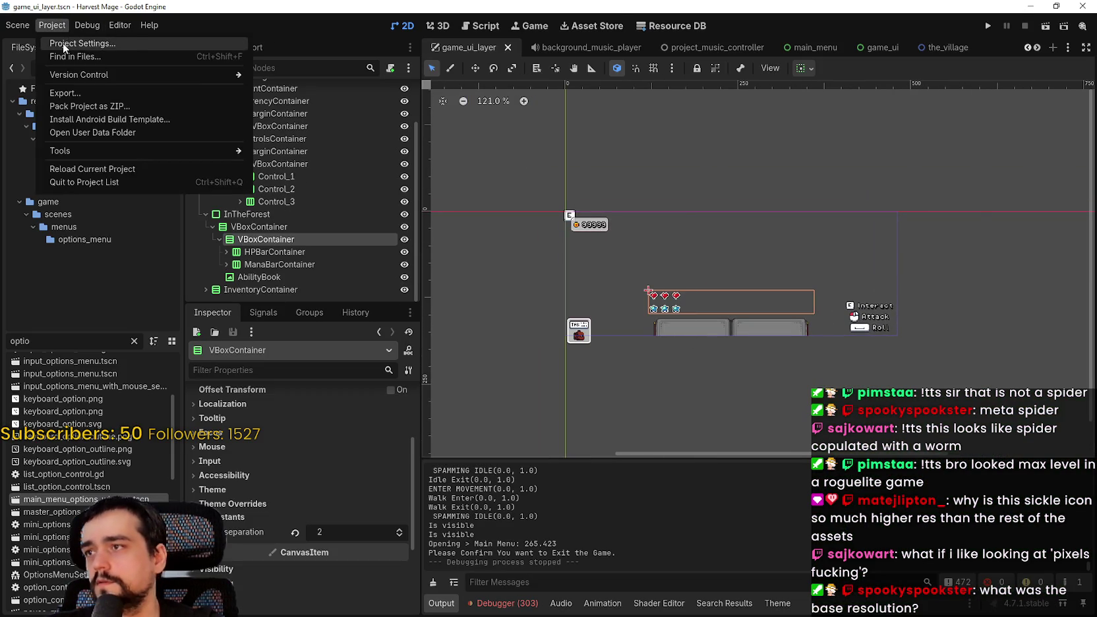
click(63, 44)
drag(527, 268, 552, 117)
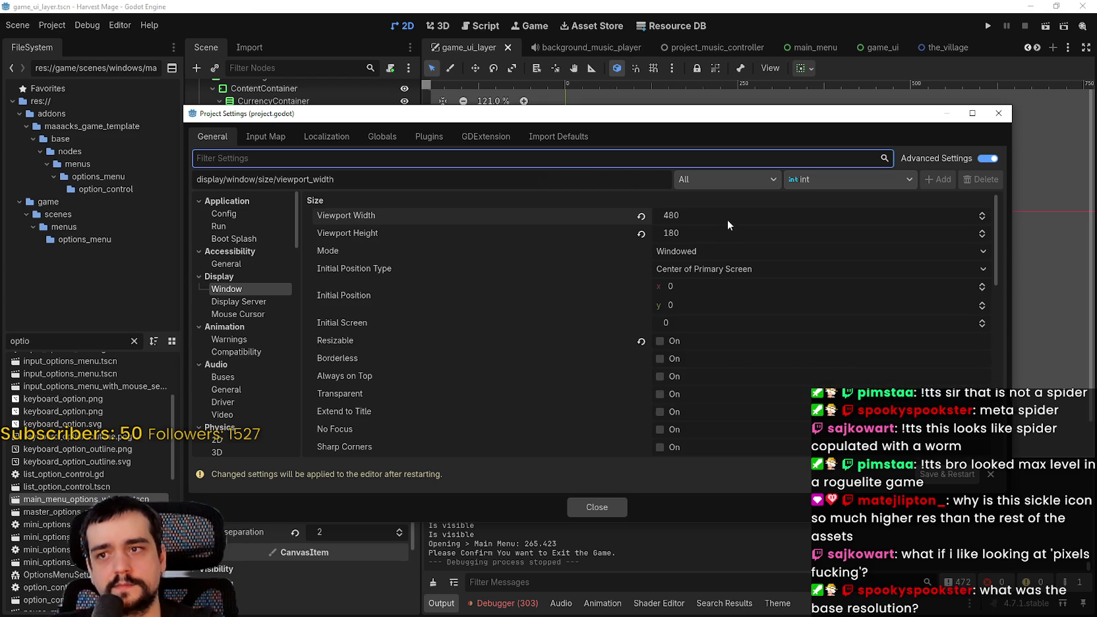
mouse_move(709, 123)
mouse_down()
mouse_move(710, 457)
mouse_move(715, 176)
mouse_up()
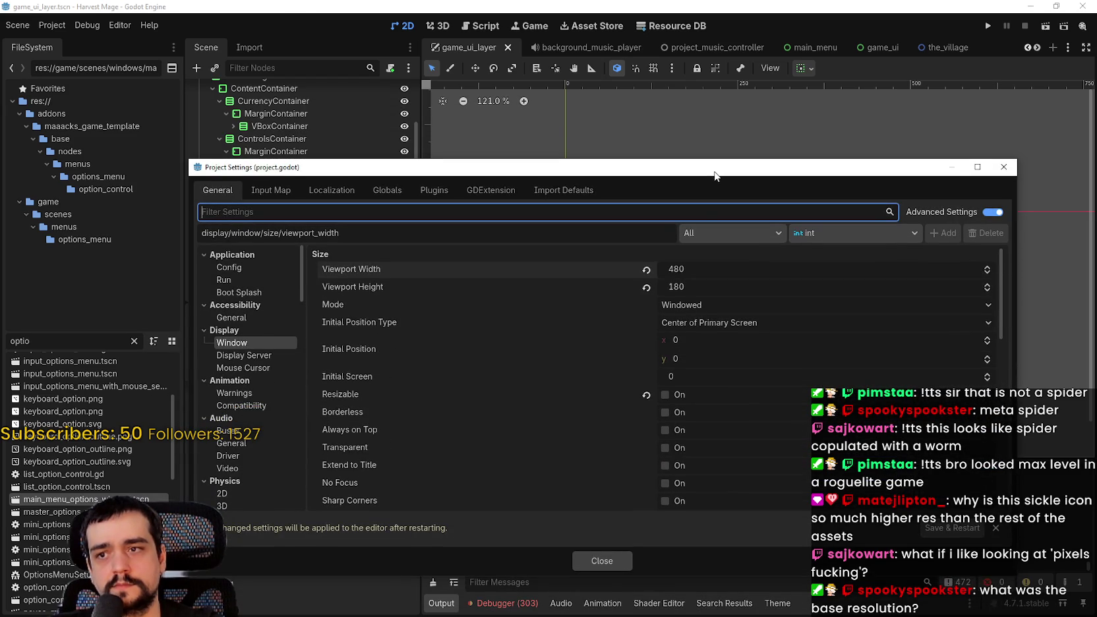
scroll(686, 358, down, 4)
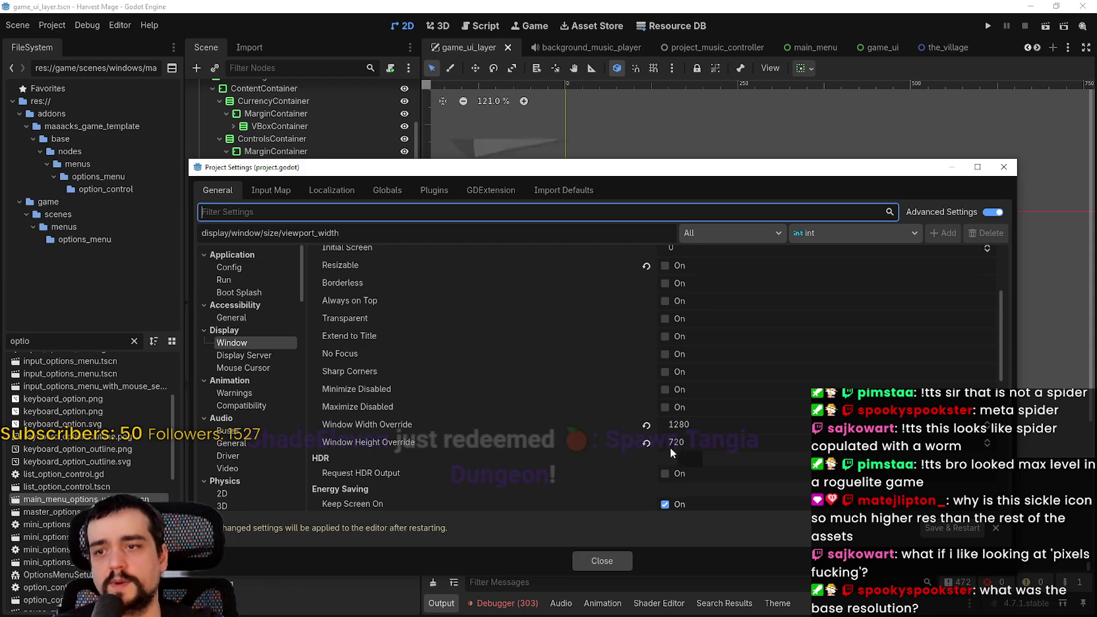
Reset the window width and height overrides to 0 and run the project.
click(646, 425)
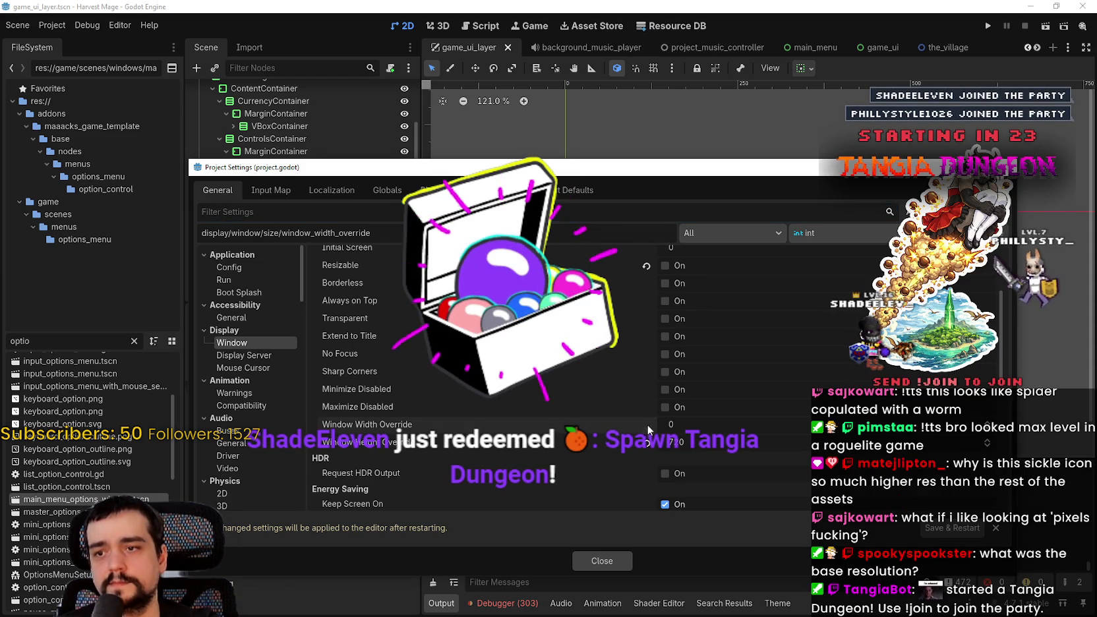
click(648, 442)
click(617, 568)
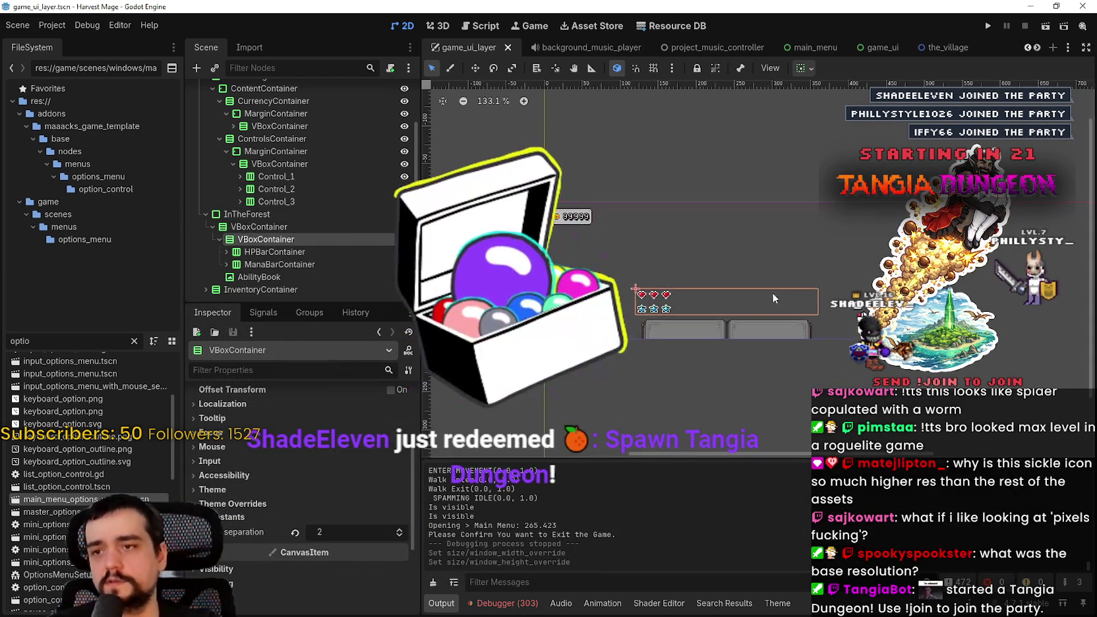
click(987, 26)
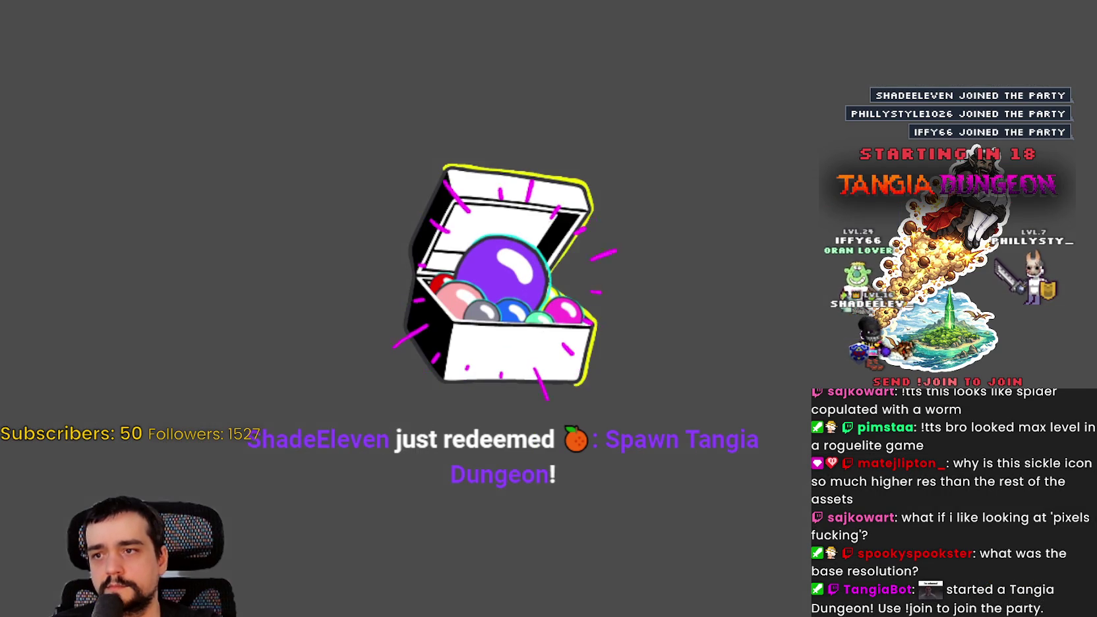
Continue the saved game and open the Video options page.
key(Return)
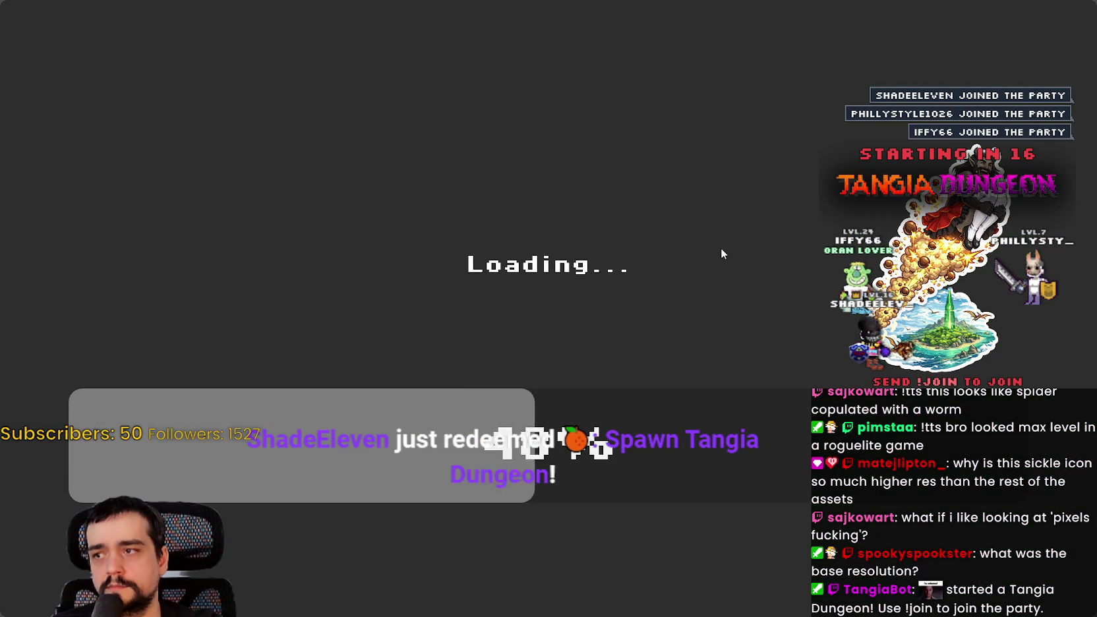
key(Escape)
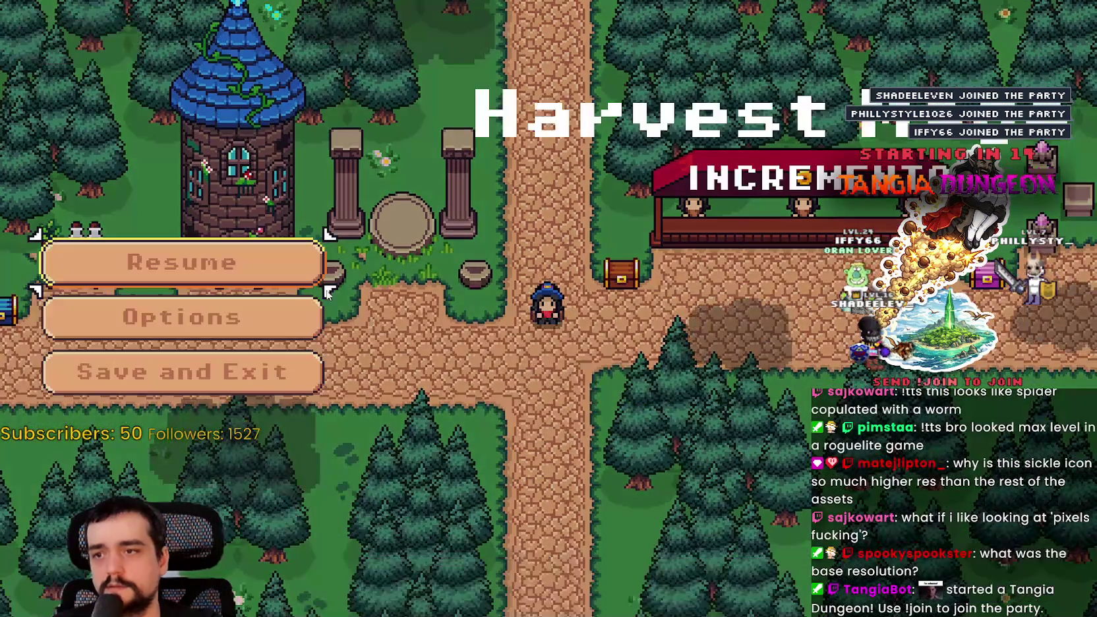
key(Down)
key(Return)
click(1041, 64)
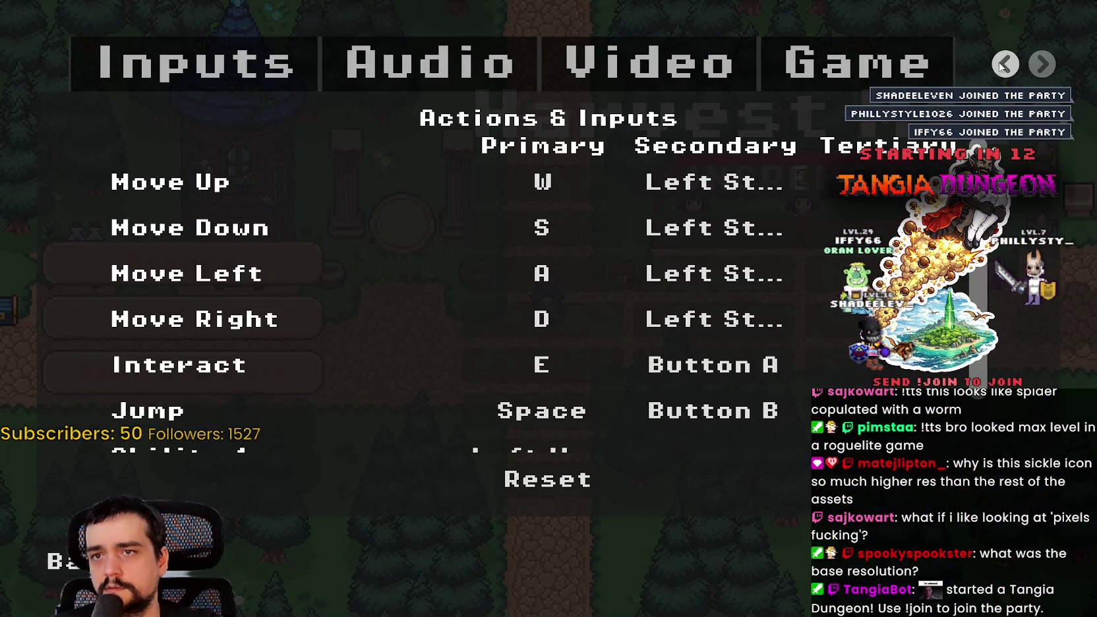
click(762, 70)
click(741, 57)
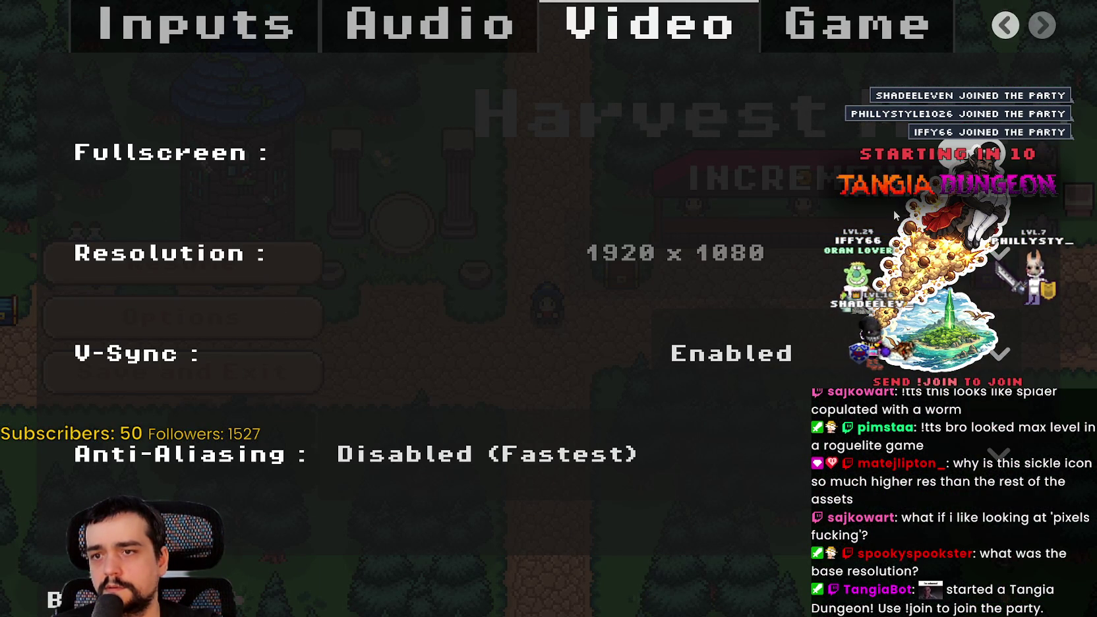
Turn fullscreen off, pick 1280 x 720, resume play, and stop the game.
click(758, 152)
click(607, 304)
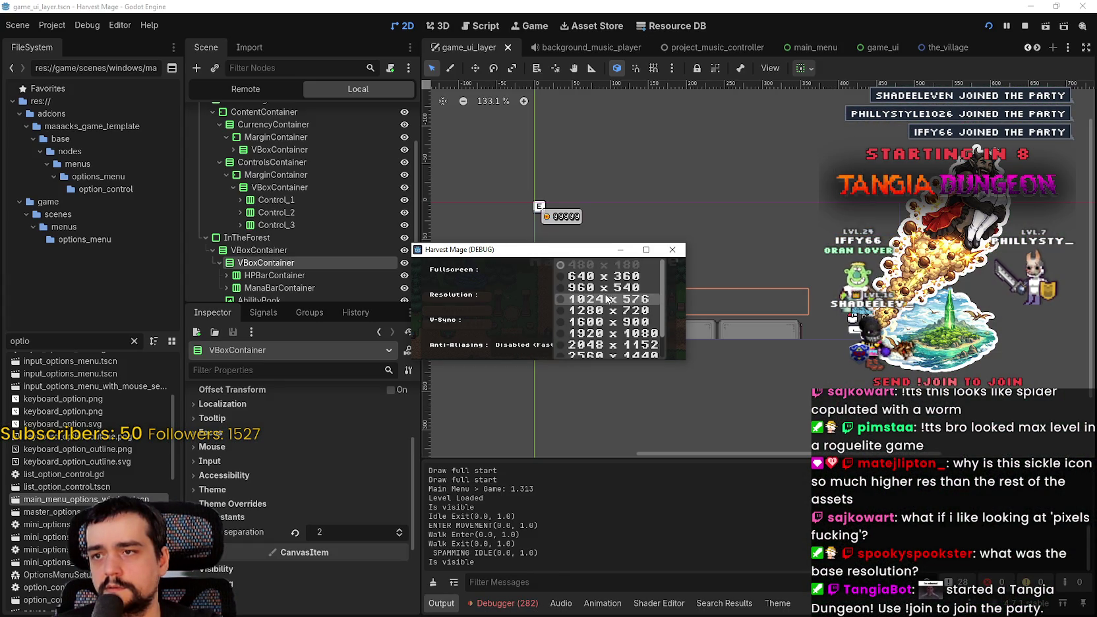
click(601, 309)
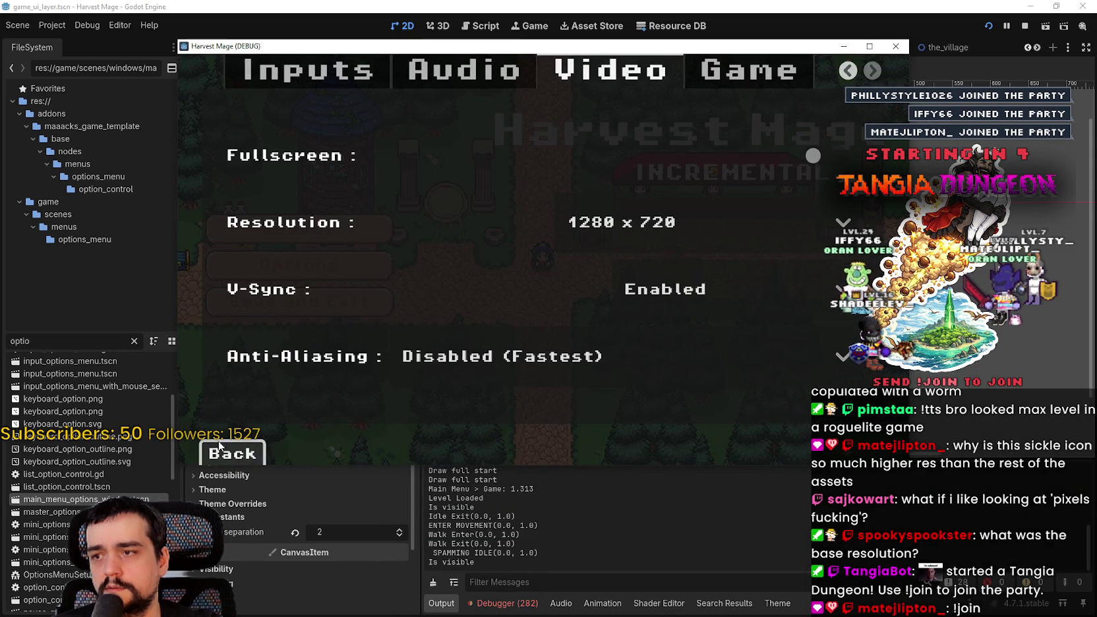
click(220, 446)
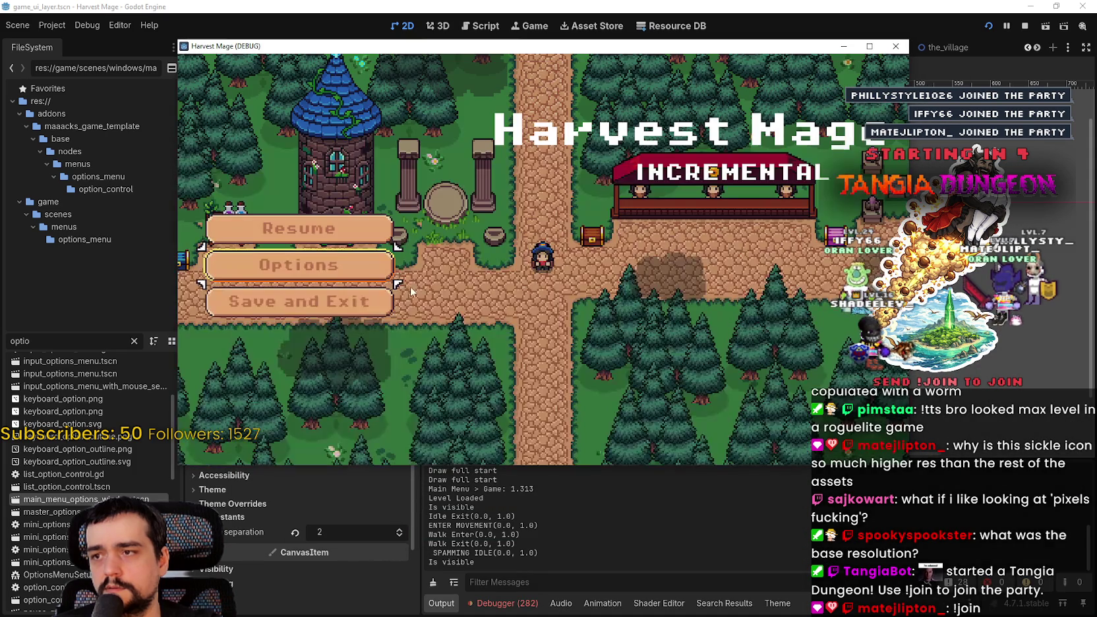
key(Escape)
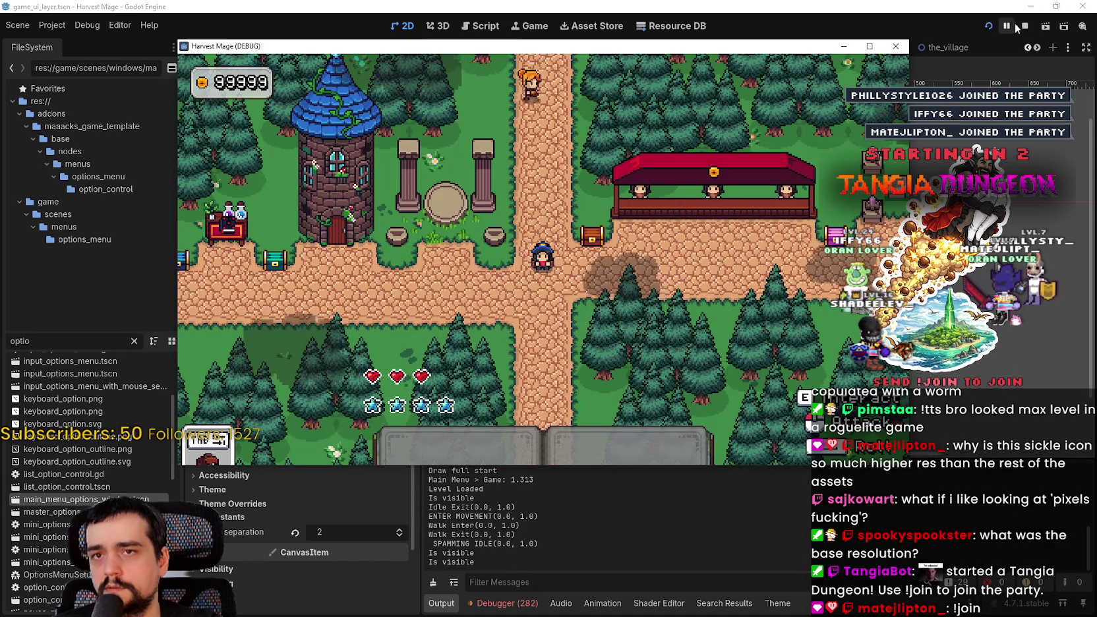
click(1024, 26)
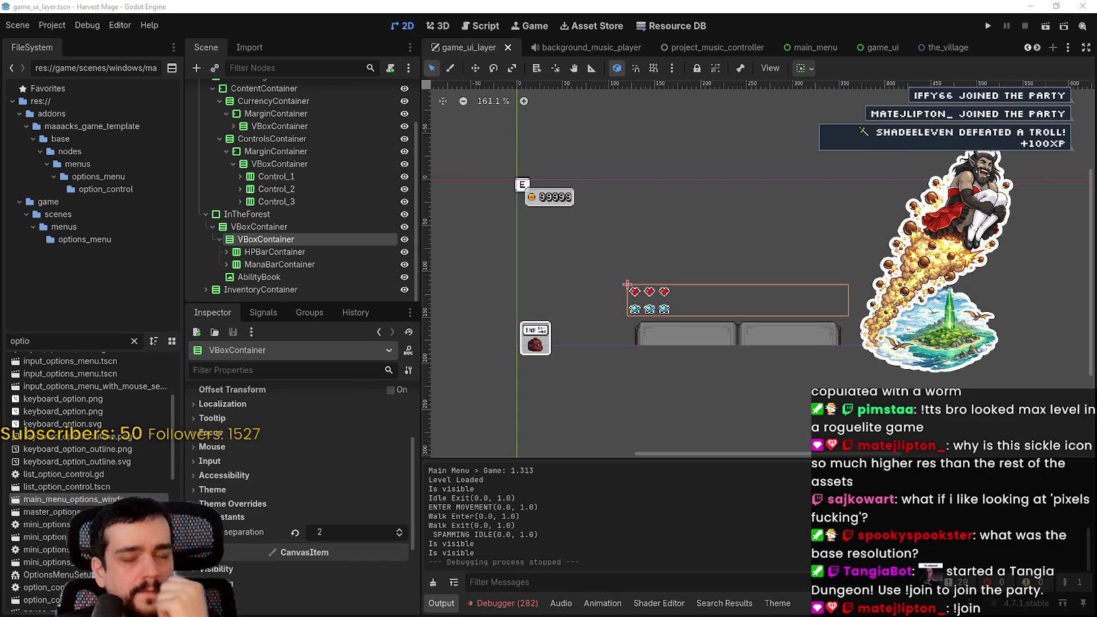
In Project Settings, set the window width override to 1280 and height override to 720.
click(51, 32)
click(66, 41)
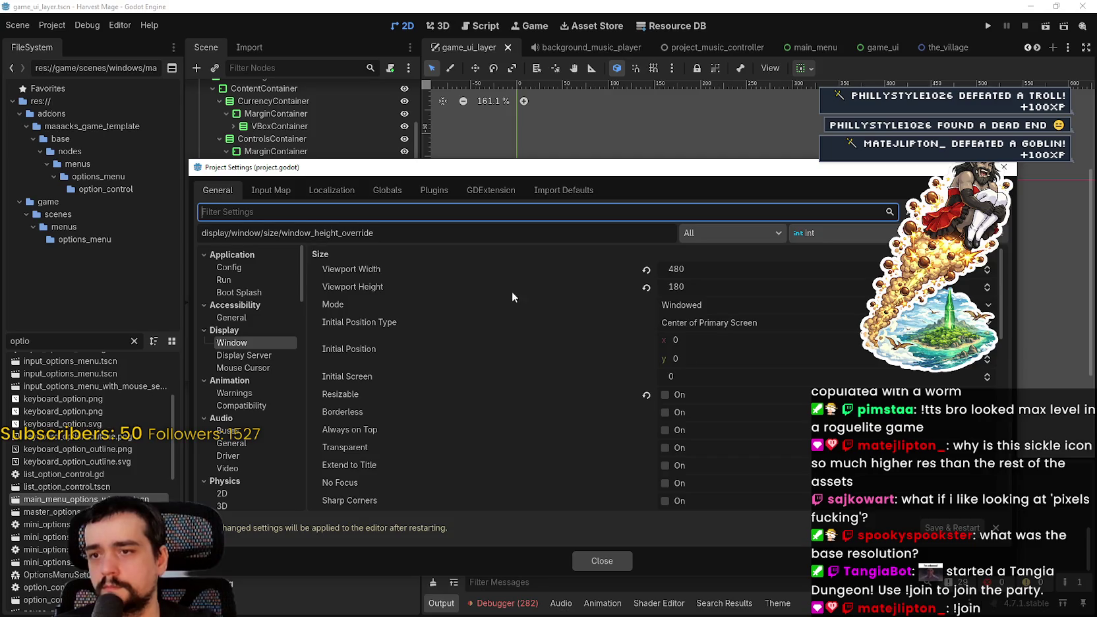
click(703, 331)
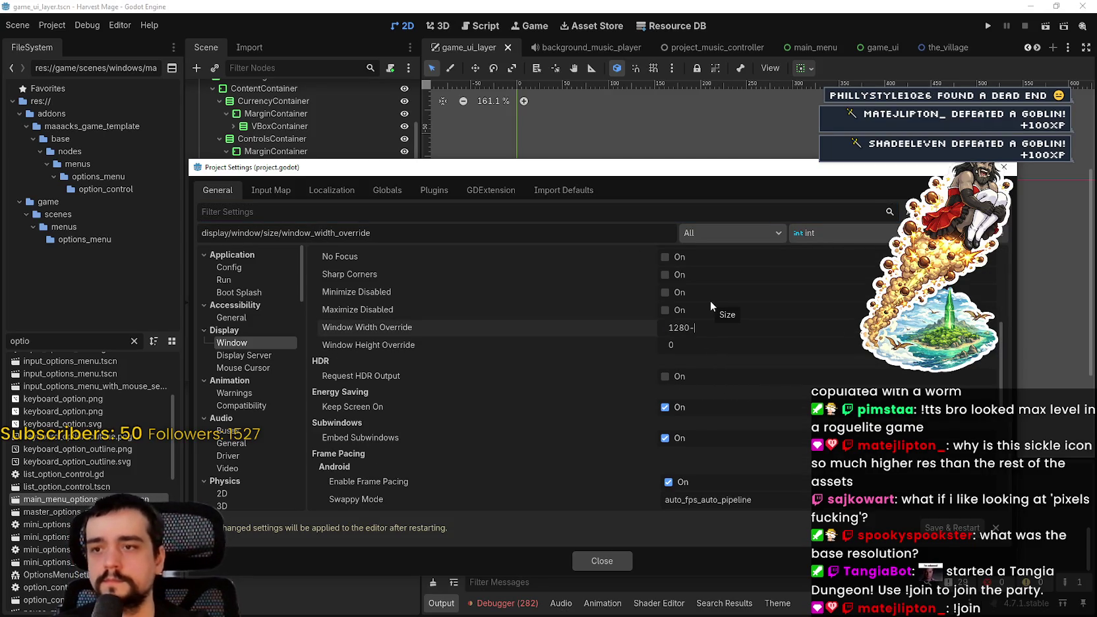
key(BackSpace)
key(BackSpace)
text(0)
key(Return)
click(727, 348)
text(62)
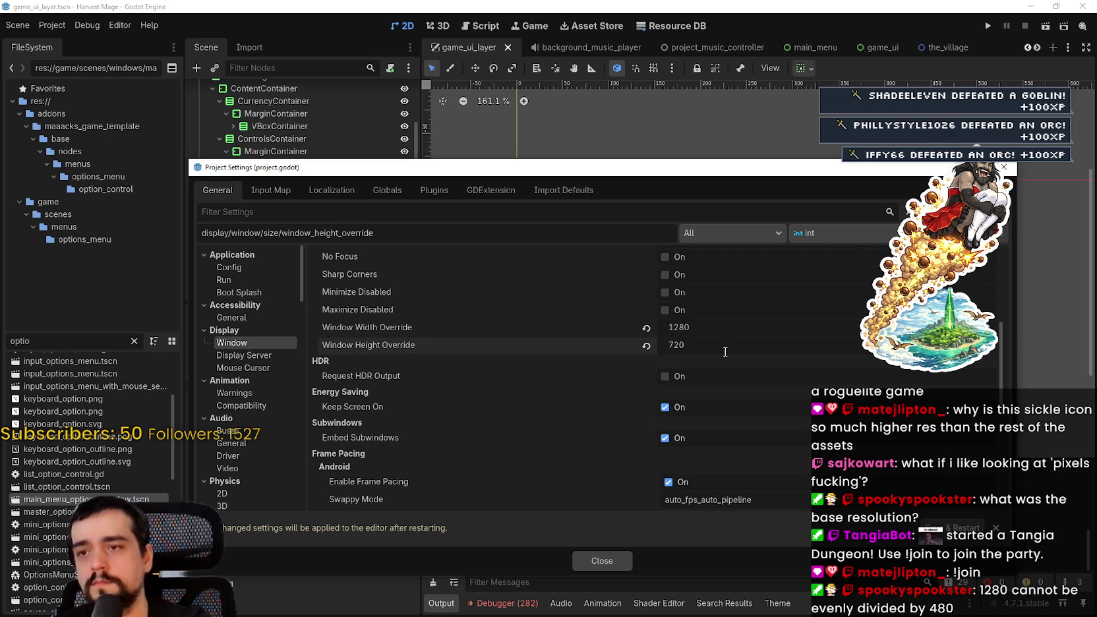
Set the stretch aspect to expand and close Project Settings.
scroll(672, 393, up, 3)
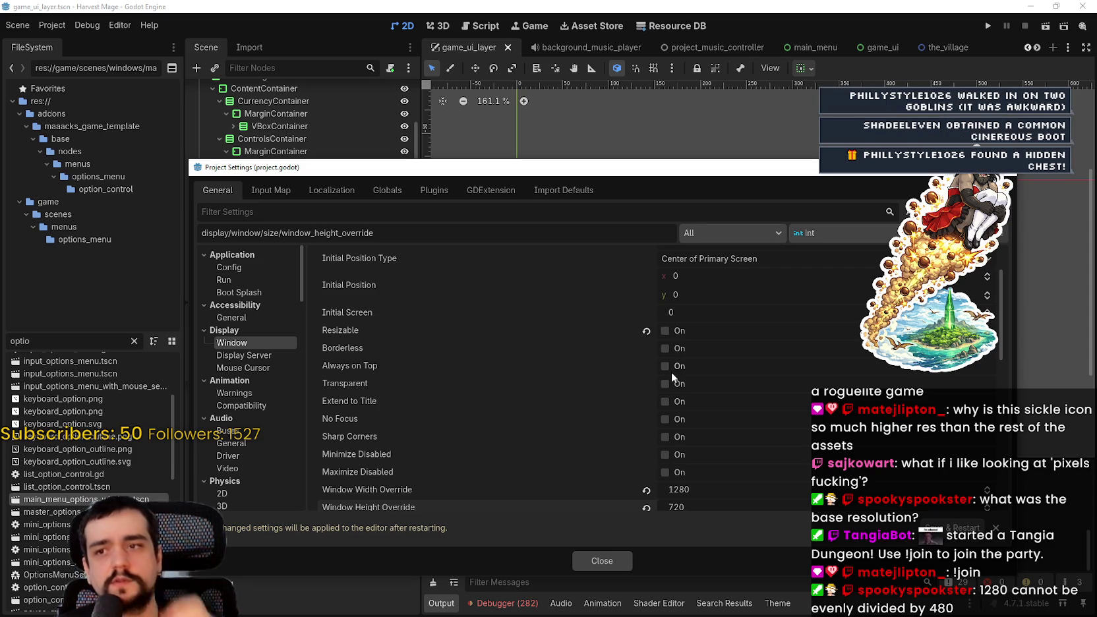
scroll(665, 395, up, 3)
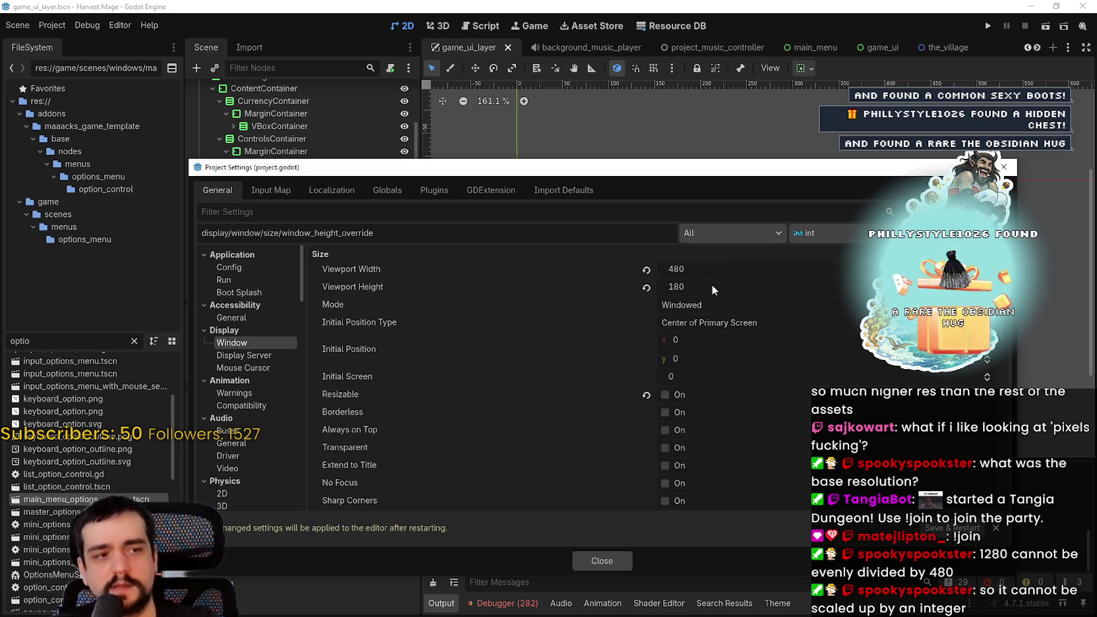
scroll(773, 373, down, 6)
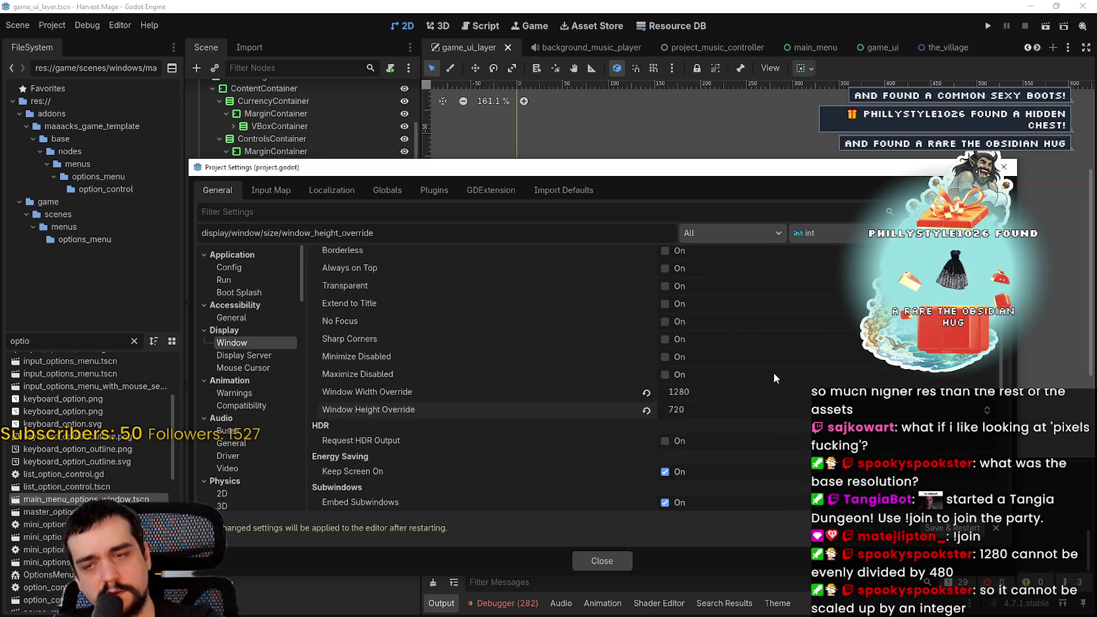
scroll(771, 381, down, 2)
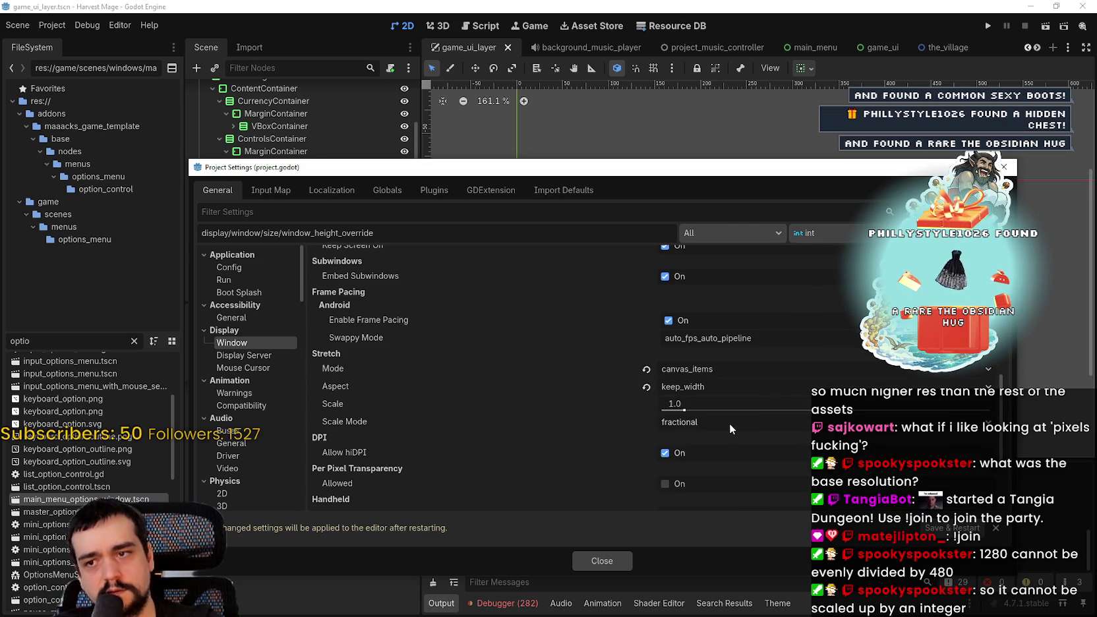
click(729, 422)
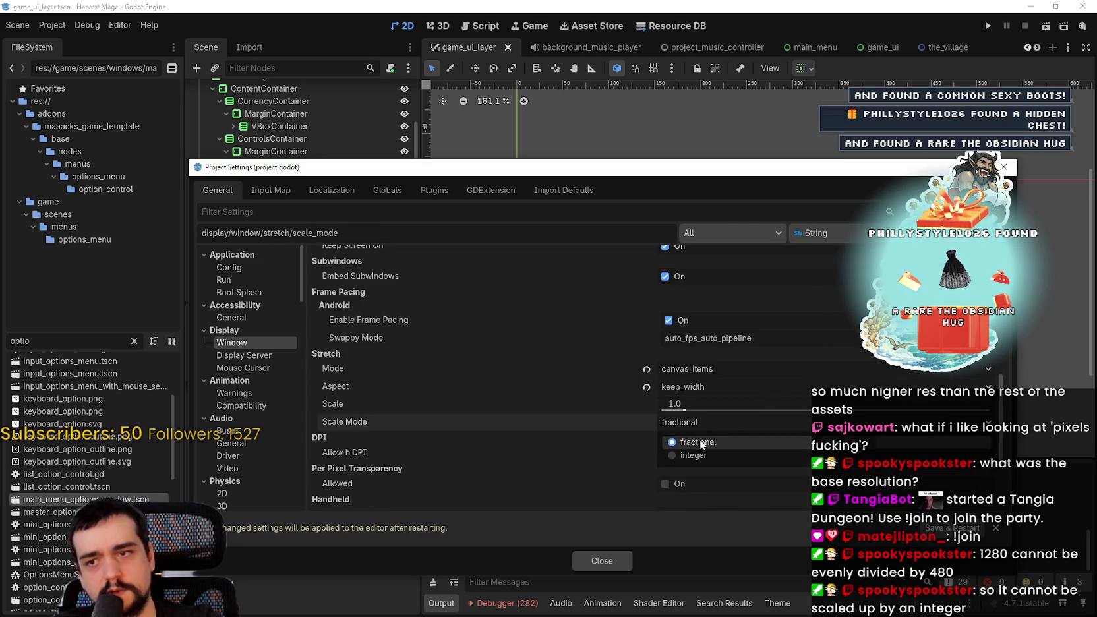
click(678, 385)
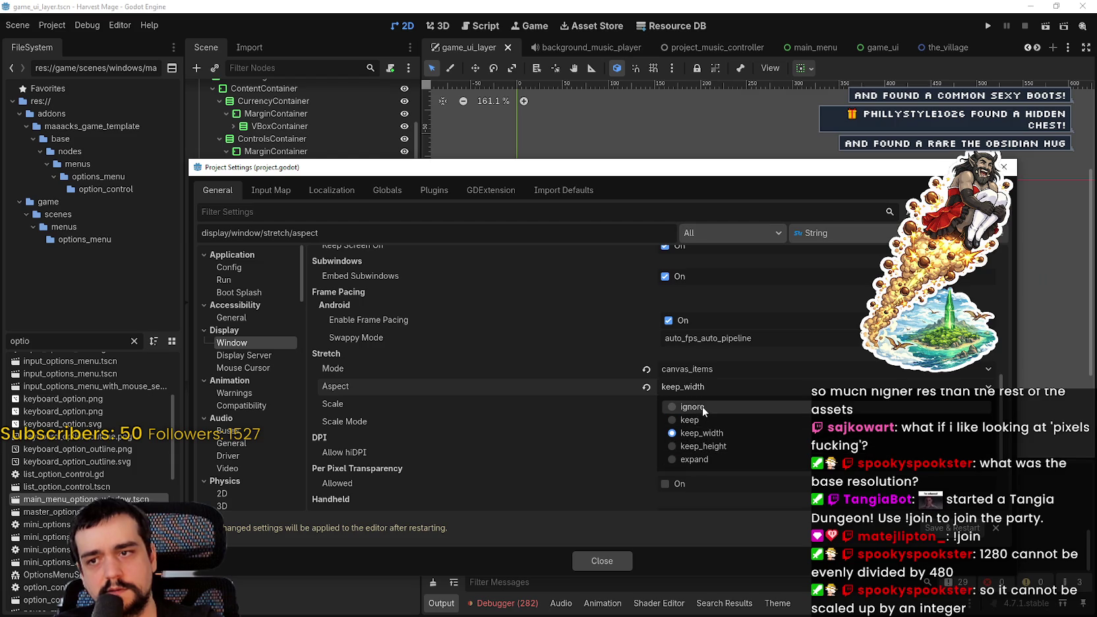
click(709, 460)
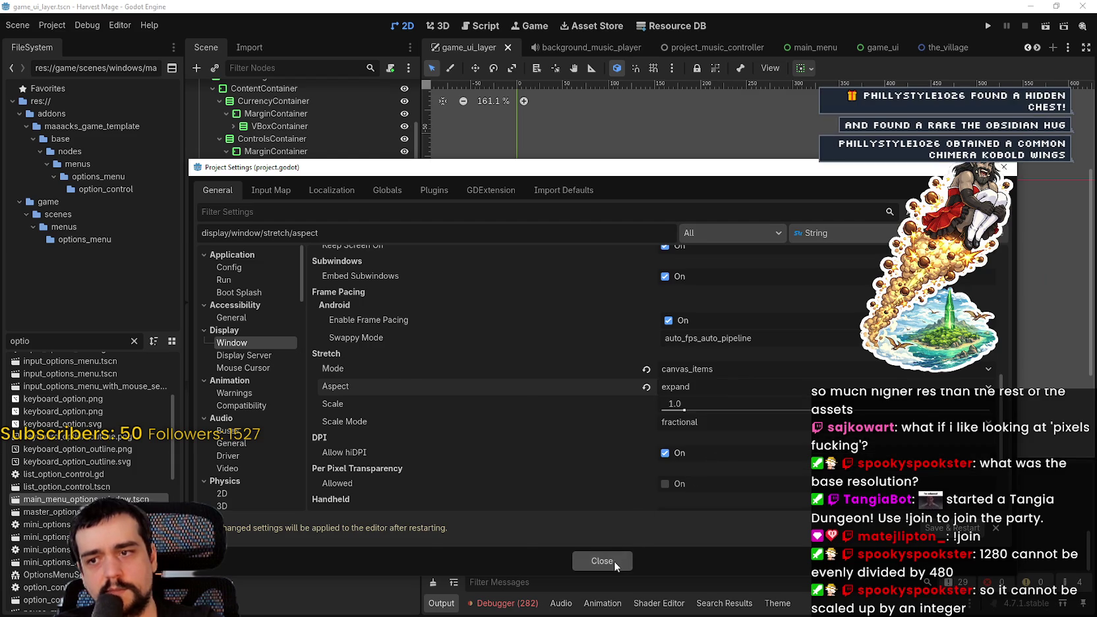
click(613, 561)
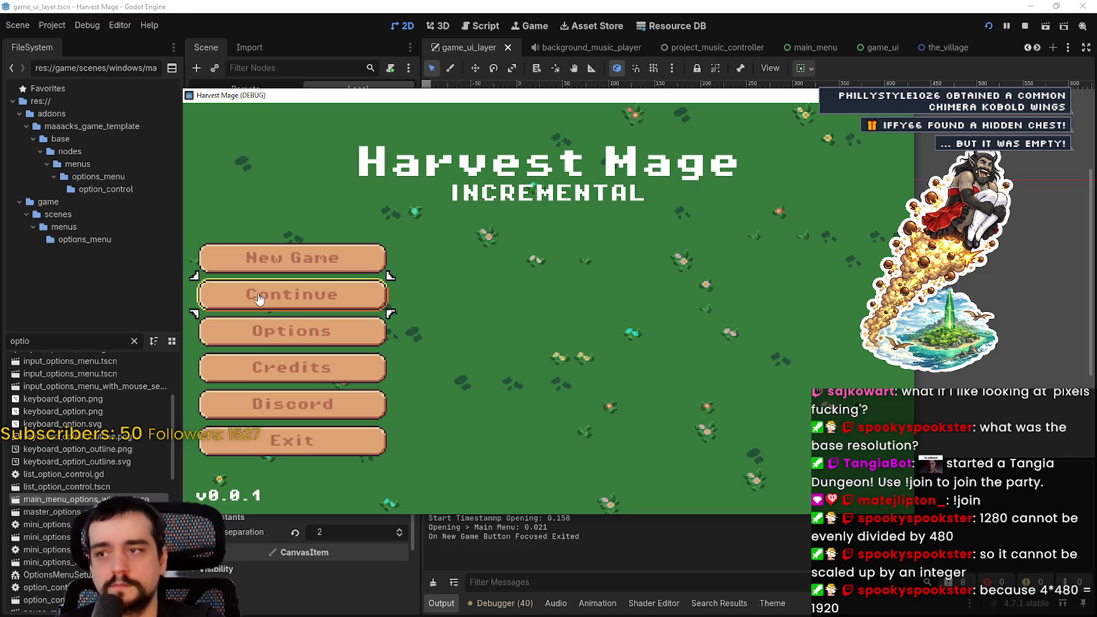
Continue the saved game, maximize then restore the window, and walk the wizard left.
click(262, 298)
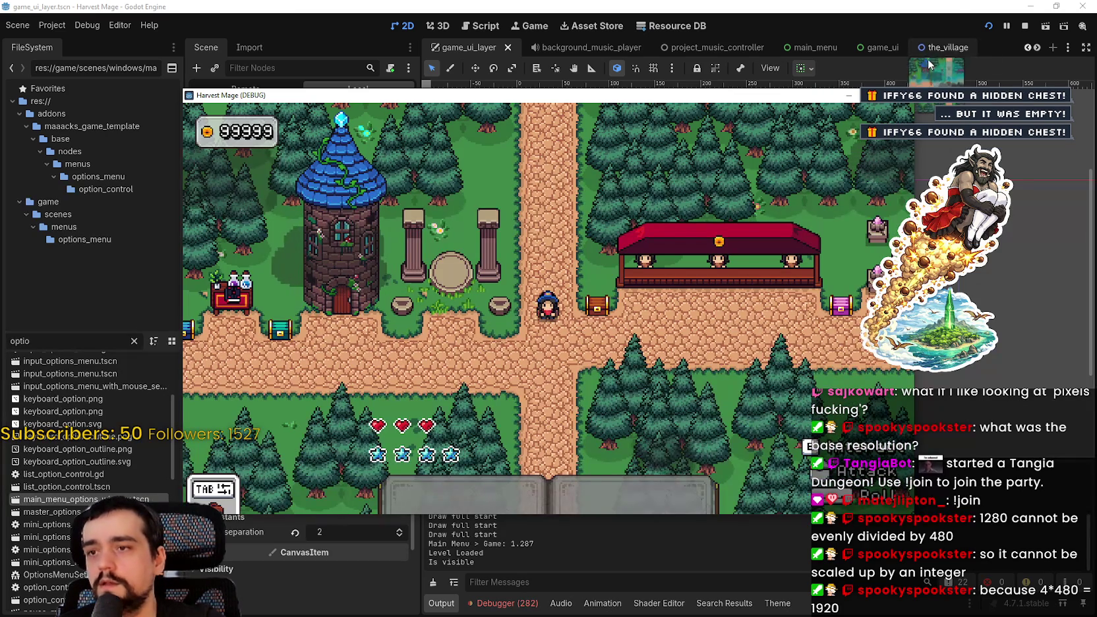
click(868, 95)
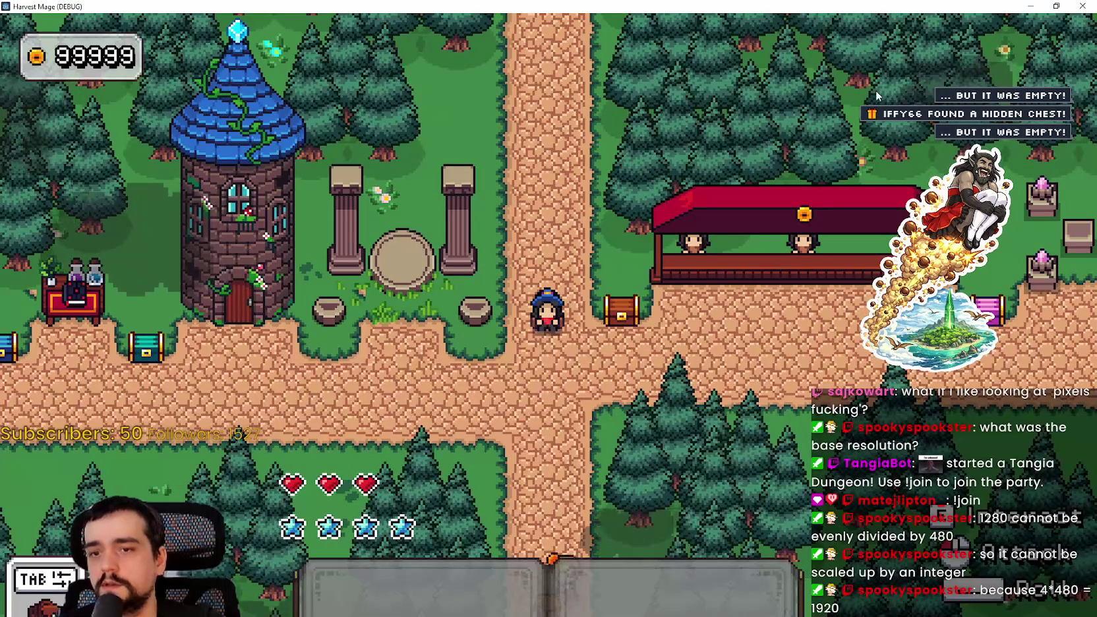
click(1063, 5)
key(Left)
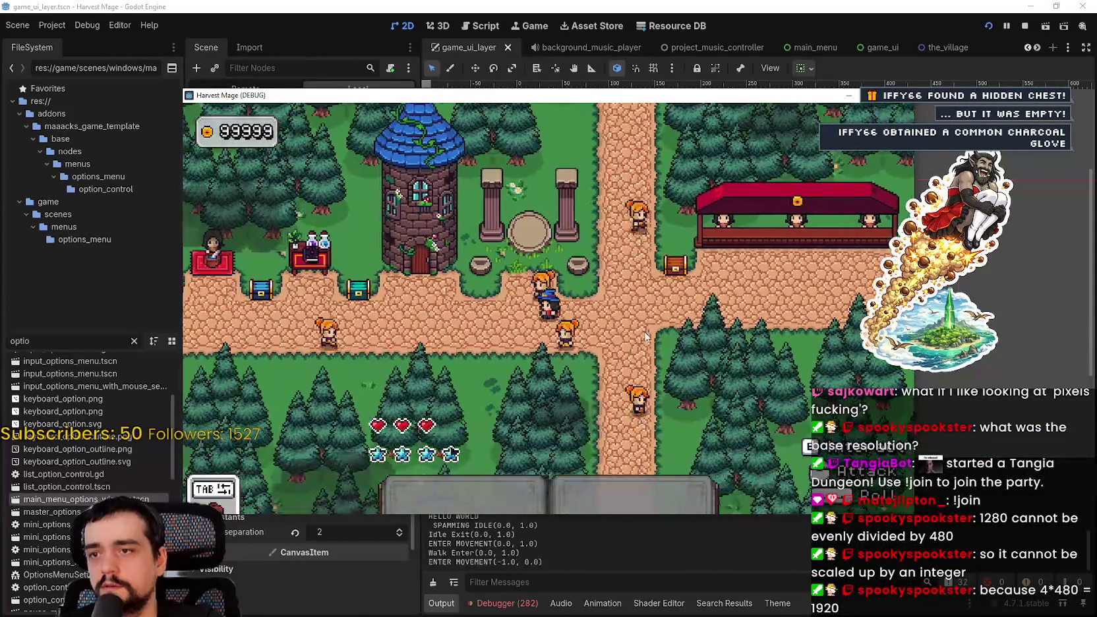
Keep the 1280 x 720 resolution, switch to fullscreen, and resume play.
key(Escape)
click(371, 322)
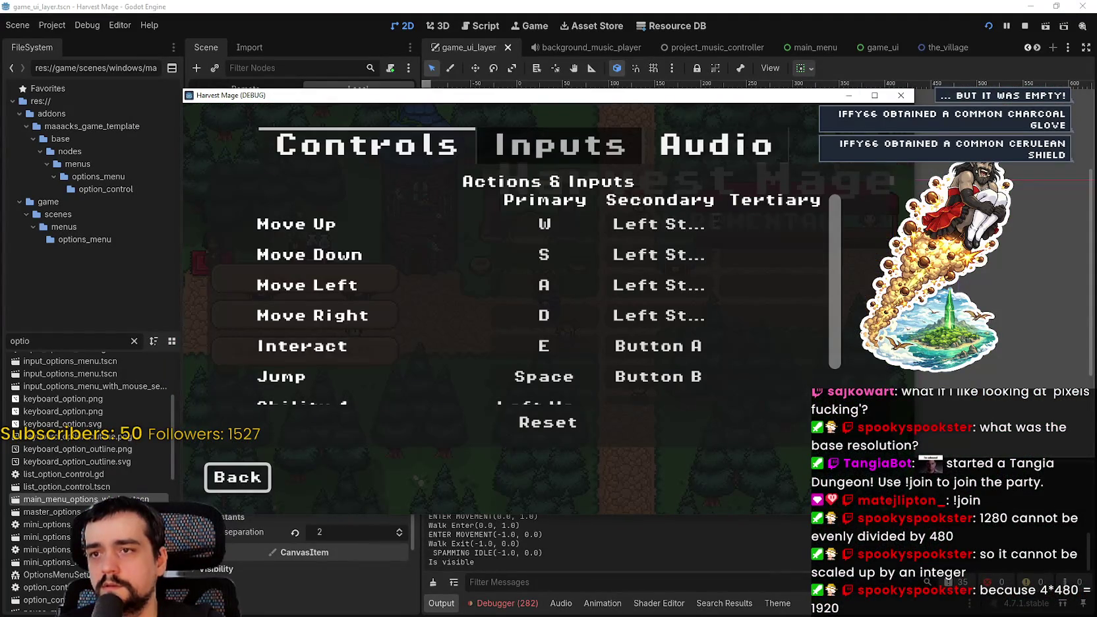
key(Right)
key(Right)
key(Right)
key(Right)
key(Left)
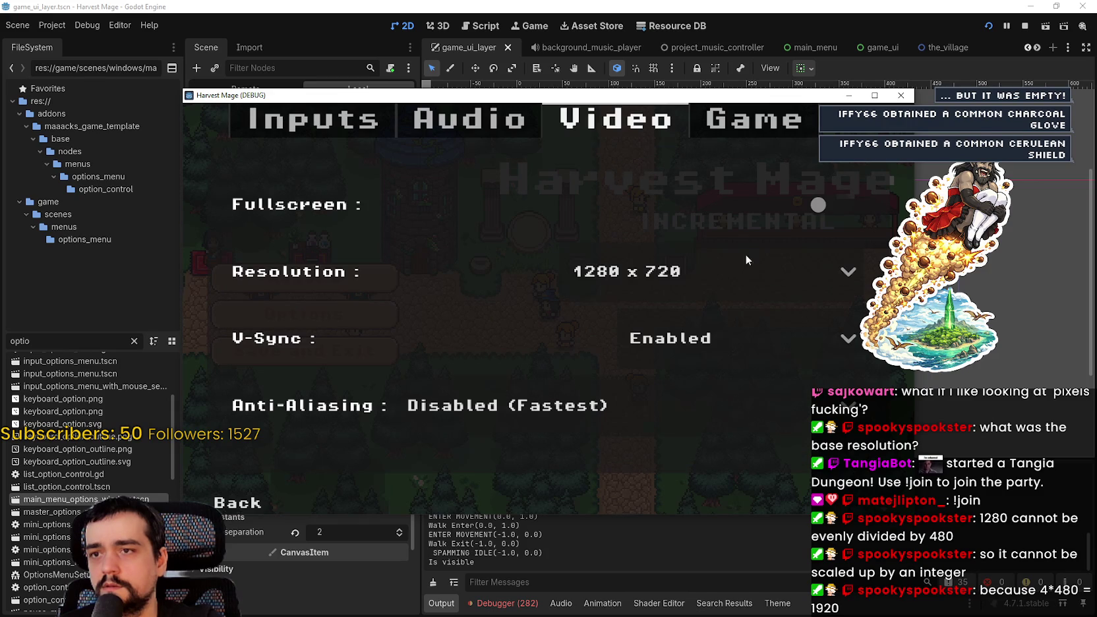
click(824, 272)
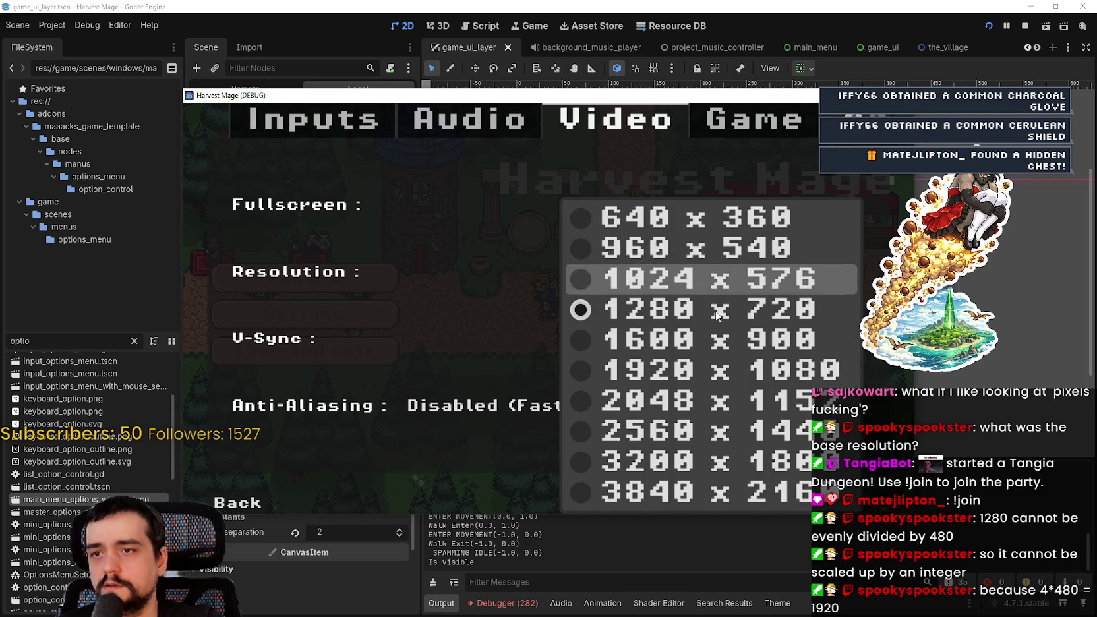
click(747, 274)
click(820, 206)
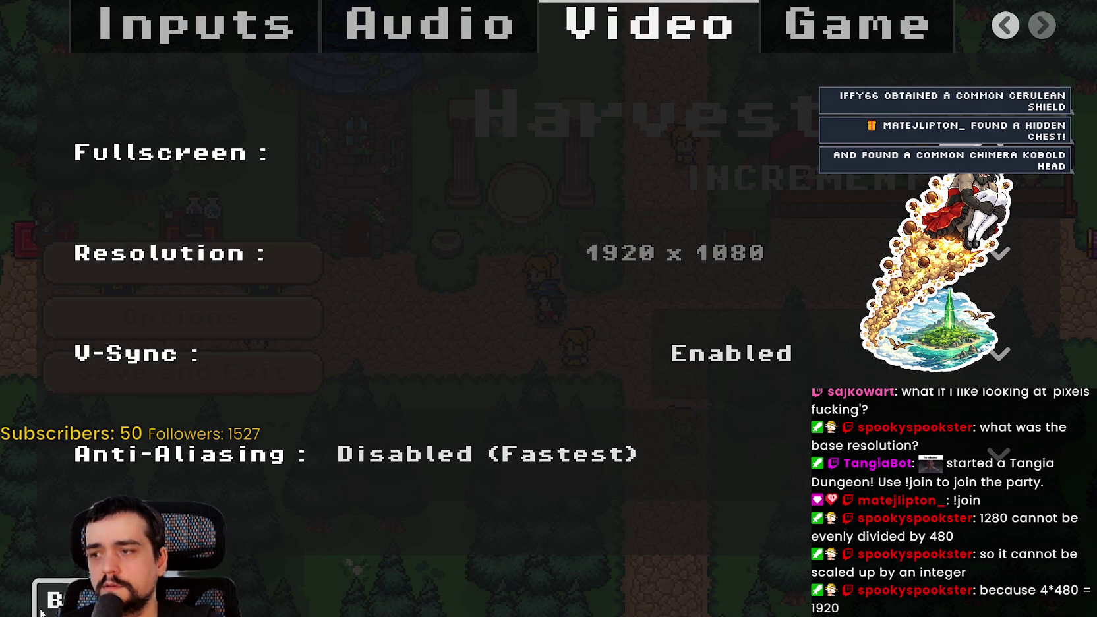
key(Escape)
key(Escape)
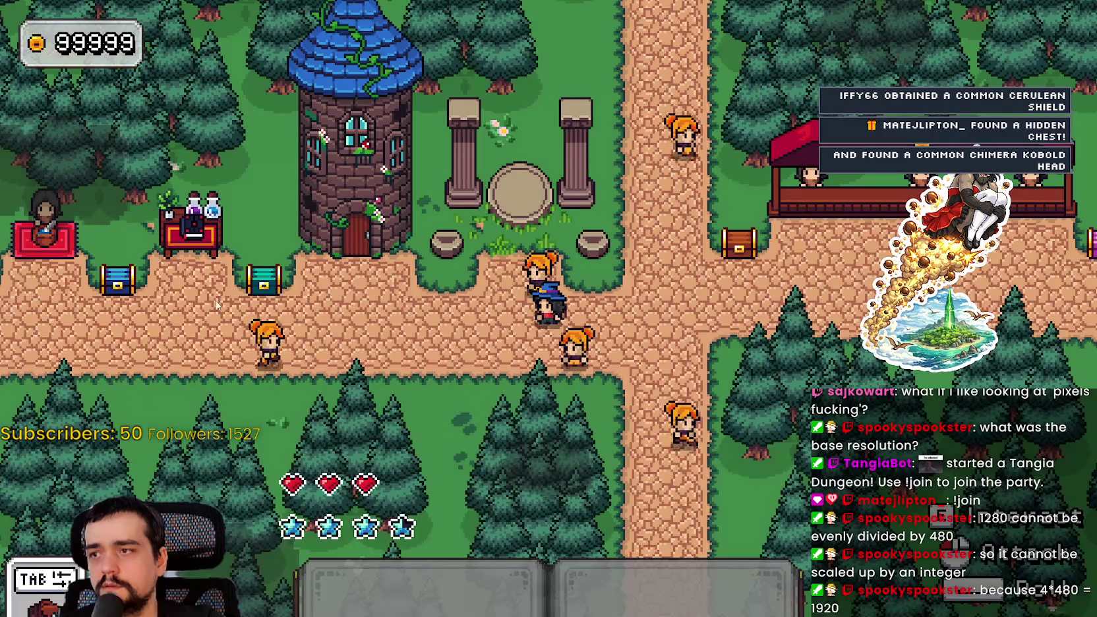
Walk the wizard right, up and down the path, then left and down.
key(d)
key(w)
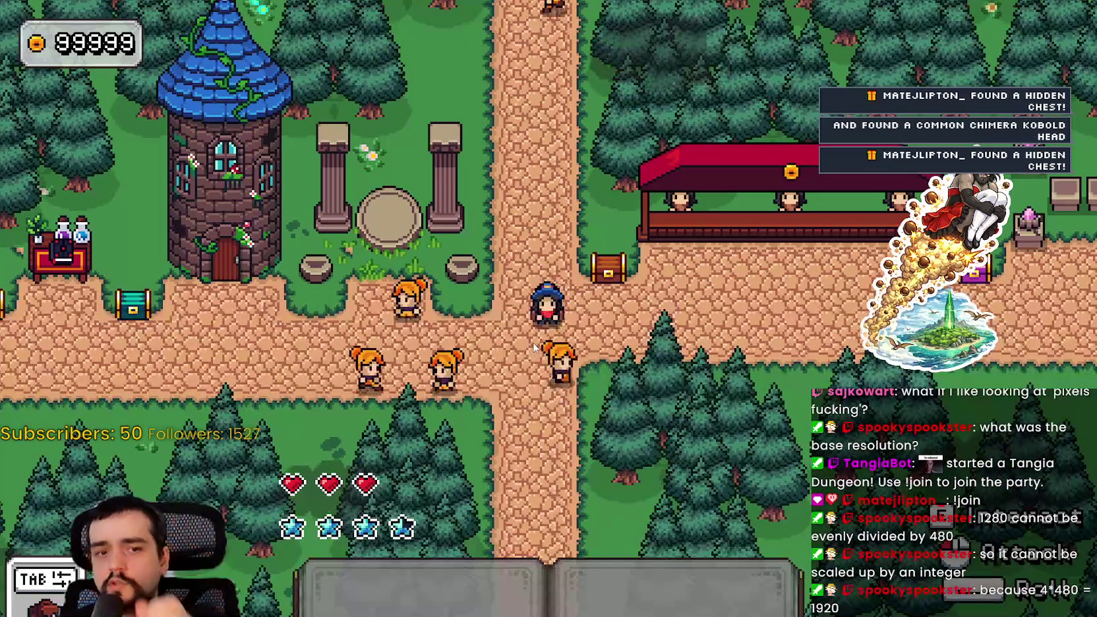
key(s)
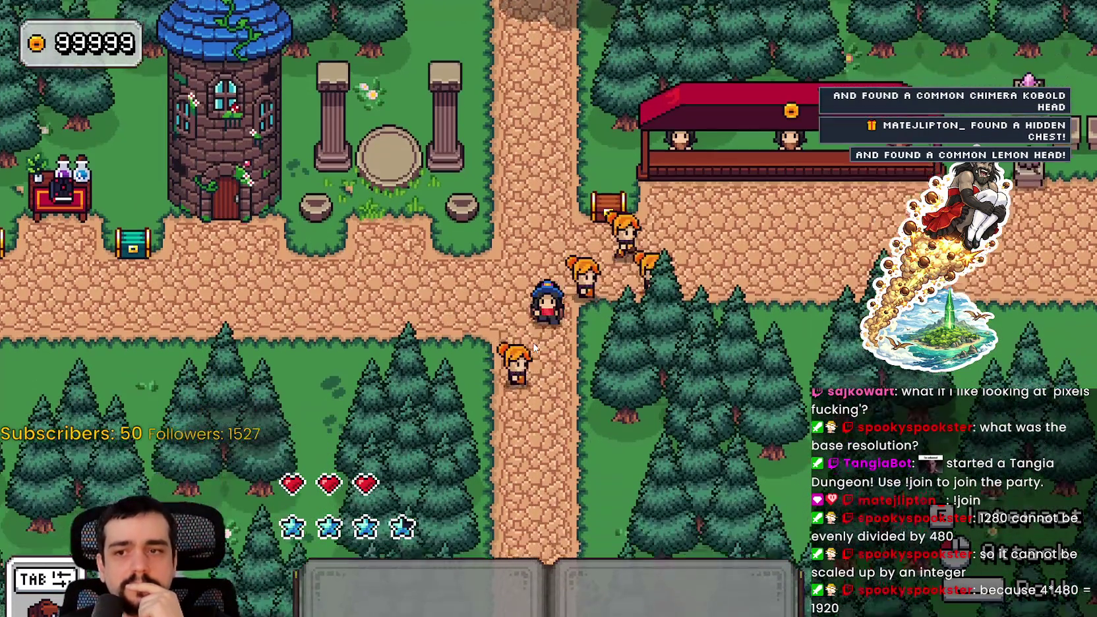
key(w)
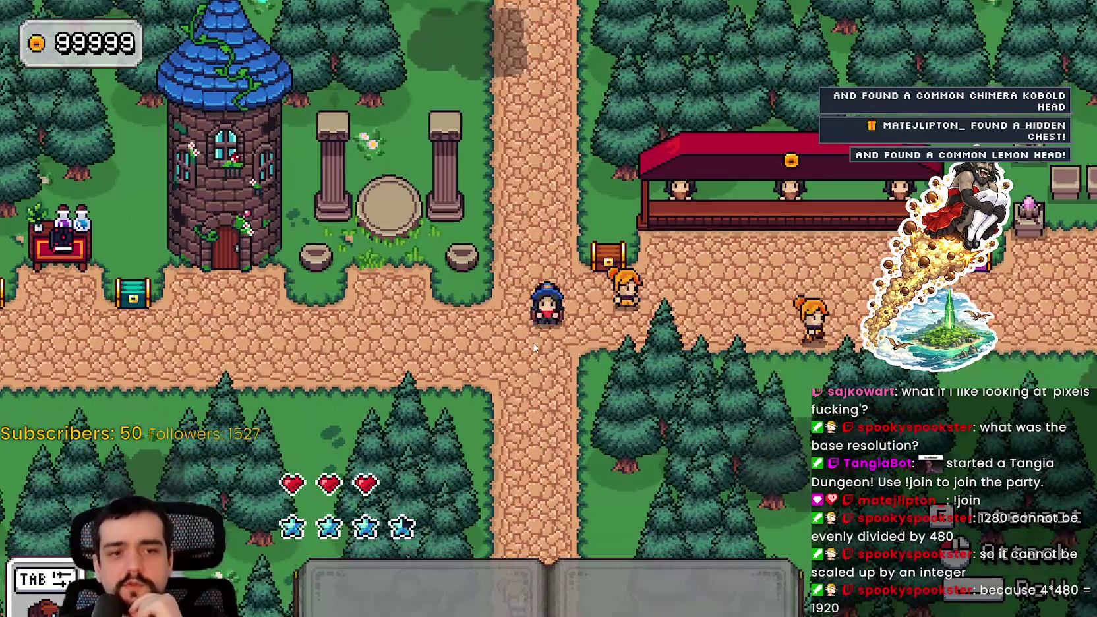
key(s)
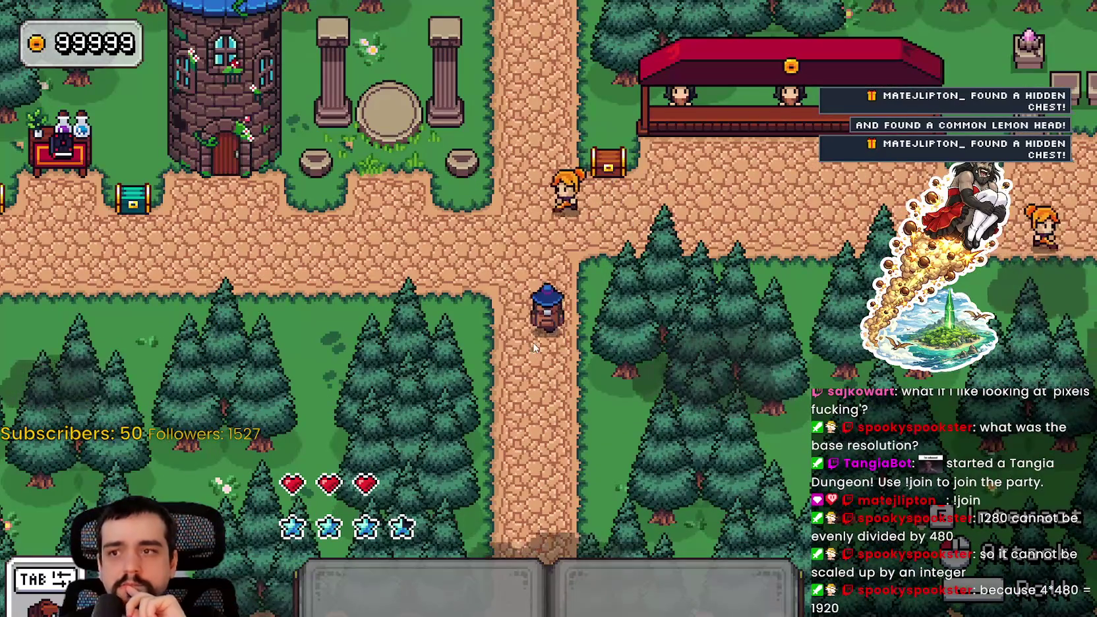
key(w)
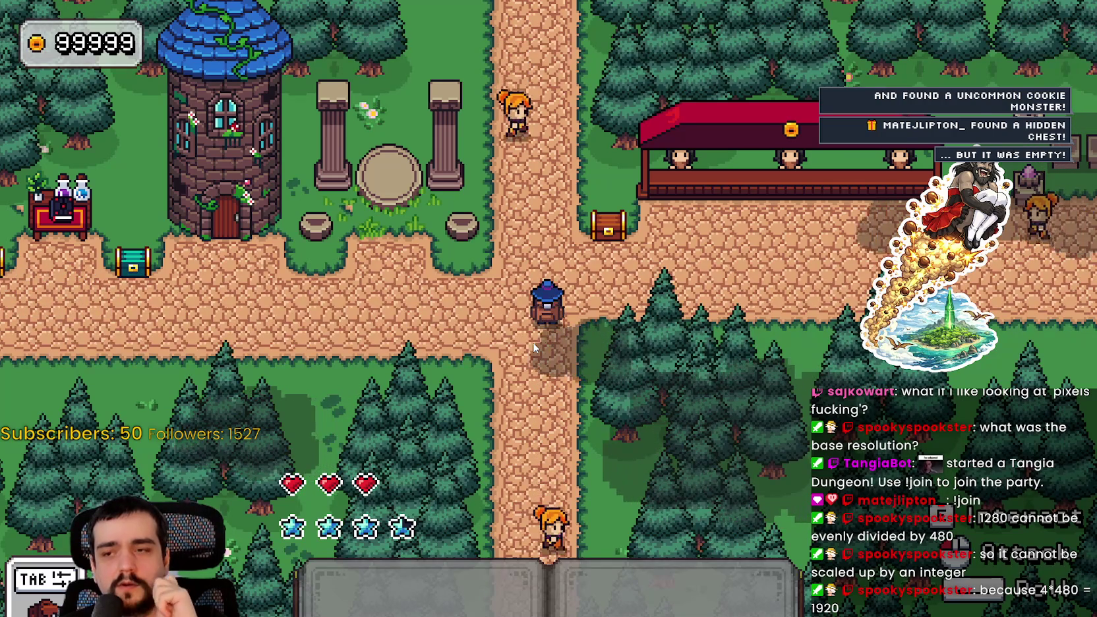
key(a)
key(d)
key(s)
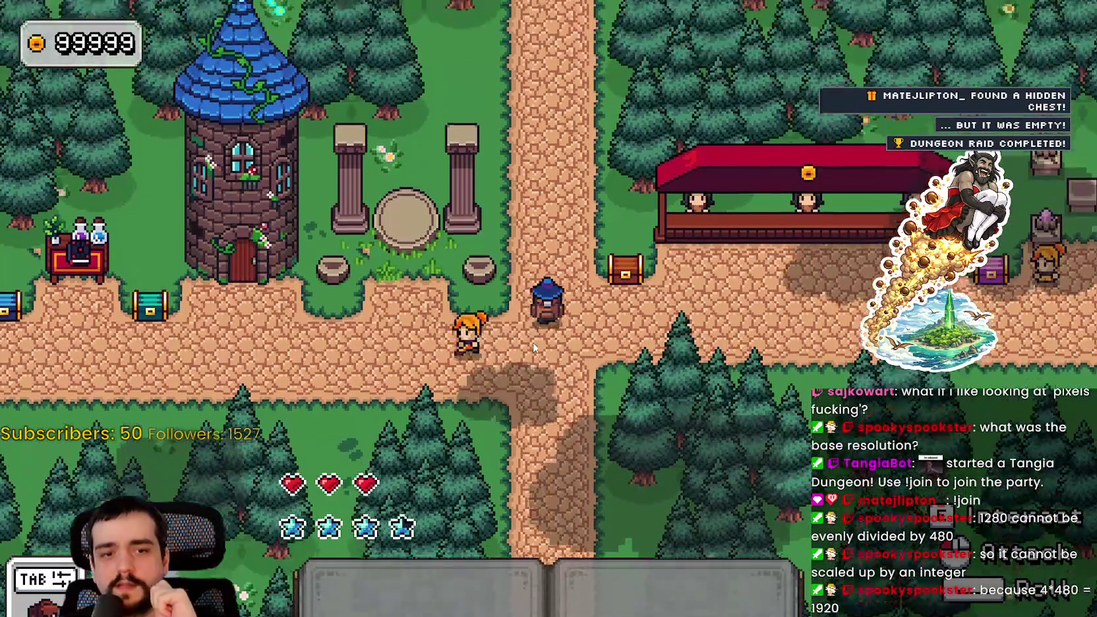
Walk the wizard left and right around the crossroads and up and down, then pause.
key(d)
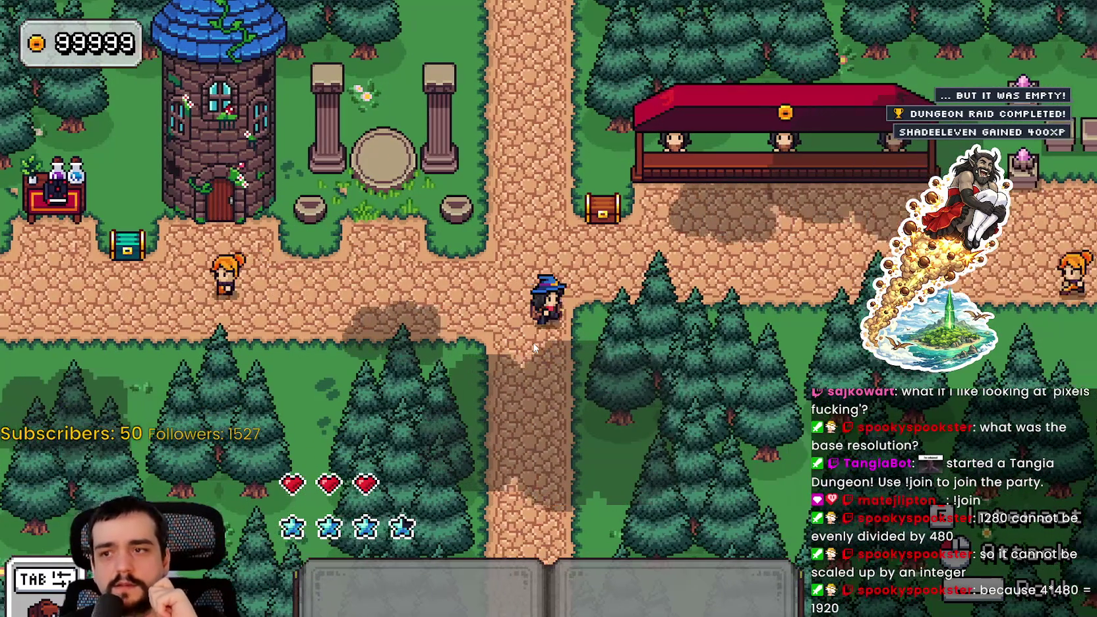
key(a)
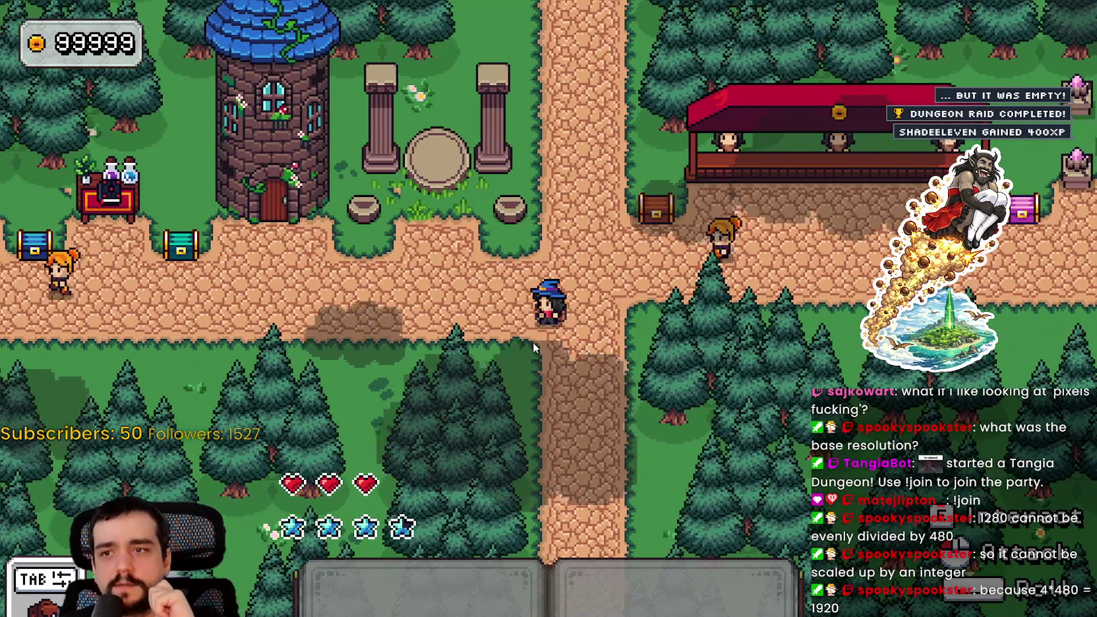
key(d)
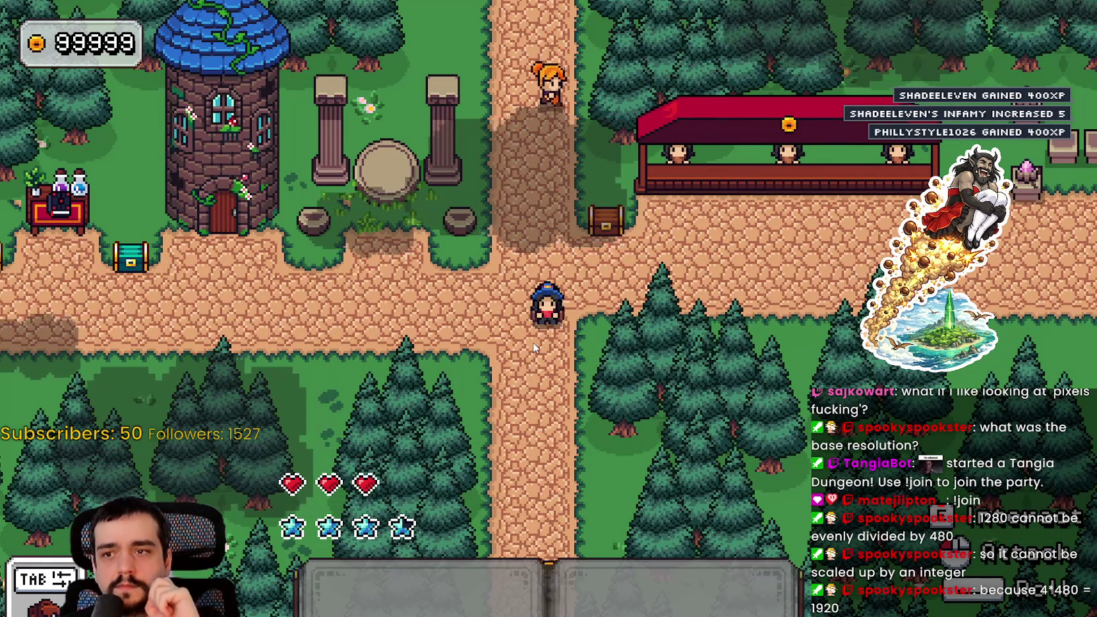
key(a)
key(d)
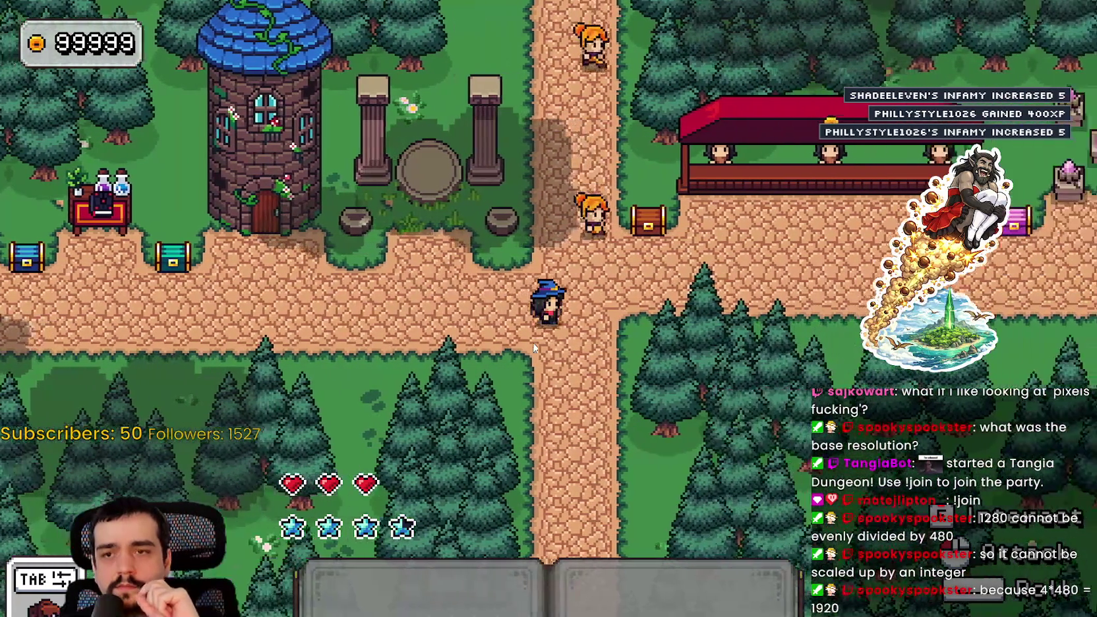
key(d)
key(a)
key(d)
key(s)
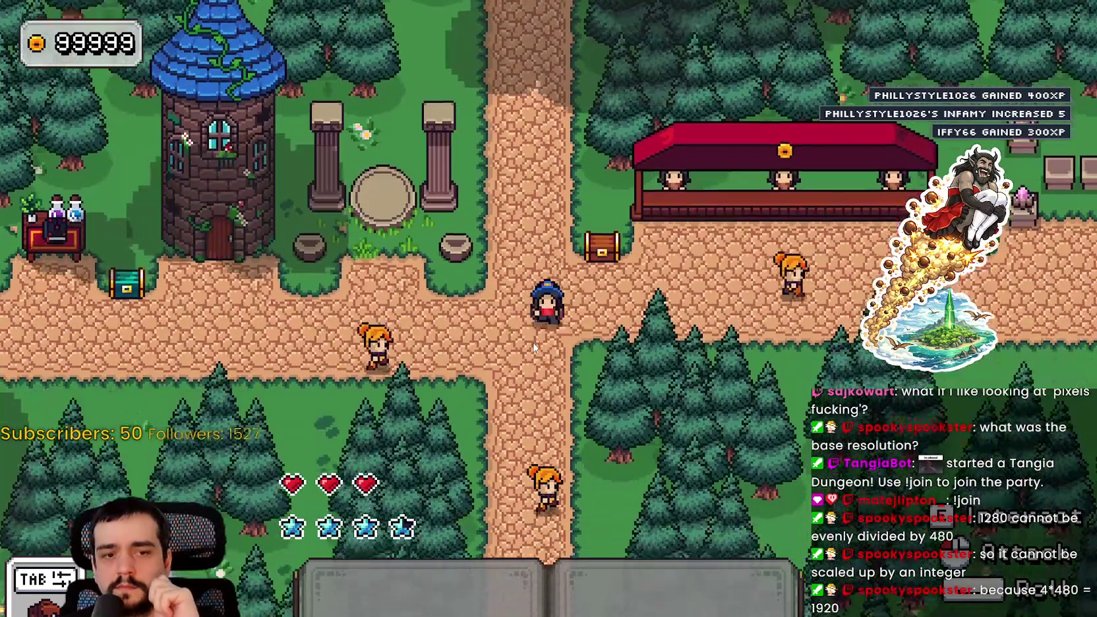
key(w)
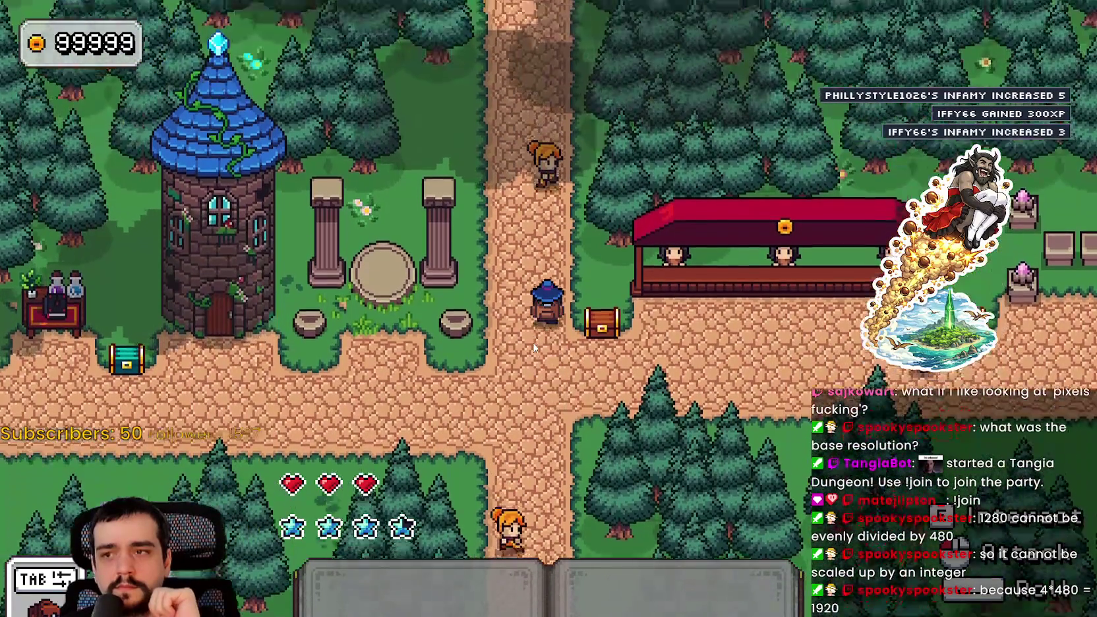
key(s)
key(w)
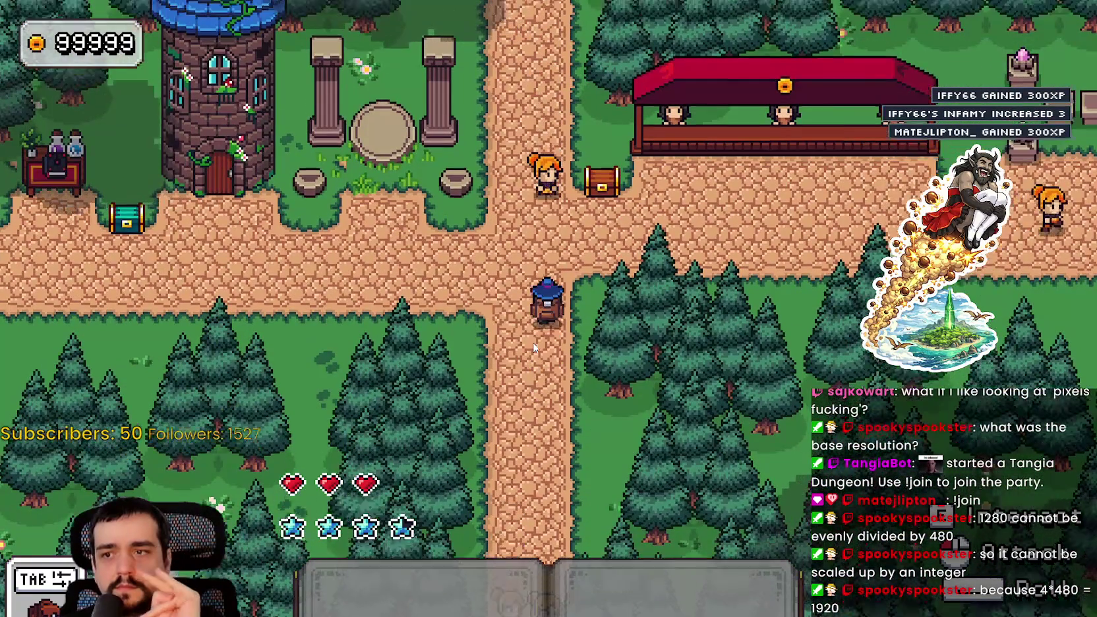
key(Escape)
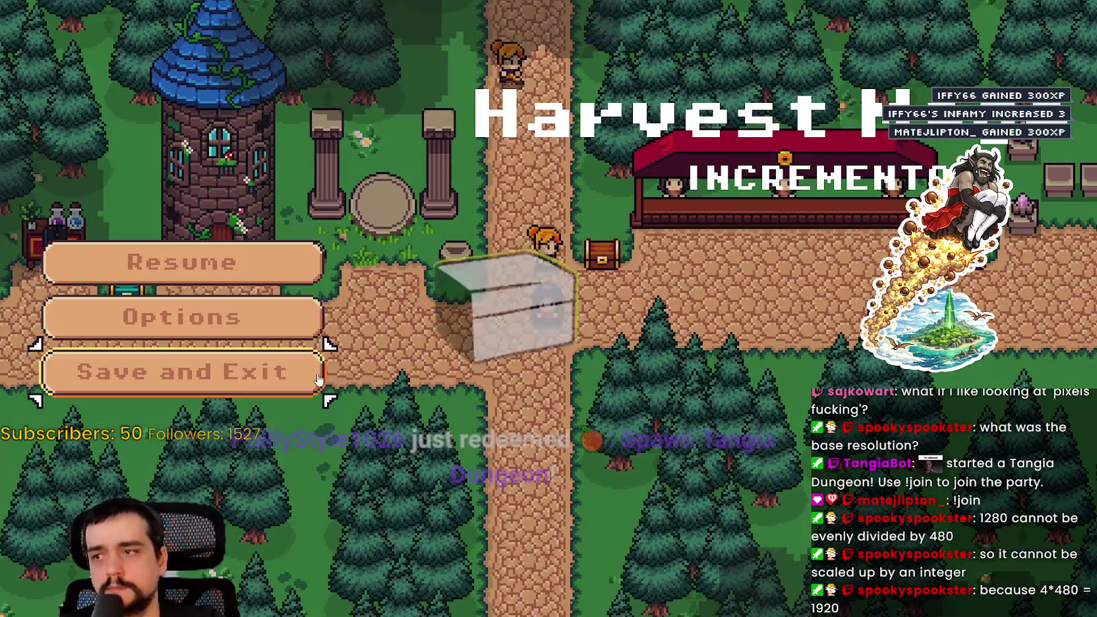
Save and exit to the title screen, then quit the game.
click(313, 372)
click(270, 507)
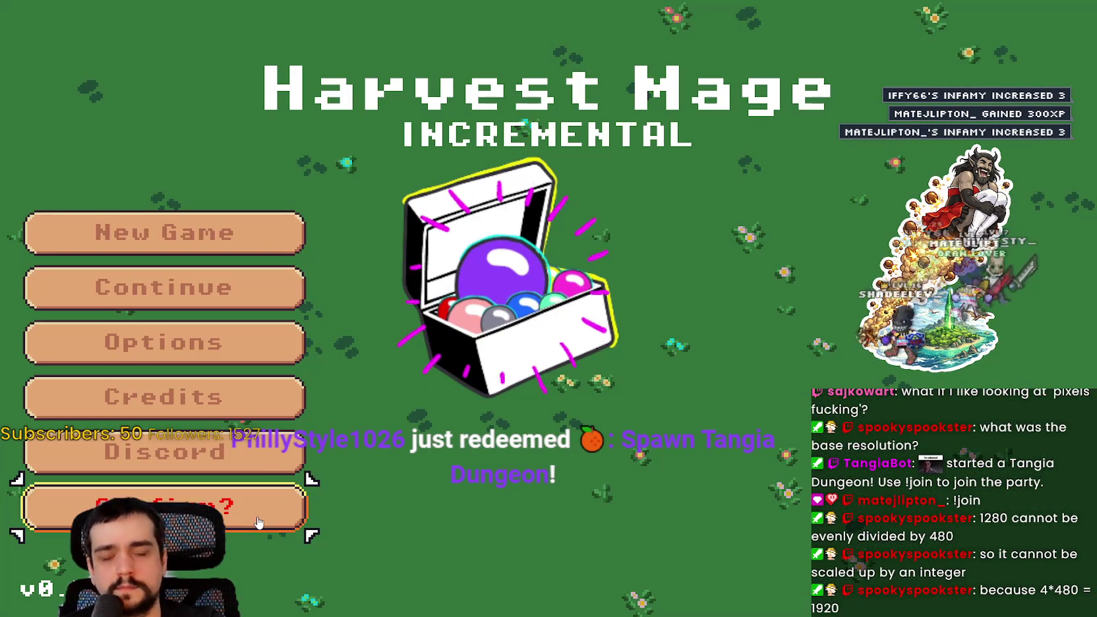
click(270, 507)
Set the stretch aspect to ignore in Project Settings and run the game again.
click(52, 25)
click(65, 42)
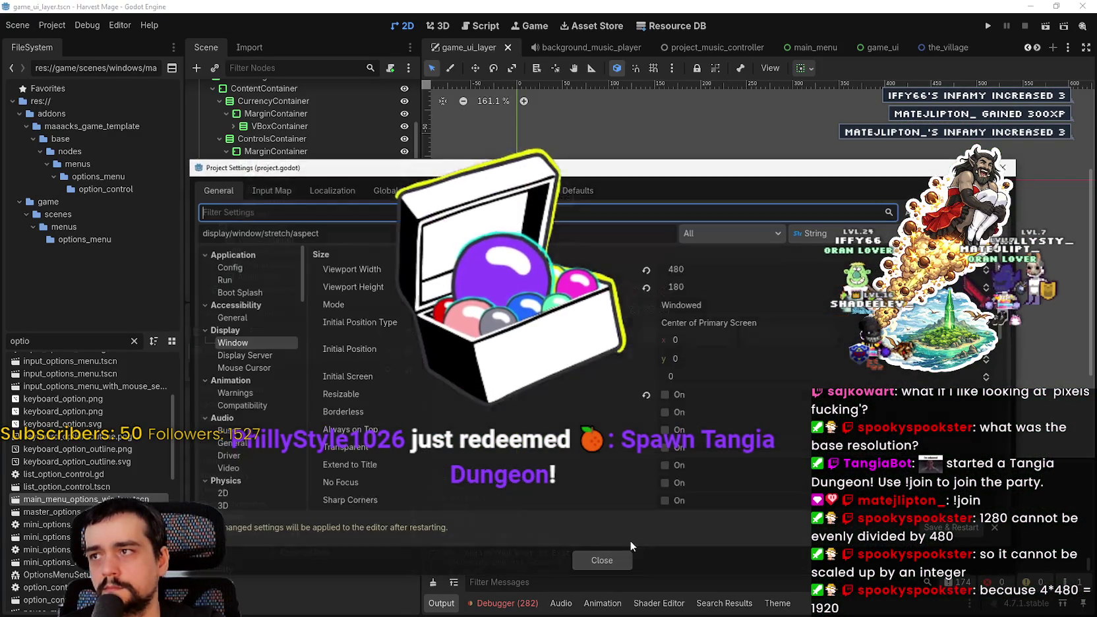
scroll(622, 449, up, 1)
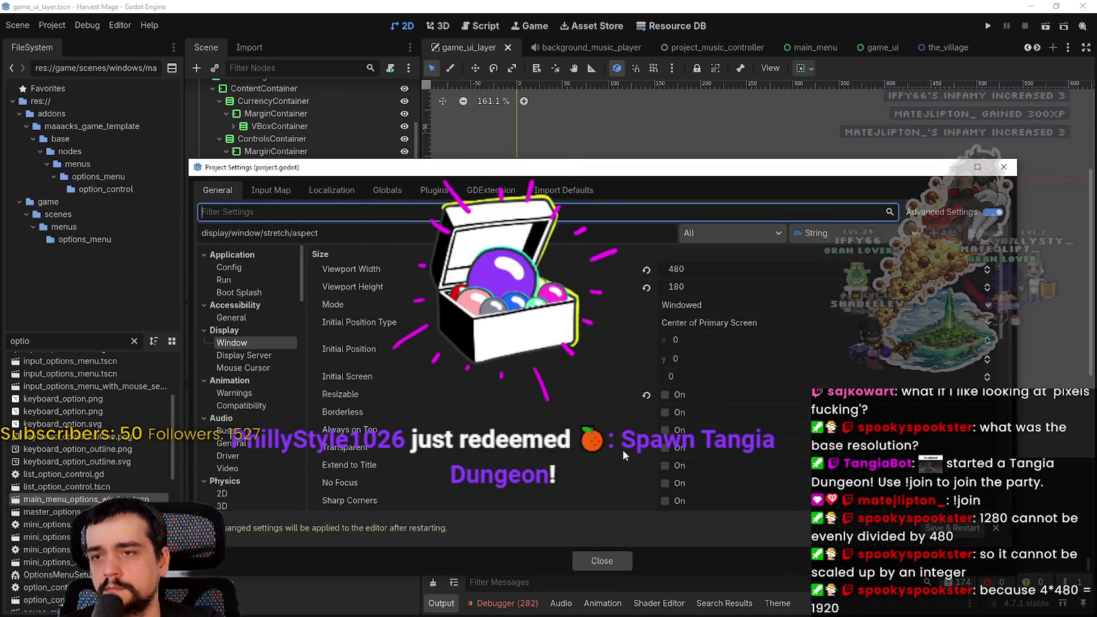
scroll(622, 450, down, 5)
scroll(710, 373, down, 5)
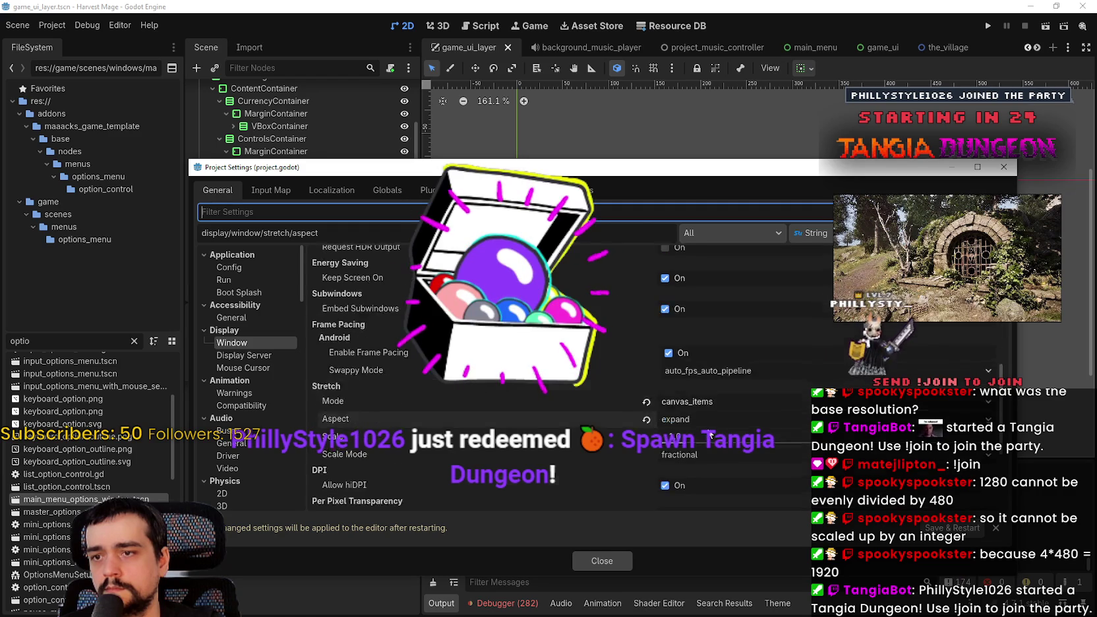
click(705, 388)
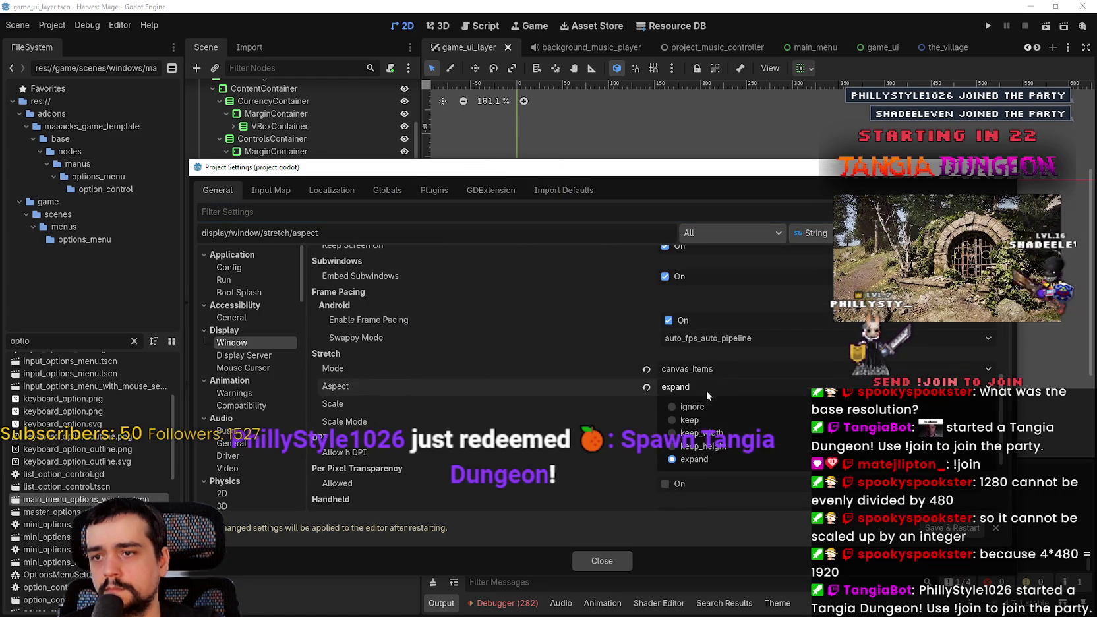
click(692, 407)
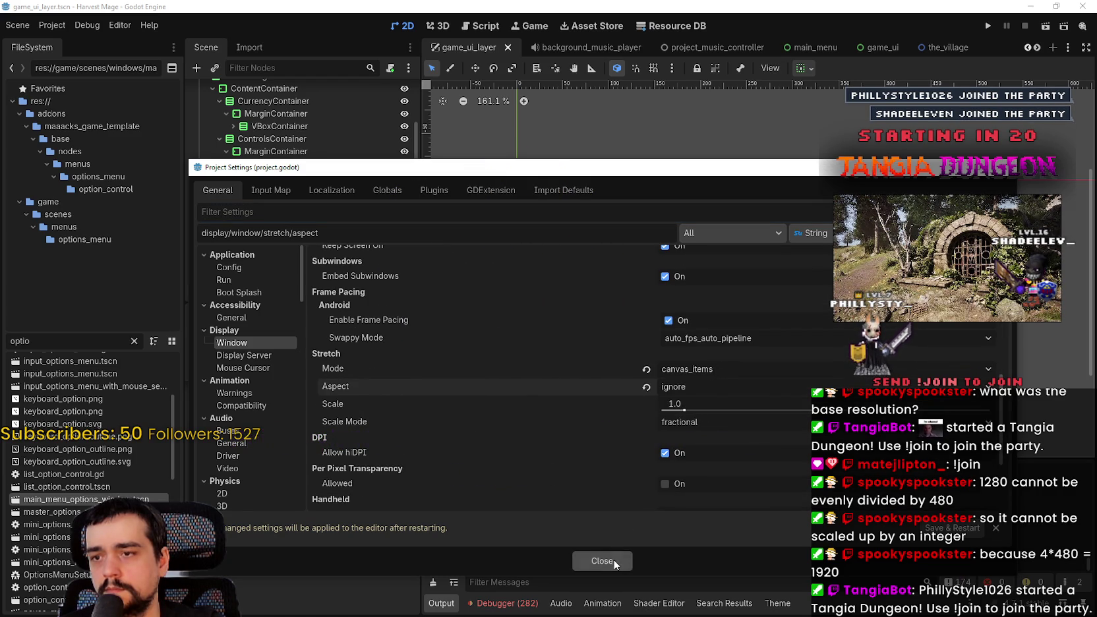
click(601, 560)
click(990, 28)
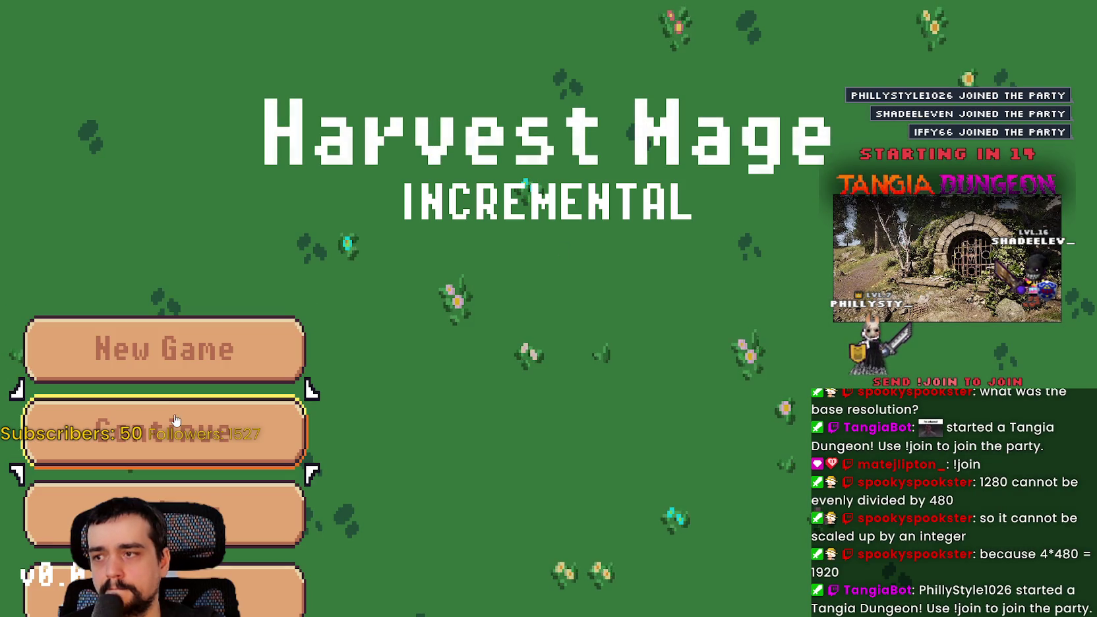
Start a new game and walk the wizard down, left and up through the field.
key(Return)
key(s)
key(a)
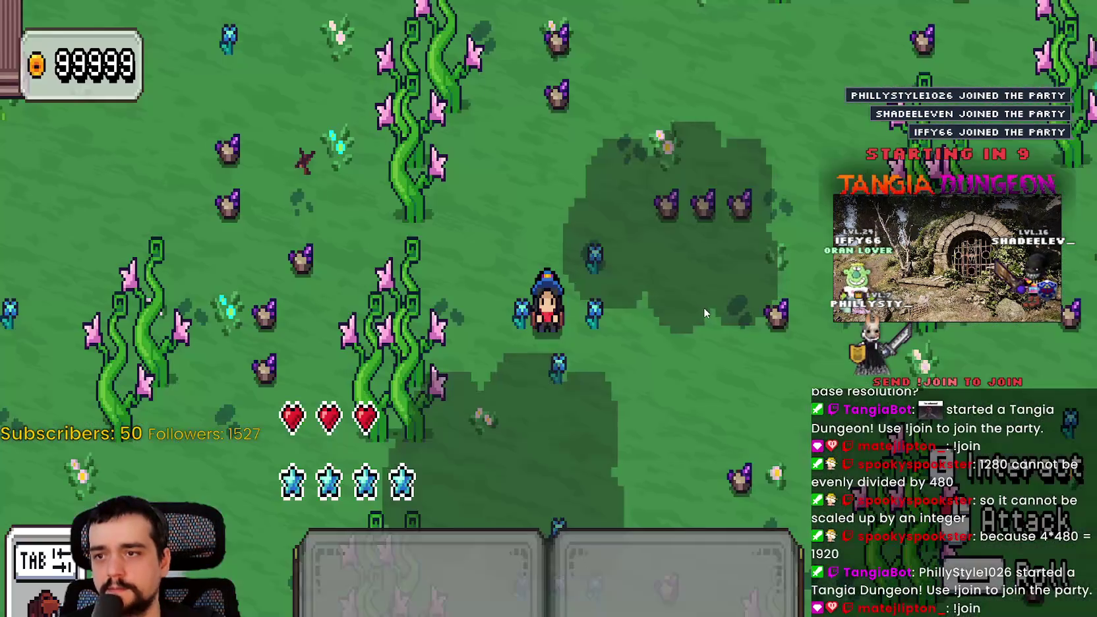
key(a)
key(w)
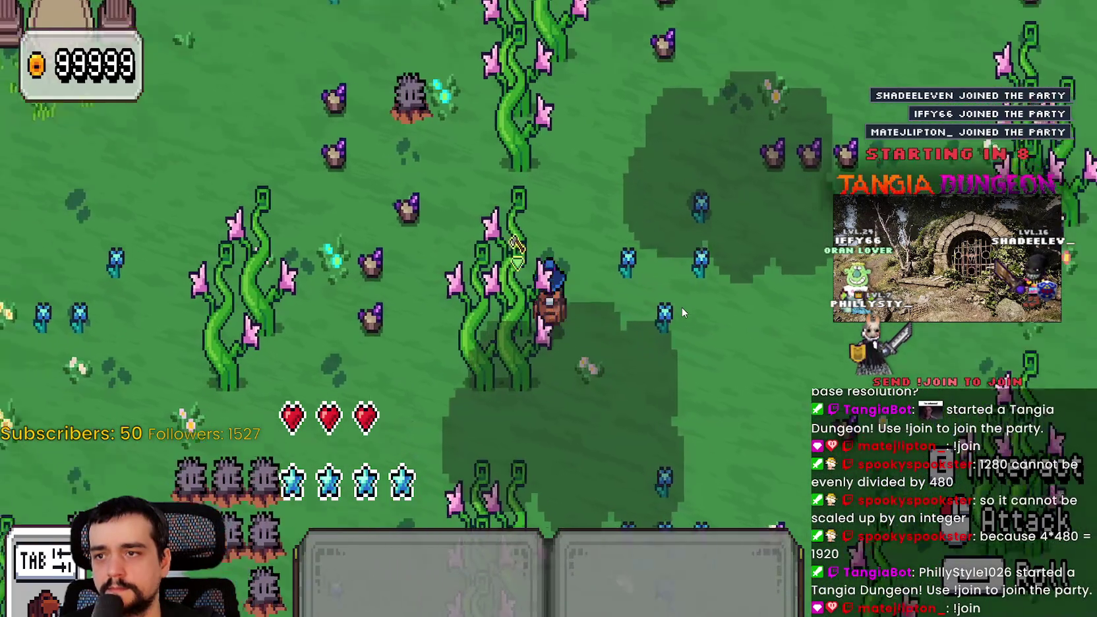
key(a)
key(s)
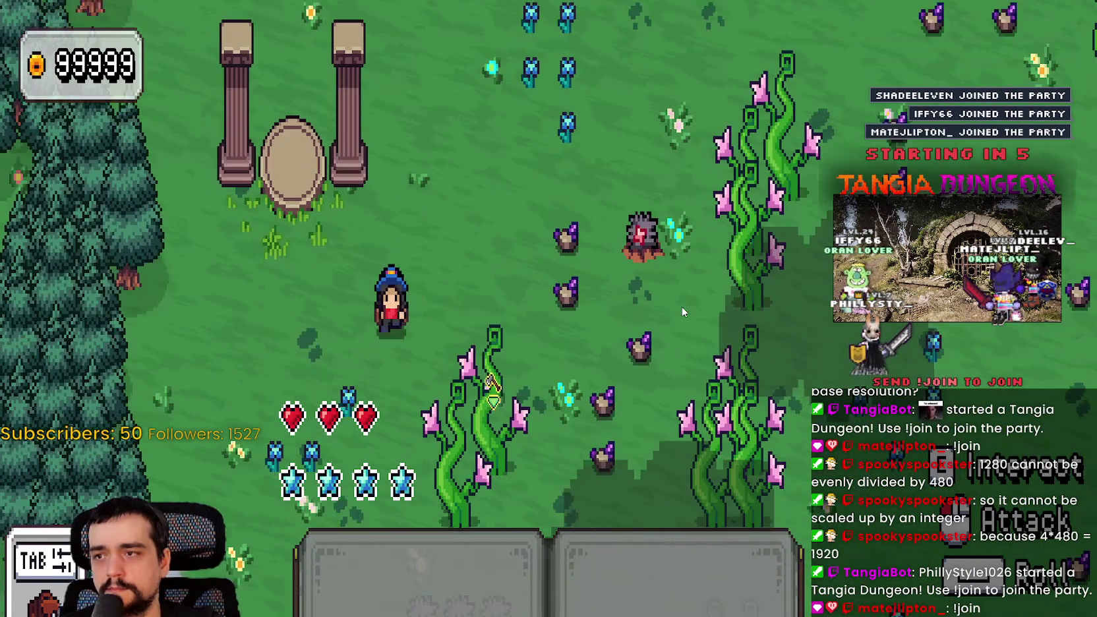
Turn fullscreen off in the Video options for a 1280x720 window, resume, and stop the game.
key(Escape)
key(Down)
key(Return)
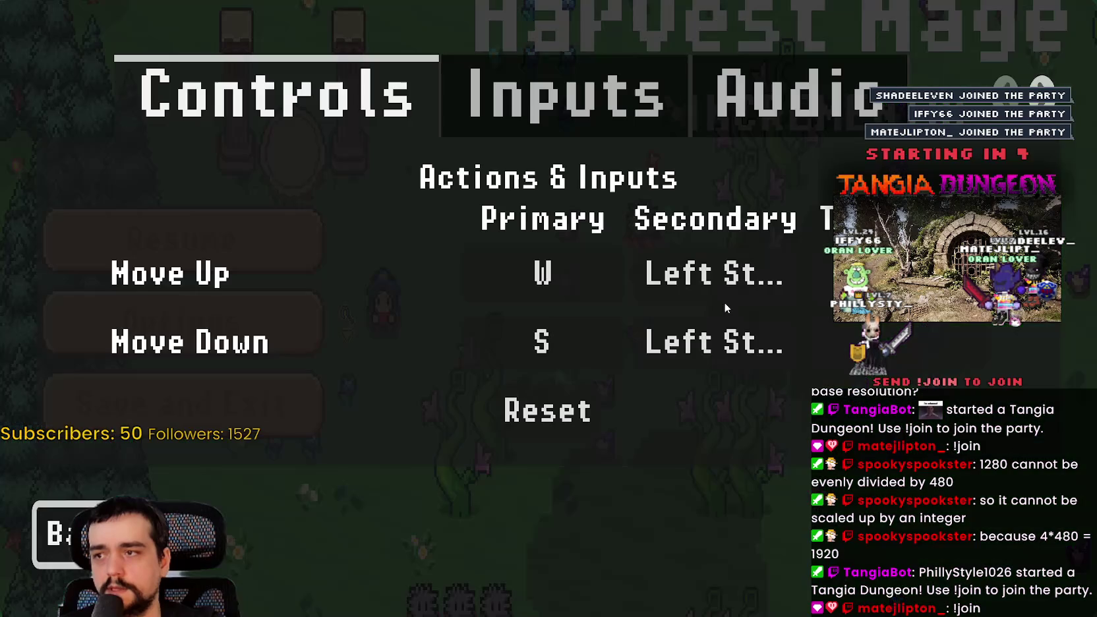
click(717, 116)
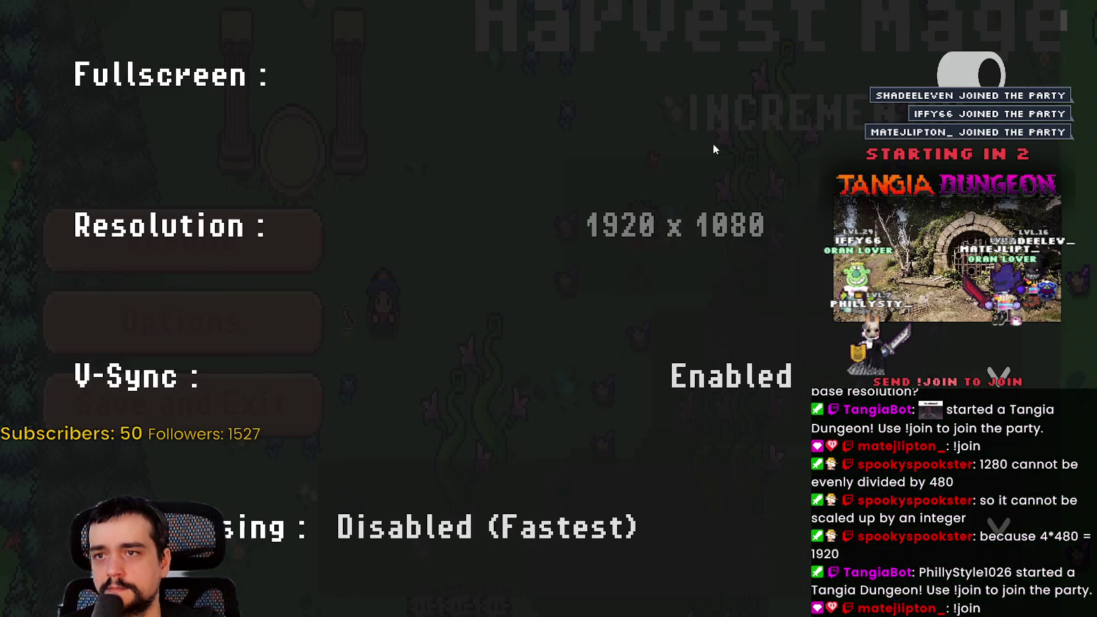
key(F11)
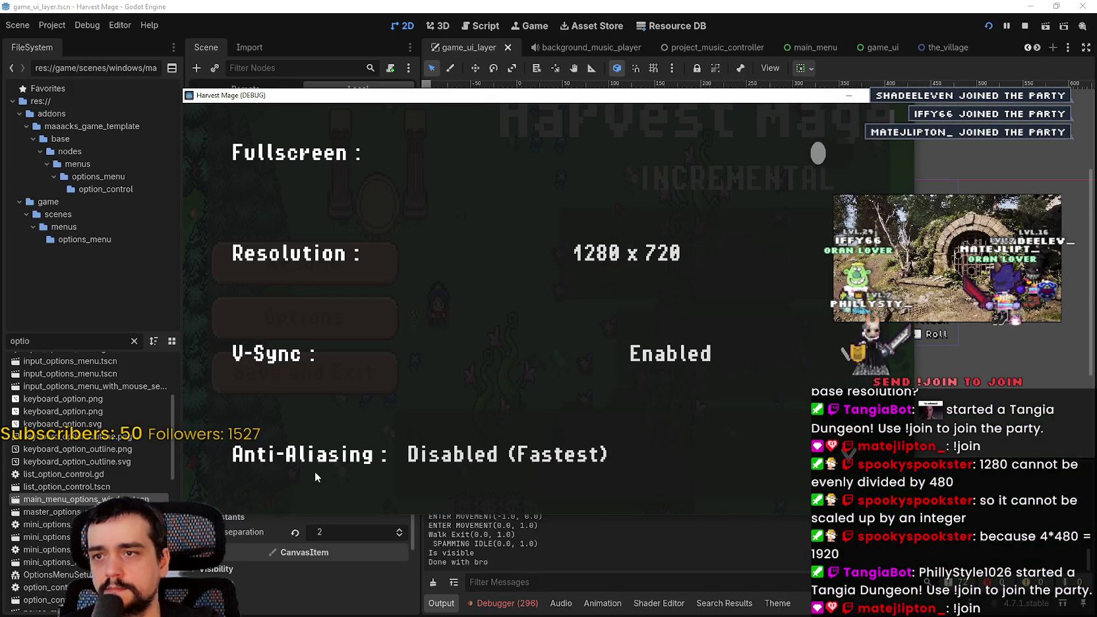
key(Escape)
key(Escape)
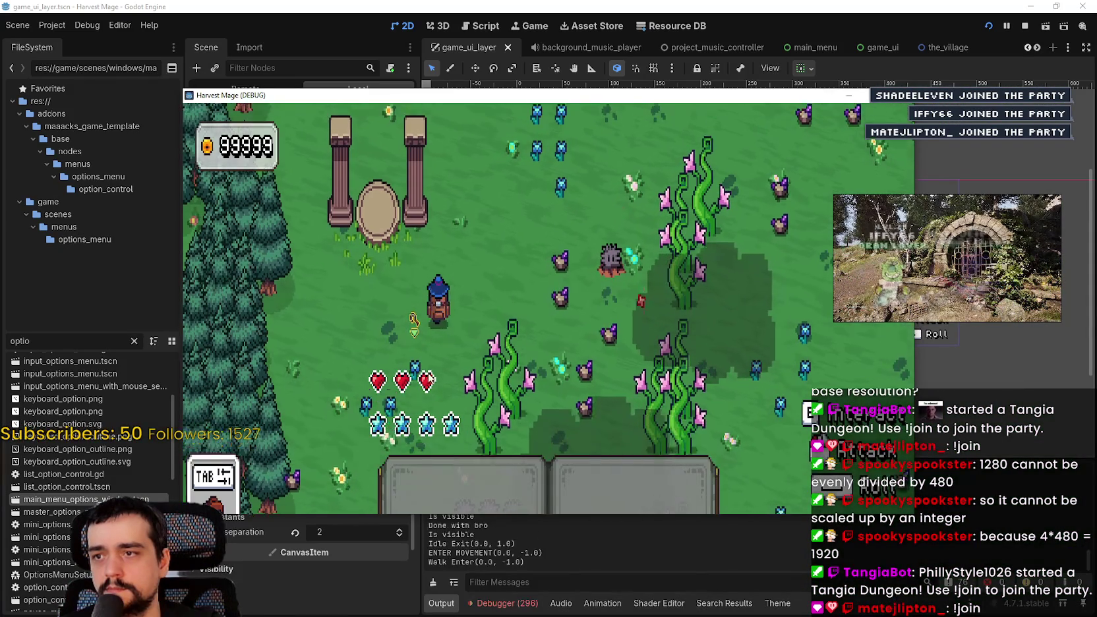
click(1024, 25)
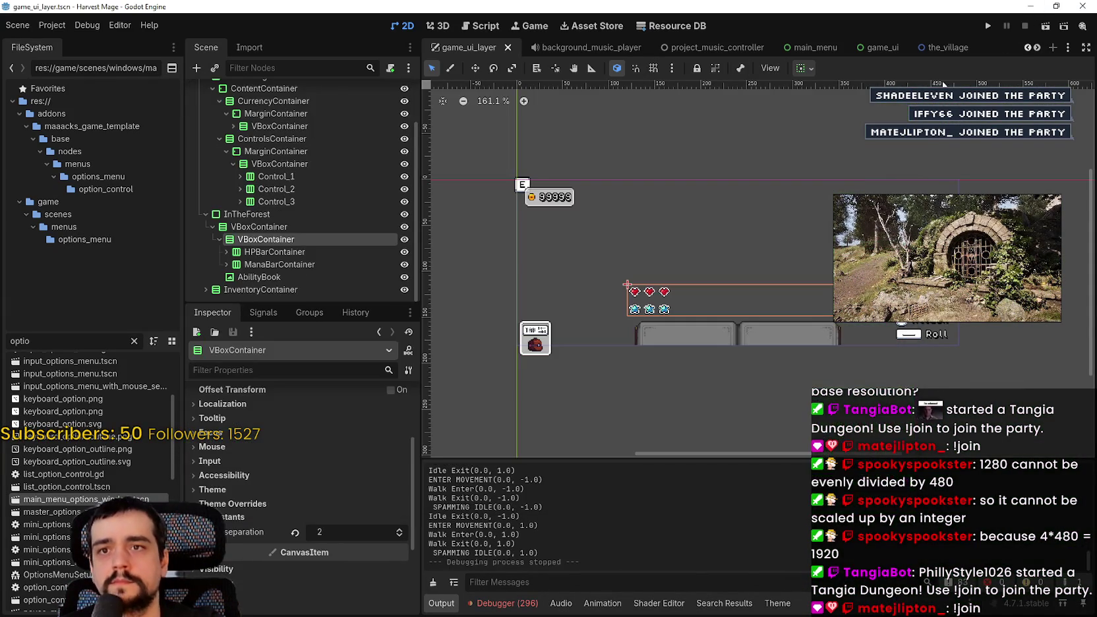
Enter 240 as the Display > Window viewport height in Project Settings and close the dialog.
click(52, 25)
click(62, 43)
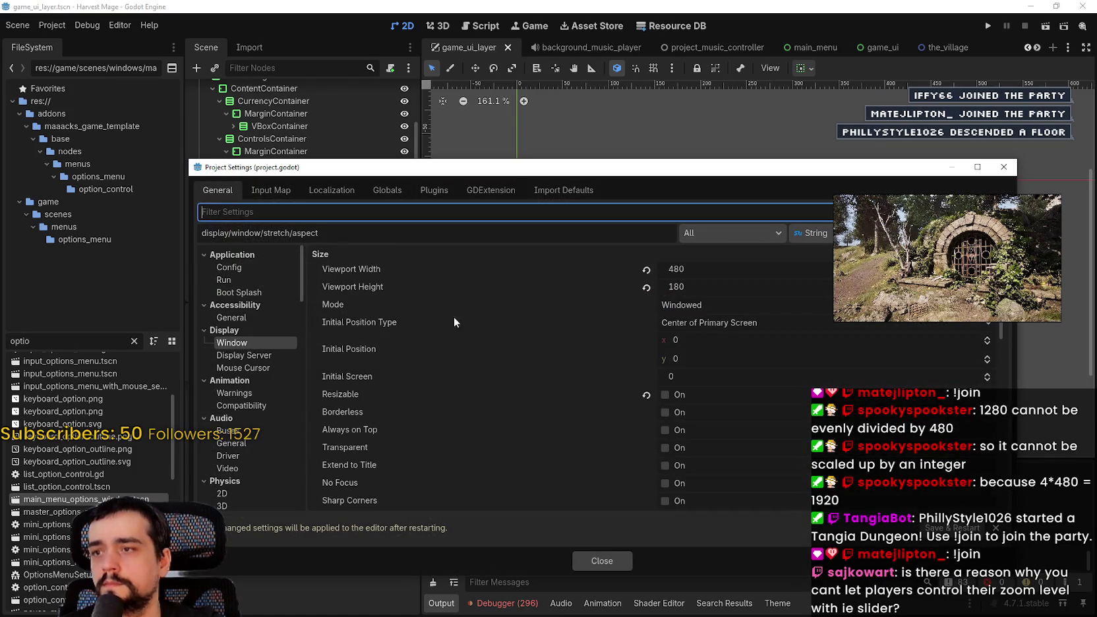
drag(667, 172, 714, 464)
click(750, 577)
text(240)
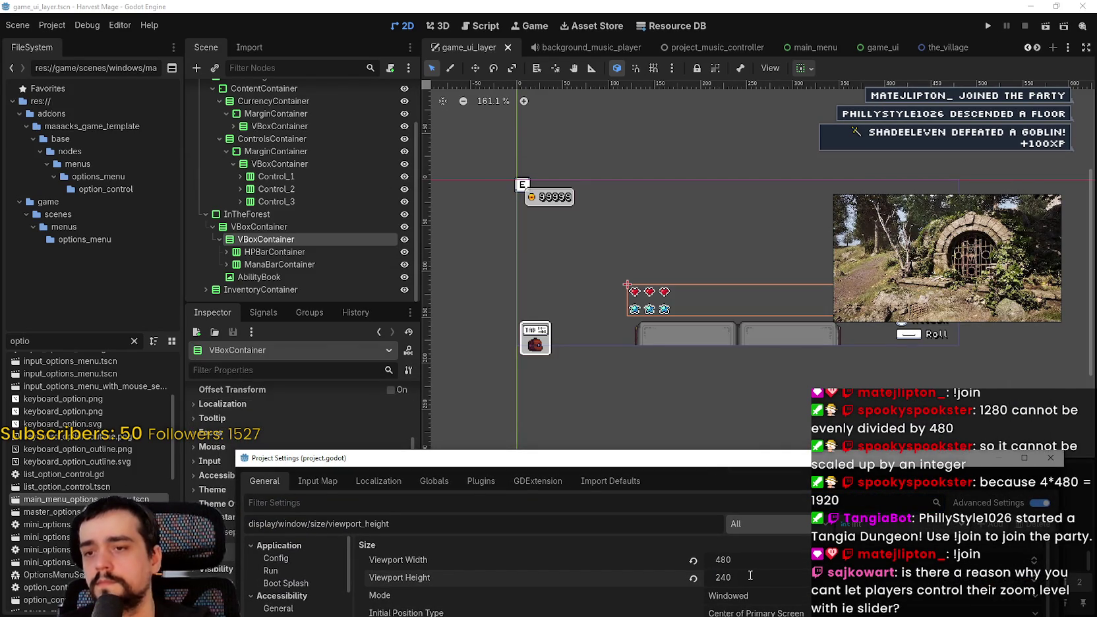
click(1052, 459)
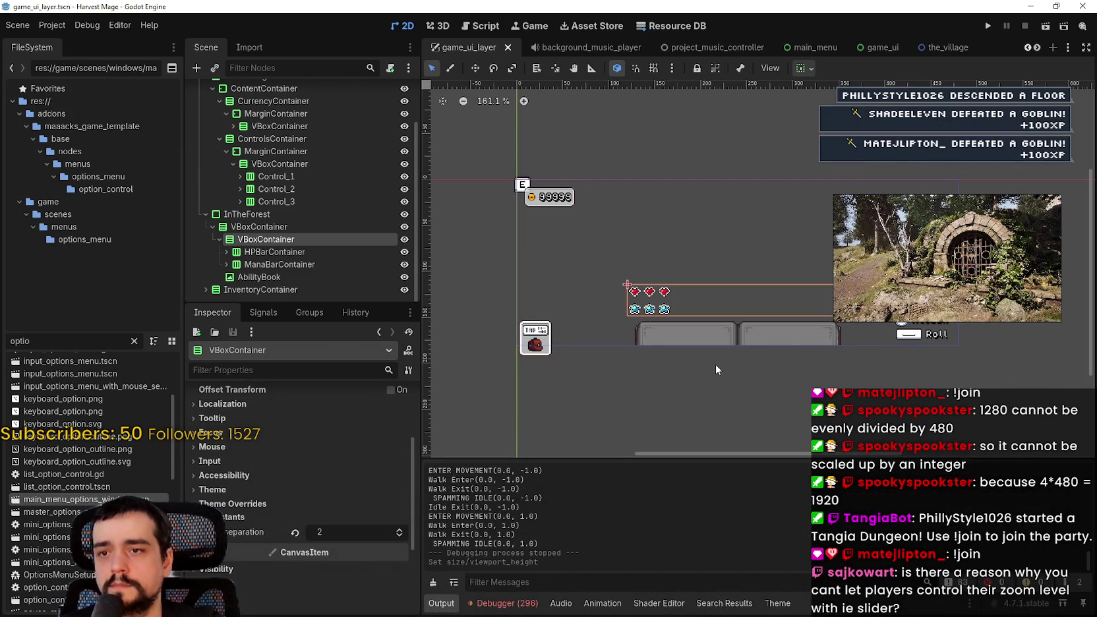
scroll(717, 343, up, 2)
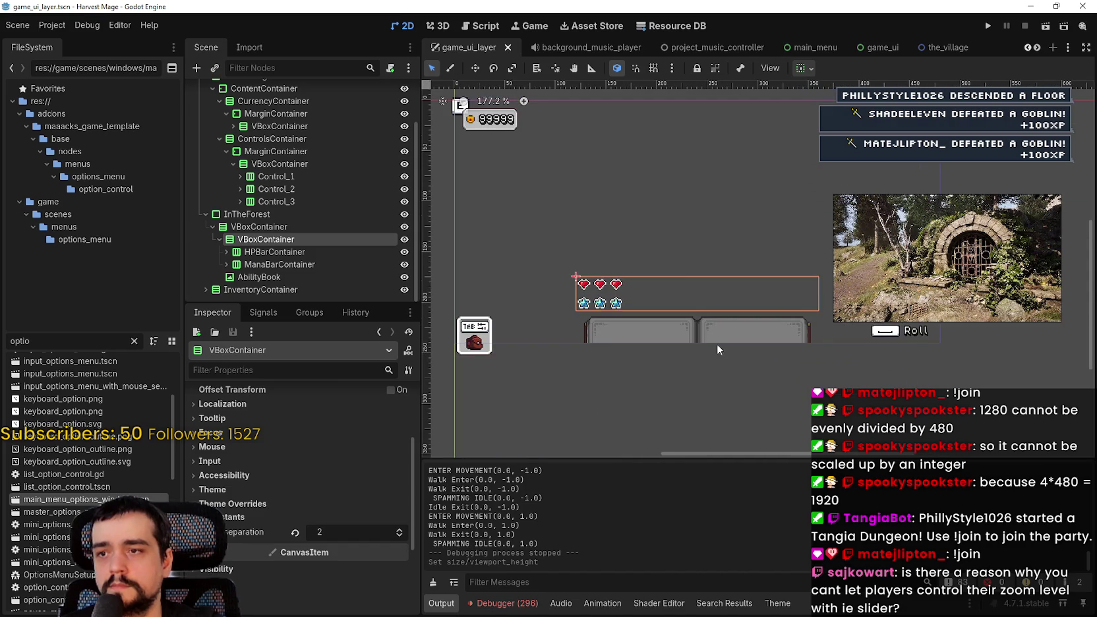
Start a new game and walk the wizard around, maximizing then restoring and moving the game window.
scroll(784, 290, down, 4)
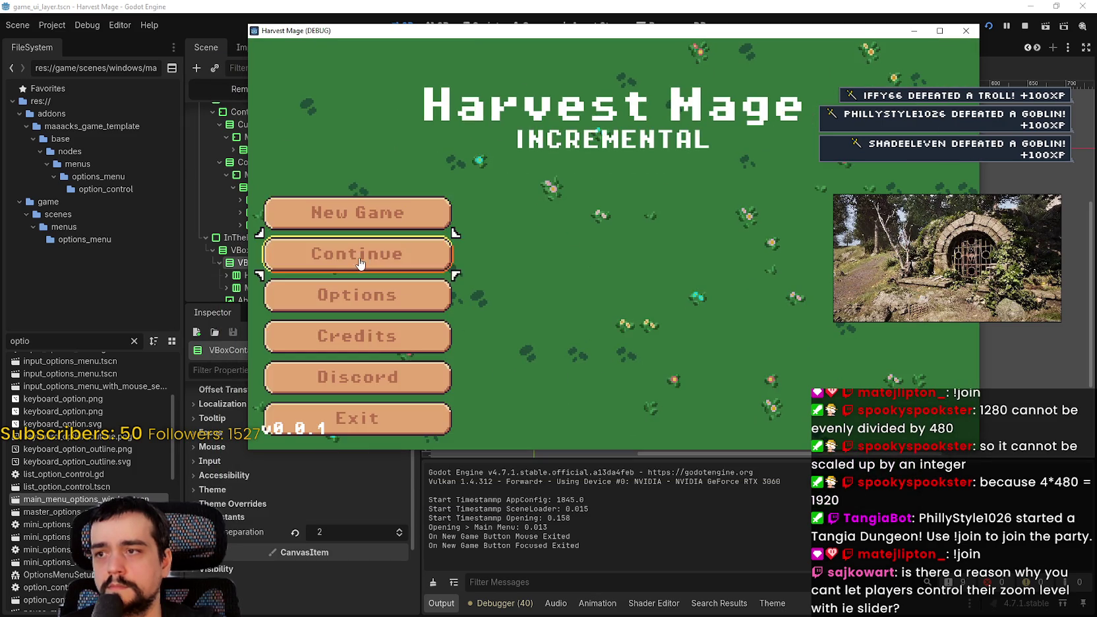
click(422, 212)
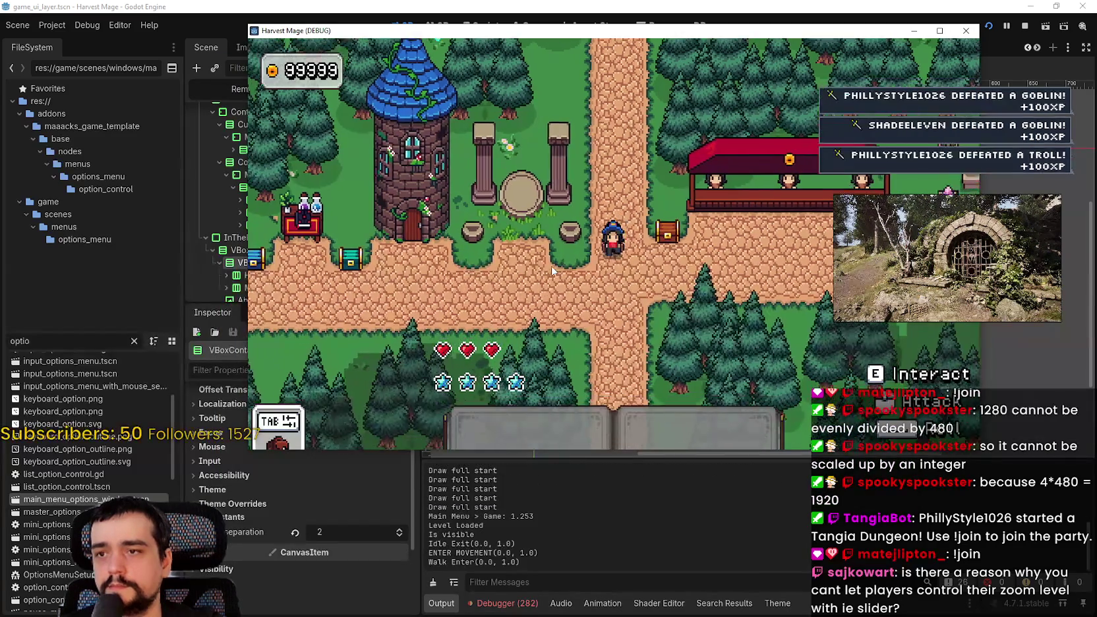
key(a)
click(940, 31)
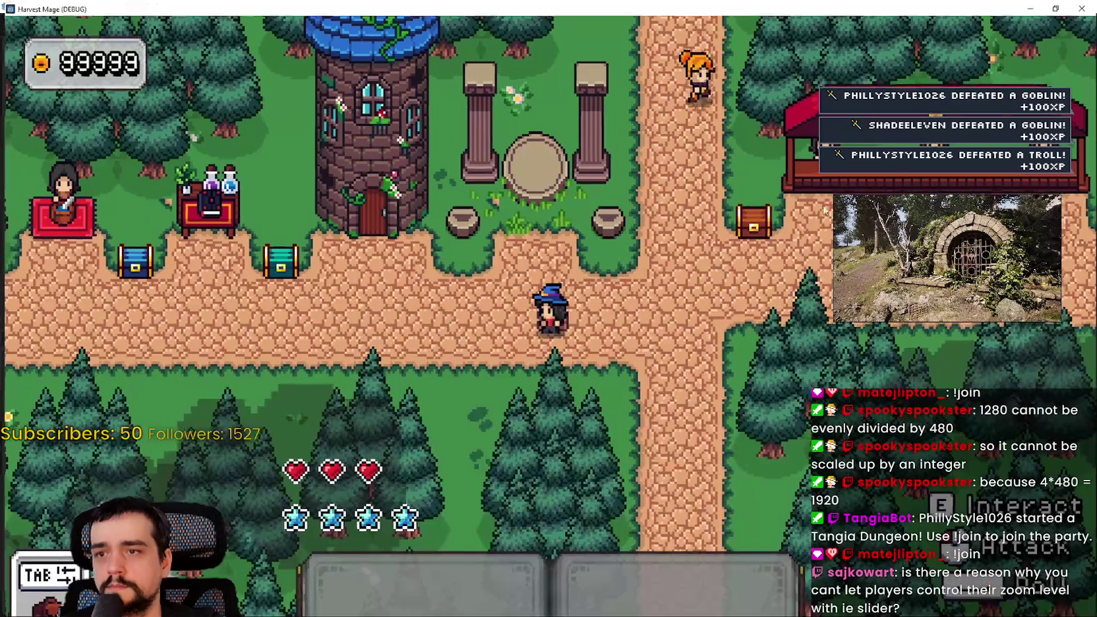
key(w)
key(s)
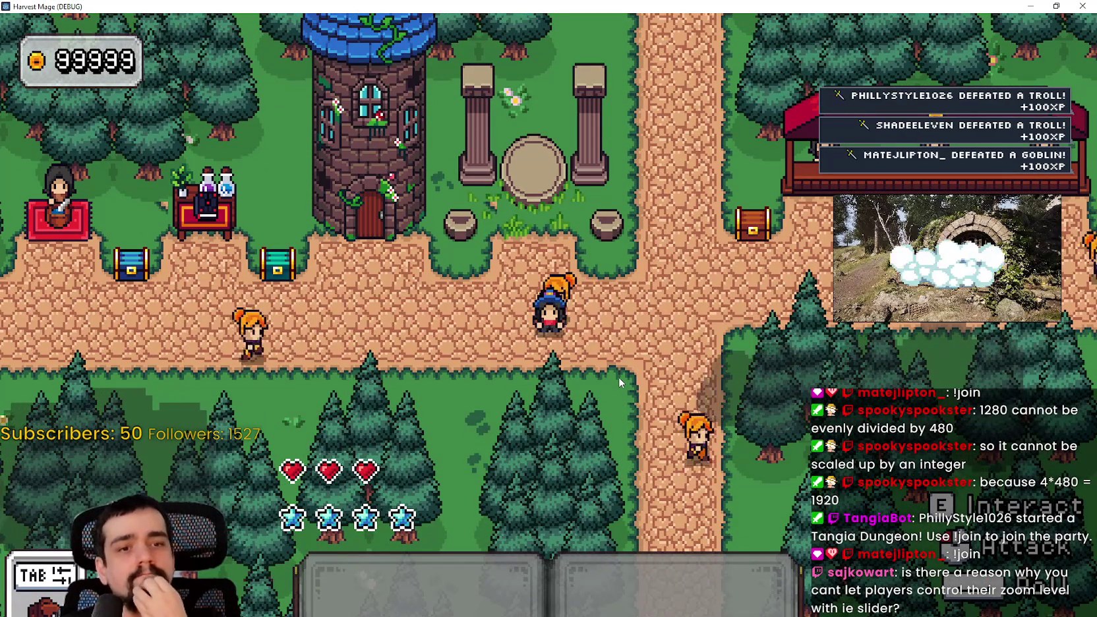
click(1056, 6)
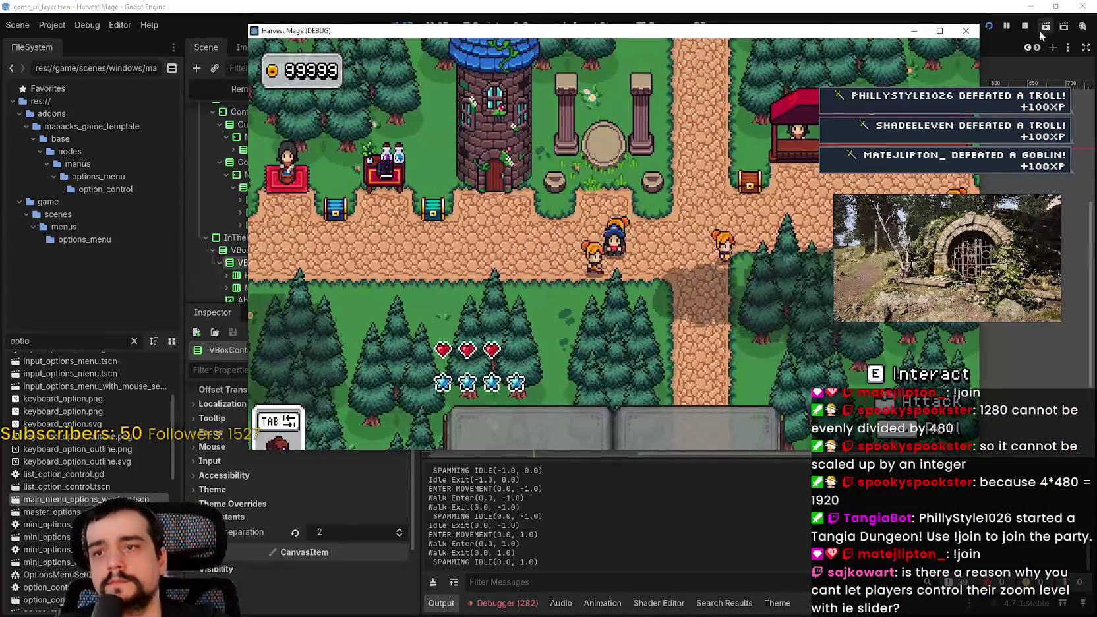
drag(813, 29, 798, 63)
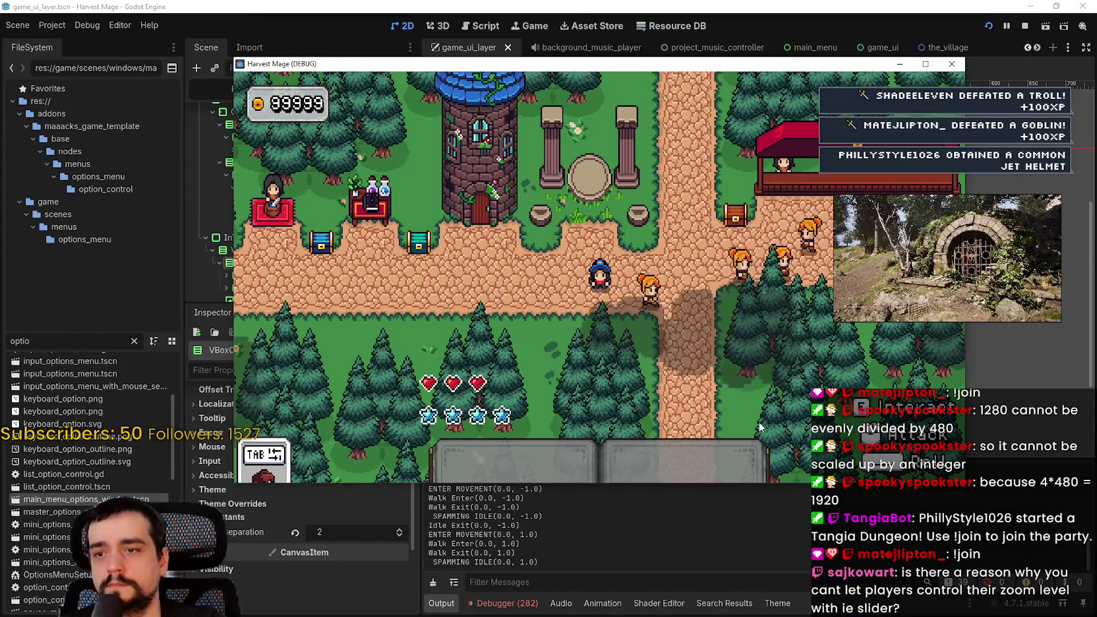
key(Right)
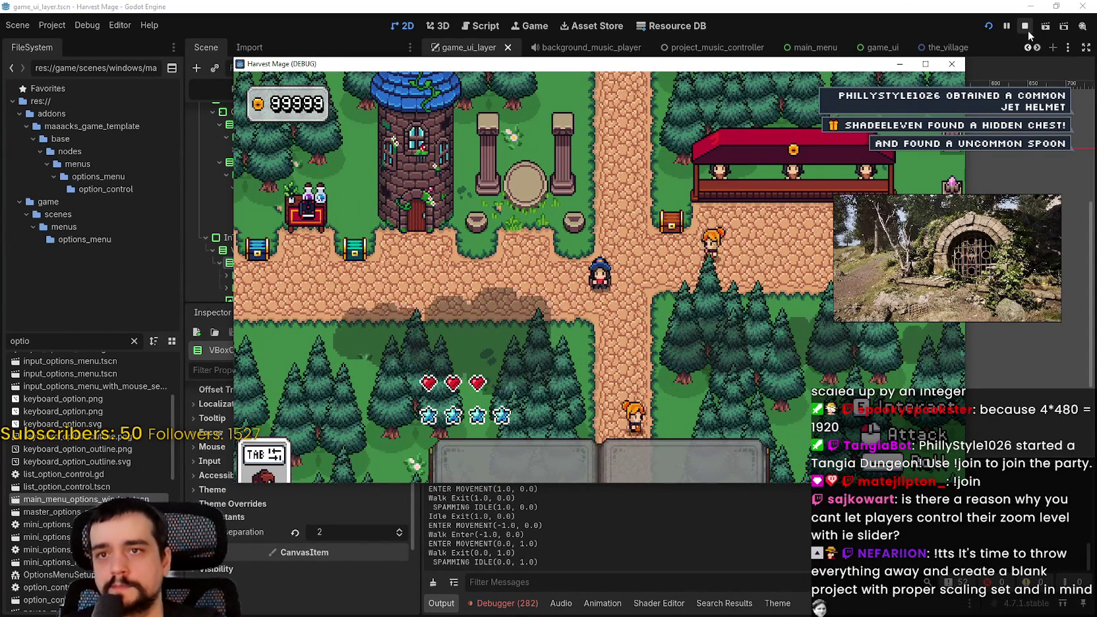
Stop the game with F8 and open Project Settings.
key(F8)
click(52, 25)
click(72, 43)
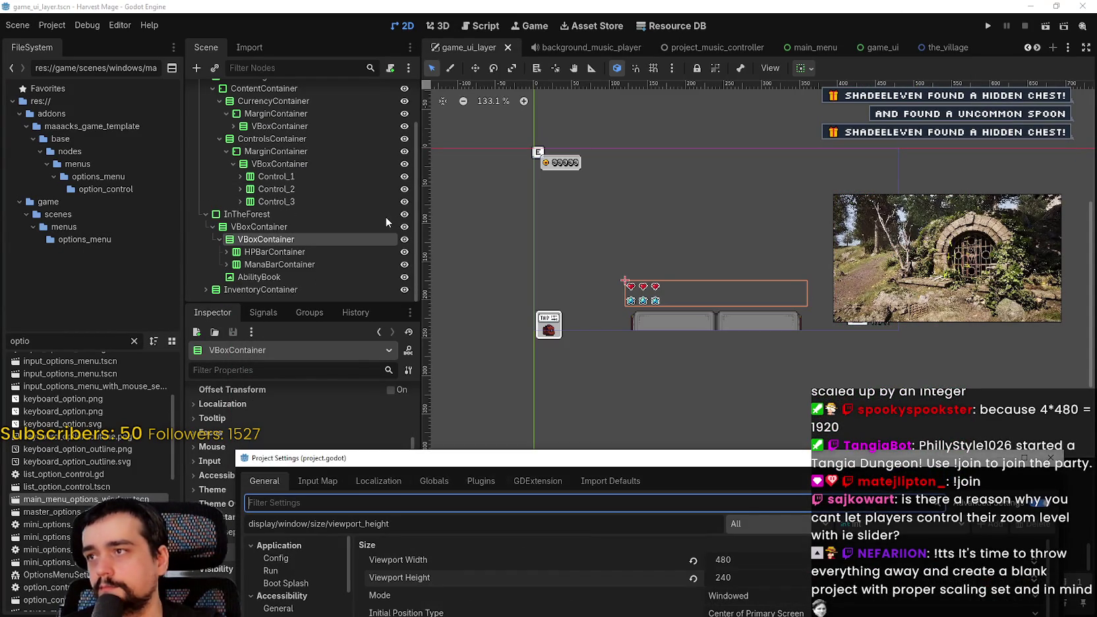
Enter Viewport Width 1280 and Viewport Height 720, then close Project Settings.
drag(514, 464, 493, 131)
click(746, 230)
text(1280)
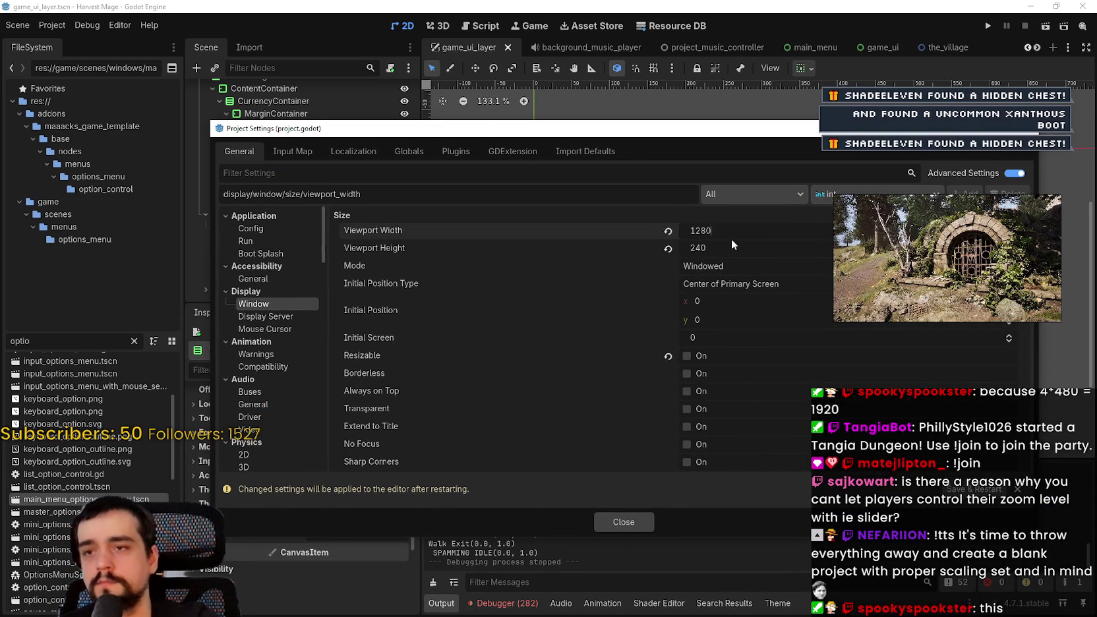
click(727, 250)
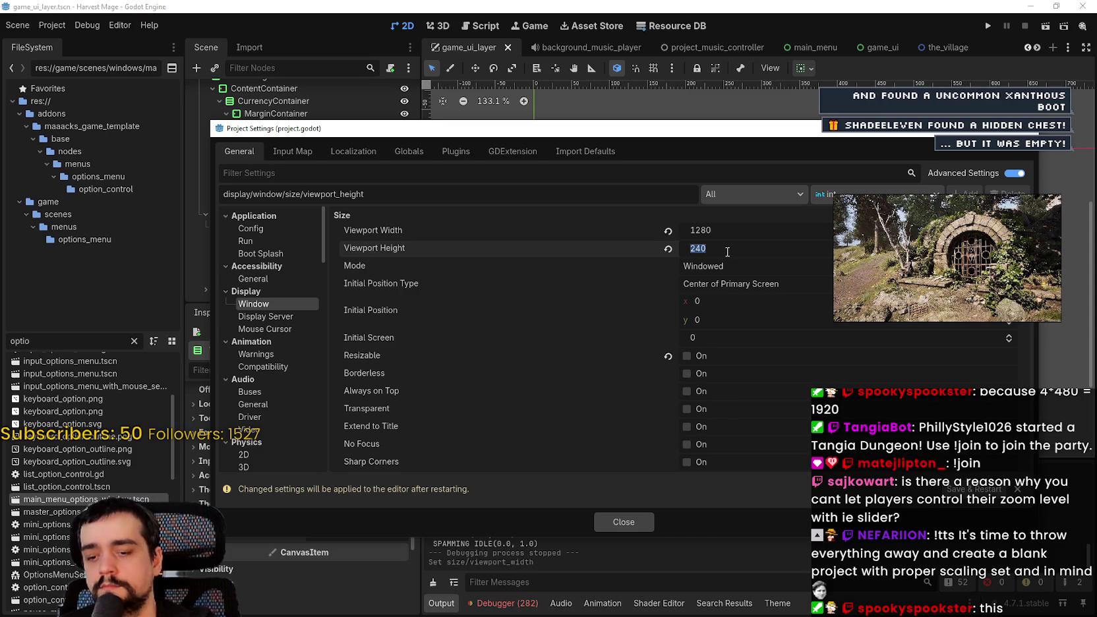
text(720)
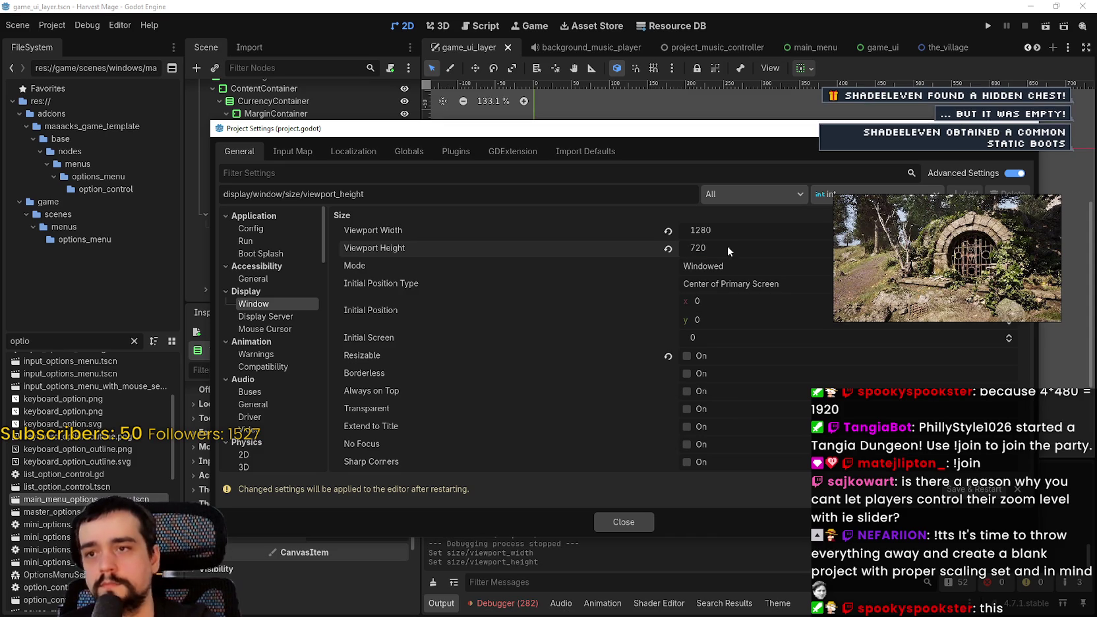
drag(689, 138, 665, 504)
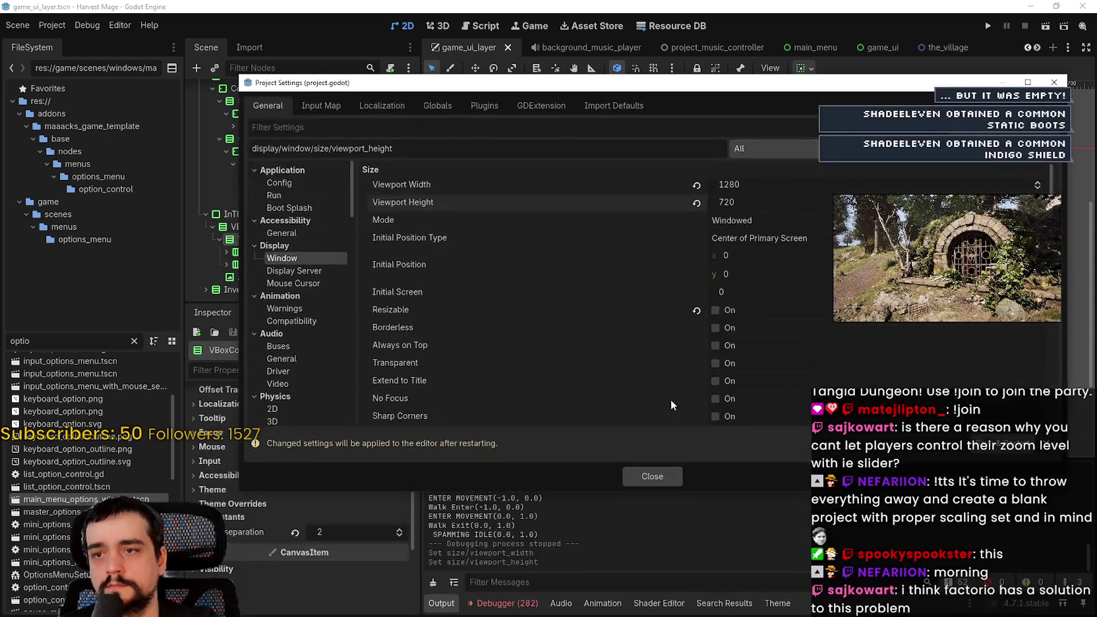
click(663, 475)
scroll(682, 302, down, 7)
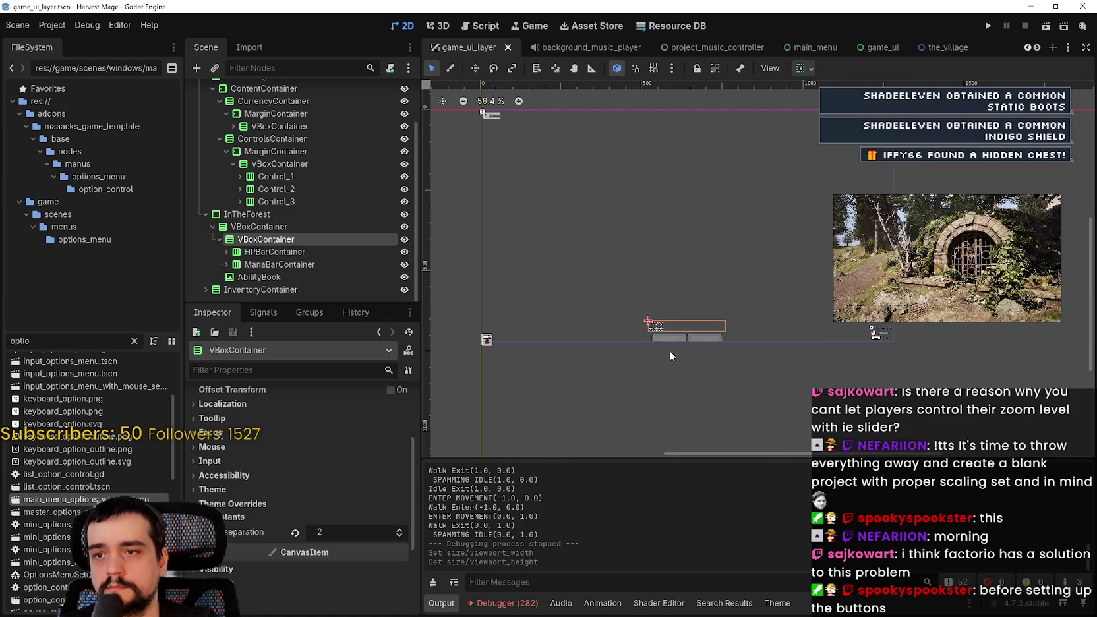
Inspect the game_ui_layer canvas layout at 1280 x 720, then run the project.
scroll(665, 331, up, 6)
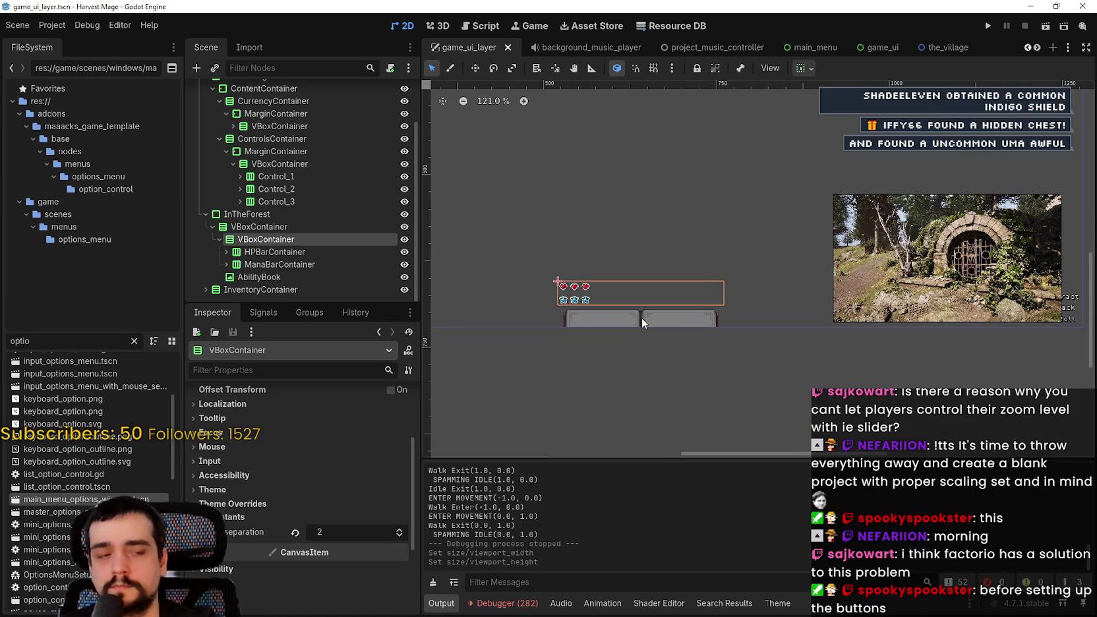
scroll(640, 318, down, 1)
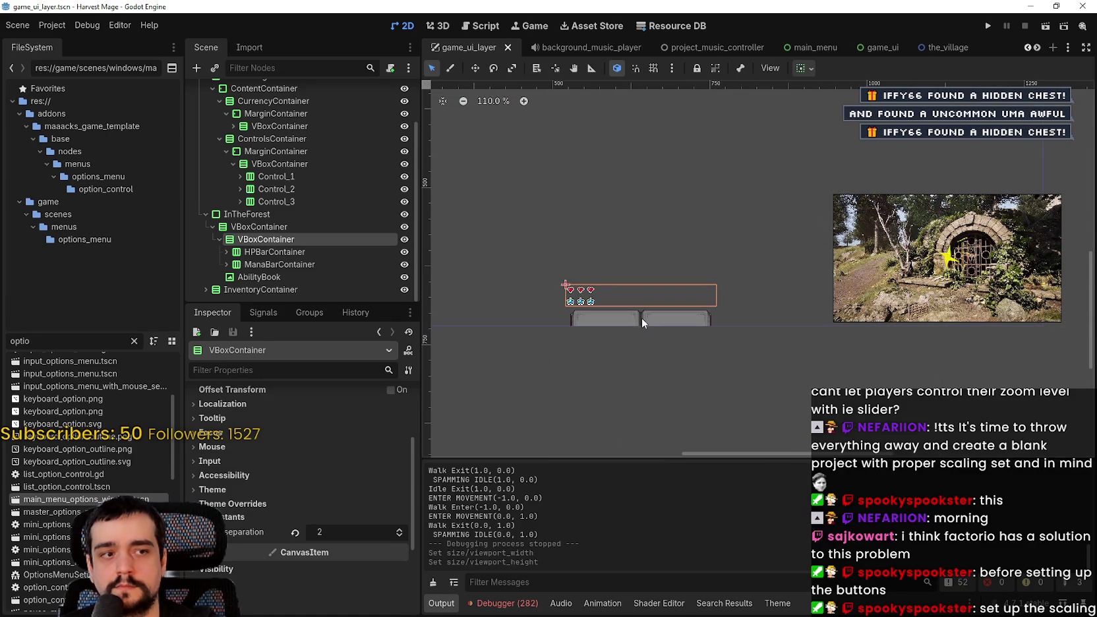
scroll(641, 320, down, 4)
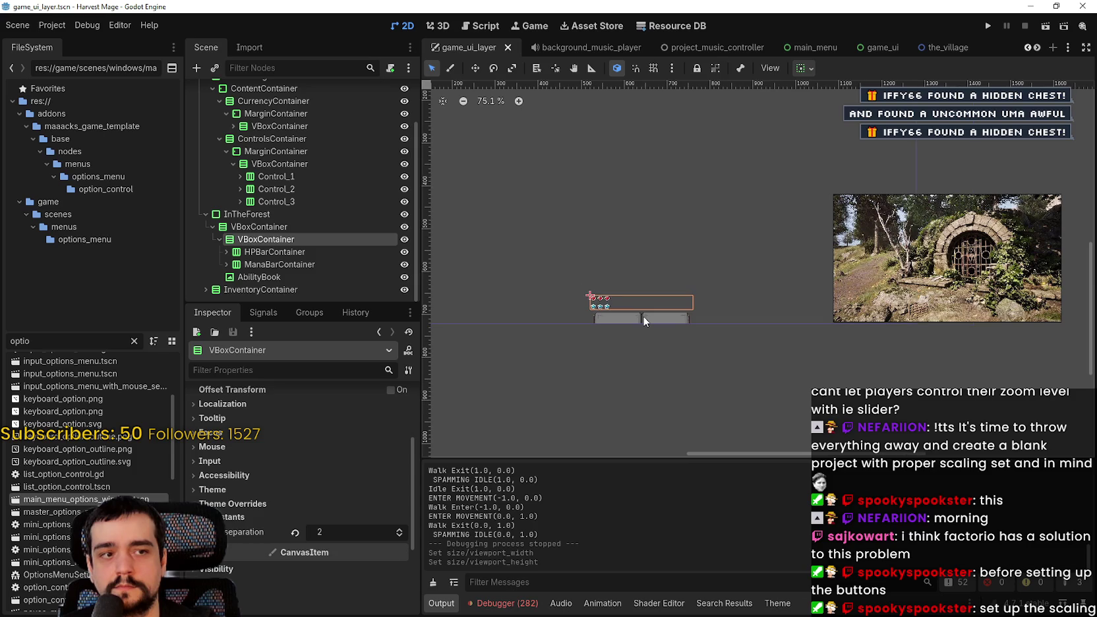
drag(656, 309, 744, 333)
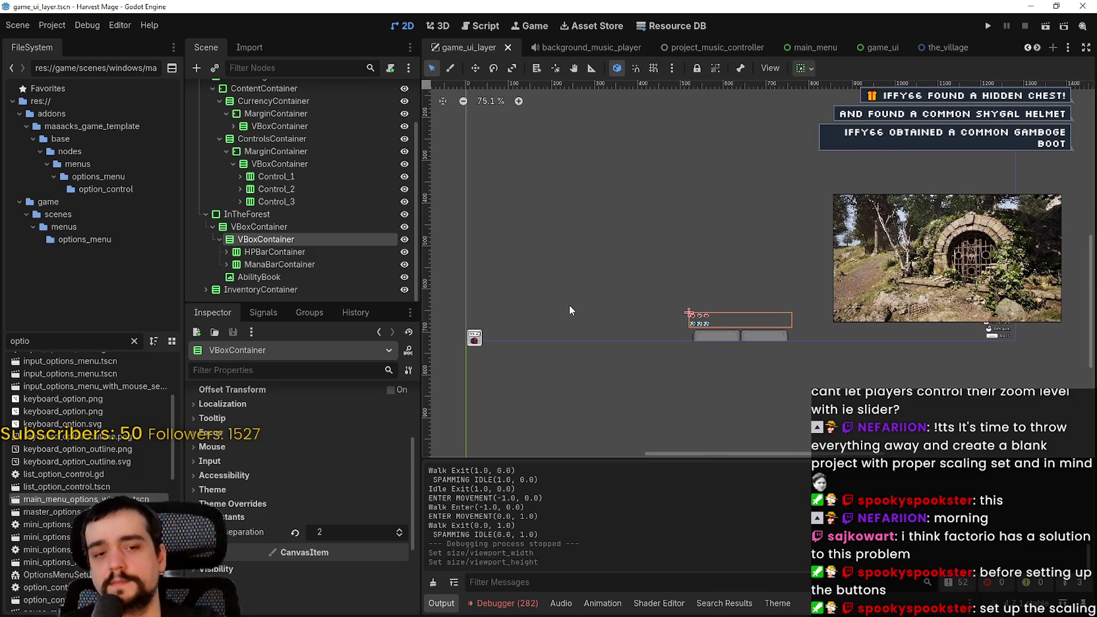
scroll(799, 367, up, 1)
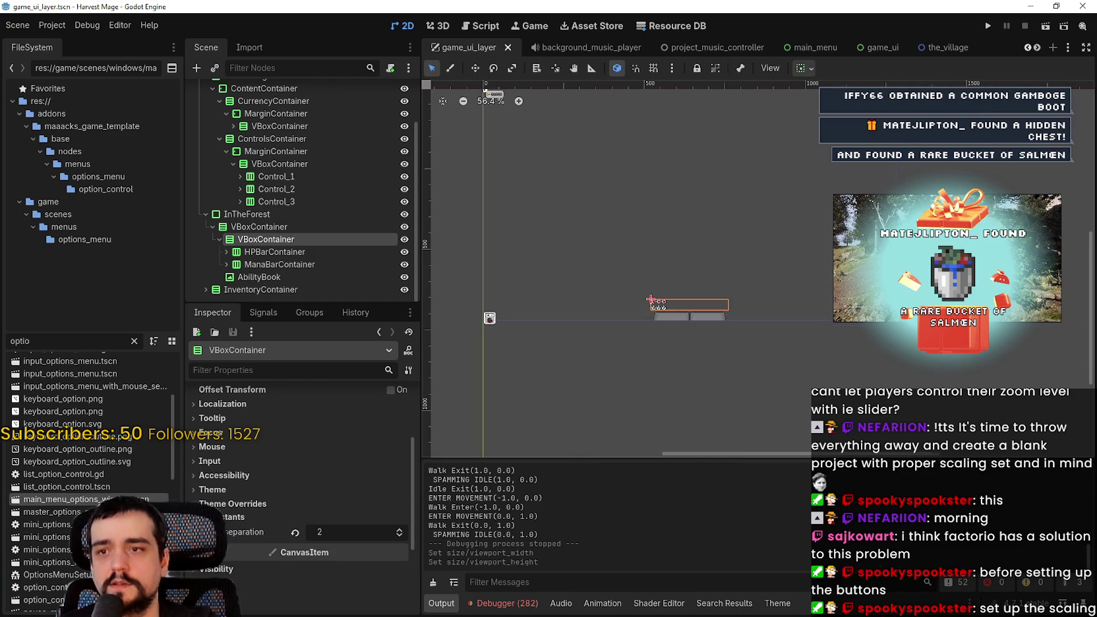
scroll(872, 324, up, 6)
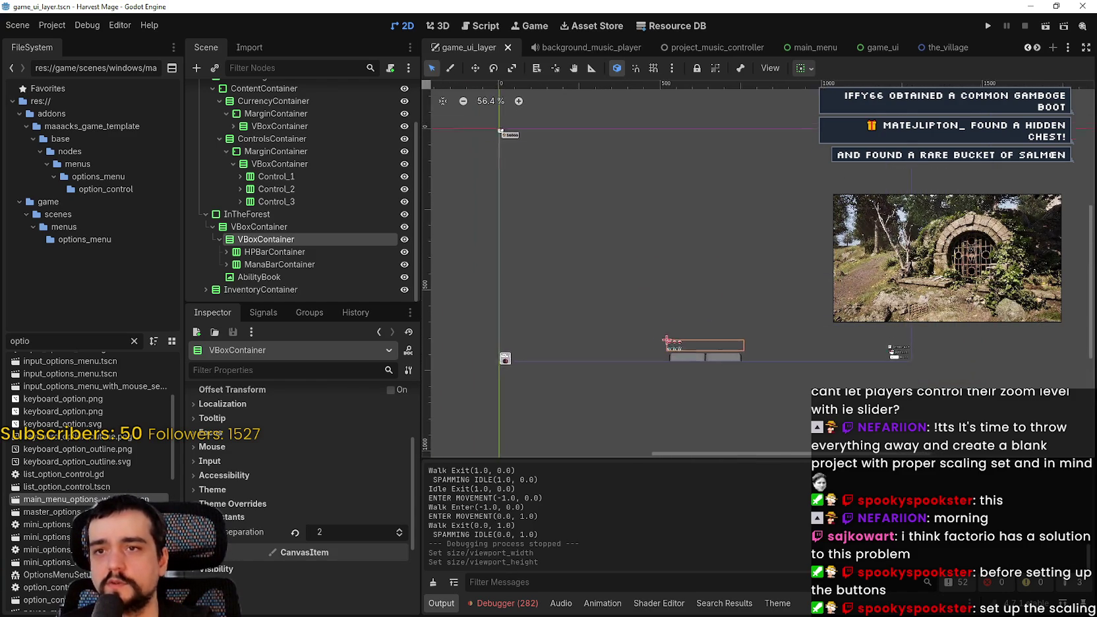
scroll(908, 179, down, 1)
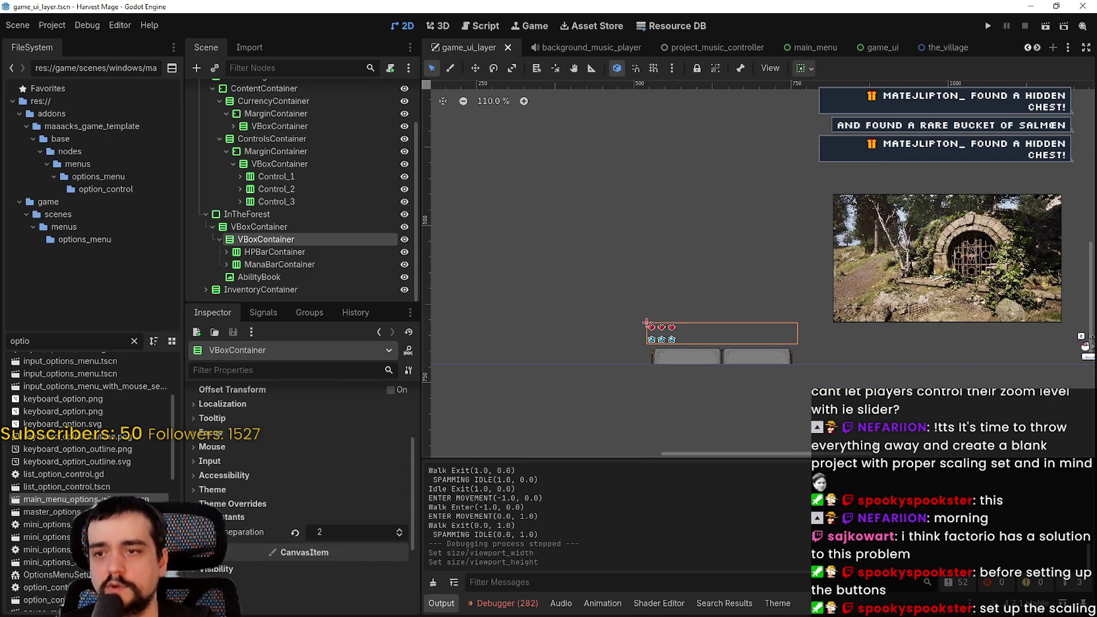
scroll(713, 349, down, 2)
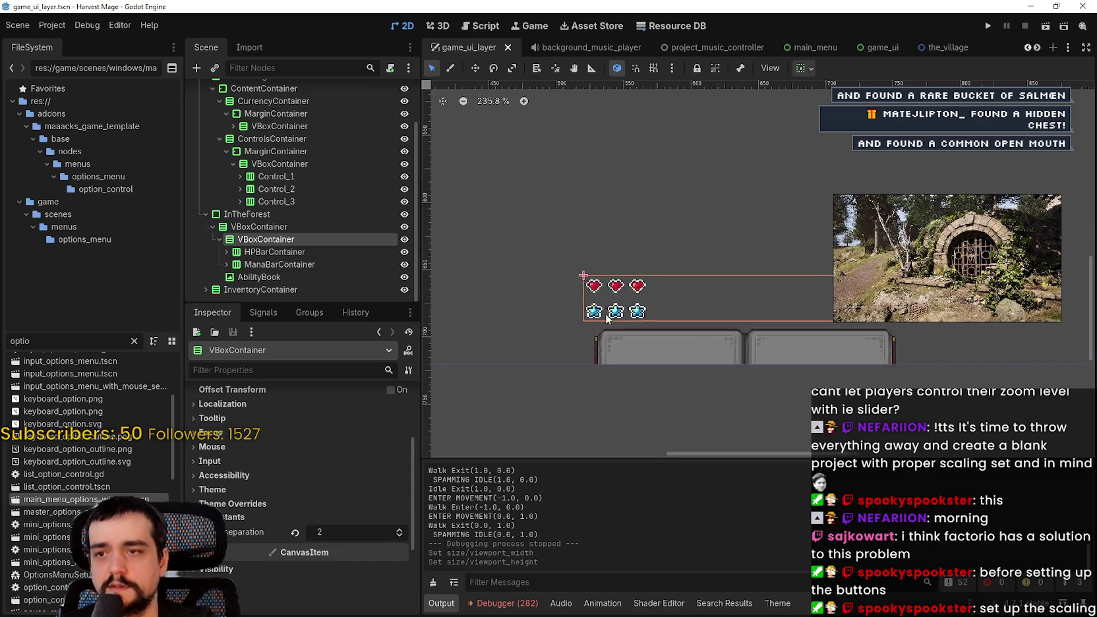
scroll(765, 322, down, 2)
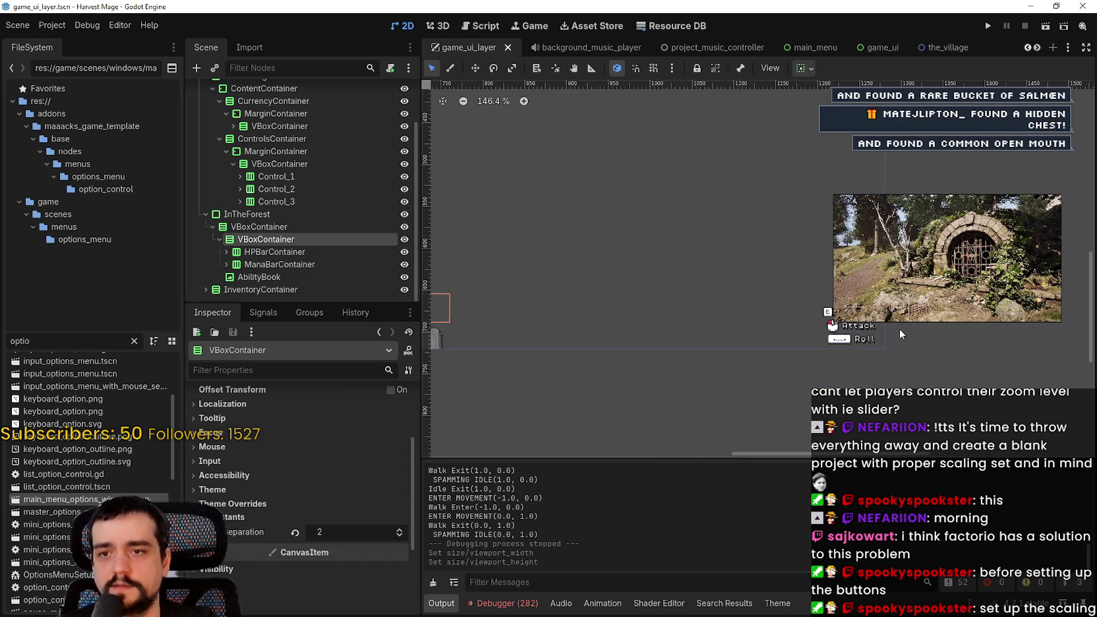
scroll(905, 336, down, 3)
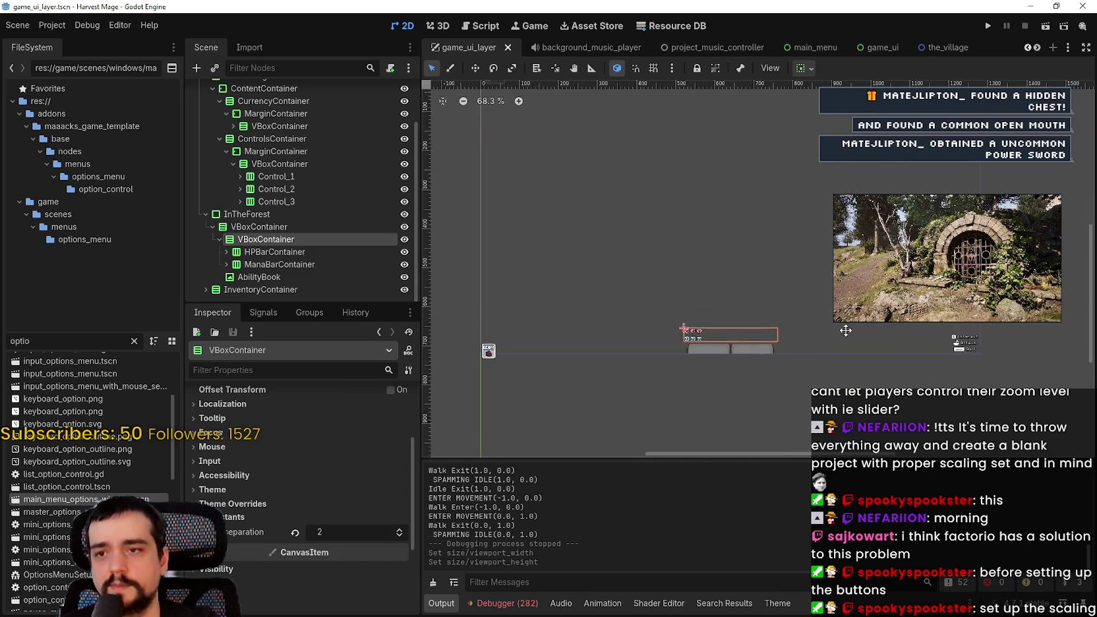
click(987, 27)
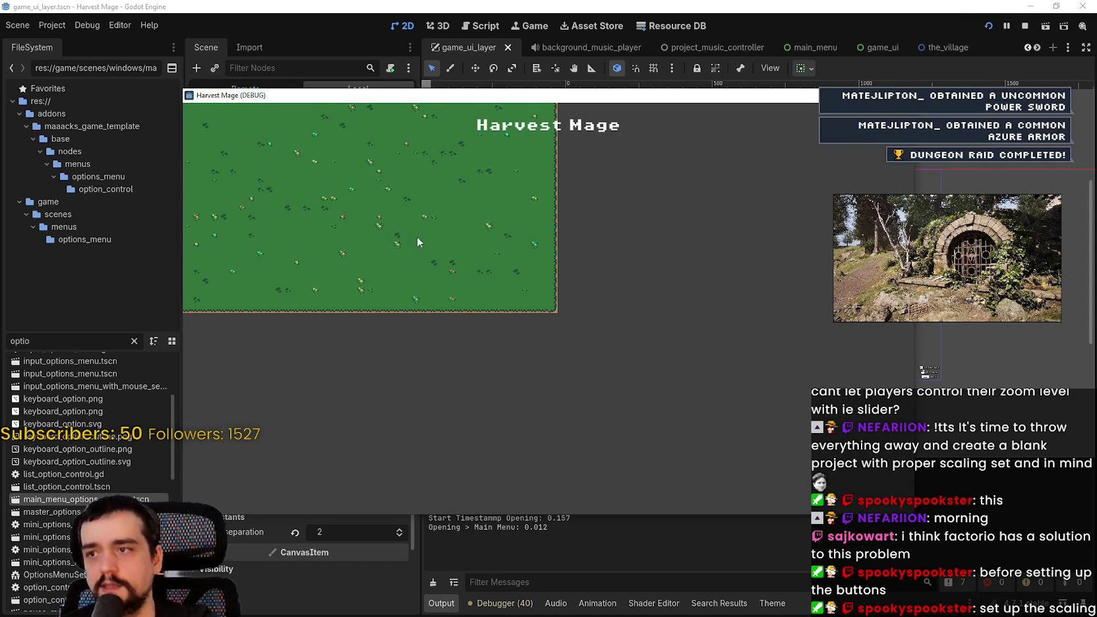
Continue into the village, walk through the portal to the farm field and back, then restore the window.
click(232, 178)
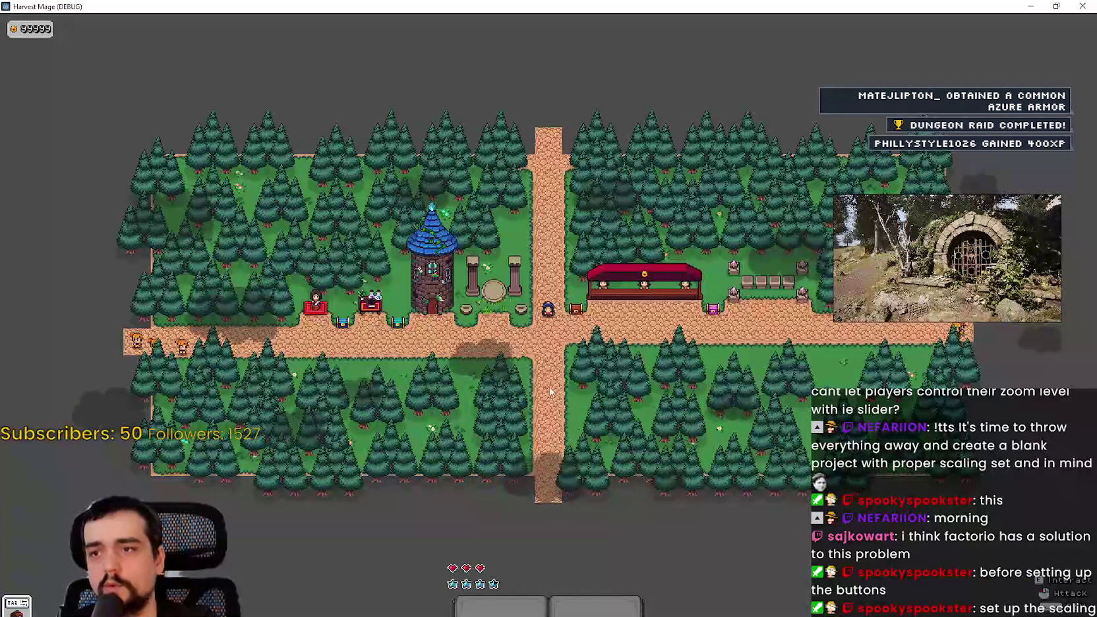
key(e)
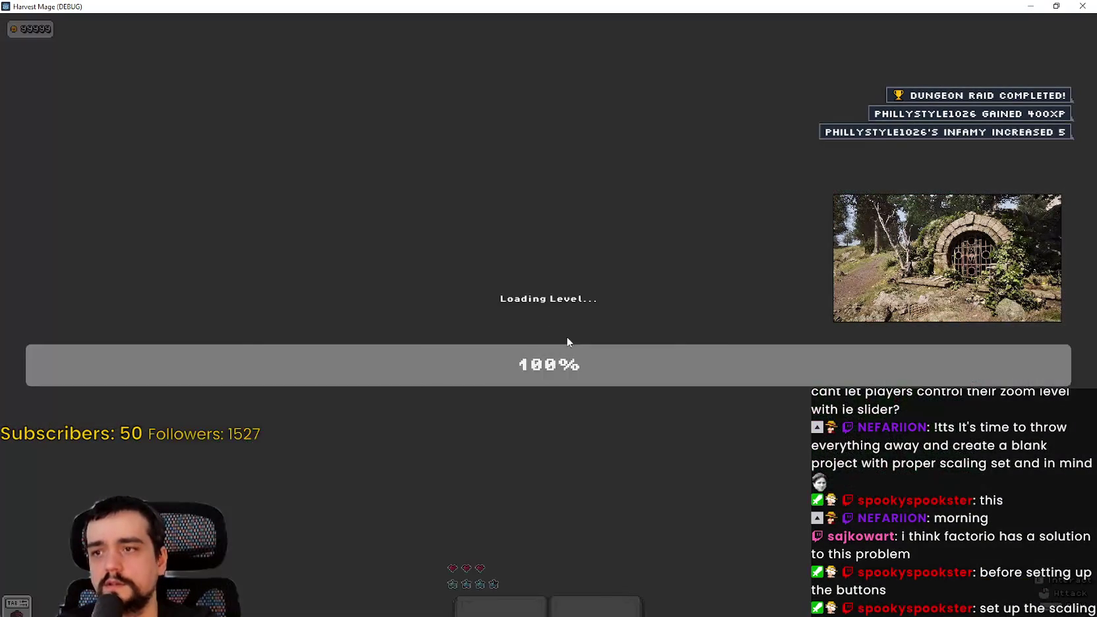
key(a)
key(w)
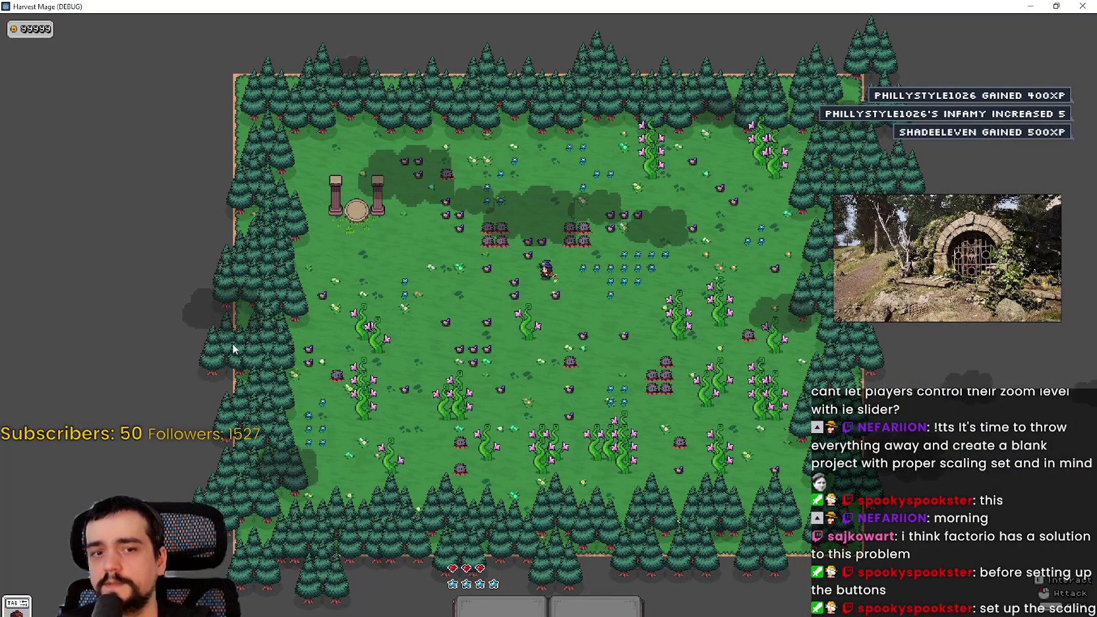
key(a)
key(w)
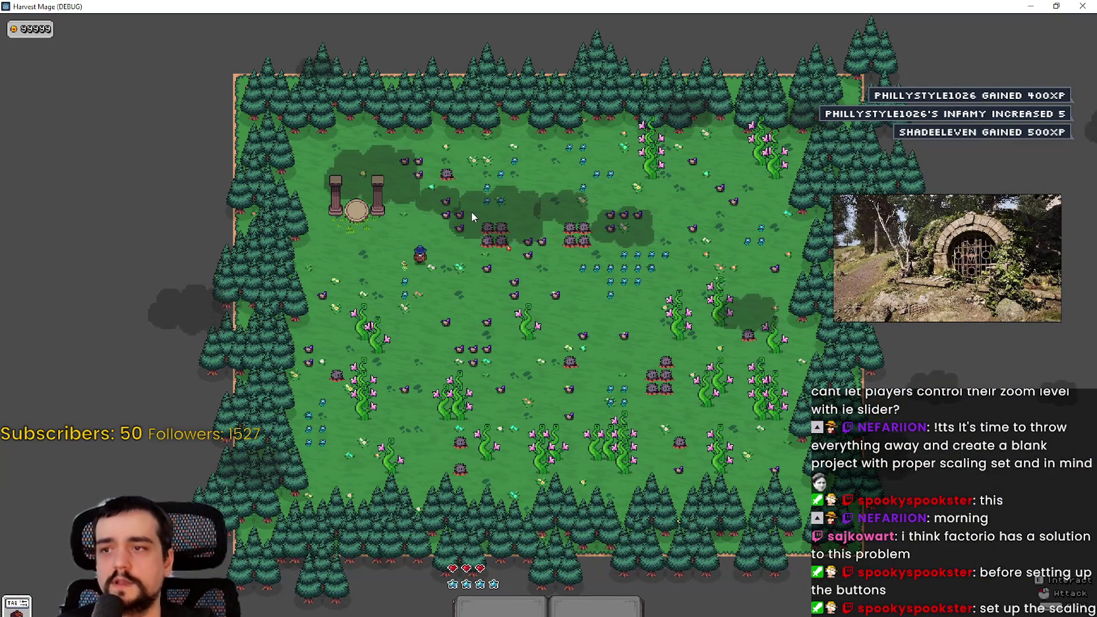
key(e)
key(a)
key(e)
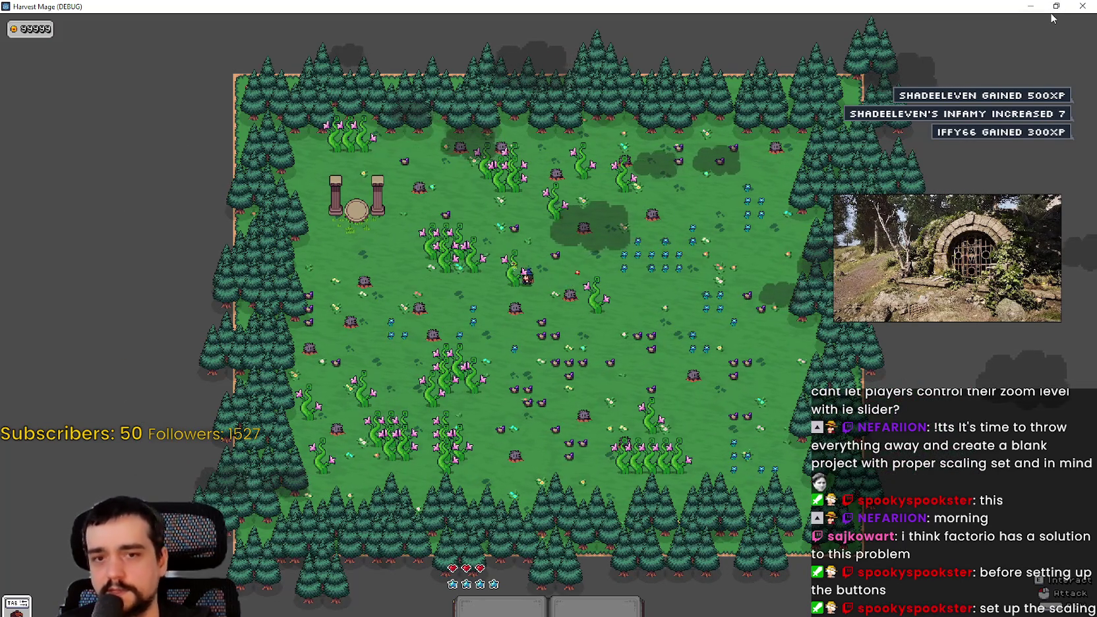
key(e)
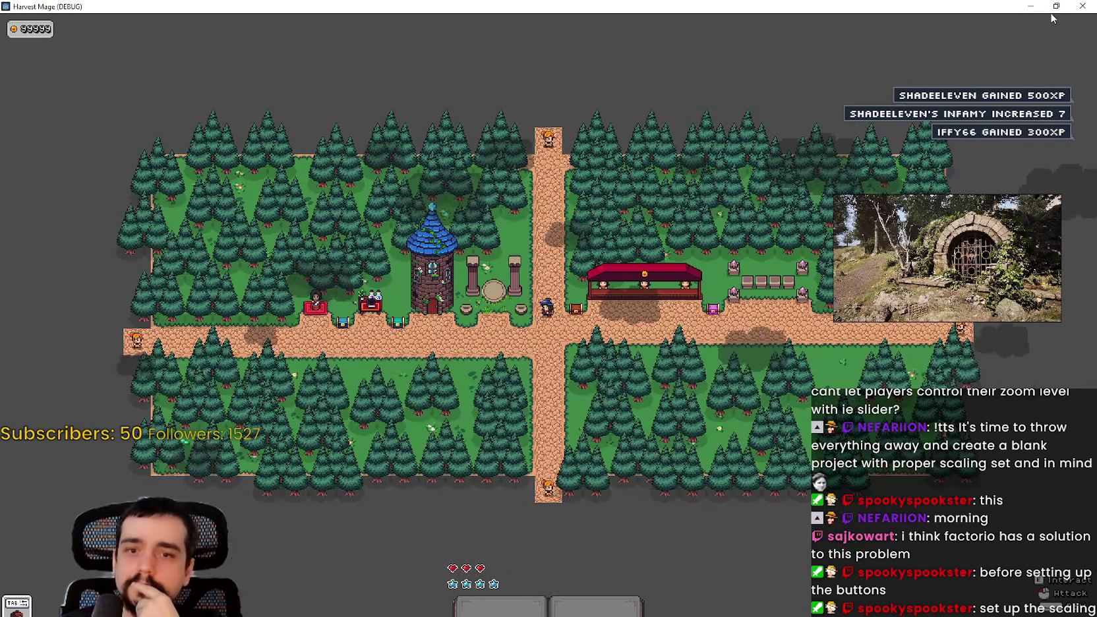
click(1064, 6)
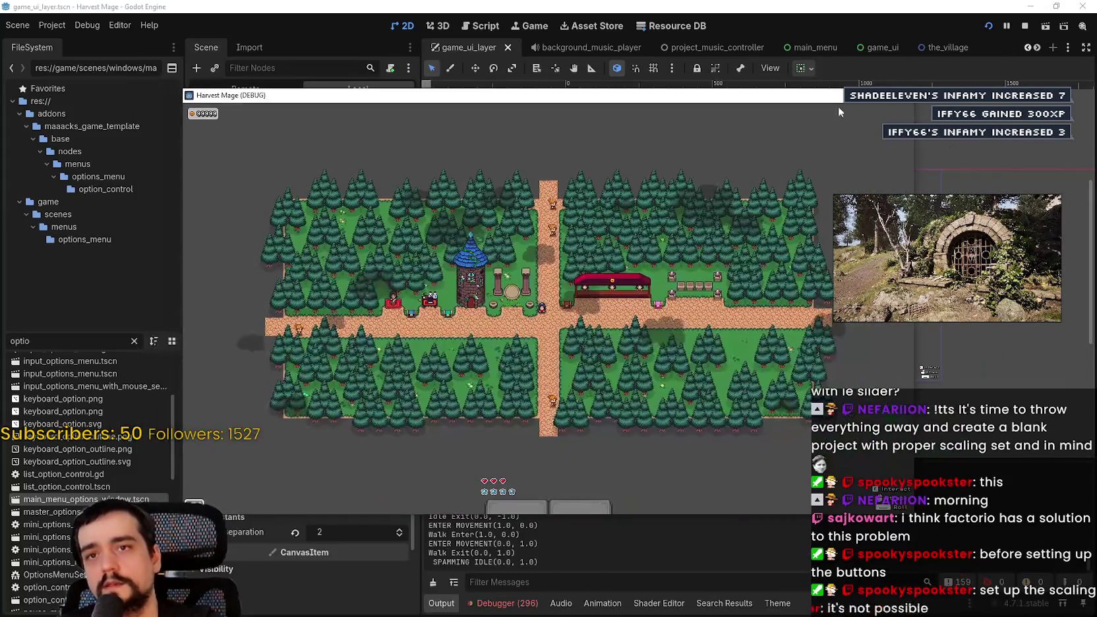
Stop the running game and open Project Settings.
click(1024, 27)
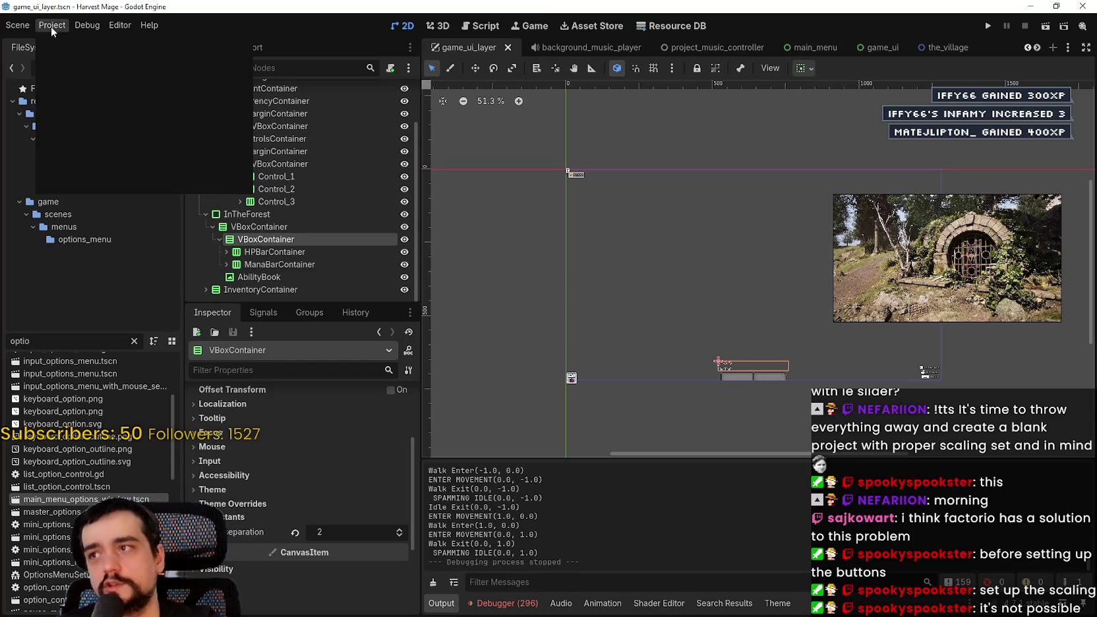
click(52, 26)
click(73, 43)
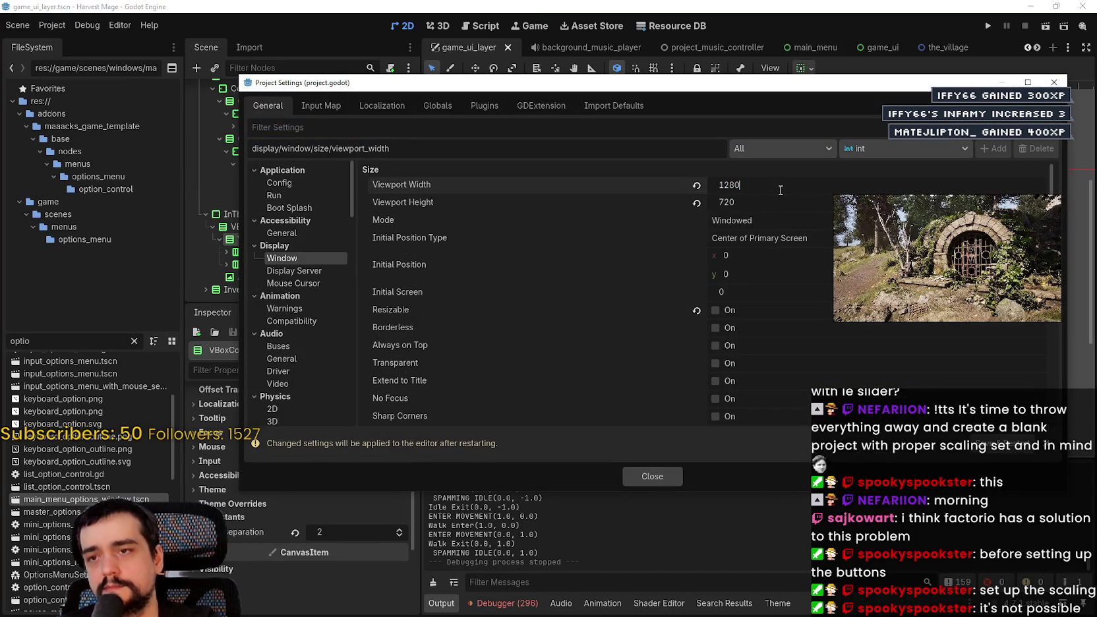
Commit Viewport Width 640 and Height 720/2 = 360, then close the settings.
key(Return)
click(781, 203)
text(/2)
key(Return)
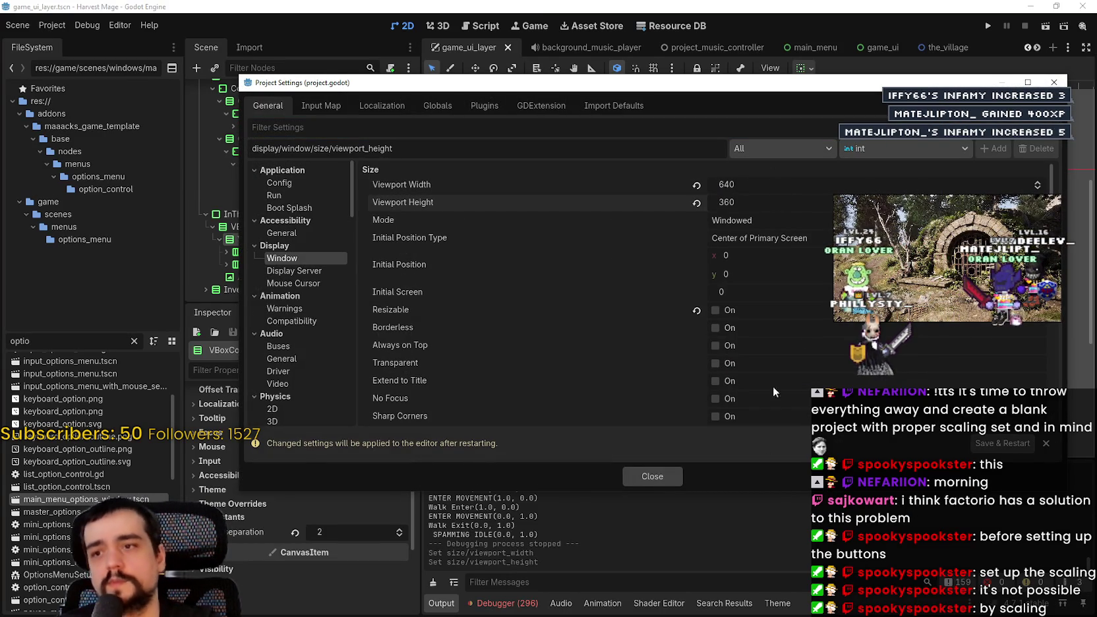
click(633, 480)
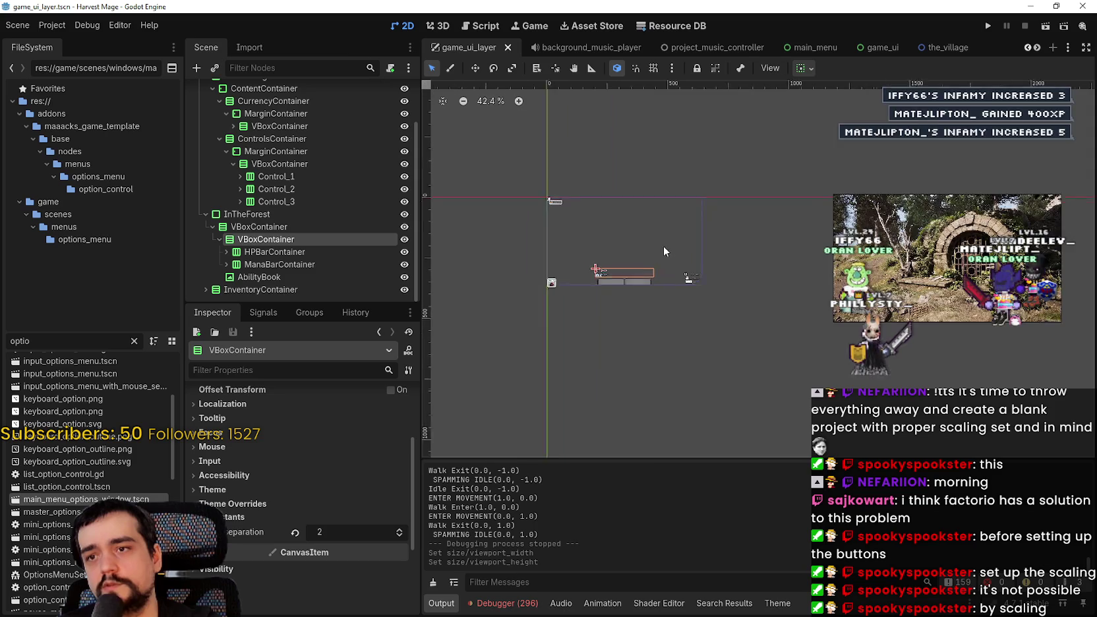
scroll(583, 260, up, 5)
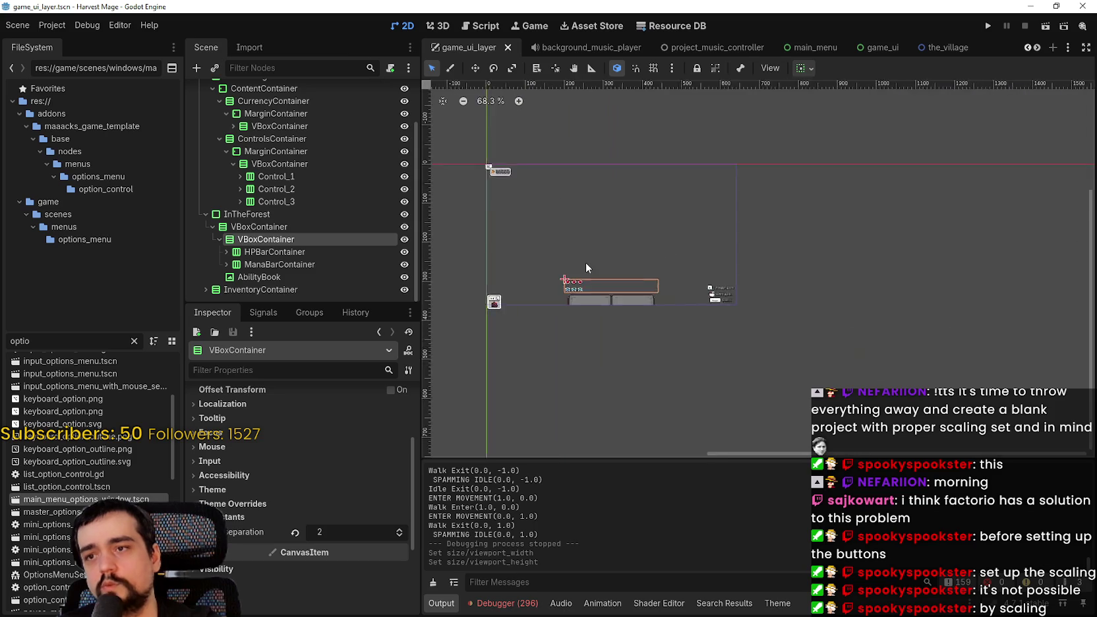
Run the project, start a new game and walk around the village in the small window.
click(984, 26)
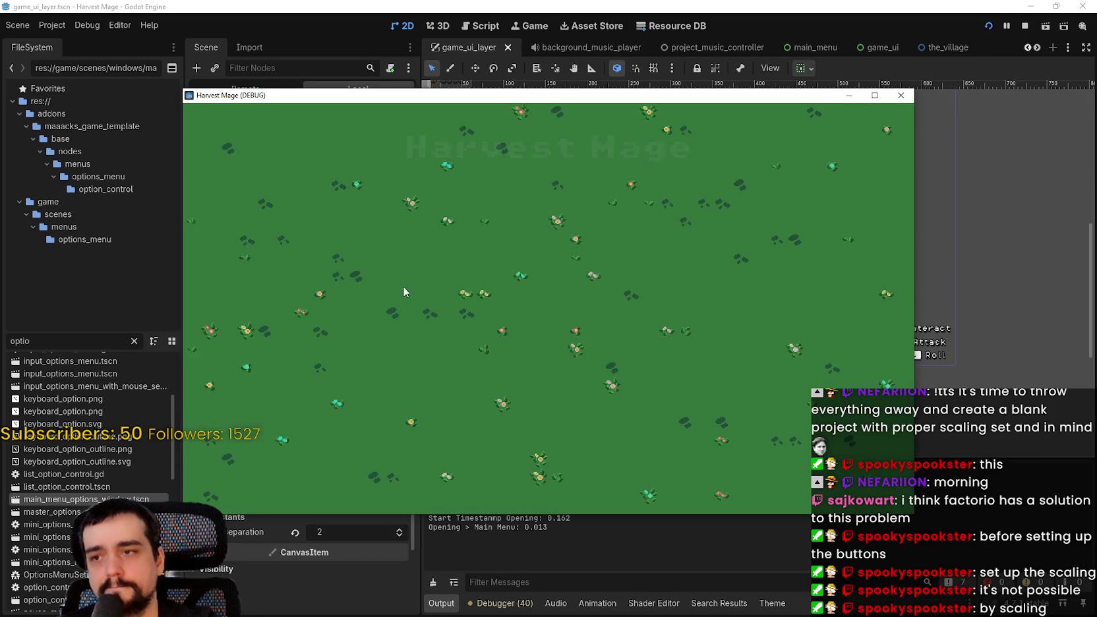
click(264, 246)
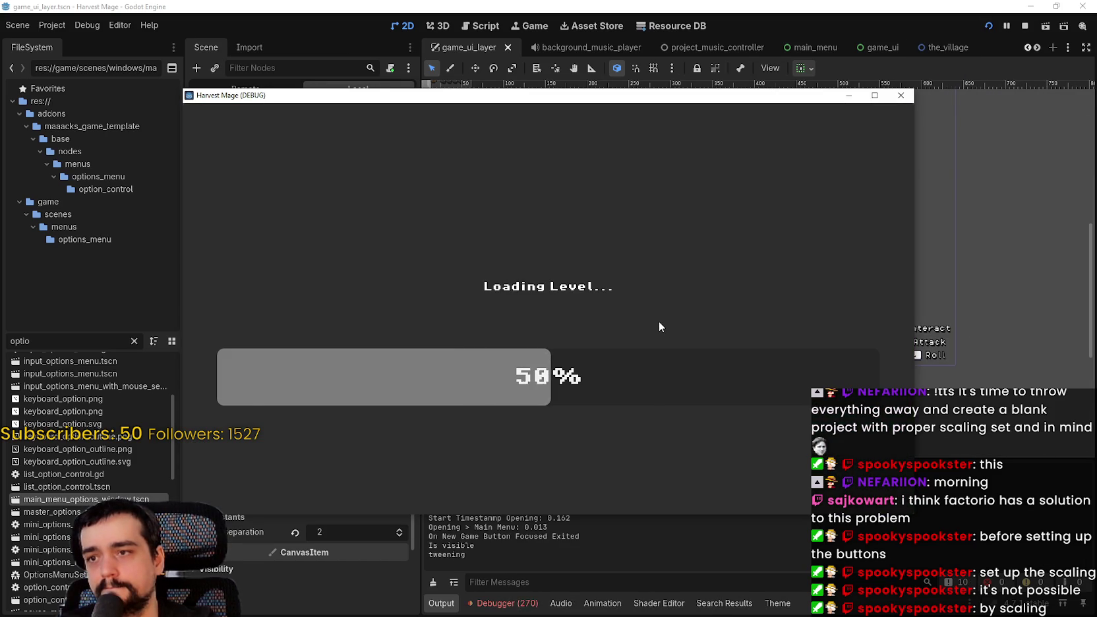
key(Left)
key(Up)
key(Right)
key(Down)
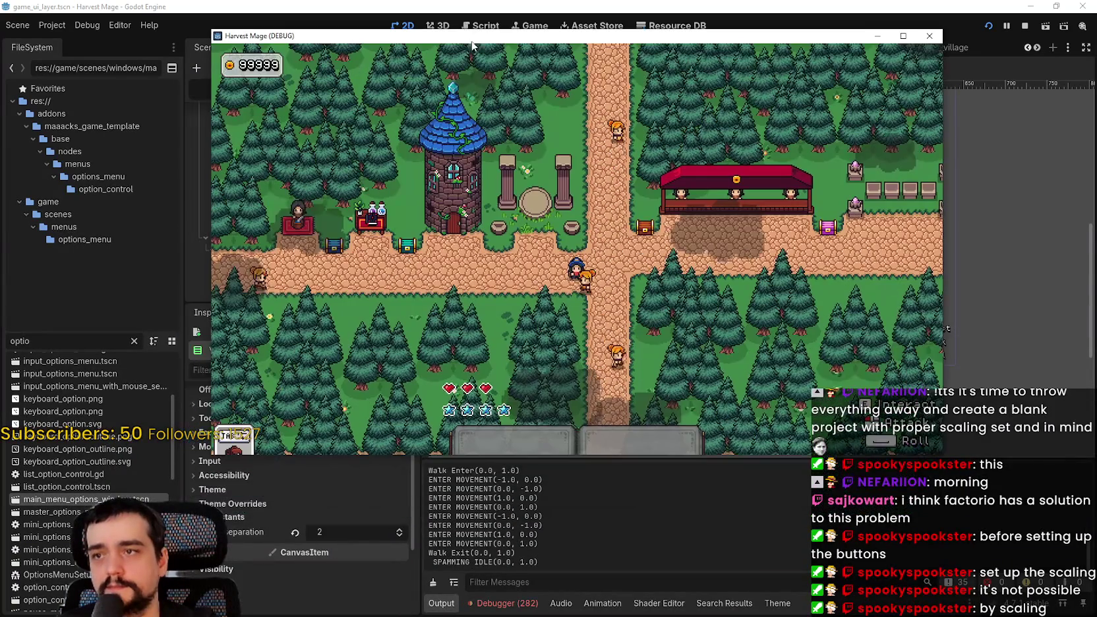
Maximize the game window and walk along the village path between the pillars into the flower field.
click(874, 95)
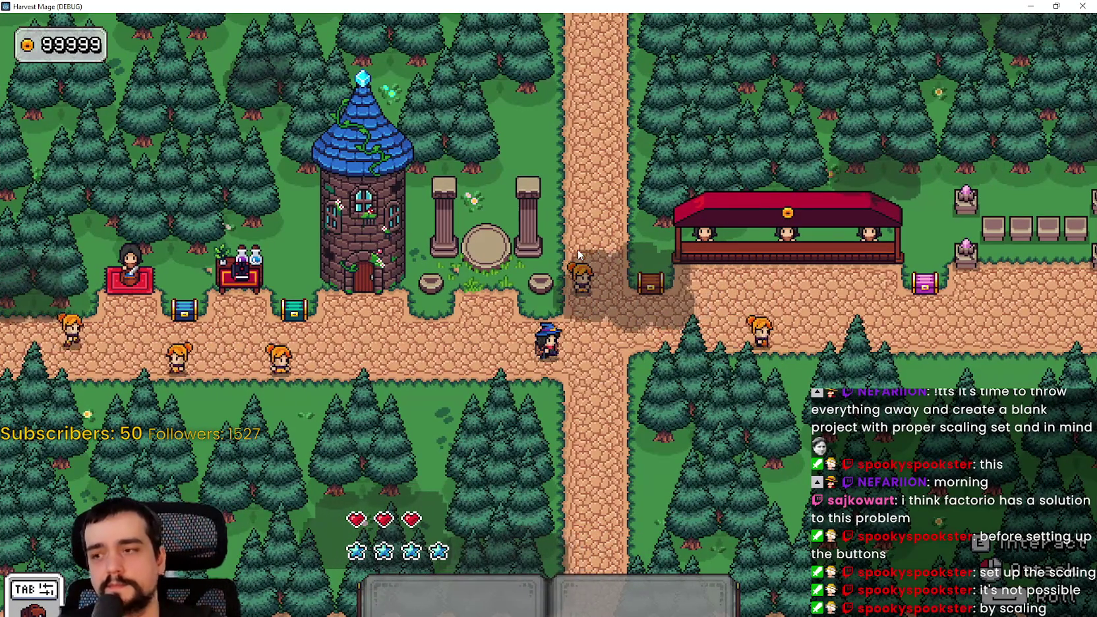
key(Right)
key(Down)
key(Left)
key(Up)
key(Down)
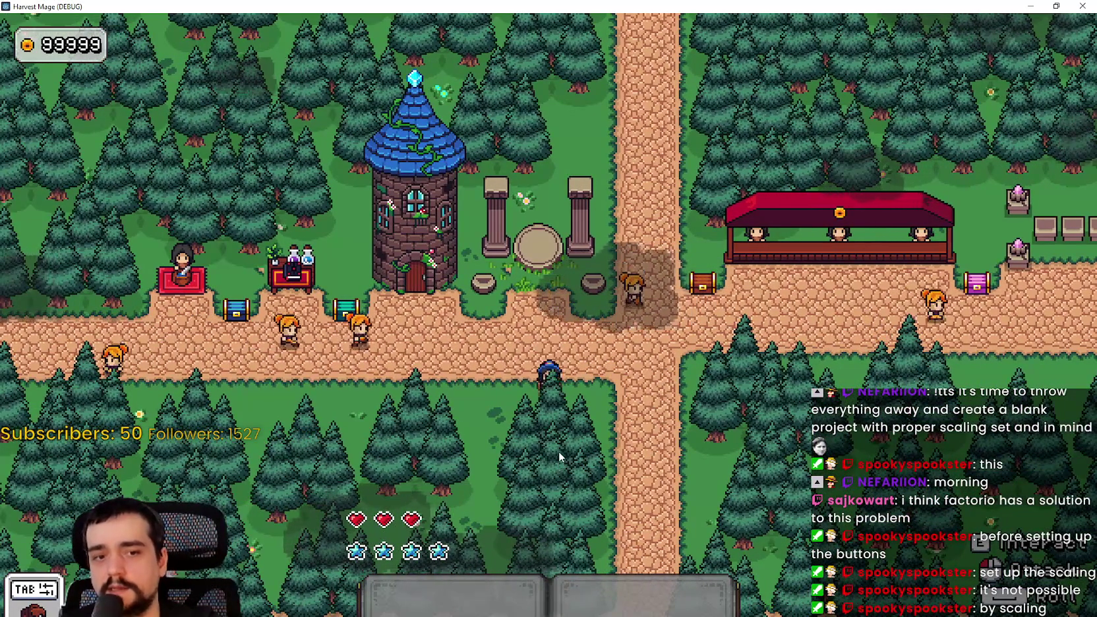
key(Up)
key(Right)
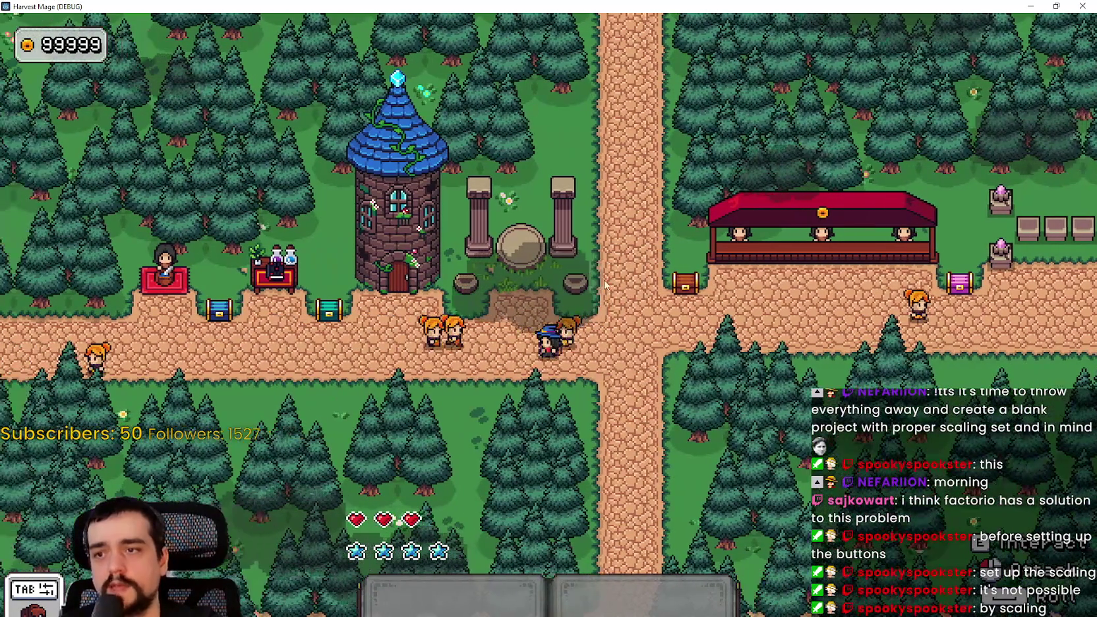
key(Left)
key(e)
Walk left through the flower field, then restore the game window to windowed size.
key(Down)
key(Left)
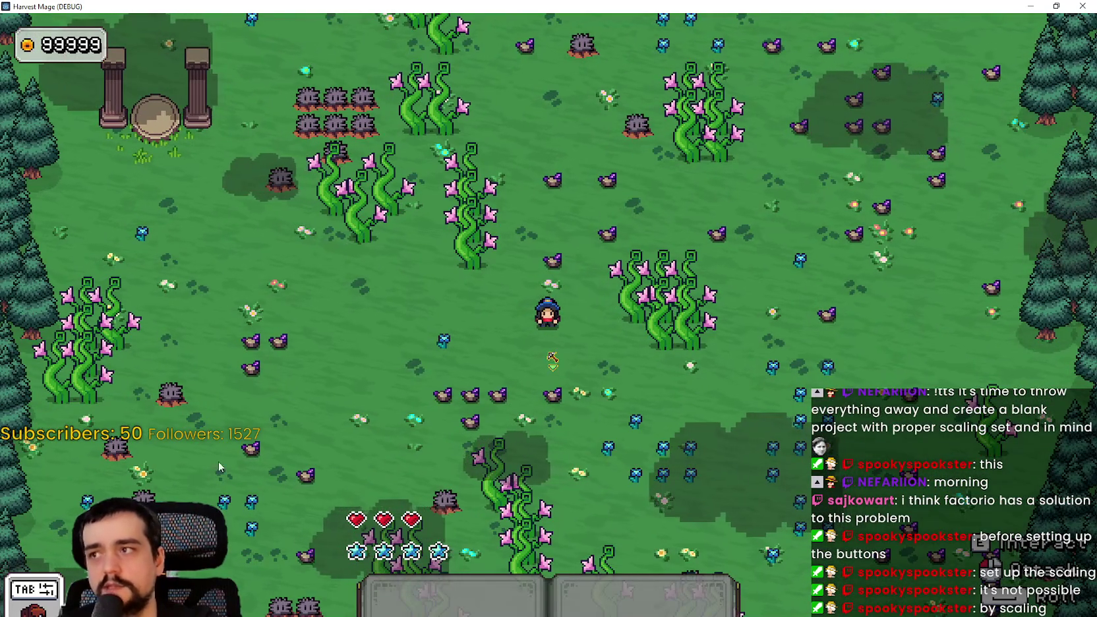
key(Left)
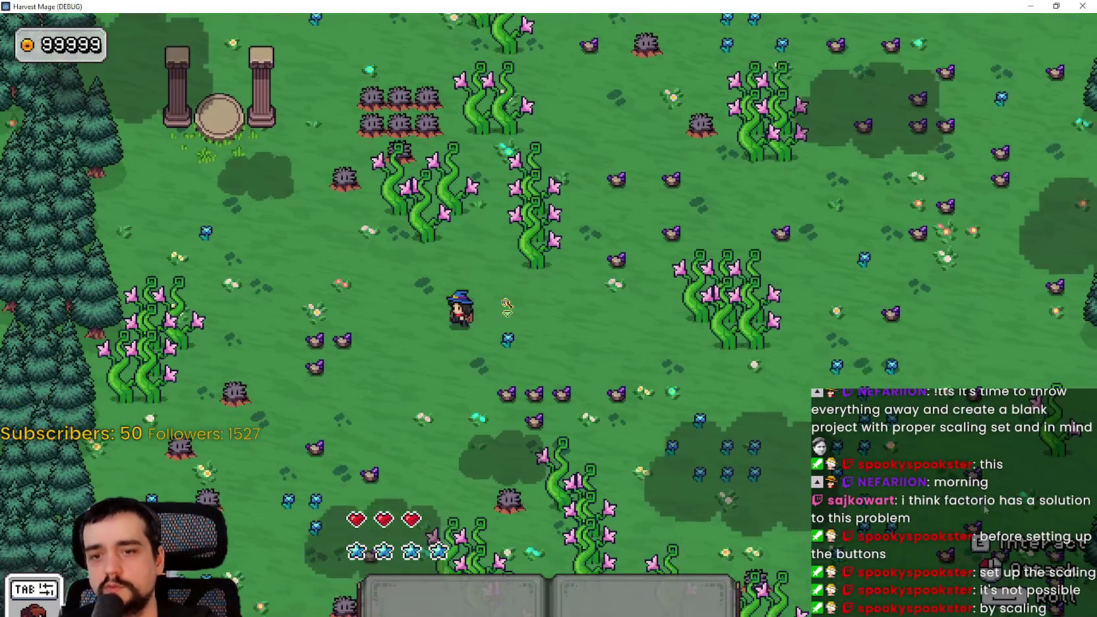
key(Left)
key(Up)
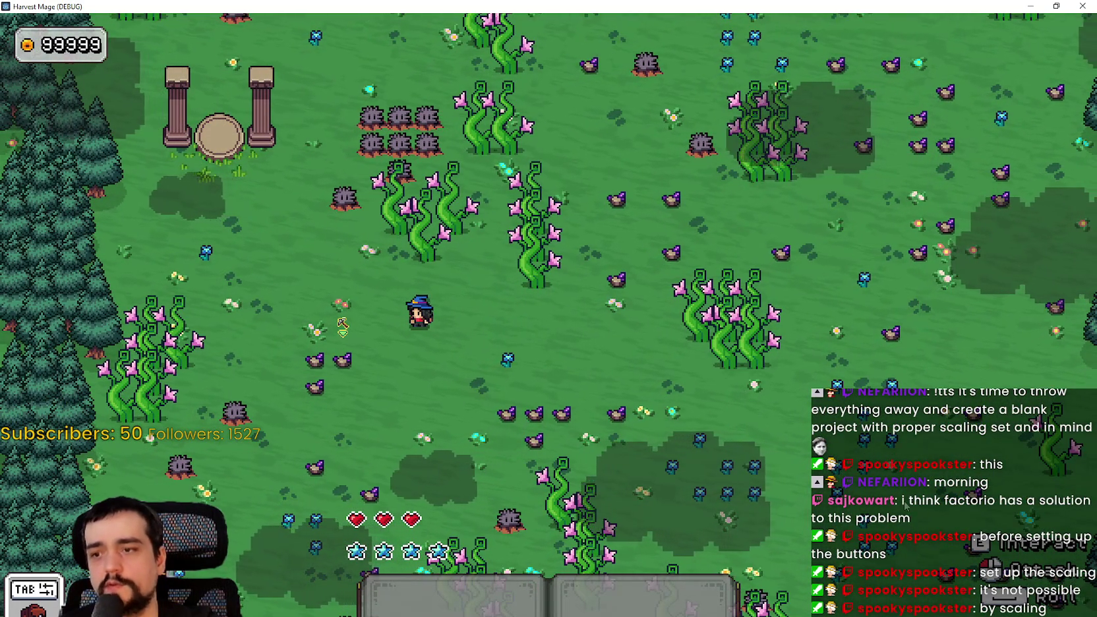
key(super+Down)
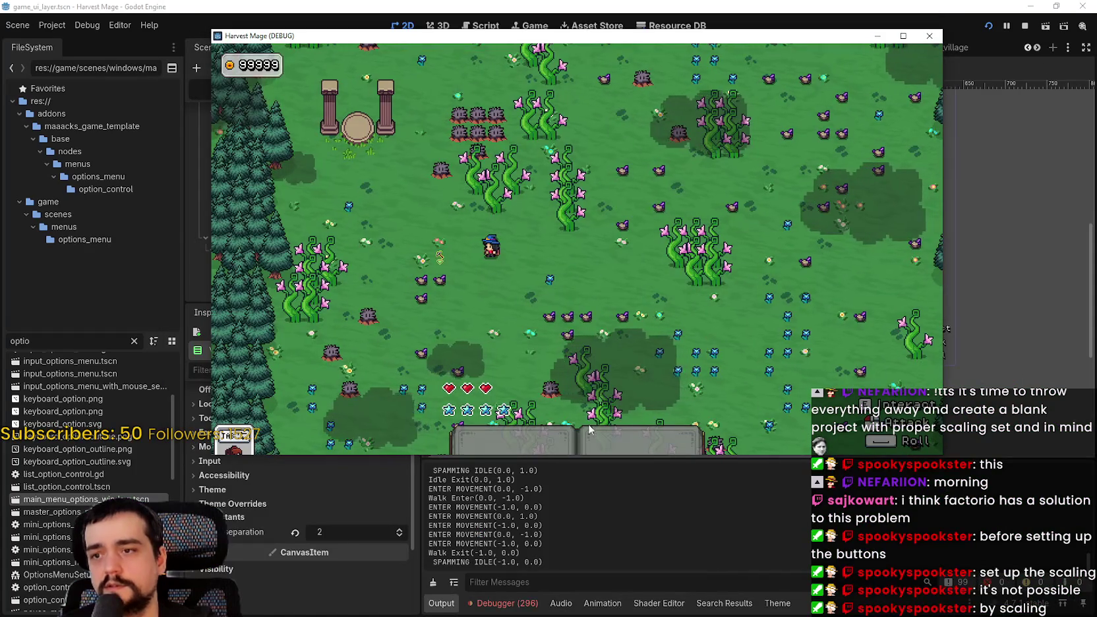
Stop the running game and open Project Settings.
click(1024, 27)
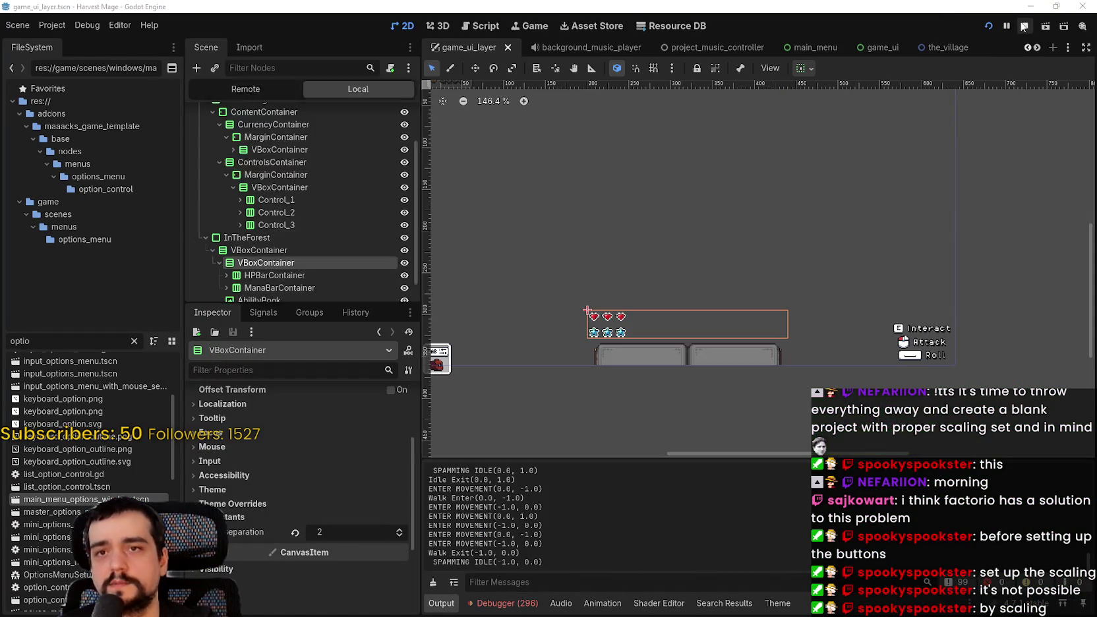
click(54, 25)
click(65, 38)
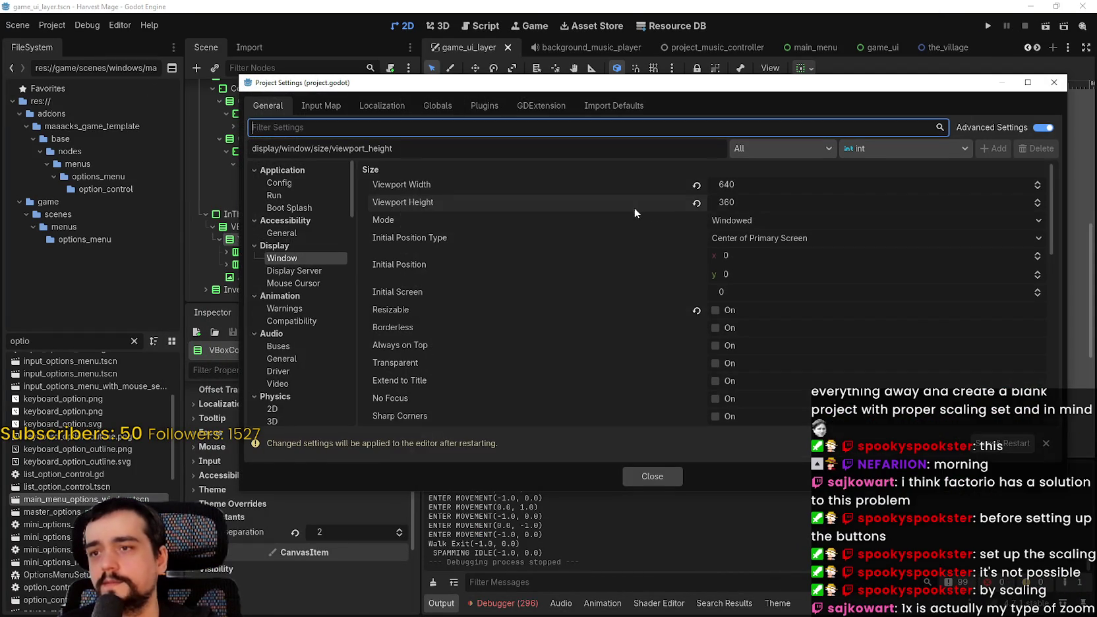
Set Viewport Width 320 and Height 180, close the settings and run the game with F5.
click(838, 180)
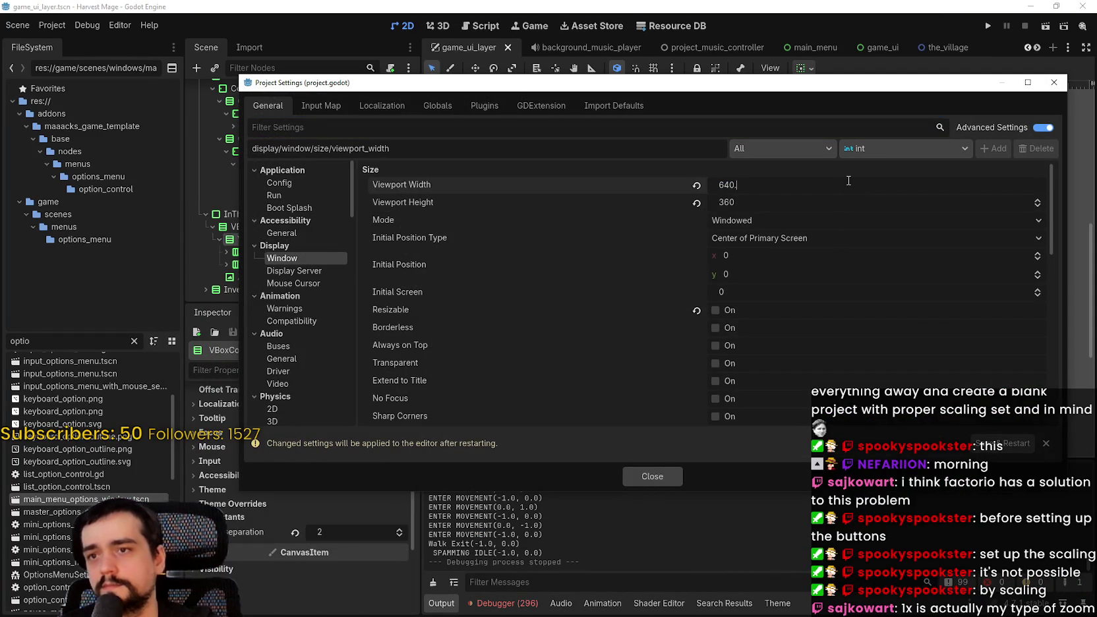
text(320)
click(799, 201)
key(BackSpace)
key(BackSpace)
key(BackSpace)
text(180)
key(Return)
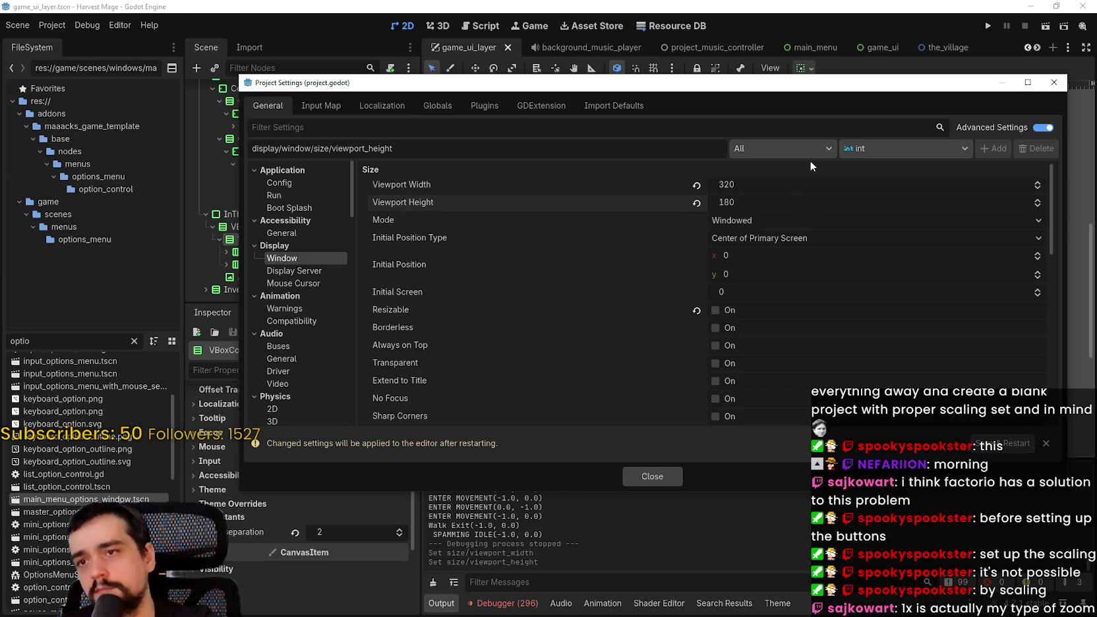
click(672, 476)
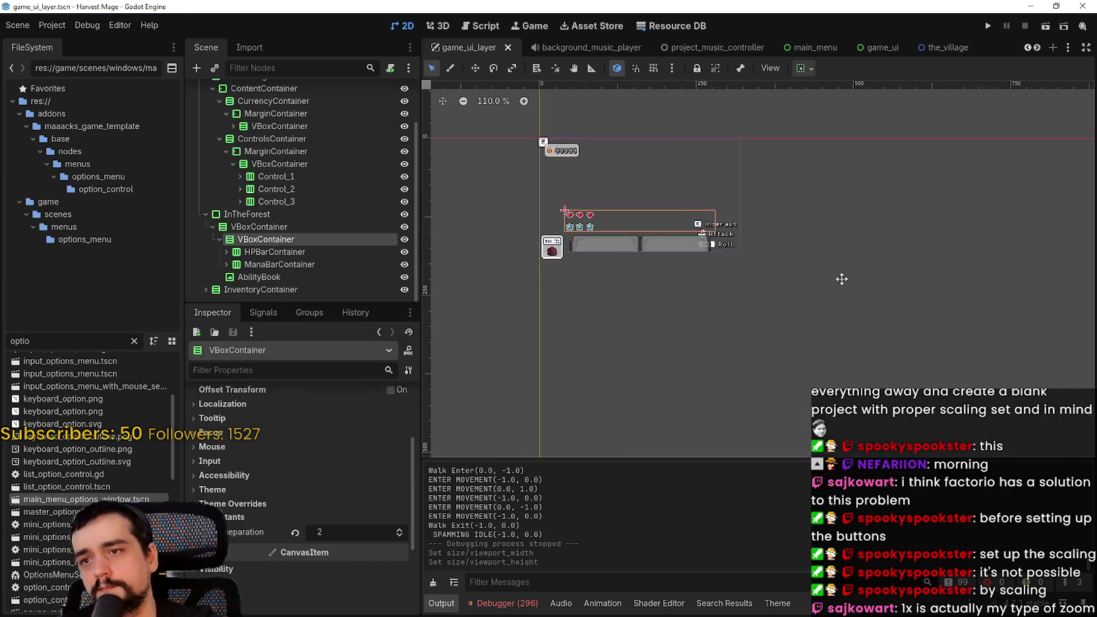
key(F5)
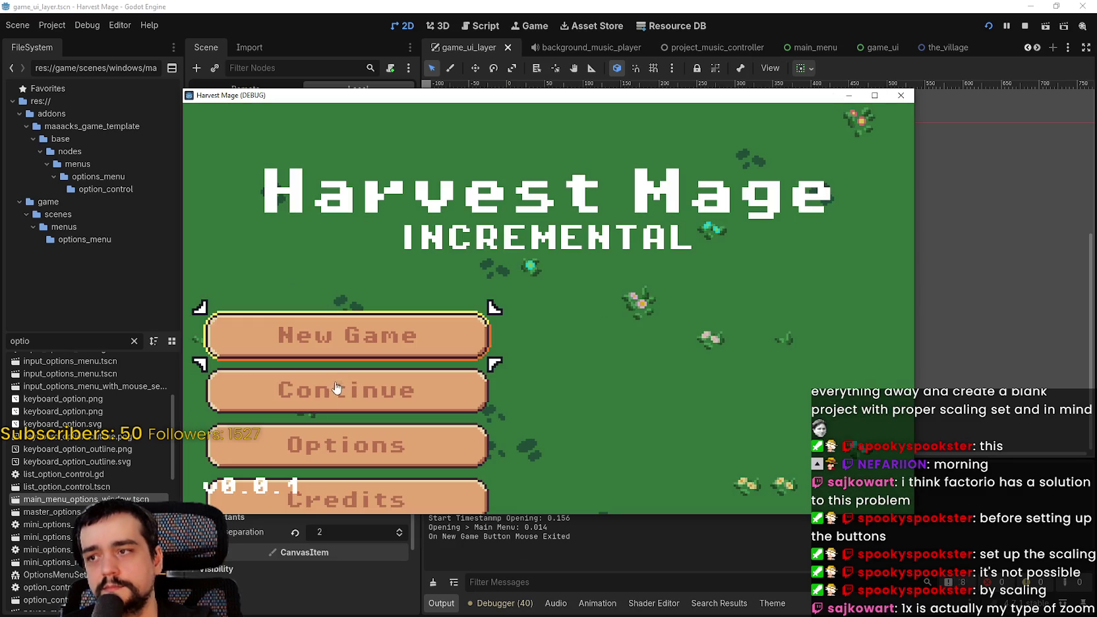
Start a new game at 320 x 180, view it maximized, close it and reopen Project Settings.
click(297, 333)
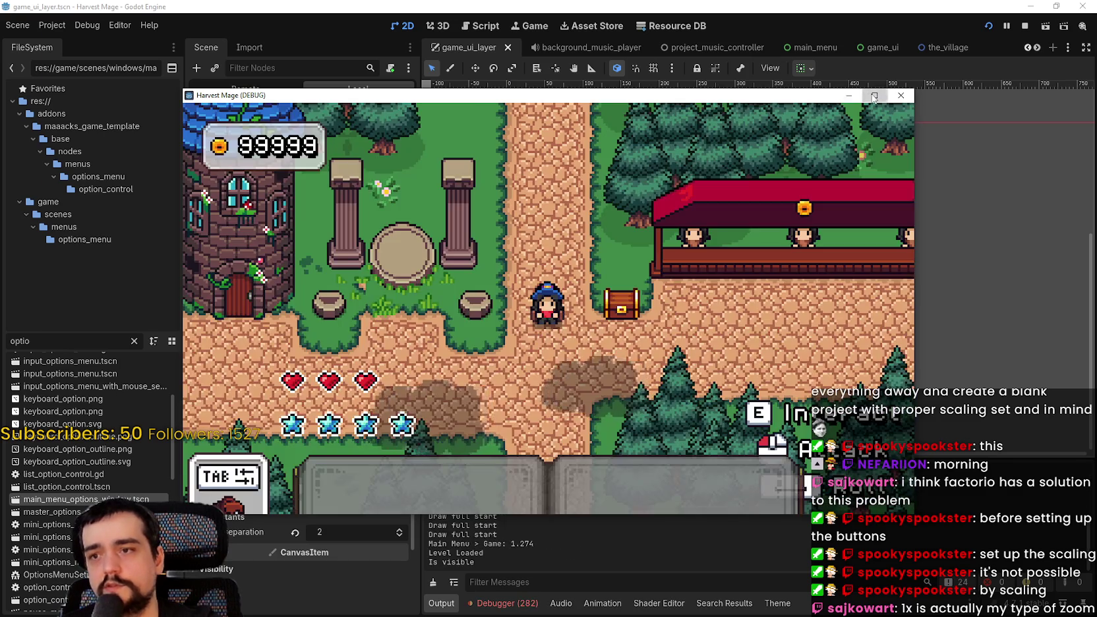
click(871, 96)
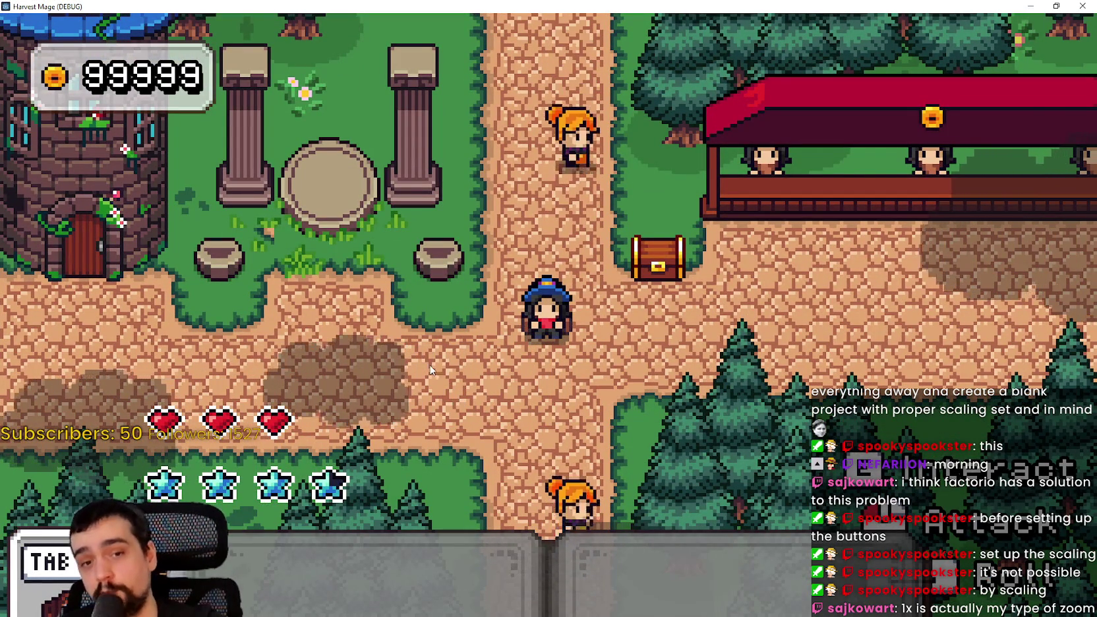
click(1082, 6)
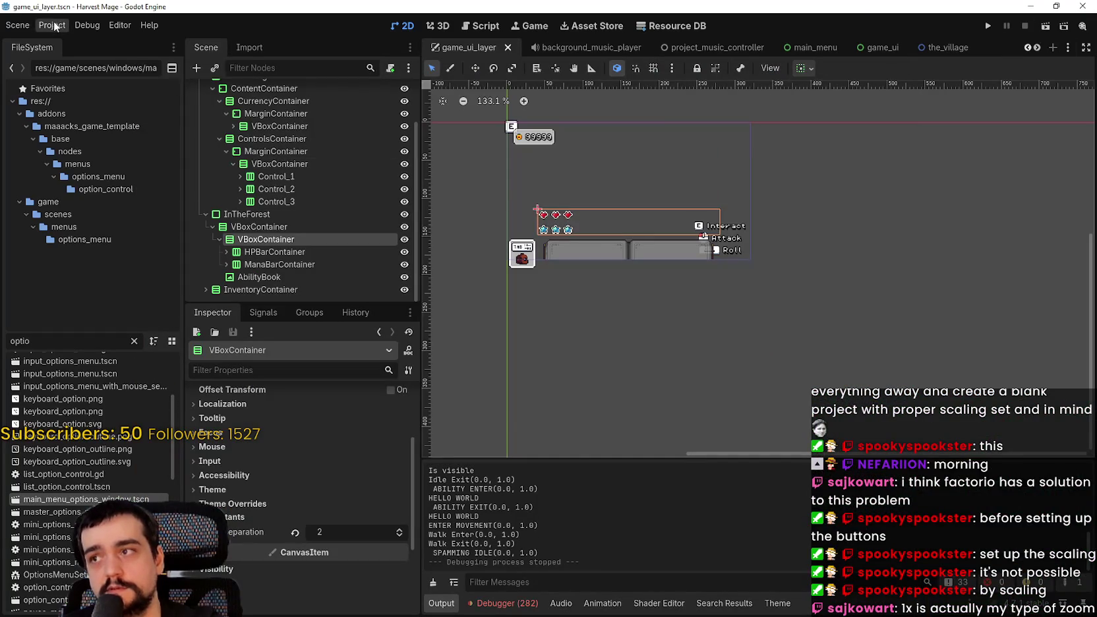
click(52, 25)
click(64, 38)
Try 320x180, 1280x720 and 640x360 viewport values, then set Width 427 and Height 360/1.5 = 240.
click(794, 189)
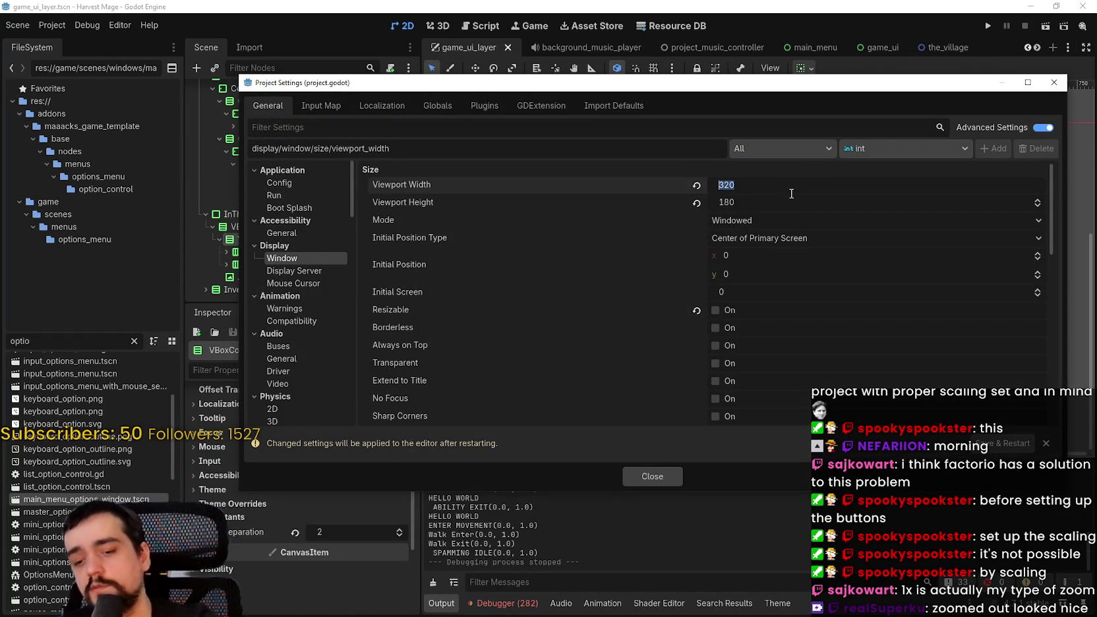
click(746, 202)
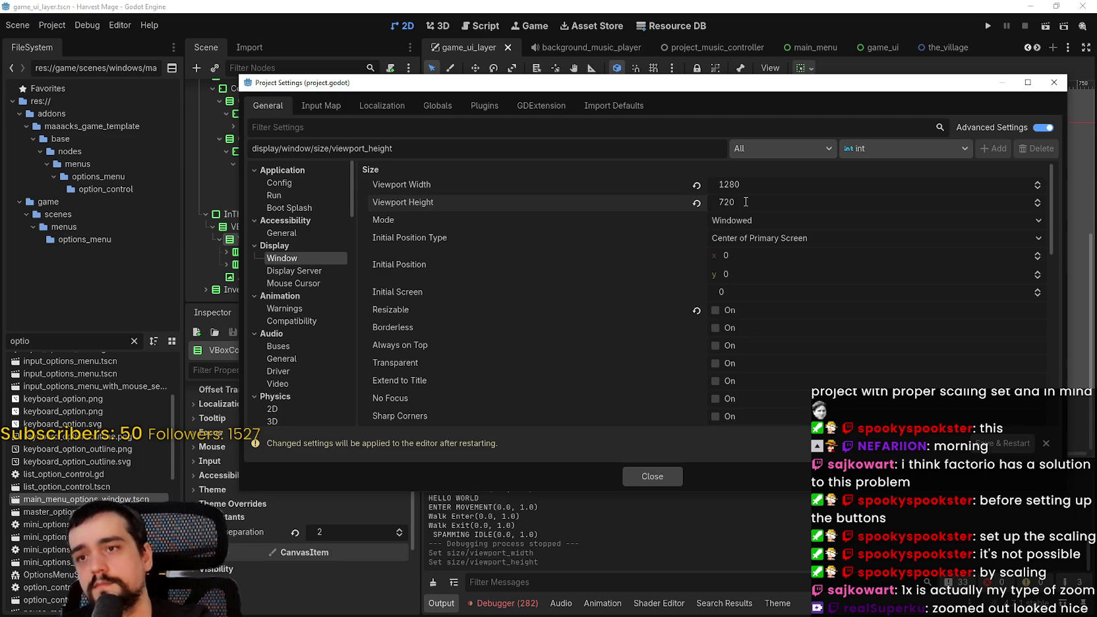
click(775, 187)
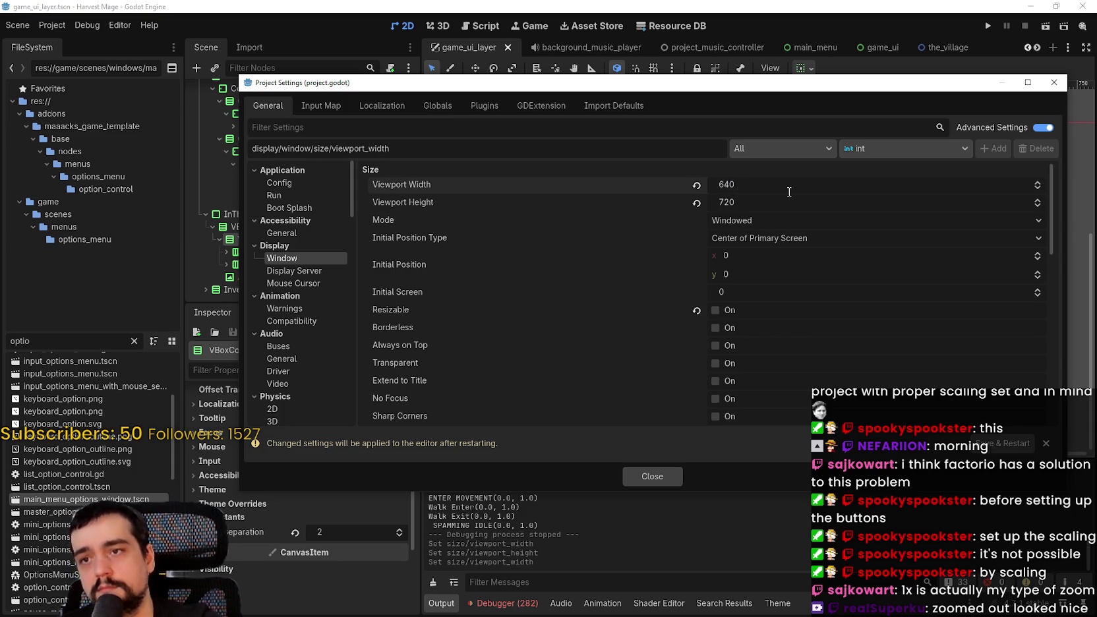
click(764, 202)
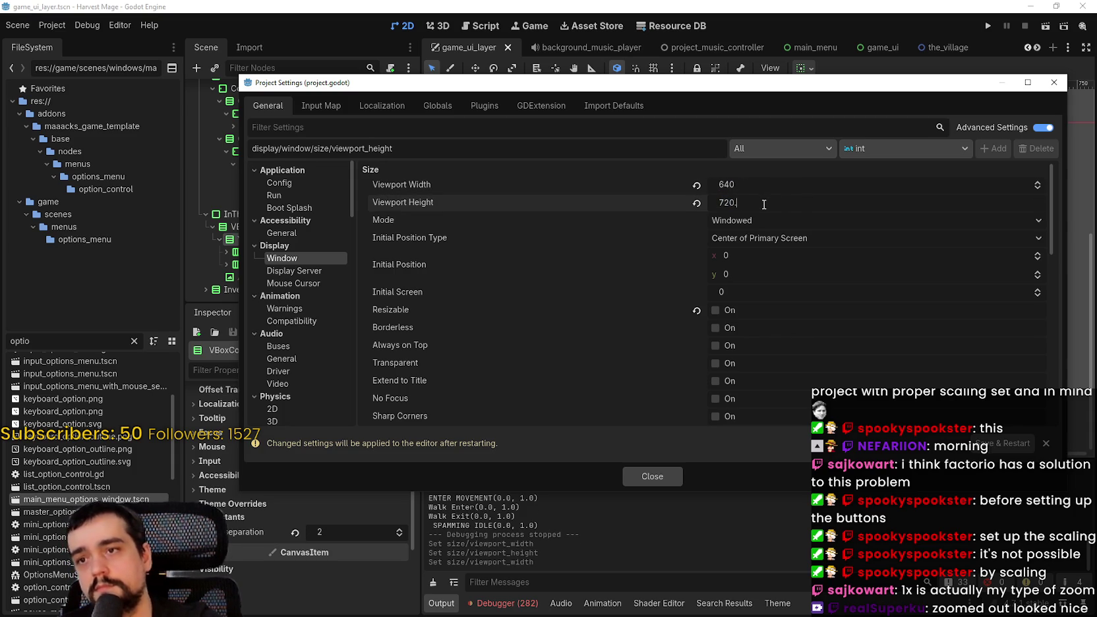
click(770, 187)
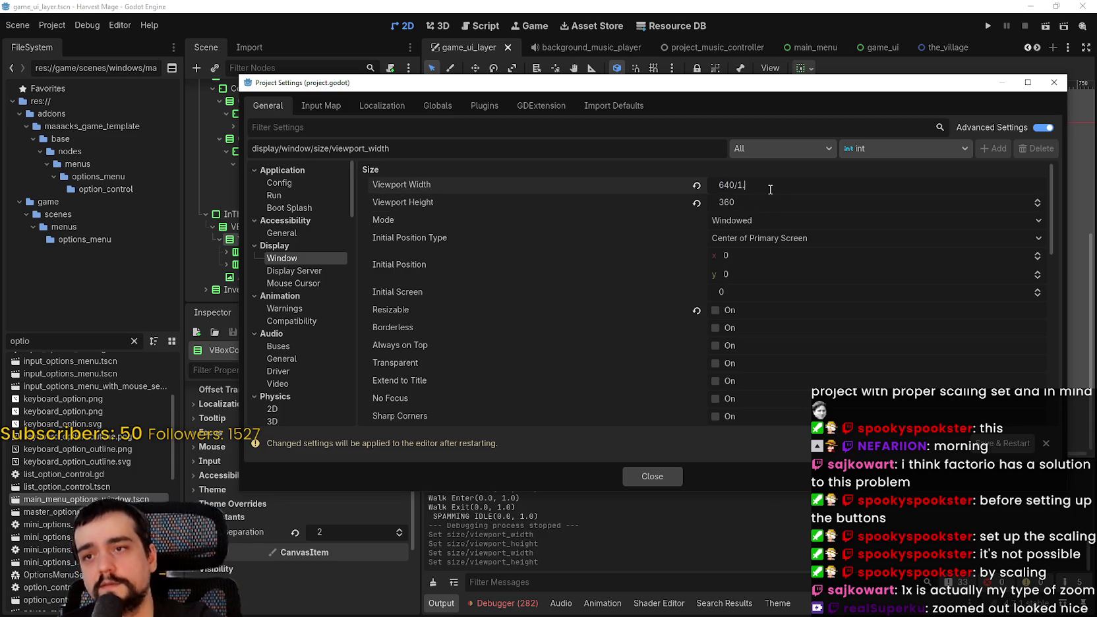
click(770, 202)
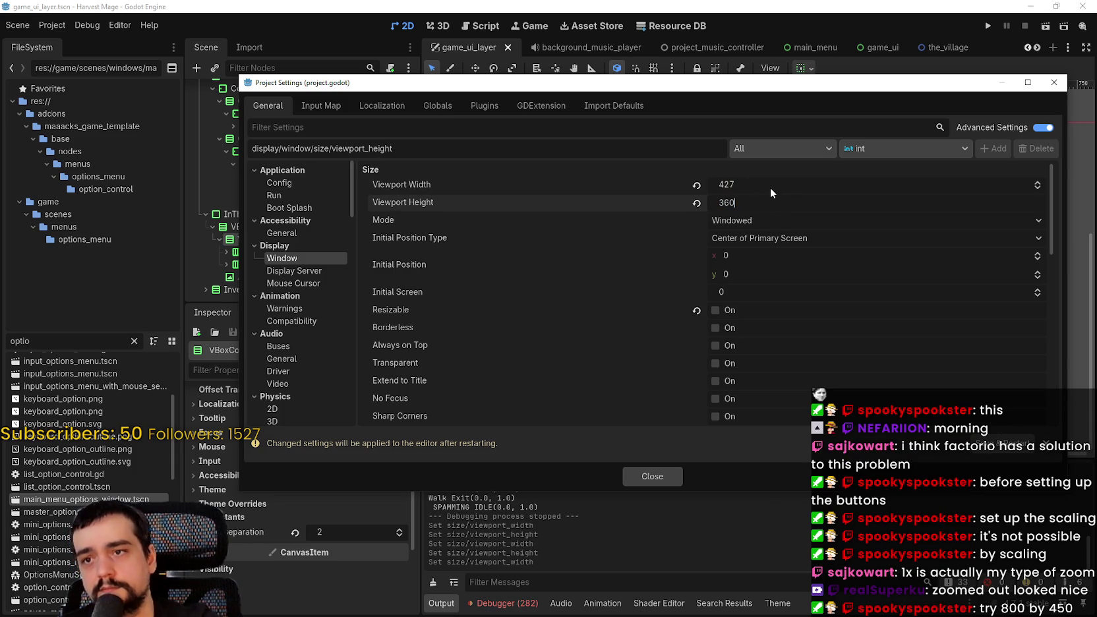
text(/1.5)
key(Return)
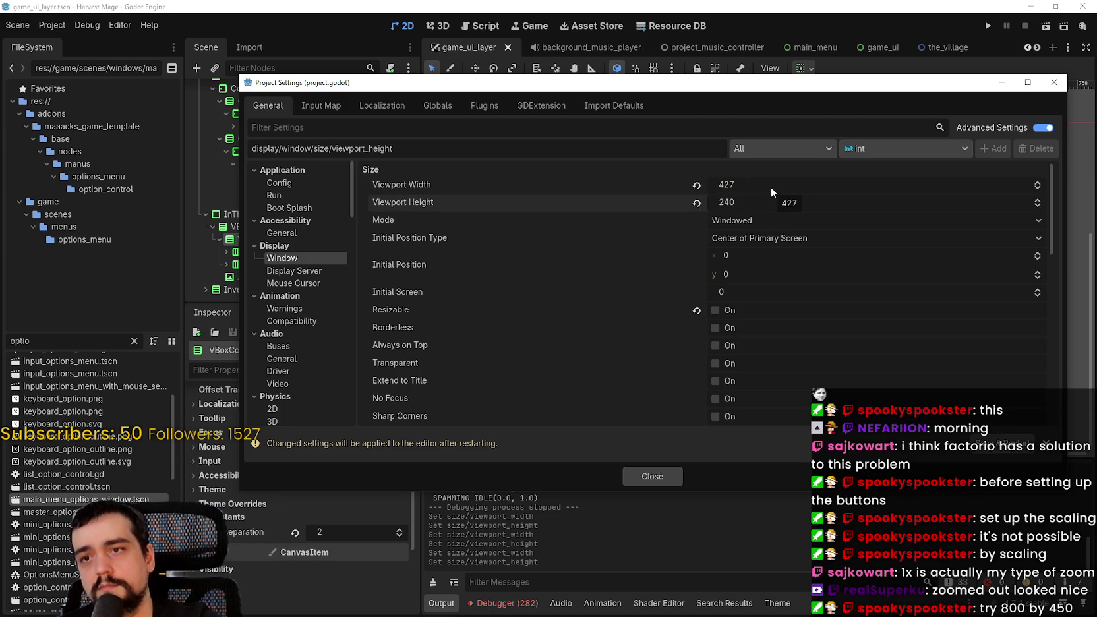
Close the settings, run the game at 427 x 240 and maximize its window.
click(655, 478)
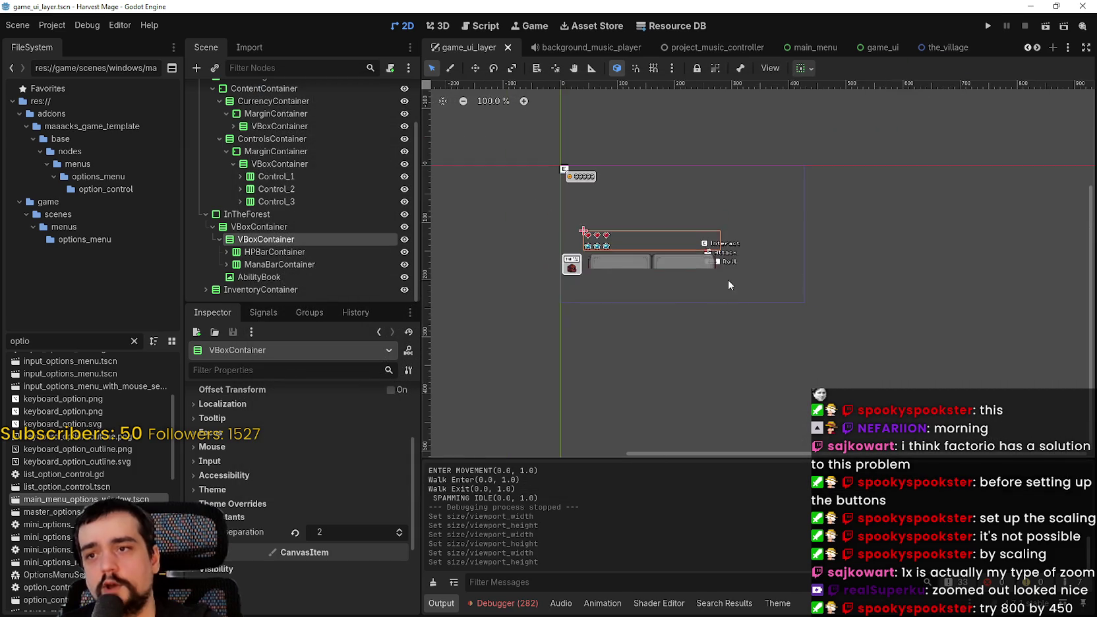
click(986, 27)
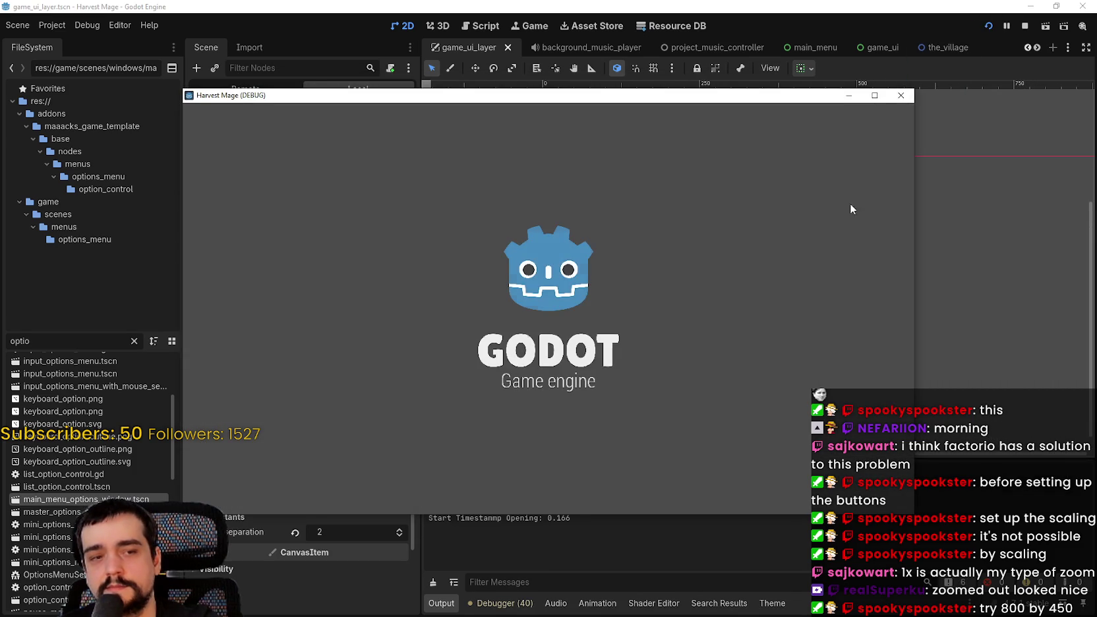
click(874, 97)
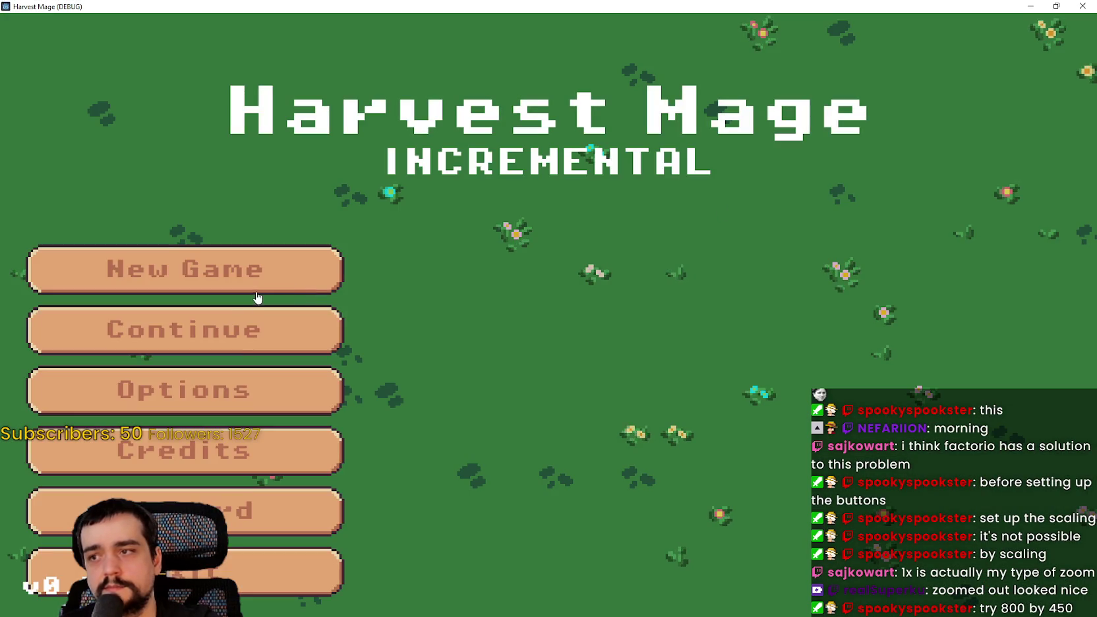
Start a new game, turn on Fullscreen in the Options Video tab, and resume playing.
click(269, 327)
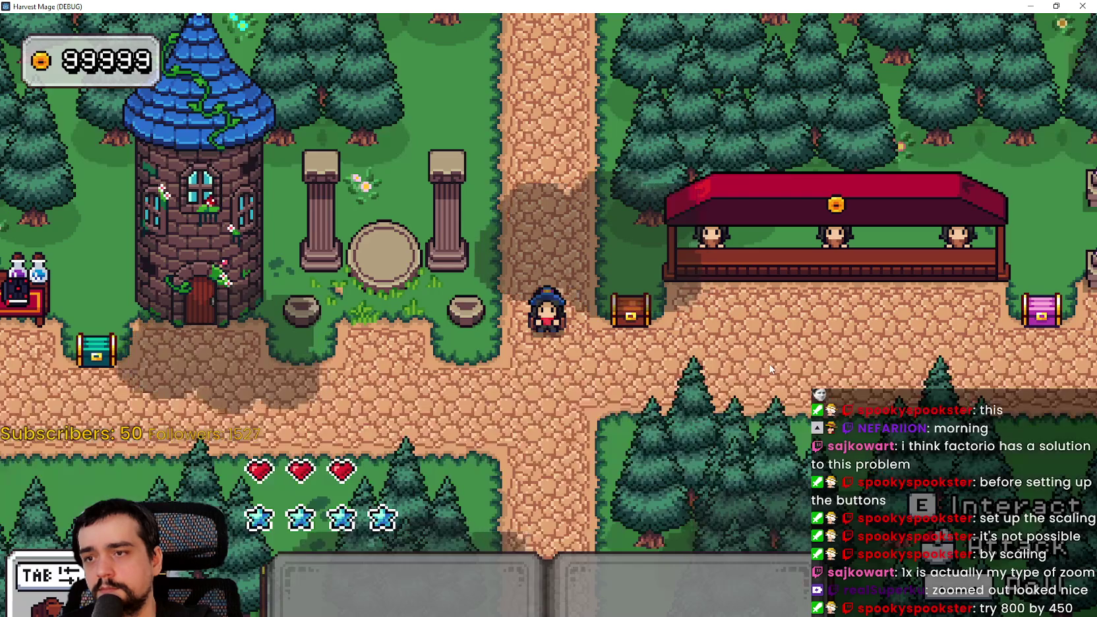
key(Escape)
click(317, 312)
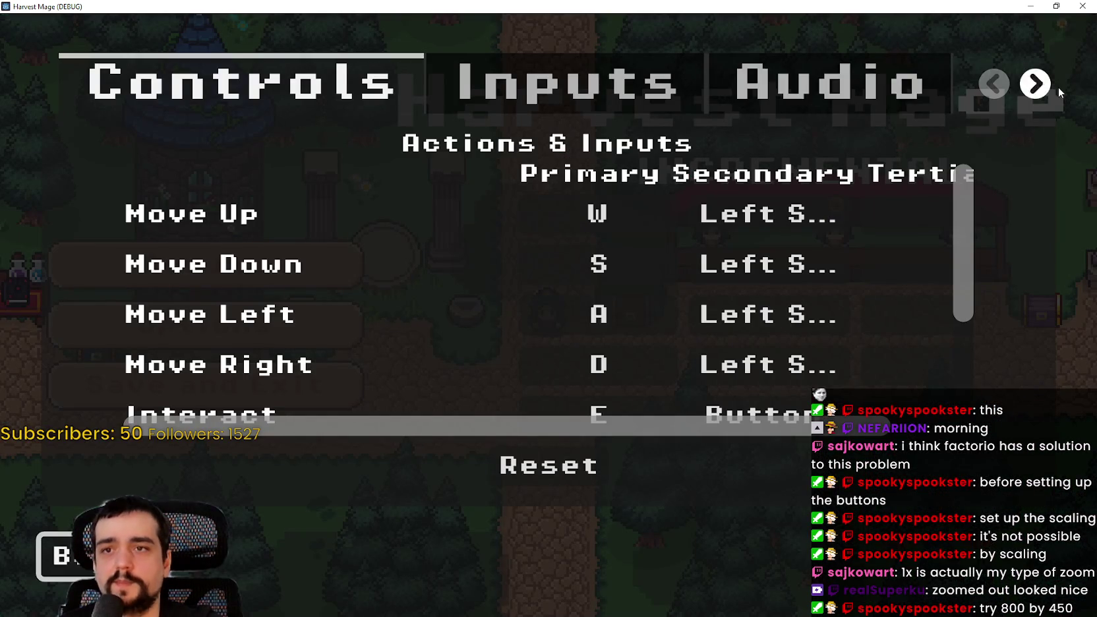
click(1034, 84)
click(1035, 84)
click(568, 85)
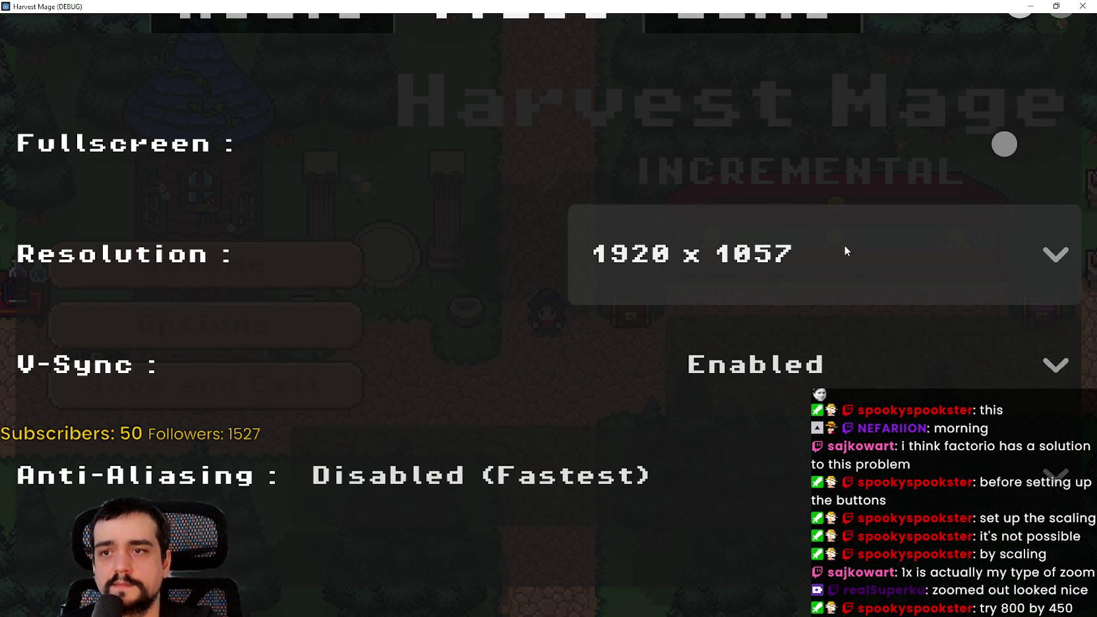
click(922, 158)
key(Escape)
key(Escape)
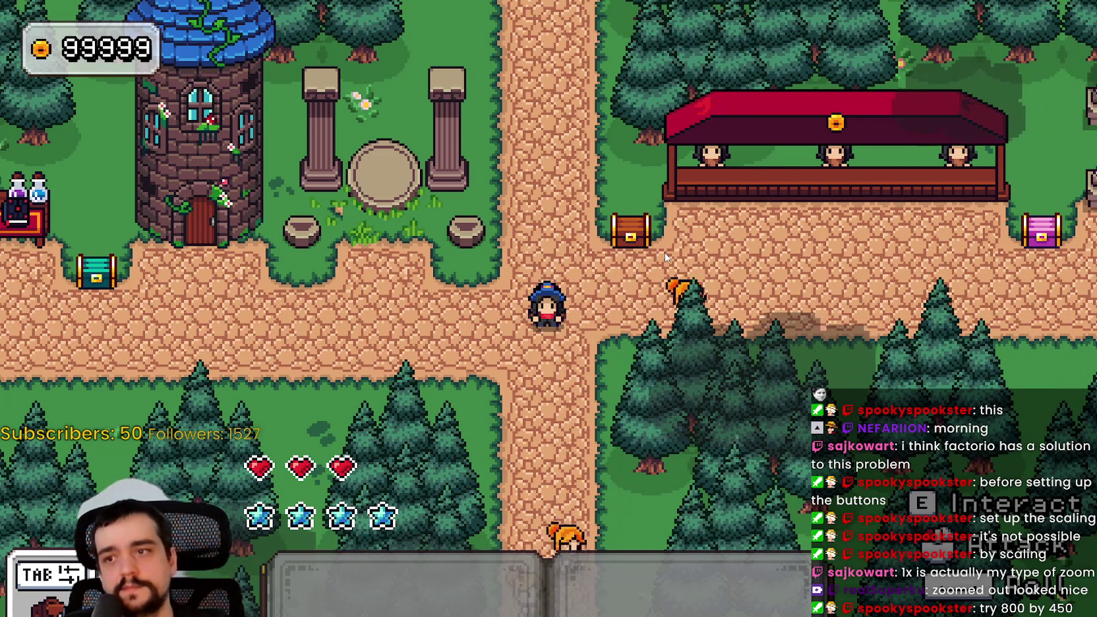
Walk from the village into the grass level and chop the vine beside the character.
key(a)
key(r)
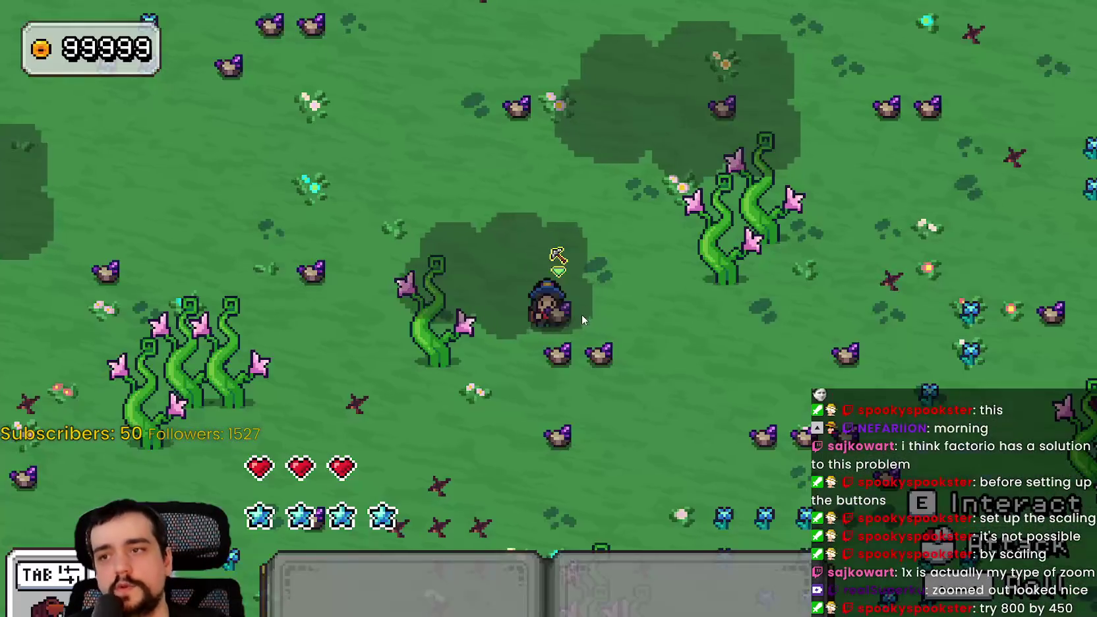
click(646, 320)
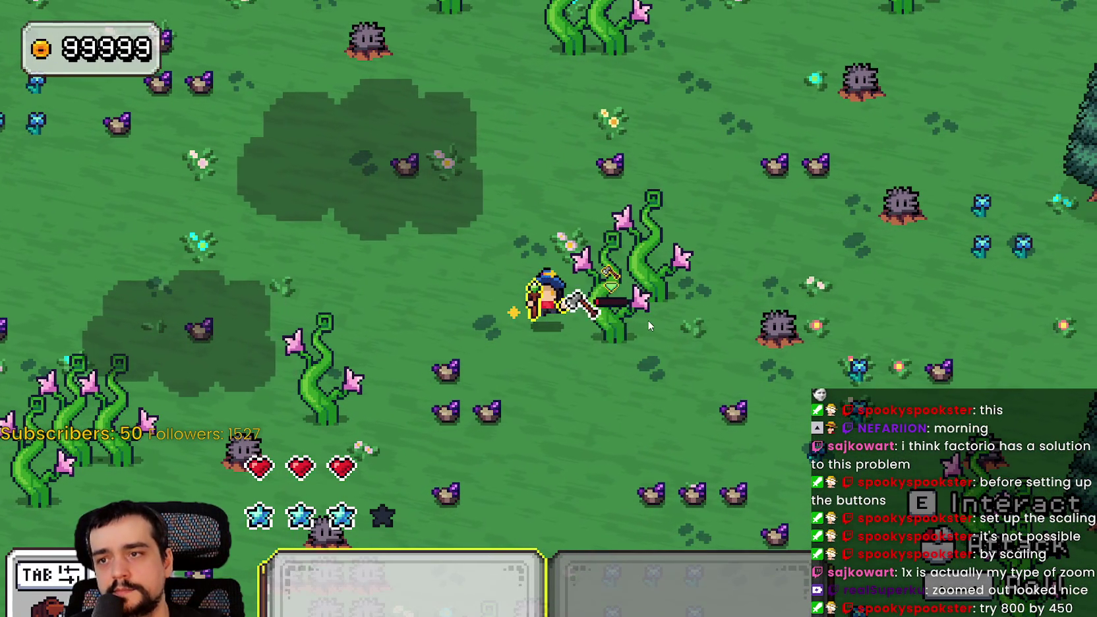
Equip the pickaxe and break the nearby rocks.
key(s)
key(a)
key(s)
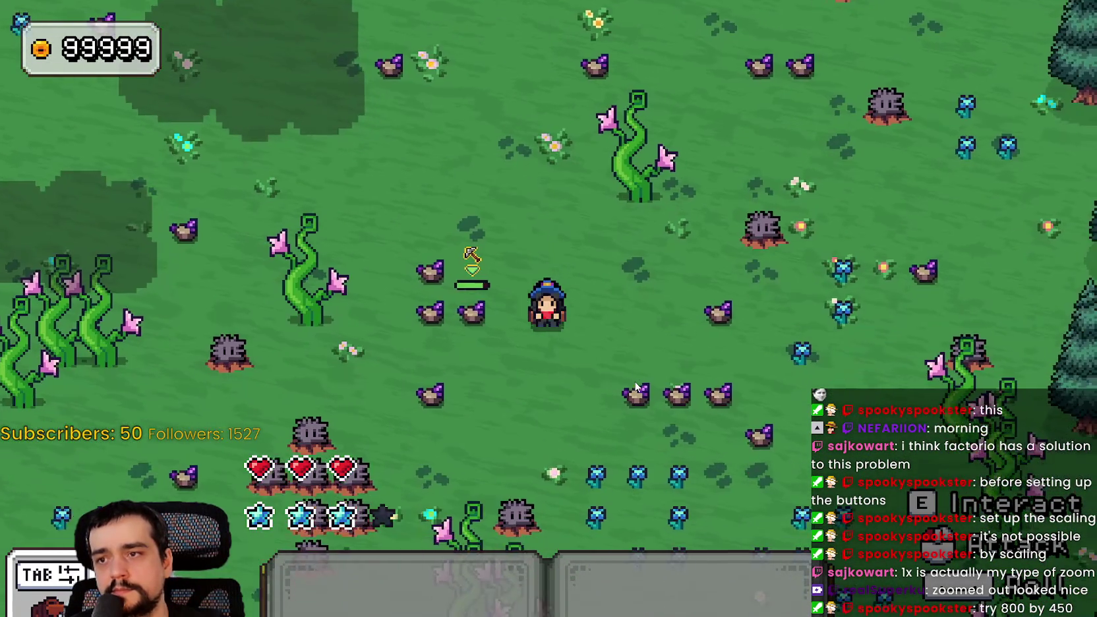
key(1)
click(636, 374)
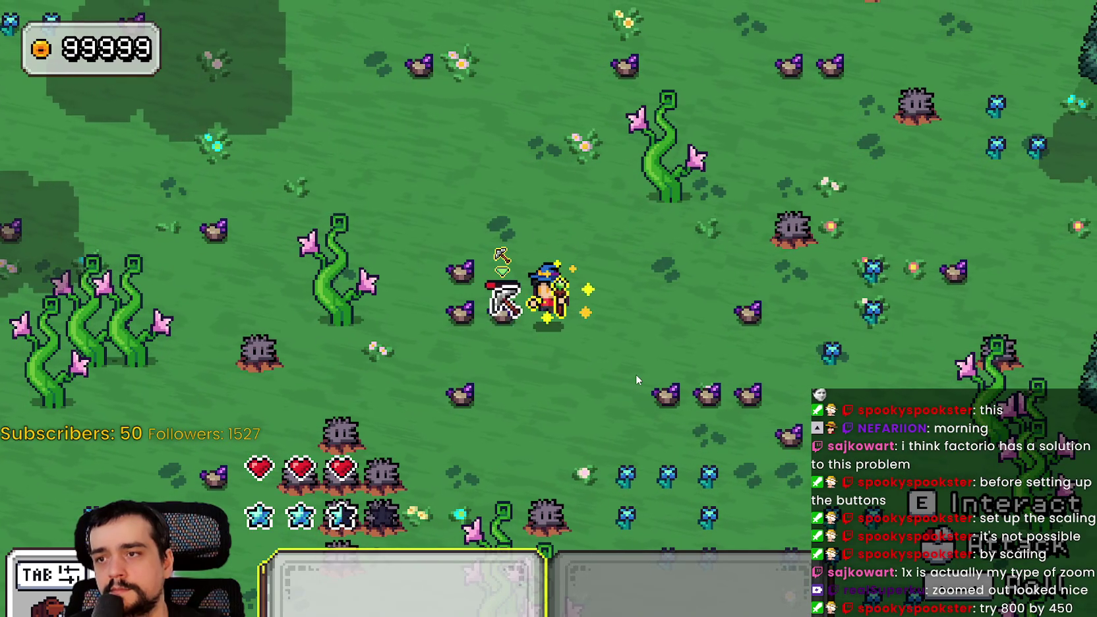
key(a)
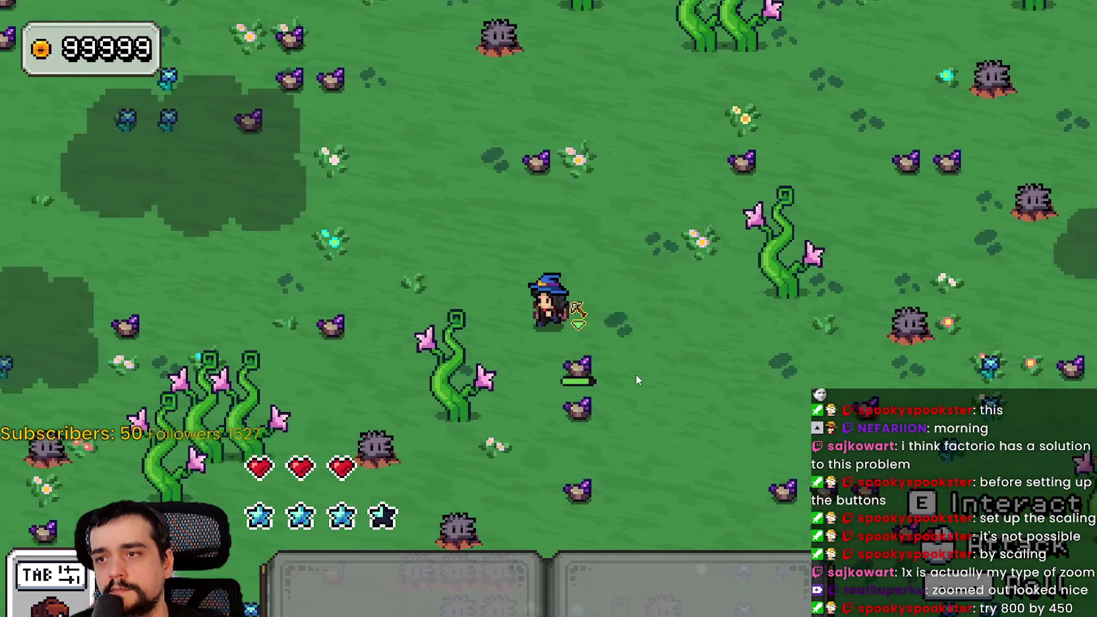
key(a)
click(663, 323)
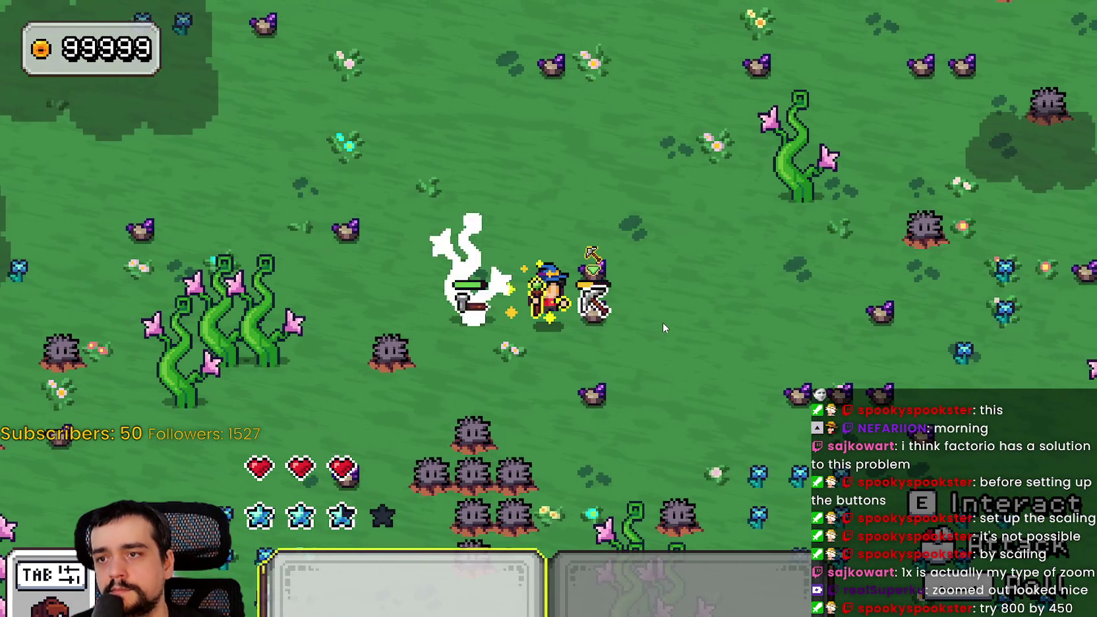
click(663, 322)
click(662, 322)
key(w)
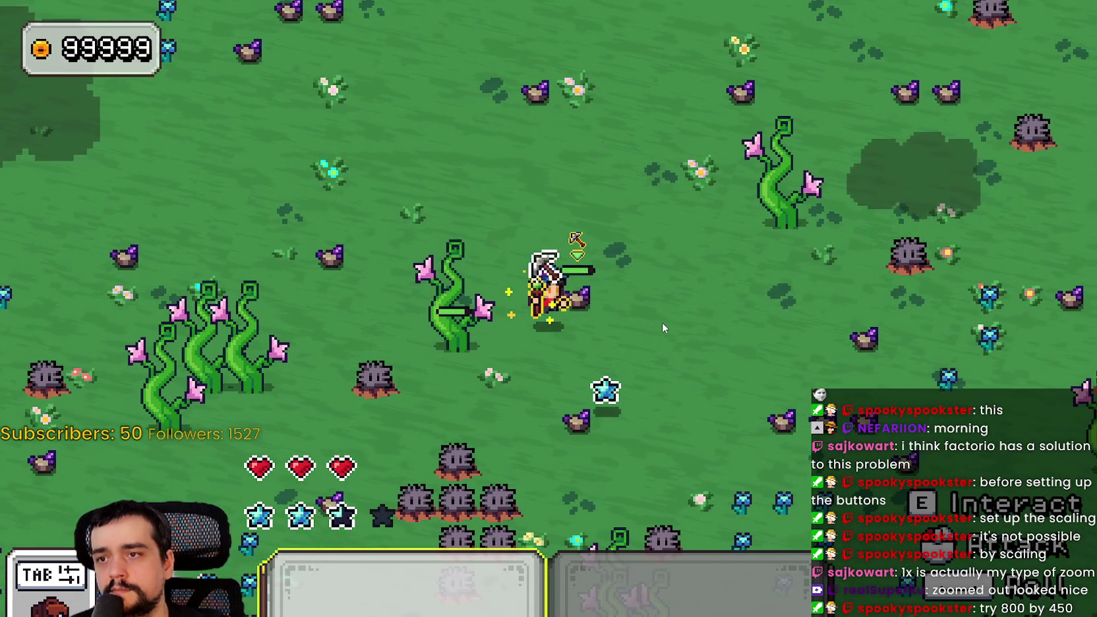
click(662, 322)
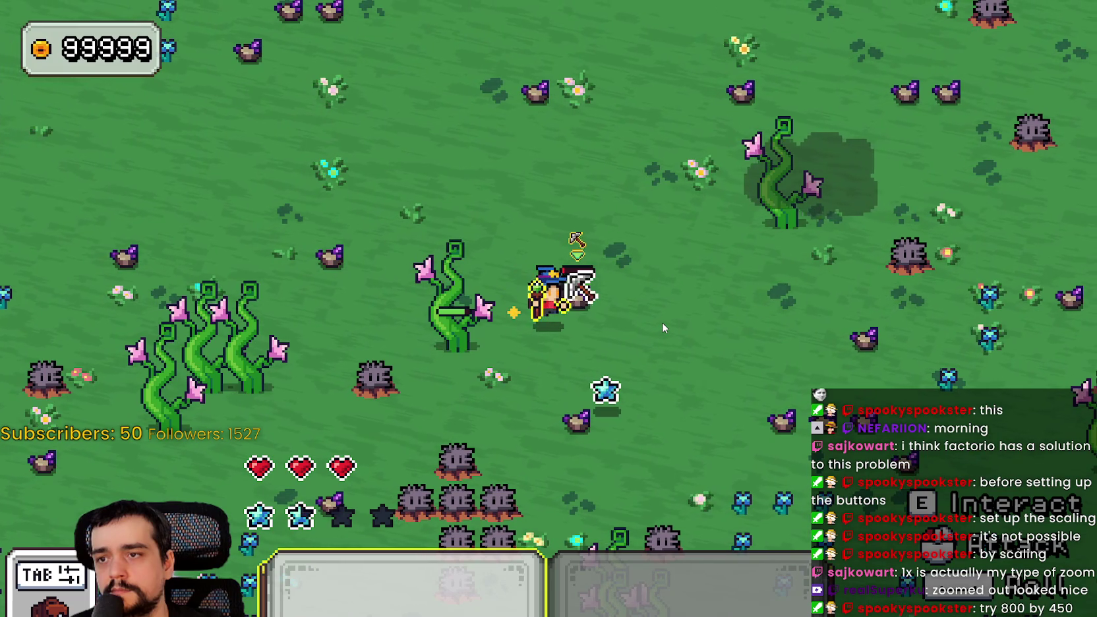
Stroll through the flower field, then Alt+Tab from the fullscreen game back to the editor.
key(d)
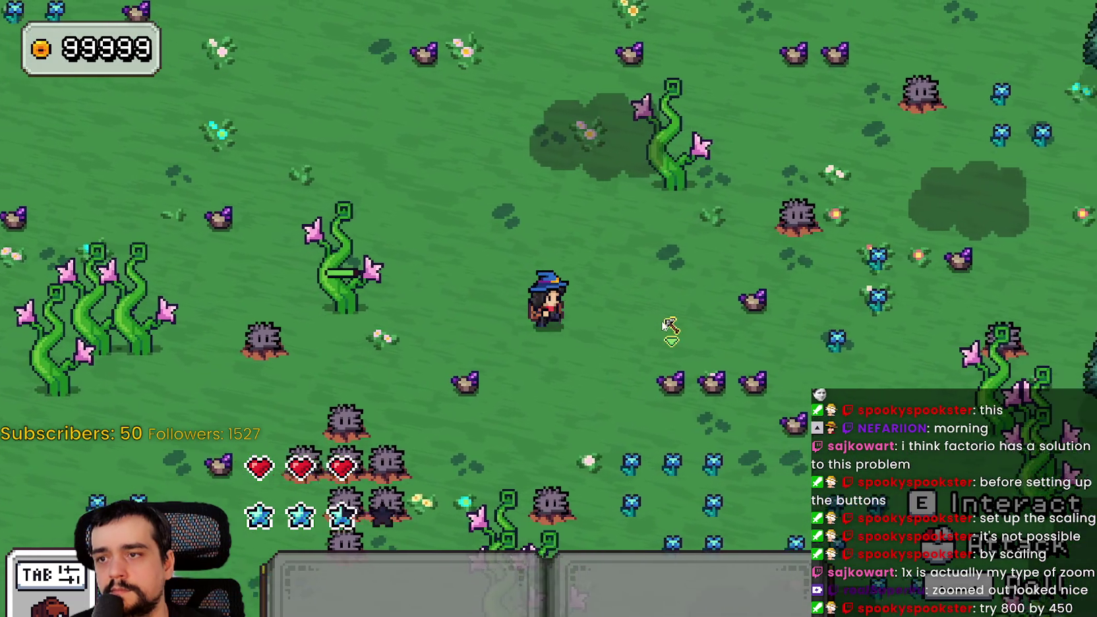
key(w)
key(a)
key(s)
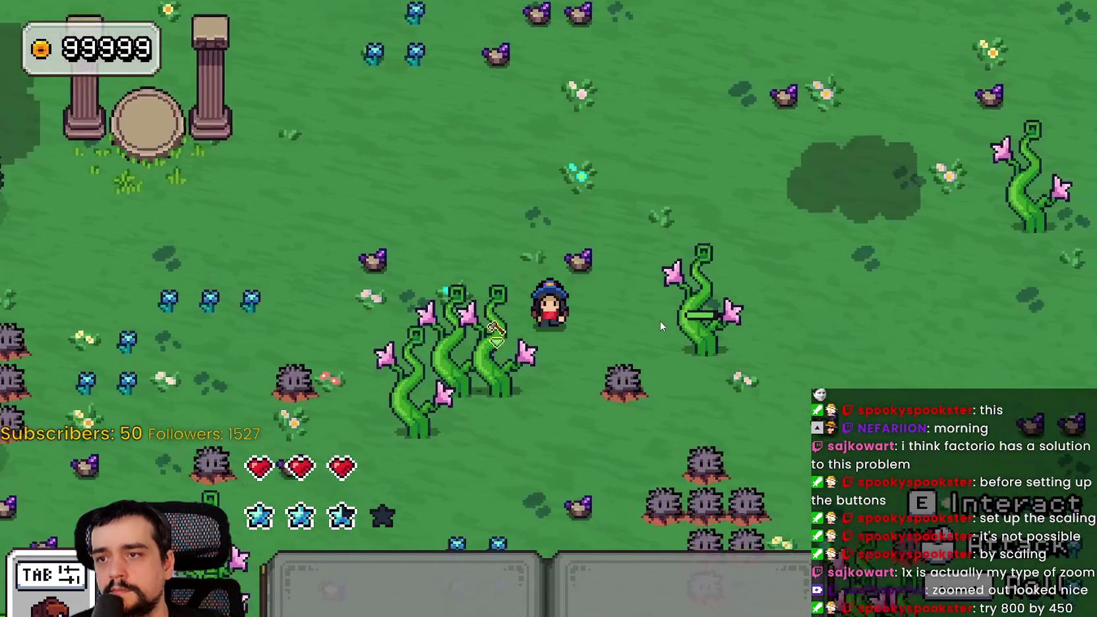
key(d)
key(w)
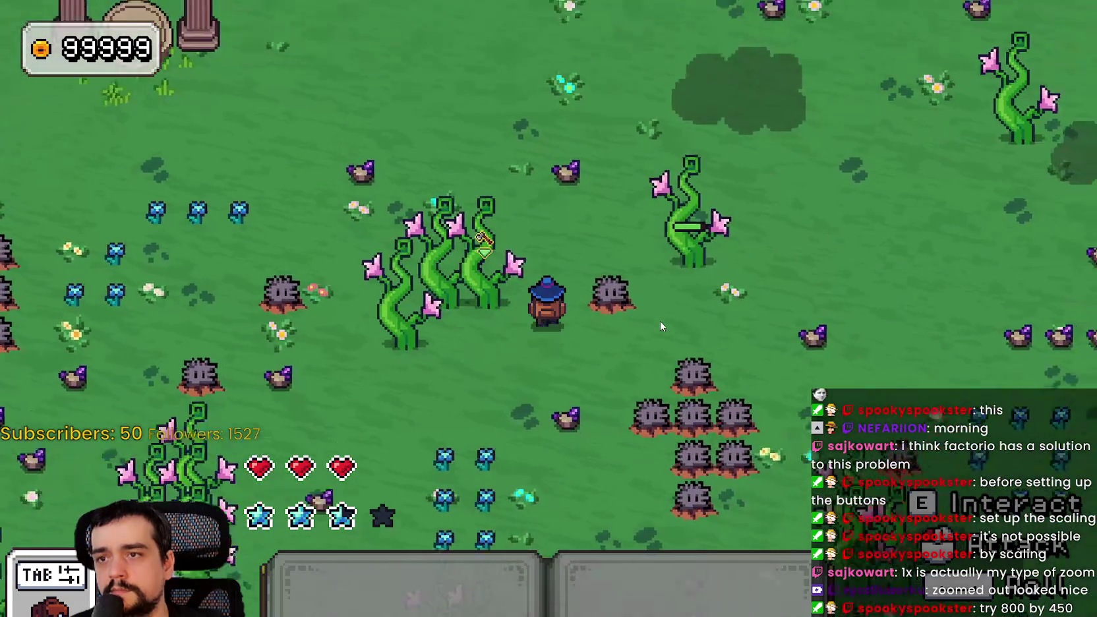
key(d)
key(w)
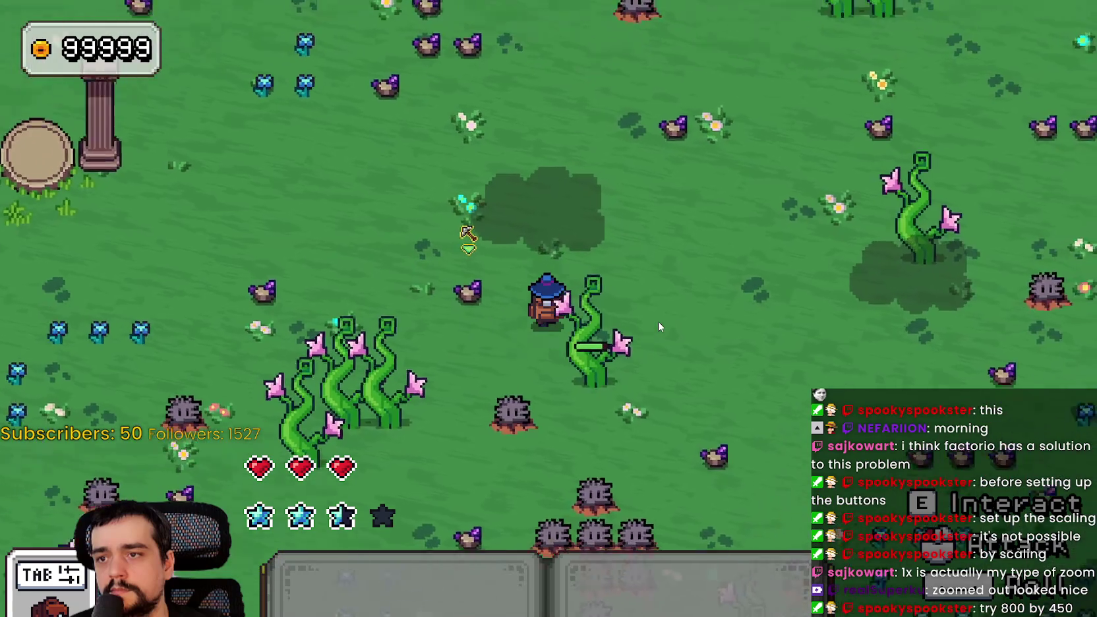
key(d)
key(s)
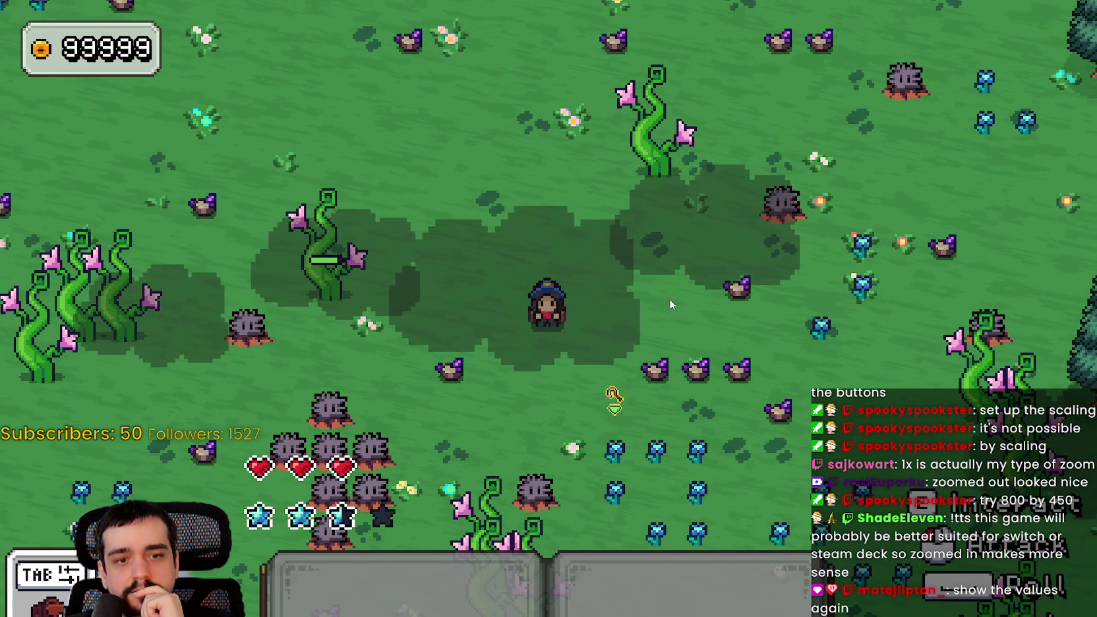
key(alt+Tab)
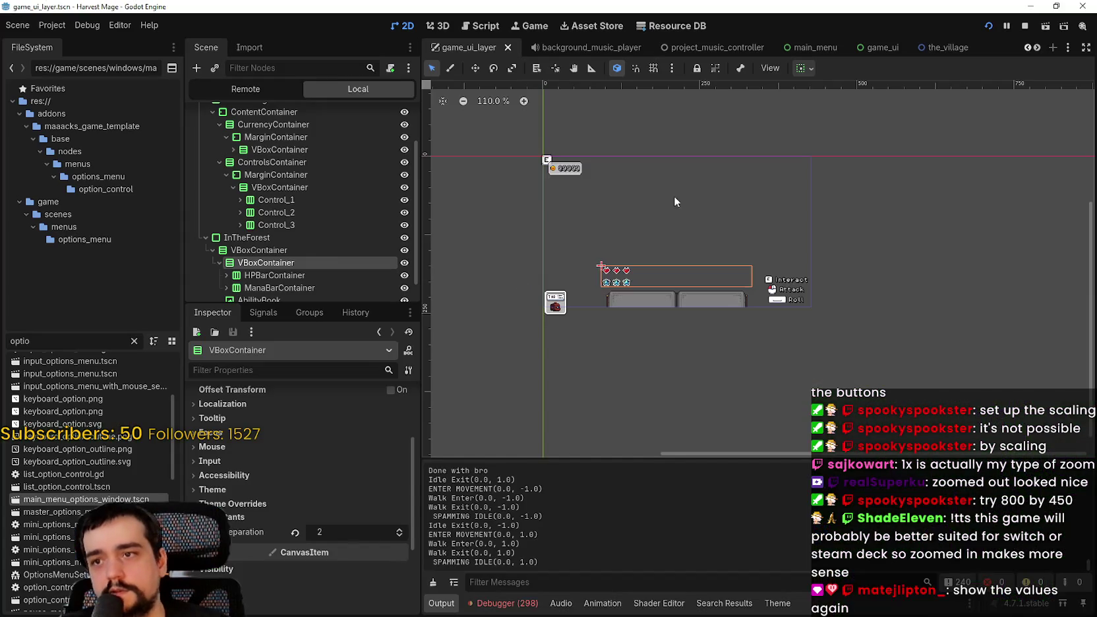
Revert Display > Window > Stretch Aspect from ignore to its default, keep.
click(50, 25)
click(56, 39)
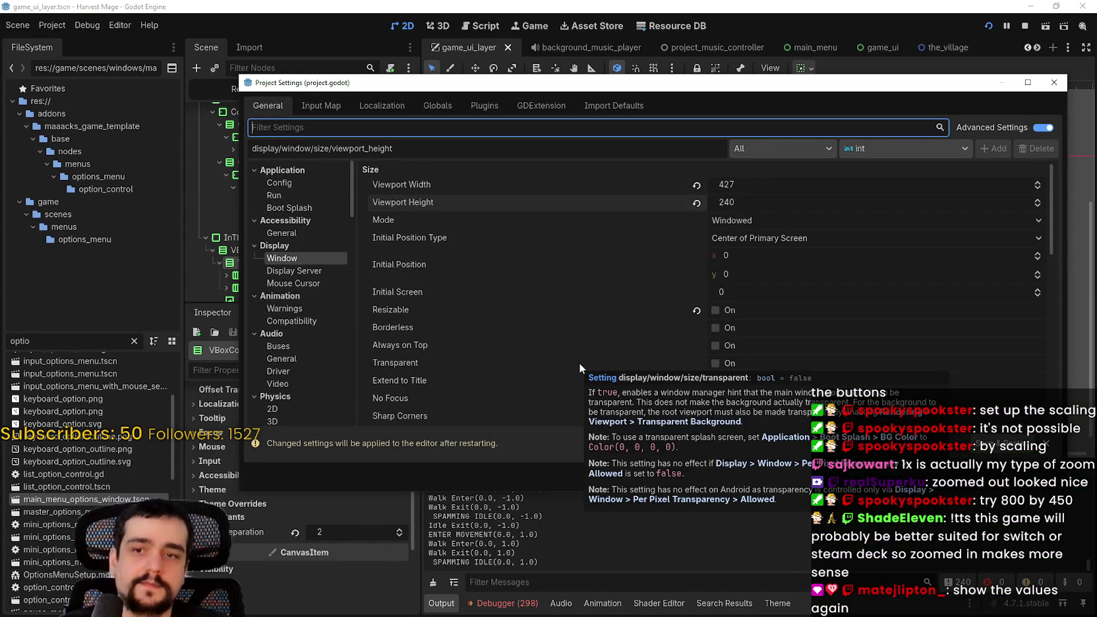
scroll(579, 362, down, 5)
scroll(585, 355, down, 3)
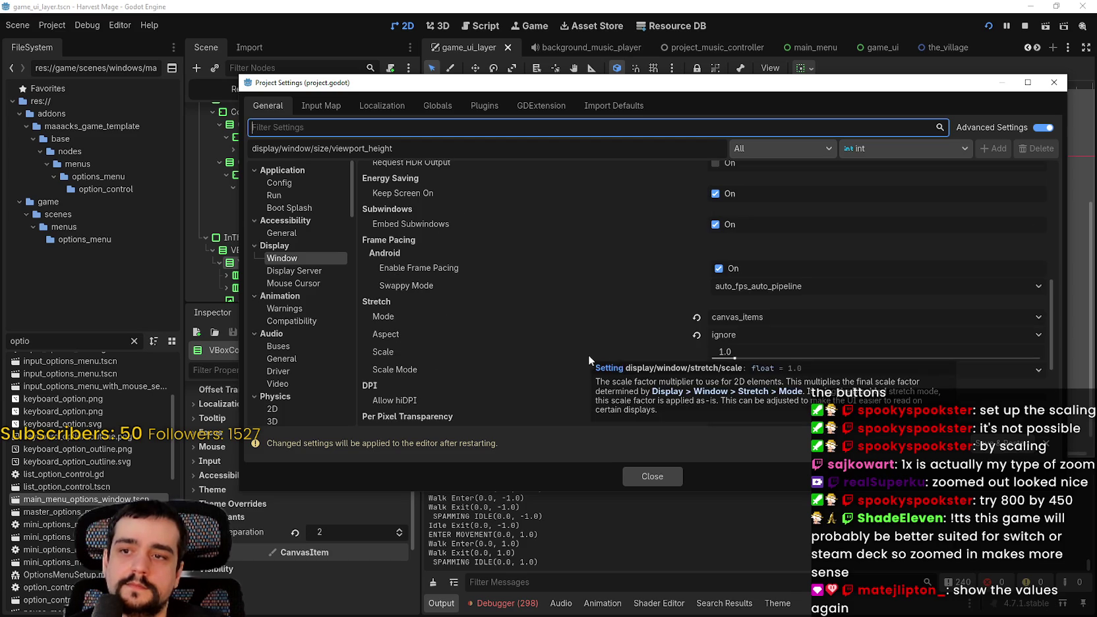
click(697, 335)
click(715, 335)
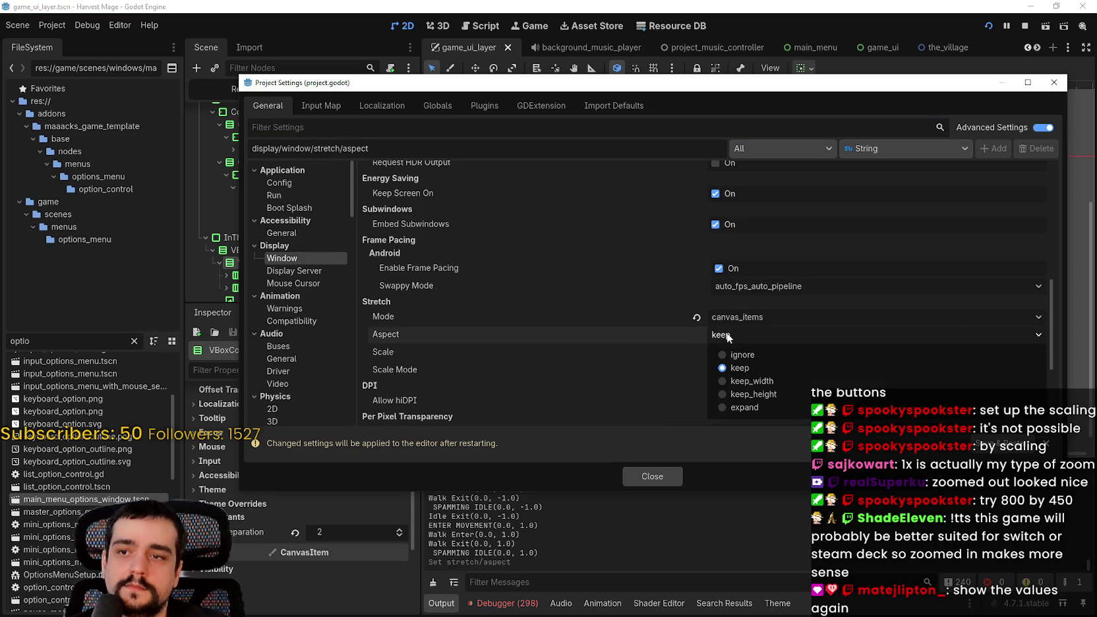
click(752, 371)
scroll(648, 357, up, 8)
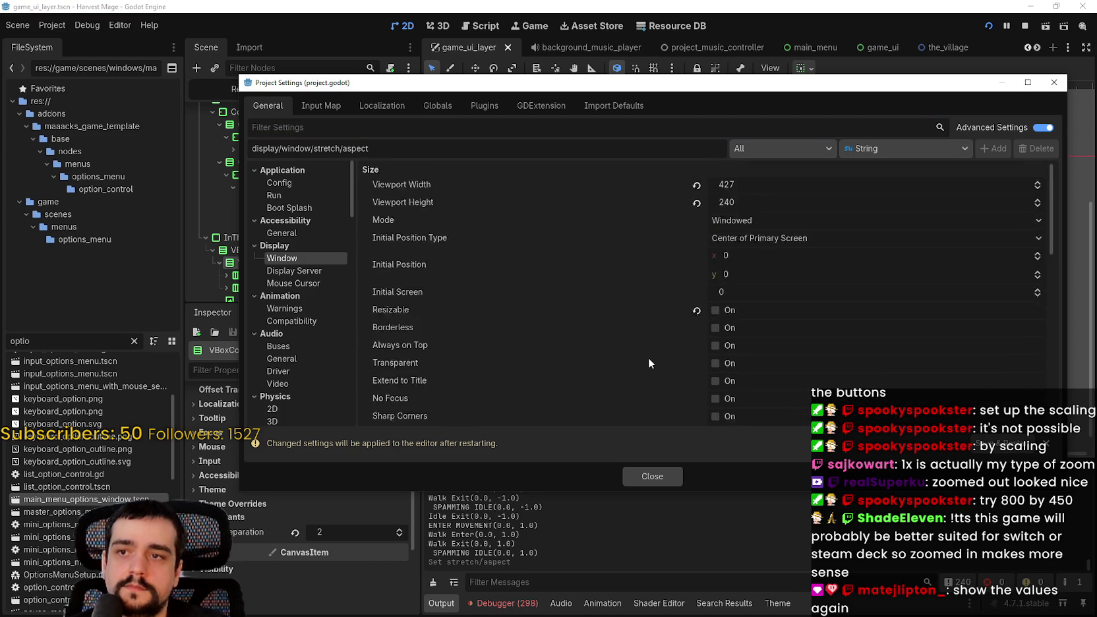
Restart Harvest Mage with the keep aspect, continue into the village, then Alt+Tab back.
click(638, 480)
click(1025, 26)
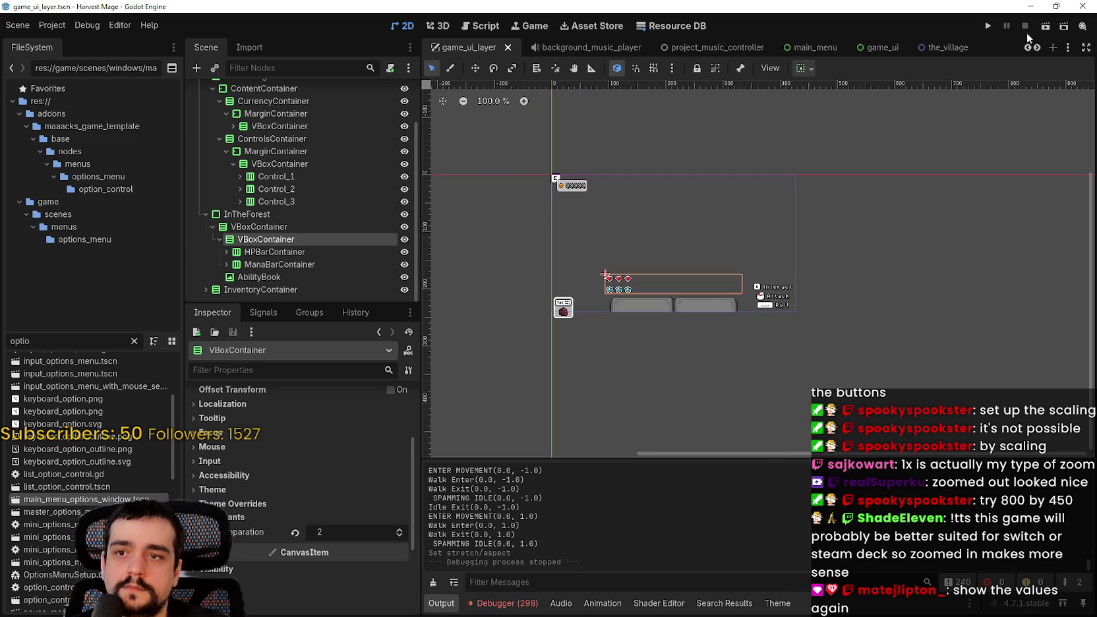
click(988, 26)
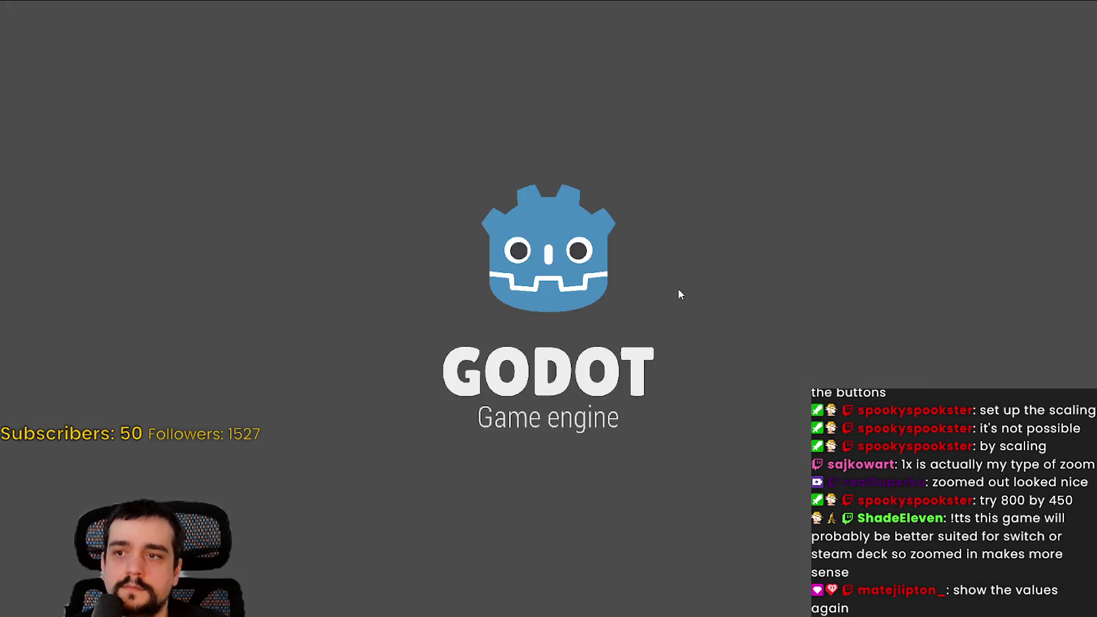
key(Return)
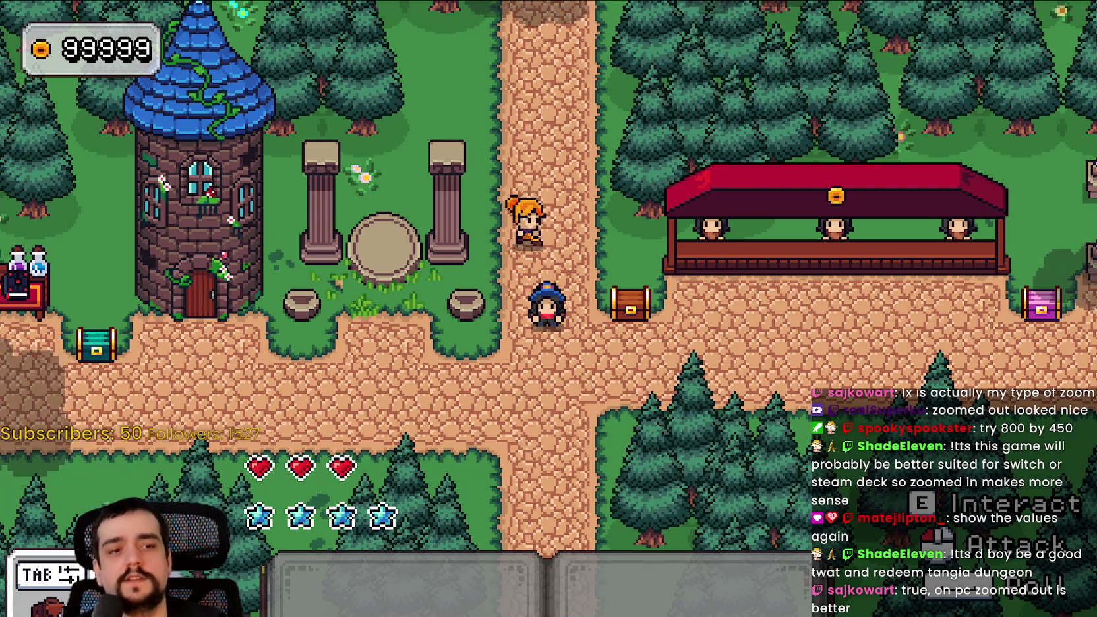
key(alt+Tab)
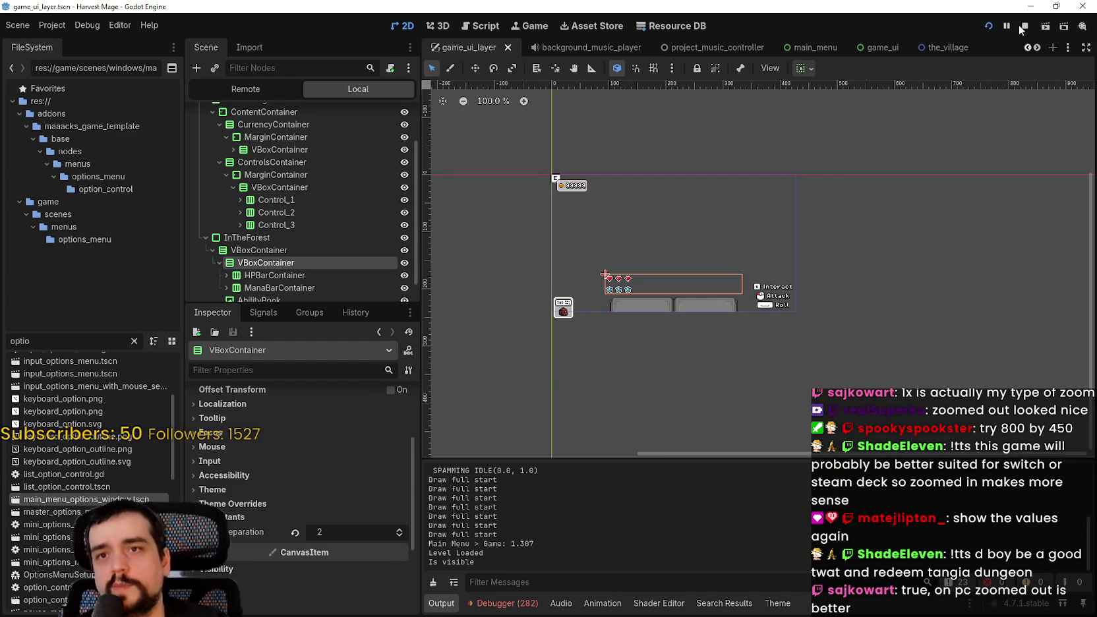
Stop the game, set the project viewport to 640 x 360, and relaunch it.
click(1022, 27)
click(52, 25)
click(62, 36)
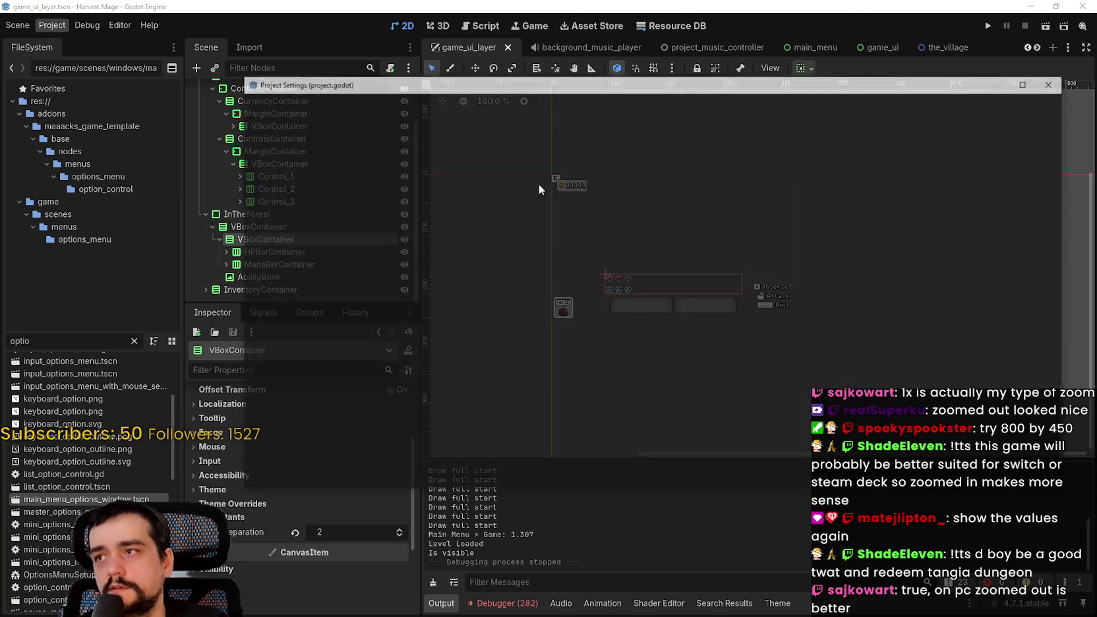
click(709, 183)
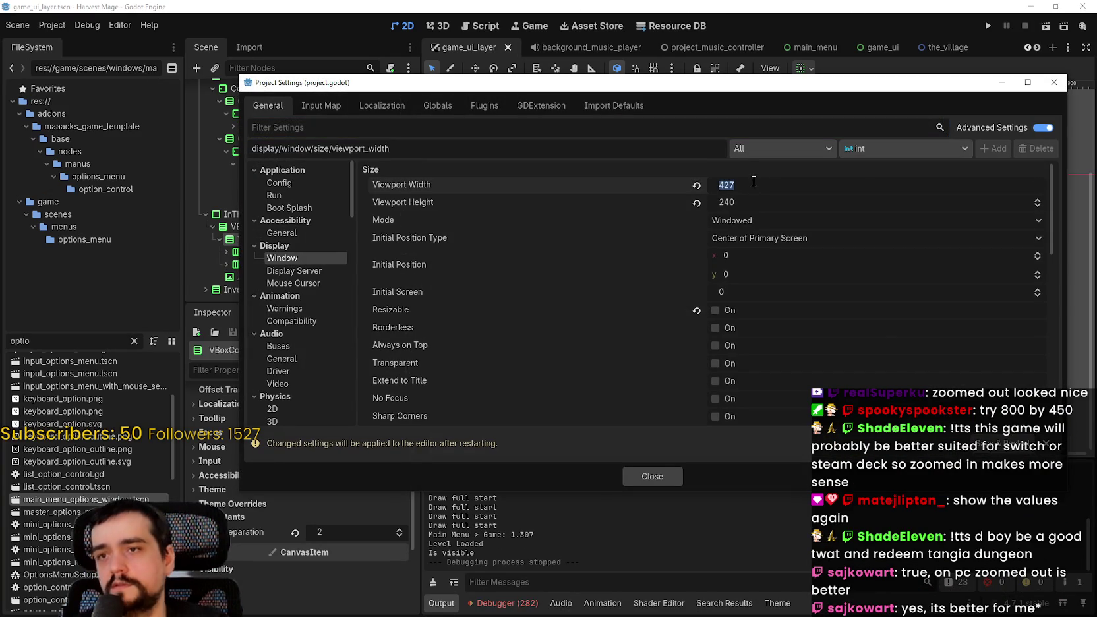
click(696, 203)
click(751, 184)
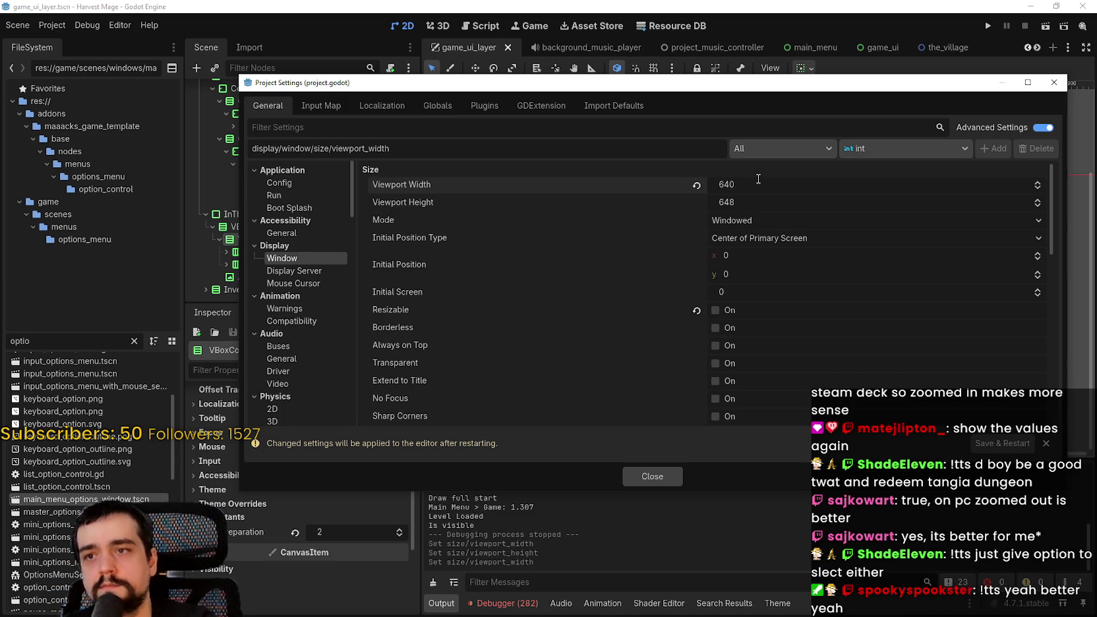
click(801, 201)
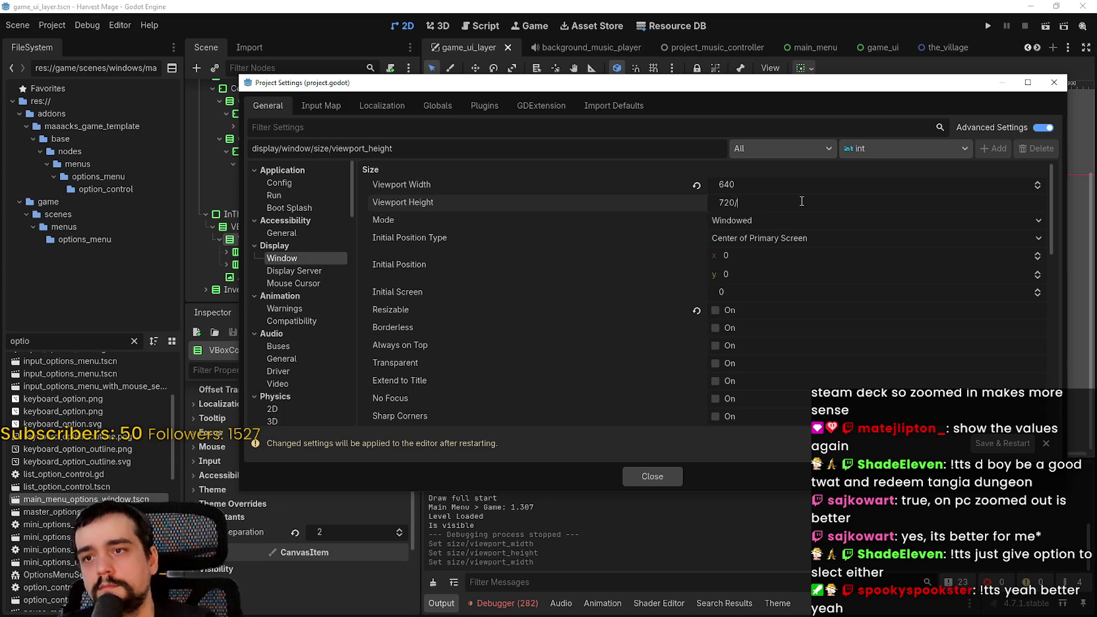
click(655, 469)
click(988, 25)
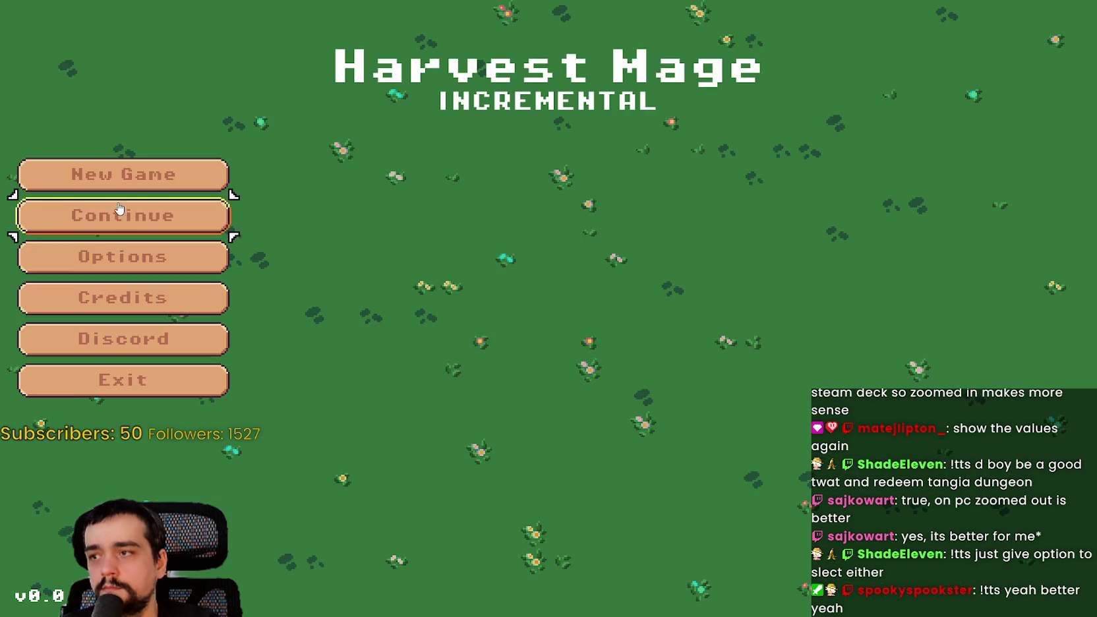
Continue the saved game and walk the mage through the village's stone portal into the meadow.
click(119, 209)
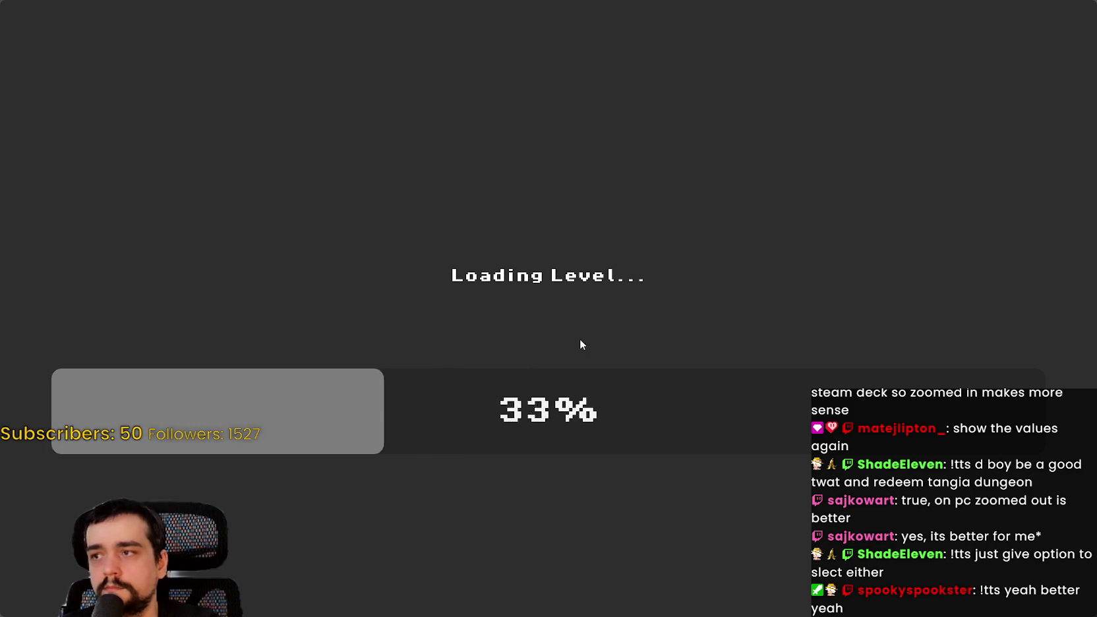
key(s)
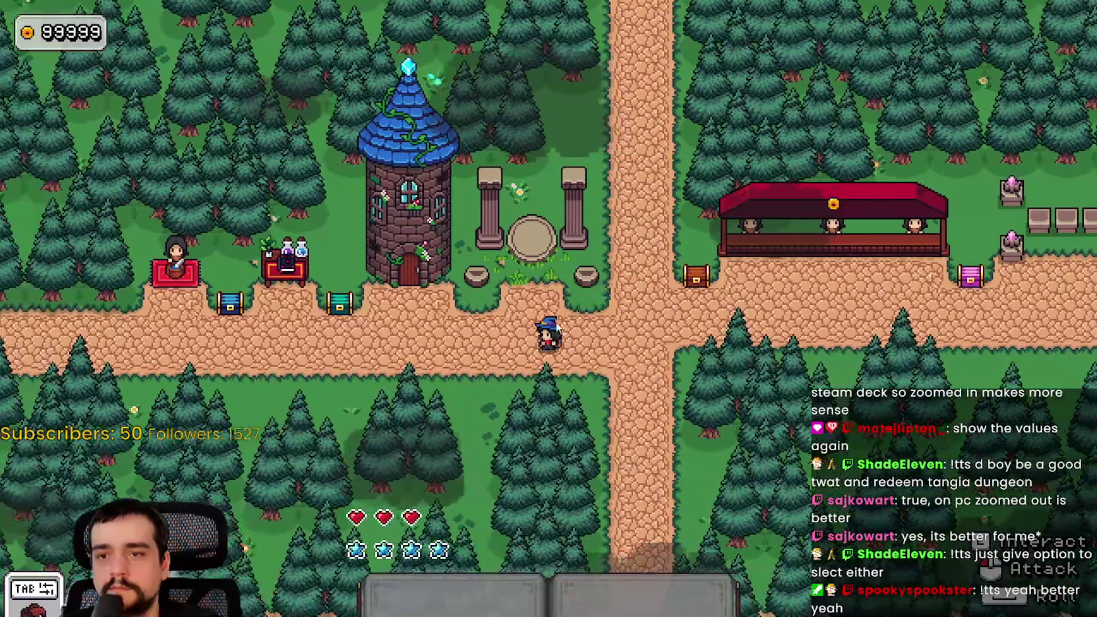
key(d)
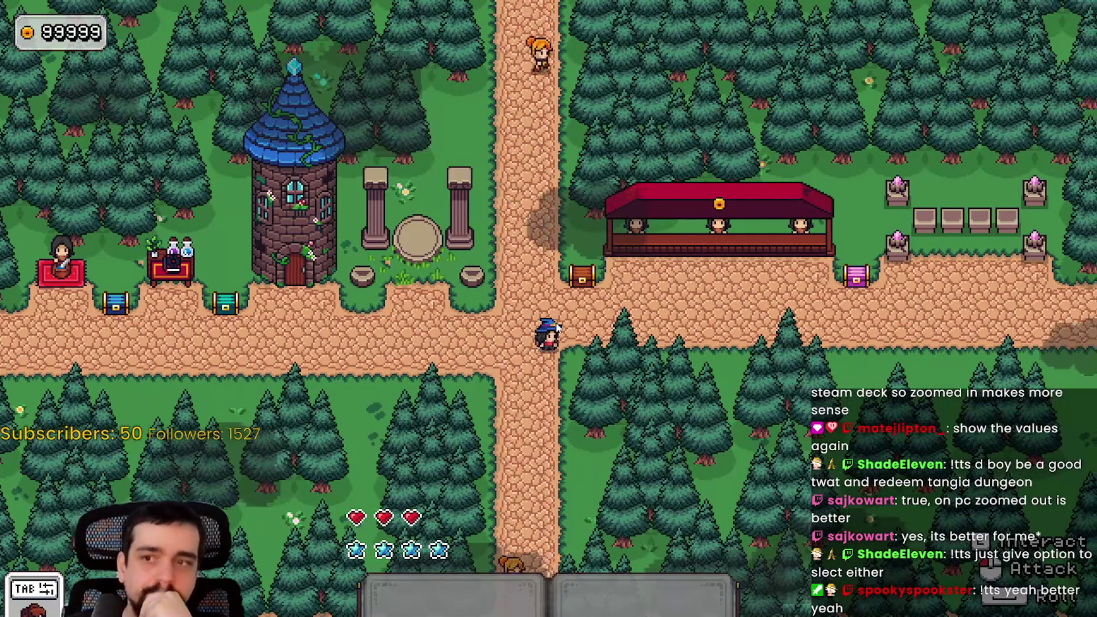
key(a)
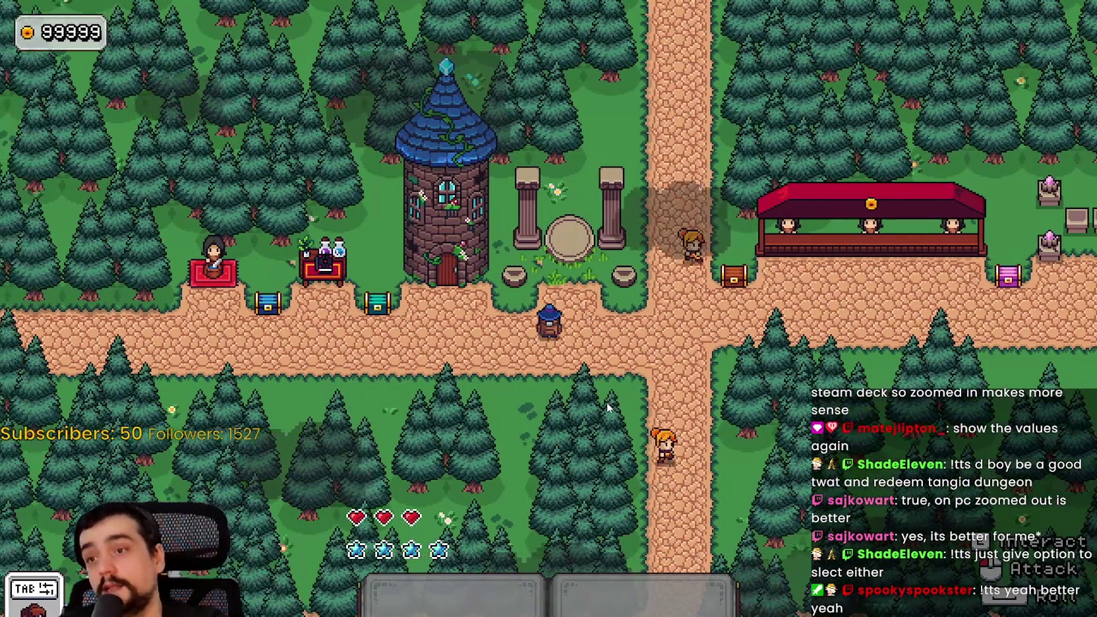
key(w)
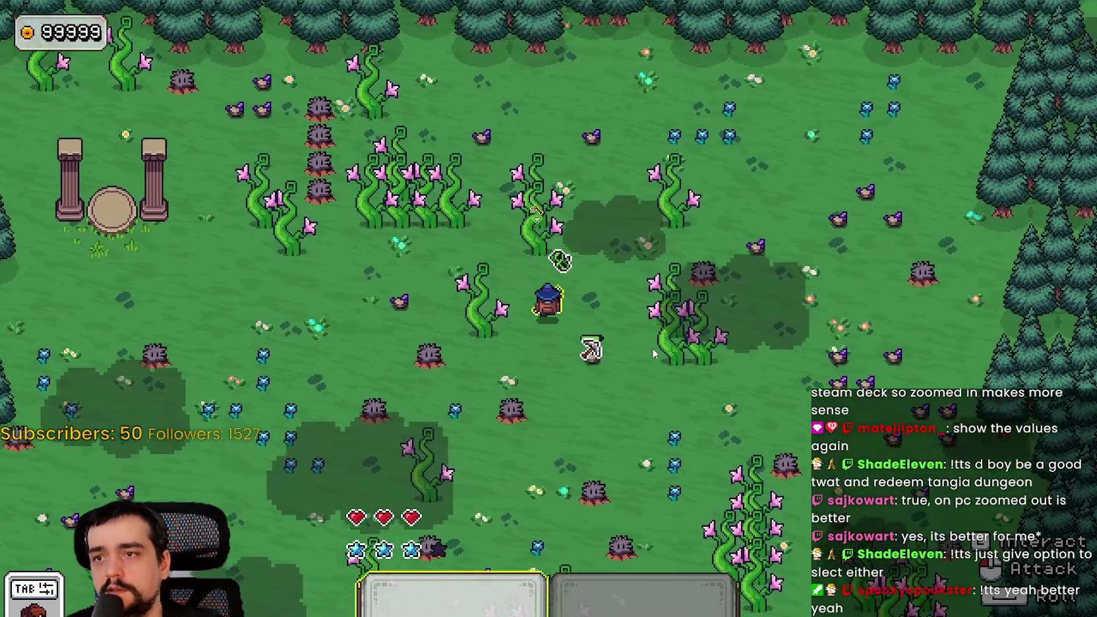
Explore the meadow, swinging the sword at a mole and visiting the shrine pillars.
key(d)
key(d)
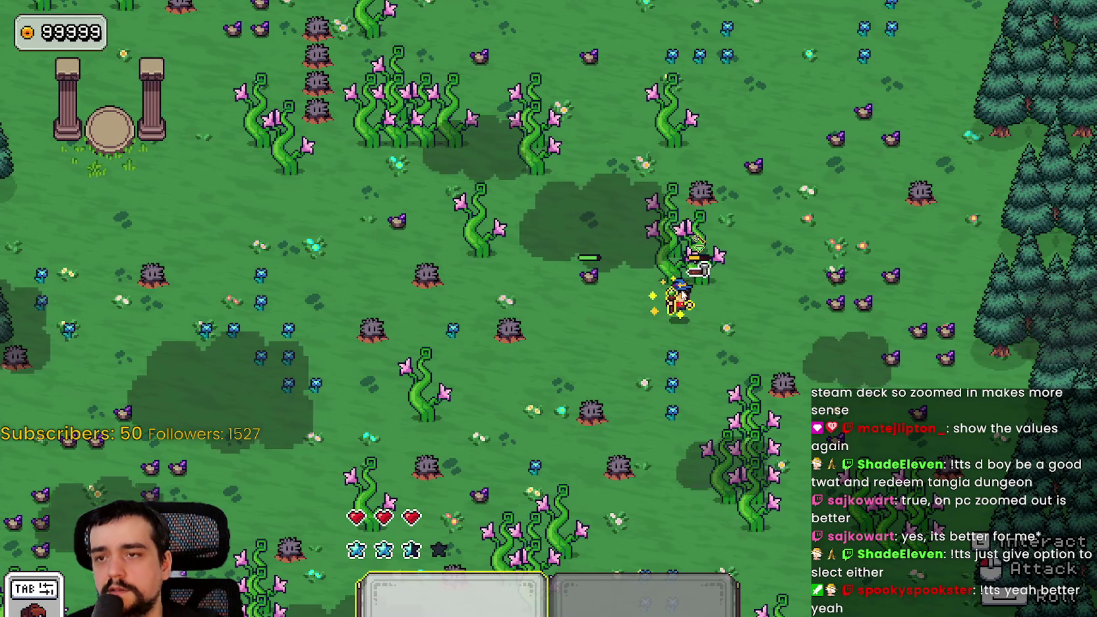
key(a)
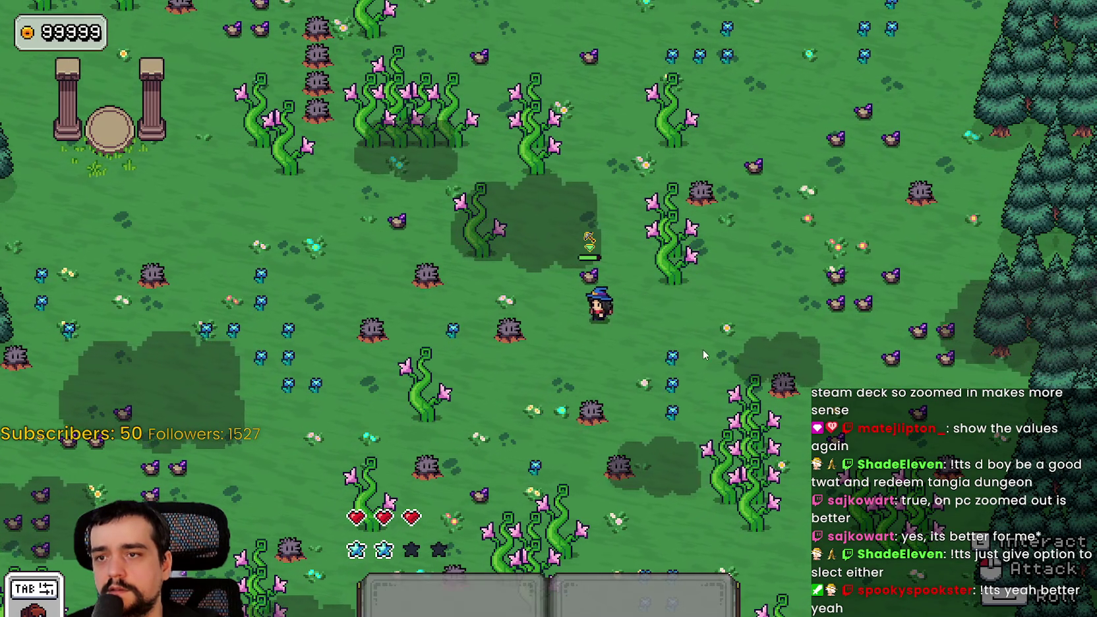
scroll(676, 329, down, 1)
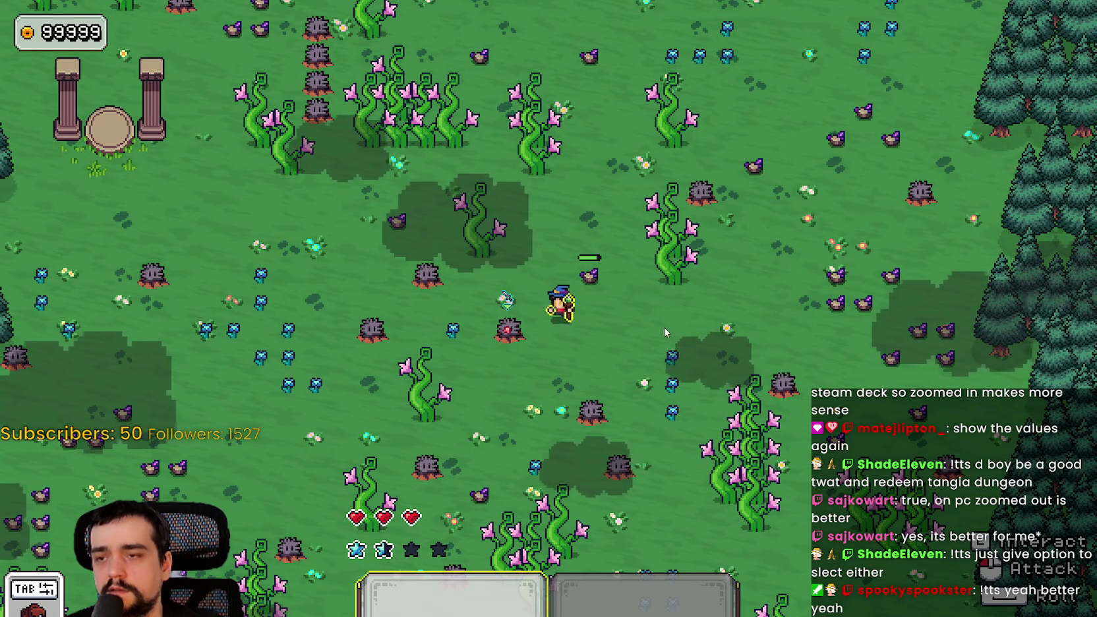
key(a)
click(630, 328)
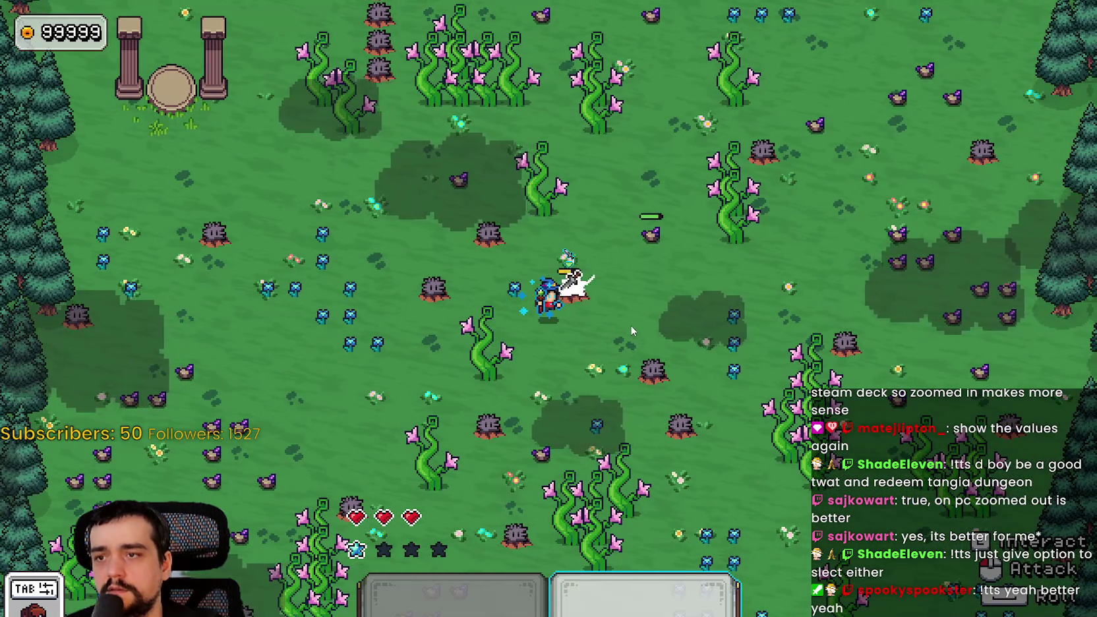
key(d)
key(s)
key(w)
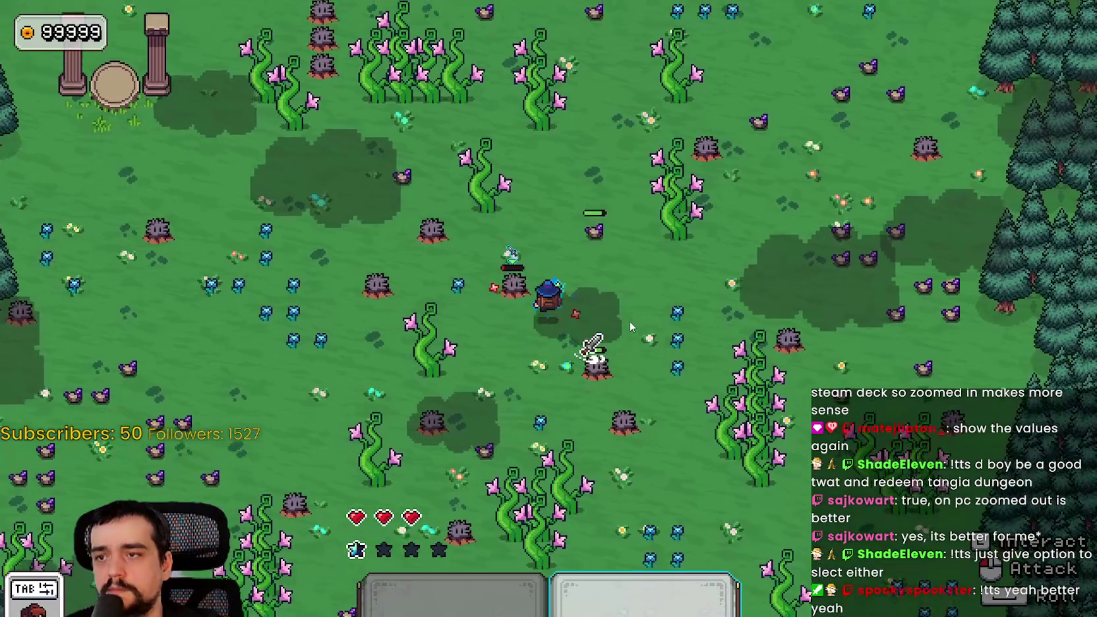
key(s)
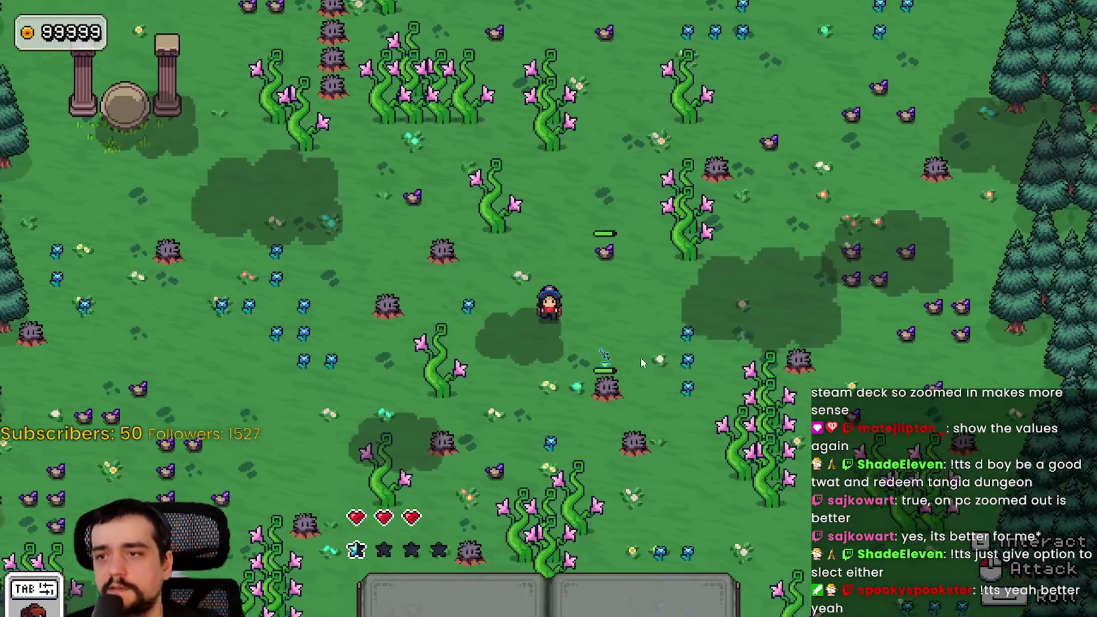
key(d)
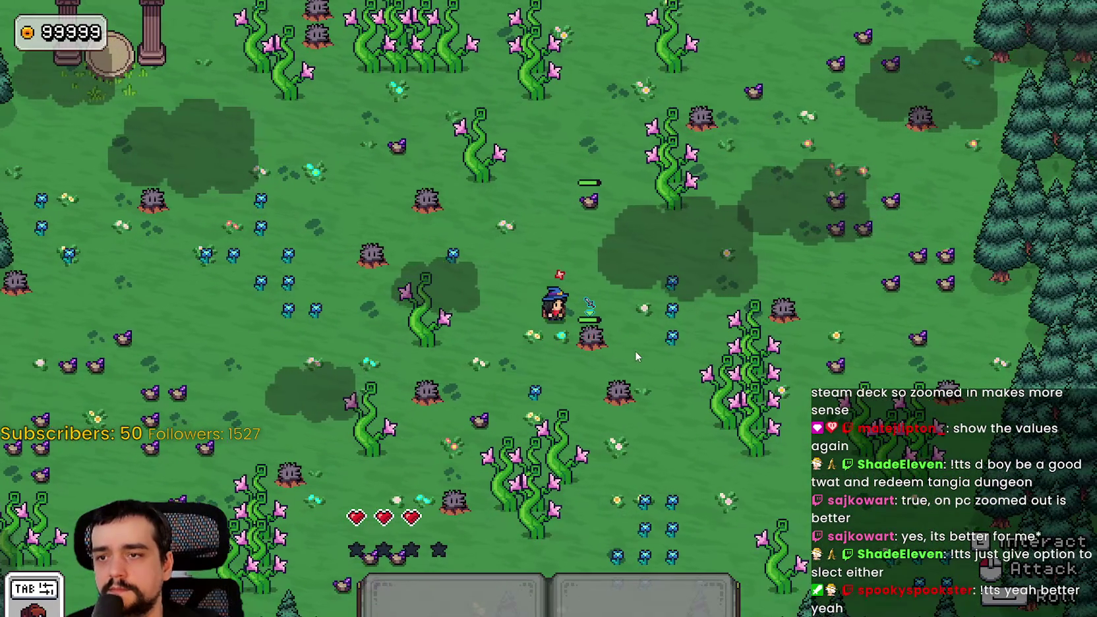
key(s)
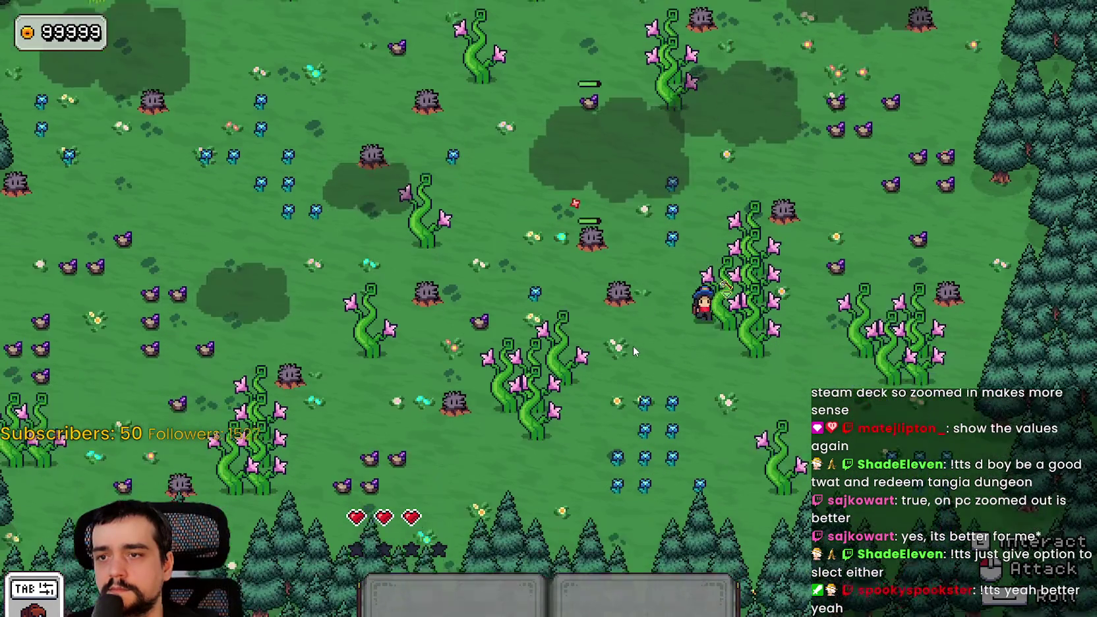
key(w)
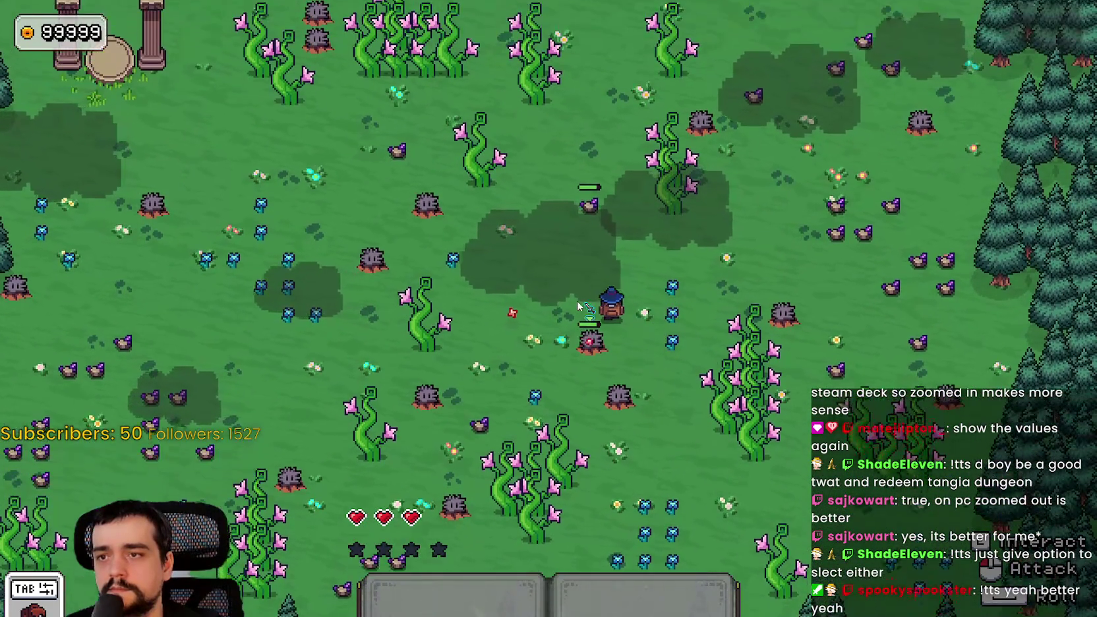
key(a)
key(a)
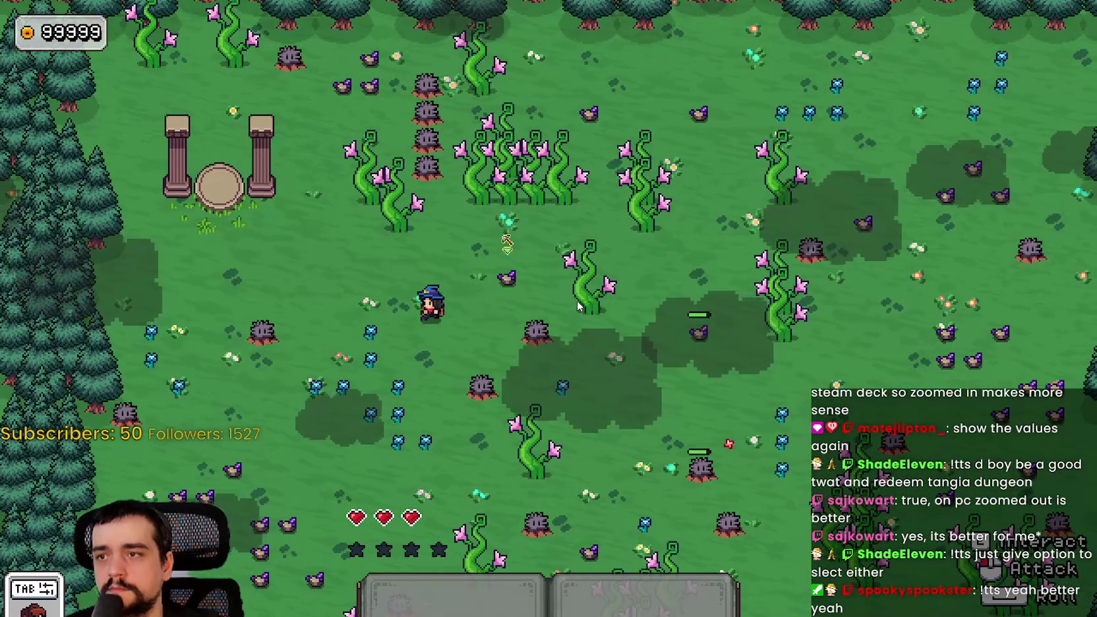
key(s)
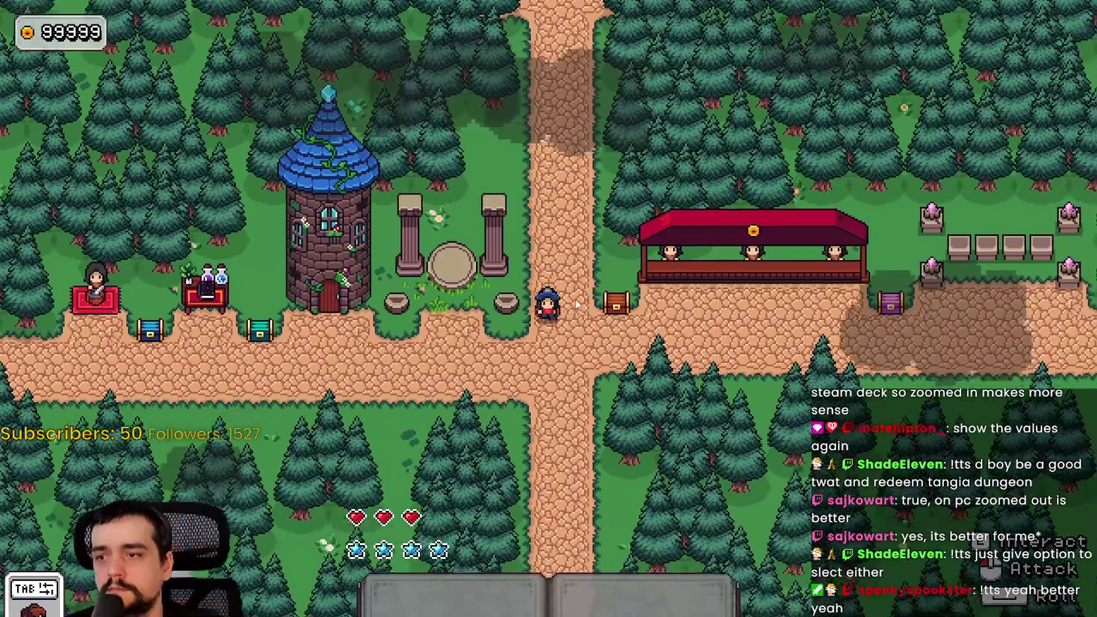
key(s)
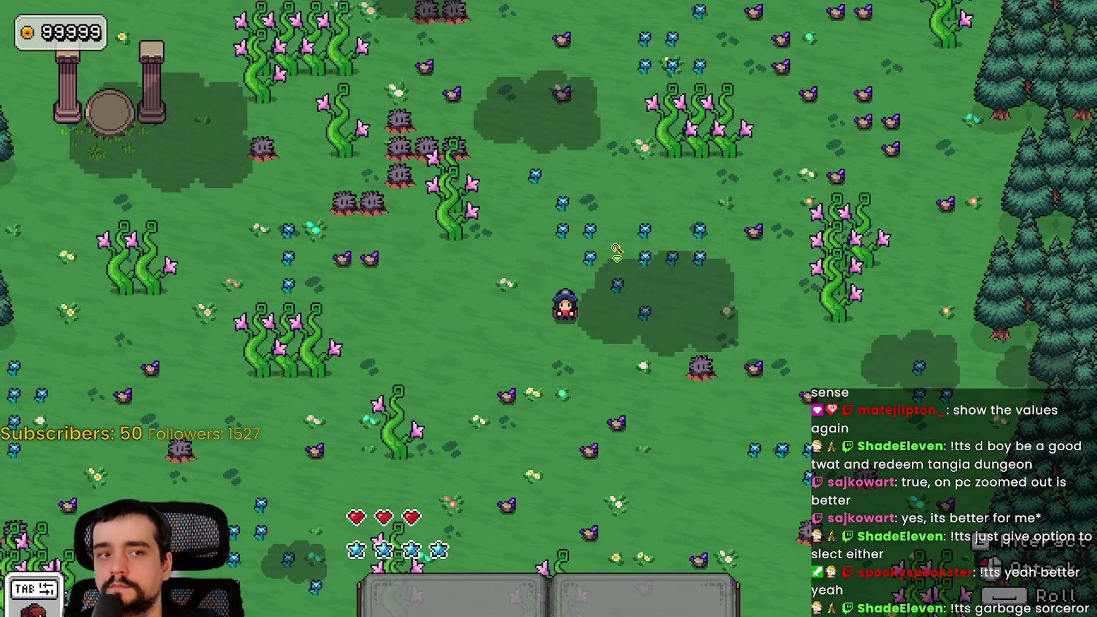
Walk the wizard around the meadow near the pillars and a mole.
key(a)
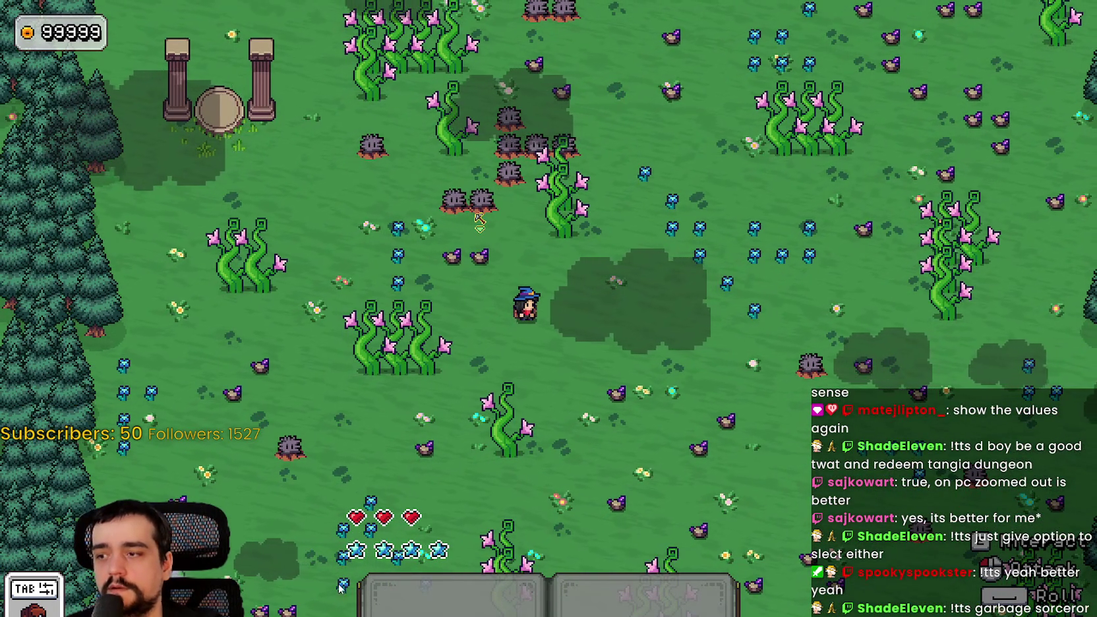
key(d)
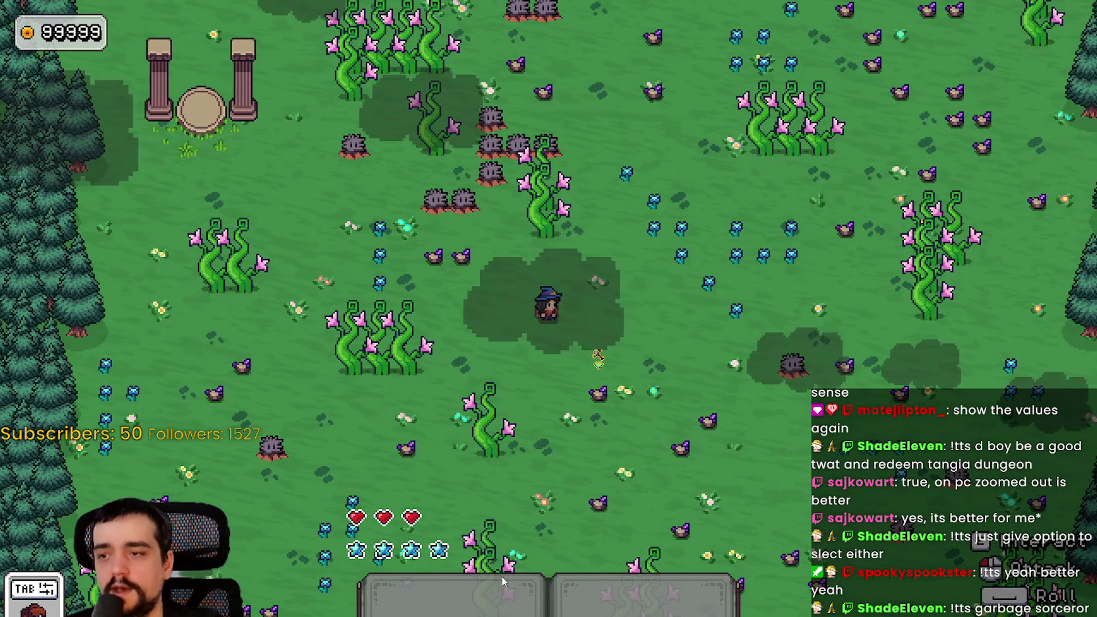
key(d)
key(w)
key(a)
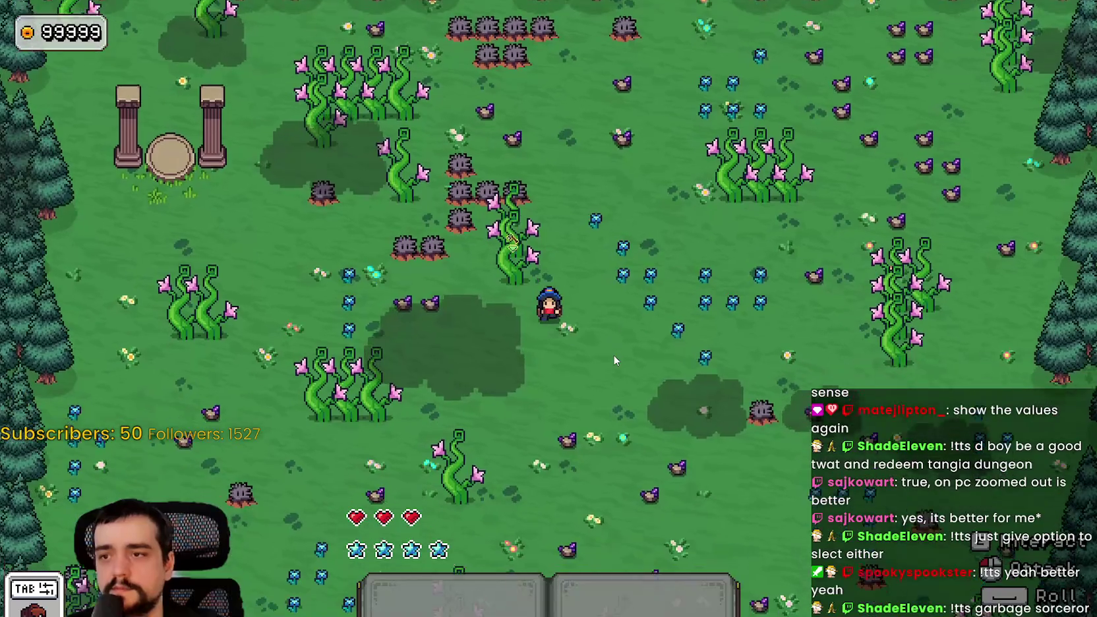
key(d)
key(s)
key(w)
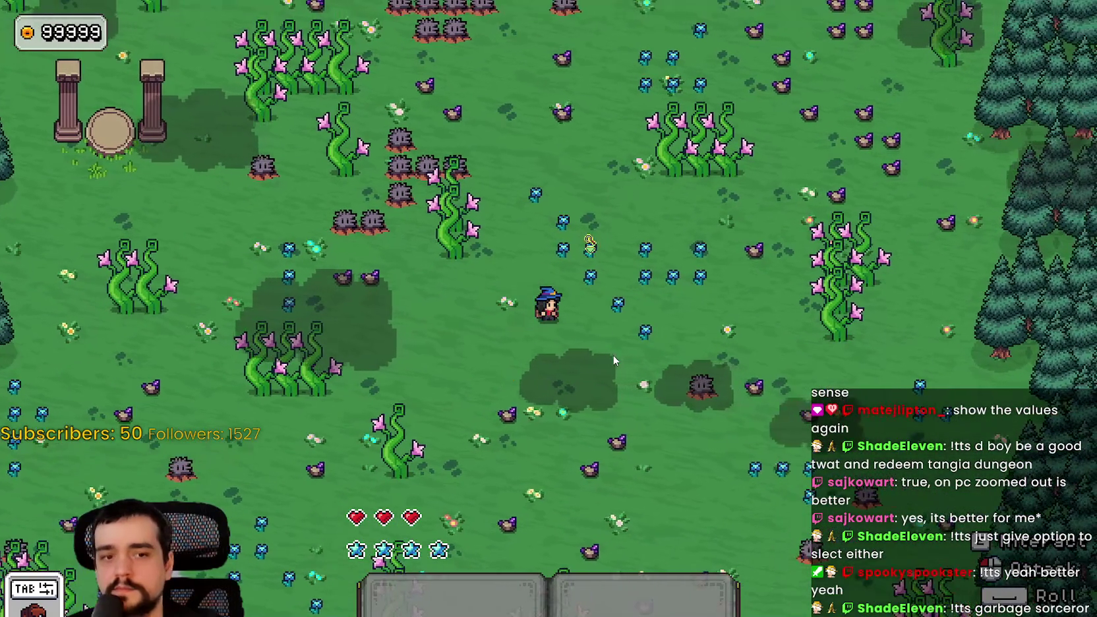
key(a)
key(w)
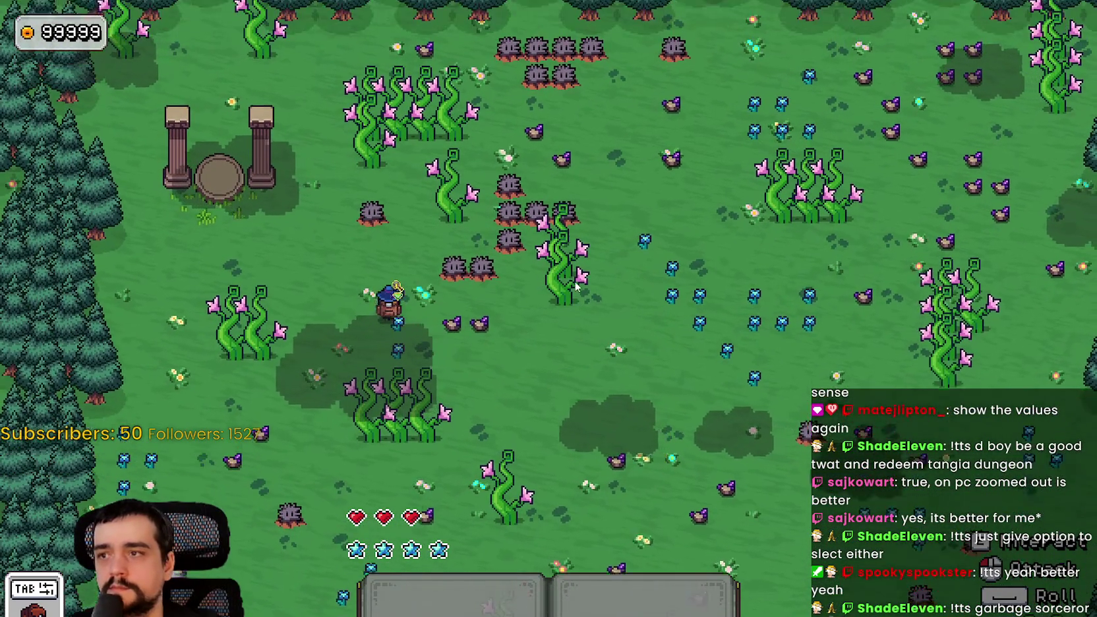
key(w)
key(s)
key(d)
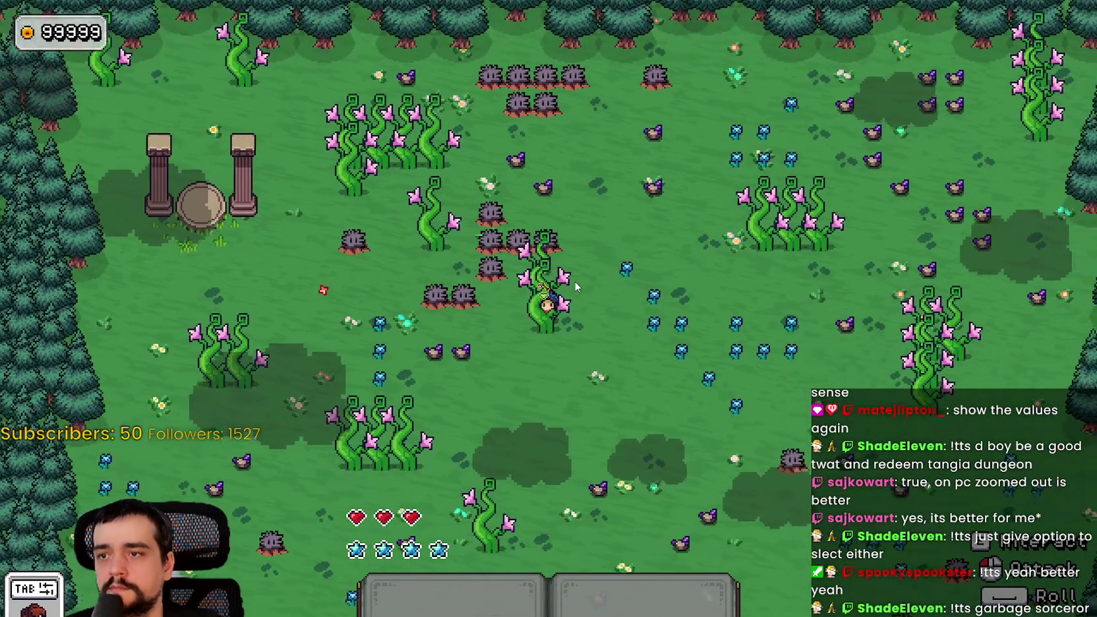
key(a)
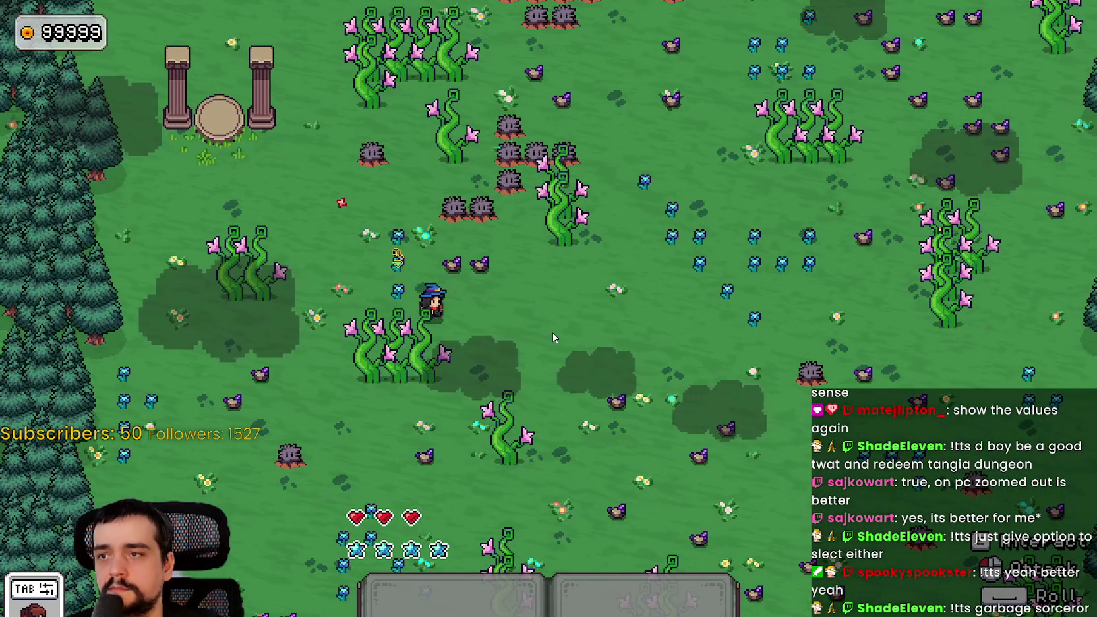
key(w)
key(a)
key(d)
key(w)
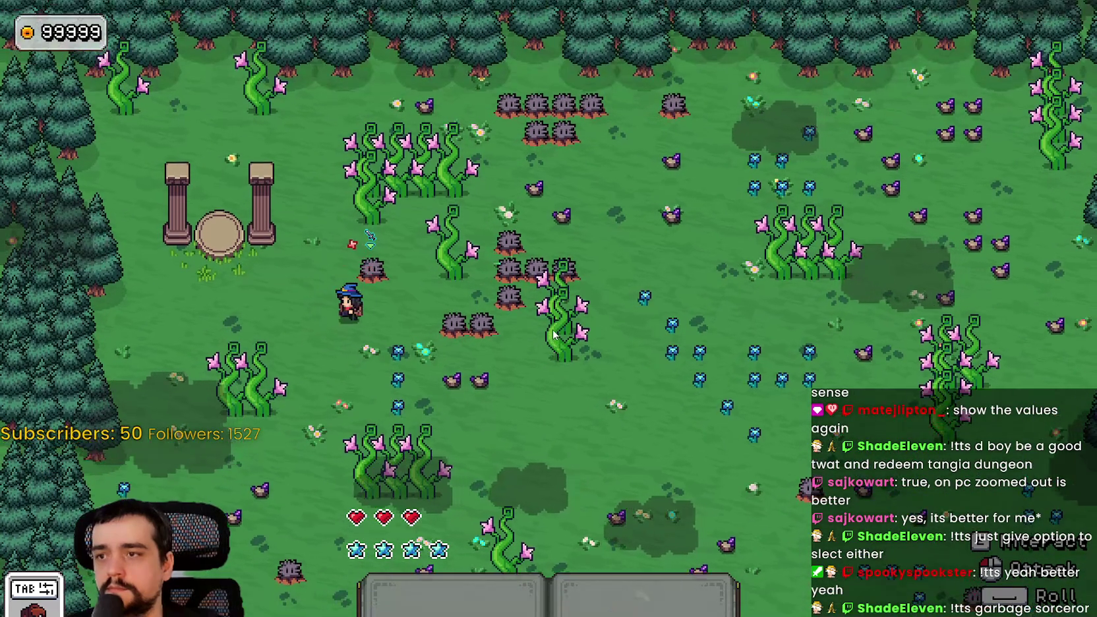
key(a)
key(w)
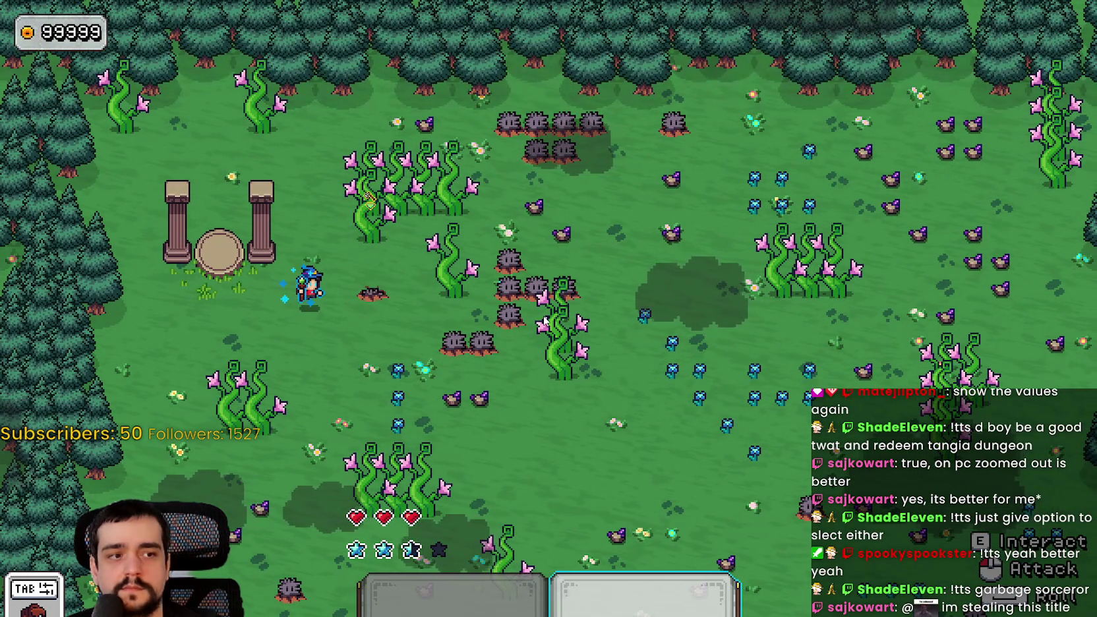
key(d)
key(s)
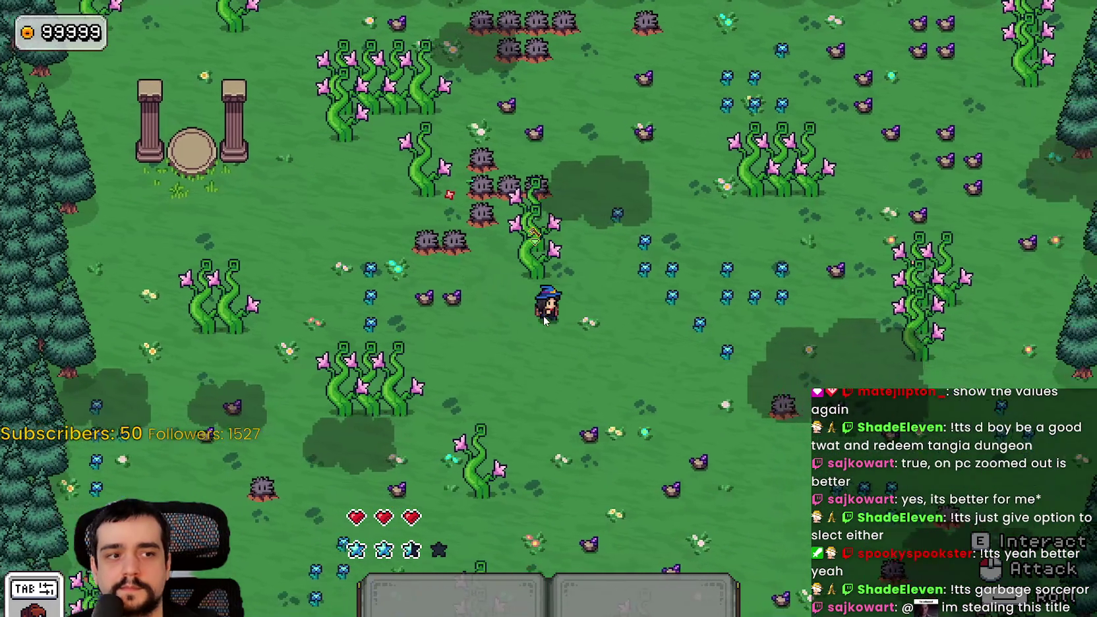
key(d)
key(s)
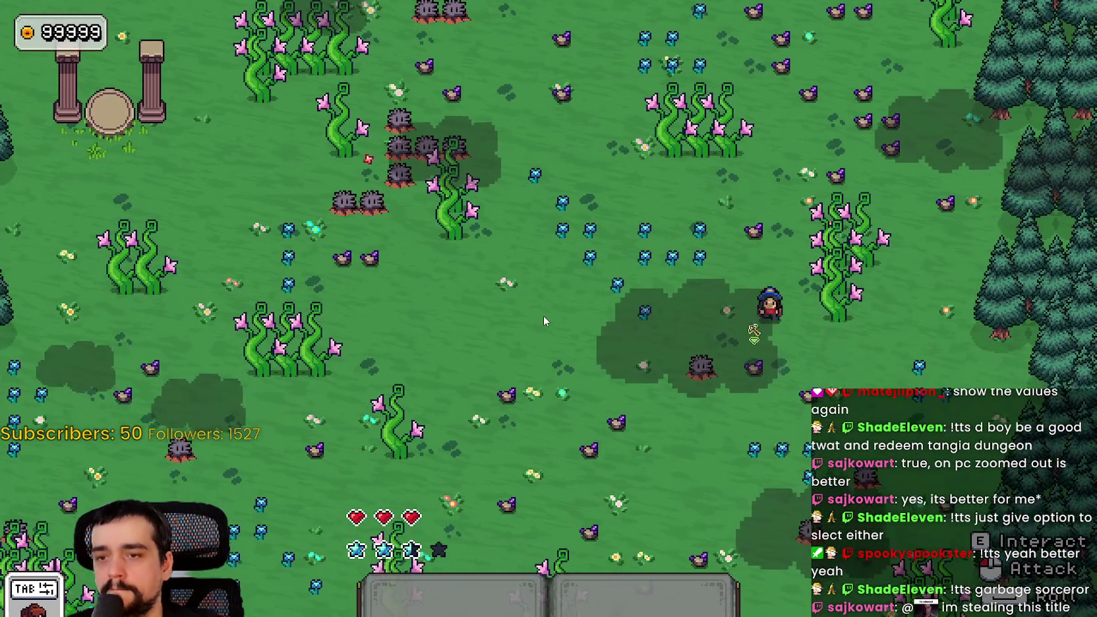
key(s)
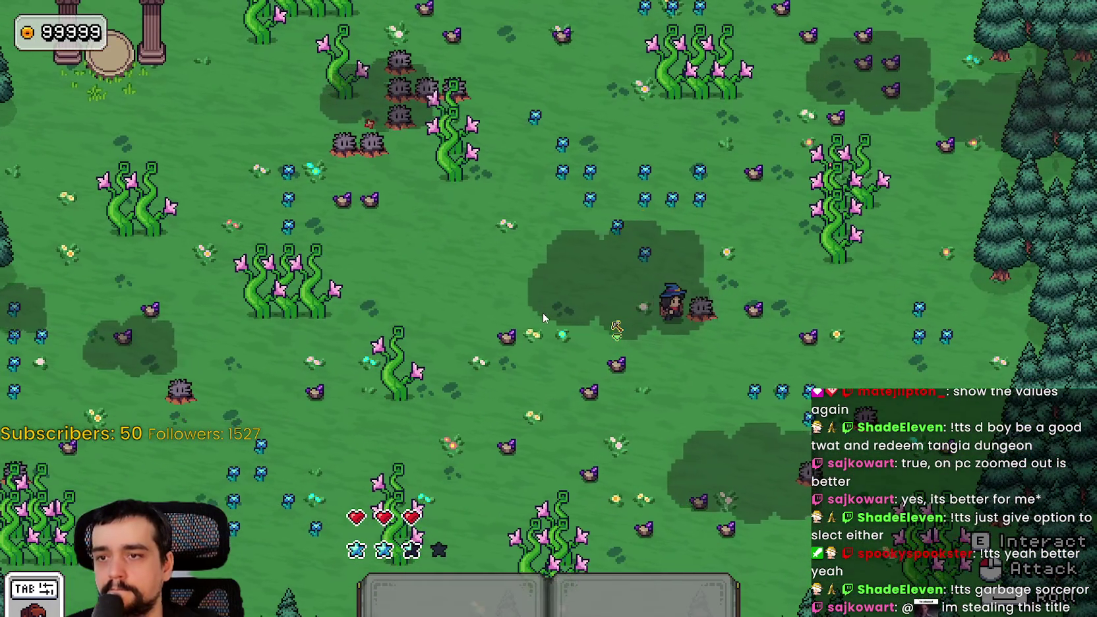
key(w)
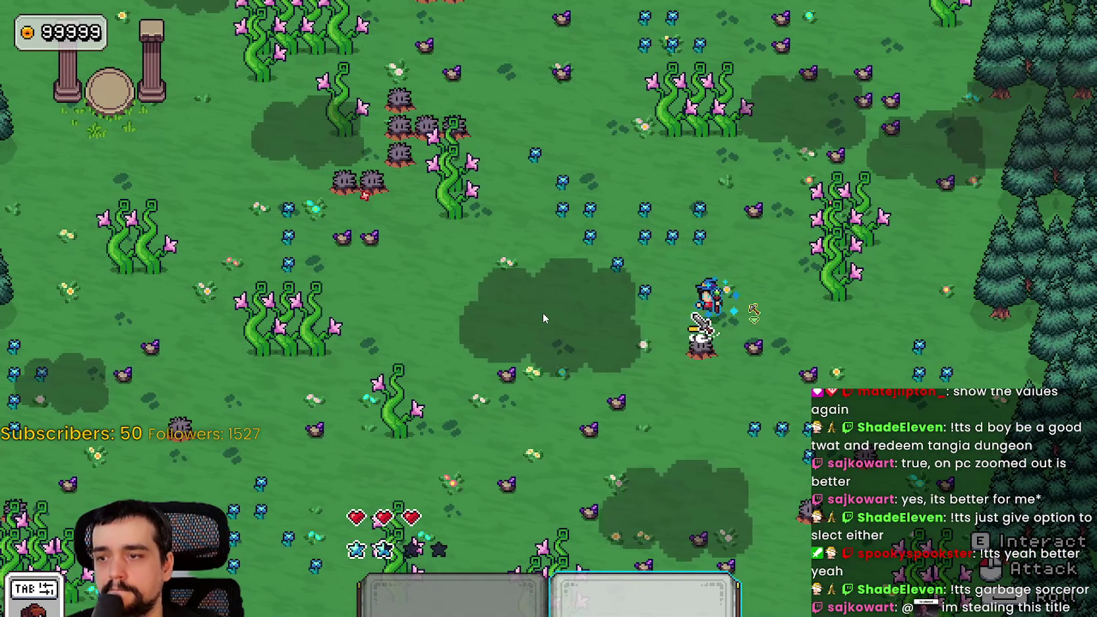
Keep roaming the meadow, then pause the game and open its settings screen.
key(s)
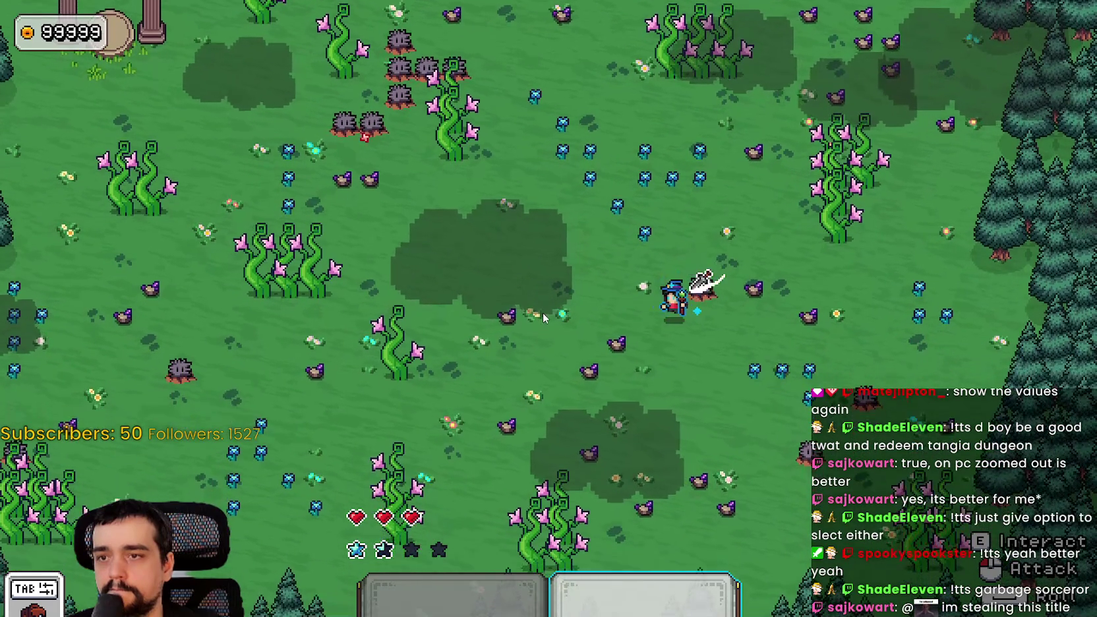
key(a)
key(w)
key(a)
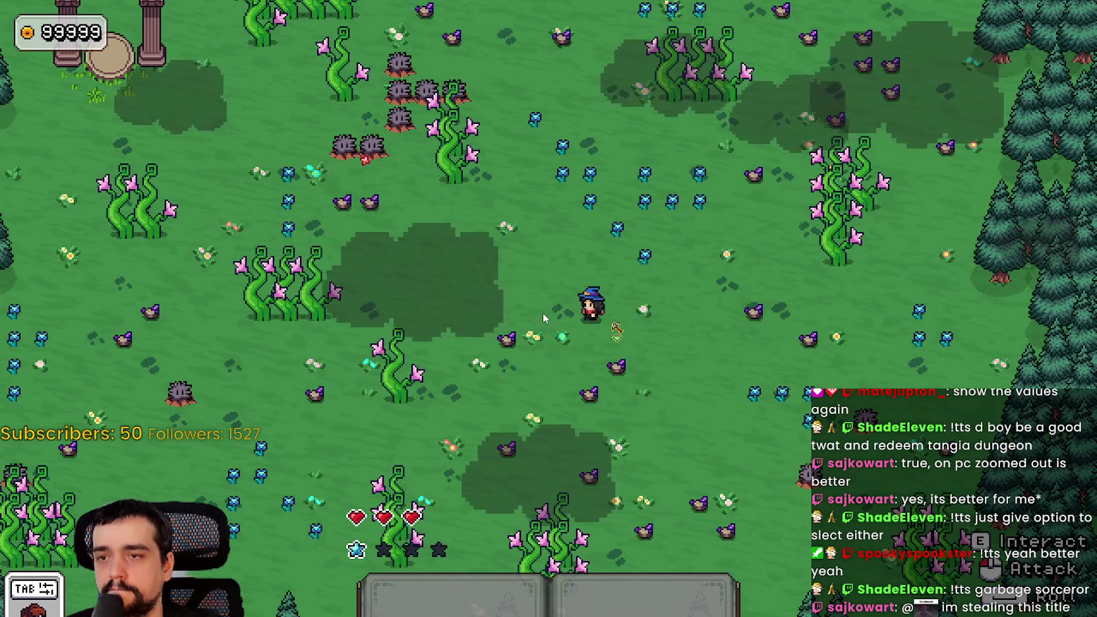
key(a)
key(w)
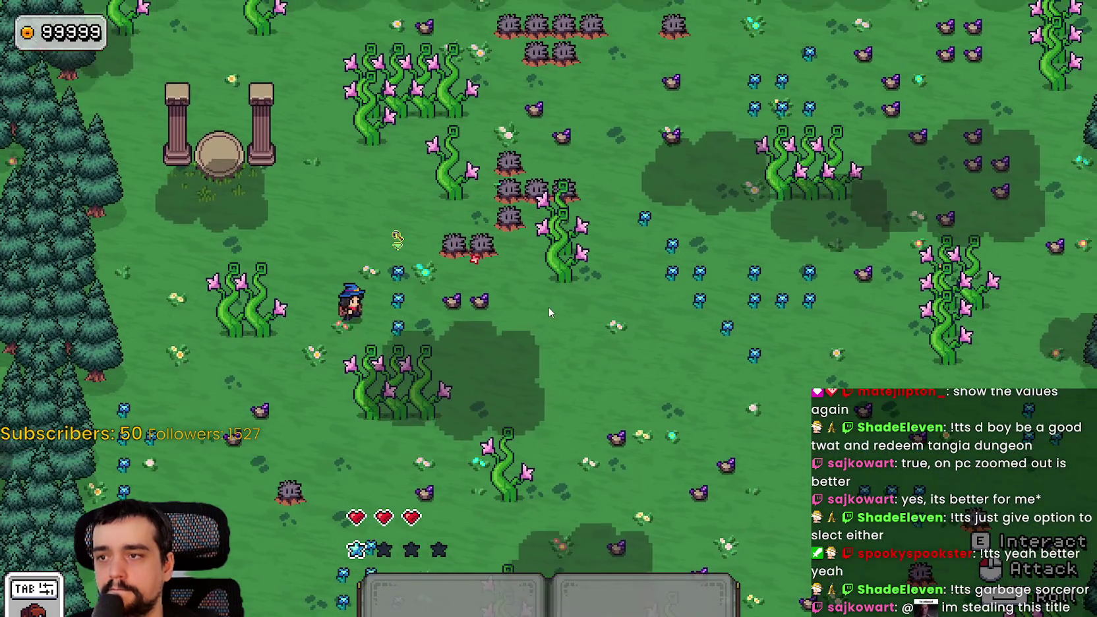
key(s)
key(d)
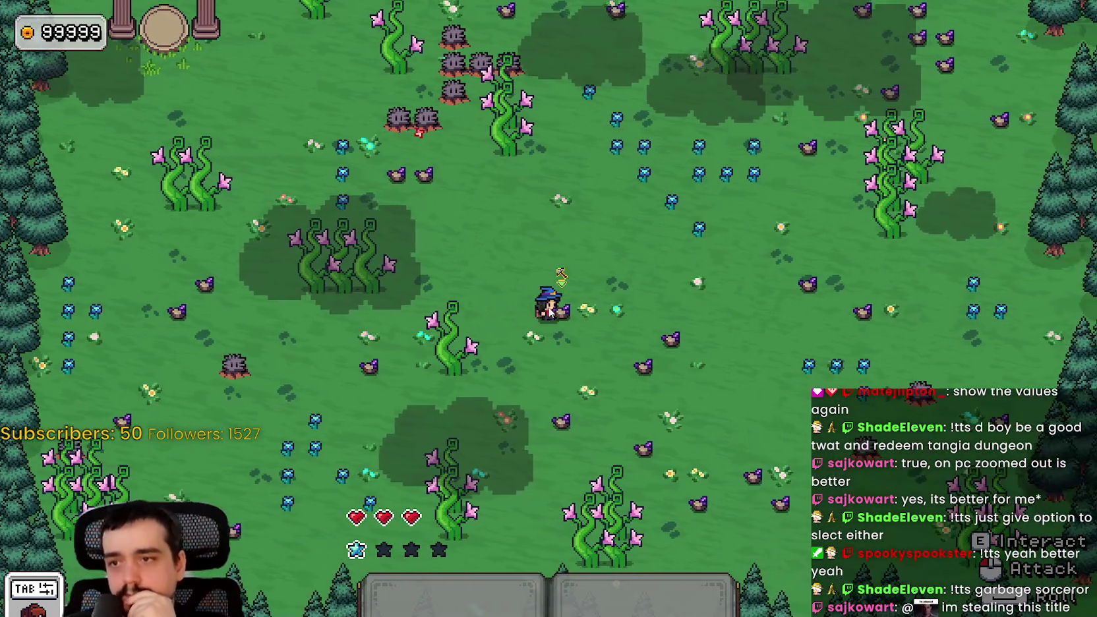
key(w)
key(d)
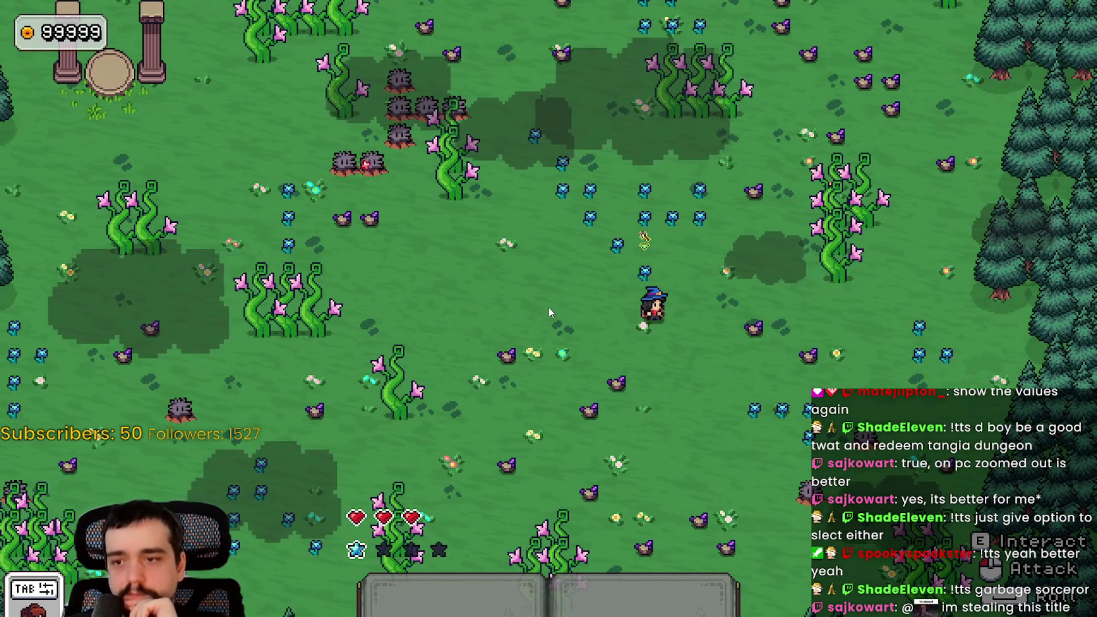
key(w)
key(a)
key(s)
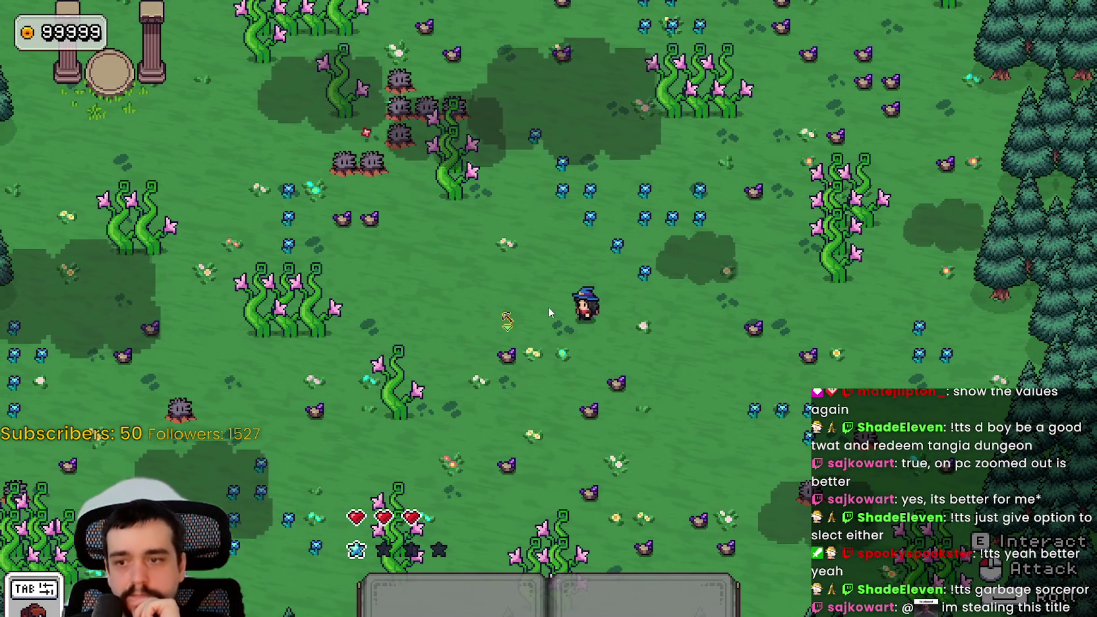
key(w)
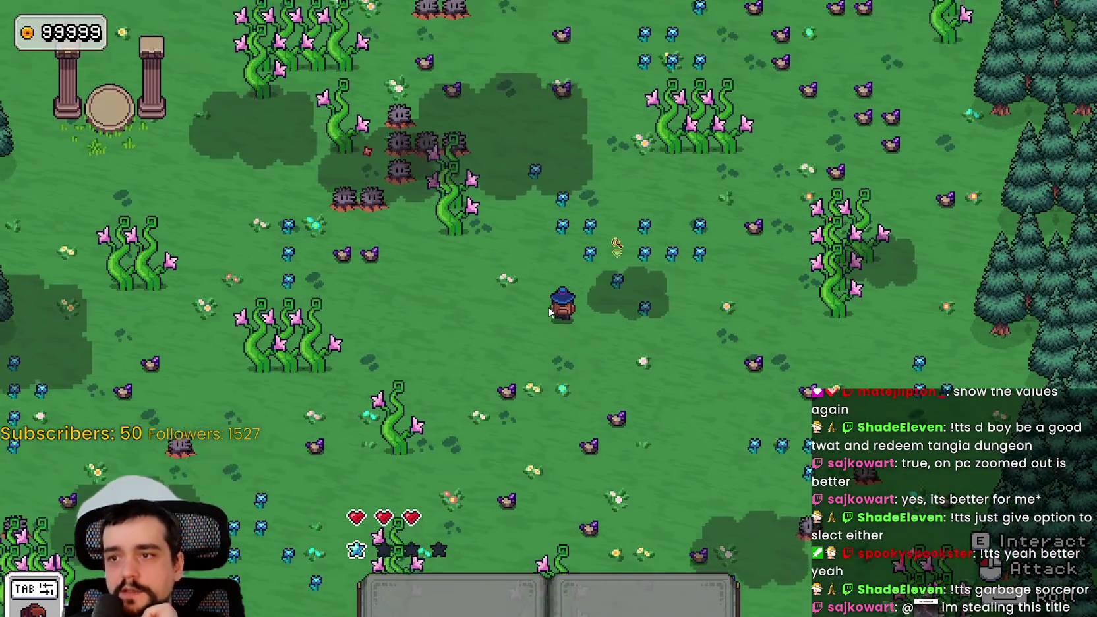
key(a)
key(d)
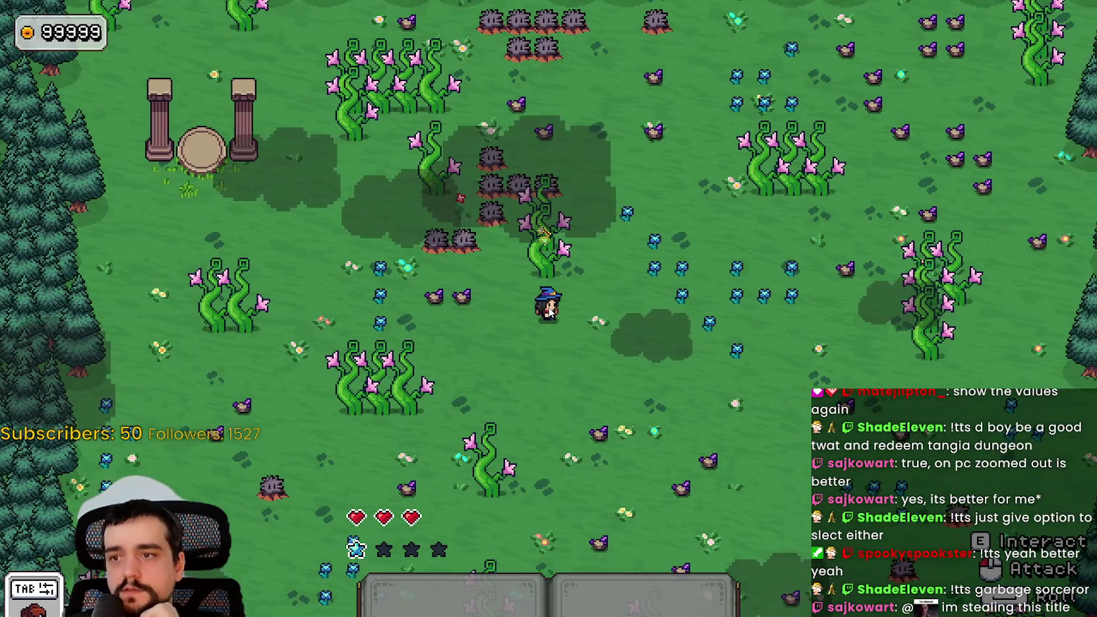
key(s)
key(w)
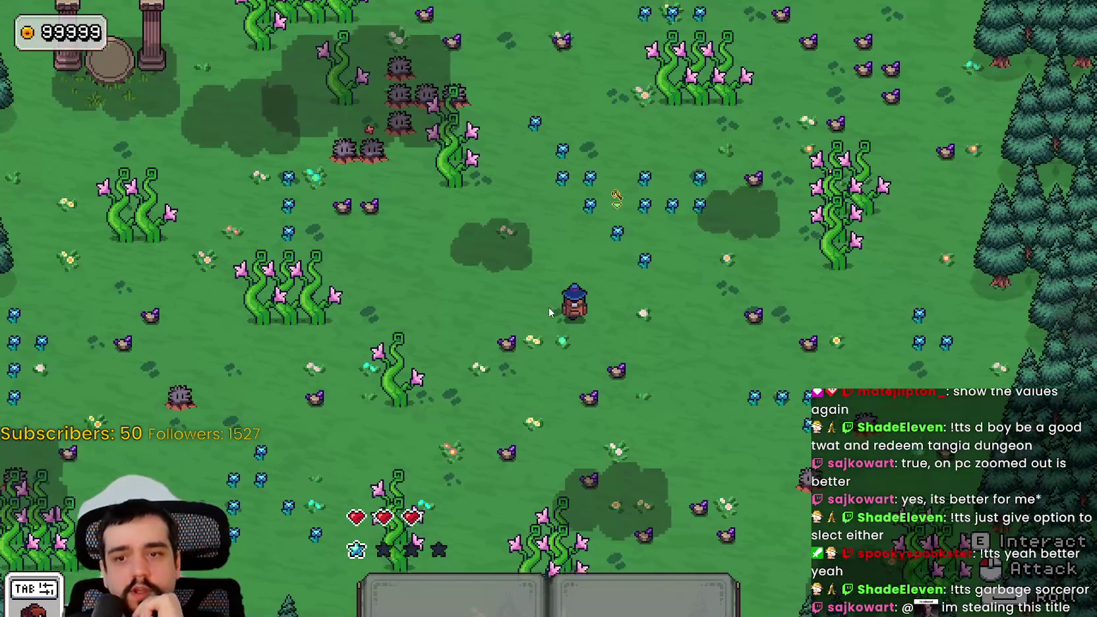
key(a)
key(s)
key(d)
key(s)
key(w)
key(a)
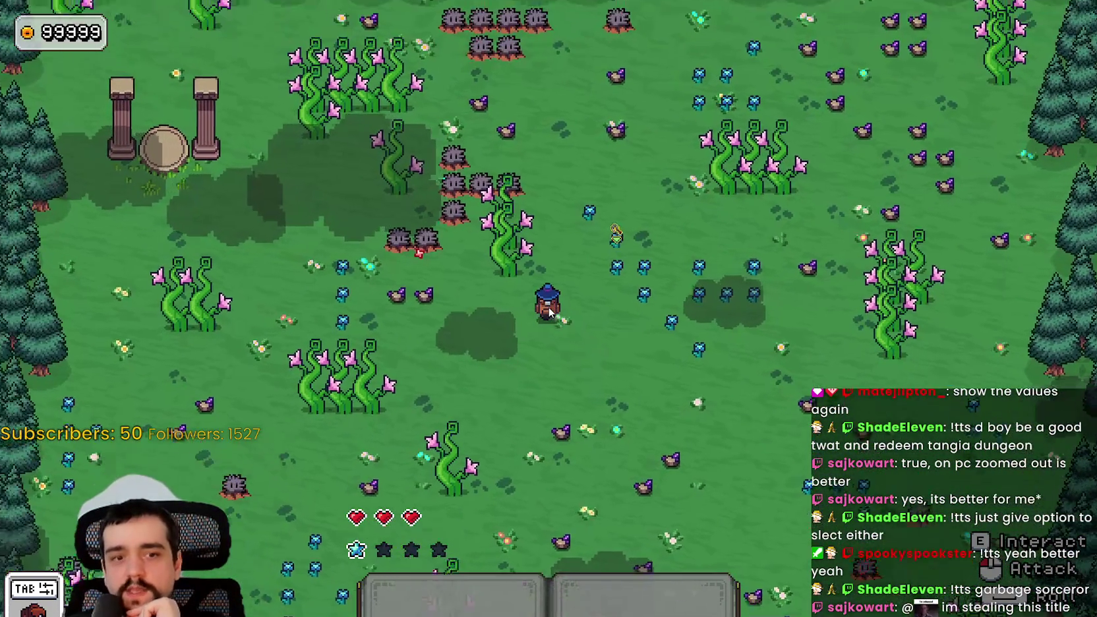
key(d)
key(s)
key(Escape)
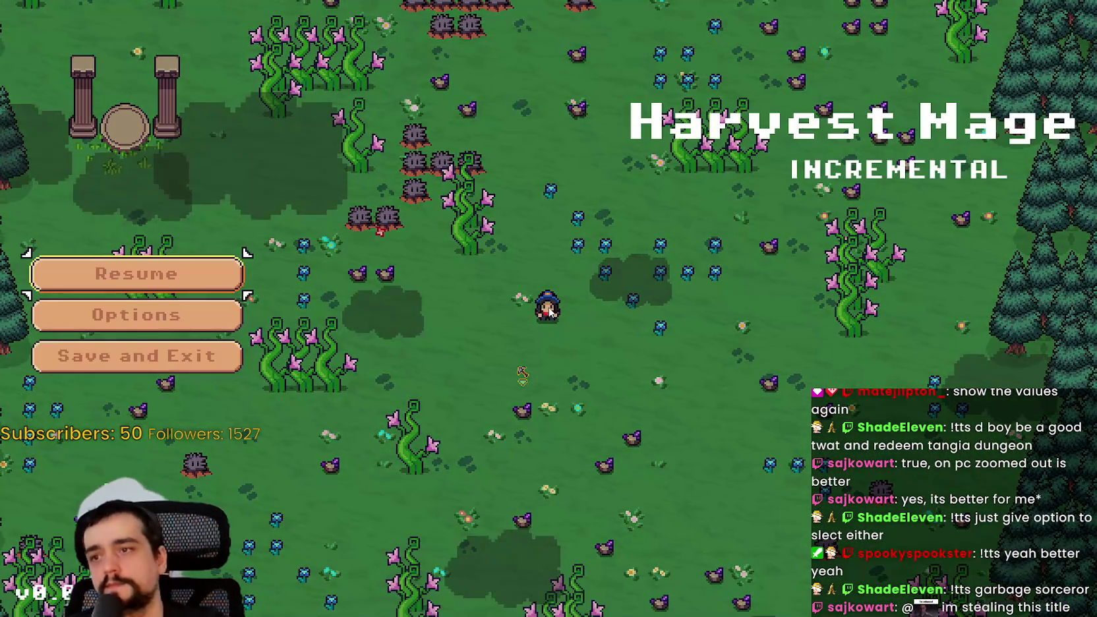
click(205, 313)
Turn off Fullscreen in Video settings, keep 1280 x 720, and resume play windowed.
click(959, 54)
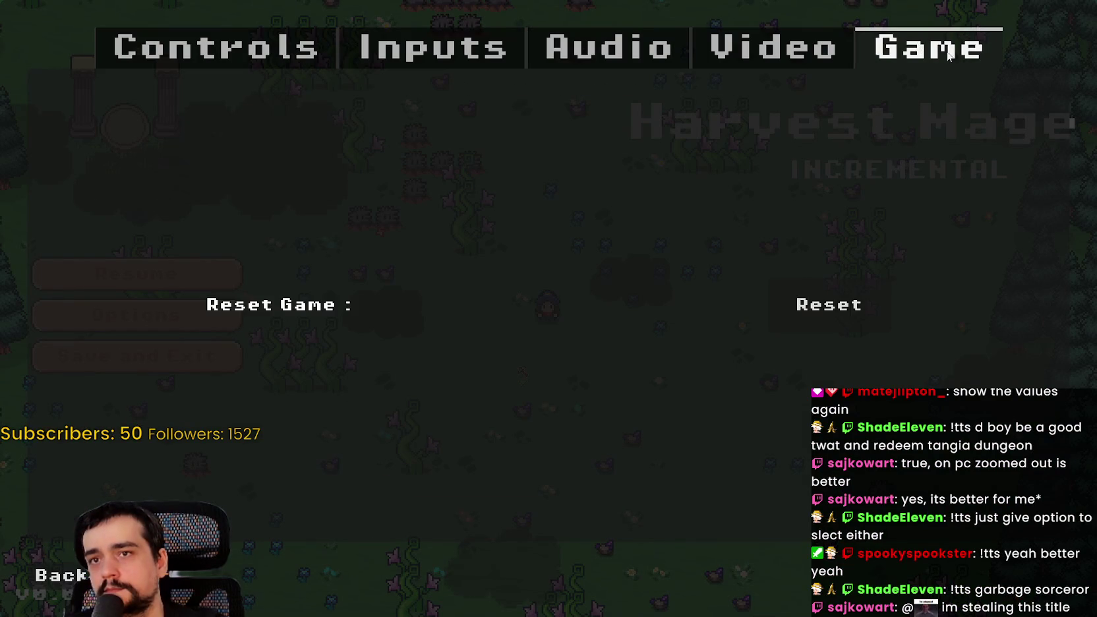
click(740, 47)
click(861, 190)
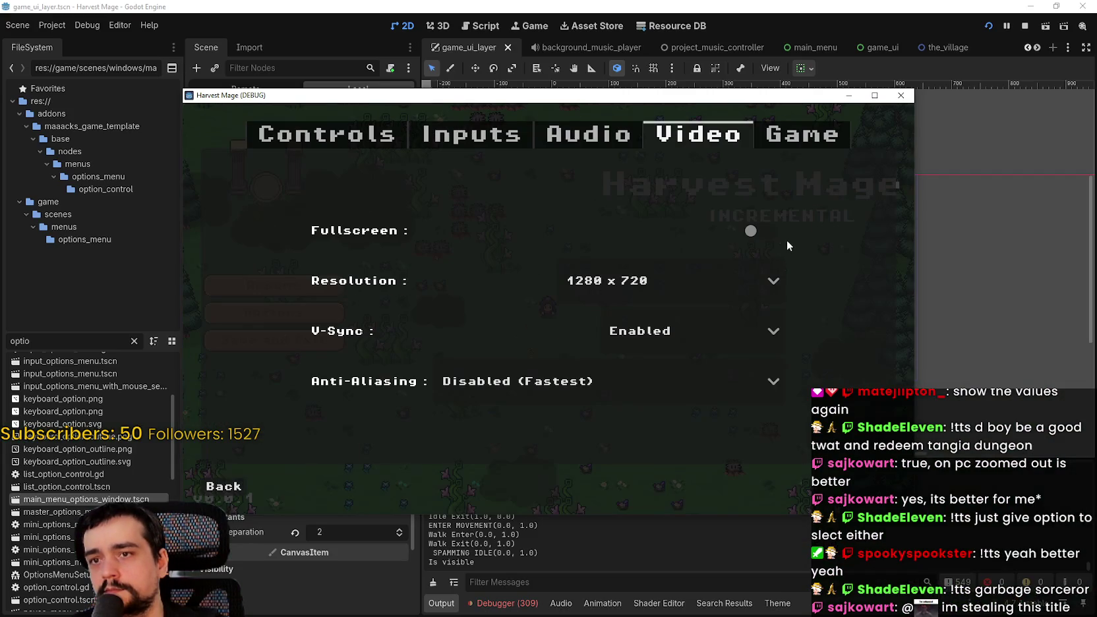
click(699, 272)
click(673, 361)
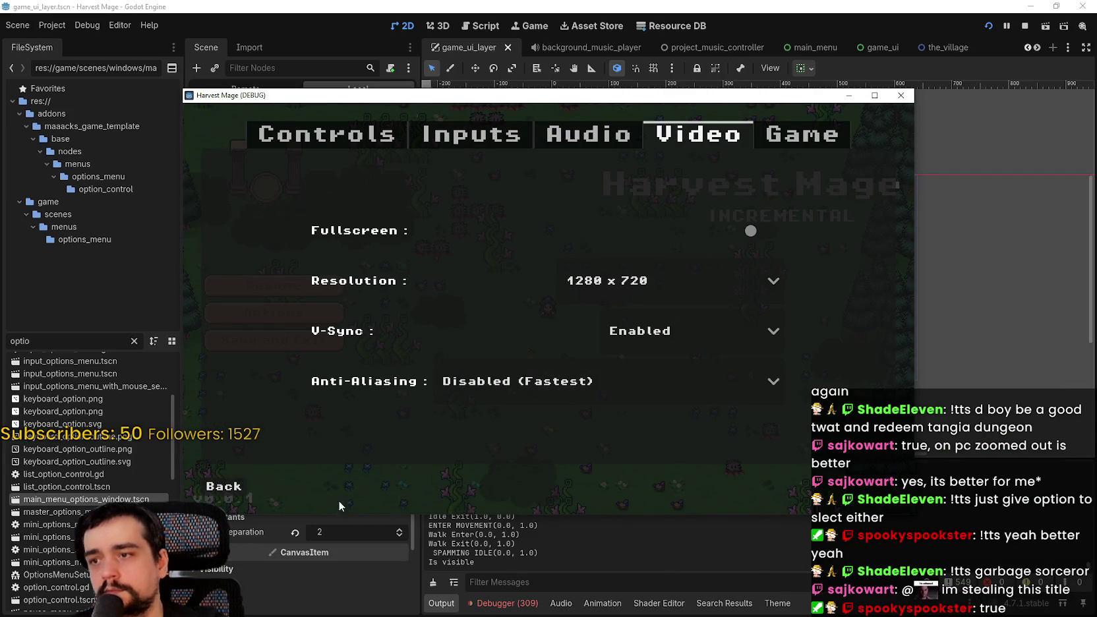
click(242, 491)
key(Escape)
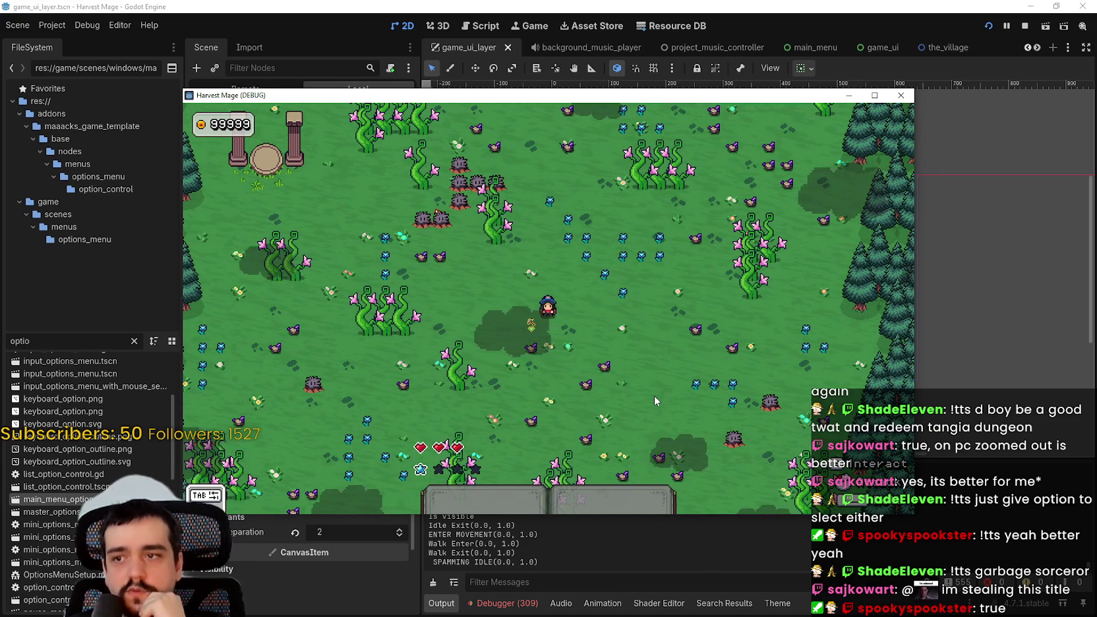
Walk the character around the meadow in the window, then bring the Godot editor forward.
key(Right)
key(Up)
key(a)
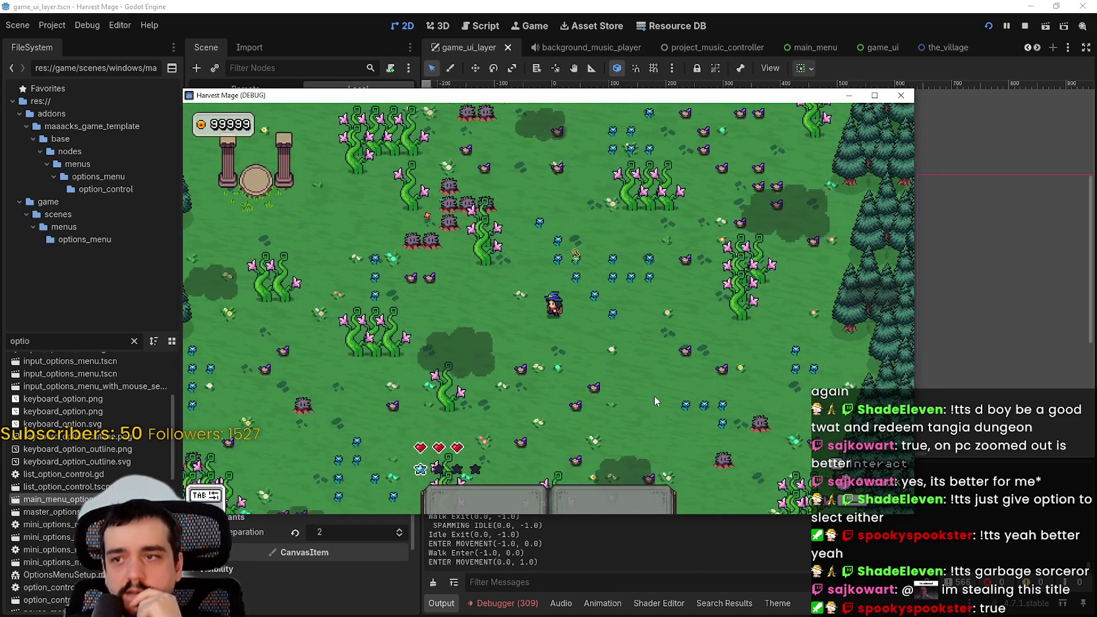
key(s)
key(a)
key(w)
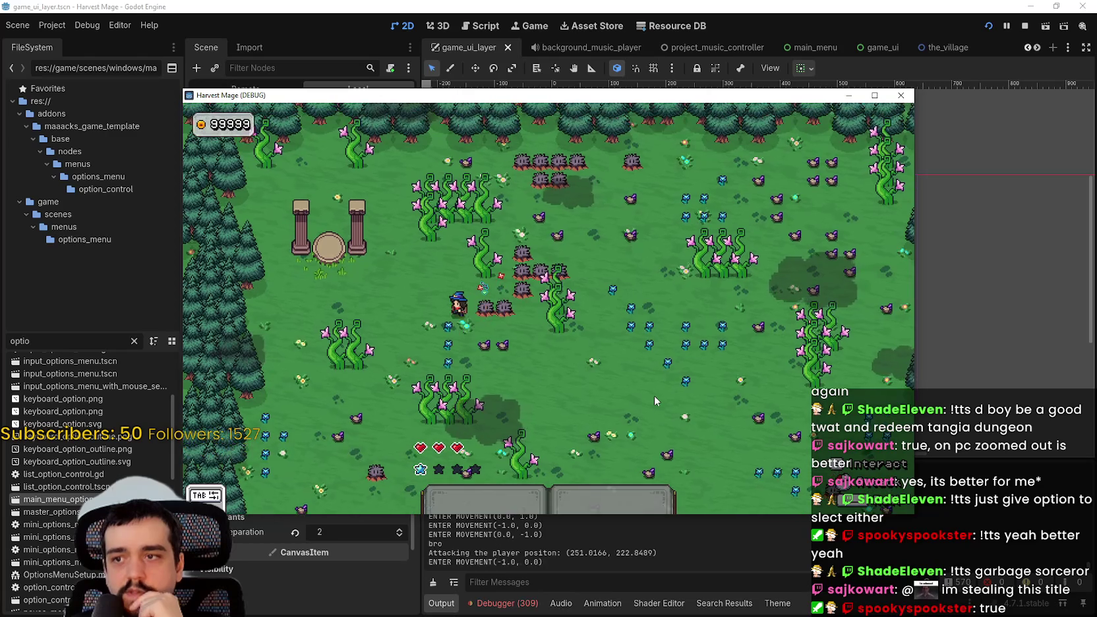
key(d)
key(a)
key(s)
key(d)
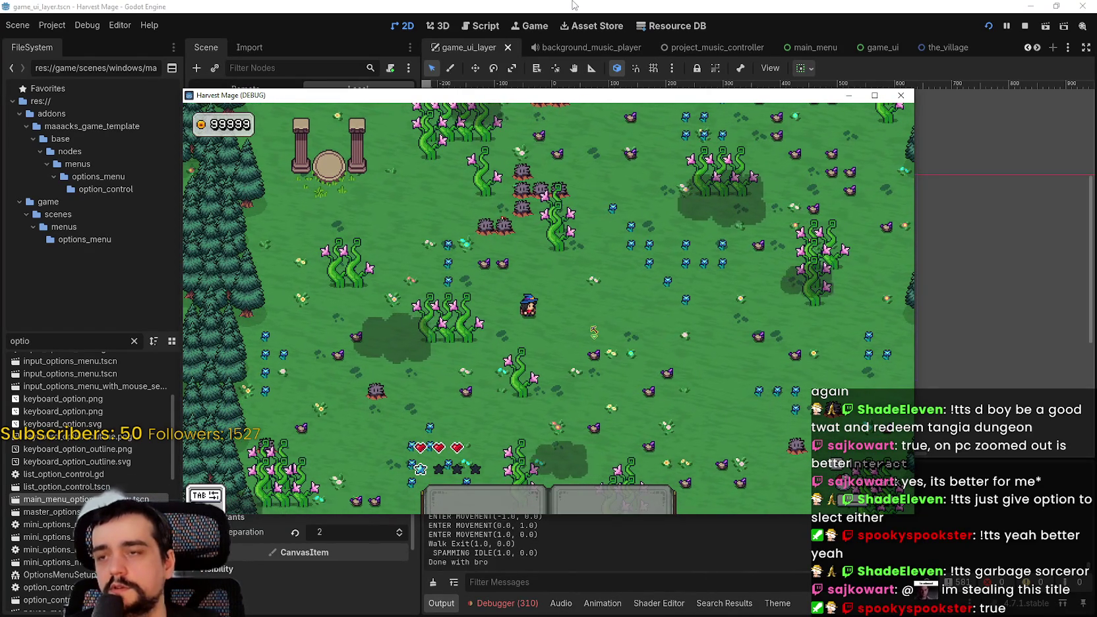
click(464, 6)
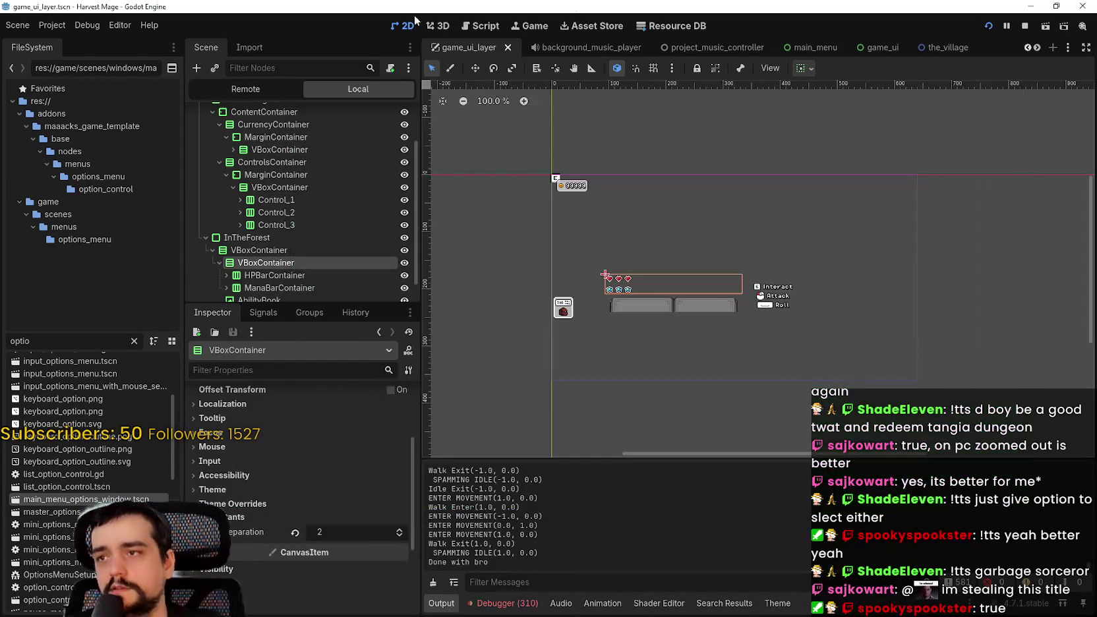
Show the live remote scene tree and inspect the running GameUI node's properties.
click(259, 90)
click(232, 190)
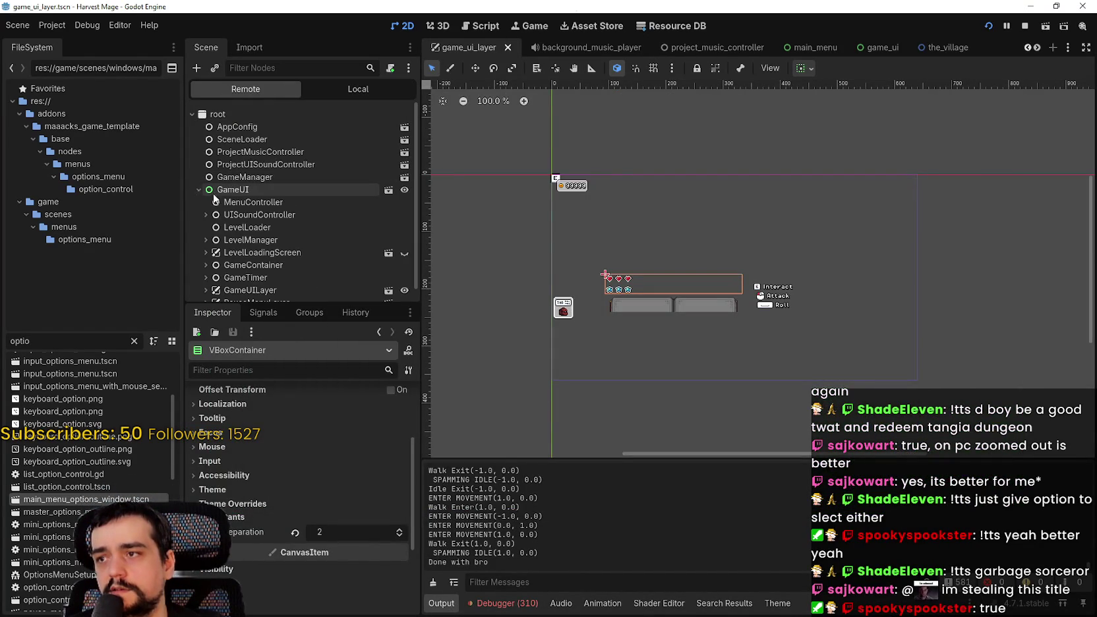
scroll(255, 468, down, 10)
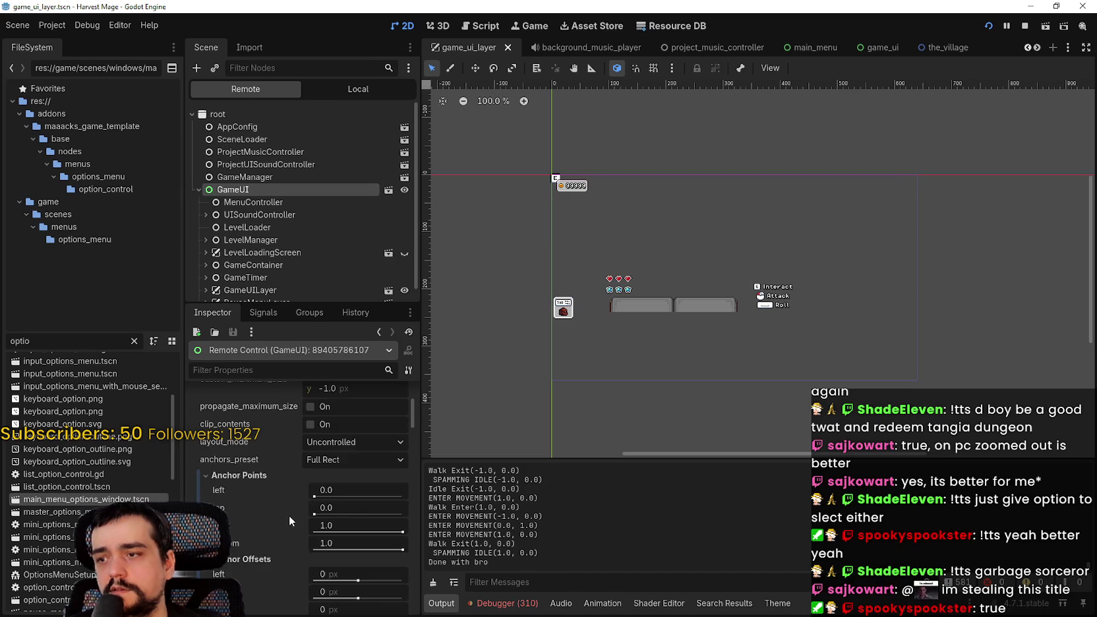
scroll(295, 518, up, 10)
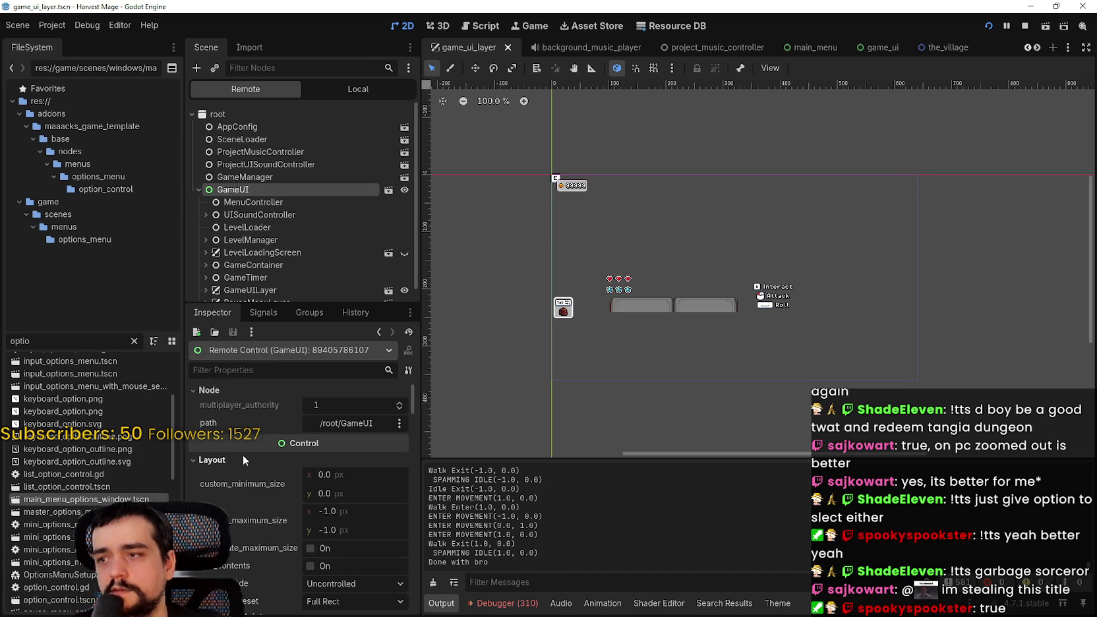
scroll(247, 170, down, 1)
scroll(314, 501, down, 2)
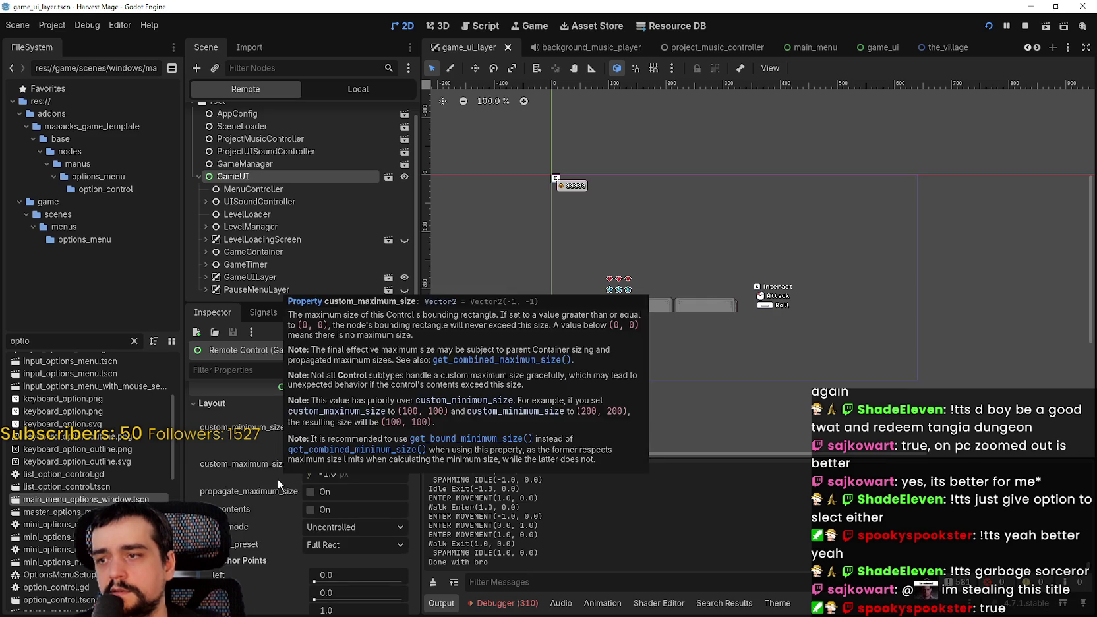
scroll(243, 411, down, 10)
scroll(280, 525, down, 8)
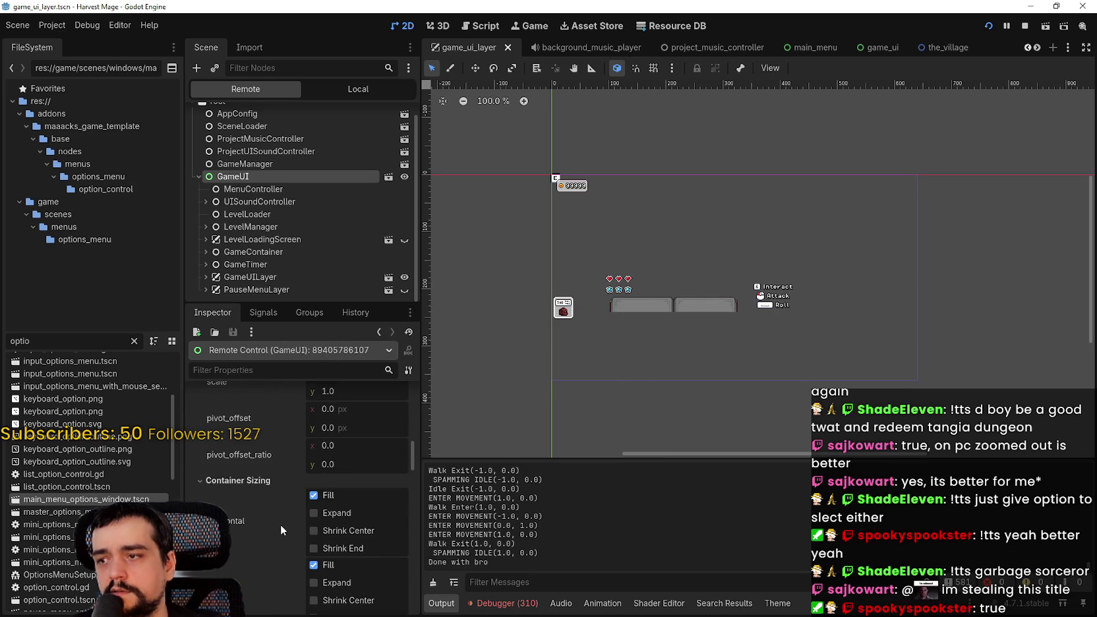
scroll(278, 513, down, 3)
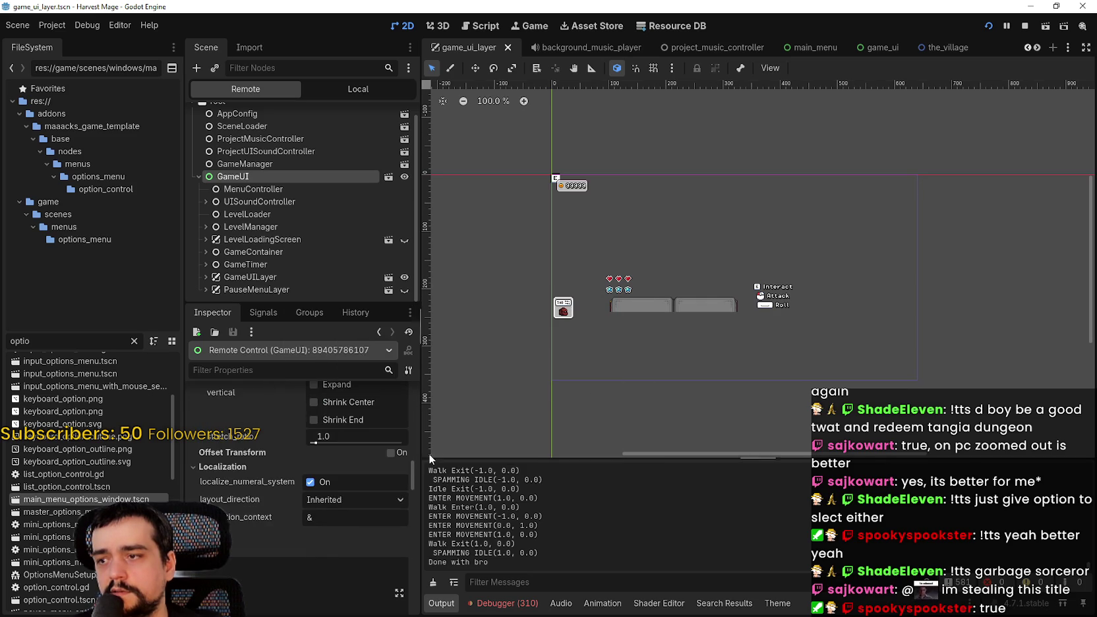
Enable GameUI's offset transform and set its scale to 1.5 live.
click(403, 456)
scroll(278, 490, down, 3)
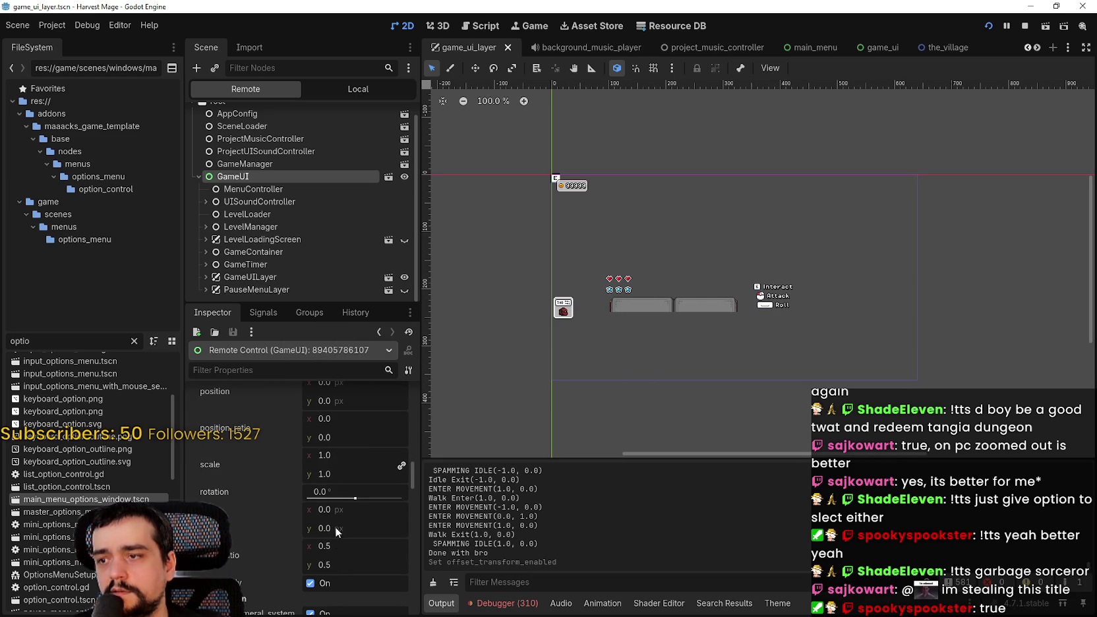
click(337, 453)
text(1.5)
key(Return)
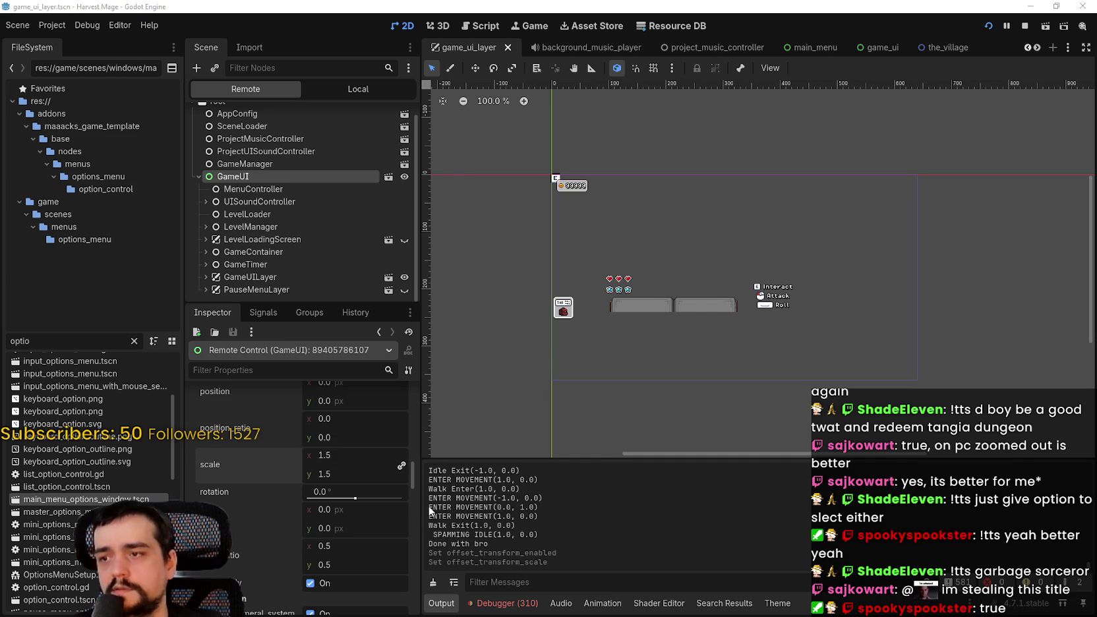
Check the scaled UI in the game, then turn the offset transform off and stop the game.
key(alt+Tab)
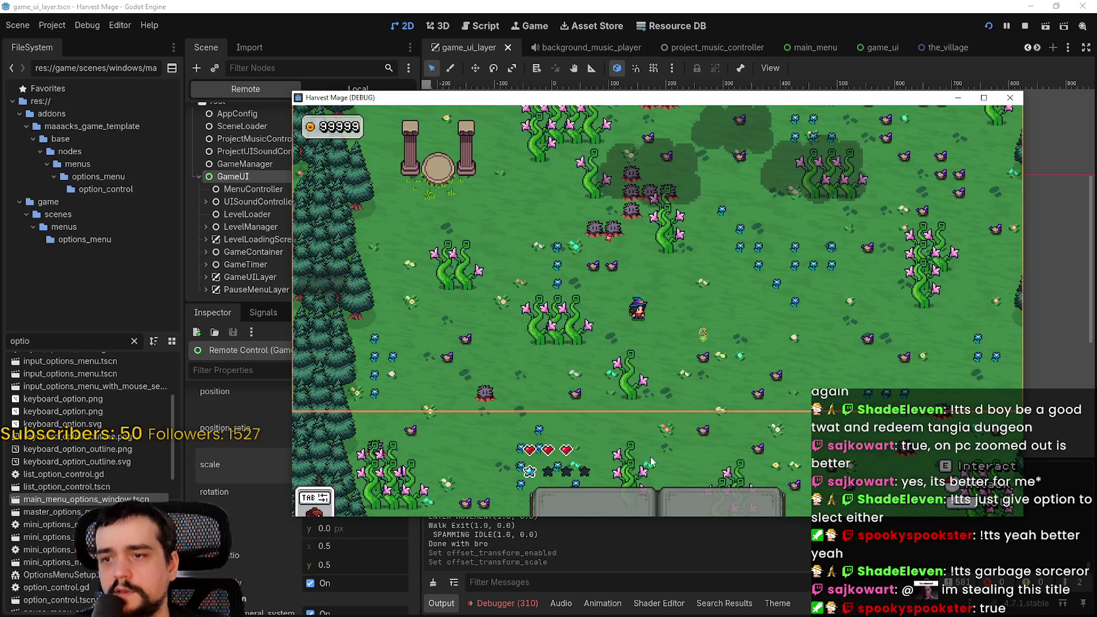
click(516, 10)
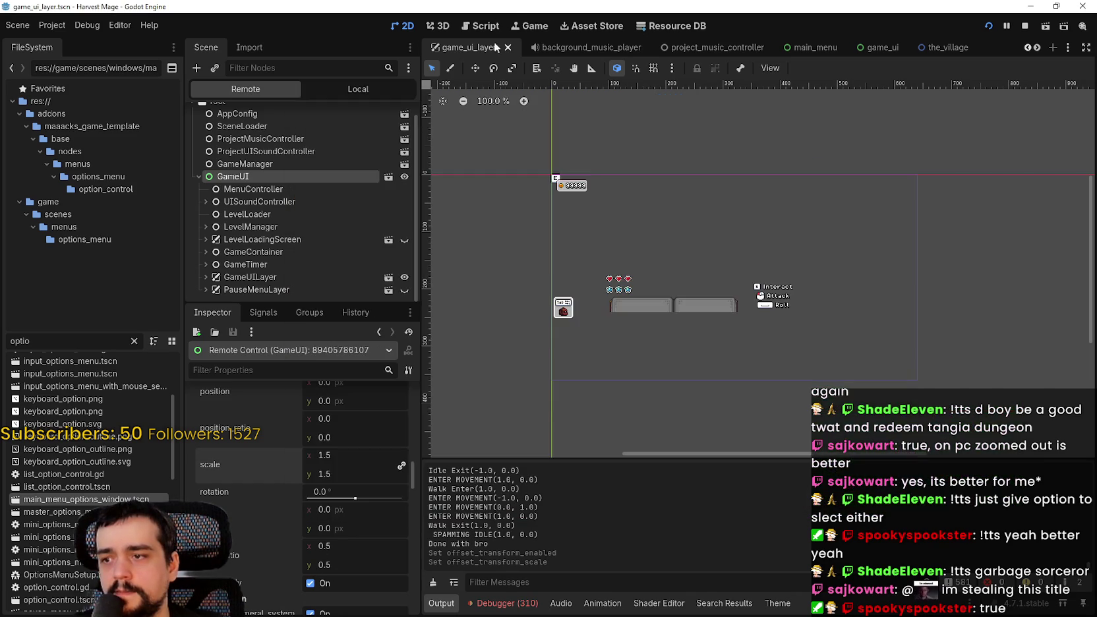
scroll(322, 477, up, 3)
click(391, 452)
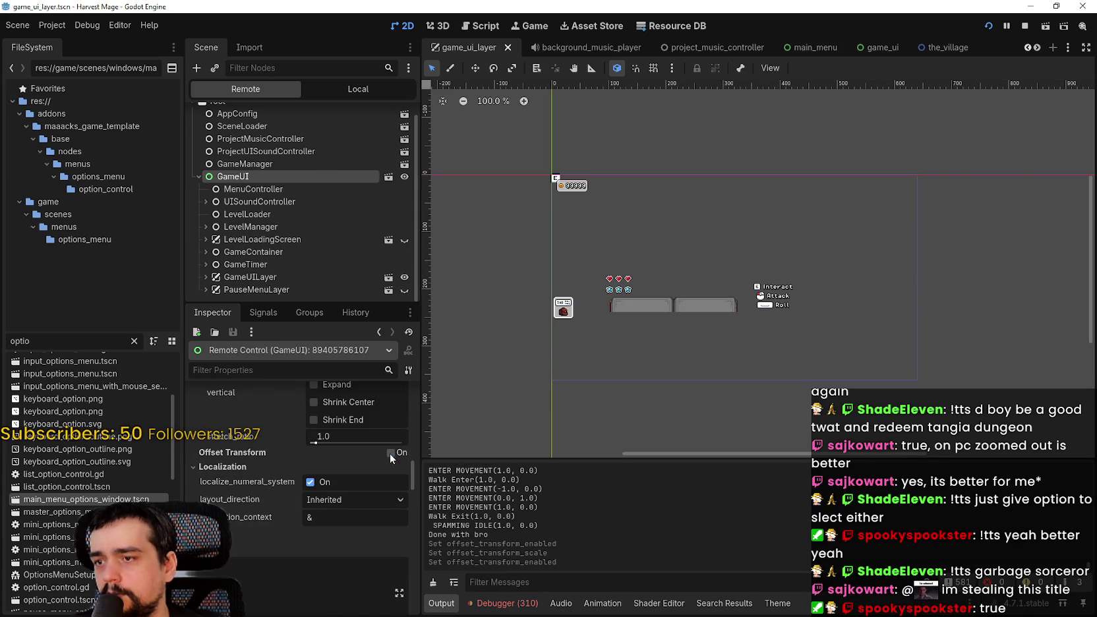
scroll(342, 465, up, 1)
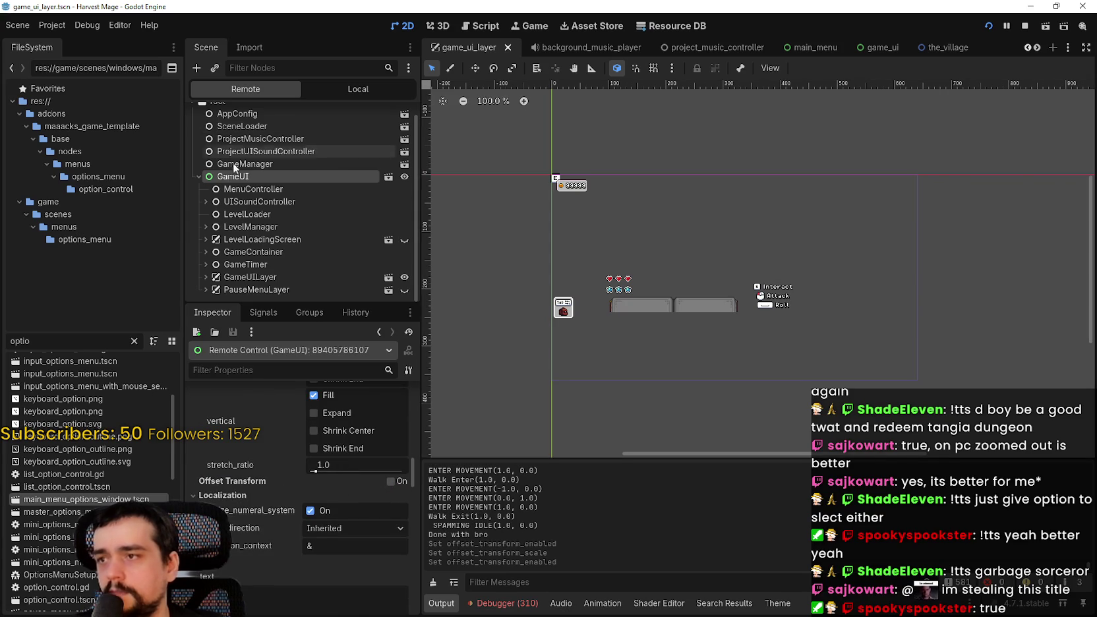
click(1024, 25)
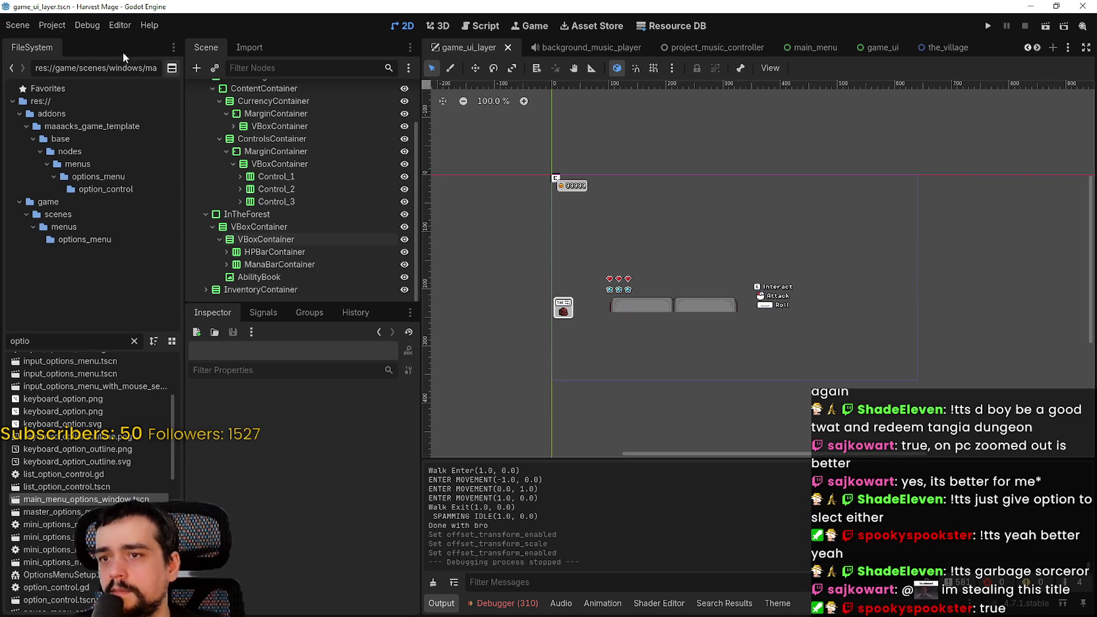
Open Project Settings and review the stretch aspect, leaving it at keep.
click(53, 25)
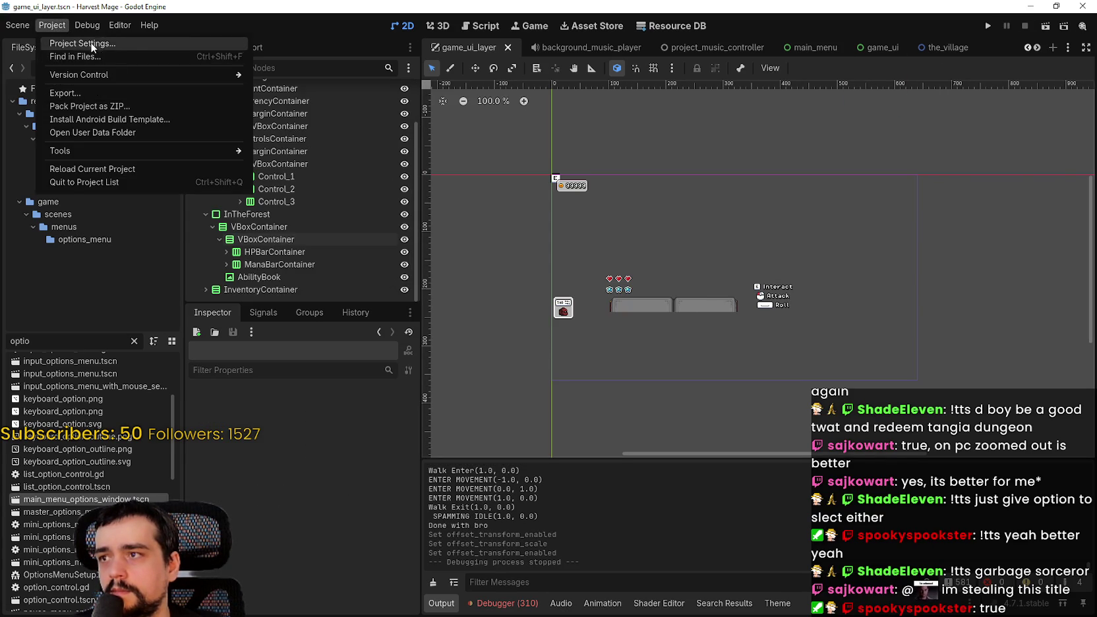
click(95, 43)
scroll(718, 305, down, 8)
scroll(747, 371, down, 3)
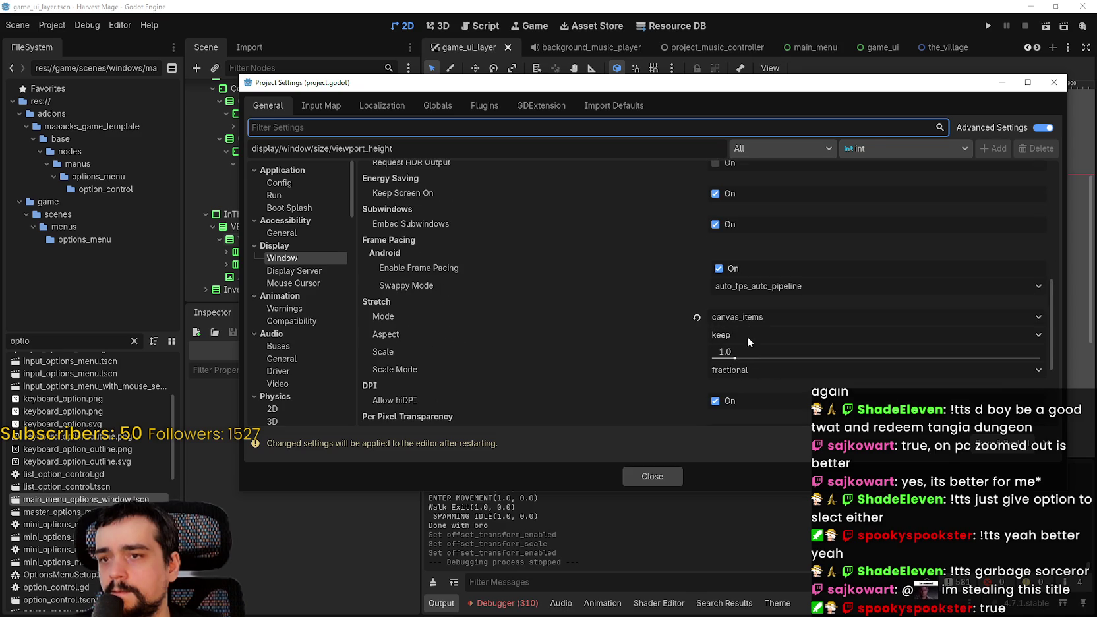
click(747, 334)
click(750, 334)
scroll(747, 326, up, 7)
scroll(751, 327, up, 5)
Set the viewport size to 427 x 240, close the settings and run the project.
mouse_move(740, 91)
mouse_down()
mouse_move(735, 498)
mouse_move(737, 218)
mouse_move(697, 512)
mouse_move(712, 311)
mouse_up()
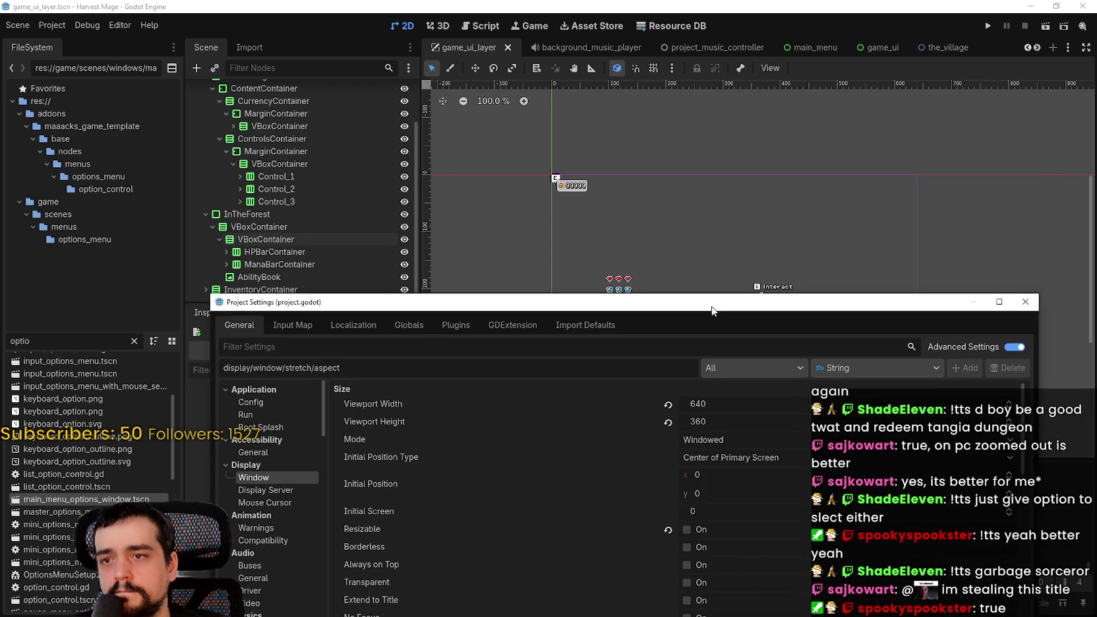
click(706, 406)
text(427)
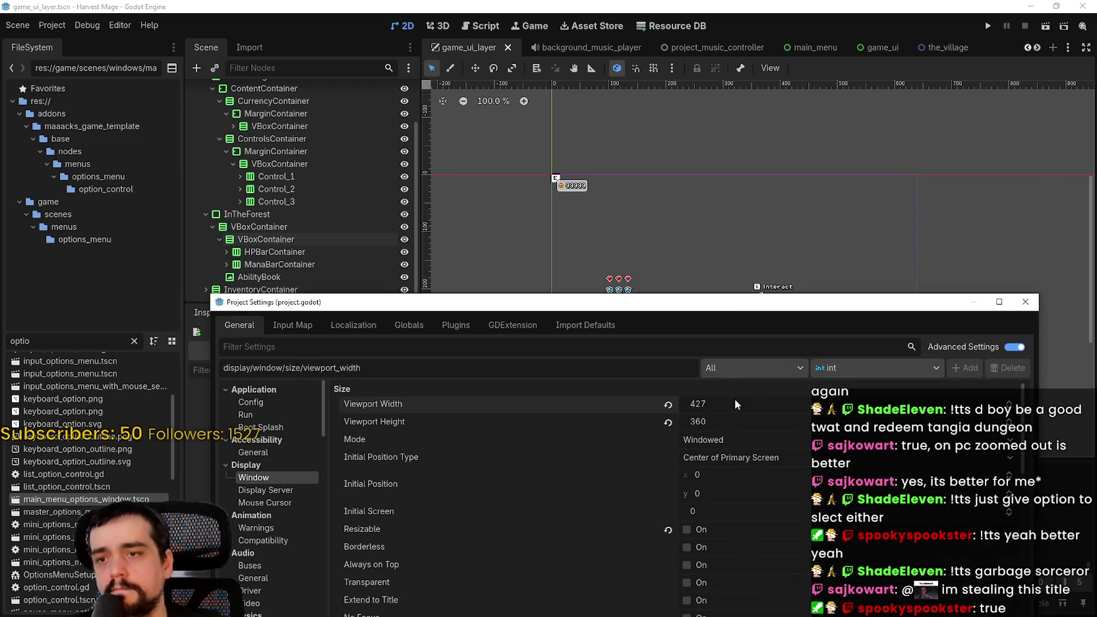
click(726, 421)
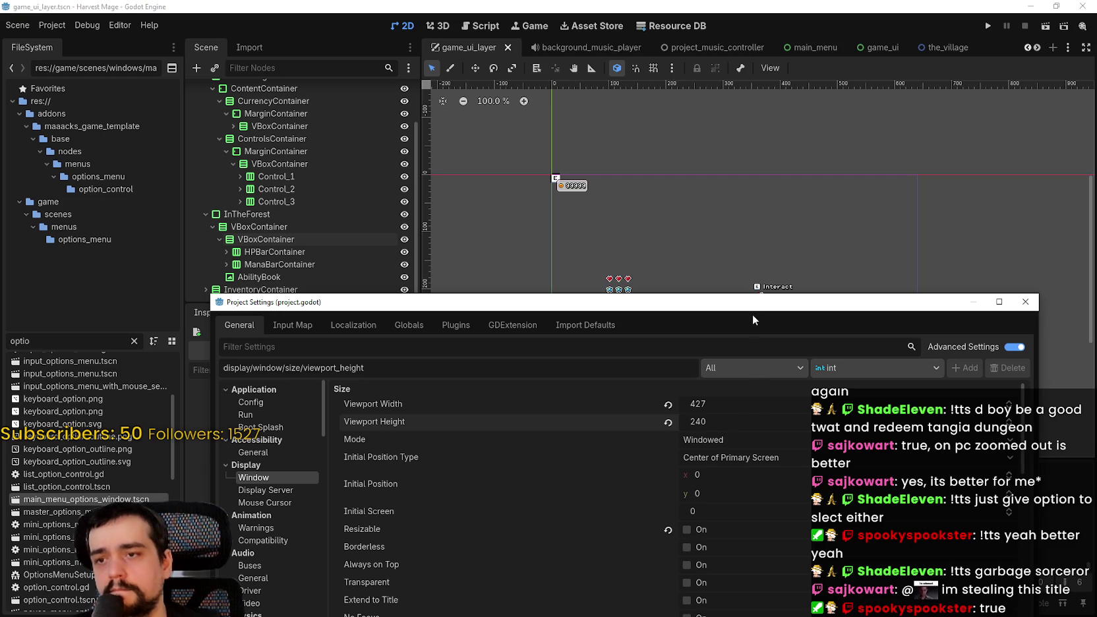
drag(754, 318, 691, 153)
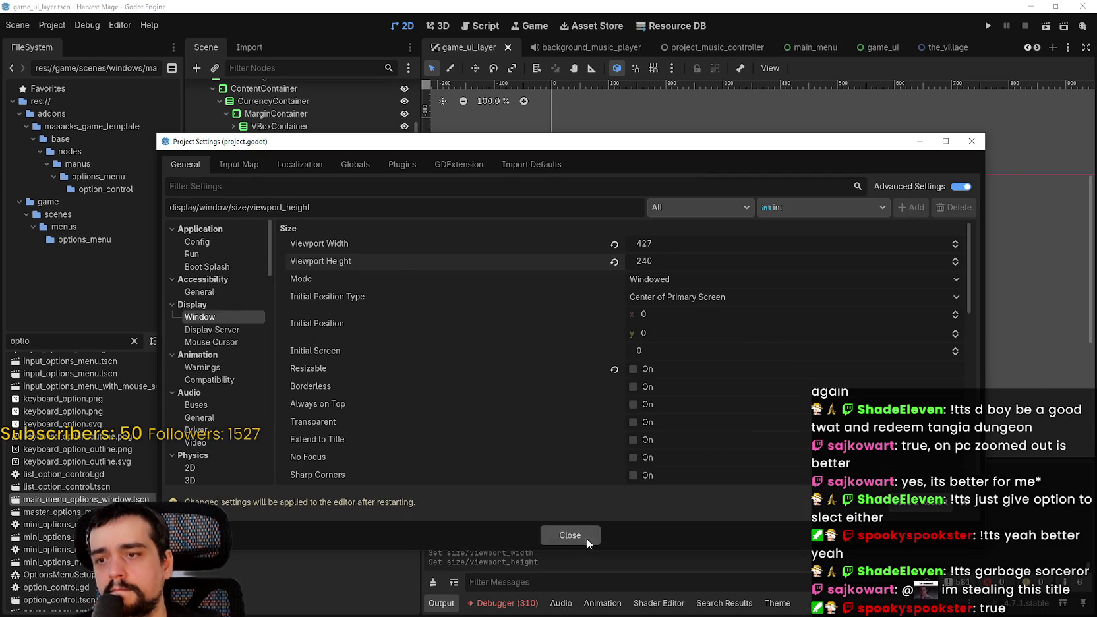
click(587, 536)
click(990, 26)
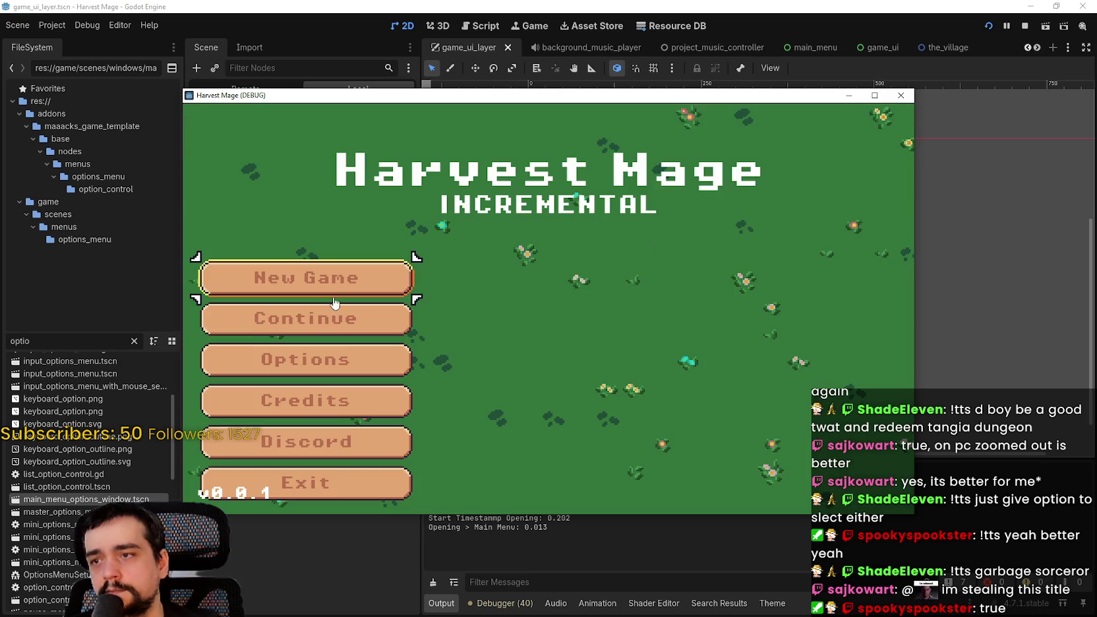
Start a new game, maximize it, enable Fullscreen in the Video options and play briefly.
click(306, 274)
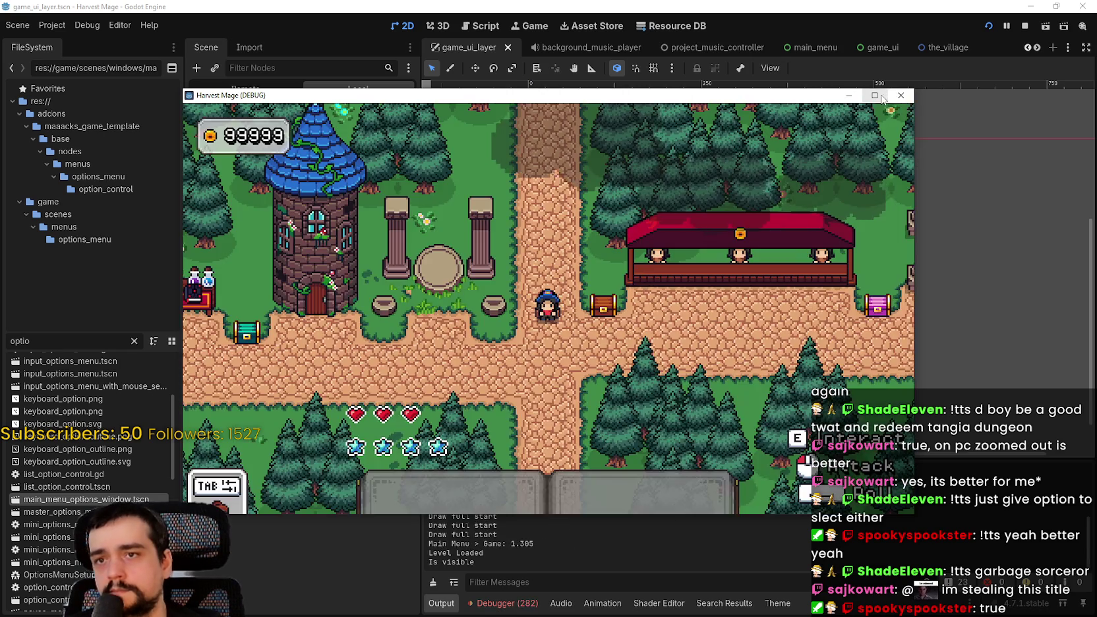
click(874, 95)
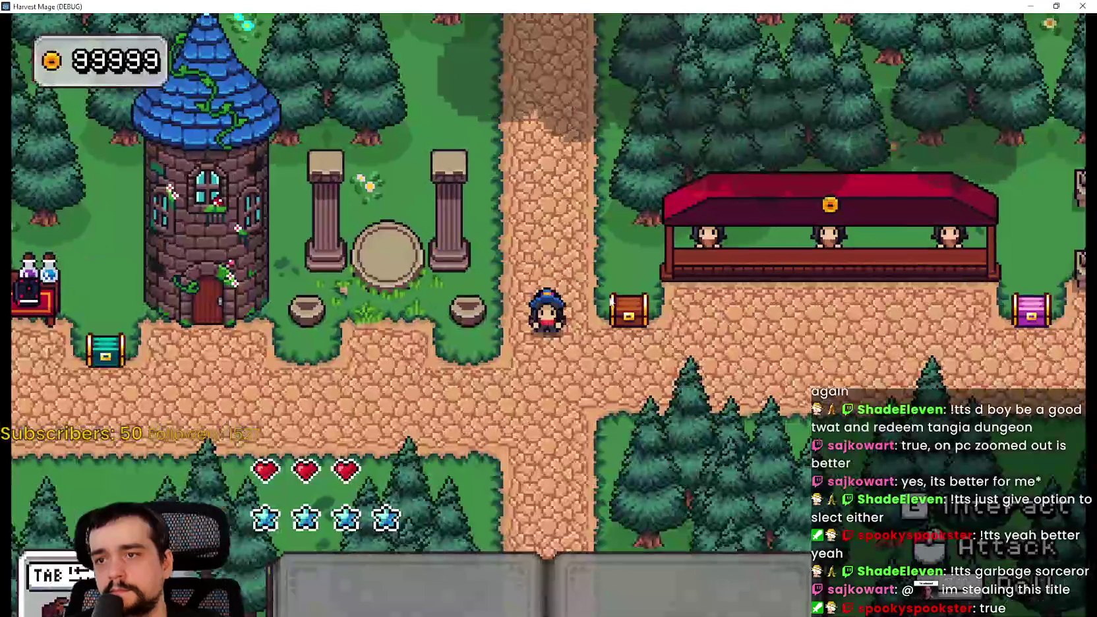
key(Escape)
key(Down)
key(Return)
click(1025, 83)
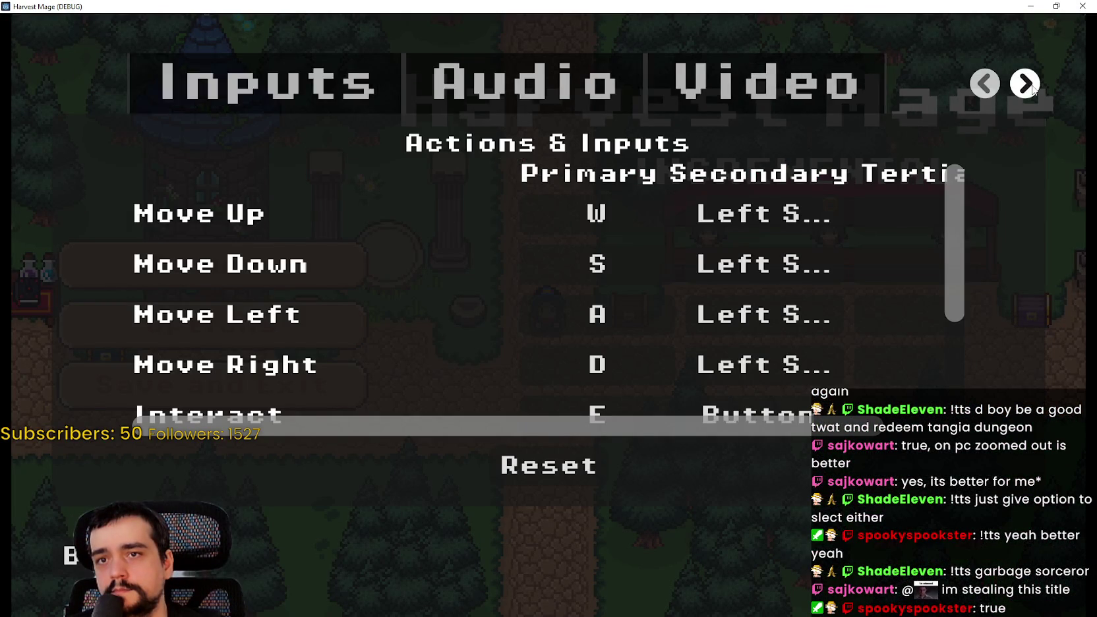
click(1030, 84)
click(712, 94)
click(590, 99)
scroll(945, 196, down, 3)
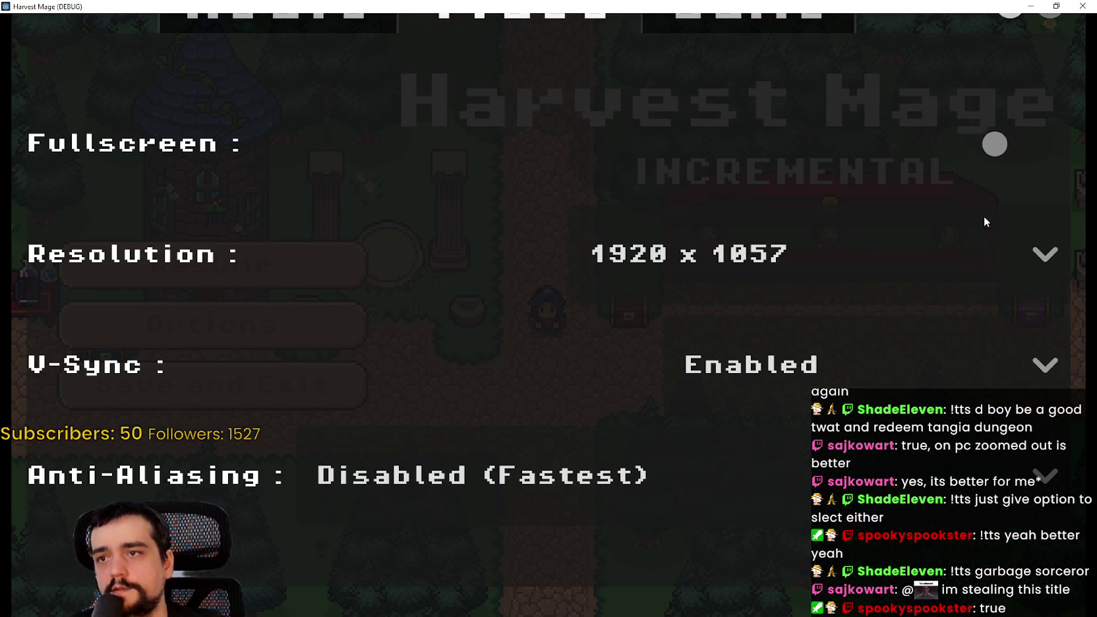
click(995, 145)
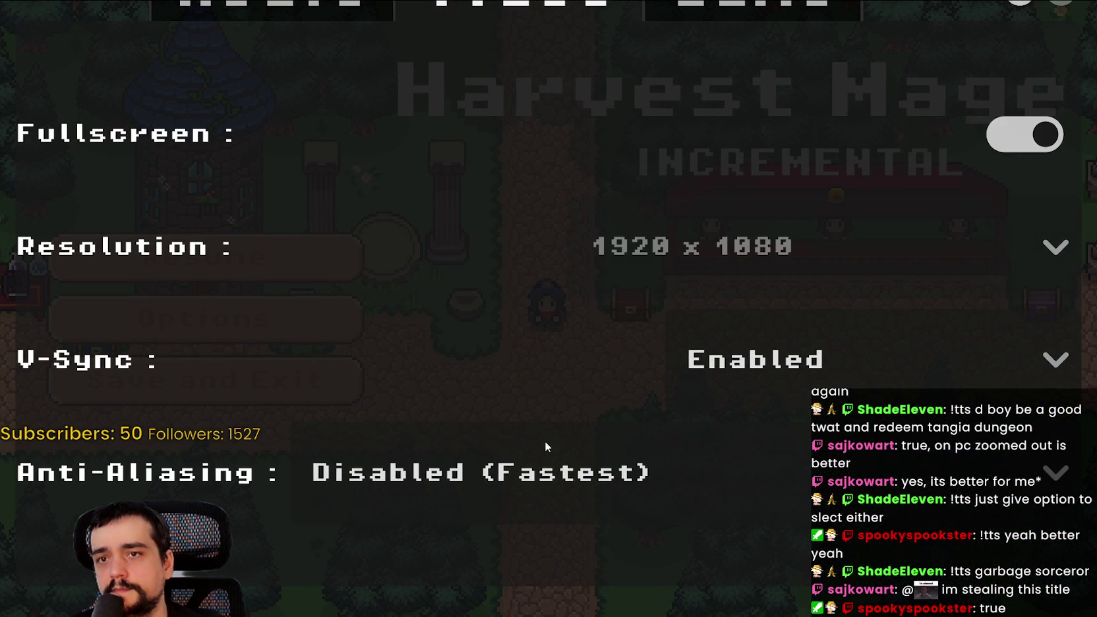
key(Escape)
key(Escape)
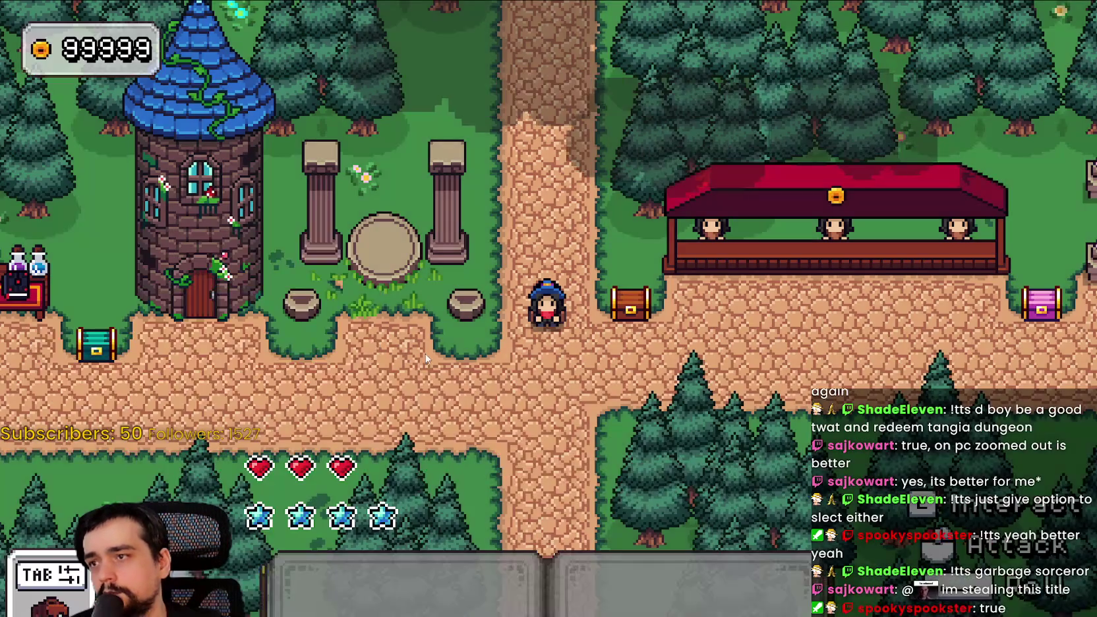
key(a)
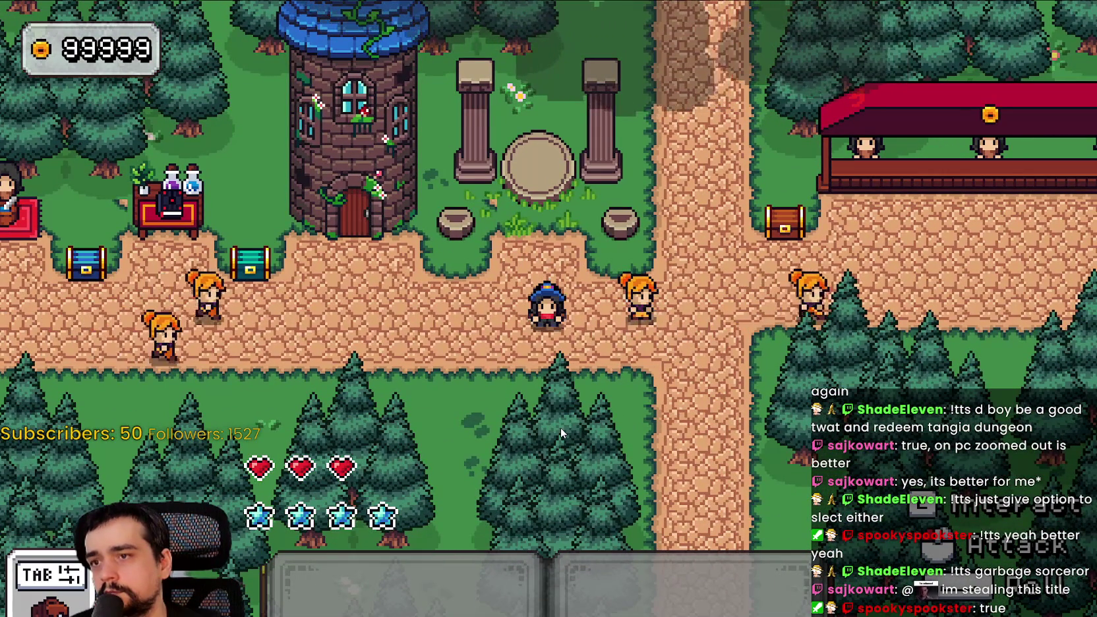
Turn Fullscreen off, choose 1280 x 720 resolution and resume the game.
key(Escape)
click(226, 311)
click(1035, 72)
click(776, 76)
click(517, 73)
scroll(796, 249, down, 2)
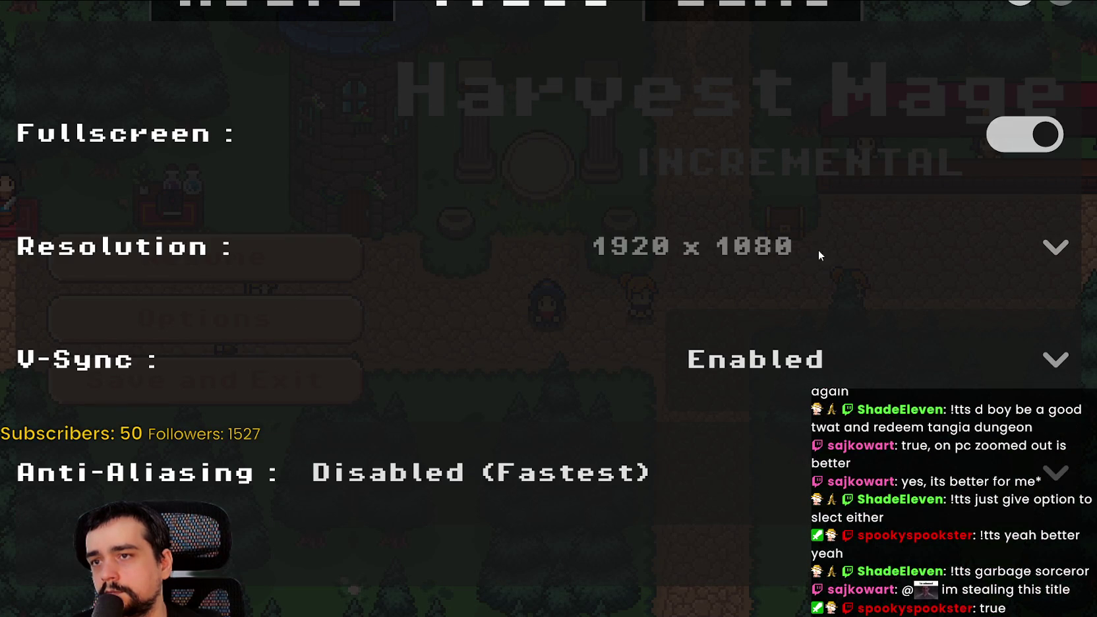
click(1054, 139)
click(824, 254)
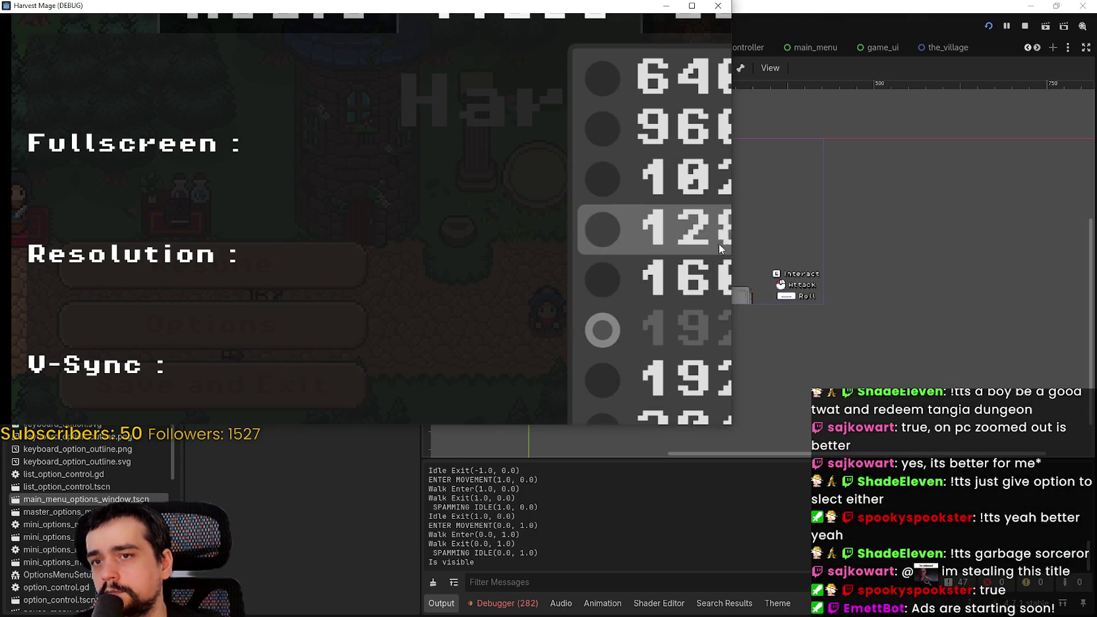
click(719, 249)
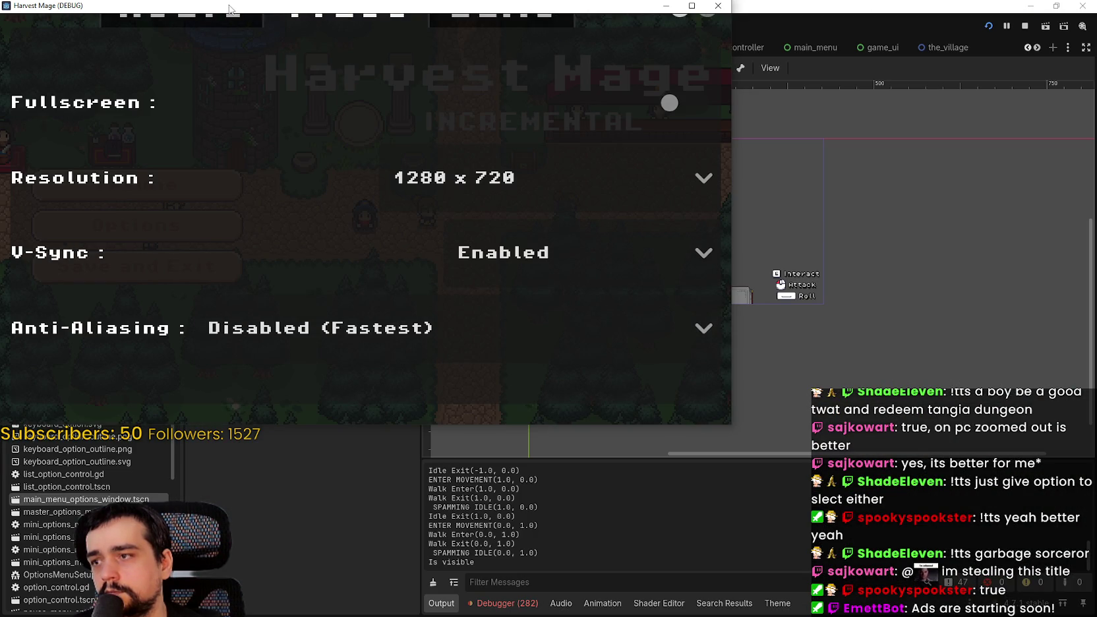
key(Escape)
click(390, 245)
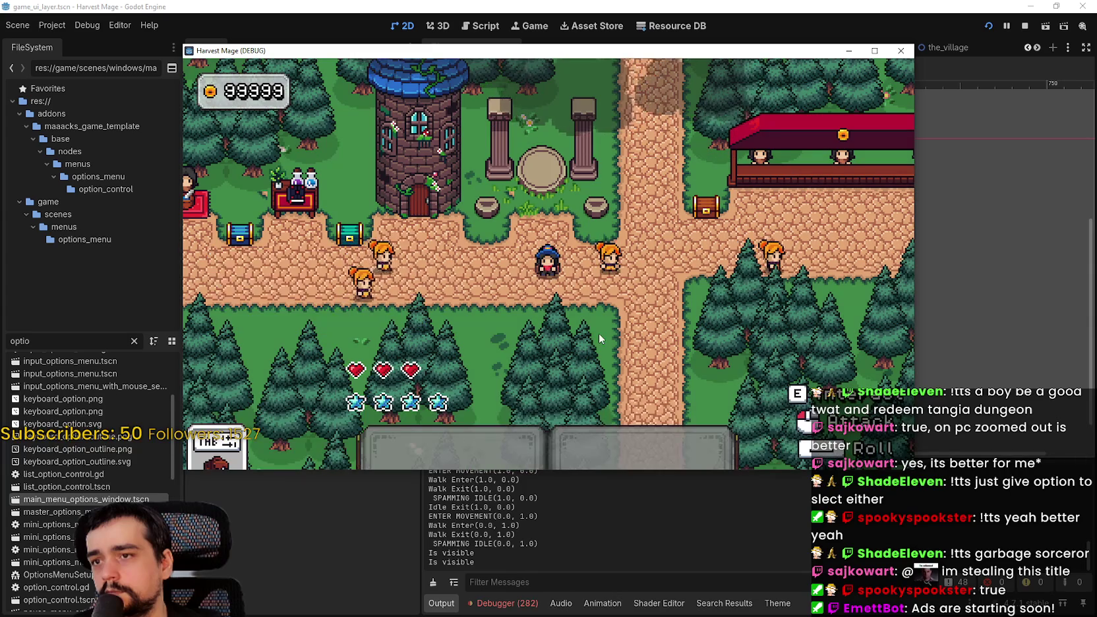
Walk the wizard around with WASD and up into the next level.
key(d)
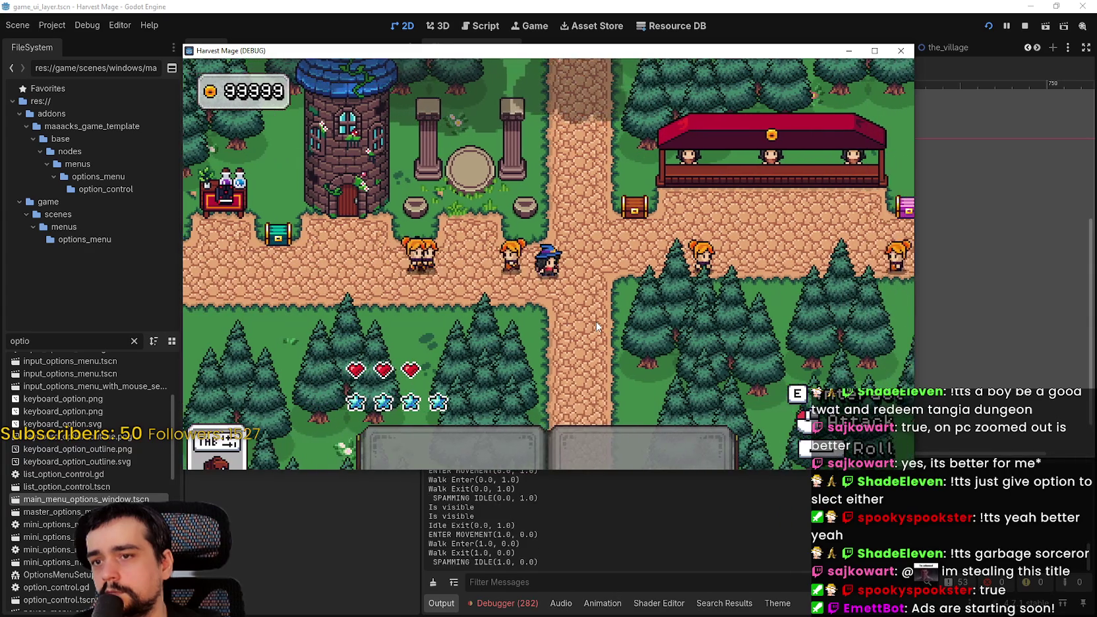
key(s)
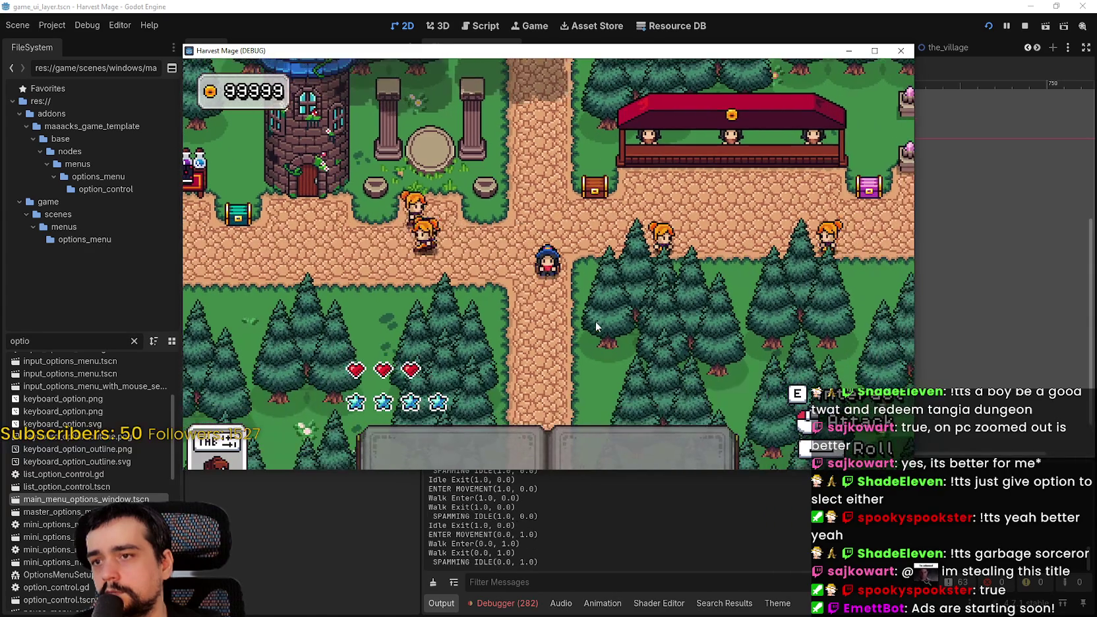
key(a)
key(w)
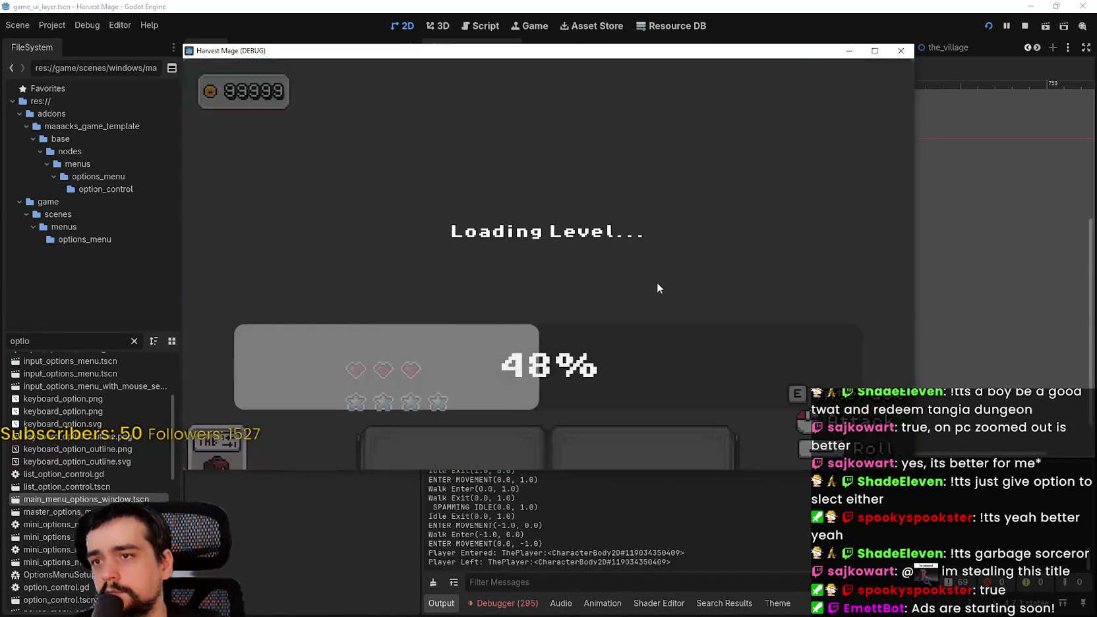
key(a)
key(w)
key(d)
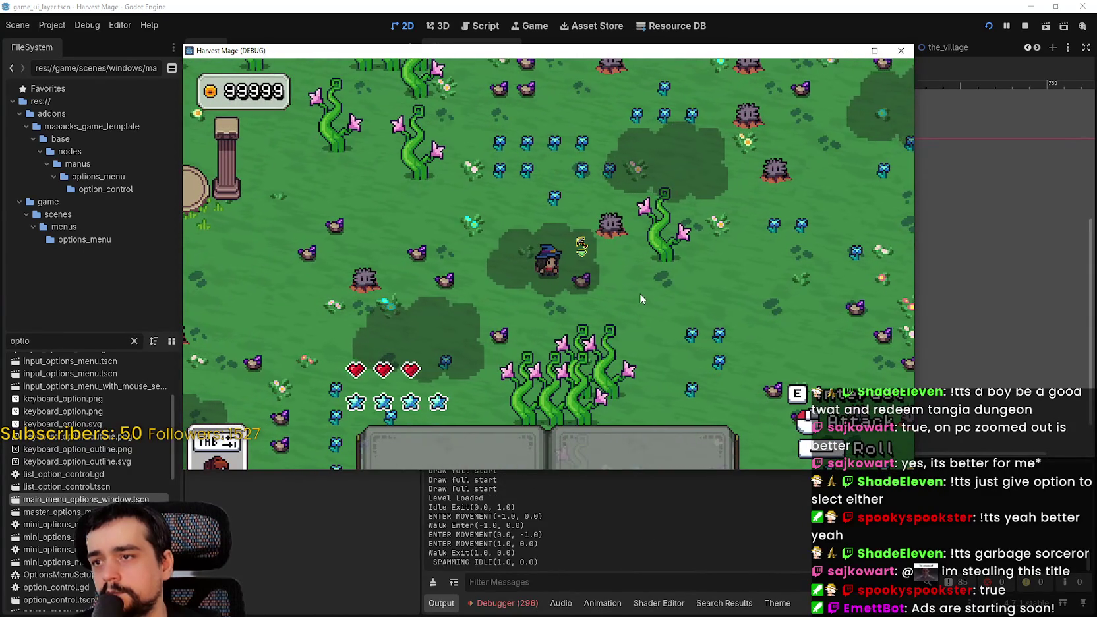
Cast magic and attack creatures and resources while moving through the level.
right_click(615, 289)
click(617, 289)
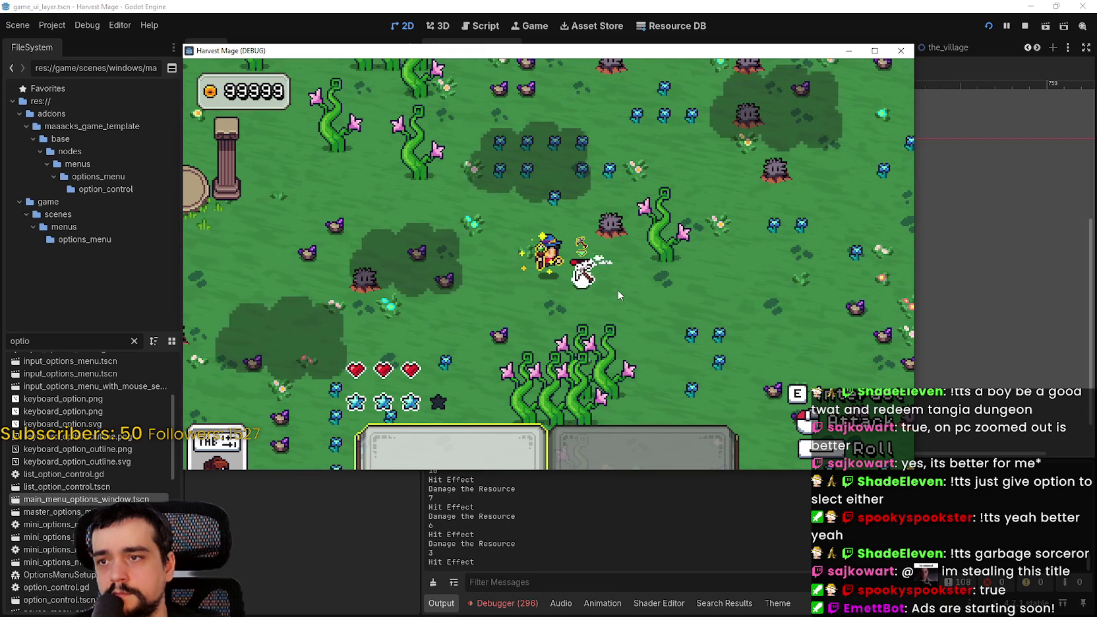
key(w)
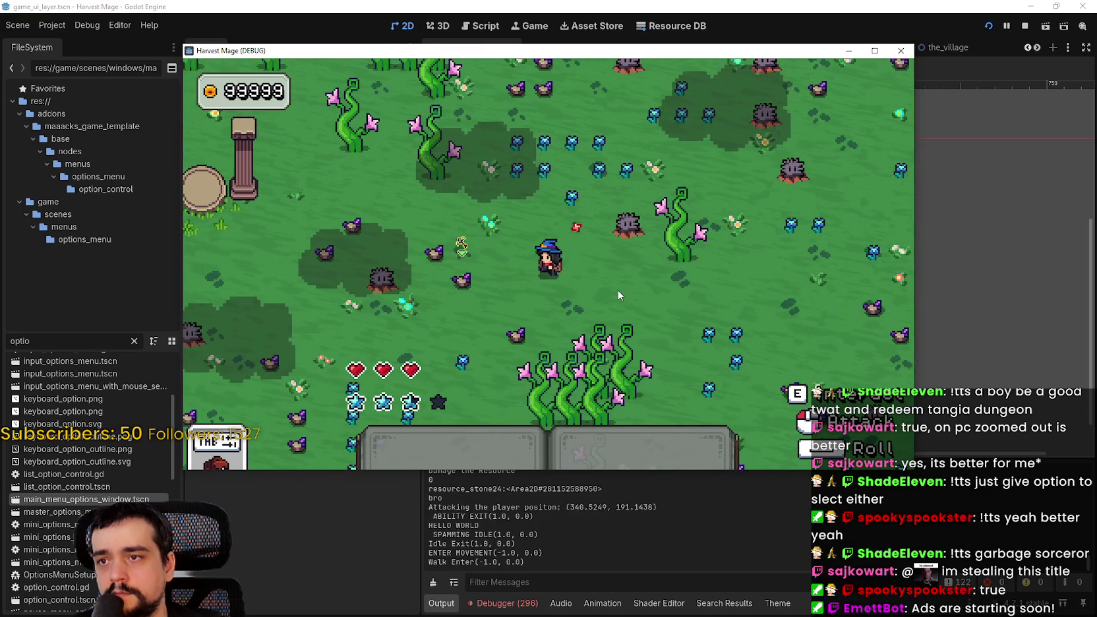
right_click(626, 291)
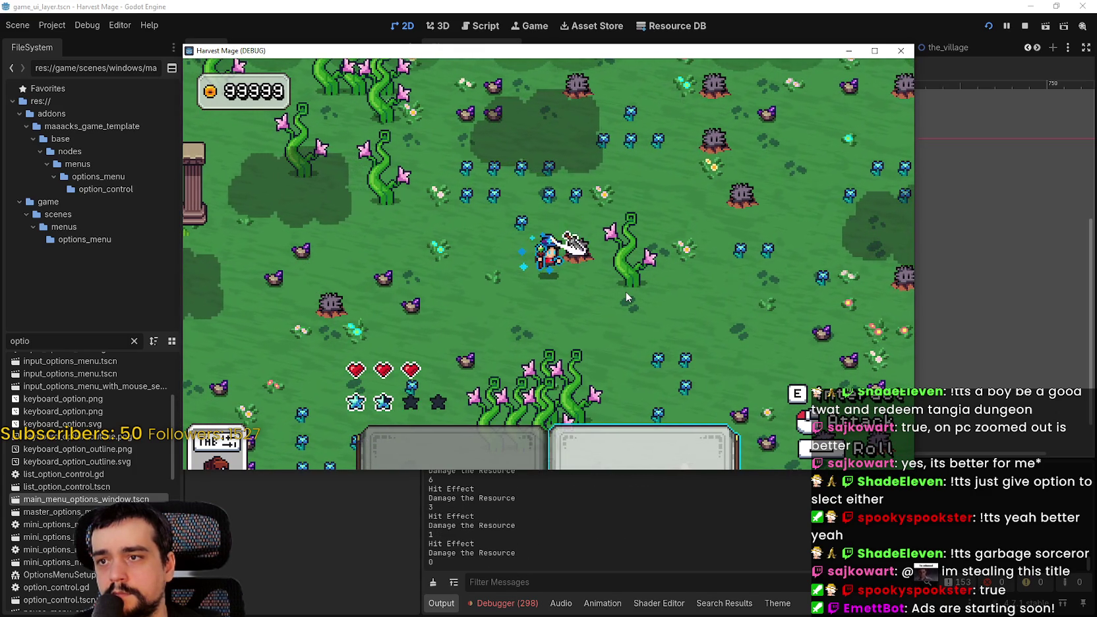
key(s)
key(d)
key(d)
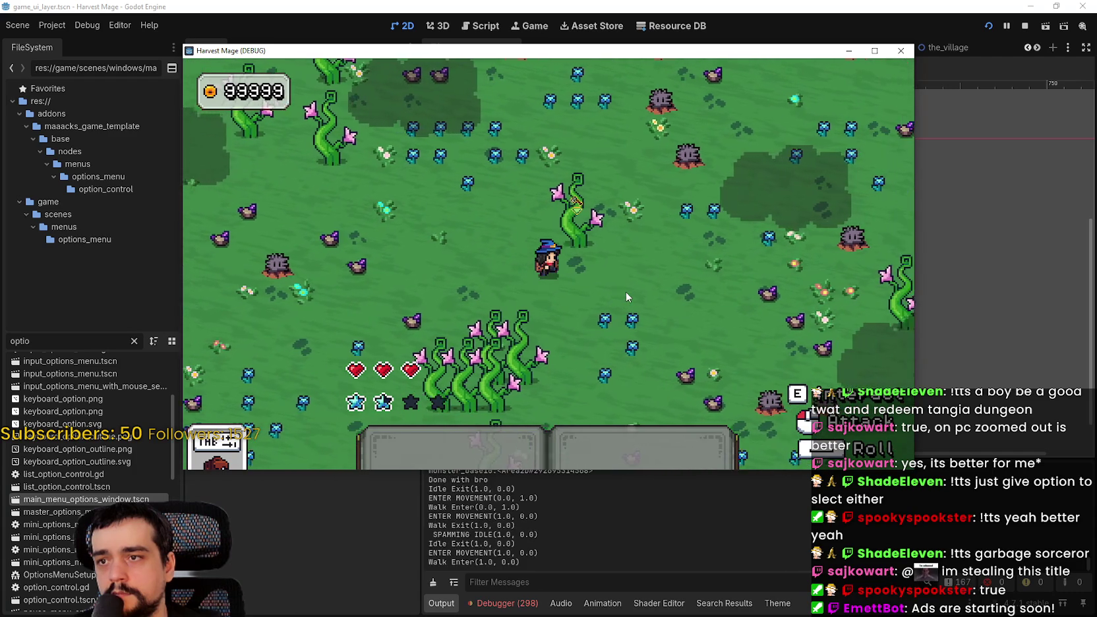
key(s)
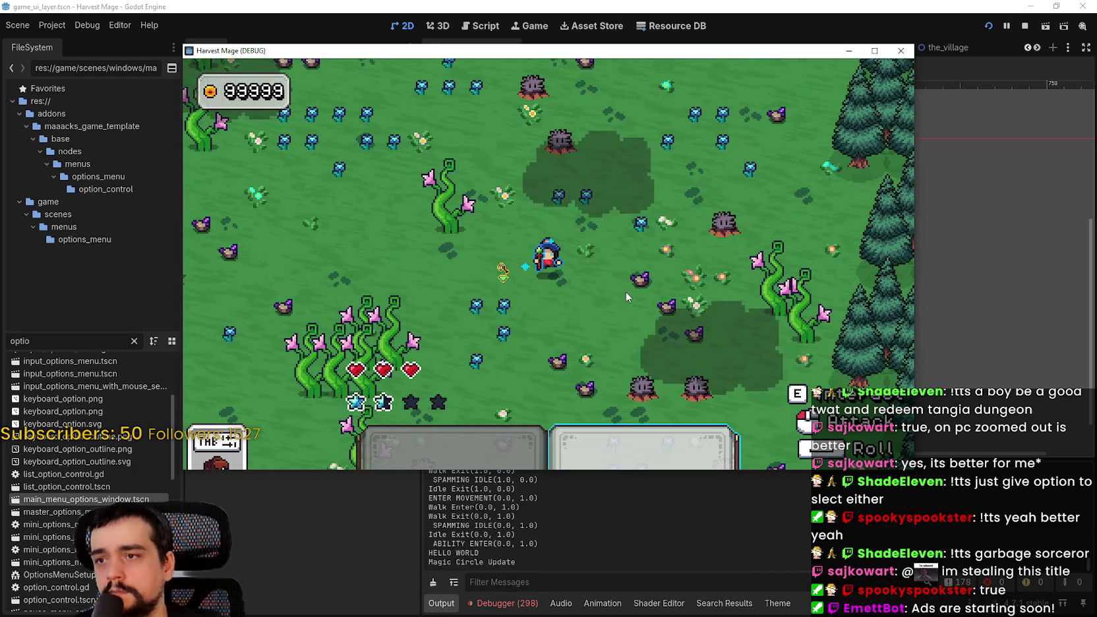
click(626, 291)
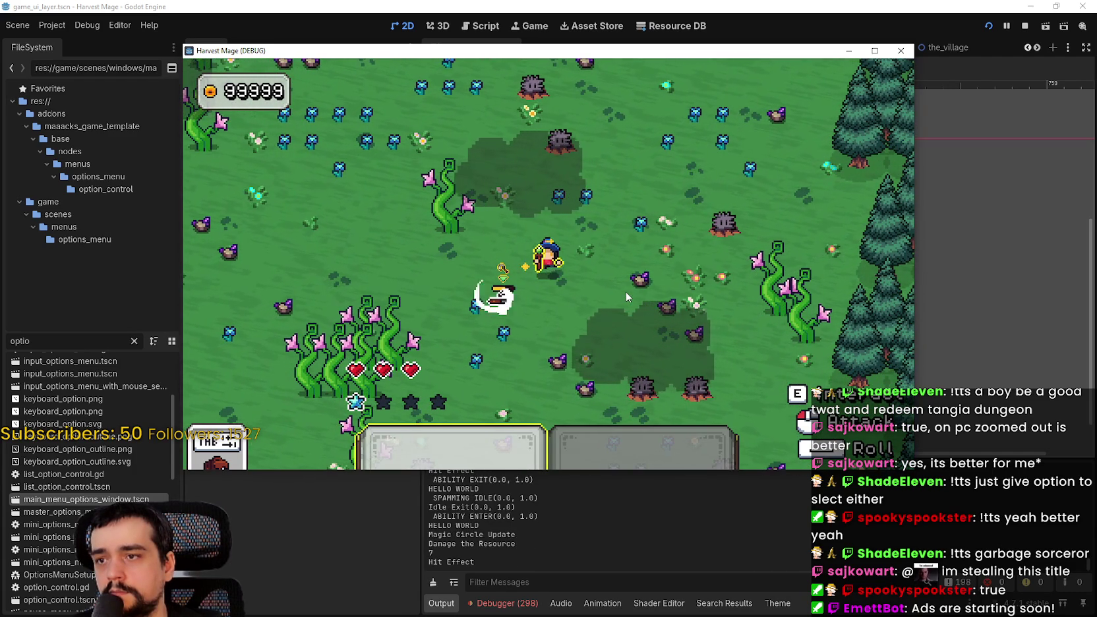
key(a)
key(s)
key(d)
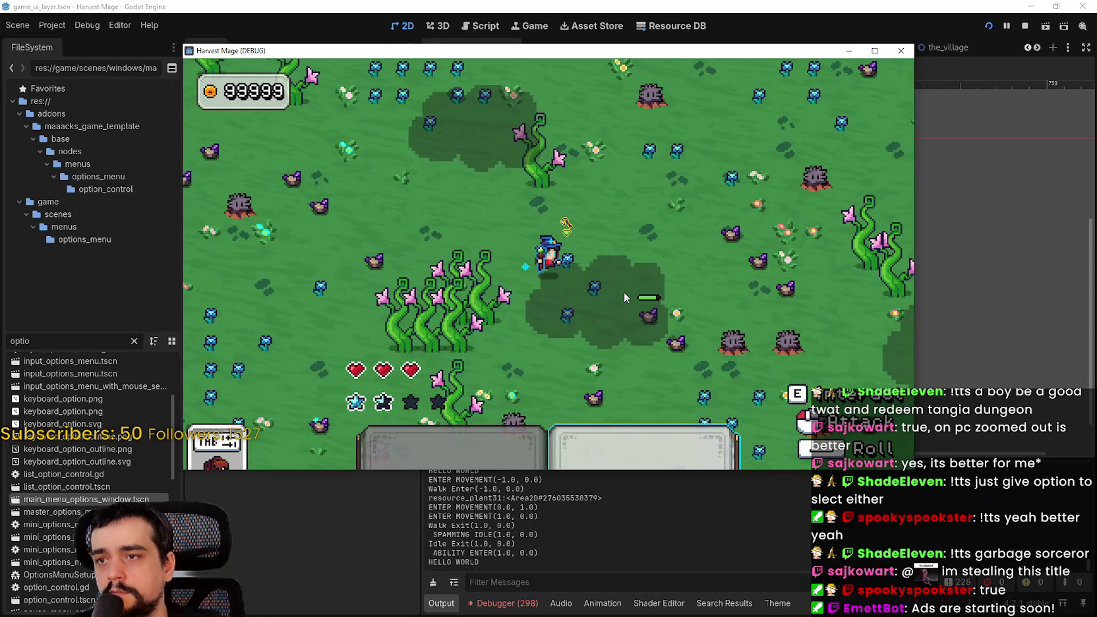
click(623, 292)
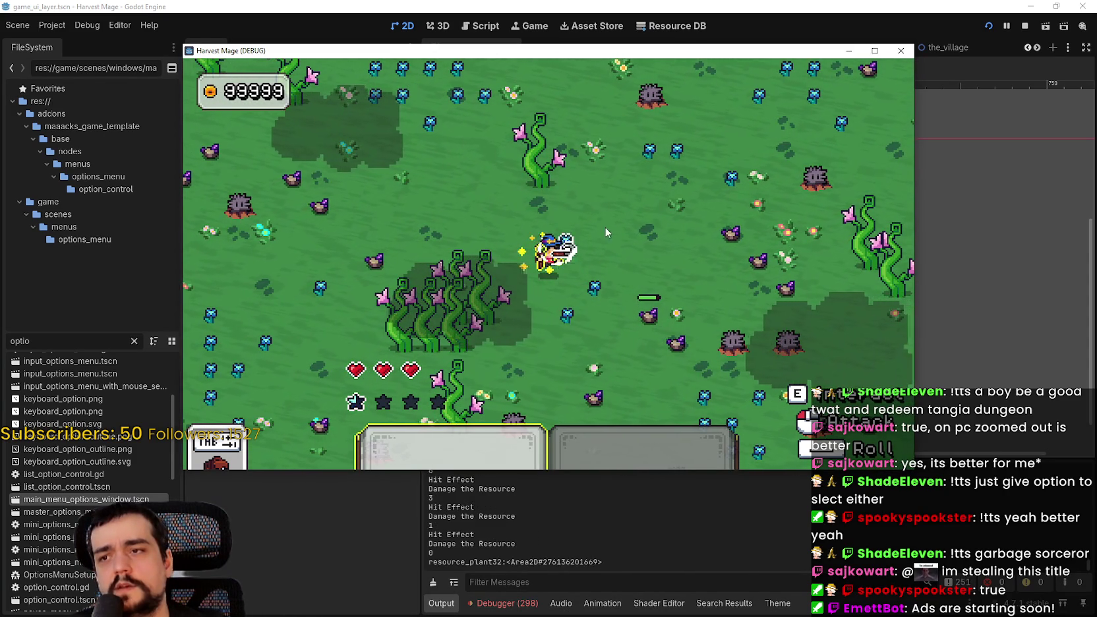
Walk the mage a little more, then pause and bring up the options screen.
key(w)
key(s)
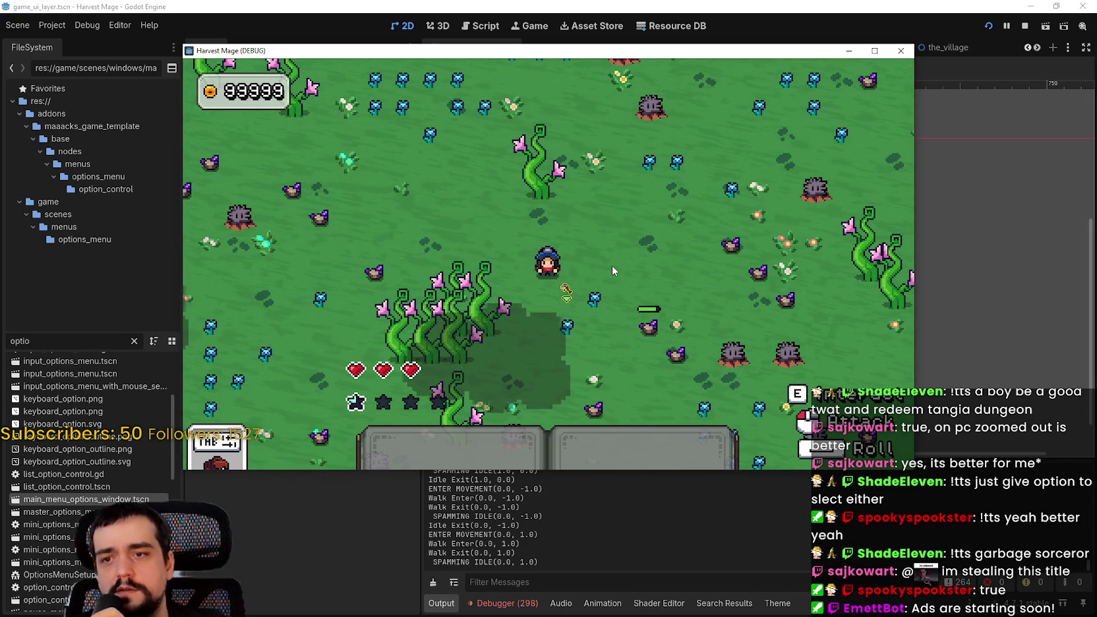
key(w)
key(d)
key(Escape)
key(Down)
key(Return)
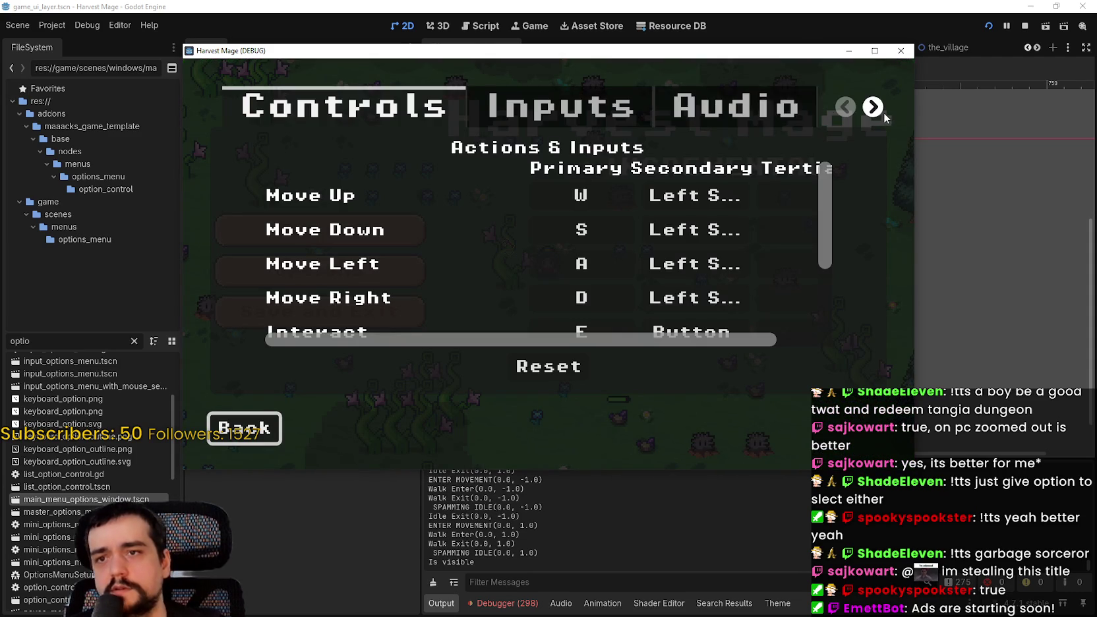
Turn Fullscreen on in the Video options, leaving resolution unchanged, and resume walking.
click(882, 111)
click(608, 109)
click(703, 240)
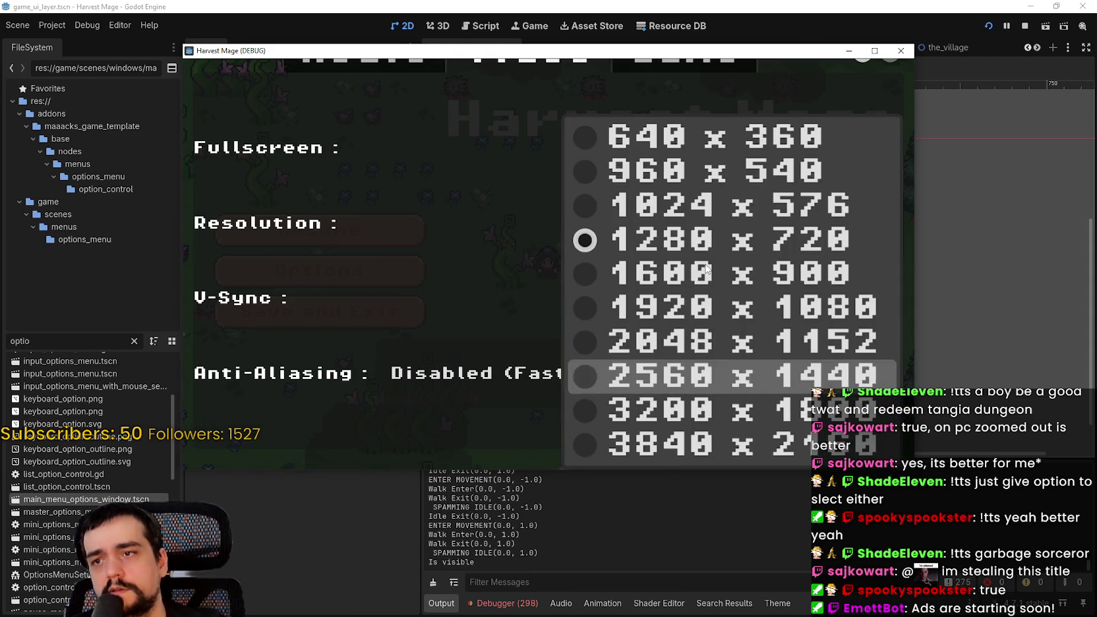
key(Escape)
click(836, 147)
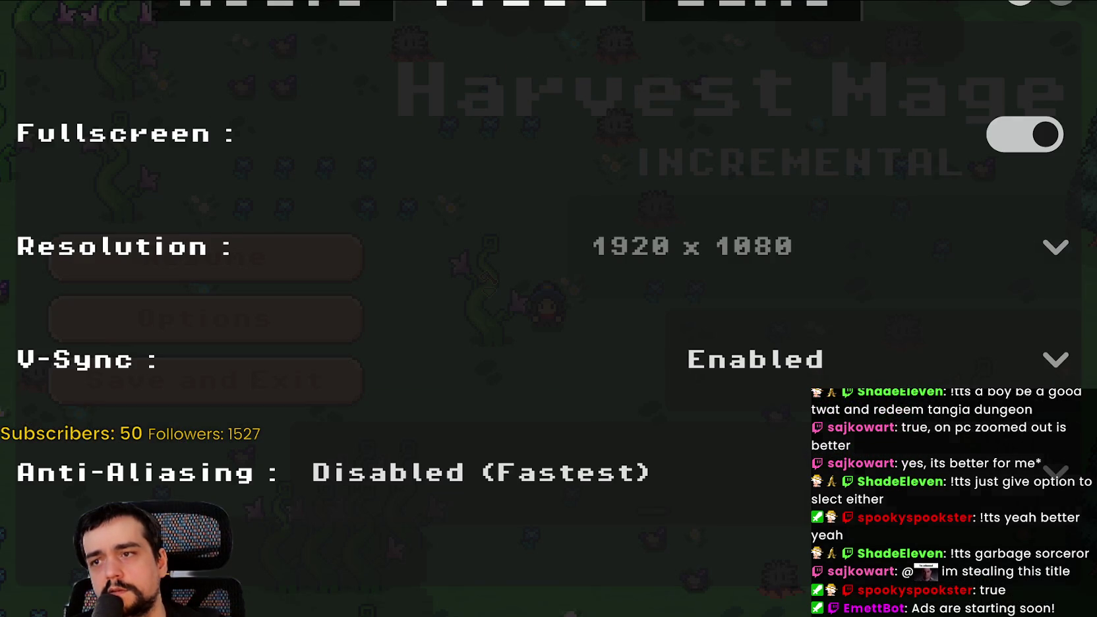
key(Escape)
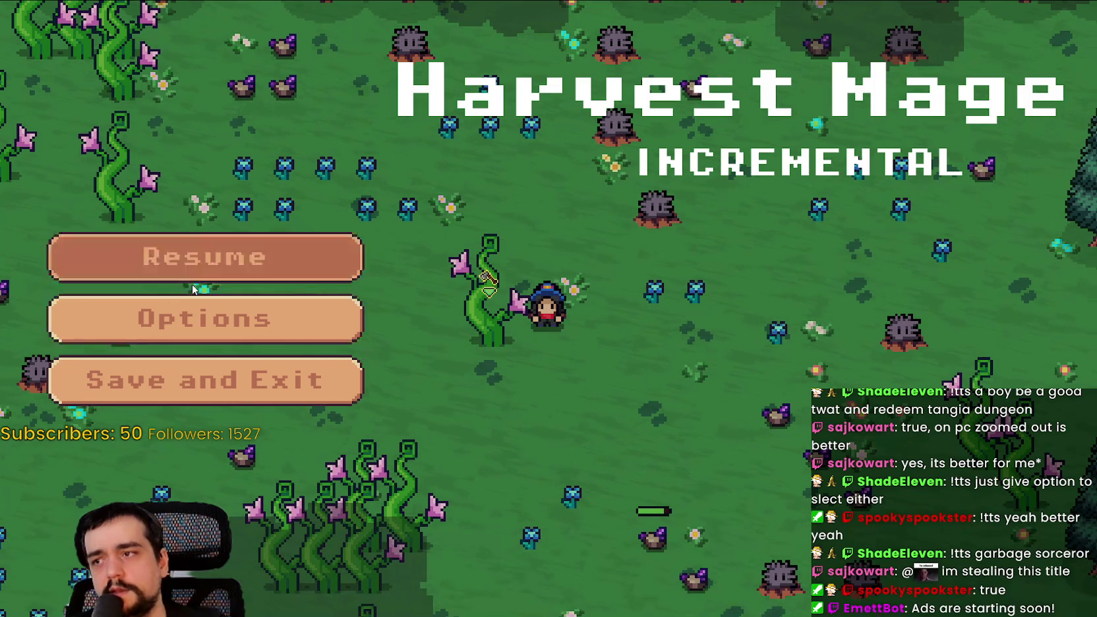
click(186, 260)
key(s)
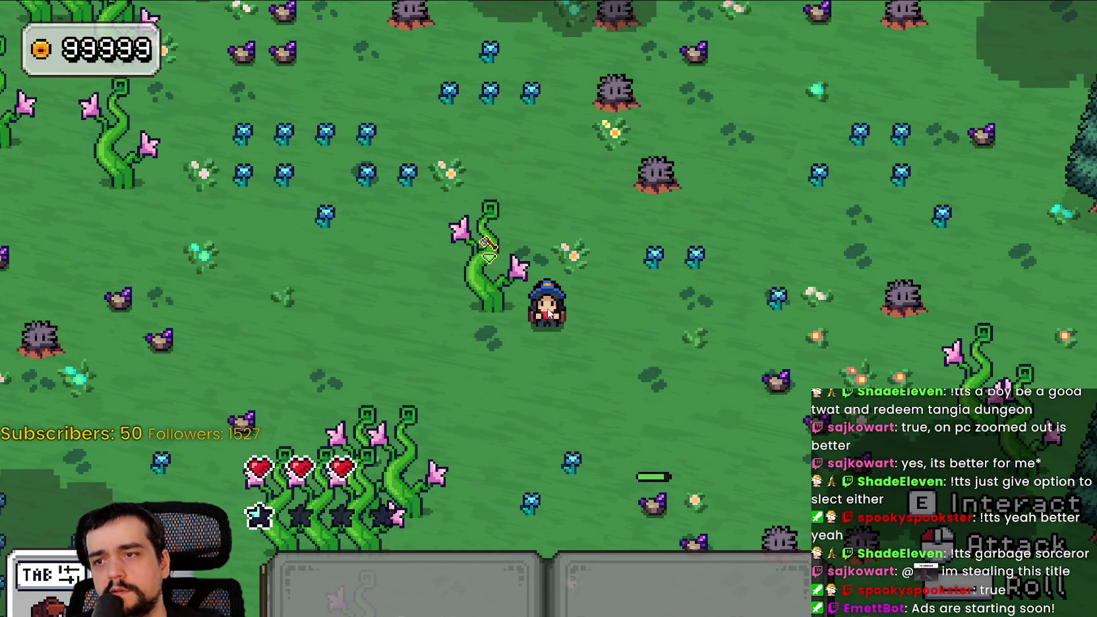
Pause, turn Fullscreen off in the Video options and resume play windowed.
key(Escape)
click(360, 318)
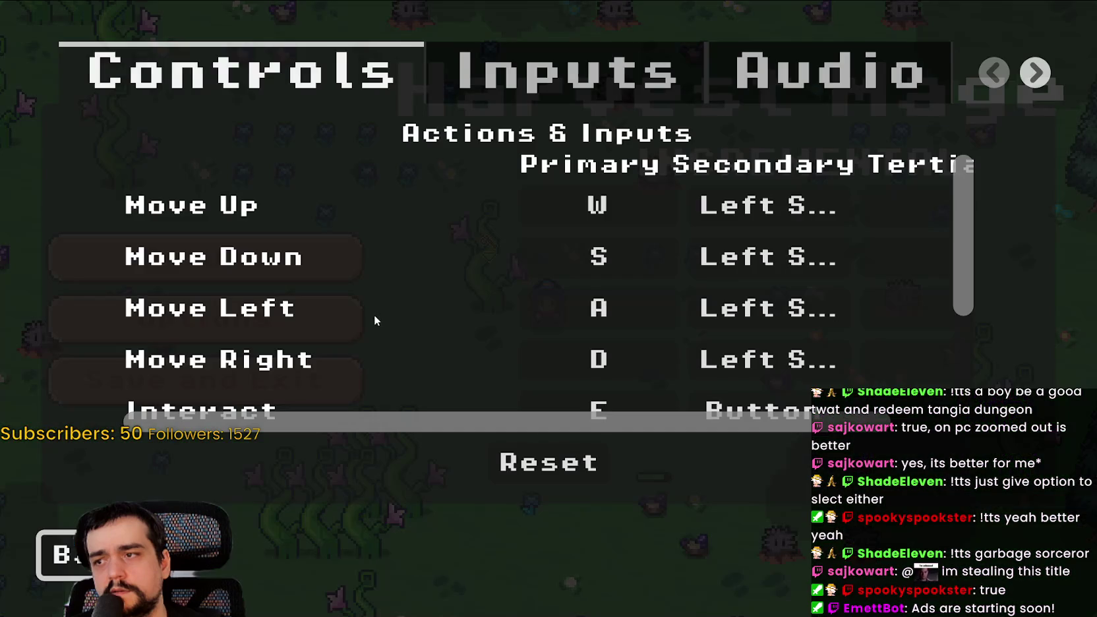
click(1035, 71)
click(707, 79)
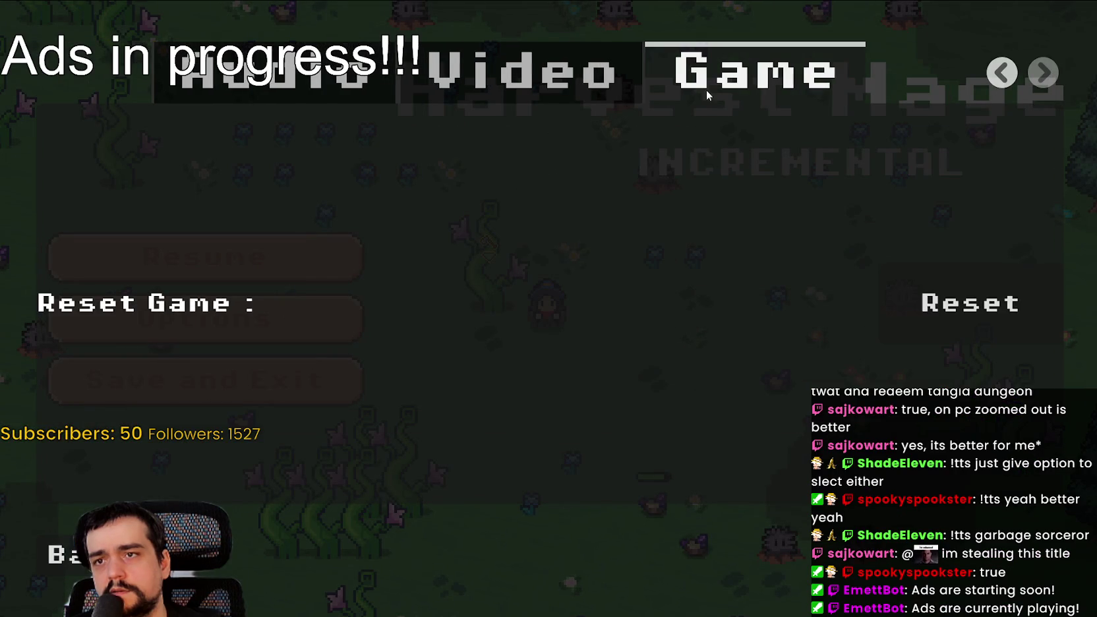
click(573, 71)
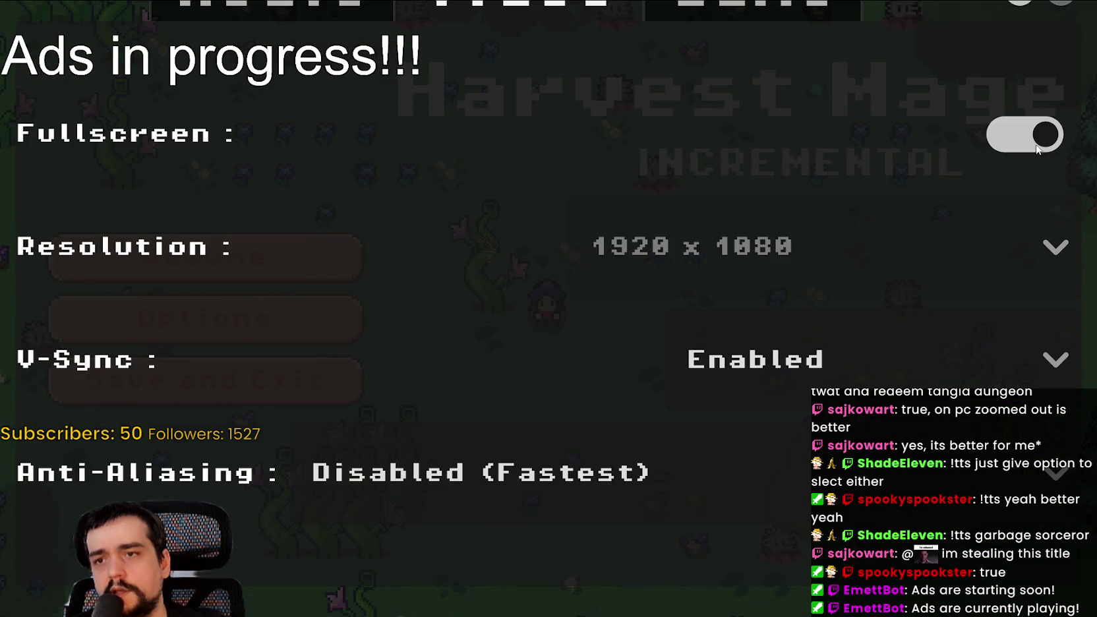
click(1025, 135)
key(Escape)
key(Escape)
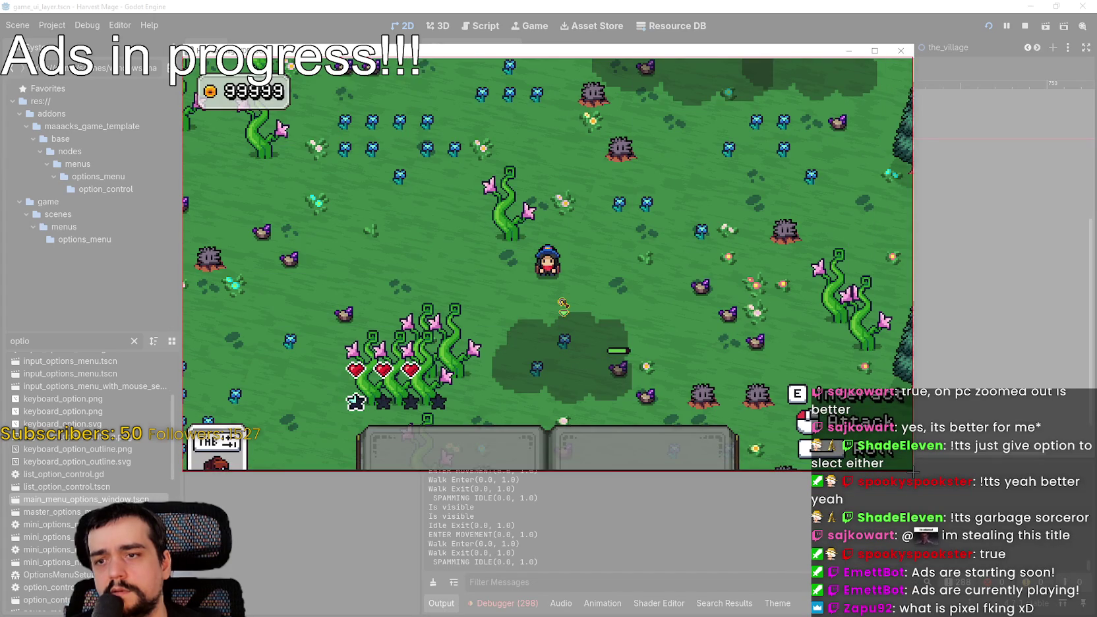
Snip the windowed game's meadow view and switch over to Aseprite.
drag(913, 472, 912, 471)
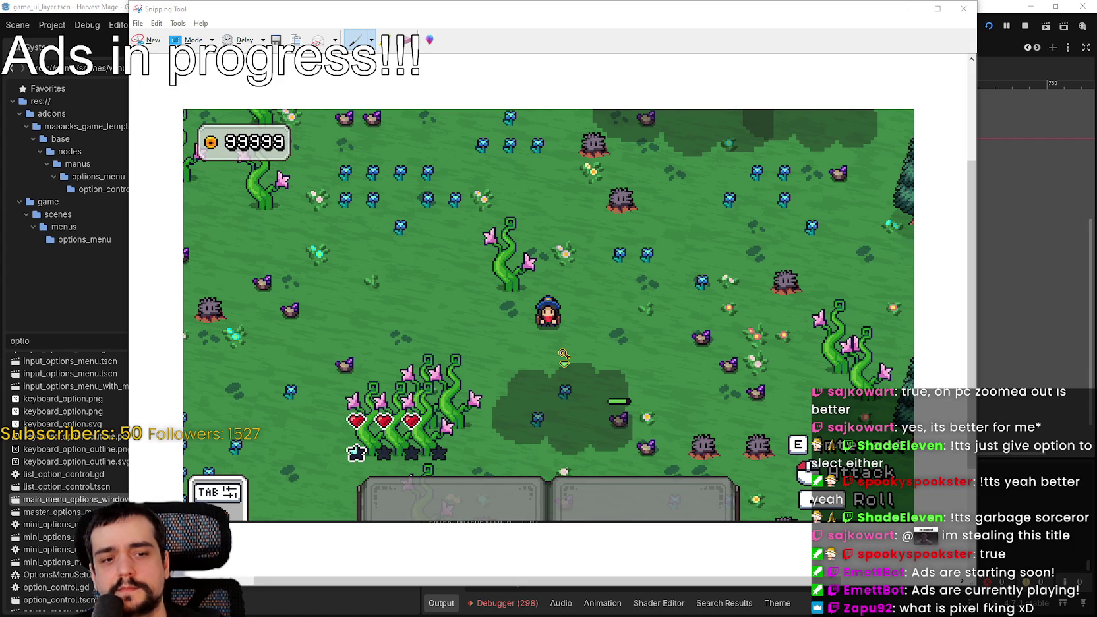
key(alt+Tab)
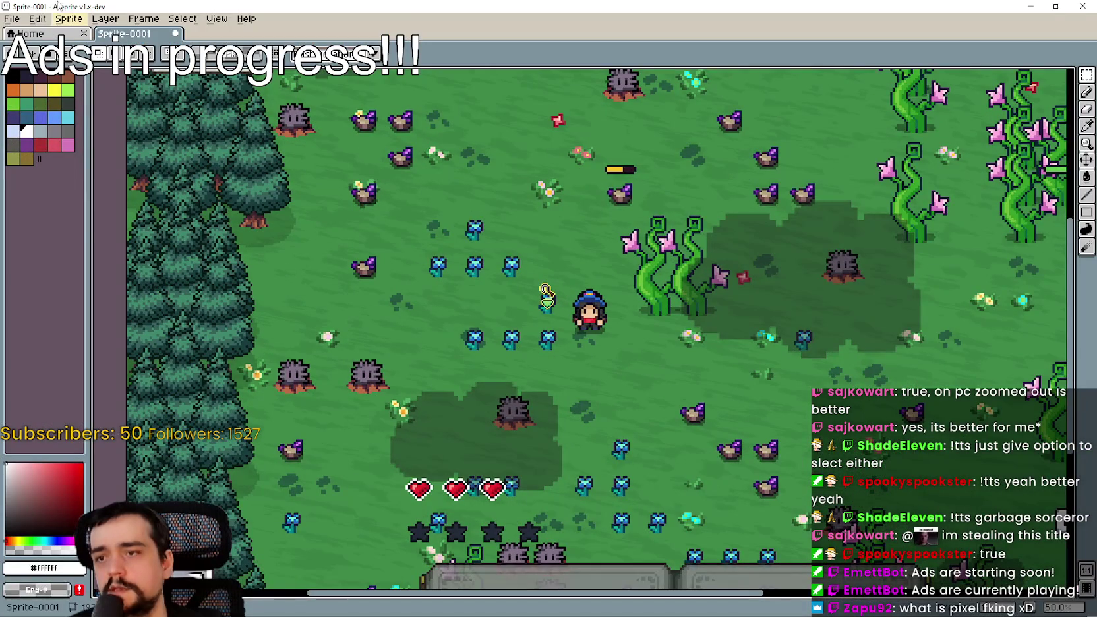
Create a new sprite from the Aseprite home page.
click(30, 33)
click(12, 19)
click(33, 38)
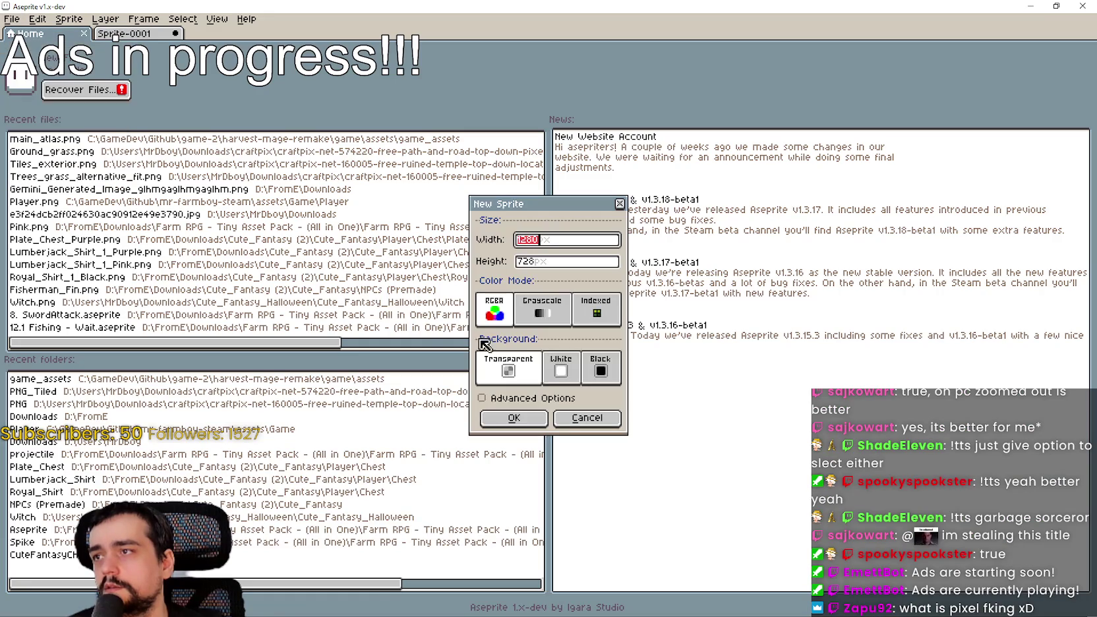
click(513, 418)
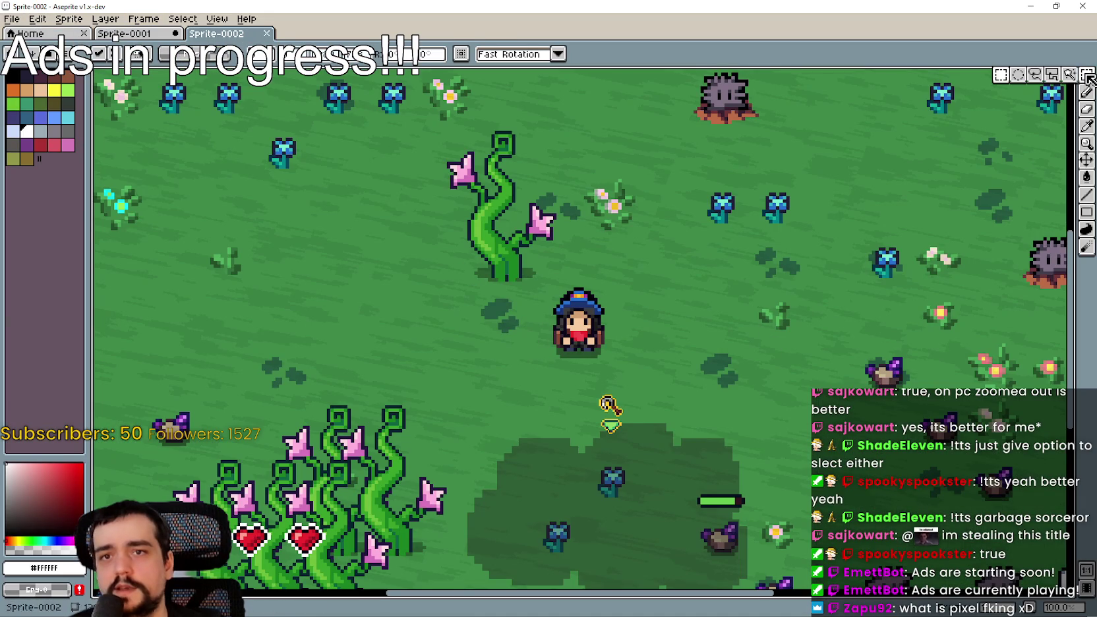
Zoom in and box the left eye's dark pixels, then move the selection onto the right eye.
scroll(770, 240, up, 5)
scroll(770, 240, up, 4)
mouse_move(561, 277)
mouse_down()
mouse_move(617, 386)
mouse_move(608, 377)
mouse_up()
scroll(701, 314, down, 1)
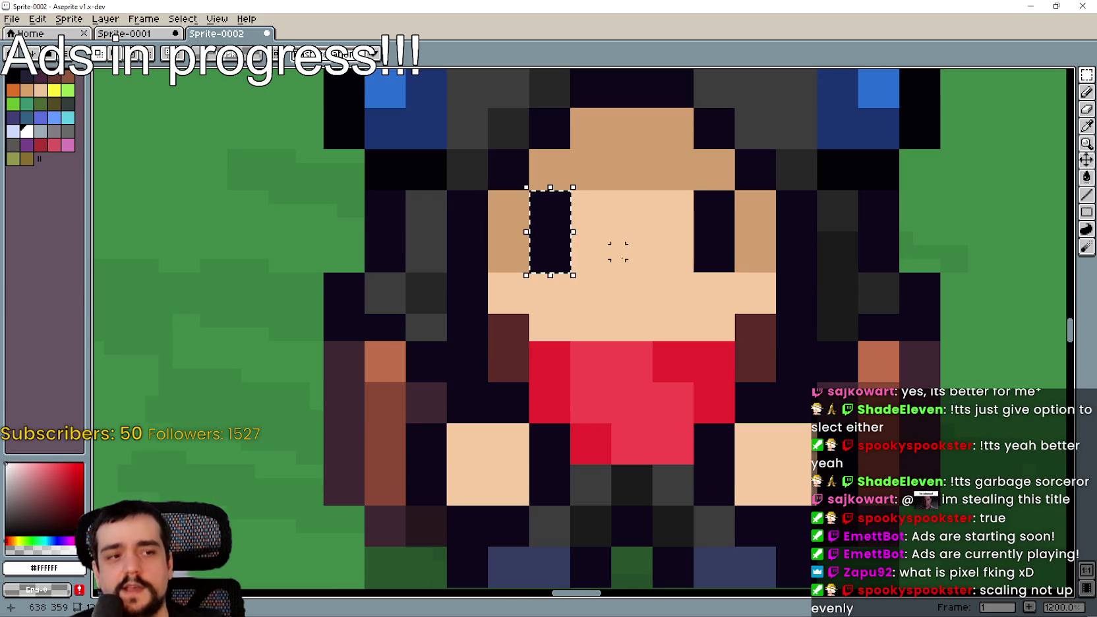
drag(754, 305, 718, 340)
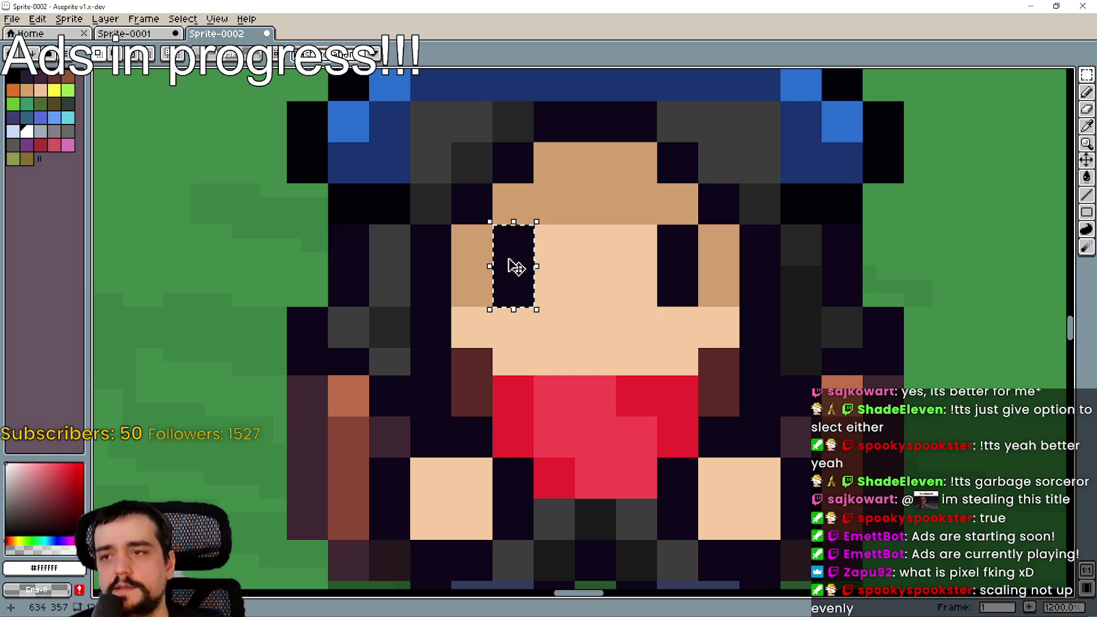
drag(659, 227, 699, 307)
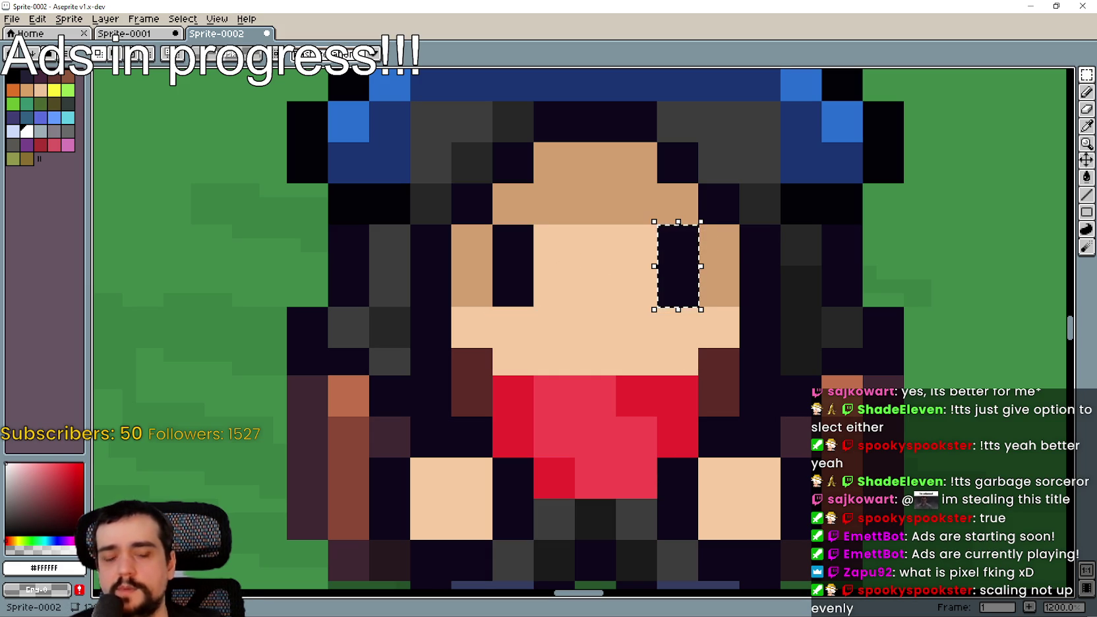
key(alt+Tab)
Turn Fullscreen on in the Video options, keeping 1280 x 720, and resume the game.
key(Escape)
click(416, 261)
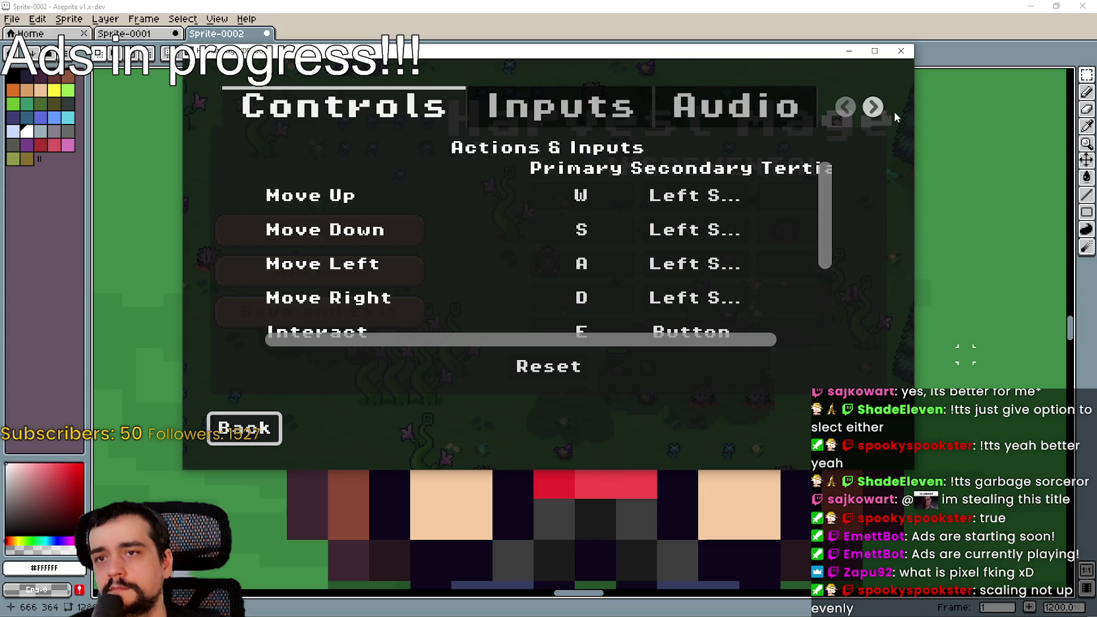
click(872, 107)
click(873, 107)
click(653, 112)
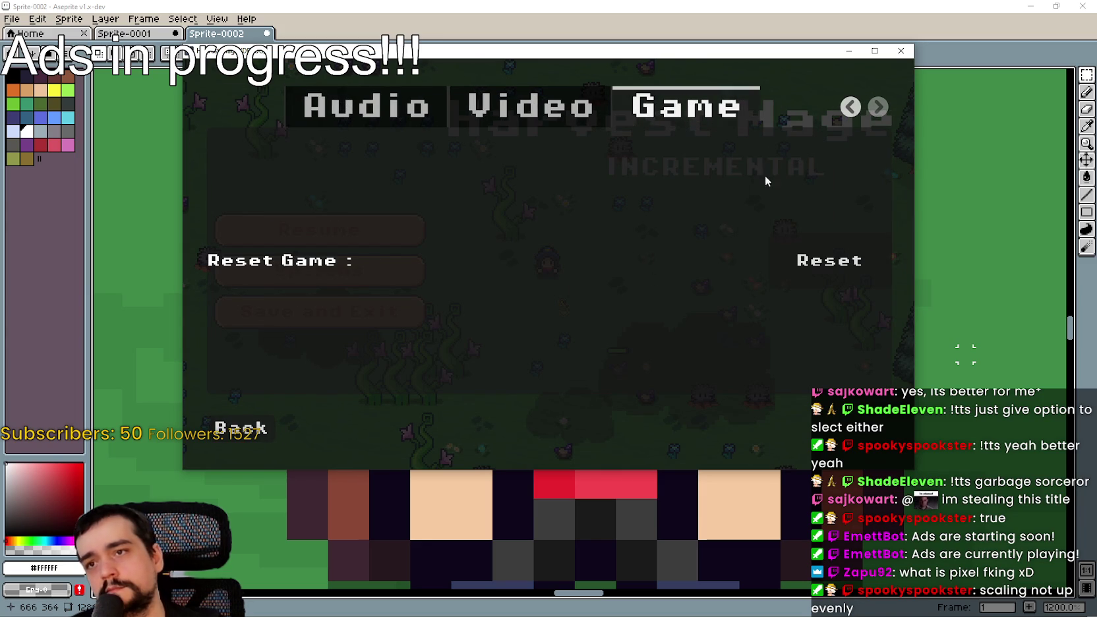
click(692, 224)
click(672, 238)
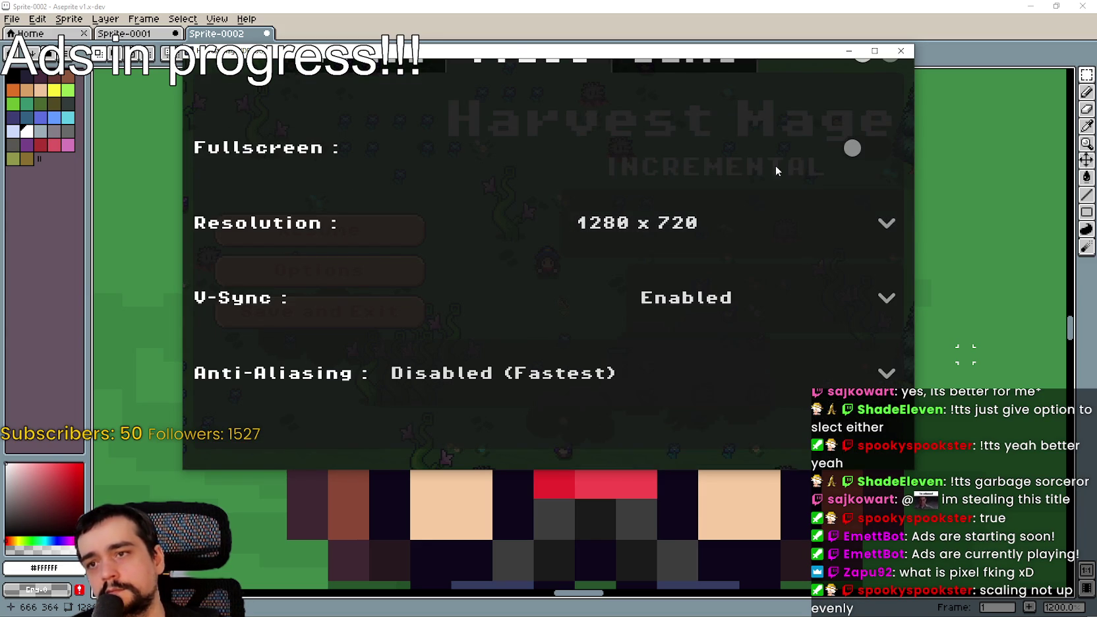
click(850, 148)
key(Escape)
key(Escape)
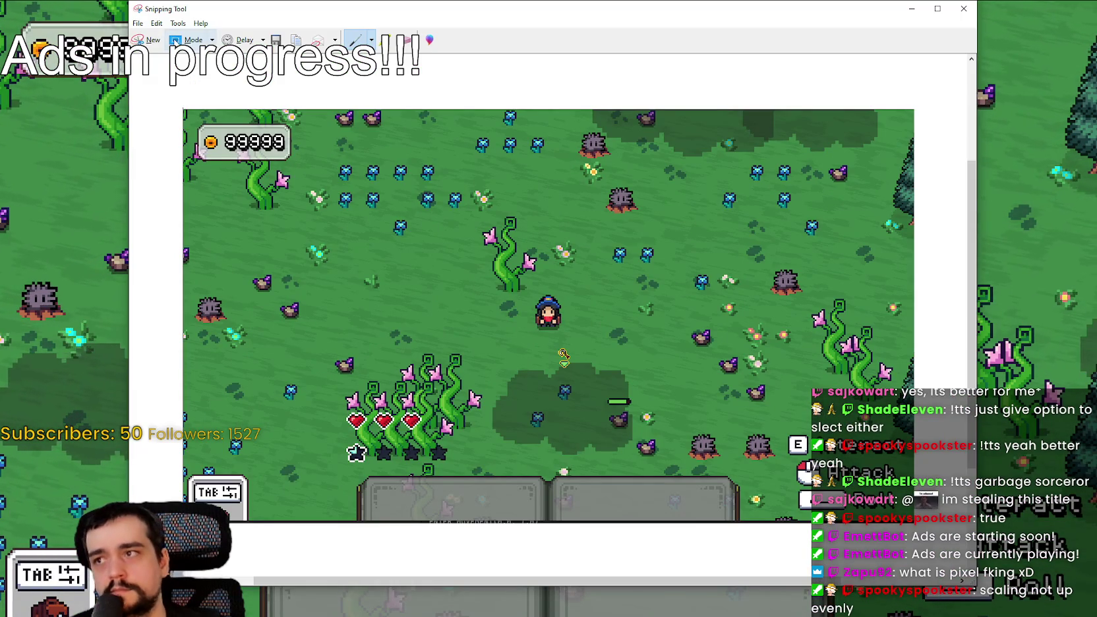
Take a full-screen snip of the game and start a new sprite in Aseprite.
click(153, 42)
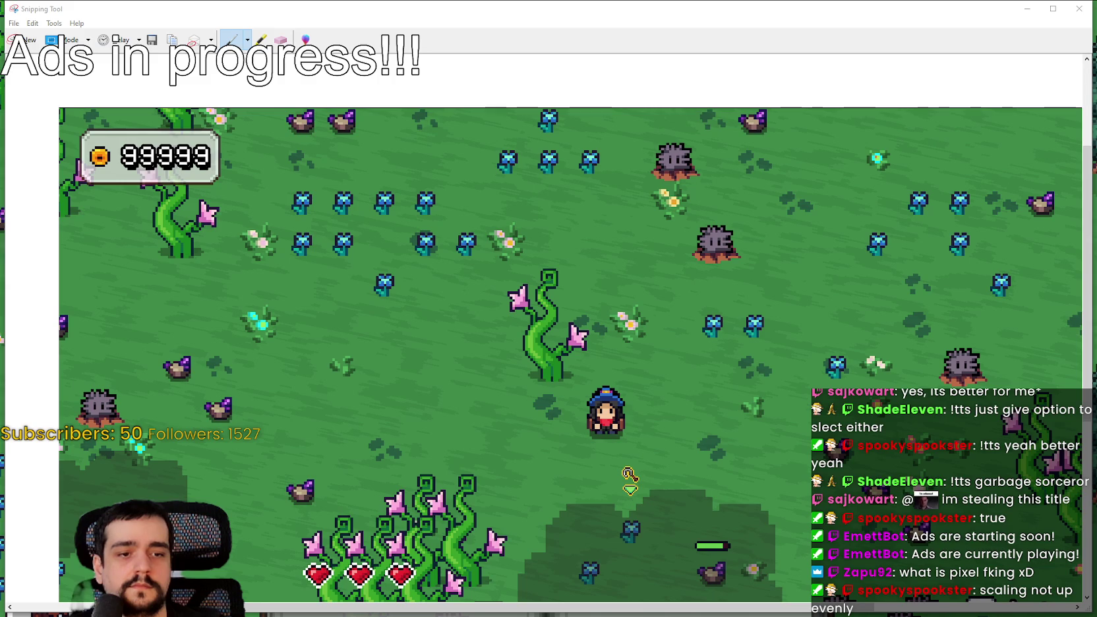
key(alt+Tab)
click(12, 18)
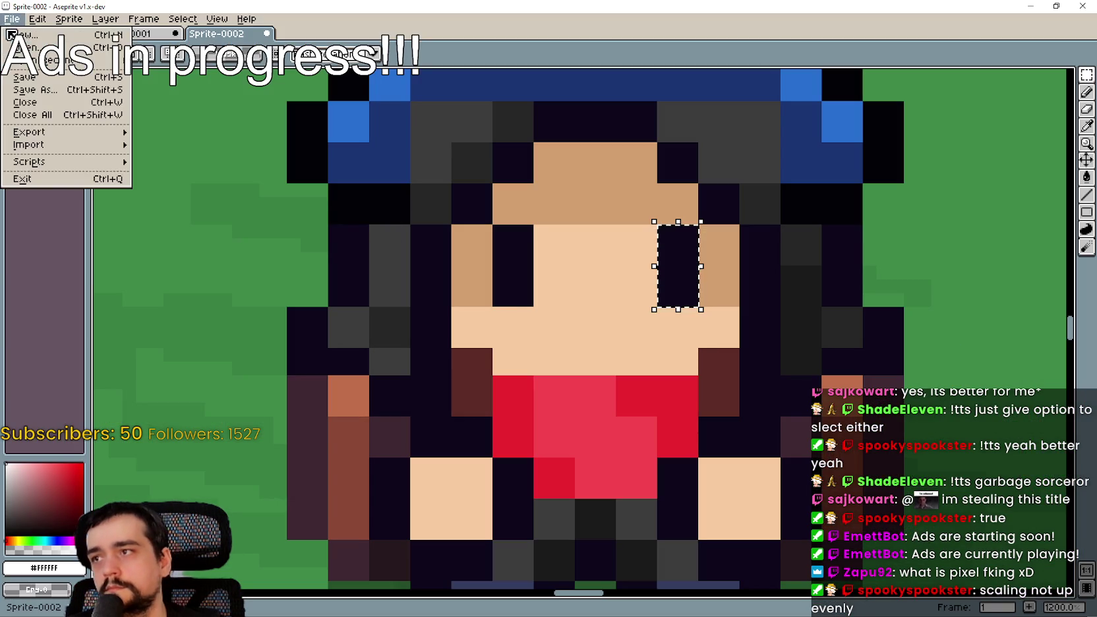
Create a blank sprite and paste the fullscreen capture onto it.
click(28, 35)
key(Return)
key(ctrl+v)
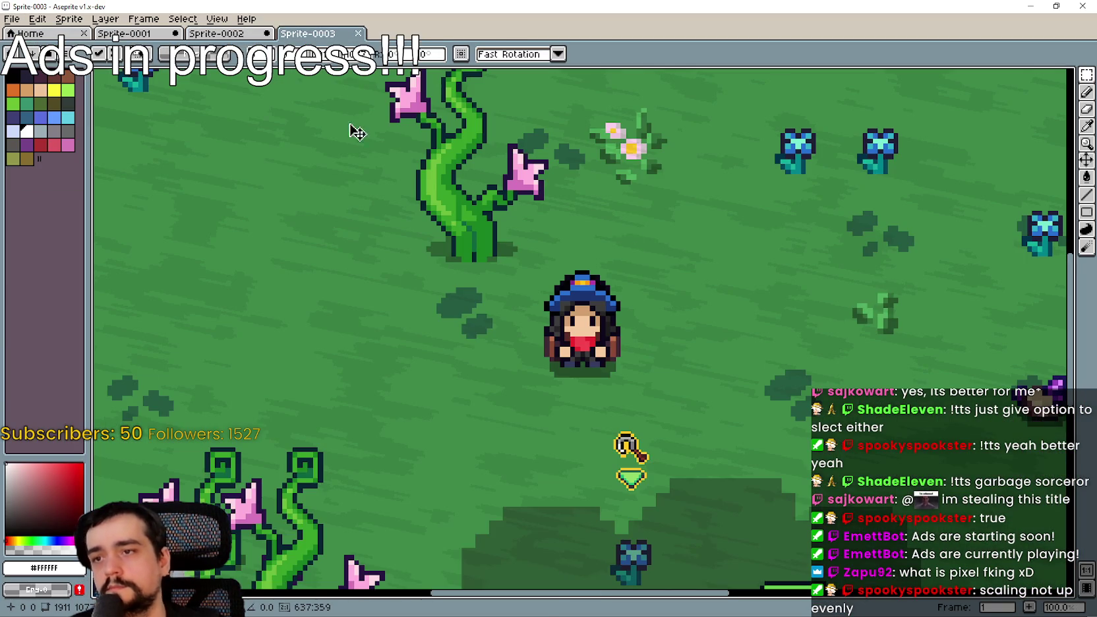
scroll(568, 318, up, 2)
key(Return)
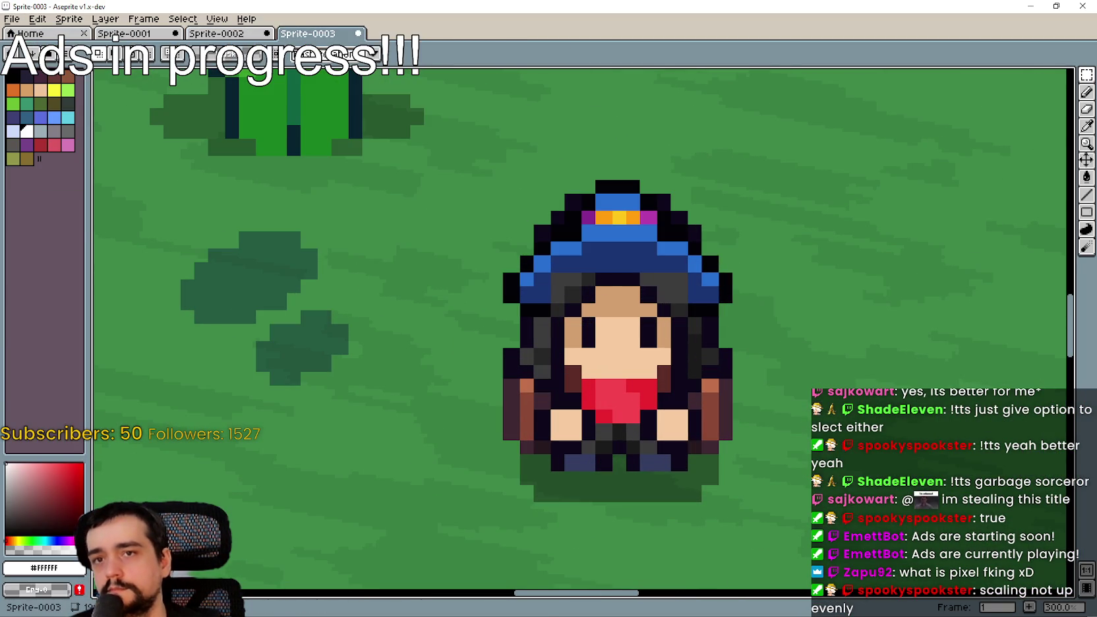
Zoom in on the mage's face and box the eye columns to compare pixel widths.
scroll(607, 337, up, 2)
scroll(608, 336, up, 5)
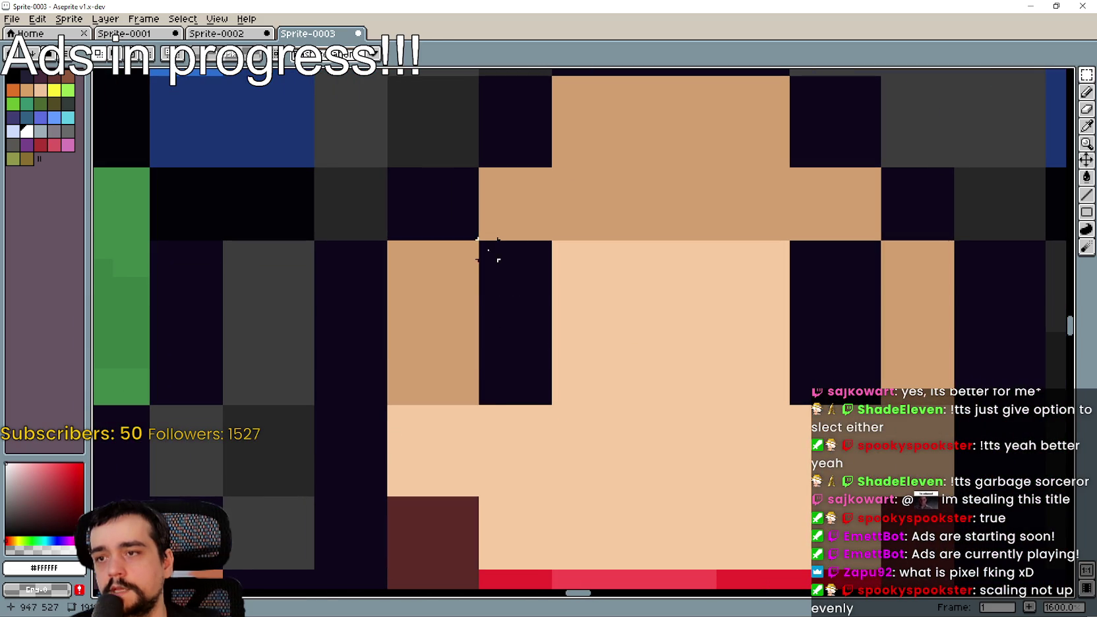
mouse_move(488, 249)
mouse_down()
mouse_move(535, 392)
mouse_move(551, 404)
mouse_up()
scroll(522, 354, down, 1)
key(u)
mouse_move(598, 210)
mouse_down()
mouse_move(629, 313)
mouse_move(650, 312)
mouse_move(650, 321)
mouse_up()
key(ctrl+z)
mouse_move(818, 319)
mouse_down()
mouse_move(767, 264)
mouse_move(809, 291)
mouse_up()
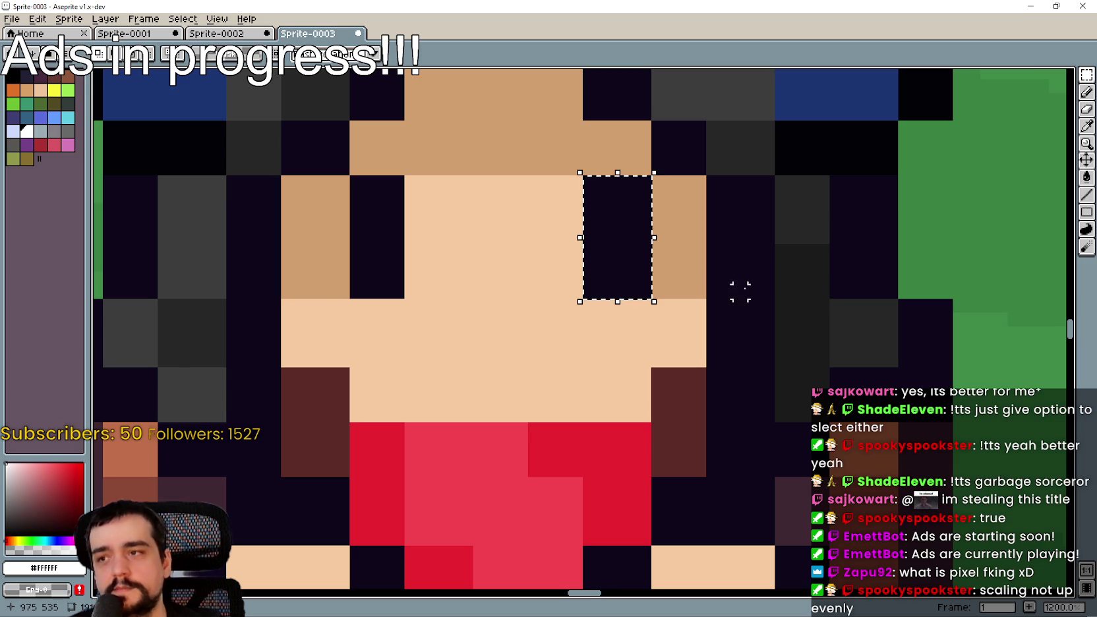
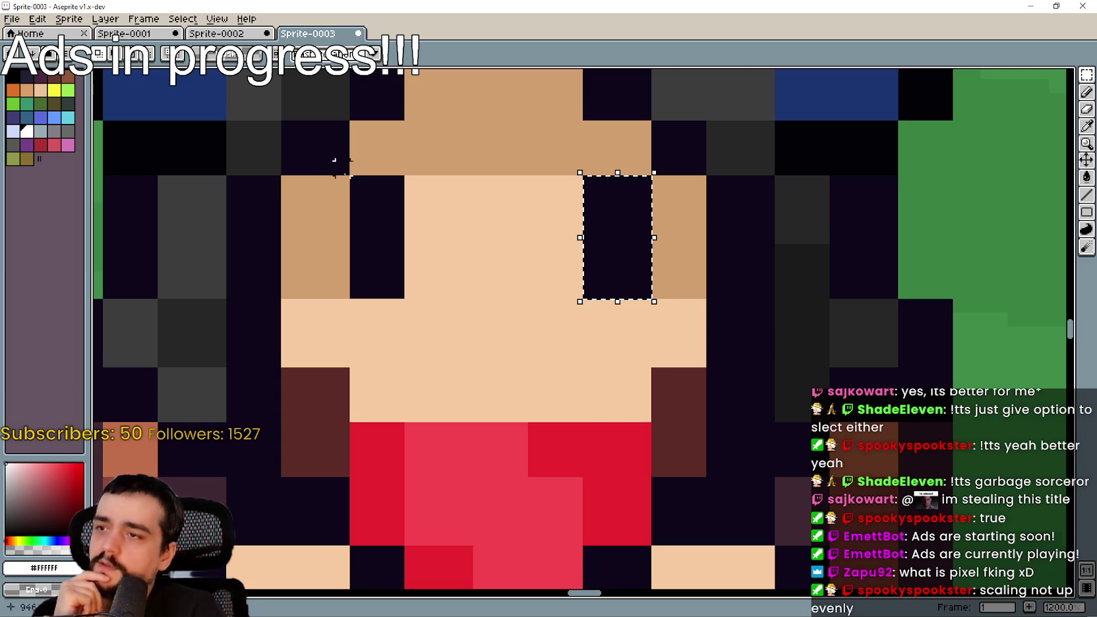
Marquee the dark pixel above the left eye, then the left eye block, then the right eye block.
mouse_move(356, 184)
mouse_down()
mouse_move(384, 220)
mouse_move(399, 203)
mouse_up()
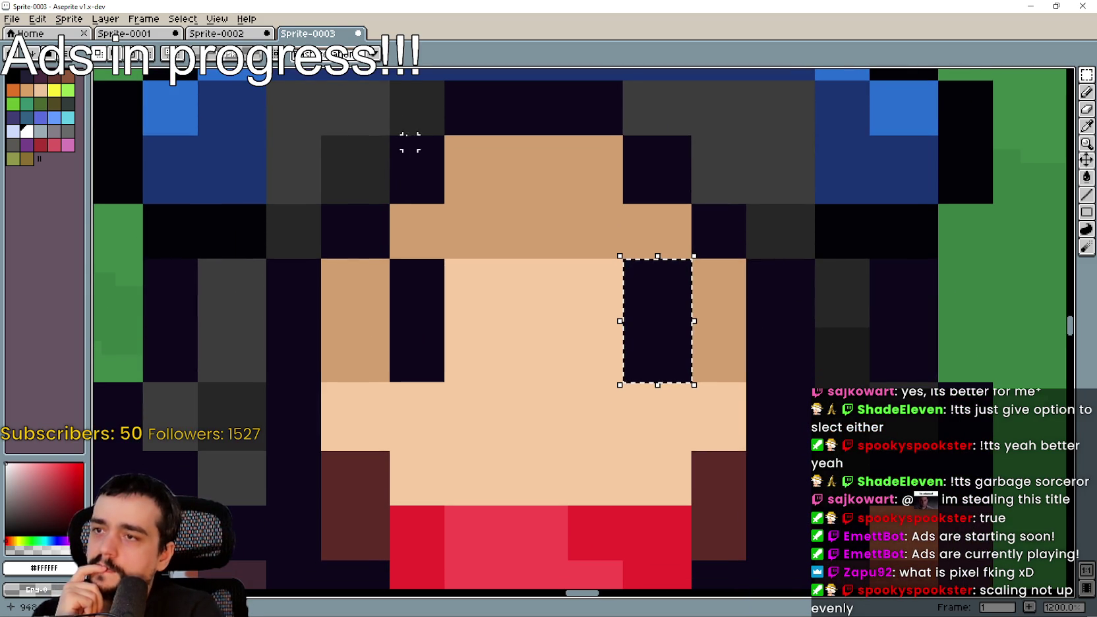
drag(395, 142, 417, 165)
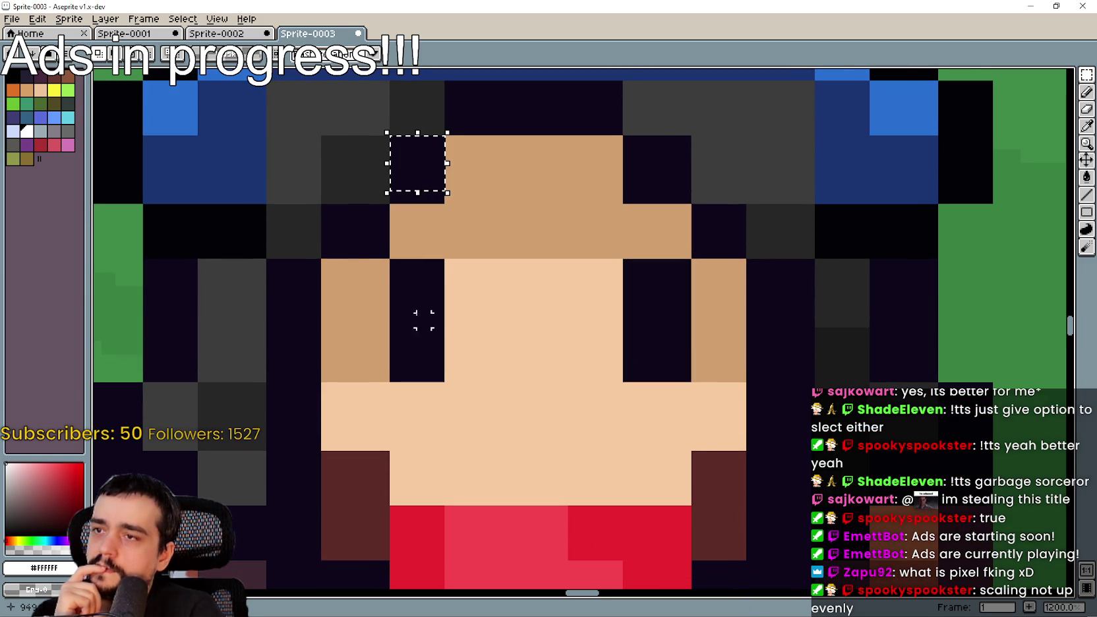
mouse_move(395, 266)
mouse_down()
mouse_move(432, 310)
mouse_move(432, 364)
mouse_up()
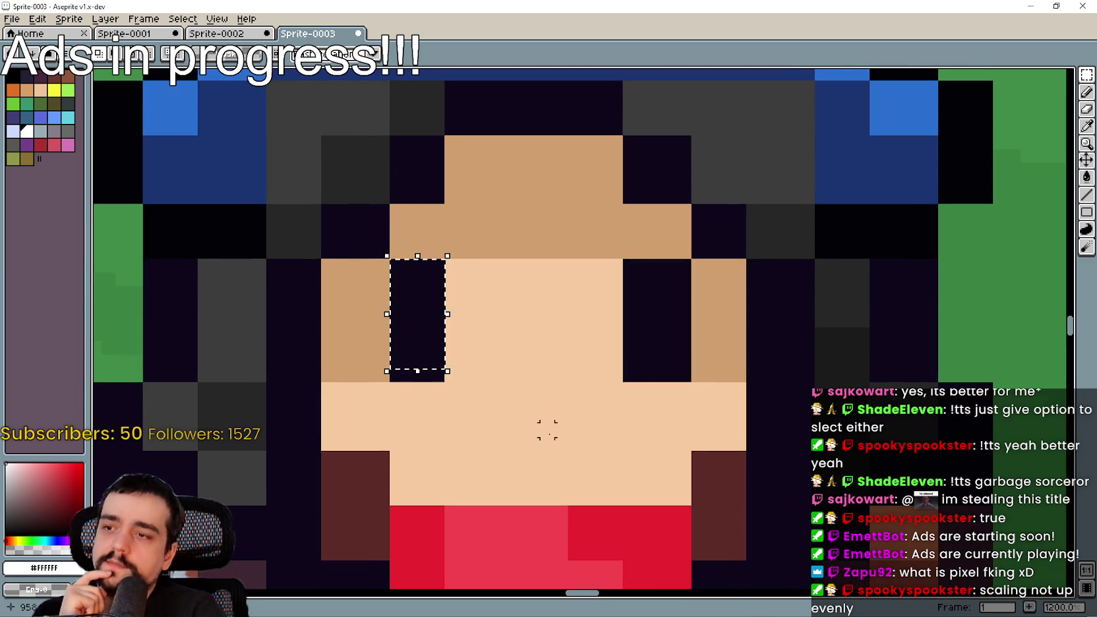
drag(545, 396, 572, 347)
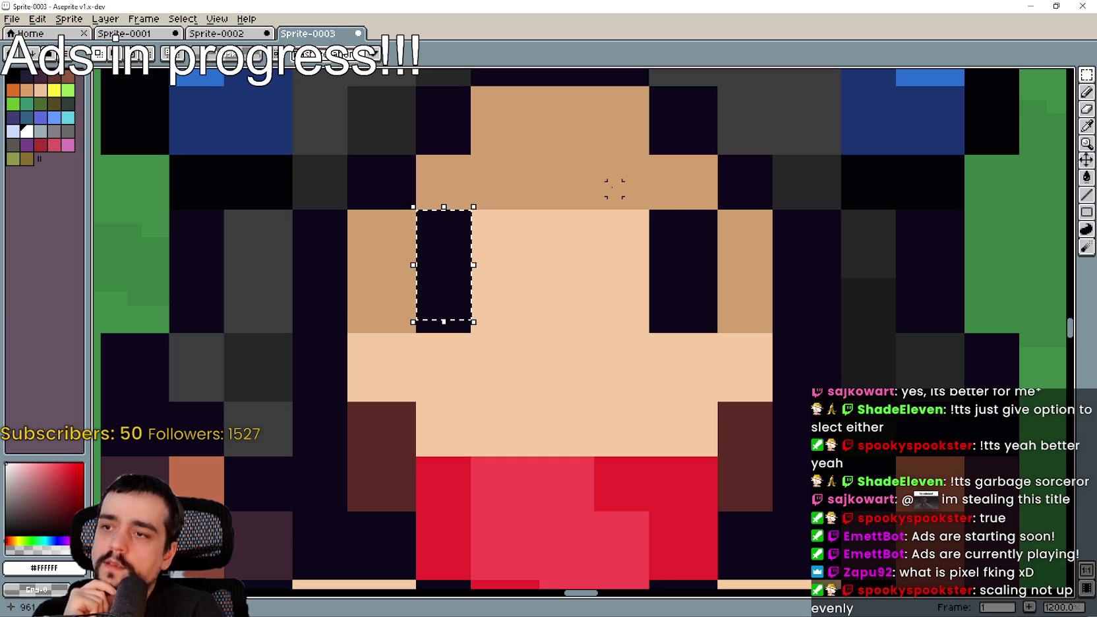
drag(652, 212, 700, 320)
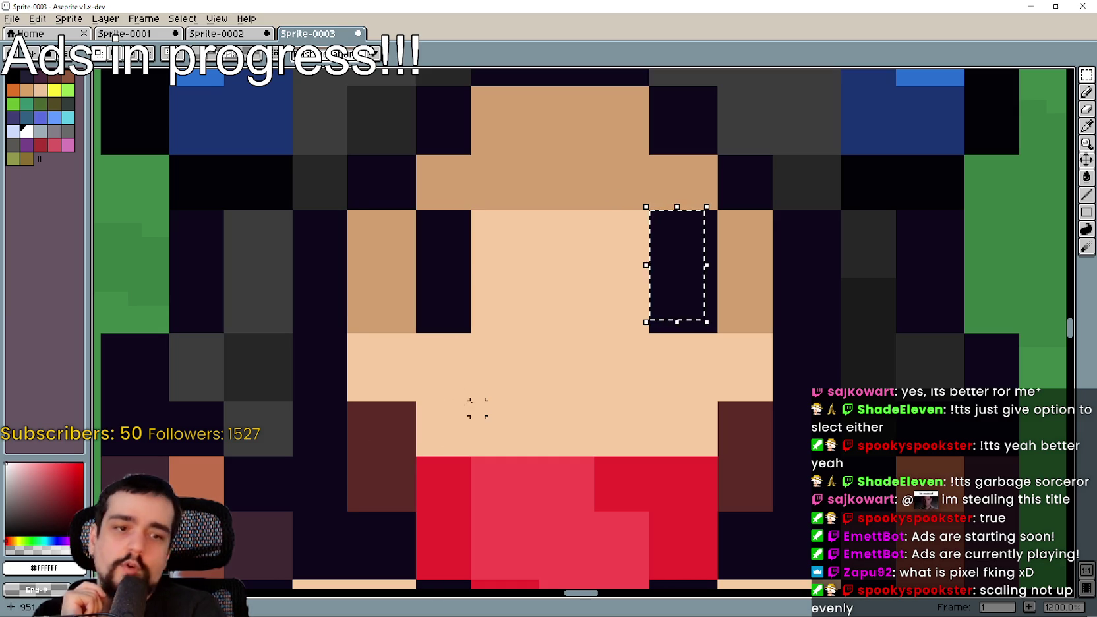
Drop the right-eye selection and marquee the left eye block instead.
scroll(747, 277, up, 1)
scroll(687, 178, up, 3)
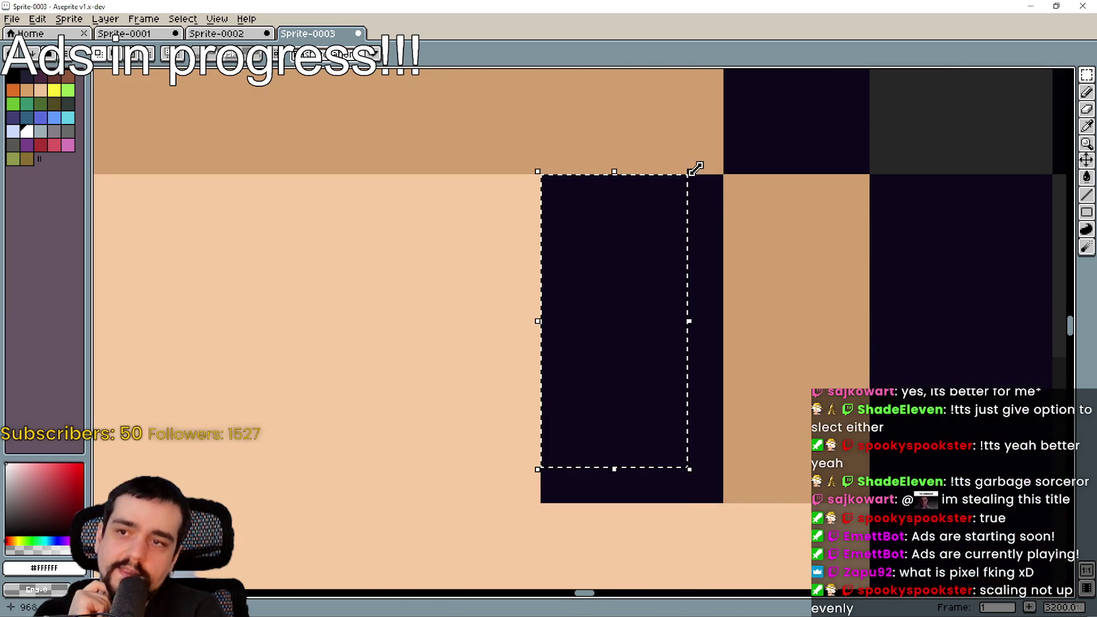
scroll(543, 482, down, 4)
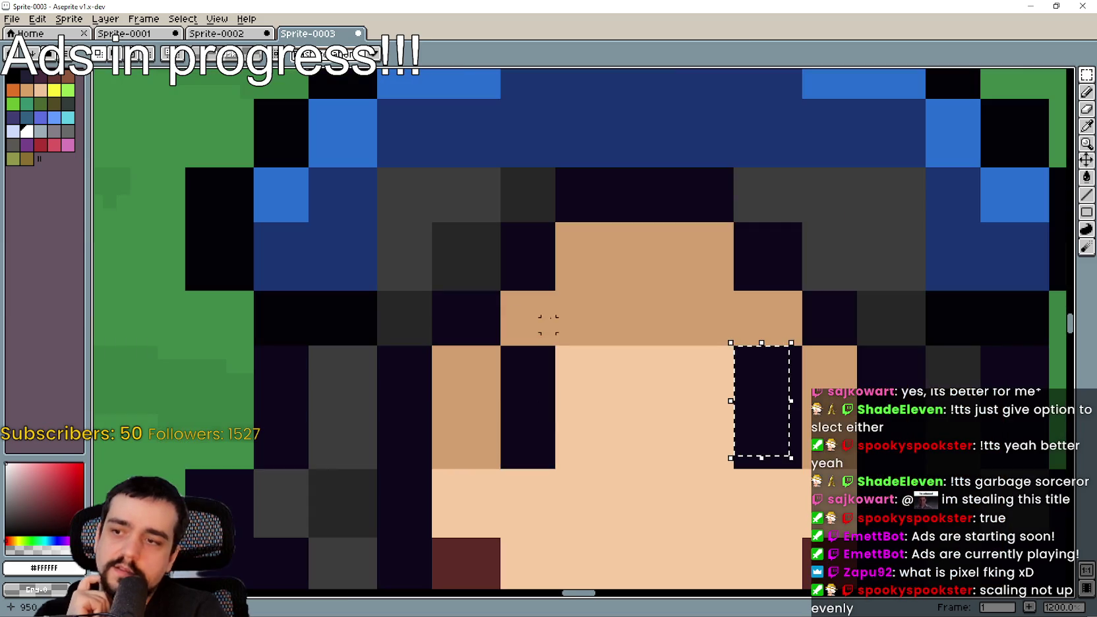
scroll(568, 480, up, 1)
click(476, 285)
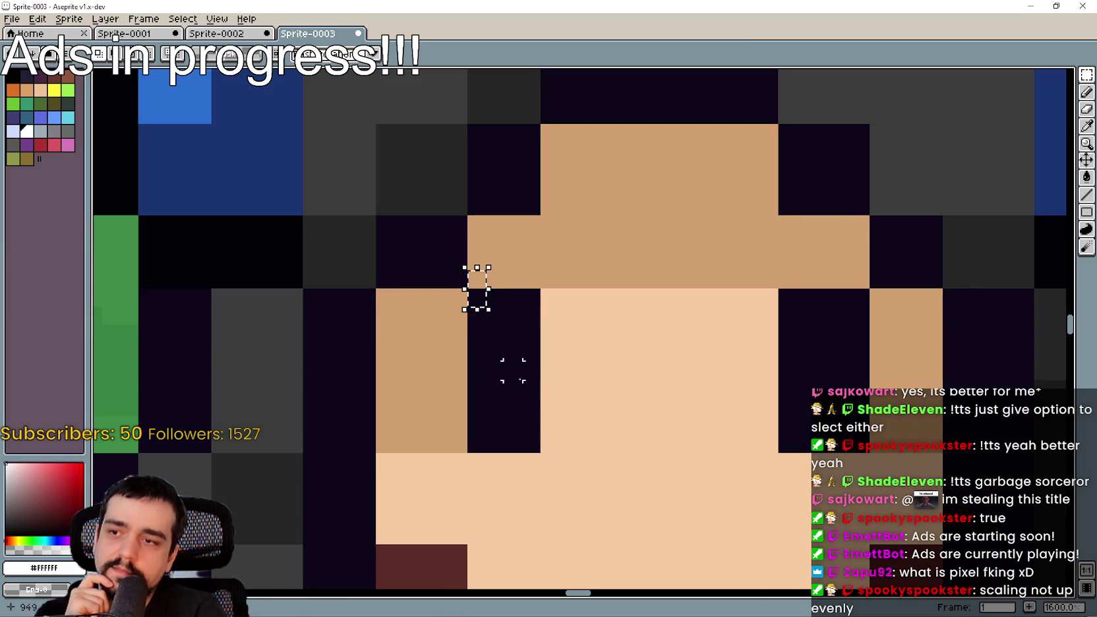
mouse_move(475, 300)
mouse_down()
mouse_move(485, 421)
mouse_move(537, 435)
mouse_up()
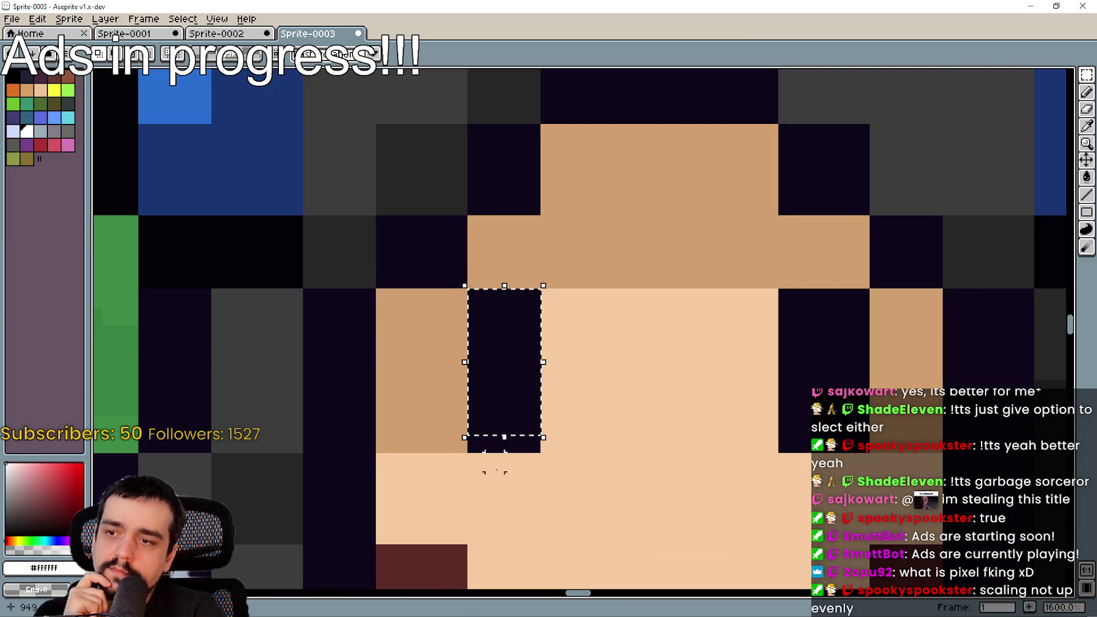
Mark the pixel above the left eye white, undo it, deselect, and reselect around it.
scroll(513, 462, up, 5)
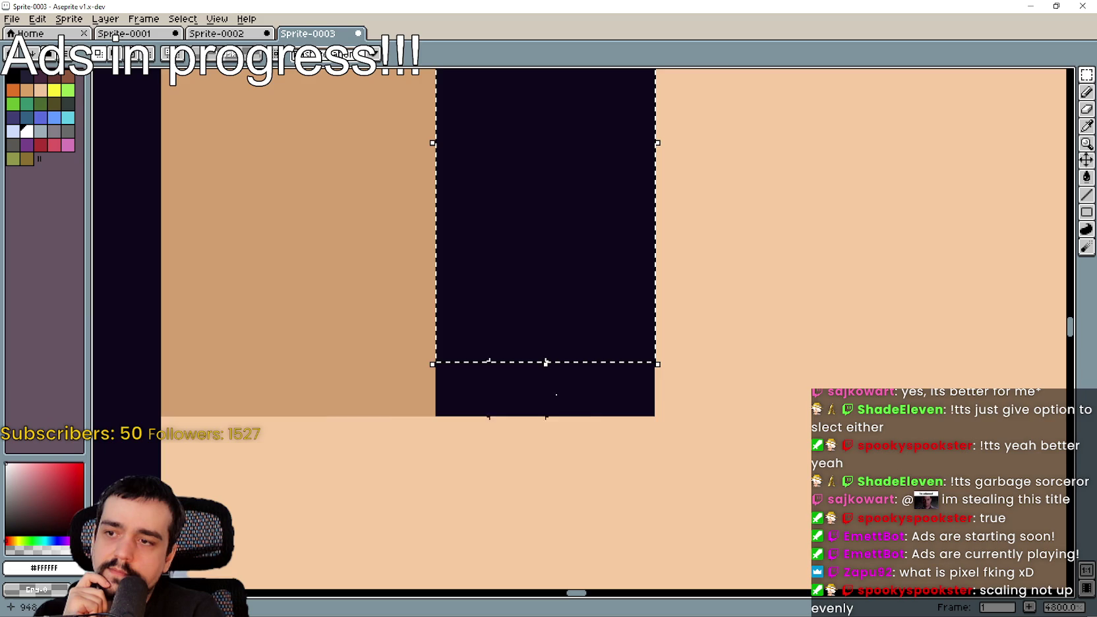
scroll(509, 389, down, 5)
scroll(458, 270, up, 3)
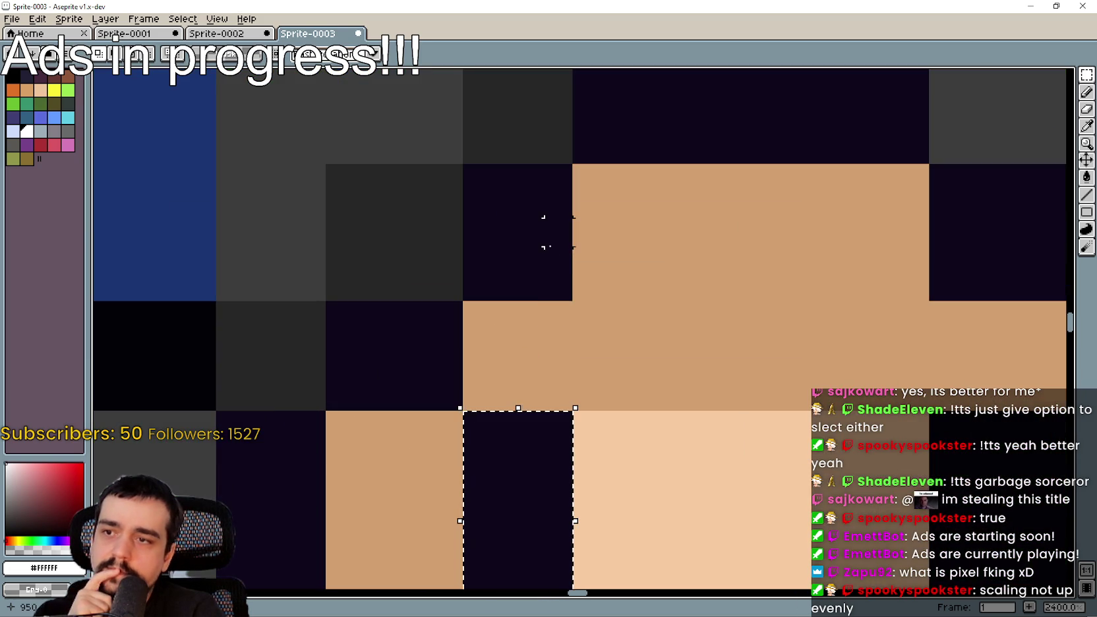
click(475, 178)
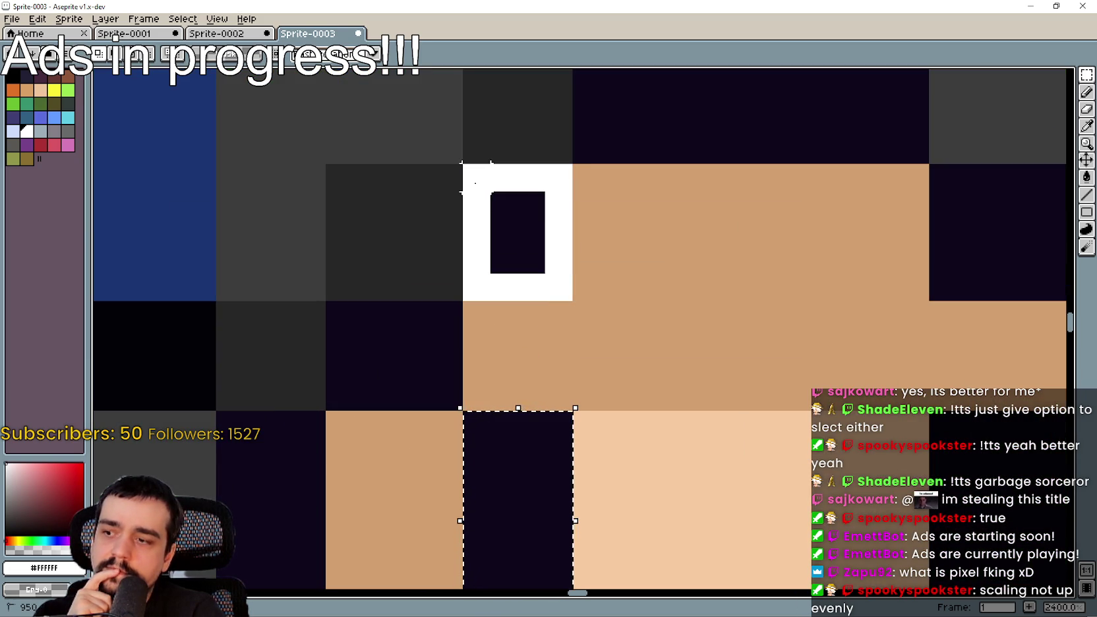
key(ctrl+z)
key(ctrl+d)
mouse_move(476, 178)
mouse_down()
mouse_move(530, 259)
mouse_move(570, 270)
mouse_up()
Undo the stray white outline and clear the selection on the hair.
key(ctrl+z)
key(ctrl+z)
scroll(663, 391, down, 3)
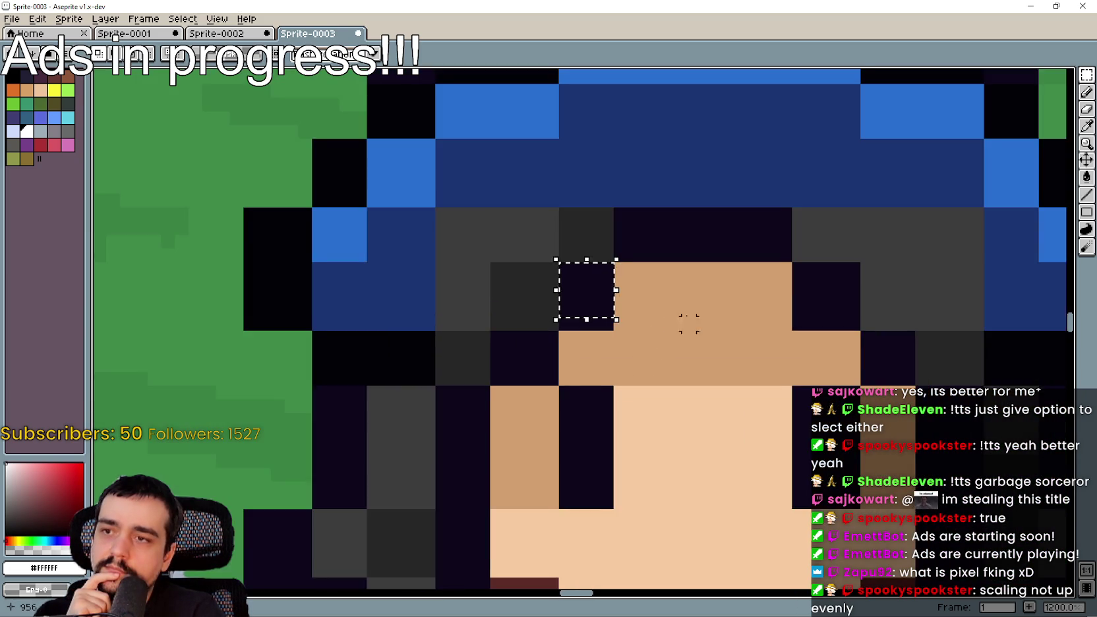
scroll(521, 321, down, 2)
scroll(473, 205, up, 3)
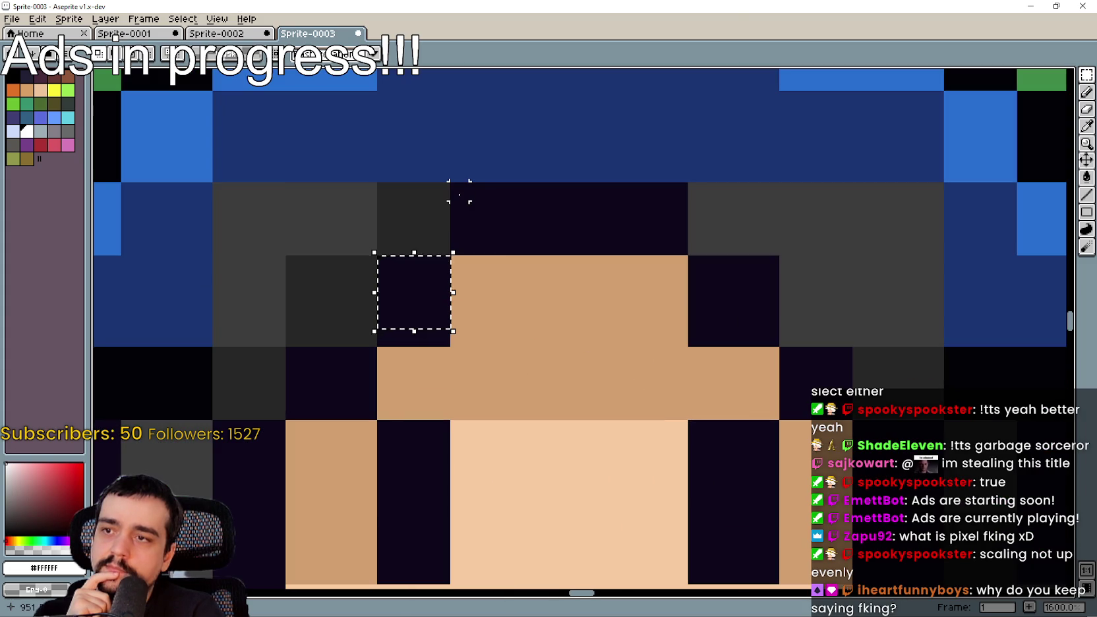
scroll(509, 279, down, 5)
key(ctrl+d)
scroll(550, 294, up, 1)
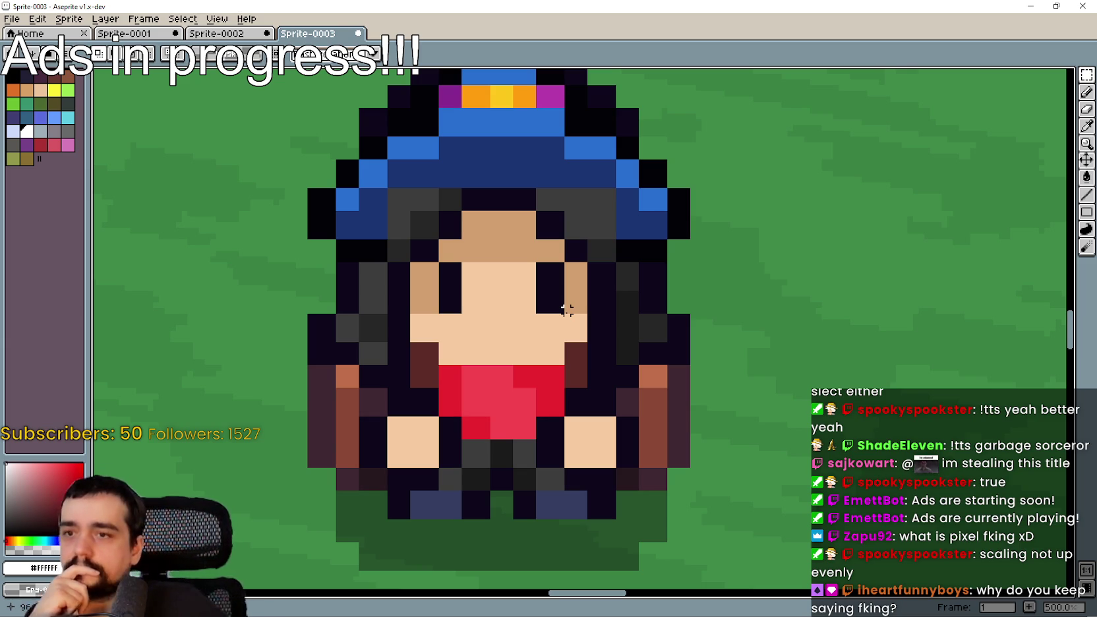
Minimize Aseprite to check the game screenshot, then return to the sprite.
scroll(442, 197, up, 4)
scroll(847, 279, down, 2)
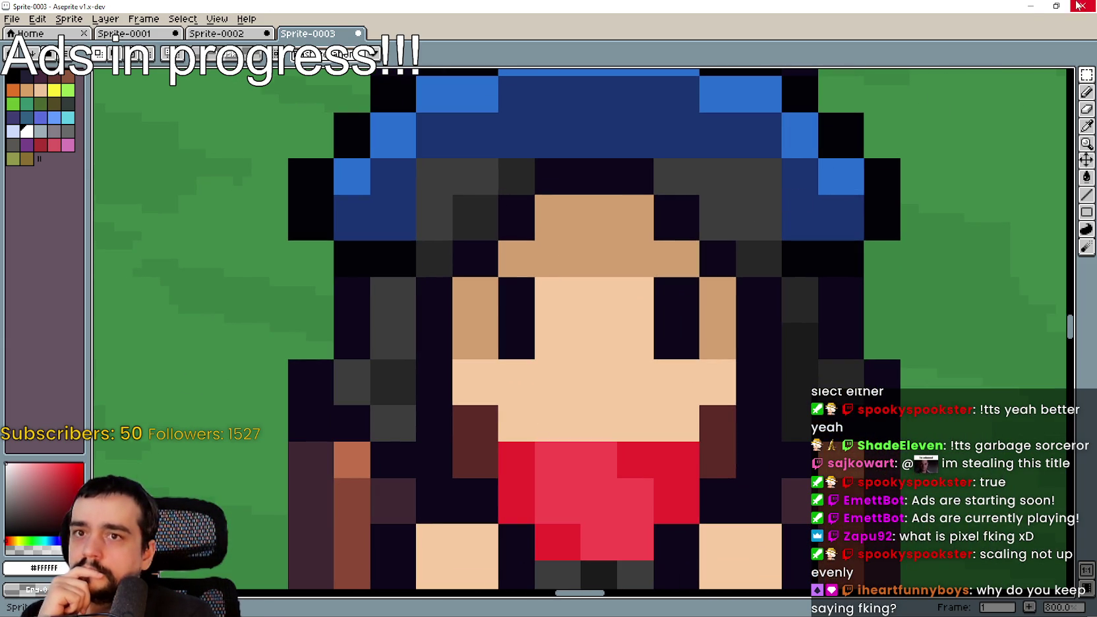
click(1030, 6)
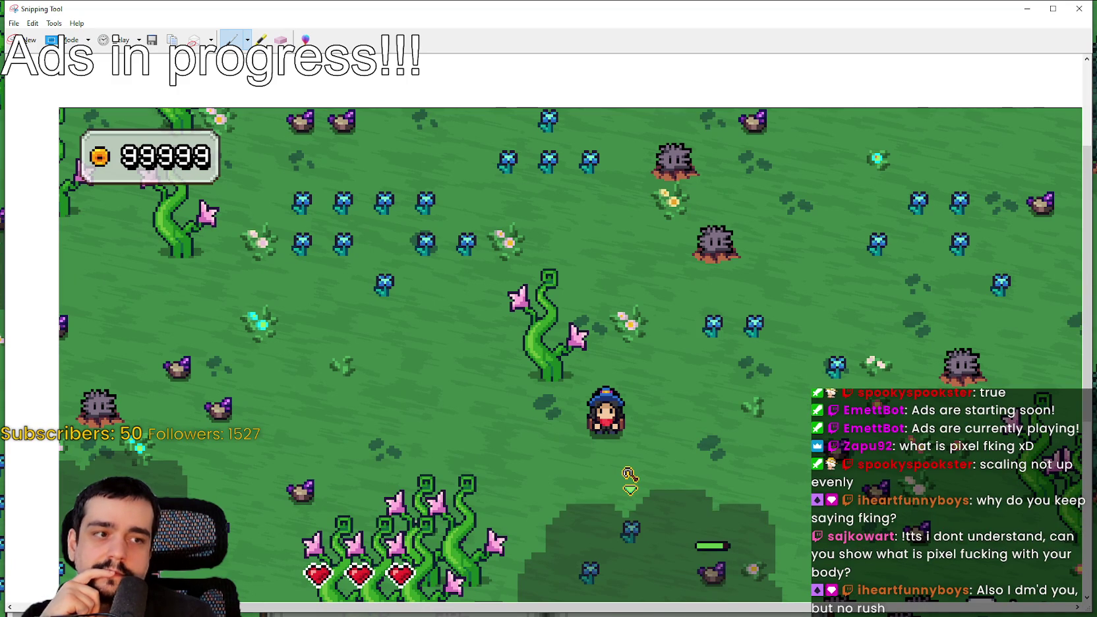
key(alt+Tab)
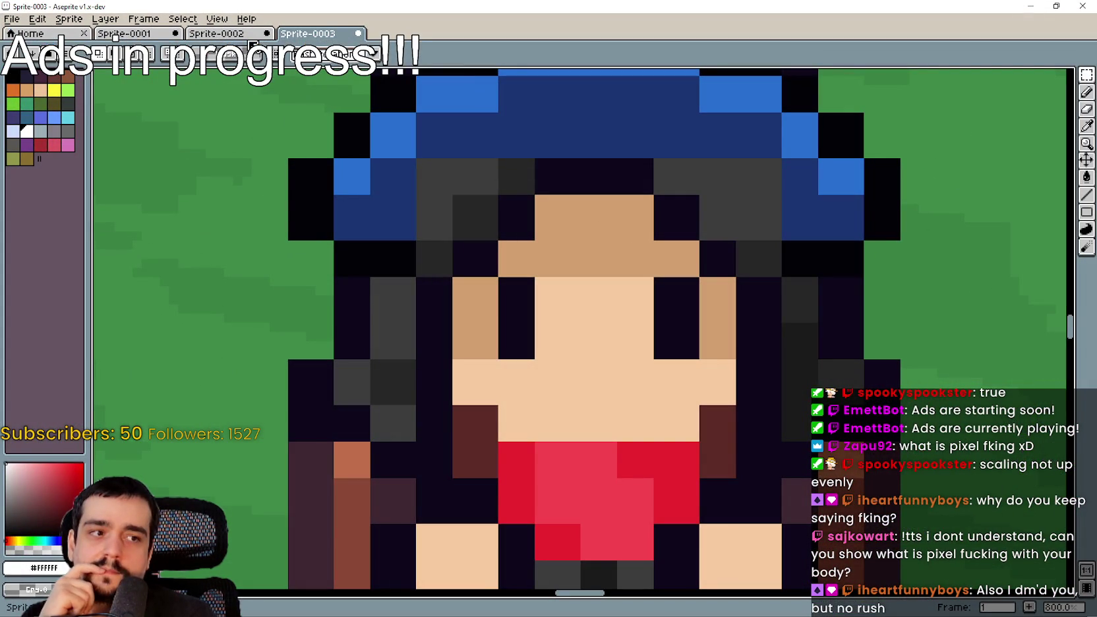
Switch to Sprite-0002 and zoom in on the chibi's eye and the hair above it.
click(244, 34)
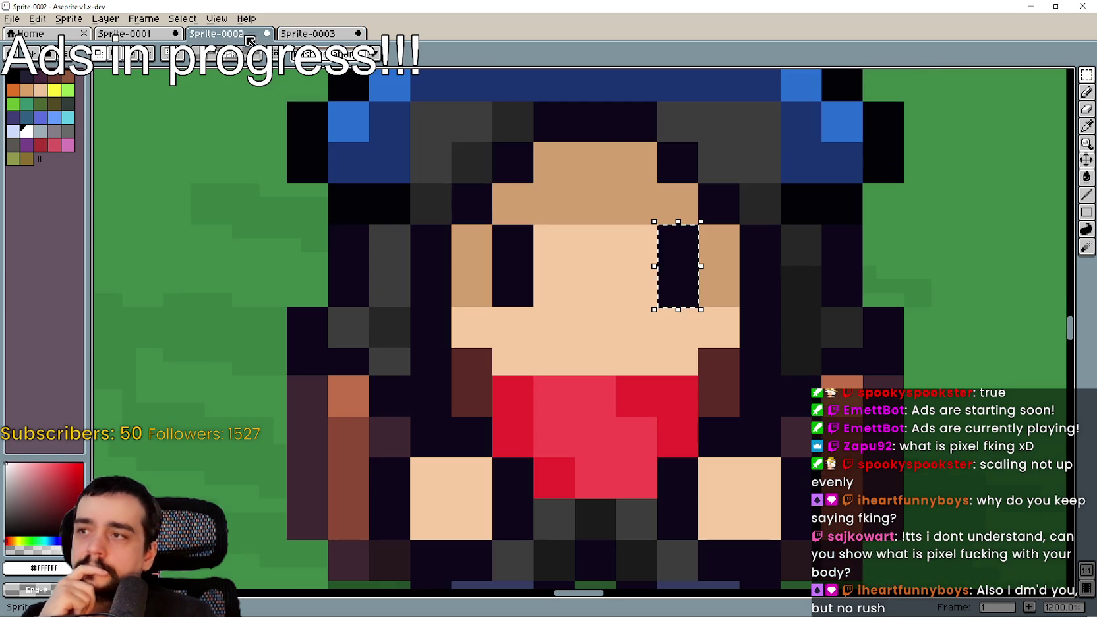
scroll(626, 379, down, 5)
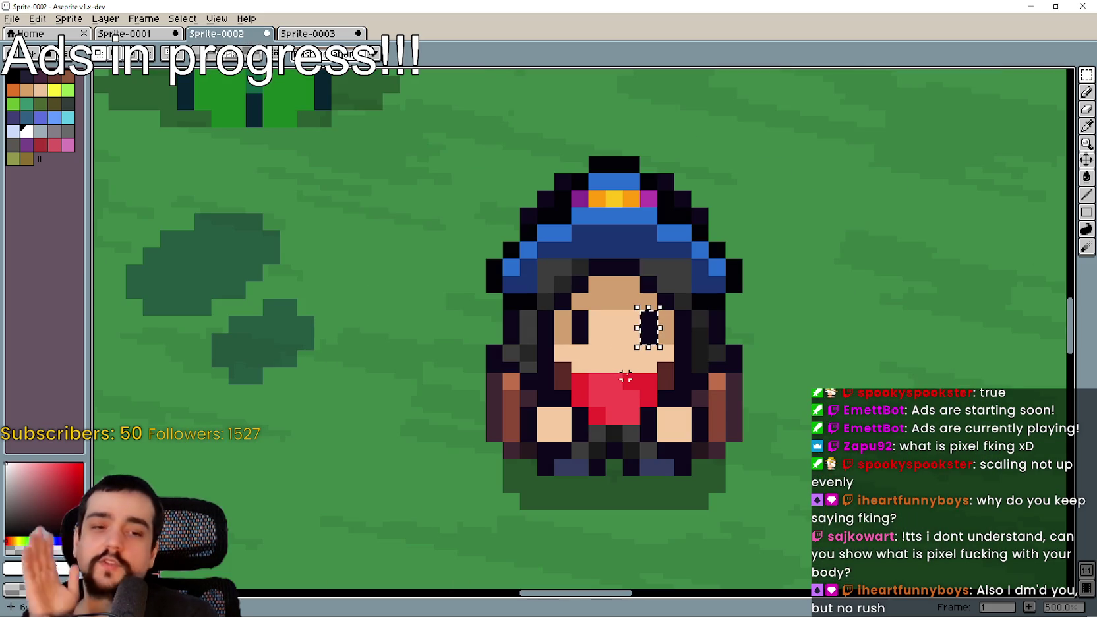
scroll(628, 367, up, 3)
scroll(668, 314, up, 3)
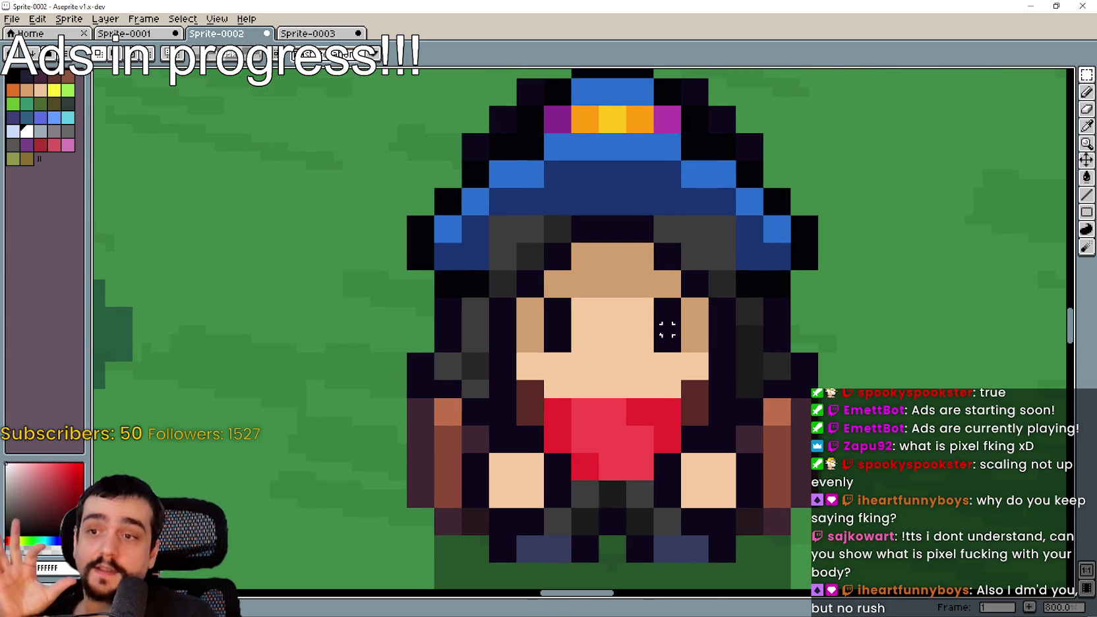
click(500, 290)
mouse_move(720, 278)
mouse_down()
mouse_move(619, 239)
mouse_move(665, 333)
mouse_up()
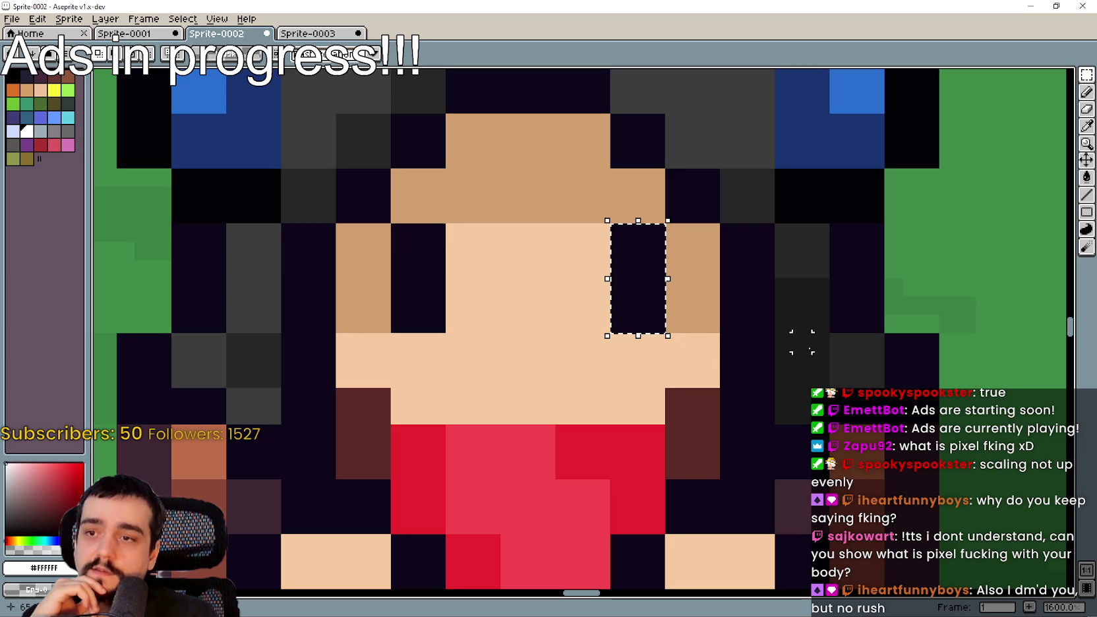
Select a single dark hair pixel above the forehead, stepping it two pixels left.
key(b)
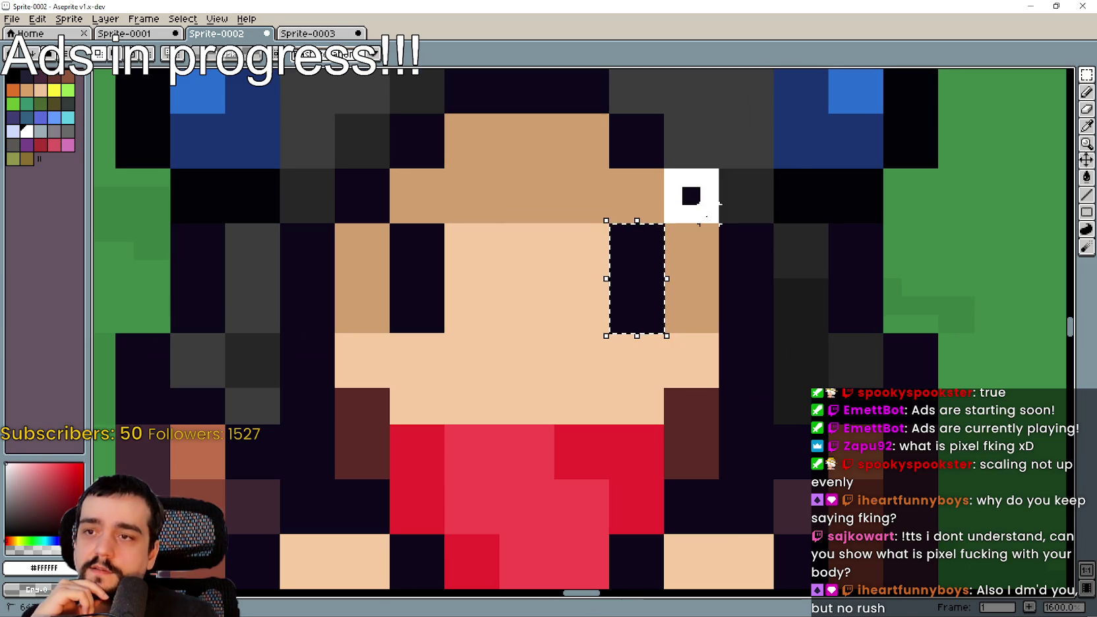
click(692, 198)
scroll(672, 203, up, 2)
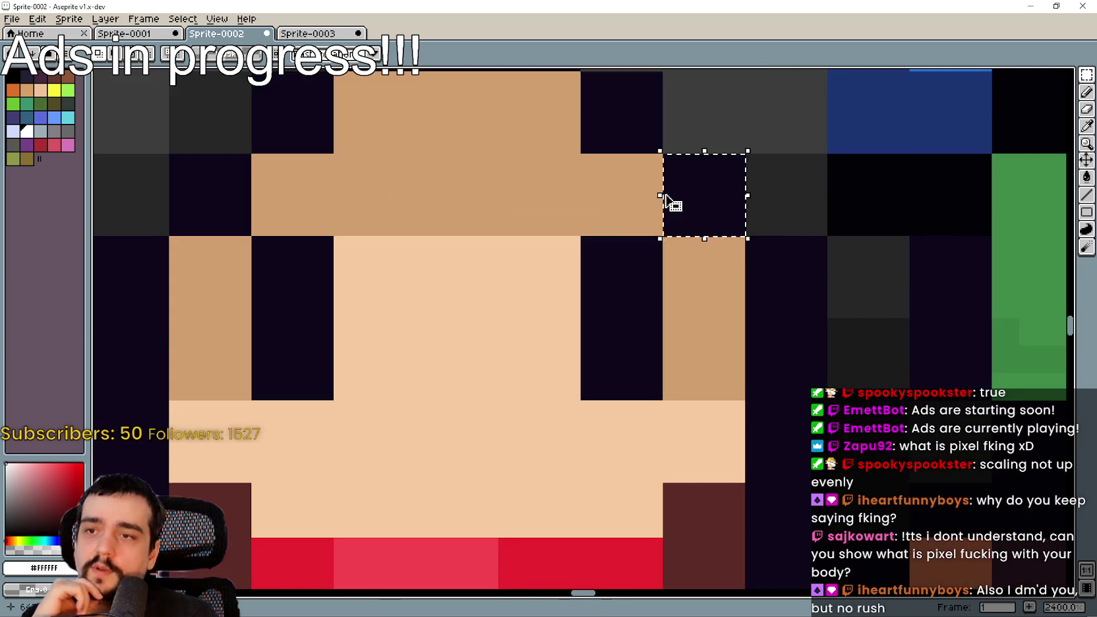
scroll(672, 203, down, 3)
scroll(646, 165, up, 3)
scroll(646, 166, up, 1)
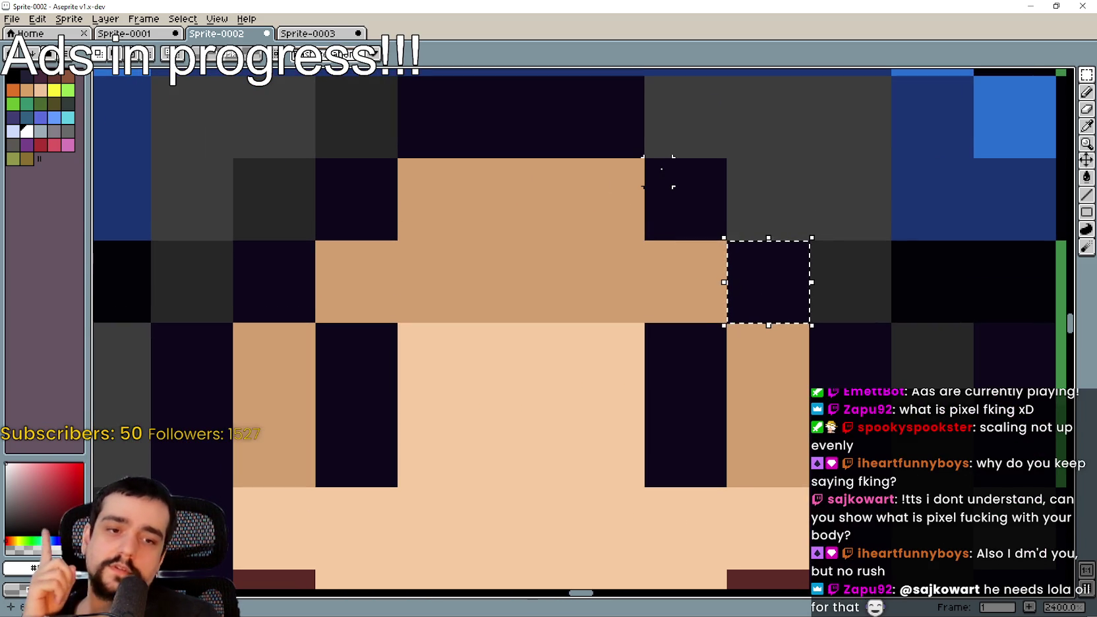
scroll(686, 199, up, 1)
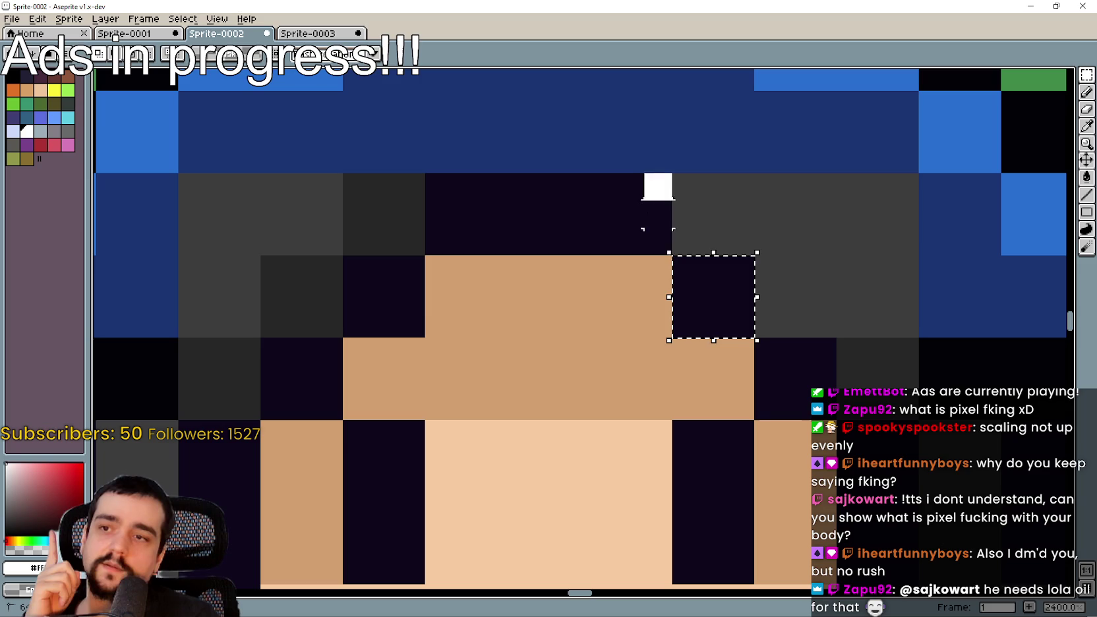
click(628, 213)
click(540, 210)
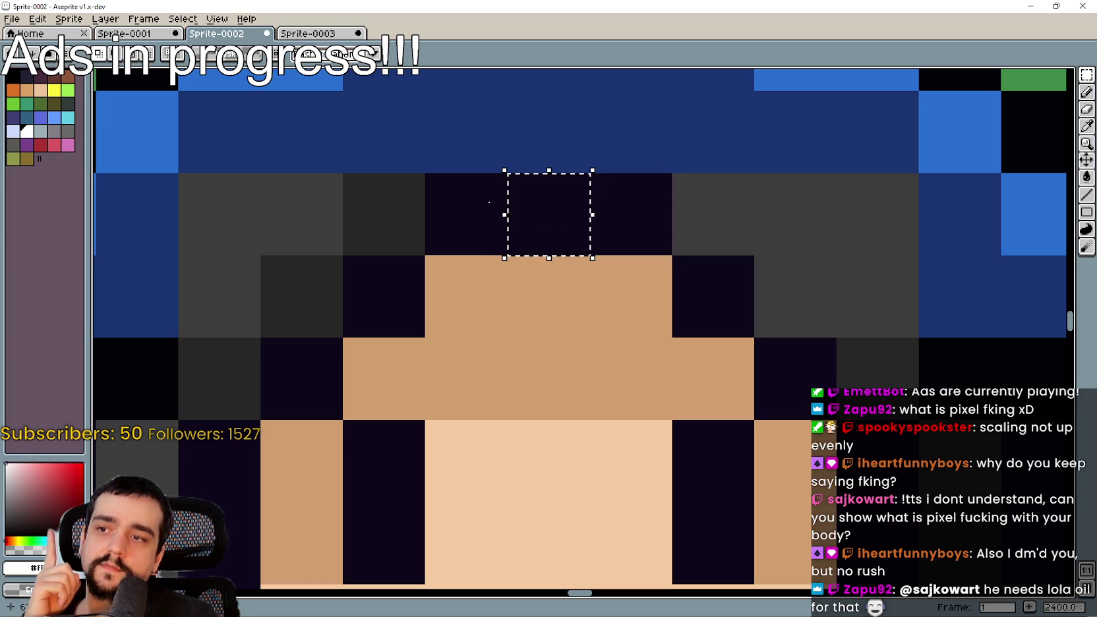
click(465, 237)
scroll(464, 255, down, 4)
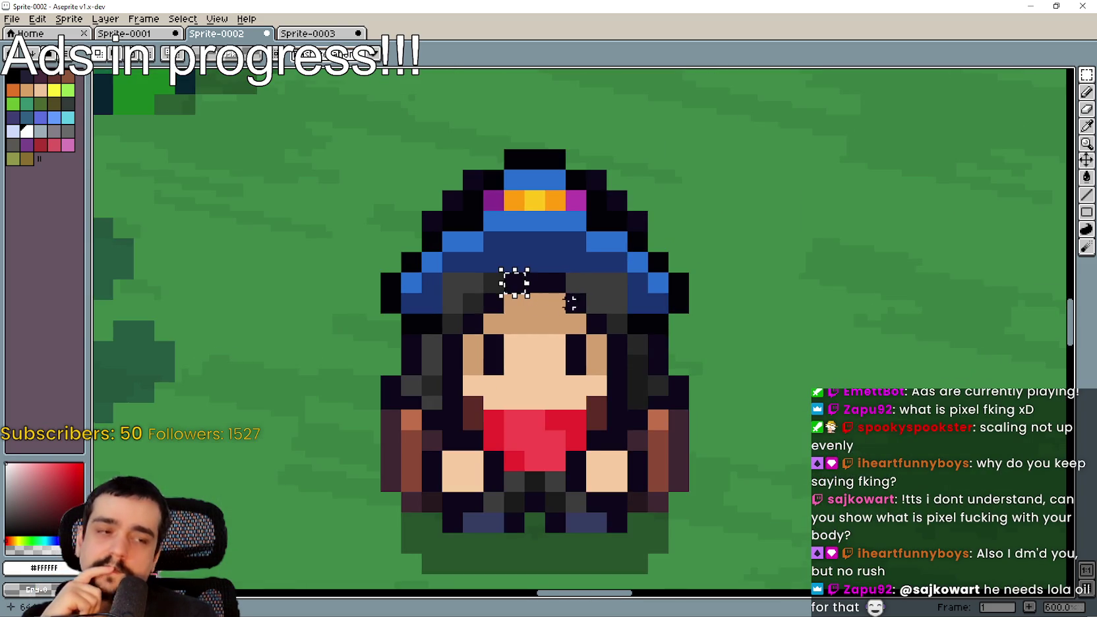
scroll(656, 305, up, 2)
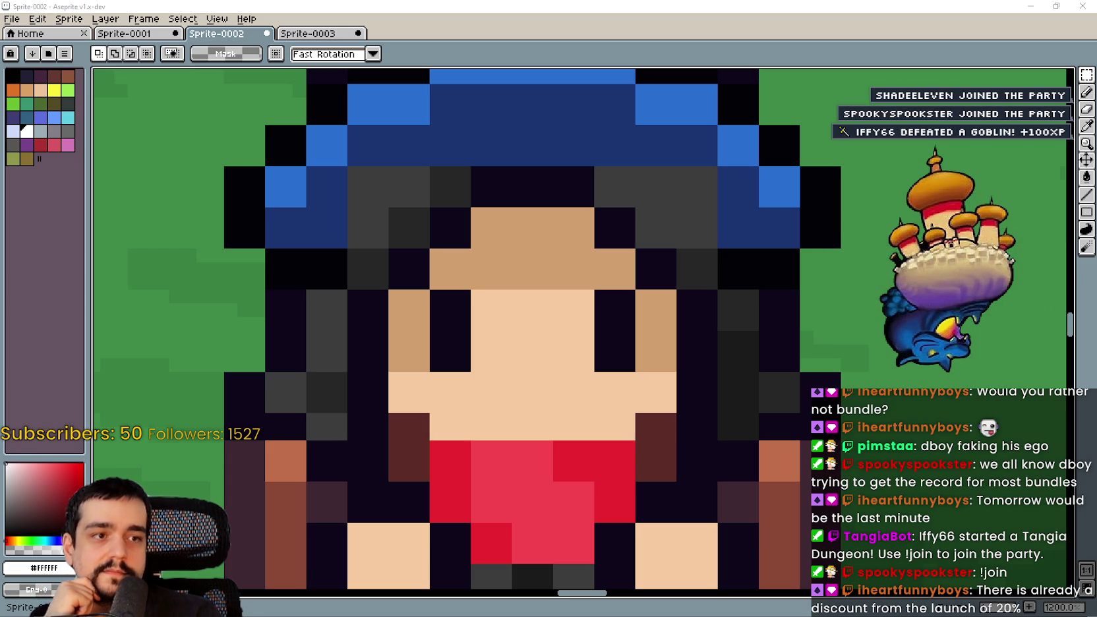
scroll(620, 296, down, 2)
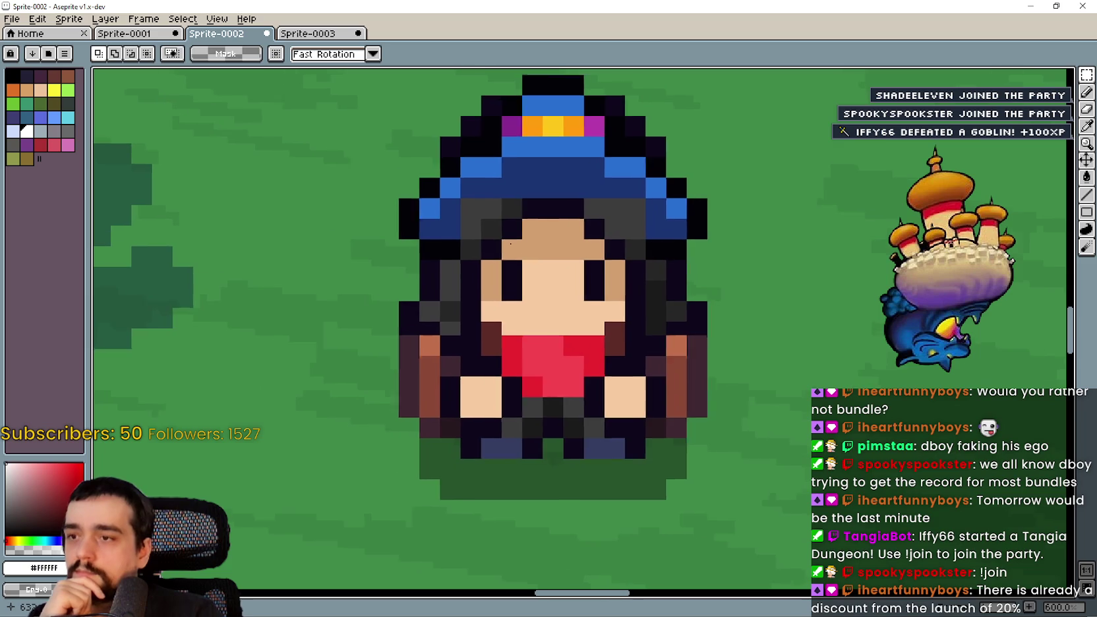
scroll(676, 416, up, 5)
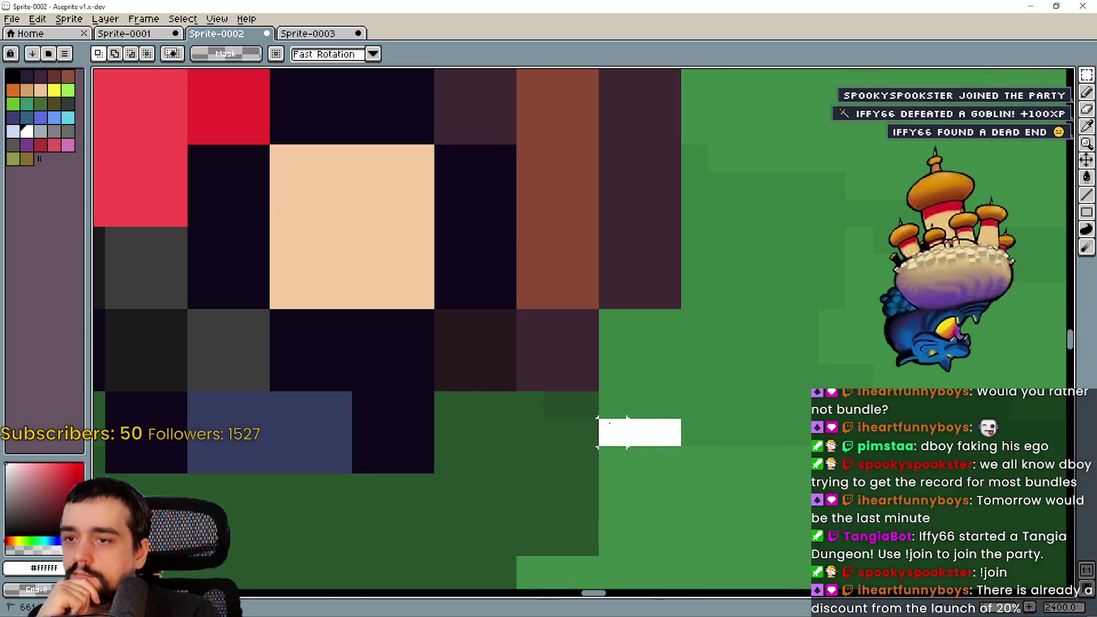
scroll(629, 424, down, 7)
drag(626, 423, 688, 415)
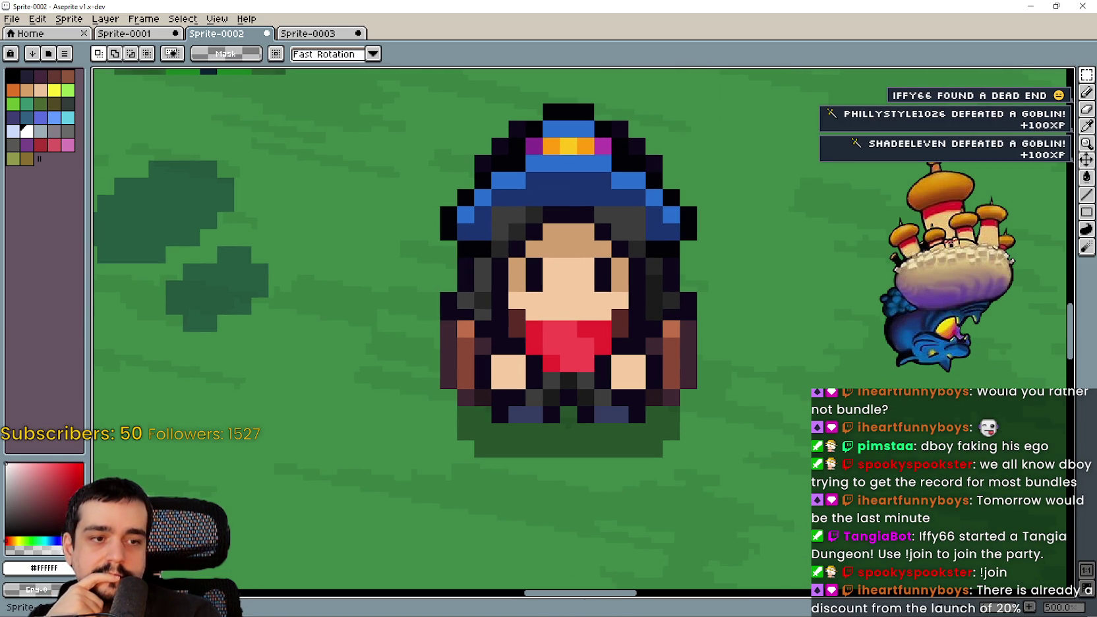
mouse_move(654, 326)
mouse_down()
mouse_move(705, 314)
mouse_move(595, 95)
mouse_up()
scroll(725, 262, up, 2)
scroll(764, 210, down, 2)
scroll(728, 260, up, 1)
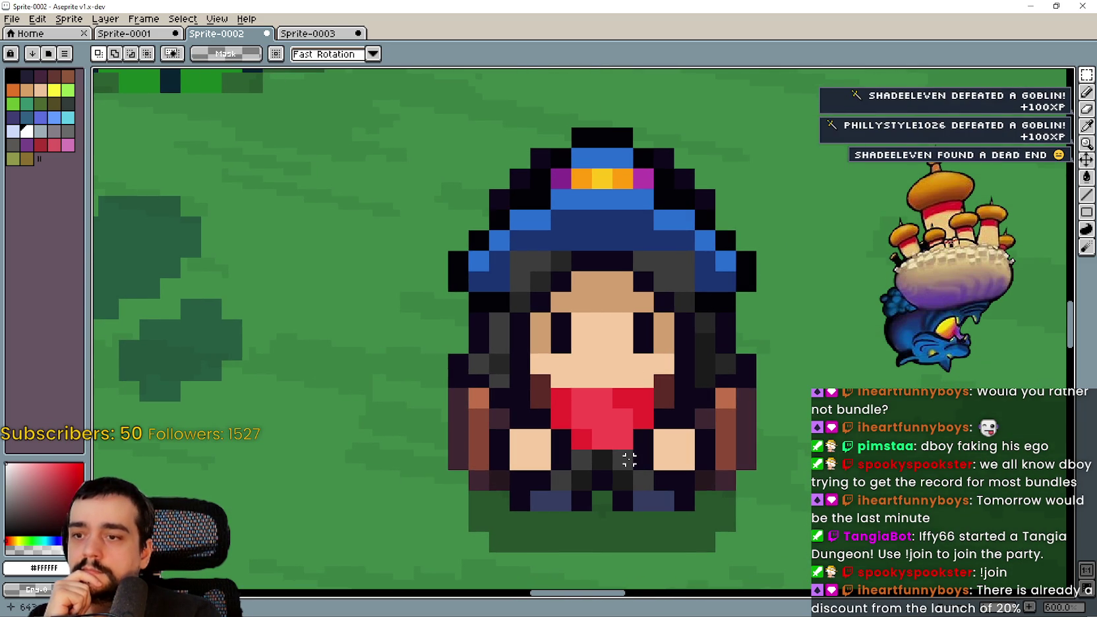
scroll(601, 496, up, 1)
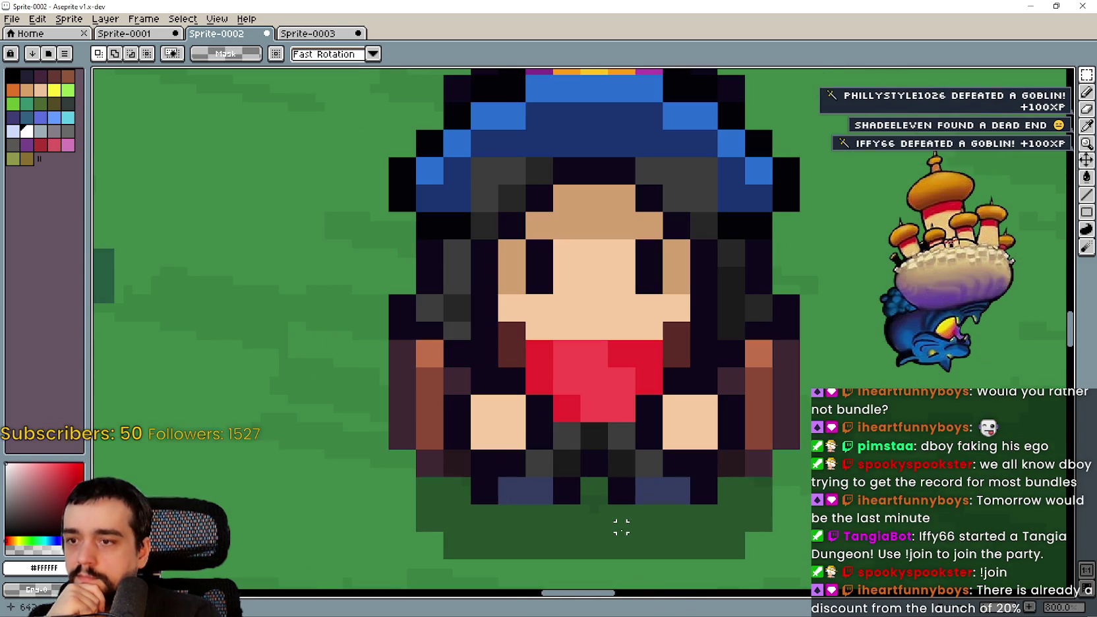
scroll(617, 526, up, 1)
scroll(654, 412, down, 1)
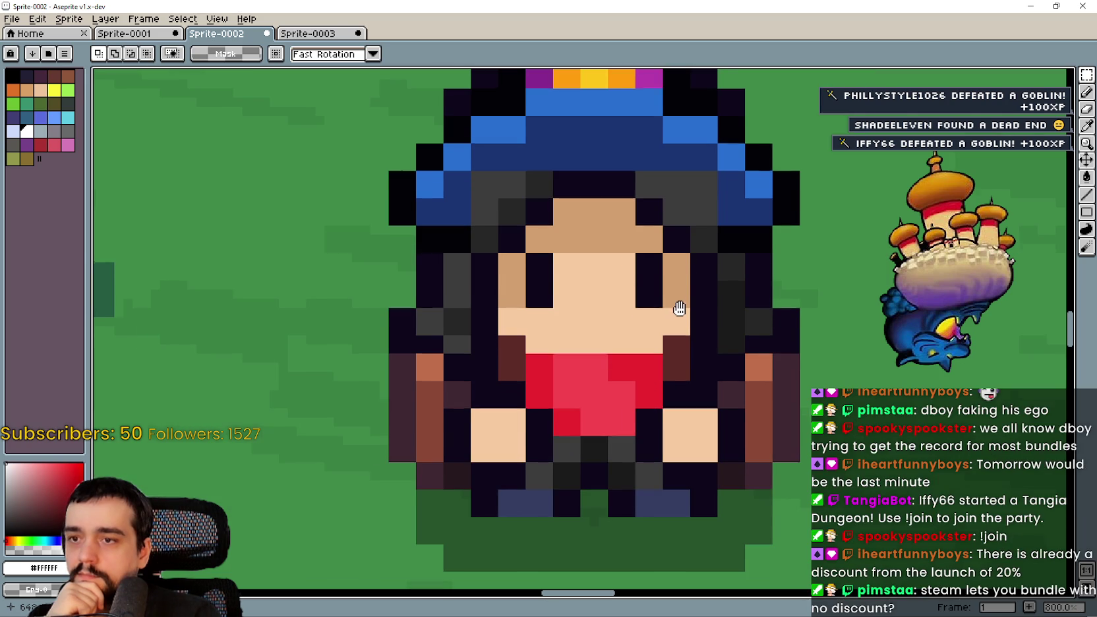
scroll(676, 303, up, 1)
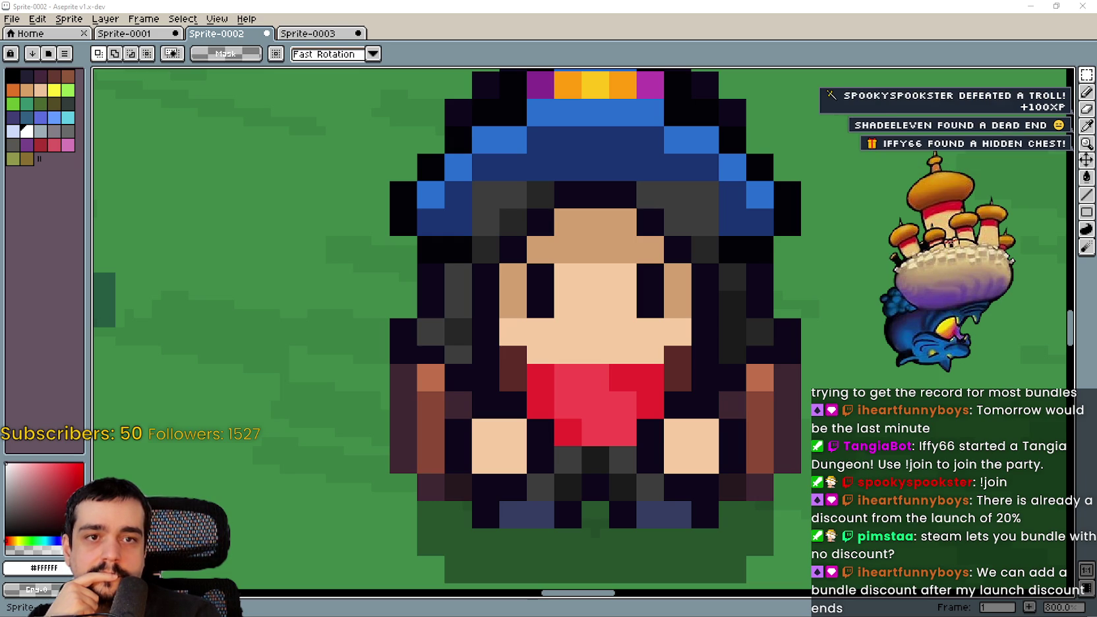
scroll(668, 303, down, 2)
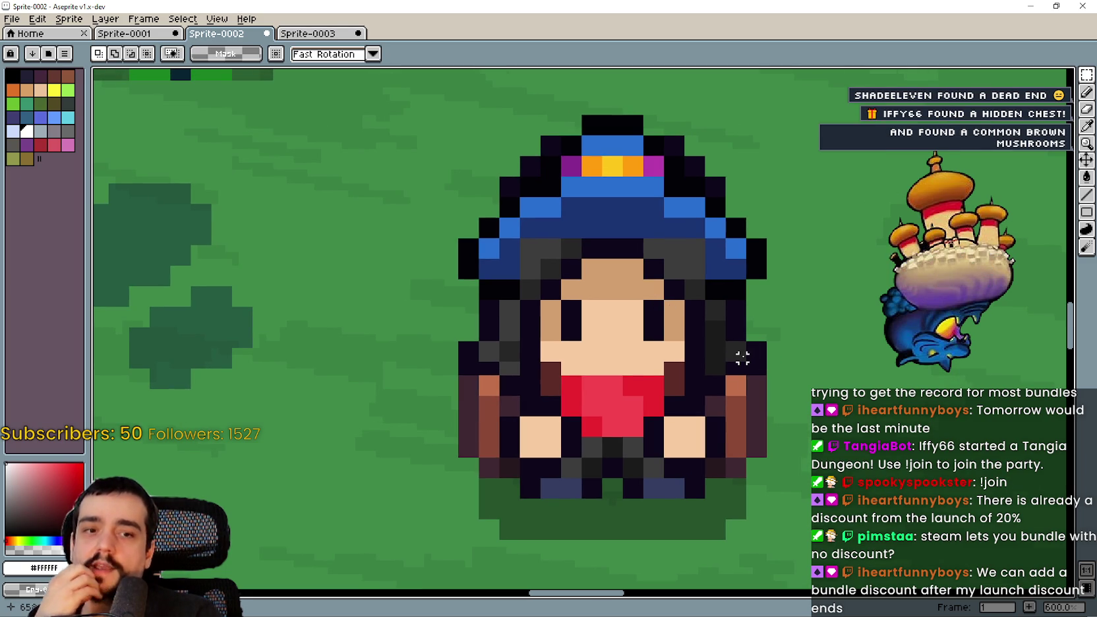
scroll(725, 311, up, 2)
scroll(735, 317, down, 2)
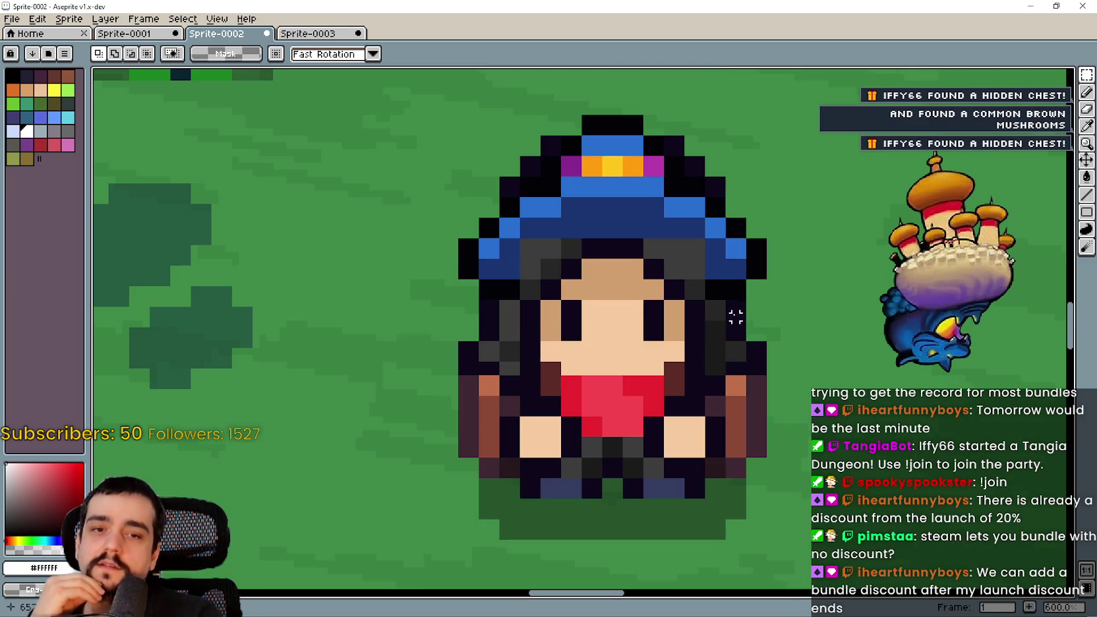
scroll(744, 316, up, 1)
scroll(758, 315, down, 1)
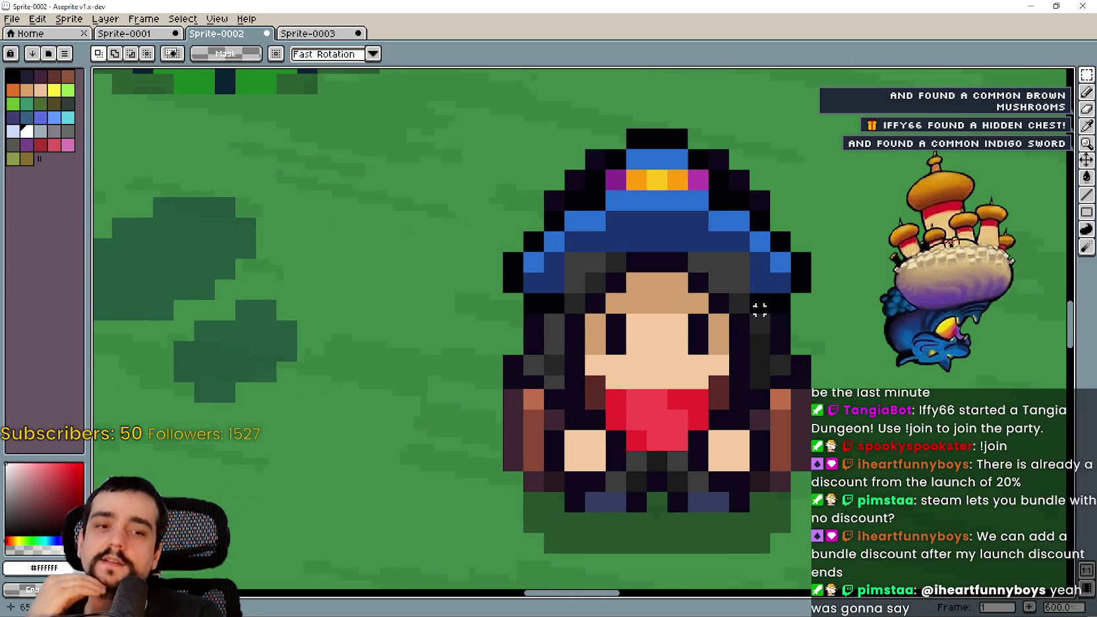
scroll(735, 319, up, 1)
scroll(736, 319, down, 1)
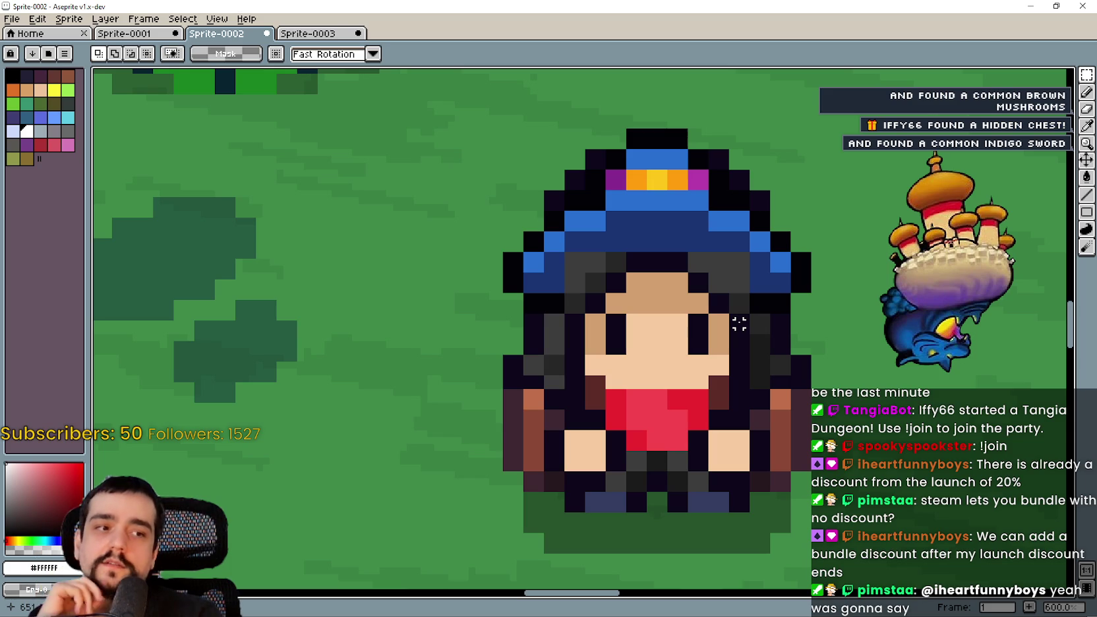
scroll(738, 323, up, 2)
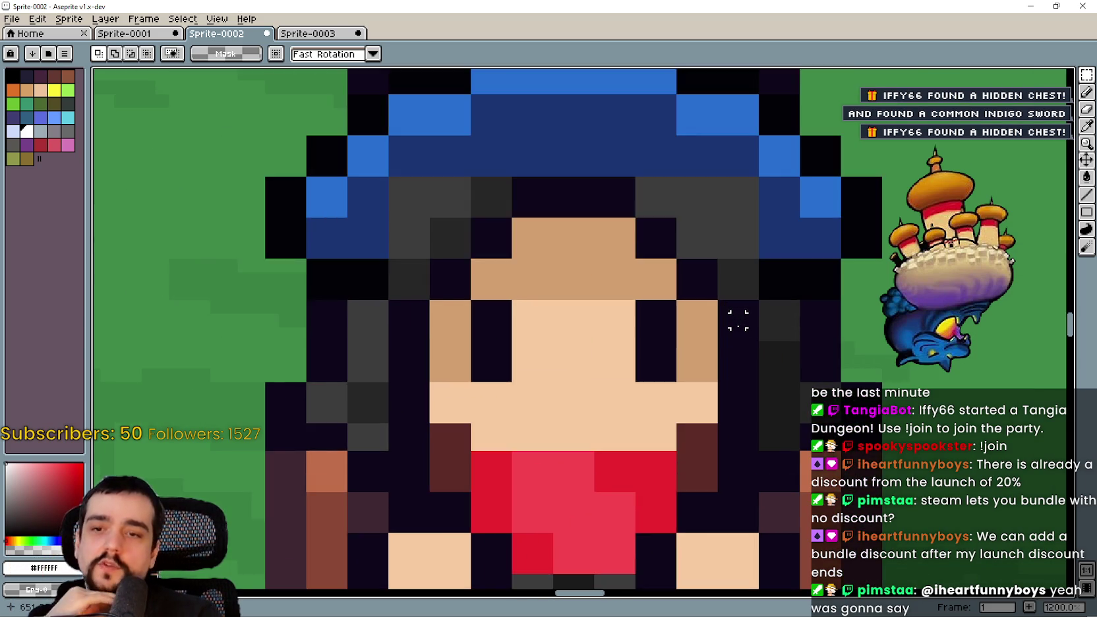
scroll(738, 324, down, 3)
scroll(738, 324, up, 2)
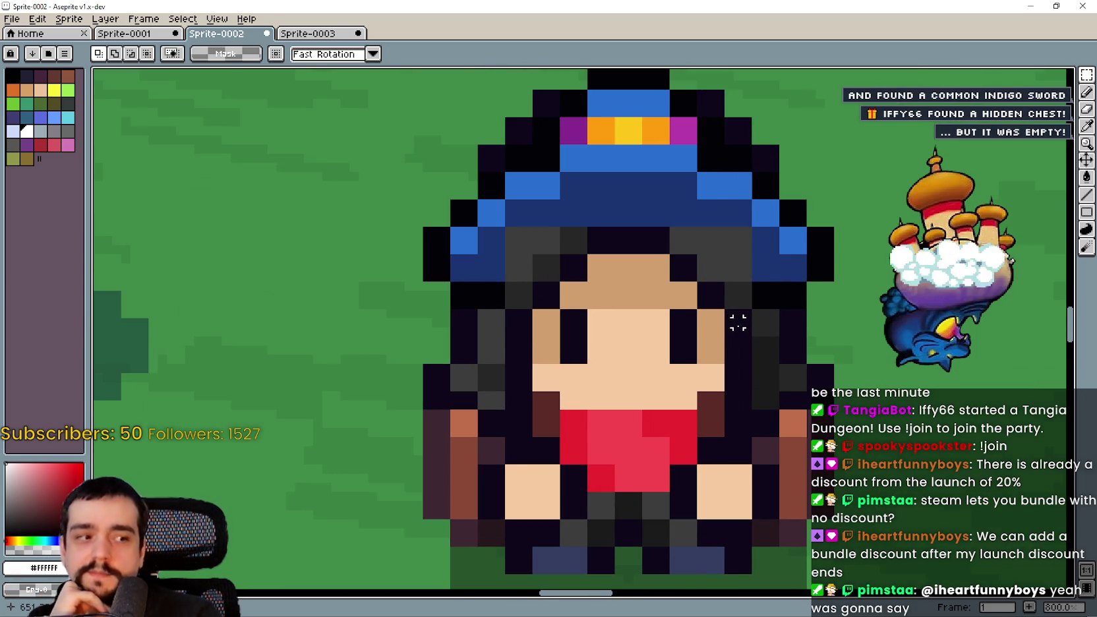
scroll(738, 323, down, 1)
scroll(737, 323, up, 2)
scroll(717, 320, down, 2)
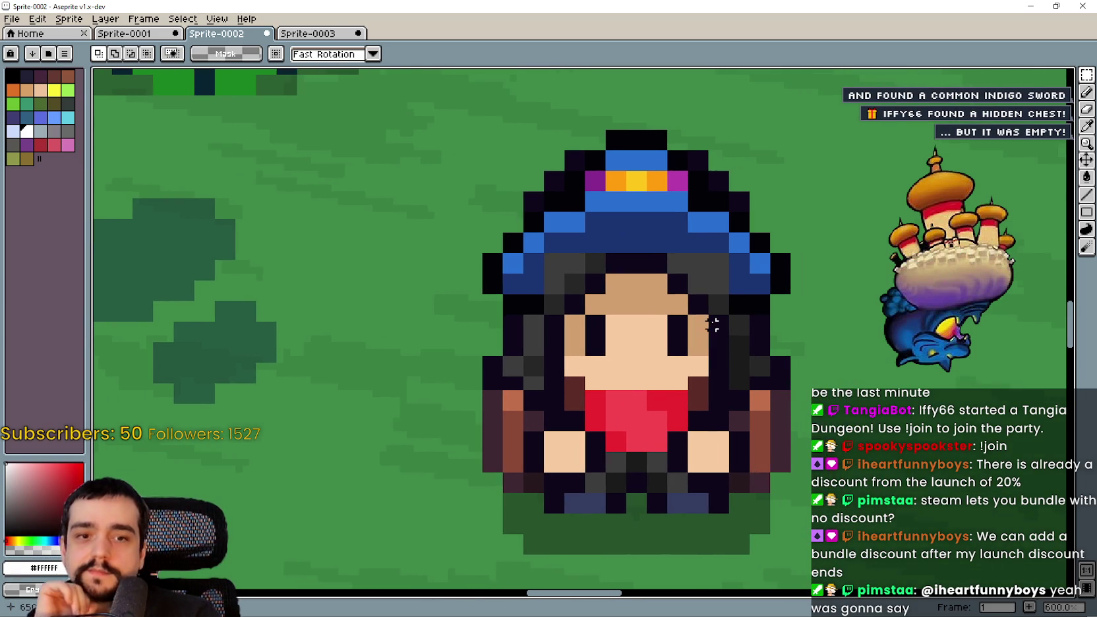
mouse_move(711, 305)
mouse_down()
mouse_move(758, 252)
mouse_move(697, 286)
mouse_move(639, 350)
mouse_up()
scroll(635, 347, up, 2)
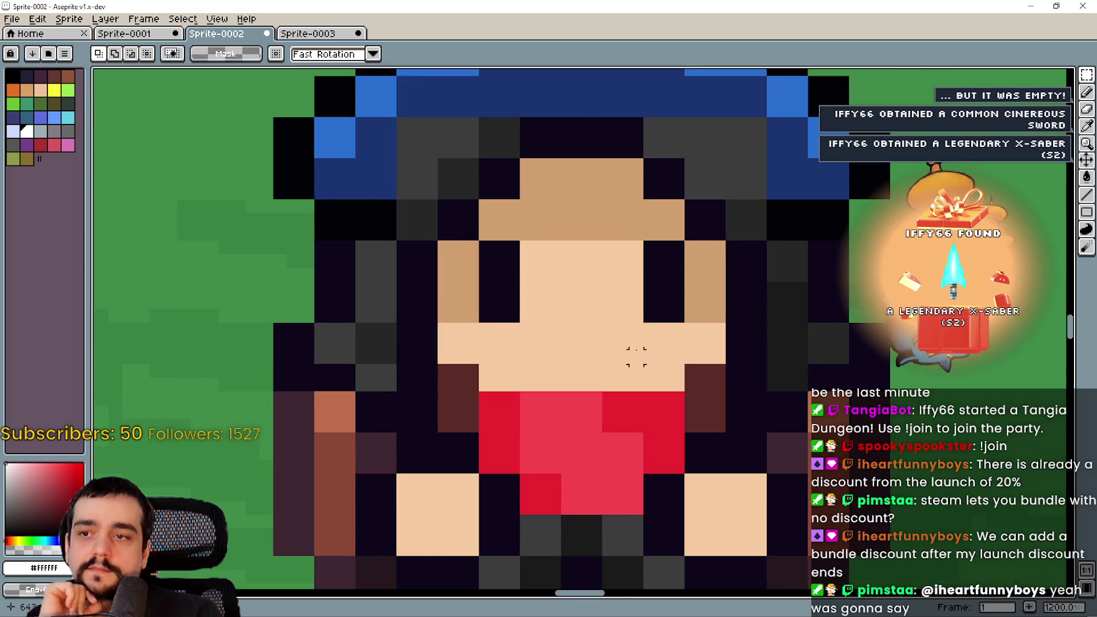
scroll(636, 355, down, 2)
scroll(636, 355, up, 4)
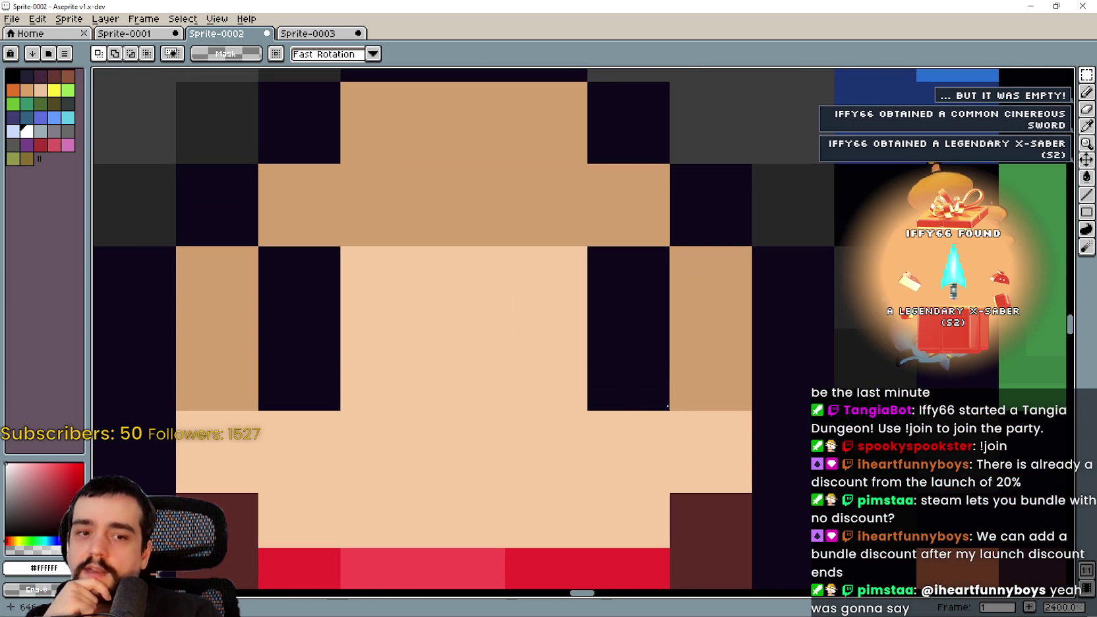
scroll(603, 277, down, 5)
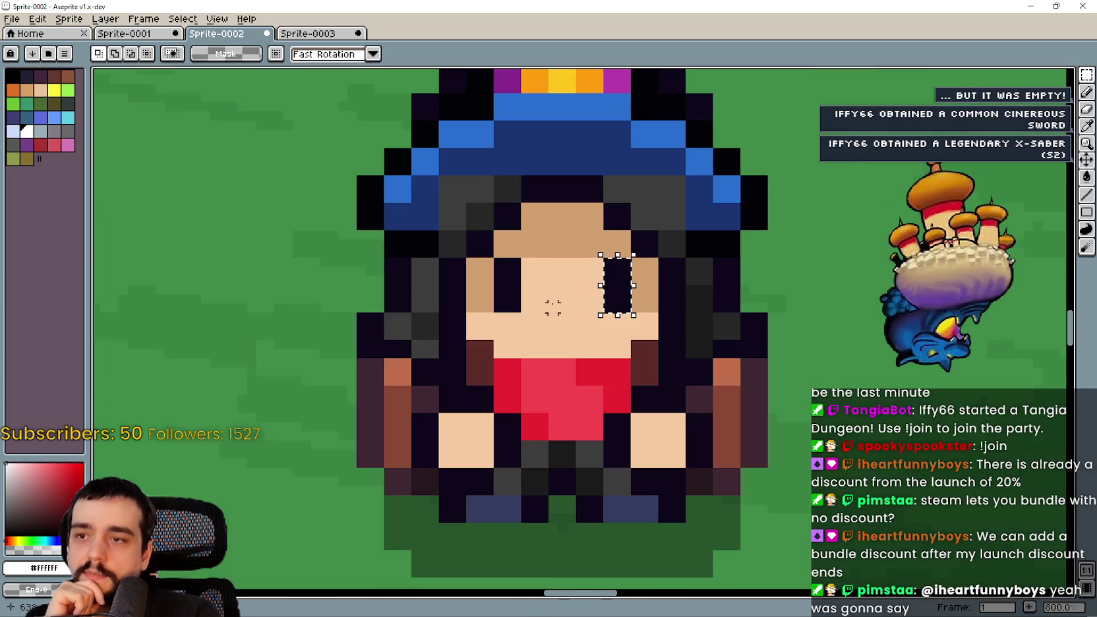
Marquee the left eye pixel, then the right eye pixel.
scroll(517, 288, up, 3)
scroll(517, 289, up, 2)
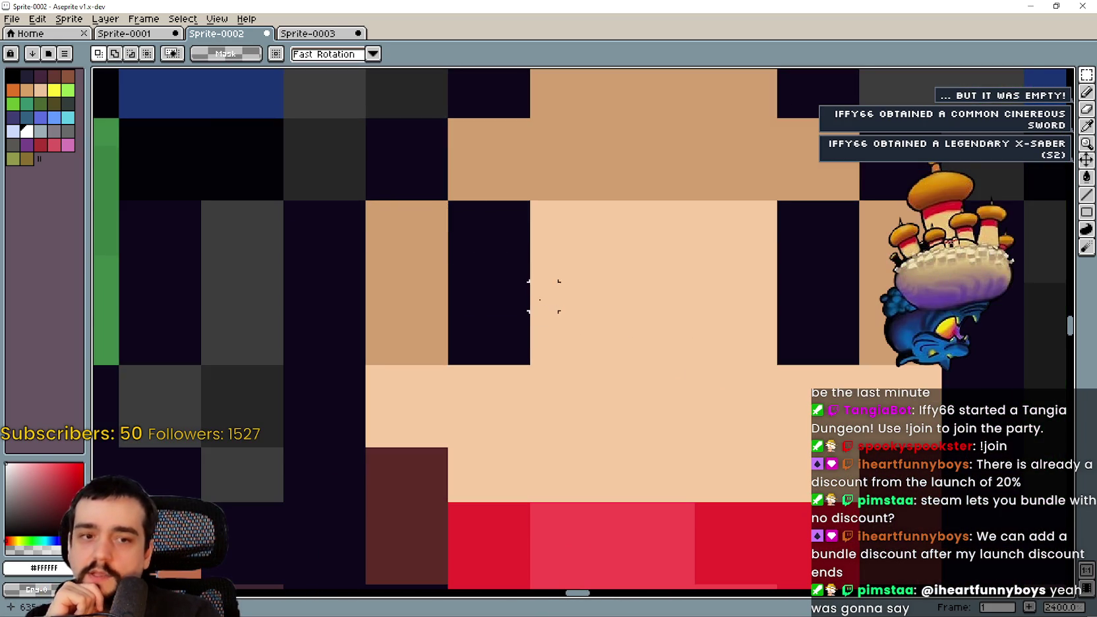
scroll(507, 261, down, 3)
drag(493, 249, 532, 329)
scroll(751, 336, up, 2)
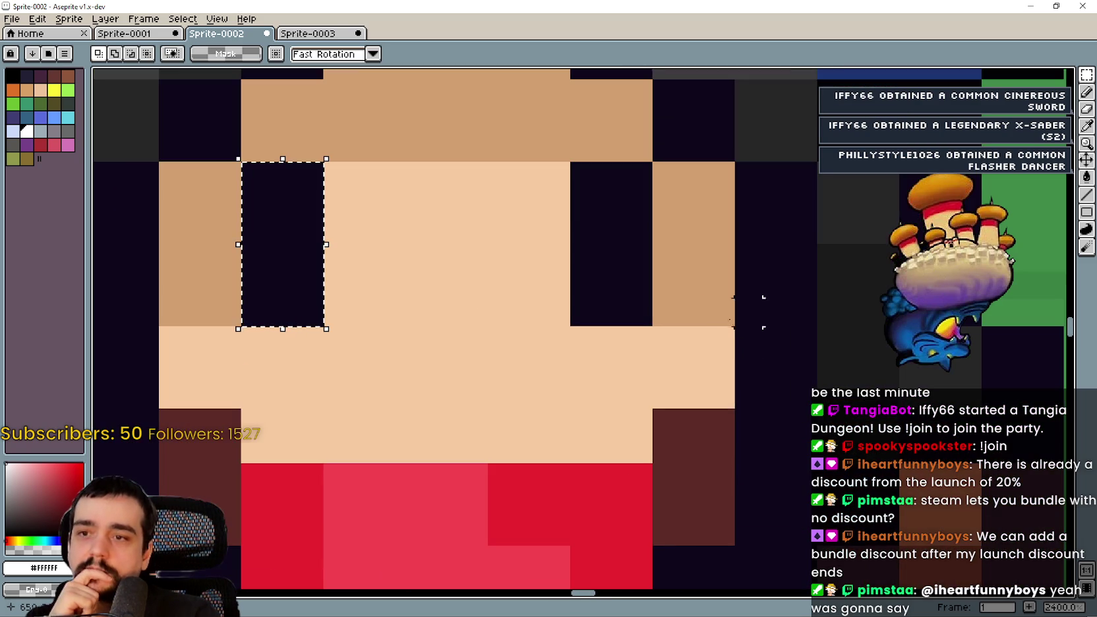
drag(630, 284, 577, 164)
scroll(613, 277, down, 2)
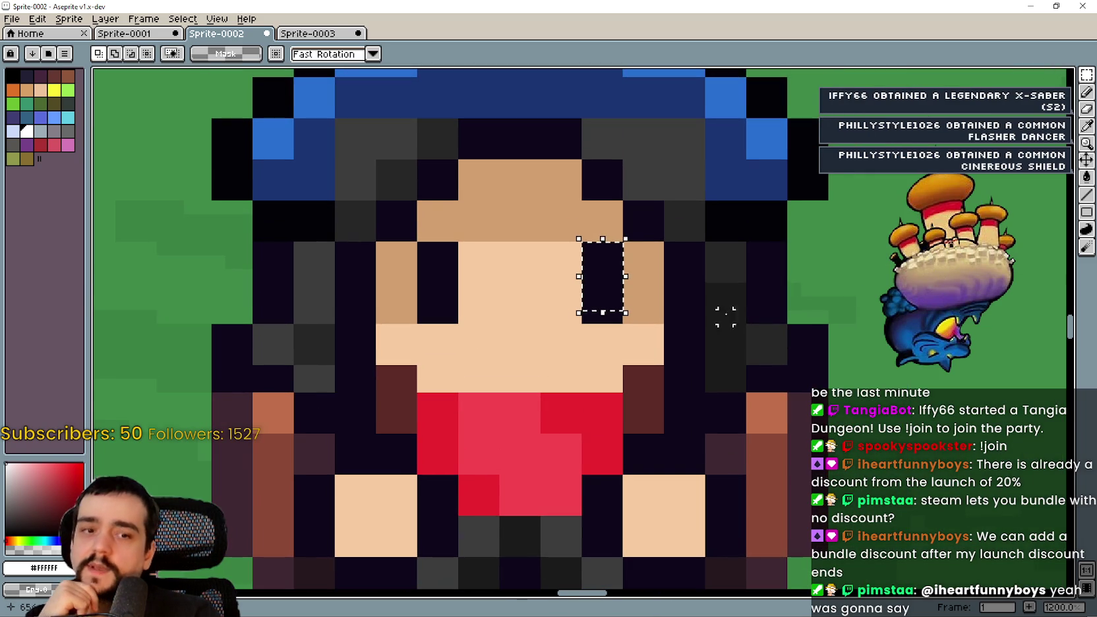
Deselect, then marquee the single dark hair pixel beside the right cheek.
click(630, 210)
mouse_move(630, 210)
mouse_down()
mouse_move(653, 231)
mouse_move(583, 251)
mouse_move(602, 289)
mouse_up()
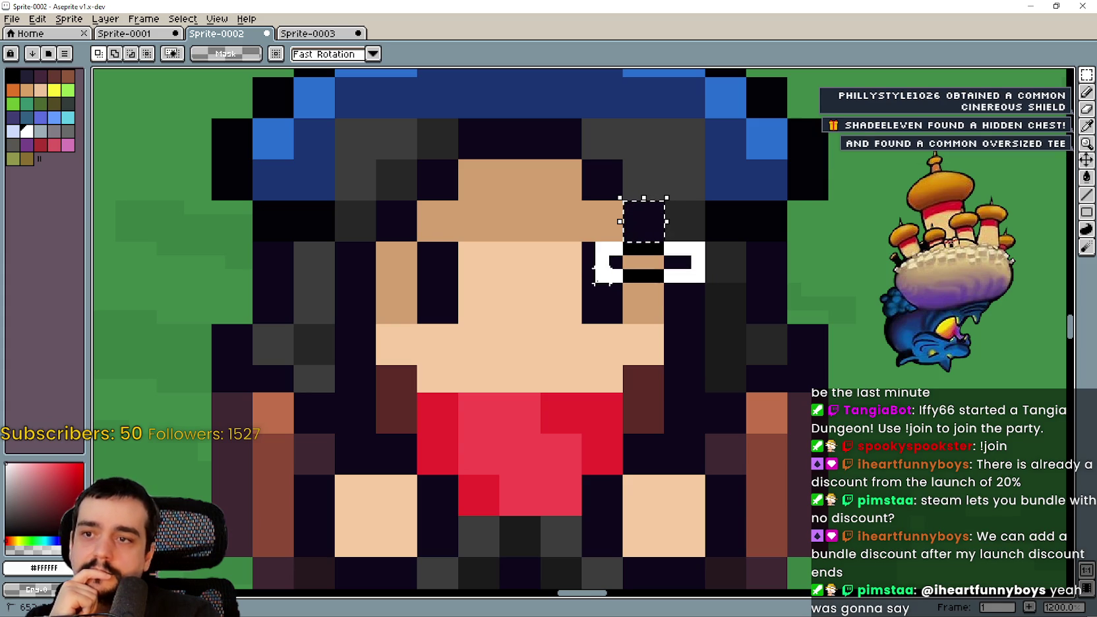
scroll(633, 264, up, 3)
scroll(645, 259, down, 6)
scroll(644, 259, down, 1)
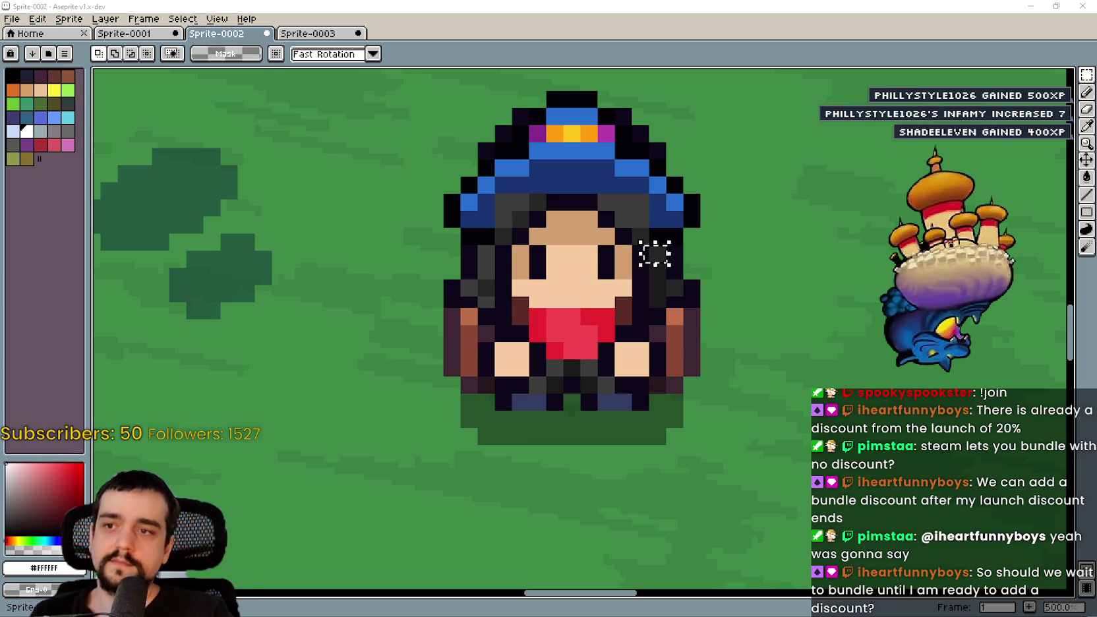
scroll(655, 253, up, 6)
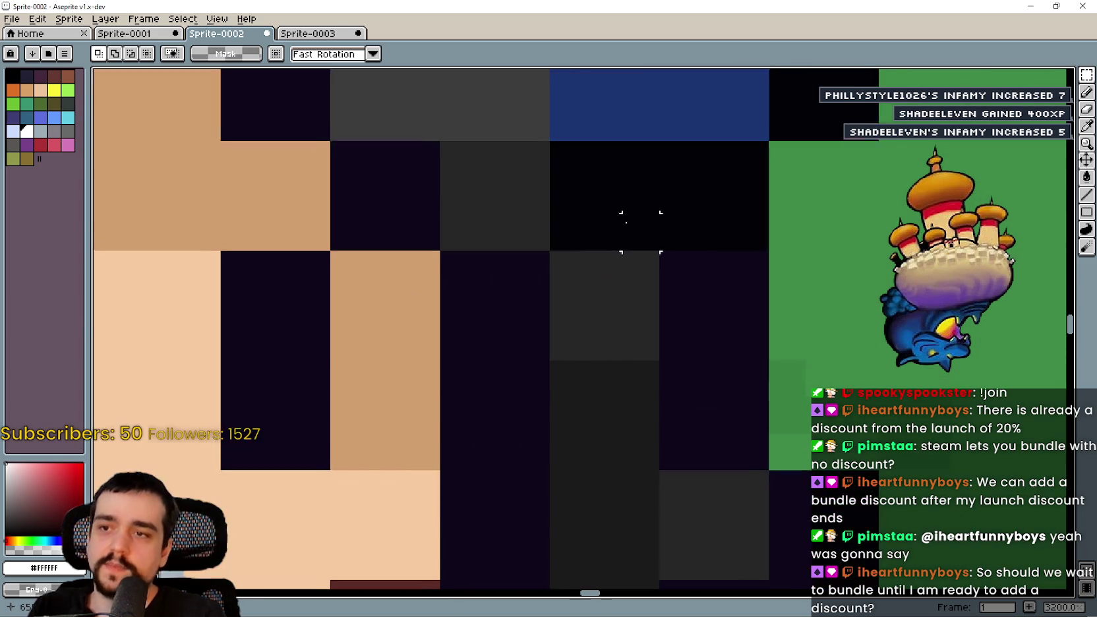
scroll(640, 232, down, 2)
mouse_move(651, 272)
mouse_down()
mouse_move(616, 317)
mouse_move(710, 345)
mouse_up()
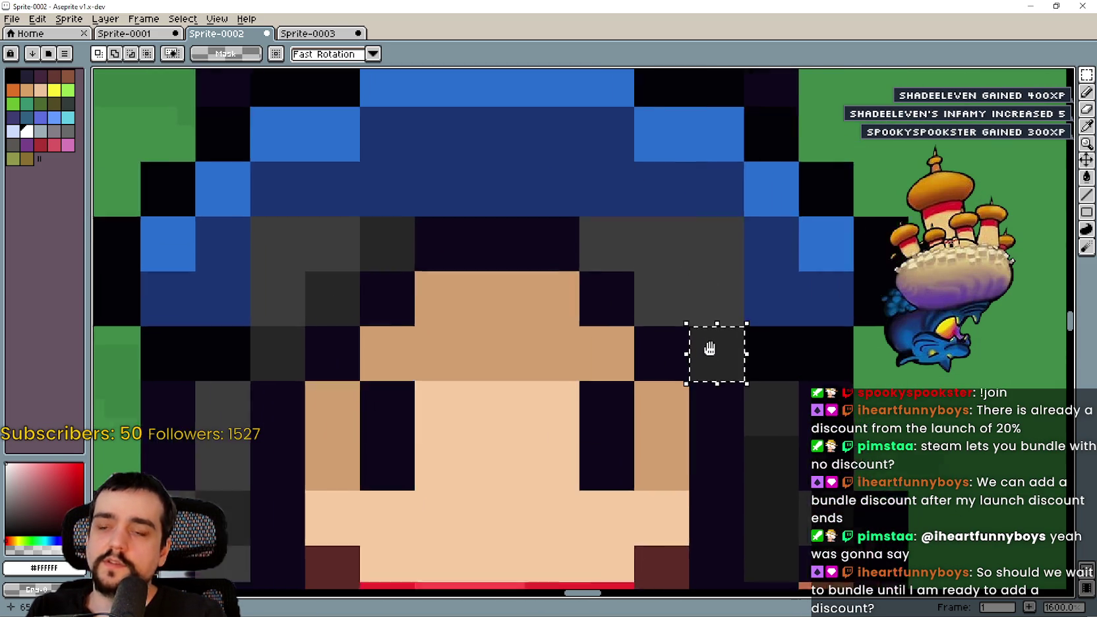
scroll(709, 348, down, 1)
drag(673, 330, 707, 317)
drag(646, 230, 596, 290)
scroll(597, 290, up, 8)
scroll(537, 257, down, 3)
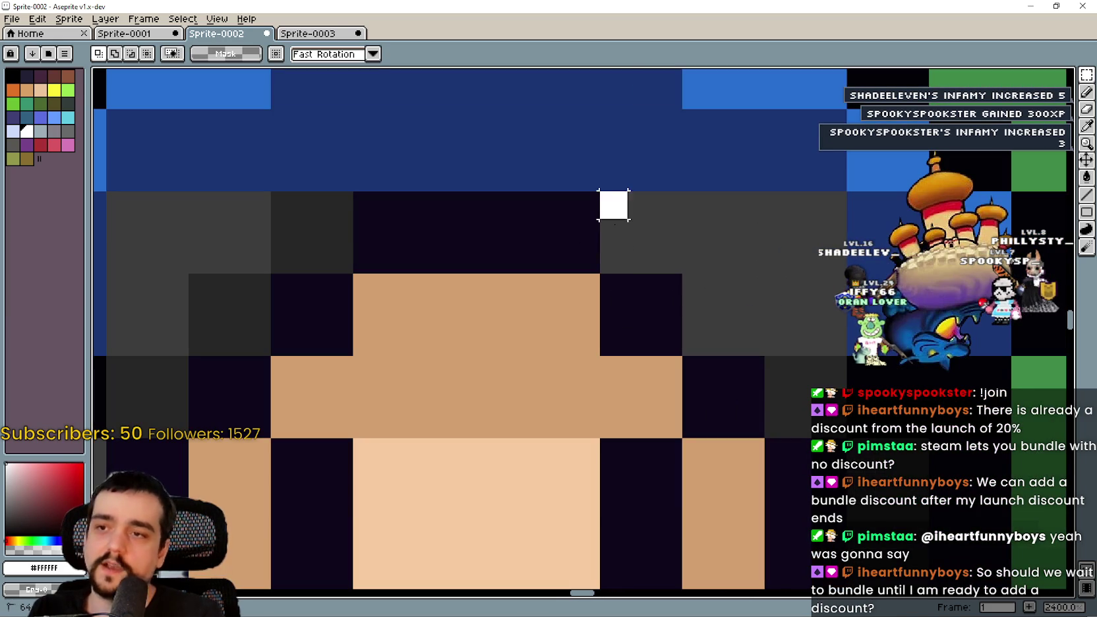
scroll(662, 272, down, 1)
scroll(669, 253, up, 1)
mouse_move(685, 304)
mouse_down()
mouse_move(669, 253)
mouse_move(656, 289)
mouse_move(663, 280)
mouse_move(711, 303)
mouse_up()
key(Escape)
click(686, 271)
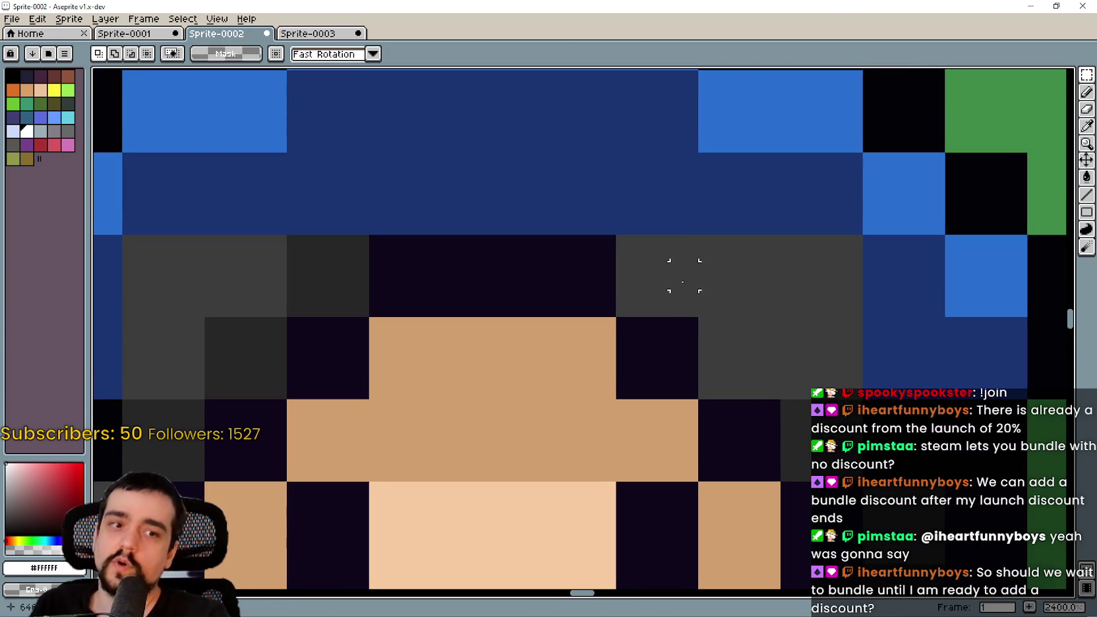
scroll(692, 313, up, 1)
drag(739, 357, 679, 324)
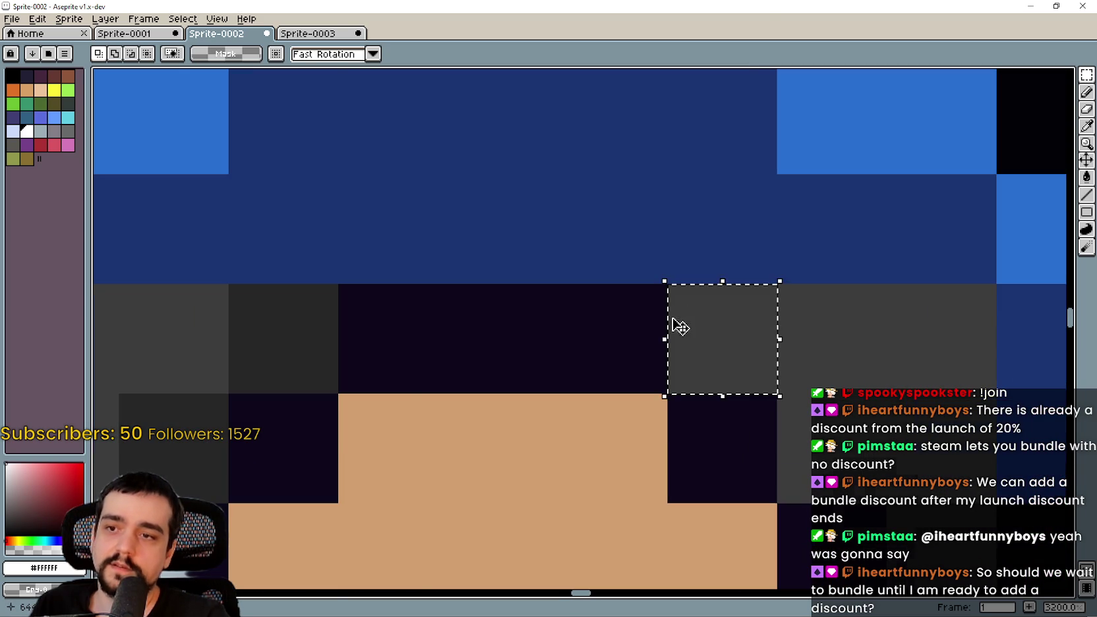
scroll(679, 325, down, 1)
scroll(623, 329, up, 1)
mouse_move(738, 386)
mouse_down()
mouse_move(700, 311)
mouse_move(718, 302)
mouse_up()
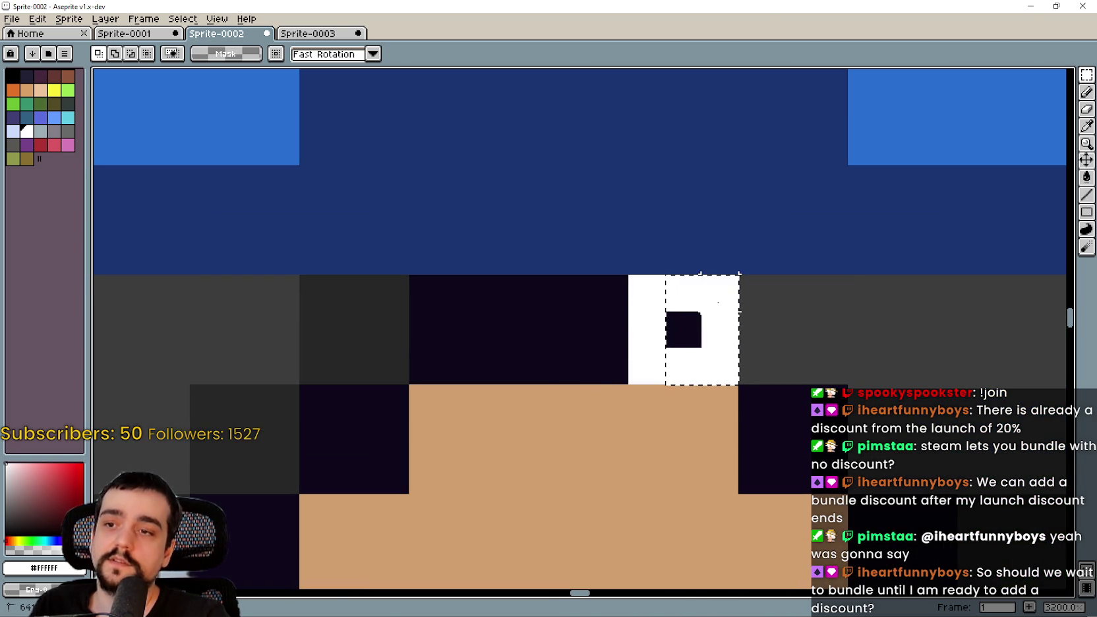
scroll(693, 346, down, 1)
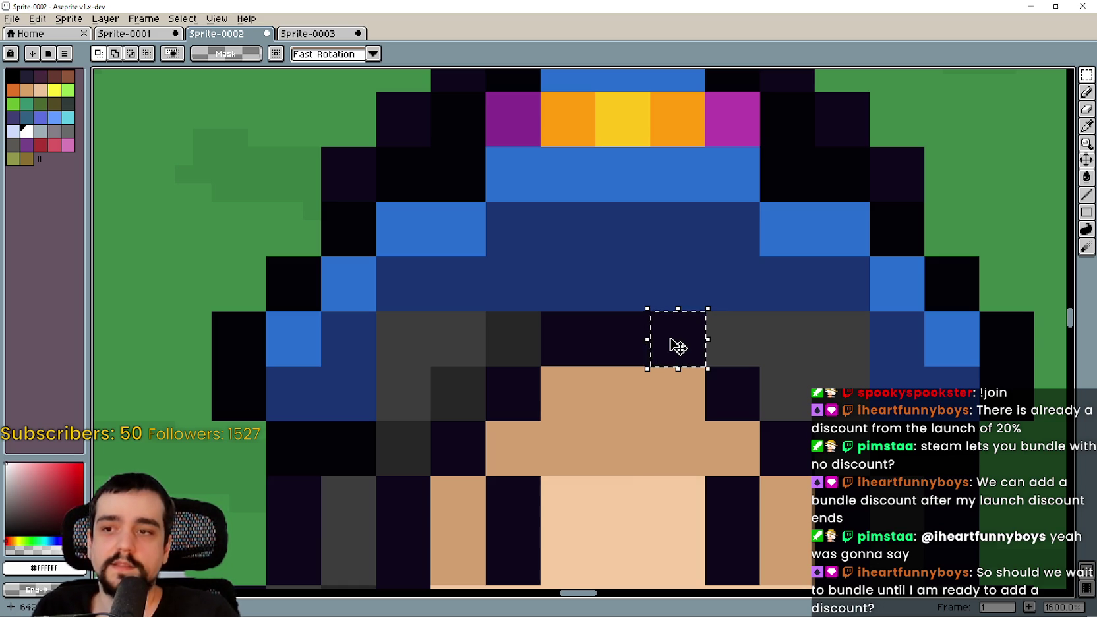
scroll(673, 345, down, 1)
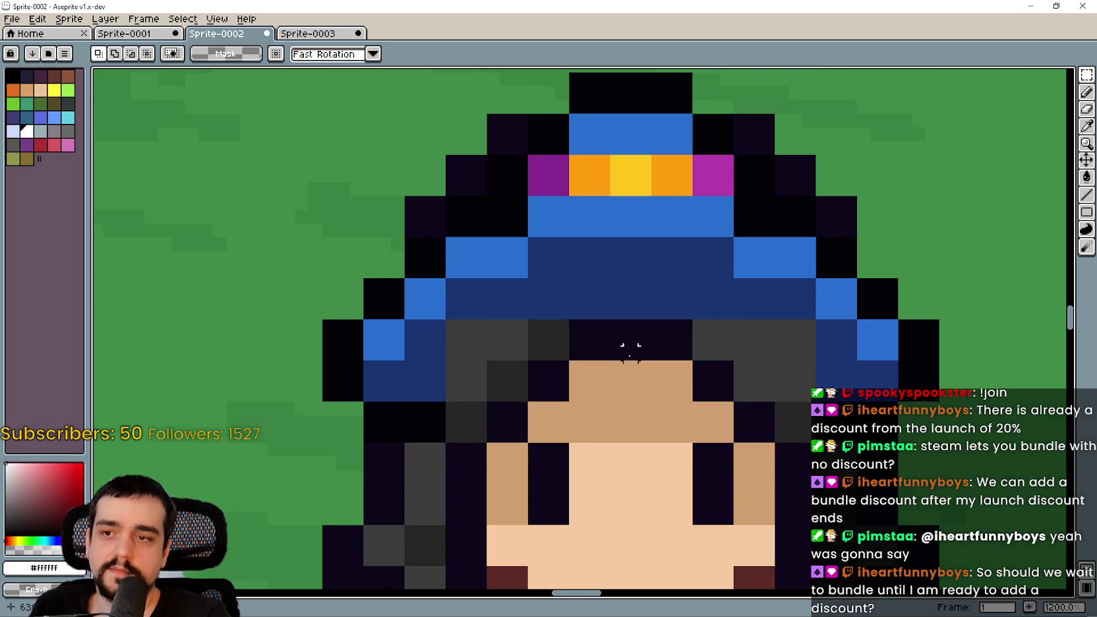
scroll(633, 356, up, 1)
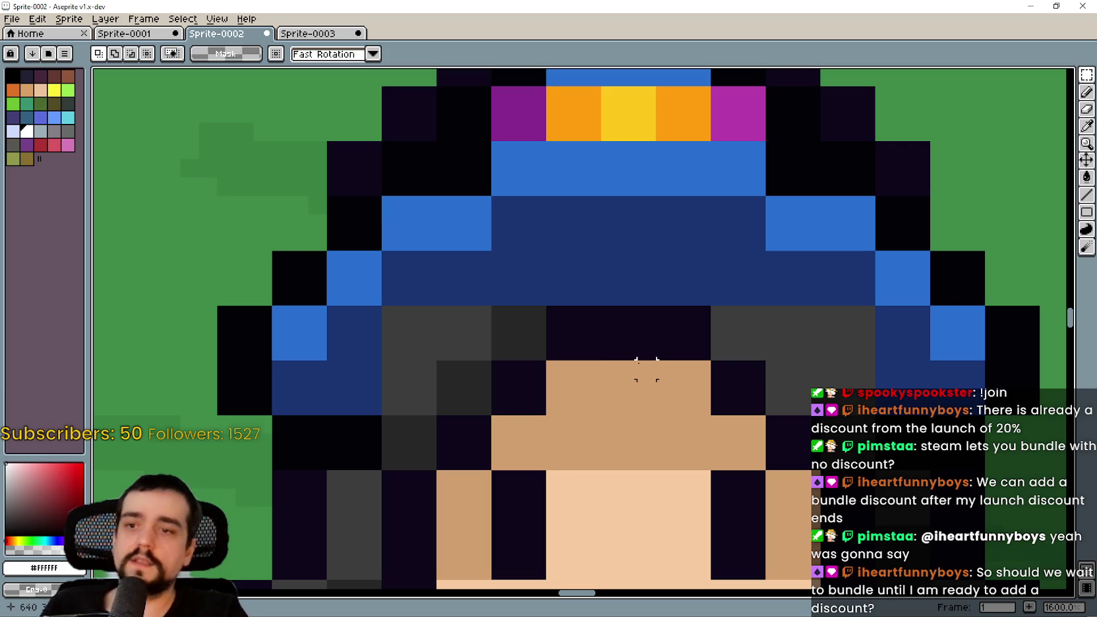
scroll(609, 369, down, 1)
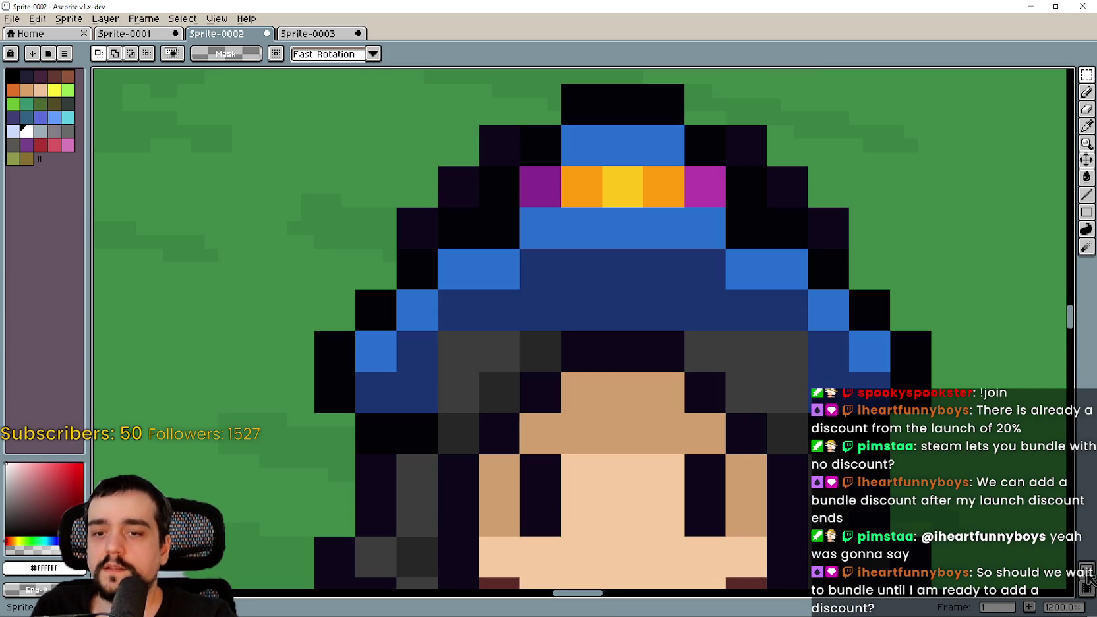
scroll(717, 379, up, 3)
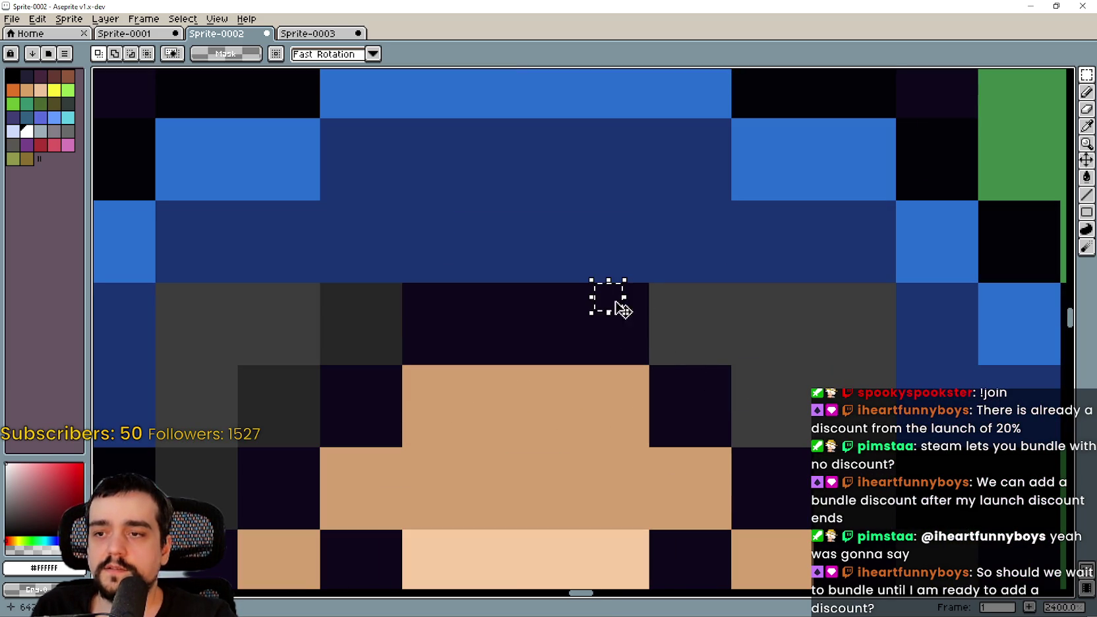
drag(635, 350, 553, 297)
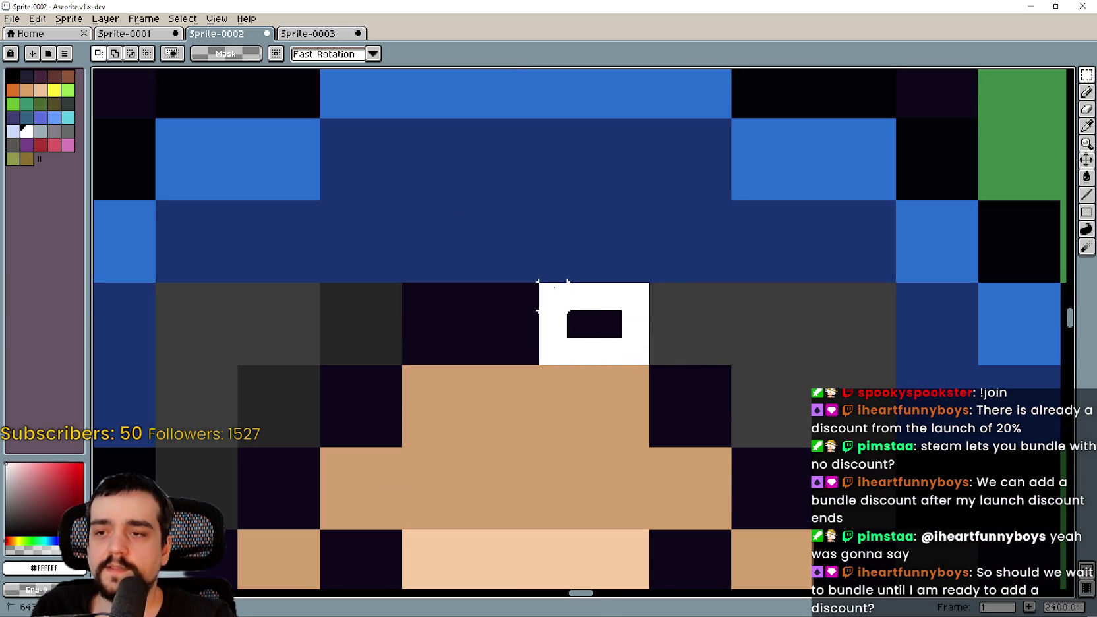
key(Delete)
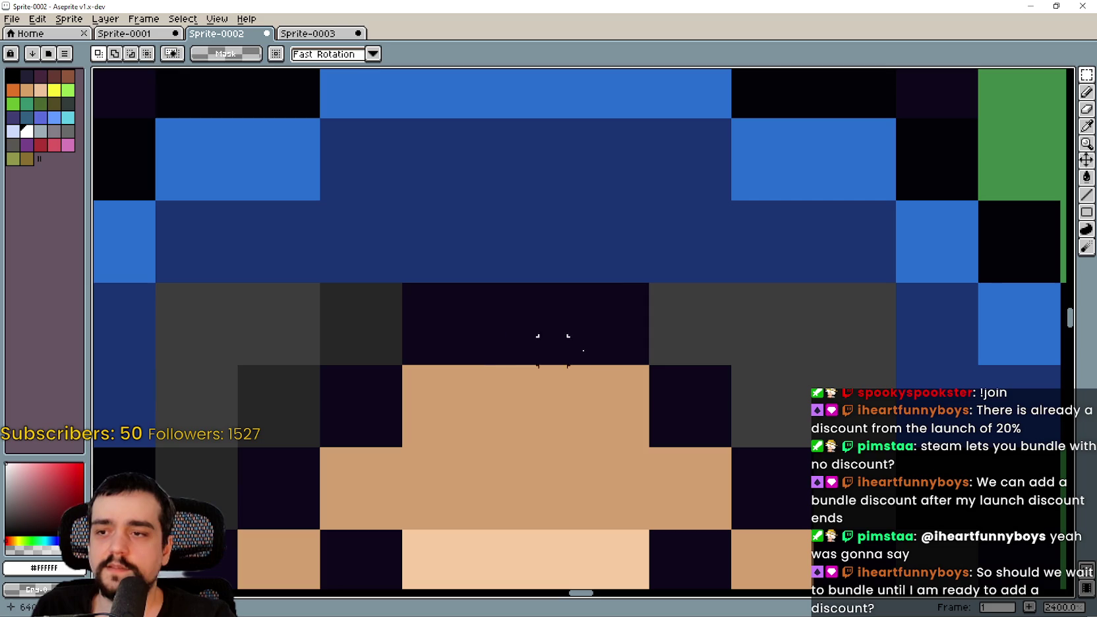
key(ctrl+z)
key(ctrl+y)
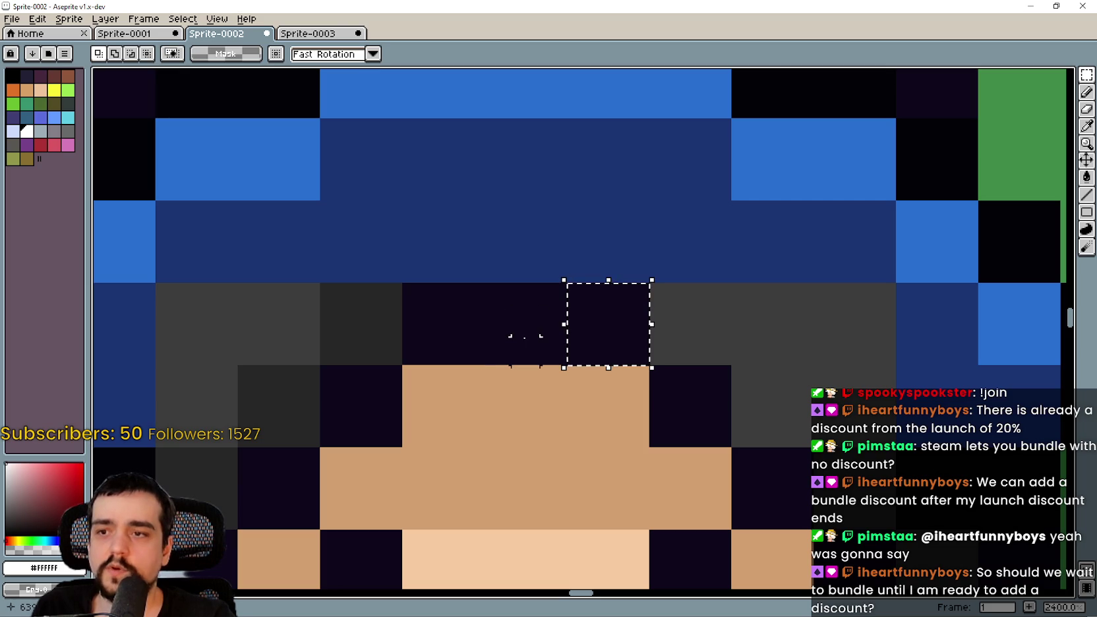
key(ctrl+z)
key(ctrl+z)
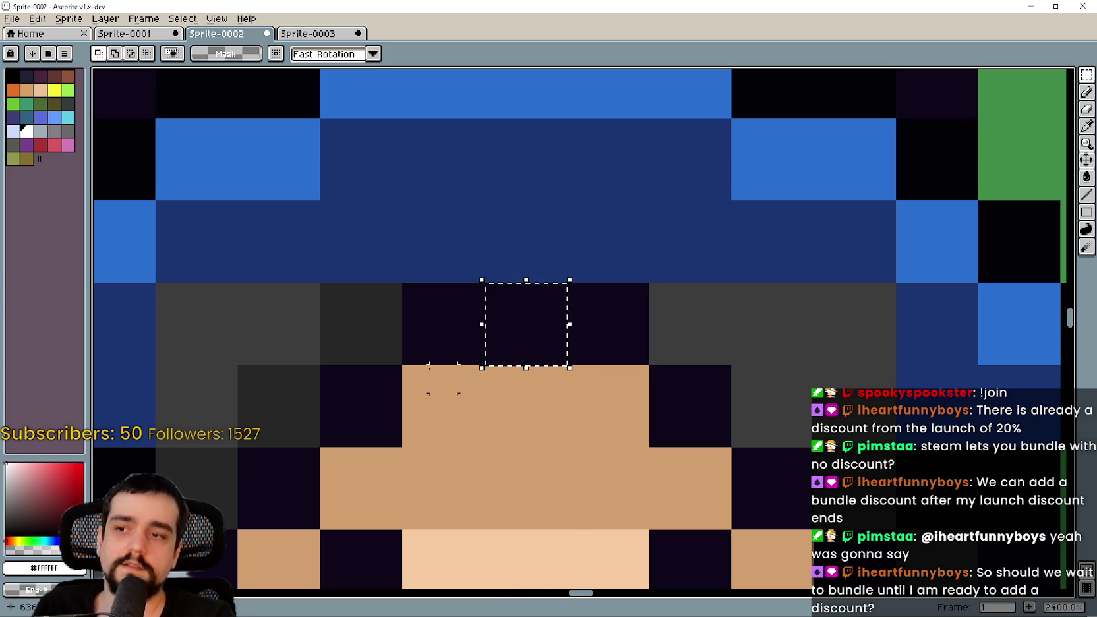
key(ctrl+z)
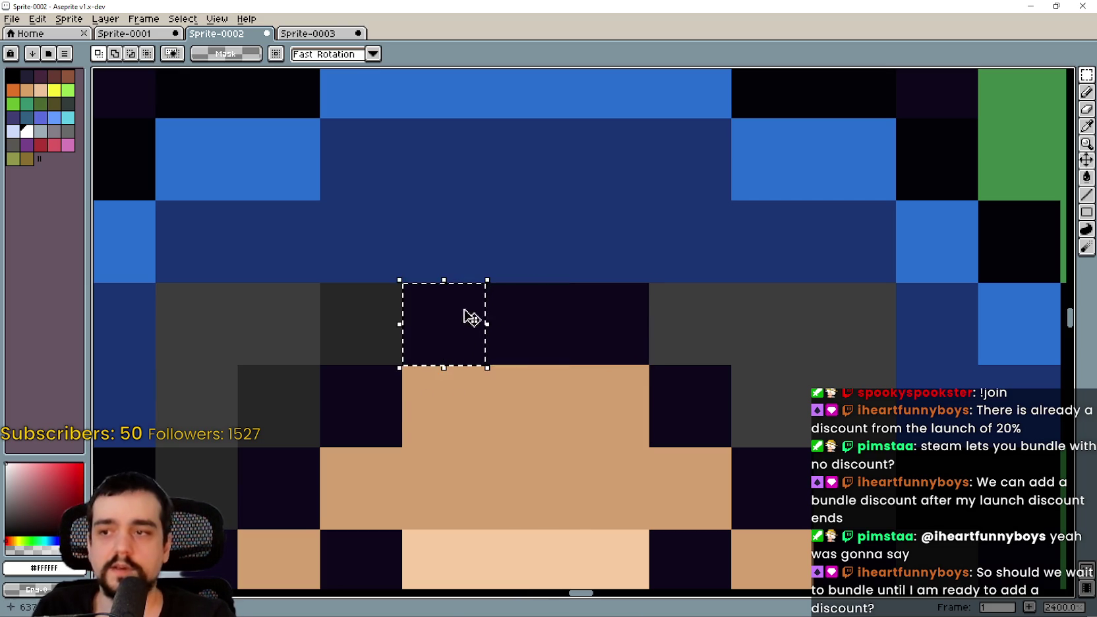
key(ctrl+z)
key(ctrl+z)
scroll(580, 431, down, 2)
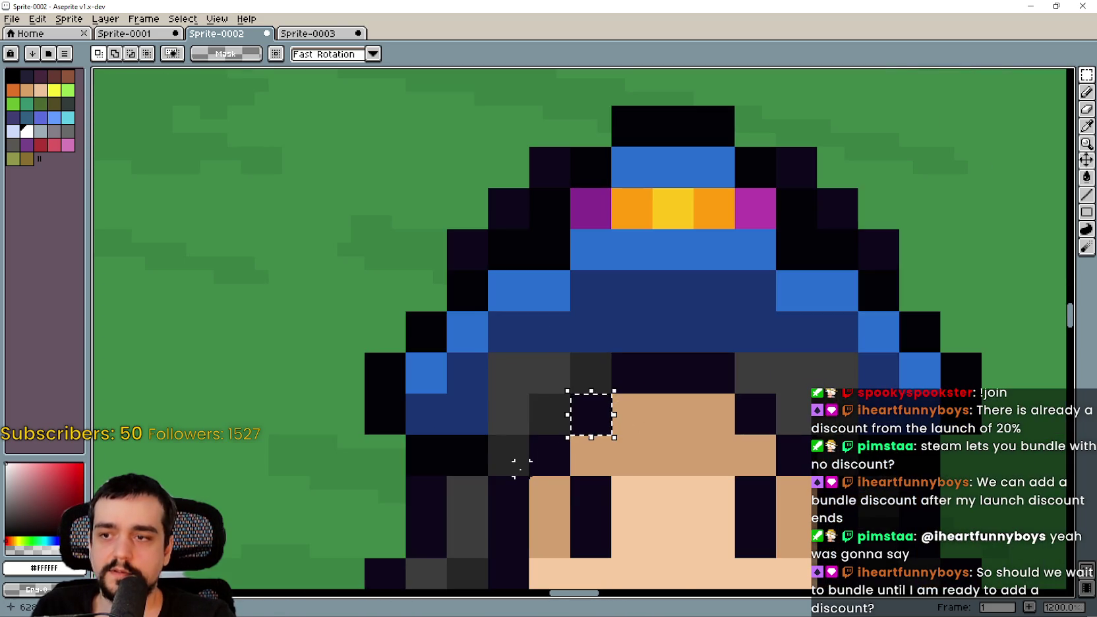
scroll(519, 460, up, 2)
click(564, 455)
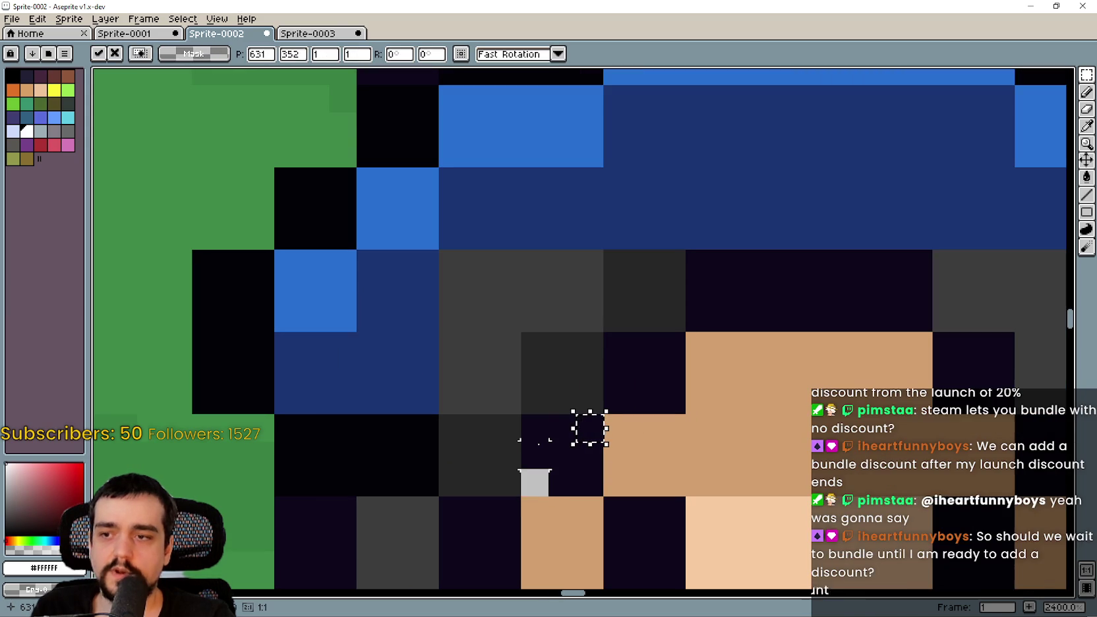
key(ctrl+z)
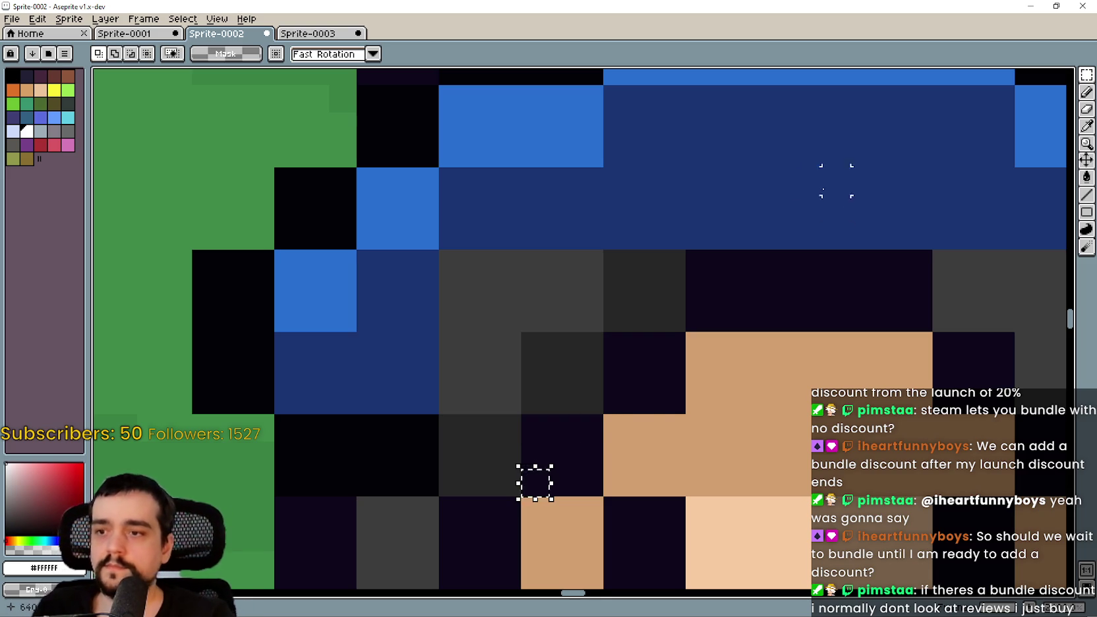
Select a single lower eye pixel and move the selection over to the right eye.
scroll(836, 208, down, 4)
scroll(661, 362, up, 4)
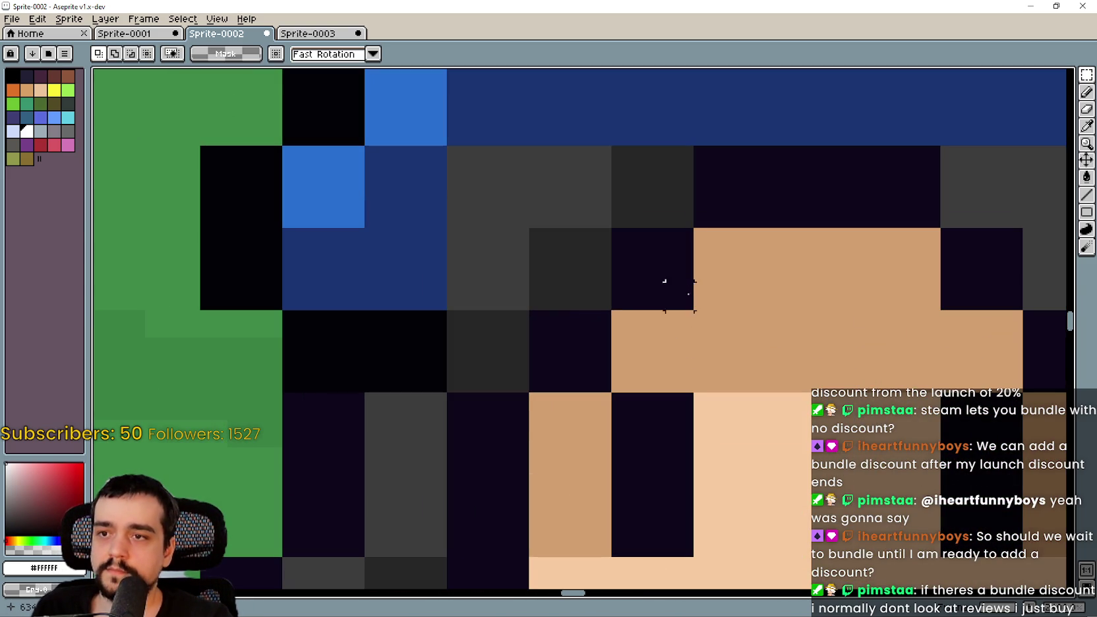
drag(623, 242, 659, 290)
drag(679, 395, 647, 448)
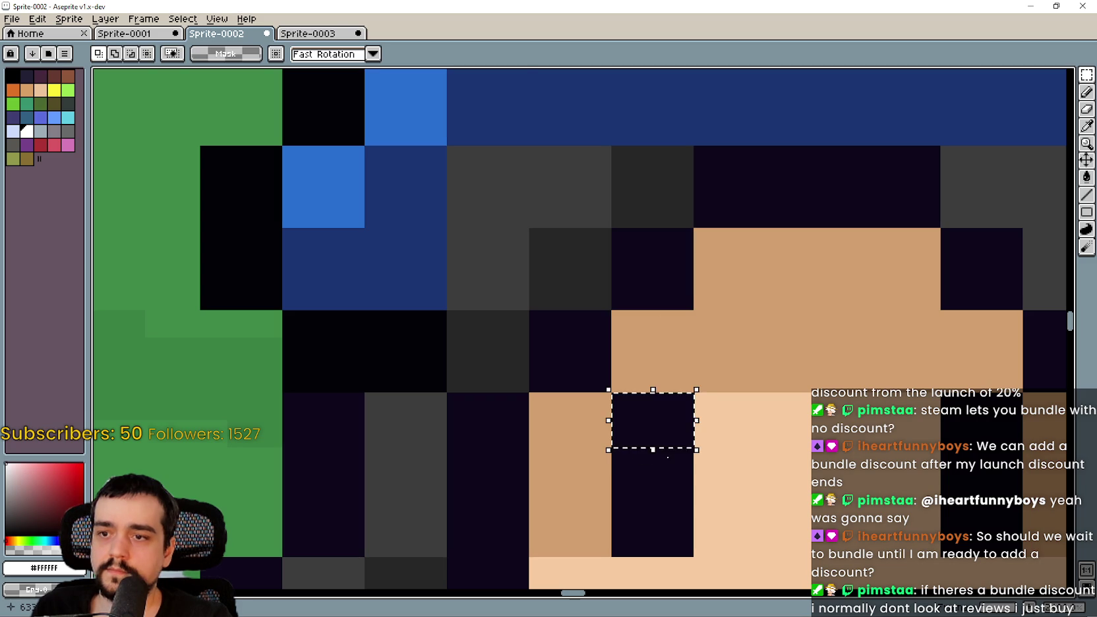
scroll(677, 485, down, 1)
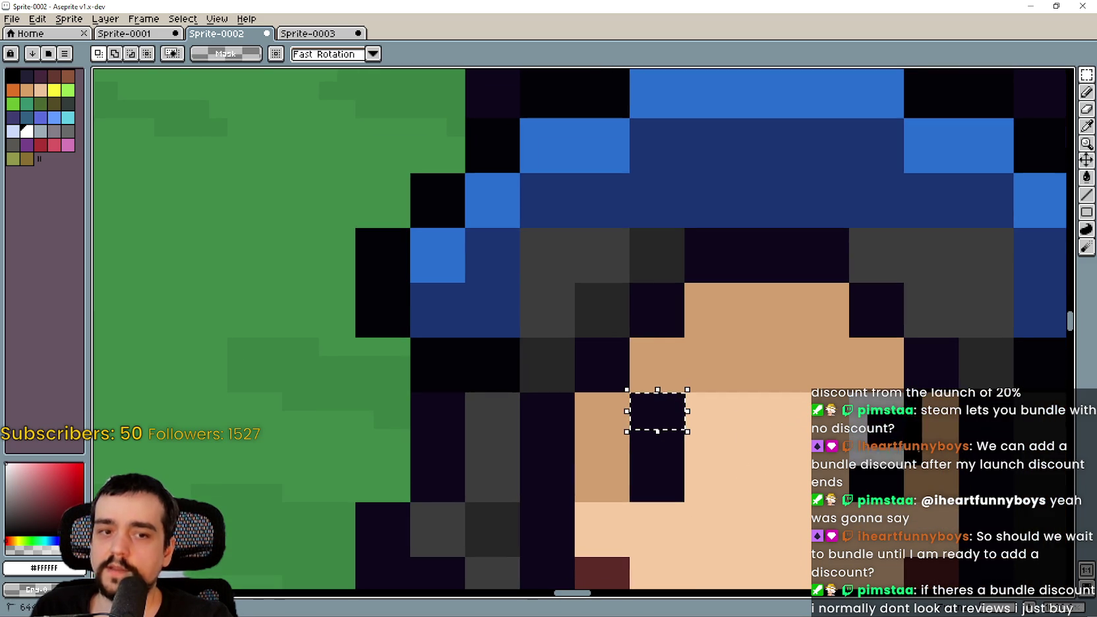
drag(657, 430, 876, 430)
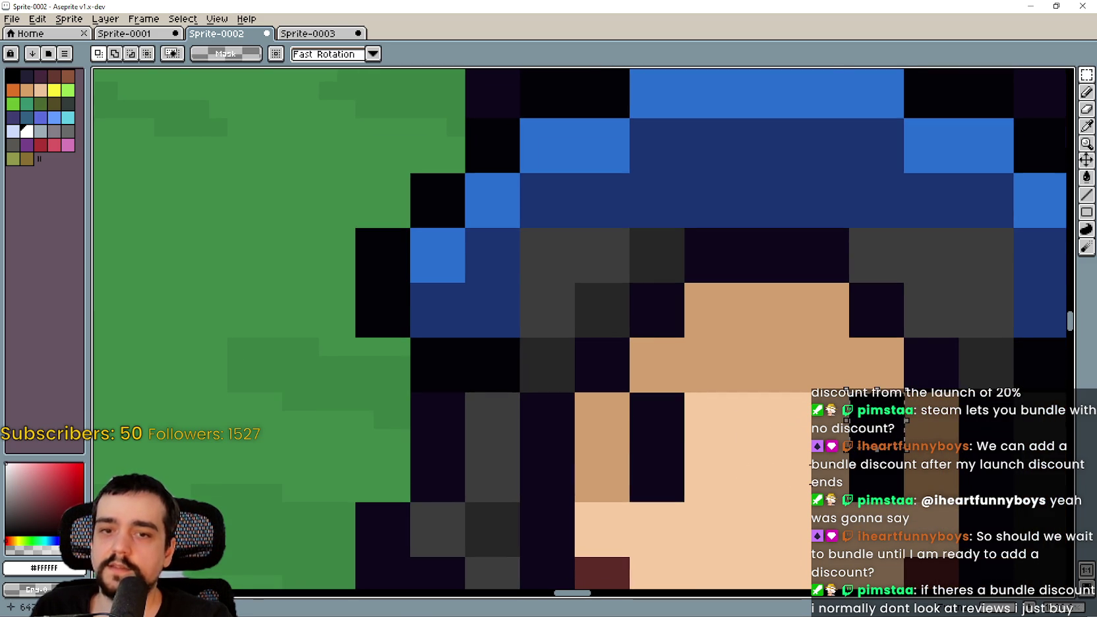
scroll(705, 429, down, 1)
scroll(699, 414, up, 5)
scroll(678, 436, down, 5)
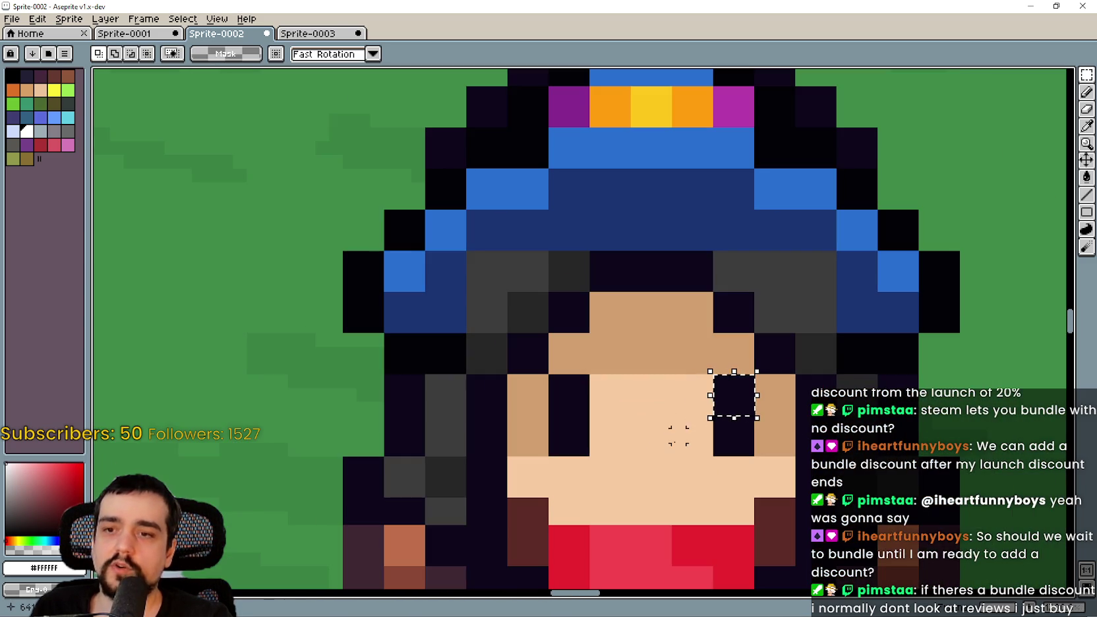
scroll(745, 394, up, 2)
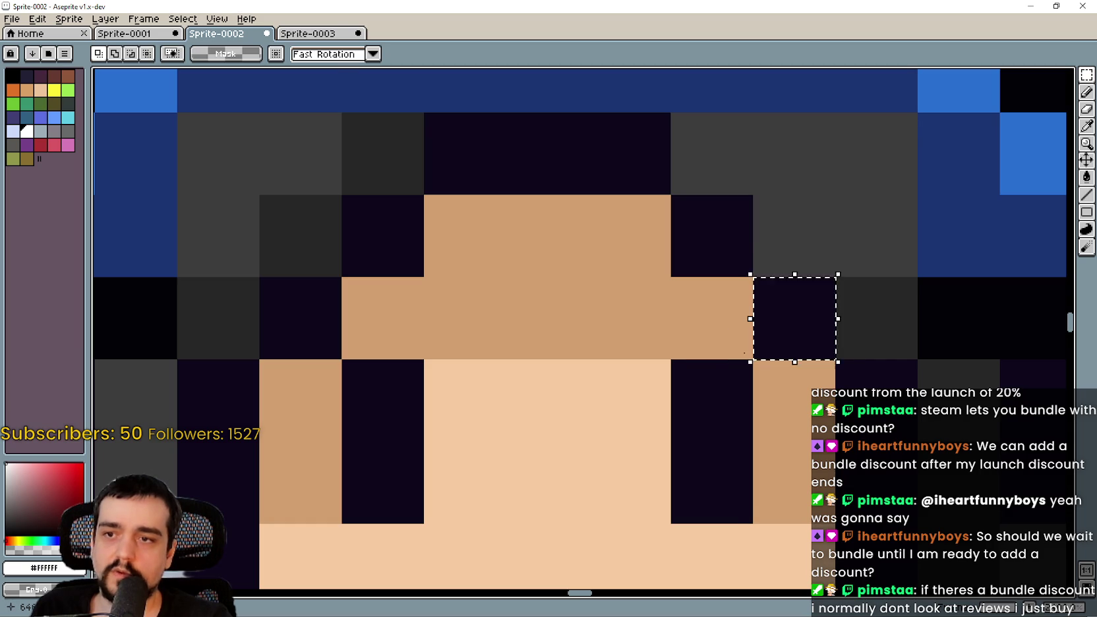
scroll(717, 373, down, 1)
Try white highlights on the right eye, undoing both so it stays solid dark.
click(718, 395)
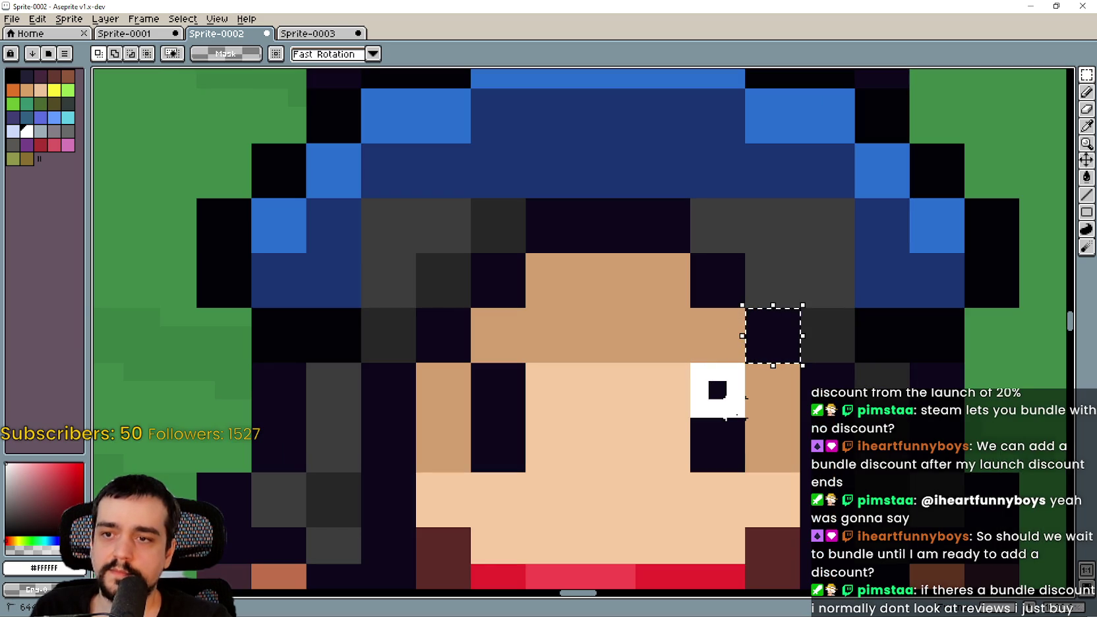
key(ctrl+z)
scroll(738, 454, up, 1)
mouse_move(732, 402)
mouse_down()
mouse_move(731, 448)
mouse_move(659, 472)
mouse_up()
key(ctrl+z)
scroll(662, 460, down, 1)
Select the dark pixel beside the right eye, centre the face, and switch to Steam.
click(826, 330)
scroll(826, 331, down, 3)
scroll(819, 328, up, 4)
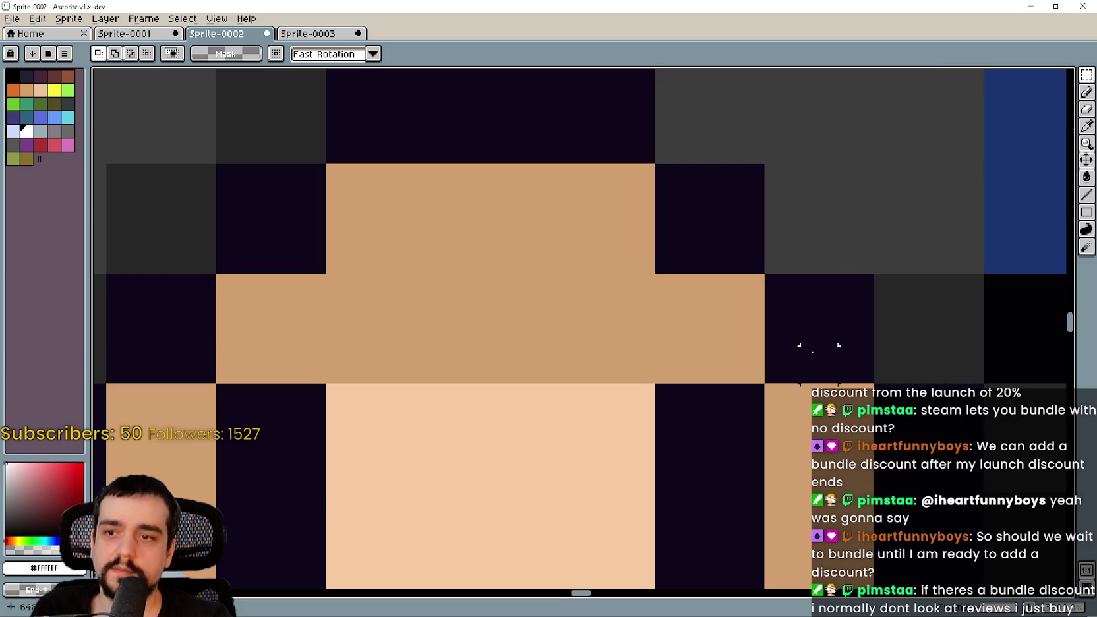
scroll(825, 357, down, 1)
scroll(826, 359, down, 1)
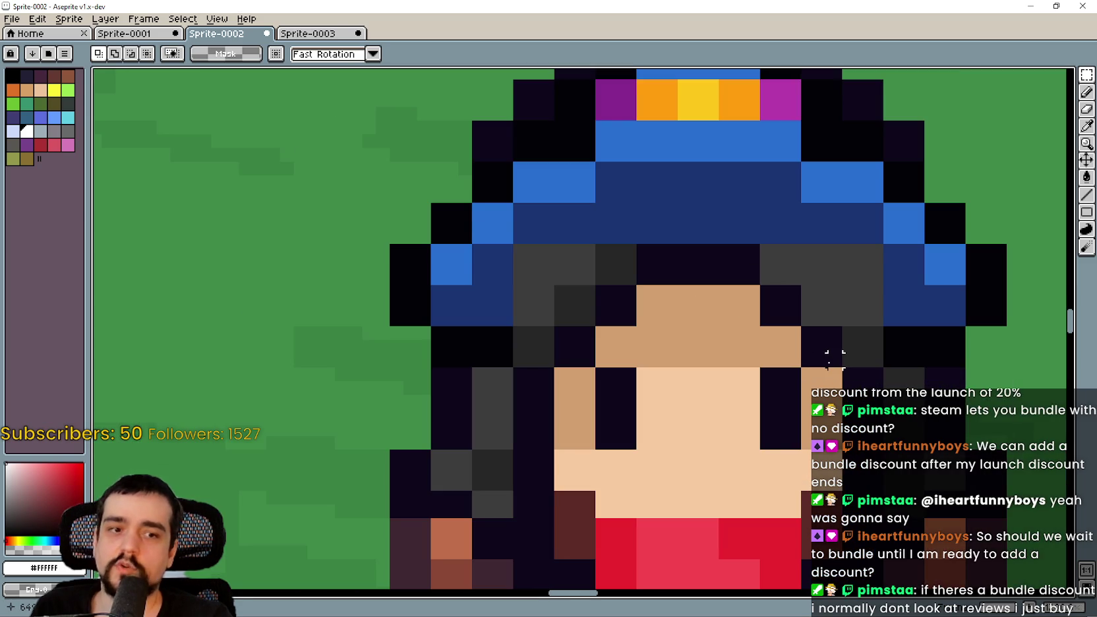
drag(827, 360, 717, 321)
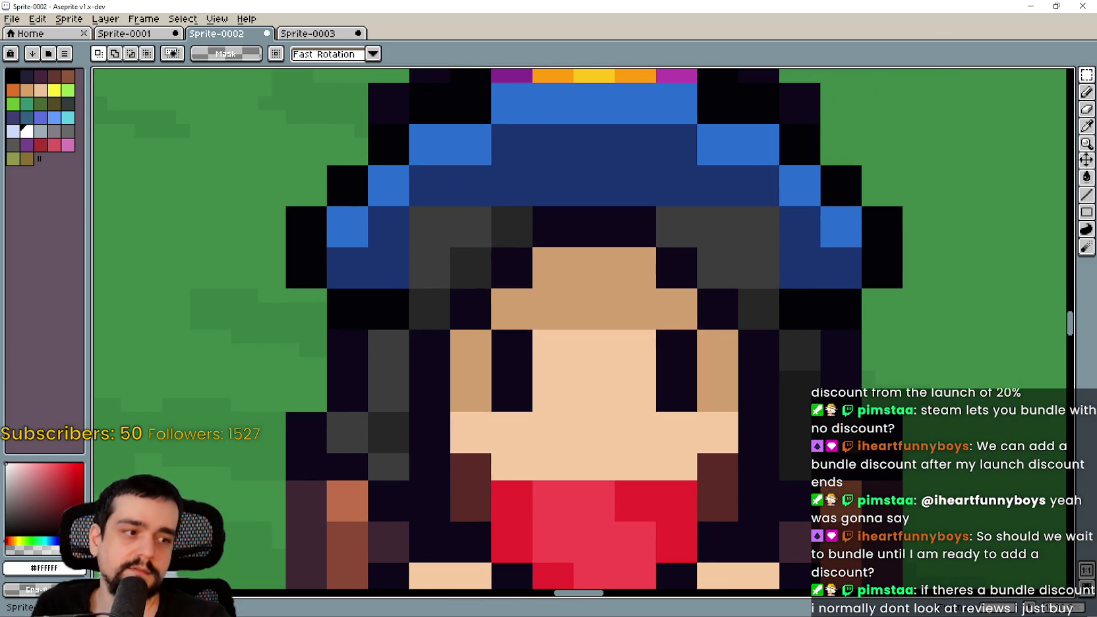
key(alt+Tab)
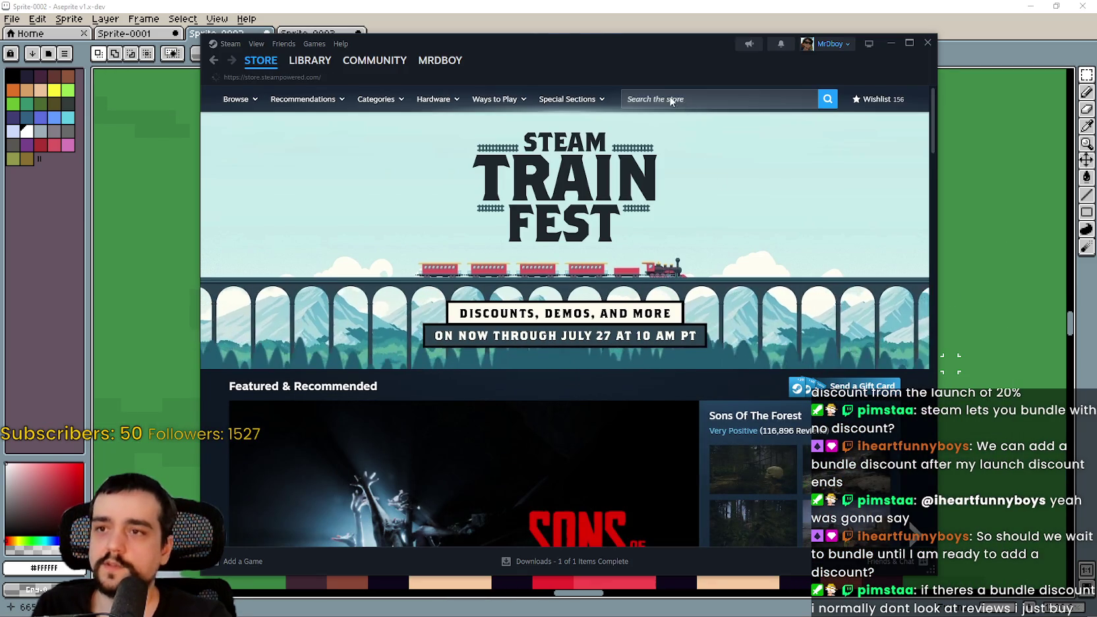
Search the Steam store for 'all hail orb' and open its bundles list.
click(668, 96)
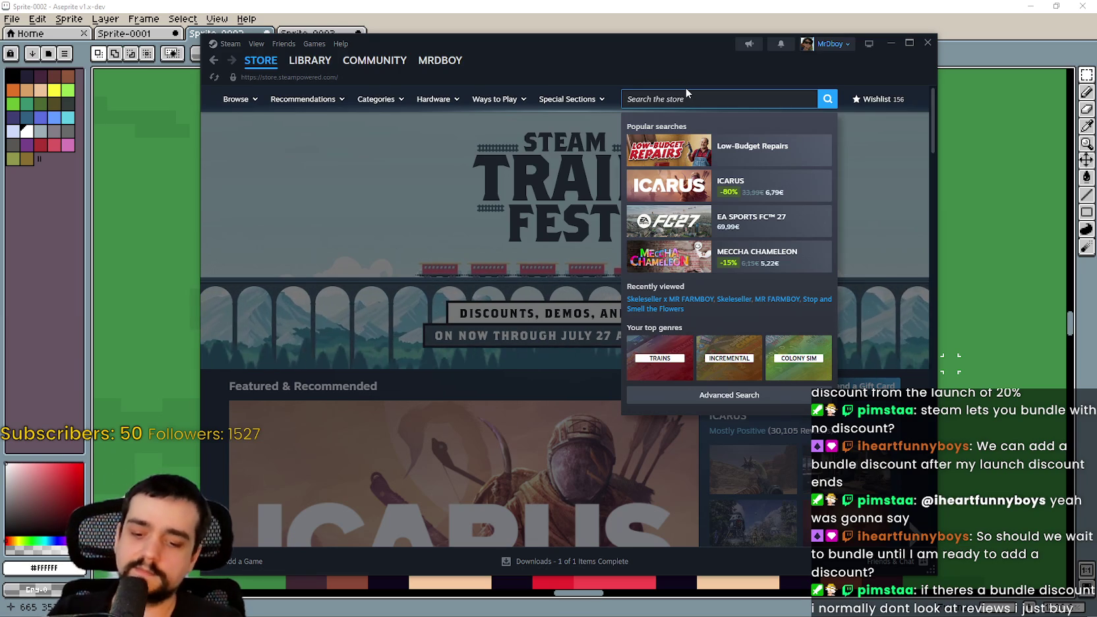
text(all hail orb)
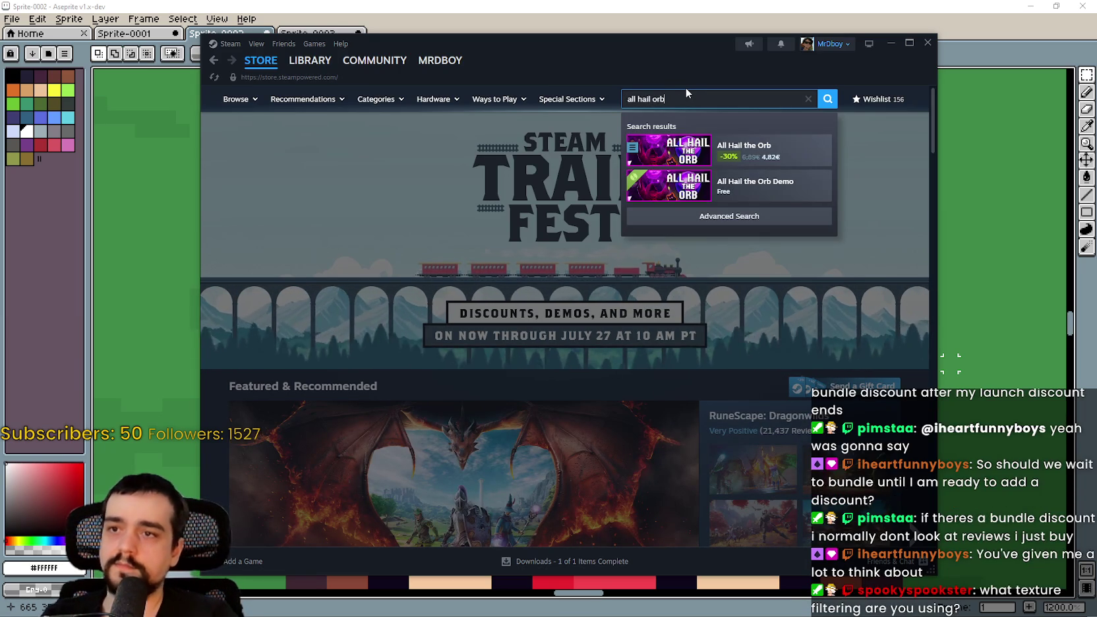
click(796, 147)
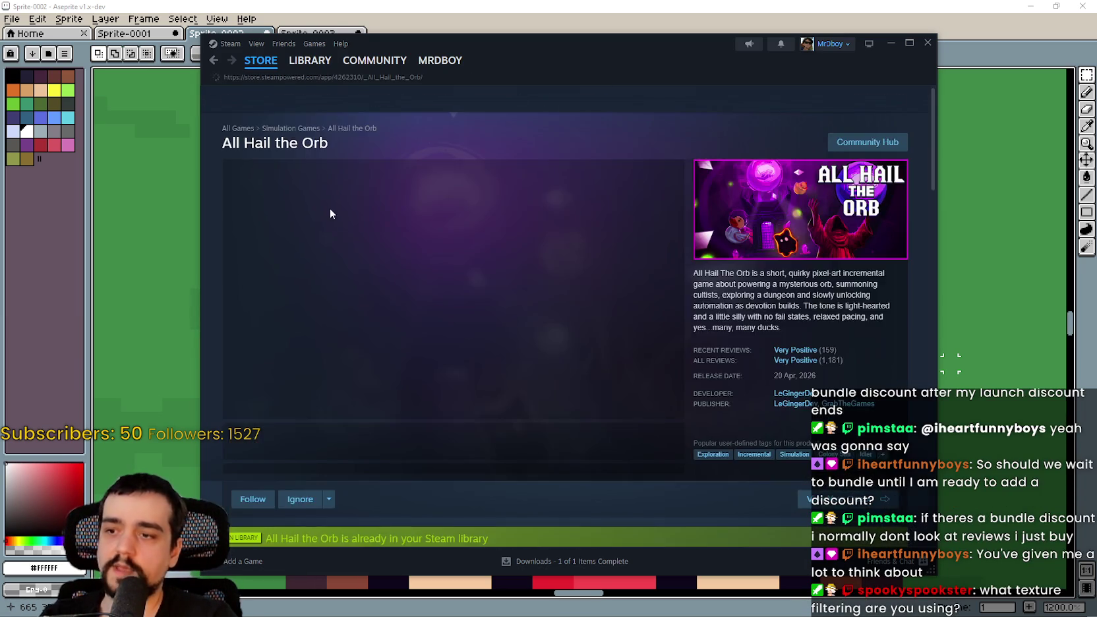
scroll(396, 263, down, 5)
scroll(439, 293, down, 10)
scroll(287, 295, up, 3)
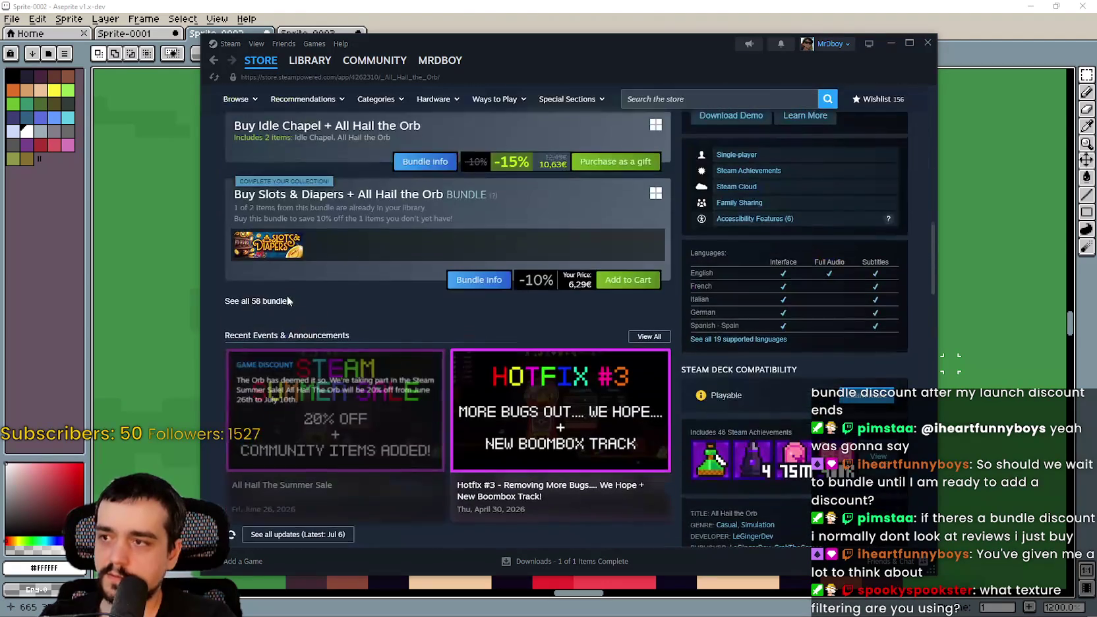
click(276, 302)
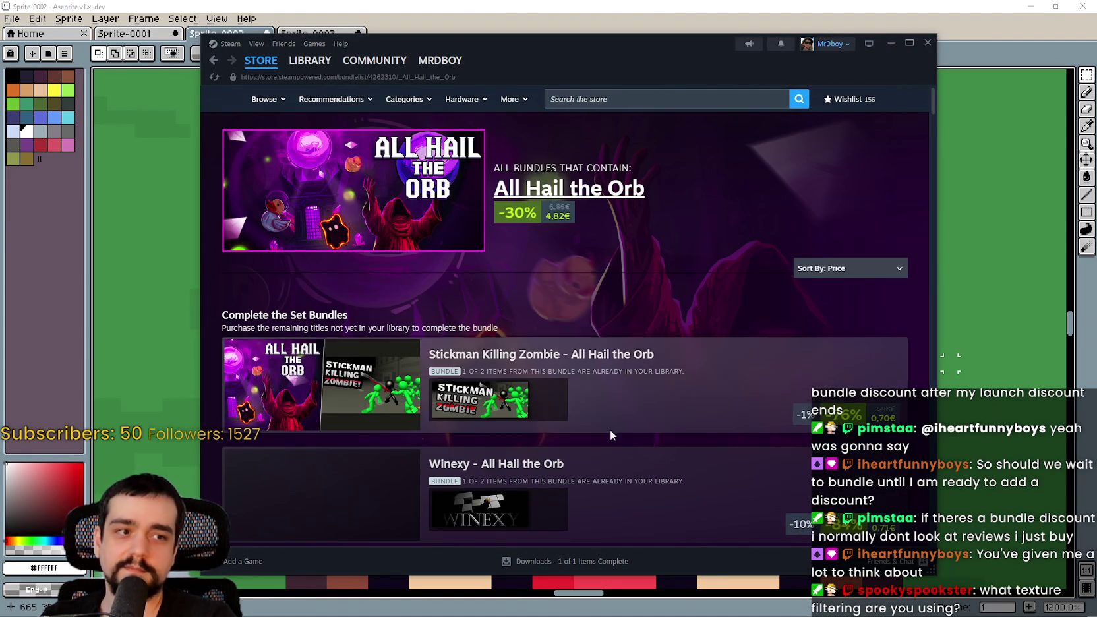
Scroll through the bundle list, go to the store front page, and shift the window right.
scroll(599, 429, down, 4)
scroll(634, 429, down, 10)
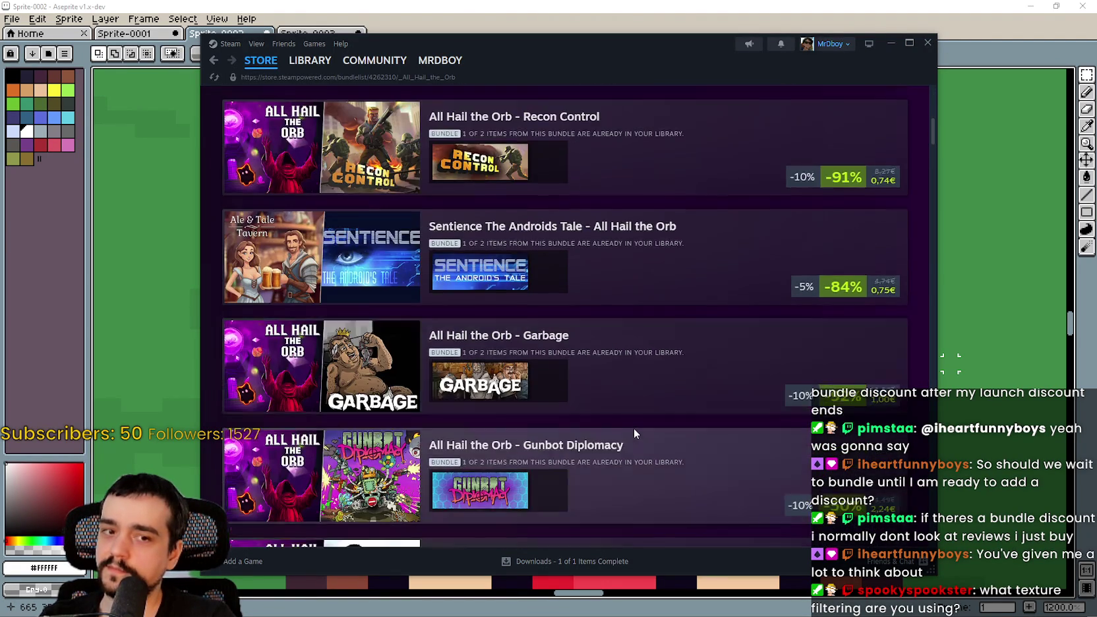
scroll(782, 349, down, 15)
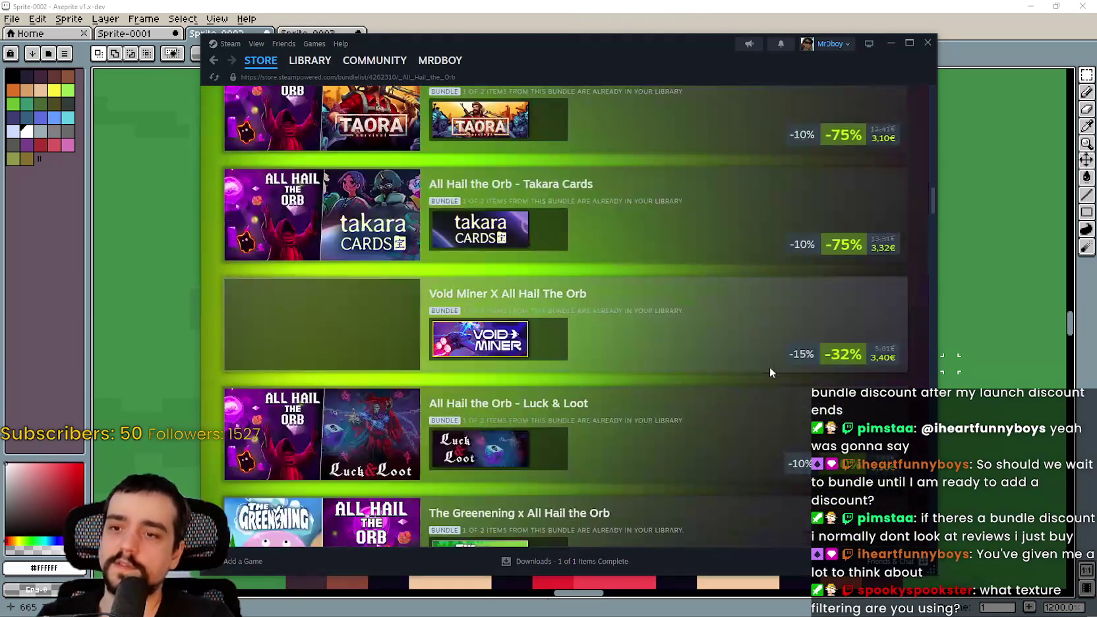
scroll(781, 343, down, 15)
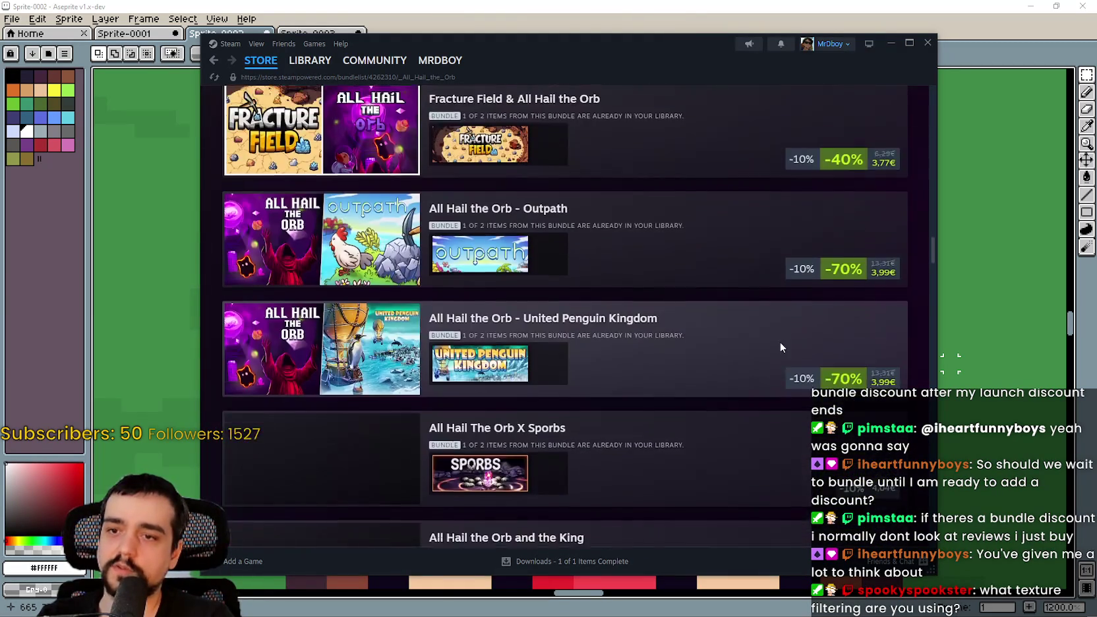
scroll(769, 392, down, 15)
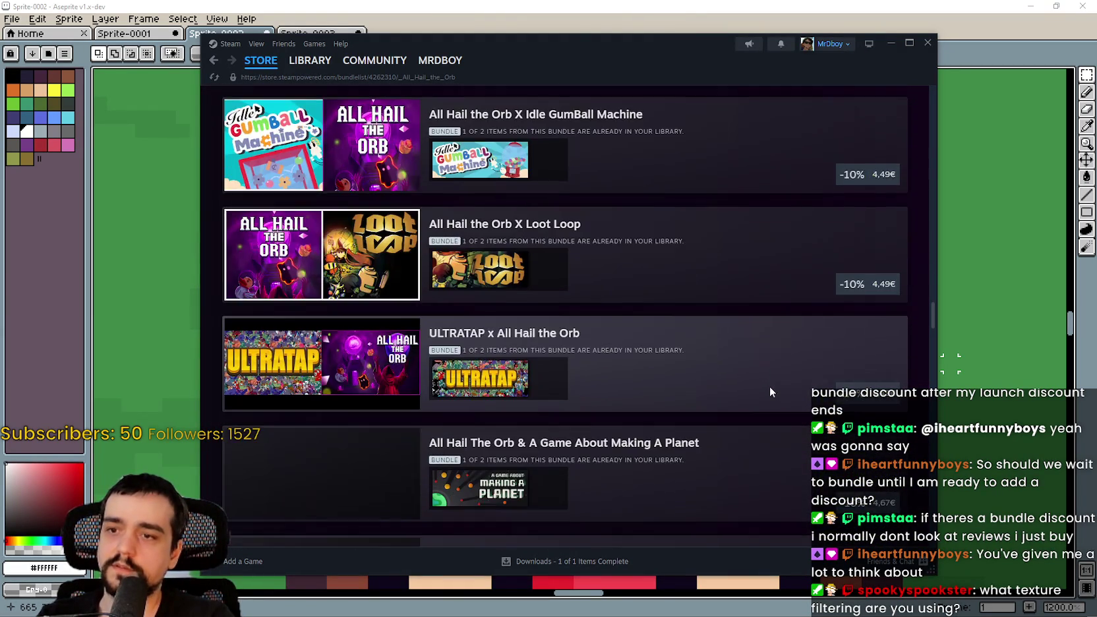
scroll(762, 434, down, 8)
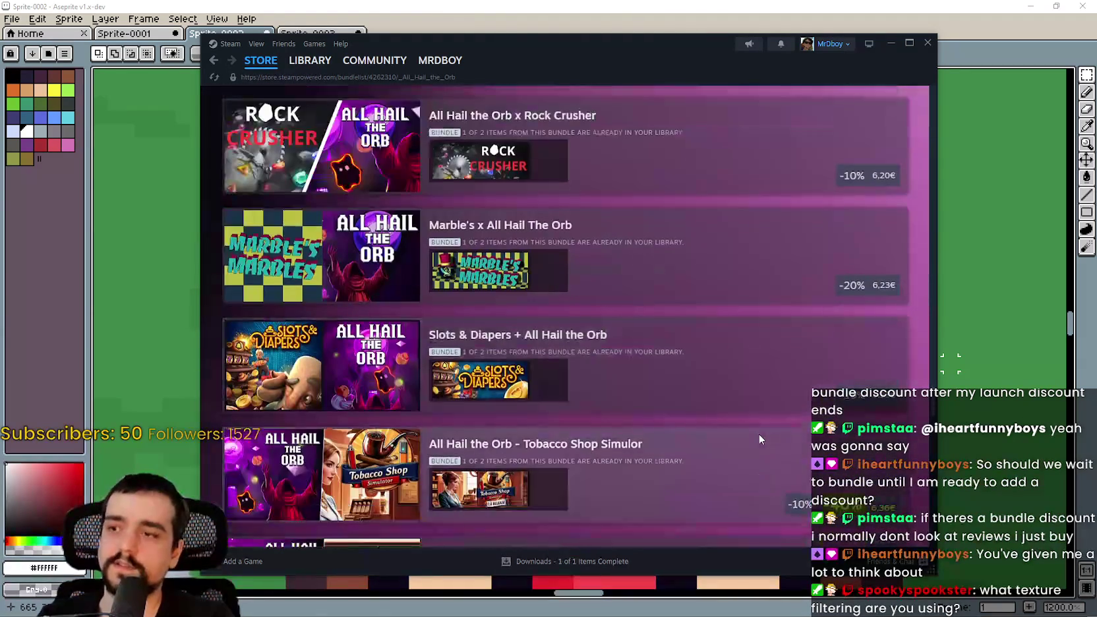
scroll(757, 408, down, 5)
scroll(810, 443, down, 14)
scroll(811, 443, down, 8)
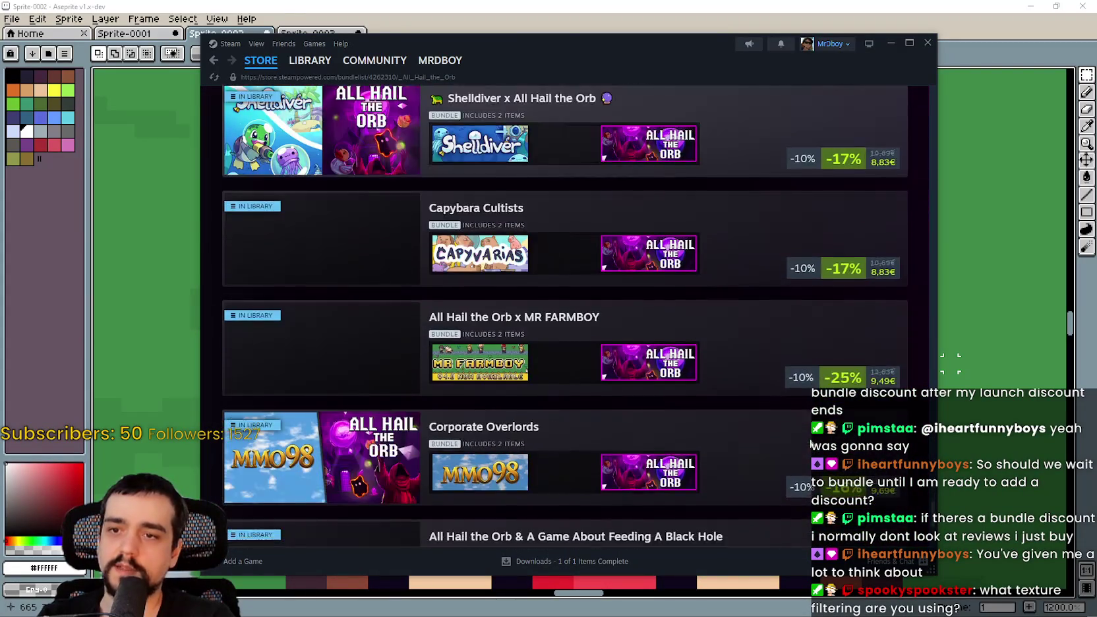
scroll(817, 462, up, 11)
scroll(819, 474, up, 15)
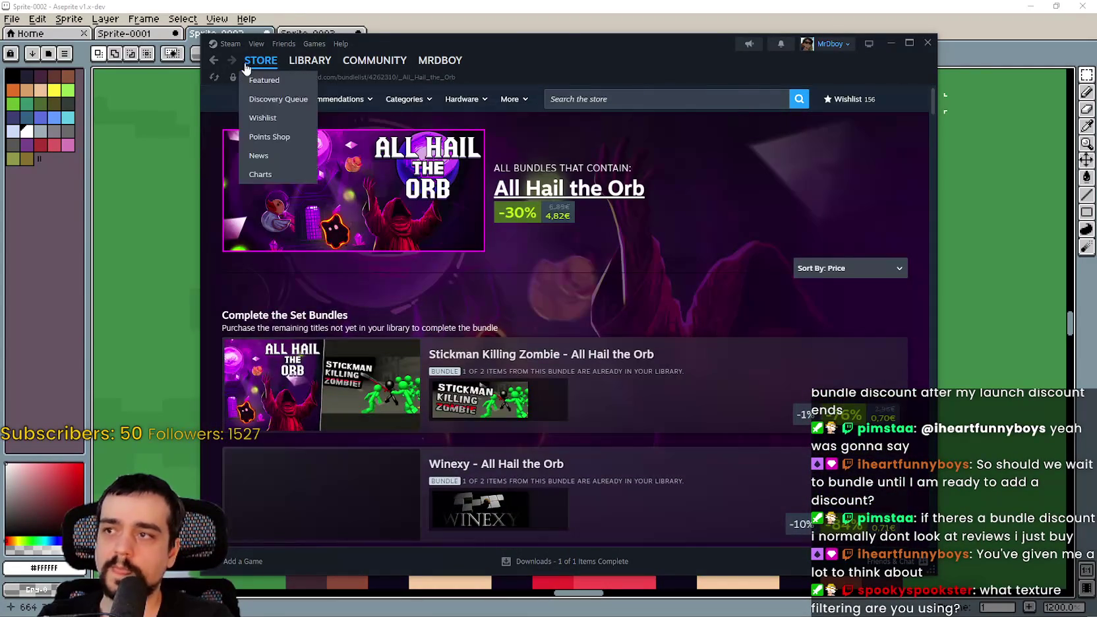
click(261, 60)
drag(608, 58, 709, 56)
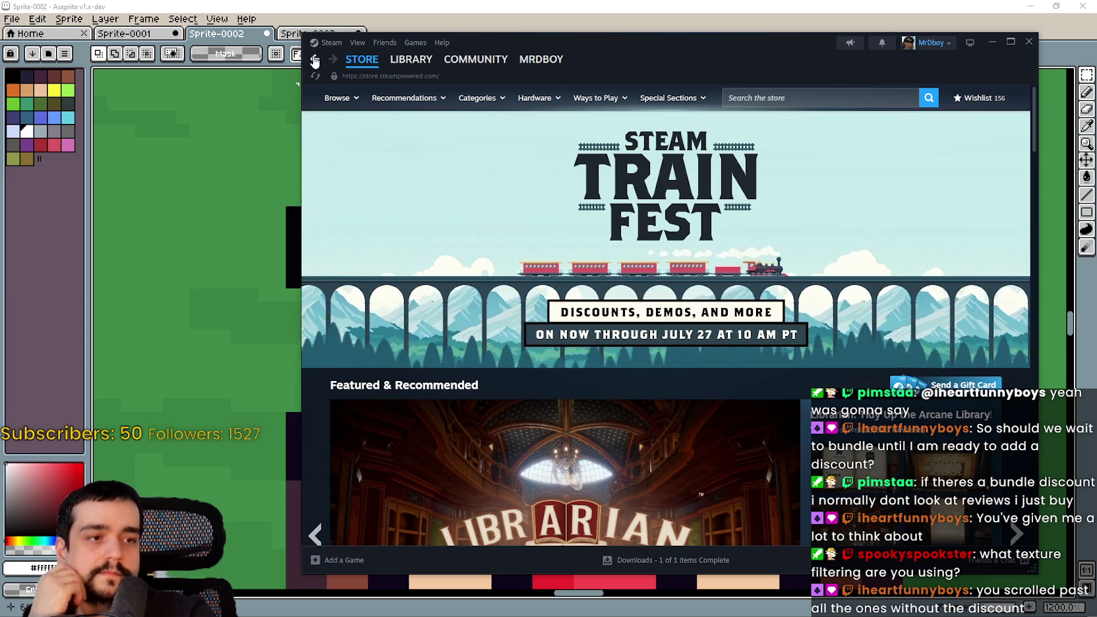
Revisit the All Hail the Orb bundles, return to the store front, and bring Aseprite forward.
click(314, 61)
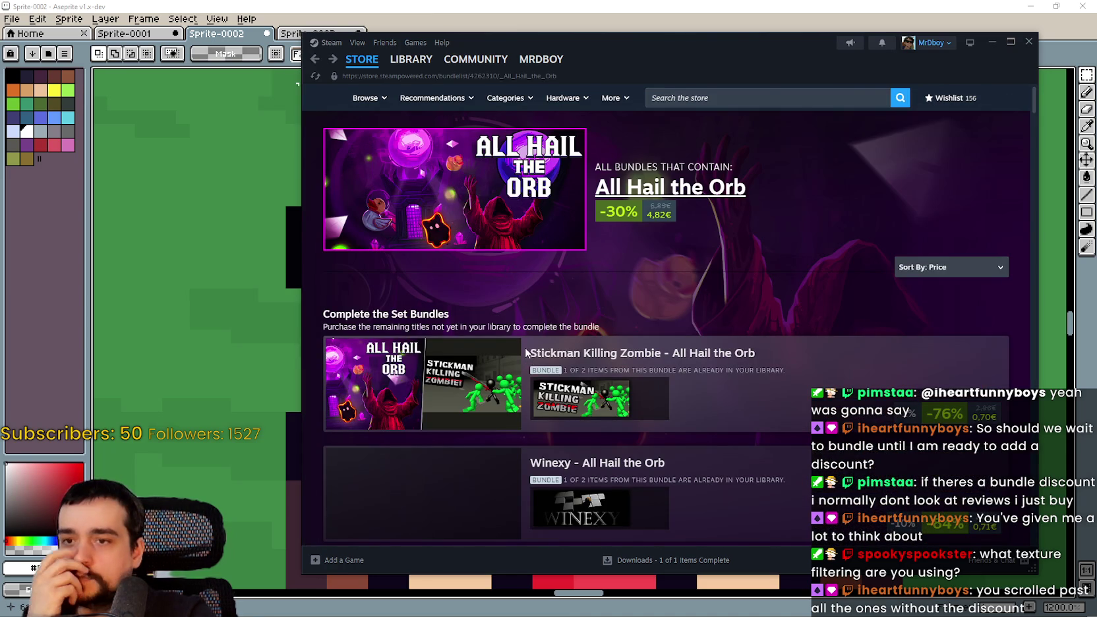
scroll(528, 354, down, 5)
scroll(801, 443, down, 3)
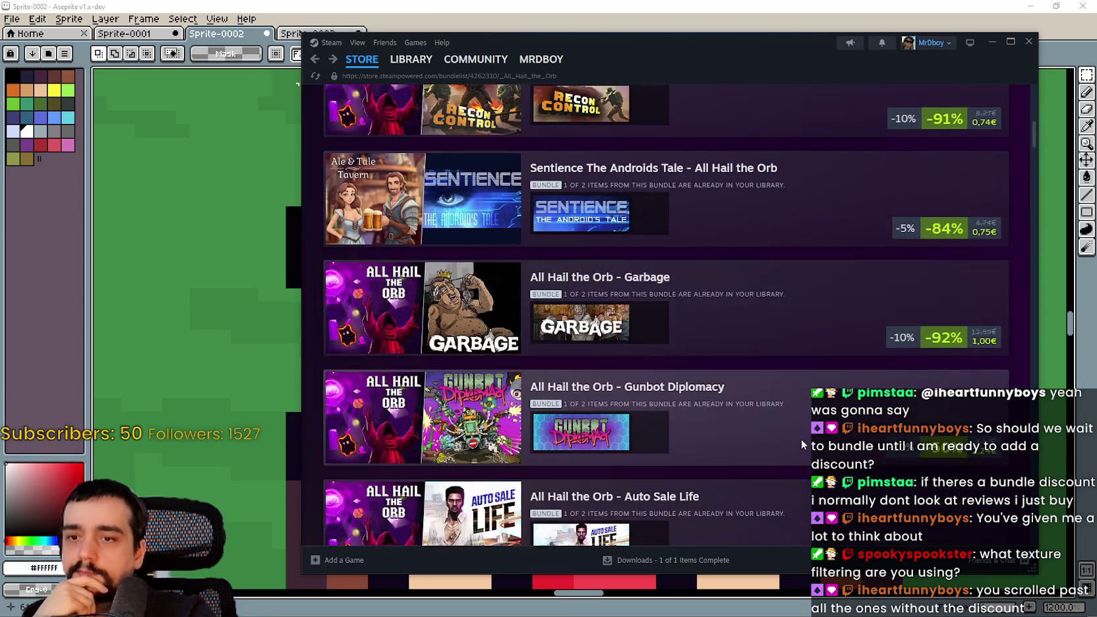
scroll(802, 439, down, 15)
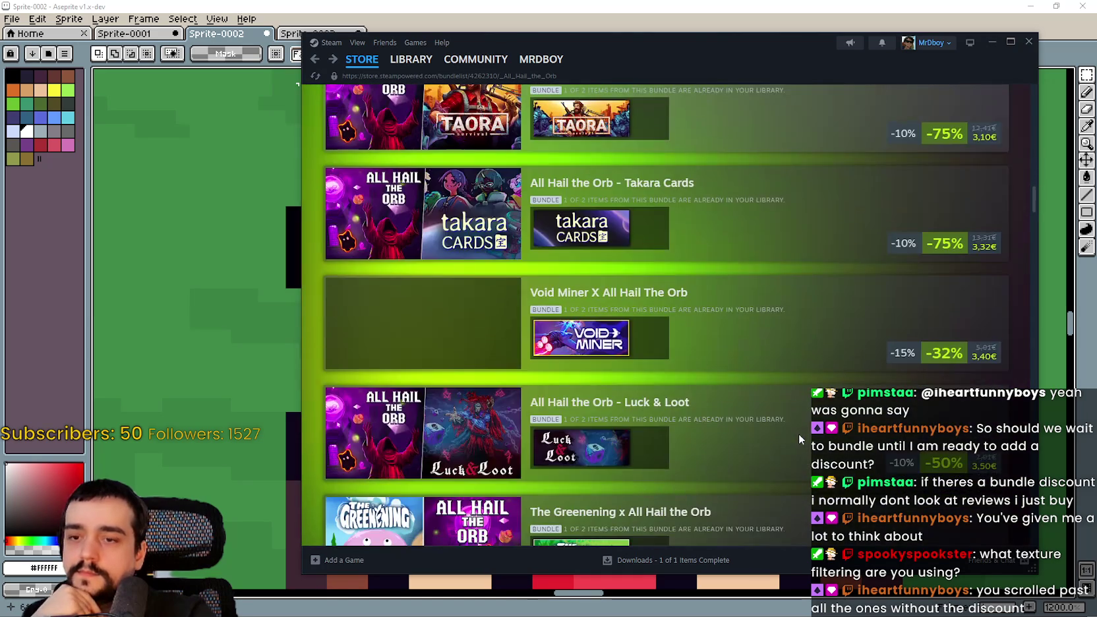
scroll(798, 432, down, 15)
scroll(598, 283, down, 13)
scroll(595, 283, down, 6)
scroll(806, 423, down, 3)
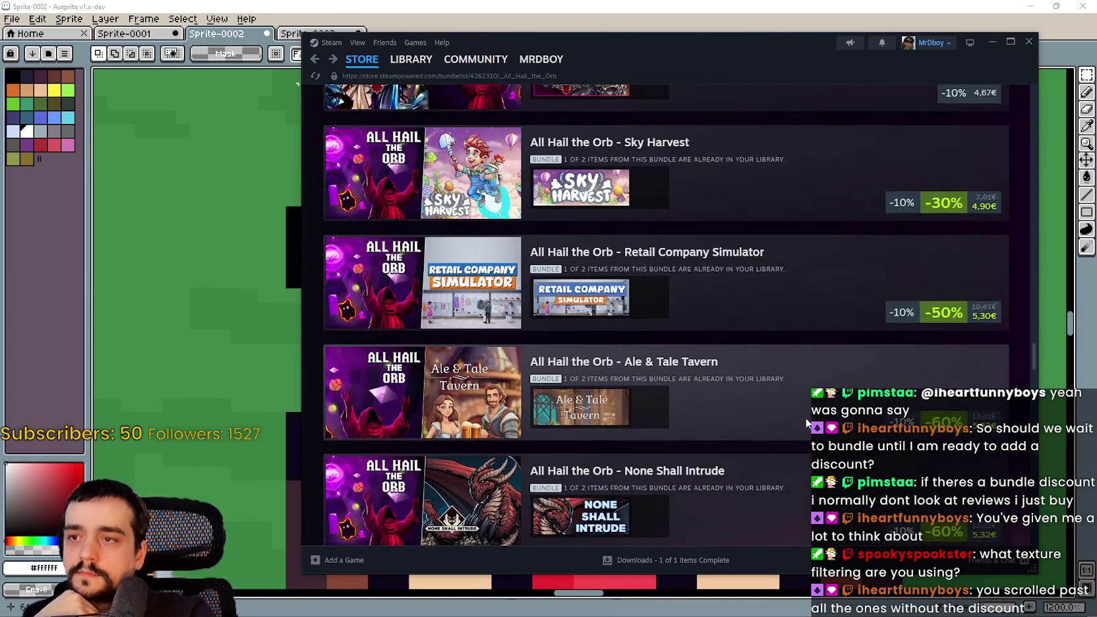
scroll(804, 419, down, 2)
scroll(791, 407, up, 8)
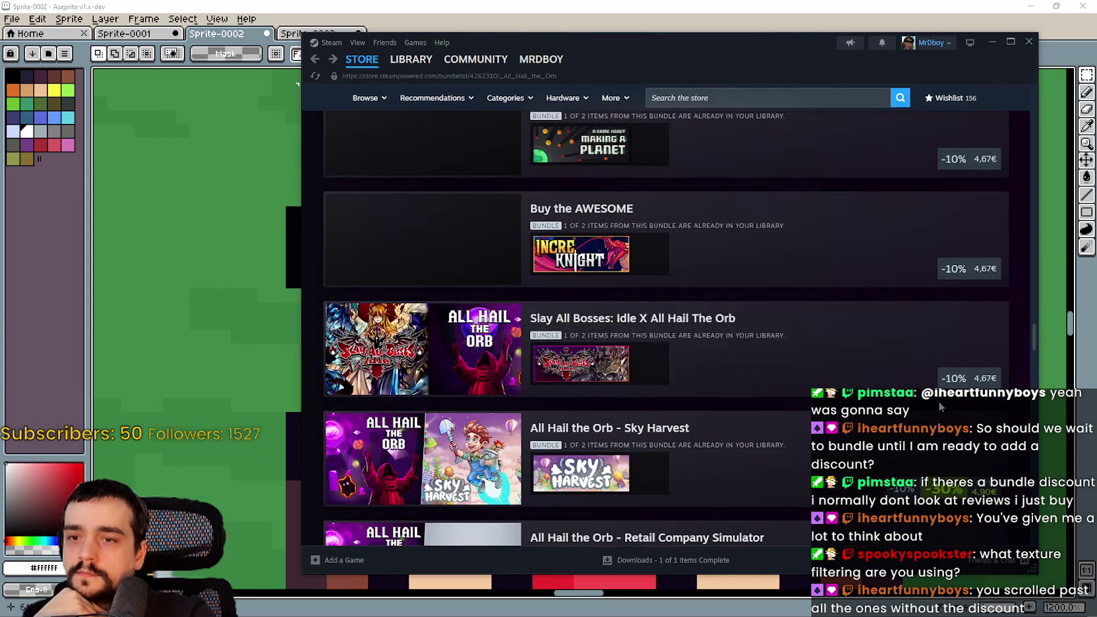
scroll(931, 415, down, 3)
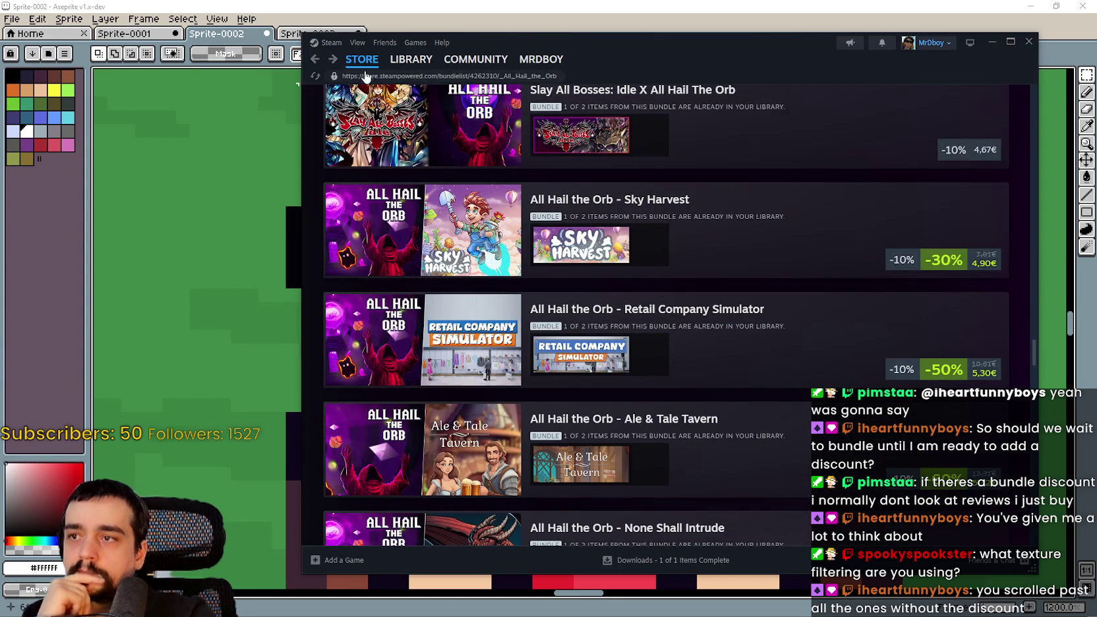
scroll(613, 369, up, 3)
mouse_move(612, 371)
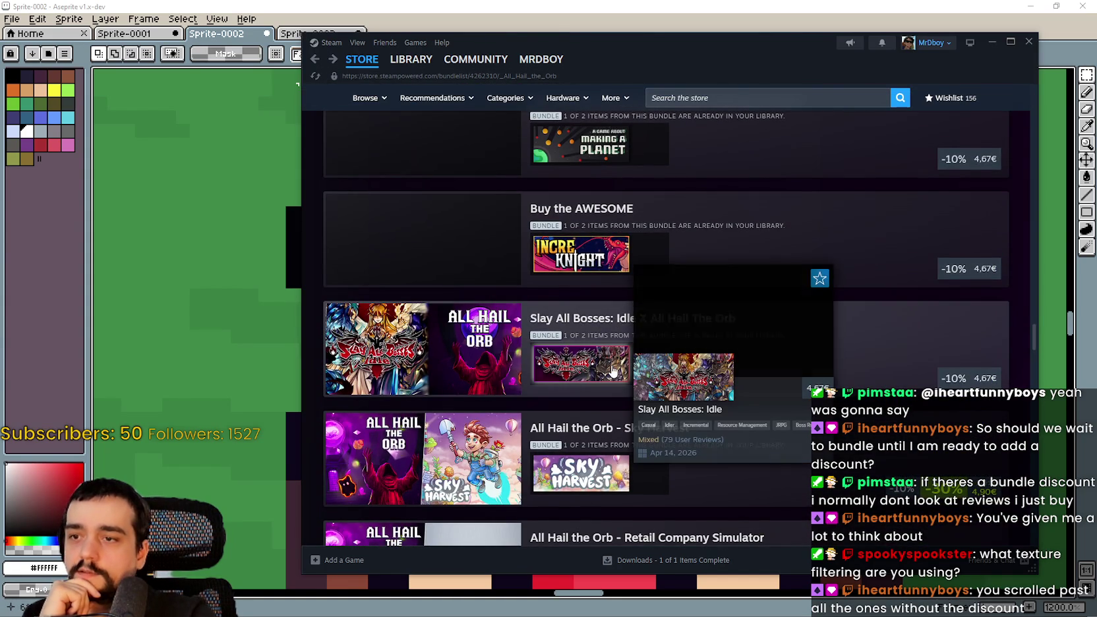
scroll(616, 376, down, 15)
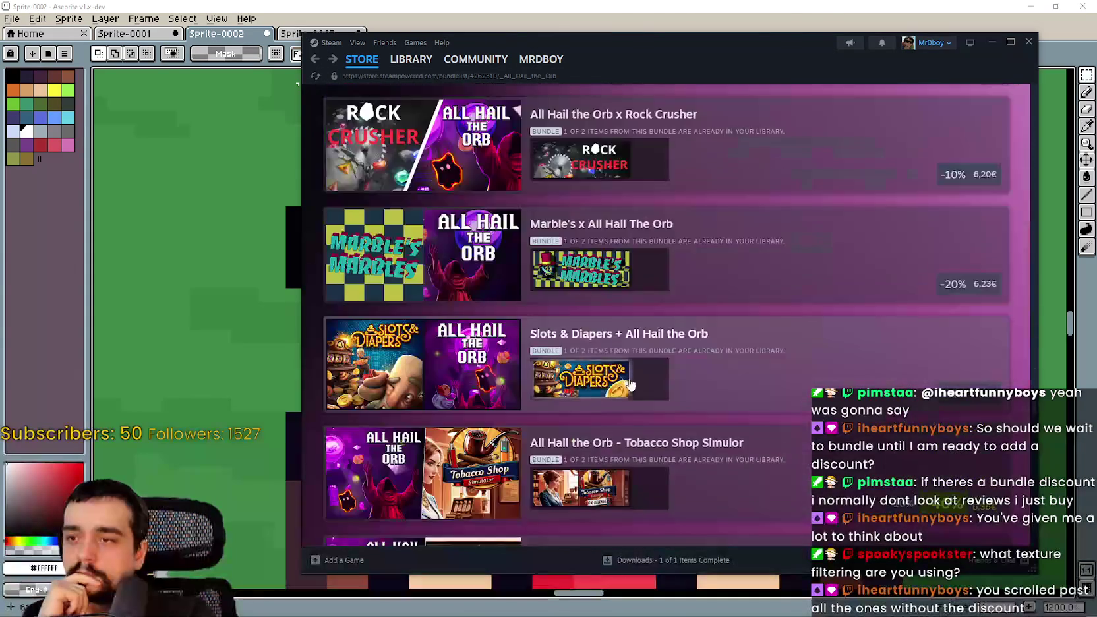
scroll(630, 382, down, 20)
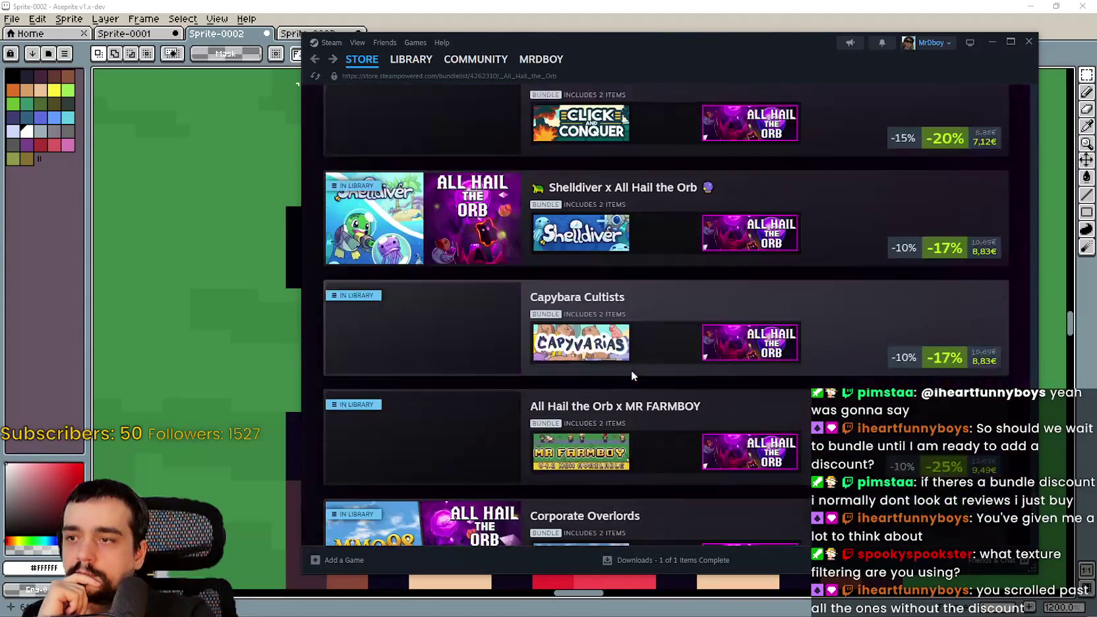
click(362, 59)
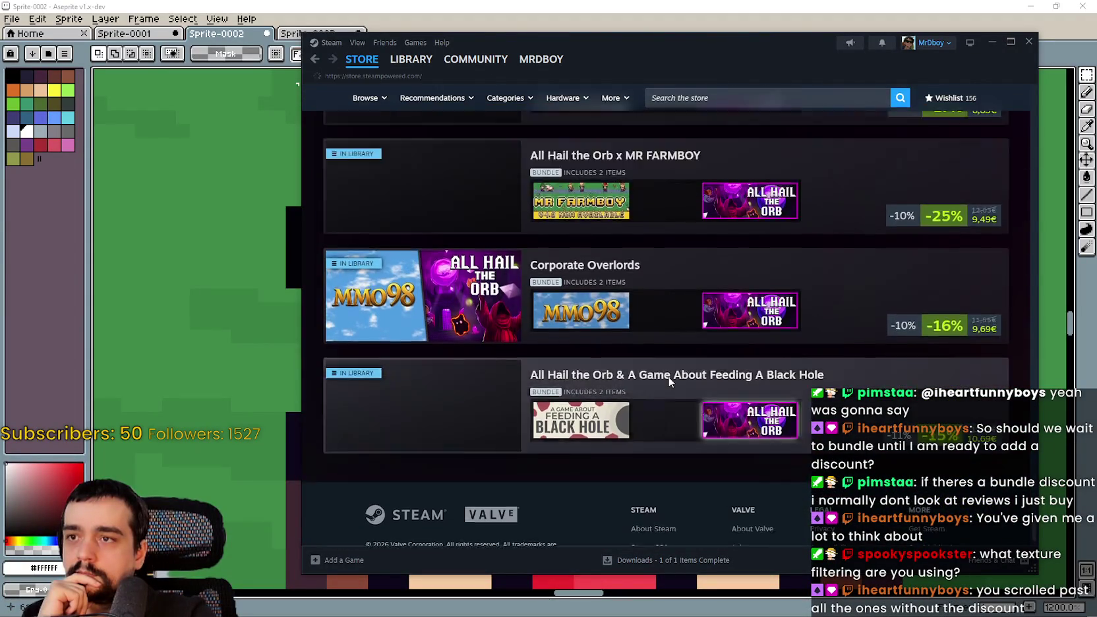
click(176, 225)
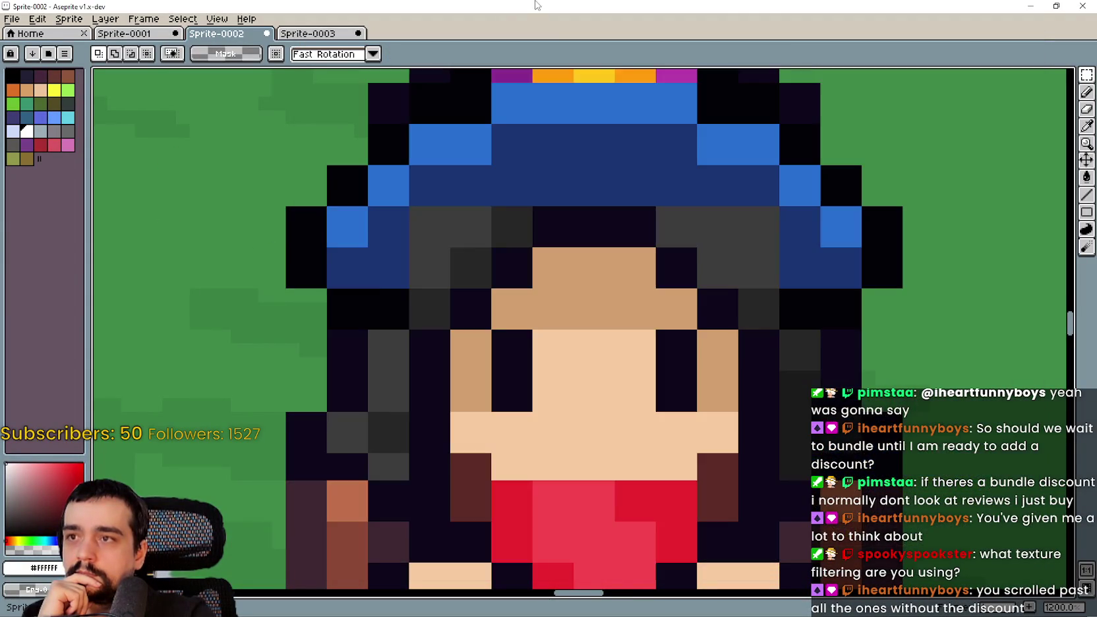
Select single red shirt pixels one by one, then recentre the chibi and minimize Aseprite.
scroll(595, 349, down, 2)
scroll(596, 391, up, 4)
mouse_move(587, 411)
mouse_down()
mouse_move(596, 362)
mouse_move(644, 291)
mouse_up()
scroll(644, 290, up, 3)
mouse_move(659, 332)
mouse_down()
mouse_move(587, 299)
mouse_move(565, 259)
mouse_up()
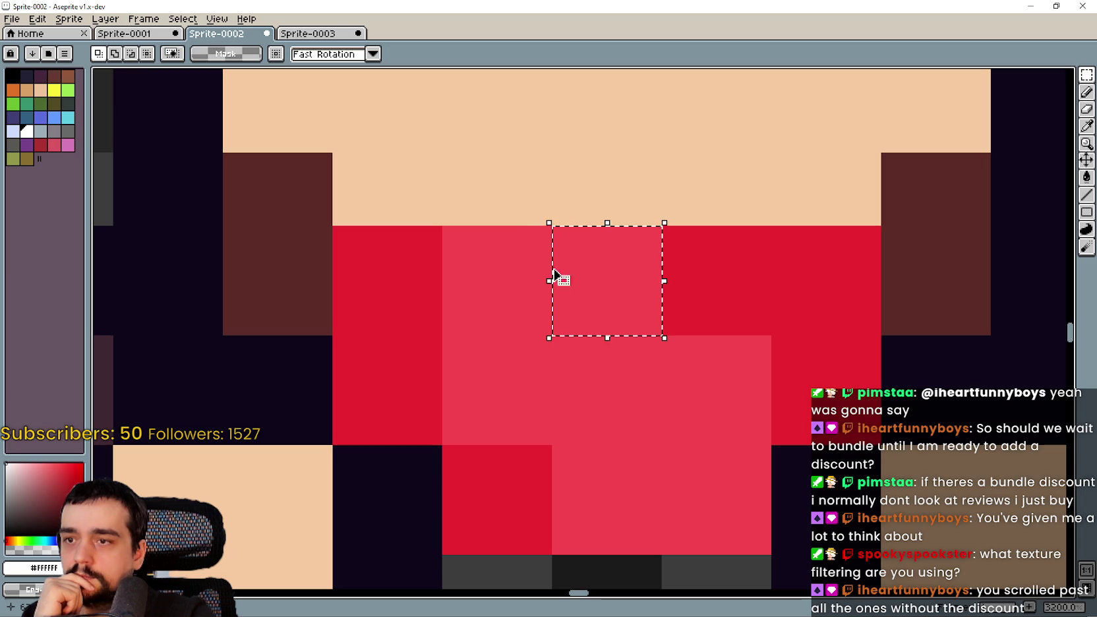
mouse_move(497, 317)
mouse_down()
mouse_move(498, 305)
mouse_move(499, 316)
mouse_up()
drag(533, 427, 536, 370)
scroll(694, 398, down, 1)
drag(667, 407, 671, 400)
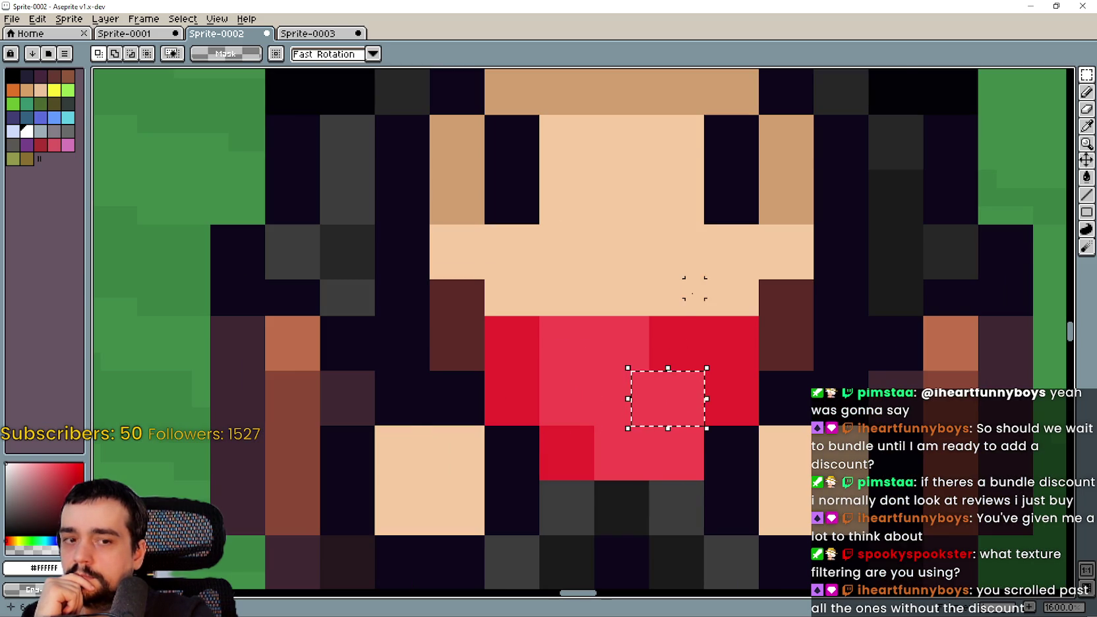
scroll(694, 288, down, 3)
drag(677, 335, 608, 363)
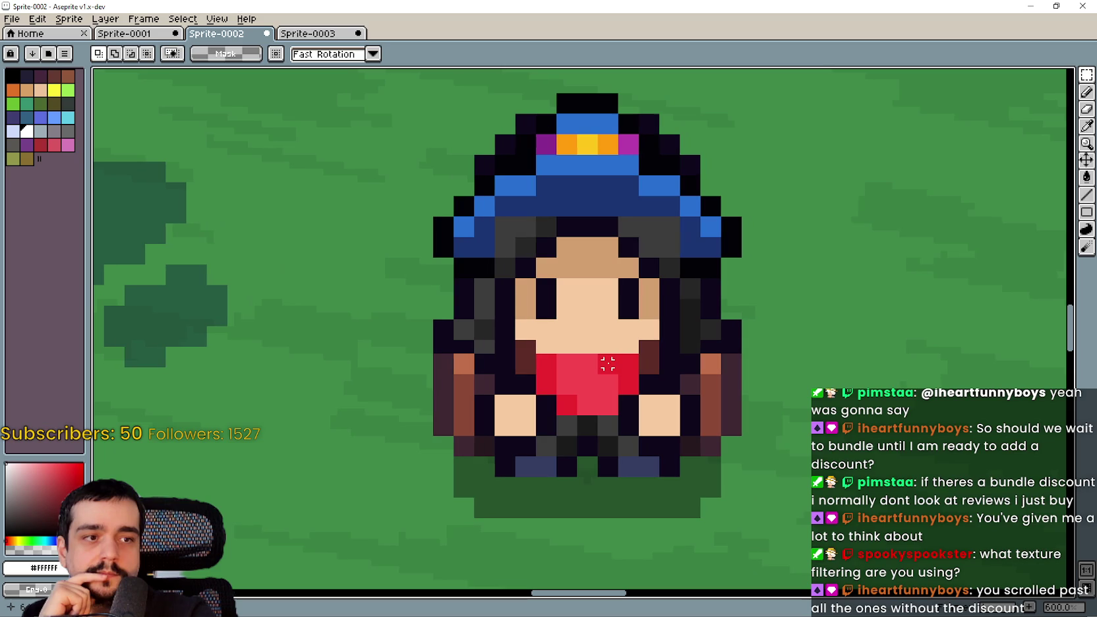
click(1030, 6)
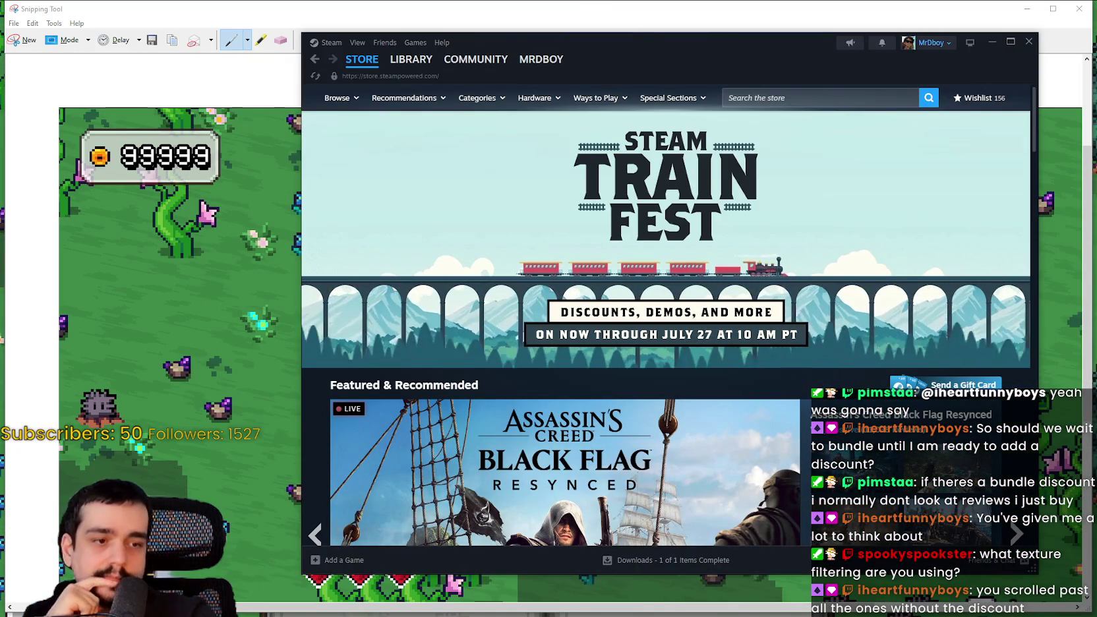
In Godot's Project Settings, check the Display > Window stretch mode and leave it at canvas_items.
key(alt+Tab)
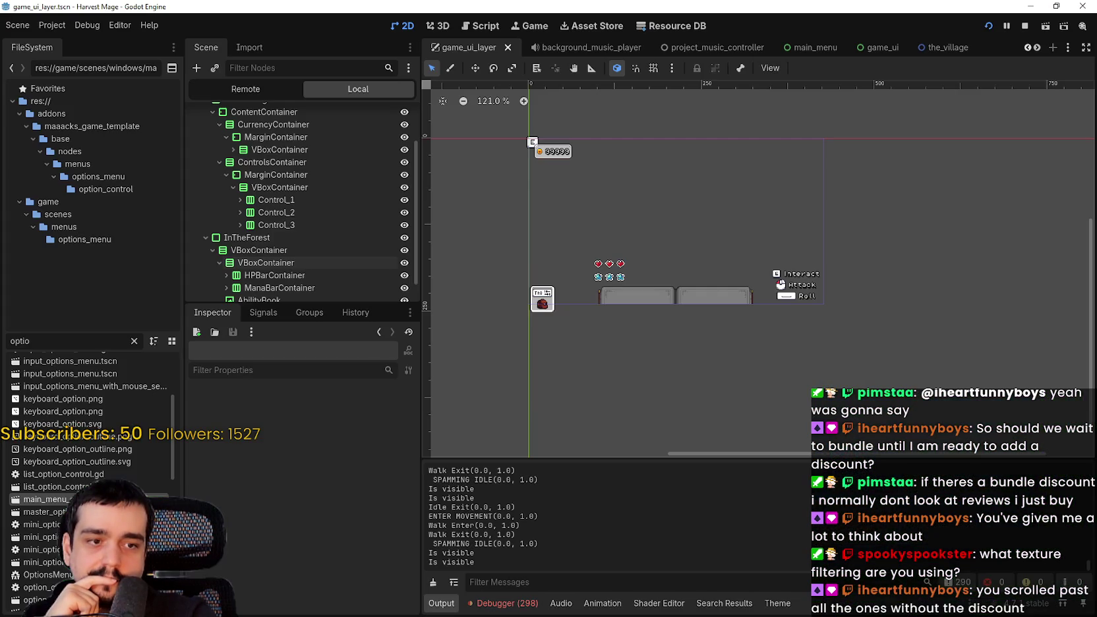
click(45, 26)
click(51, 42)
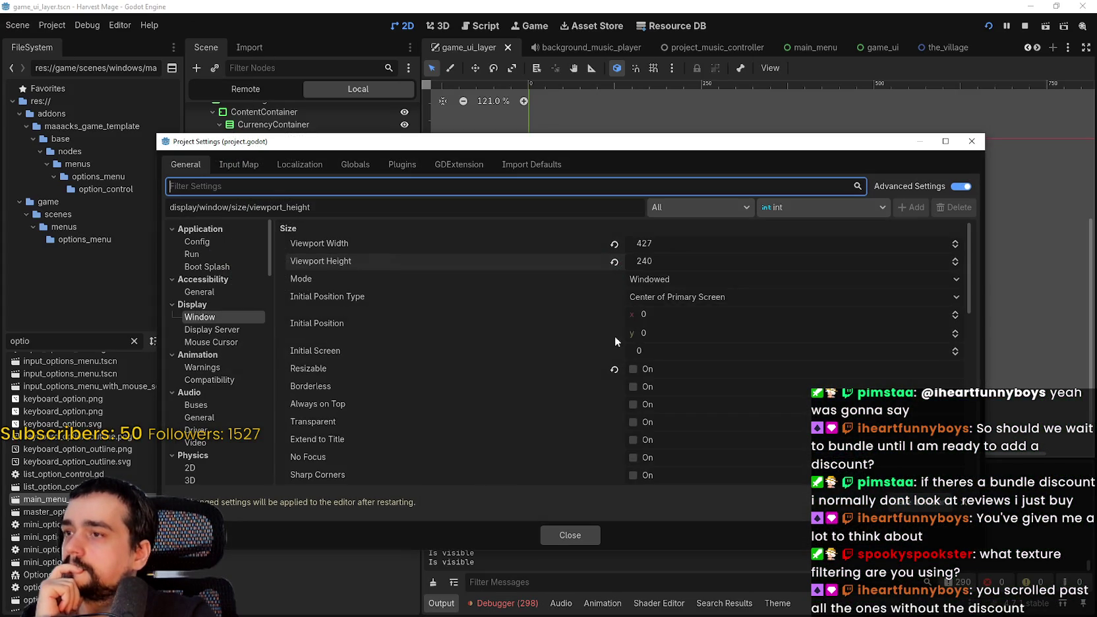
scroll(705, 401, down, 10)
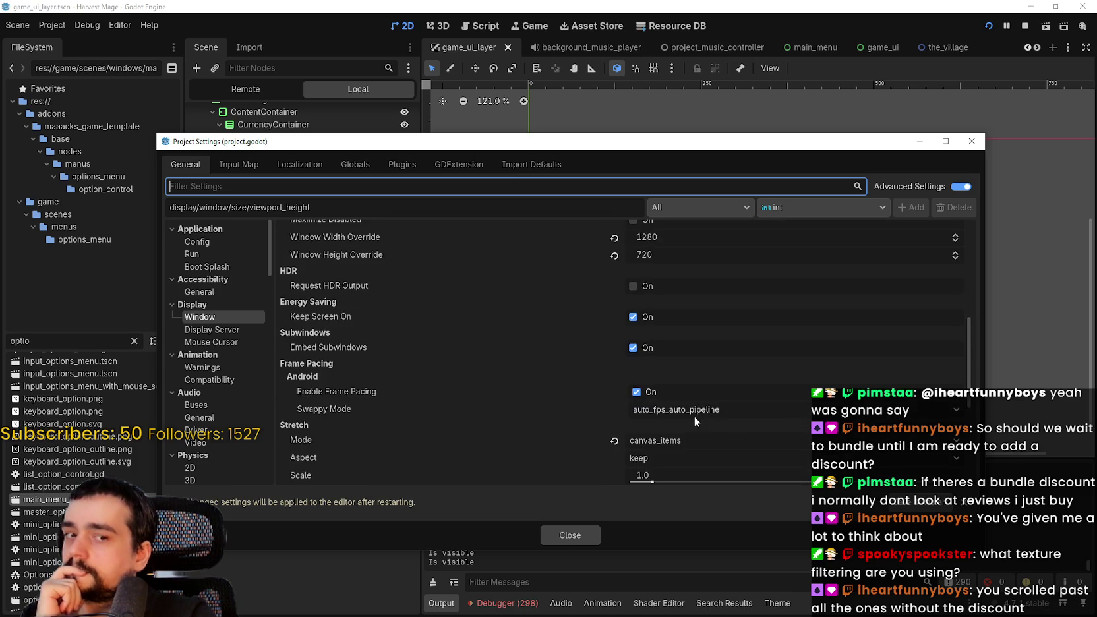
scroll(694, 415, down, 5)
scroll(693, 414, up, 5)
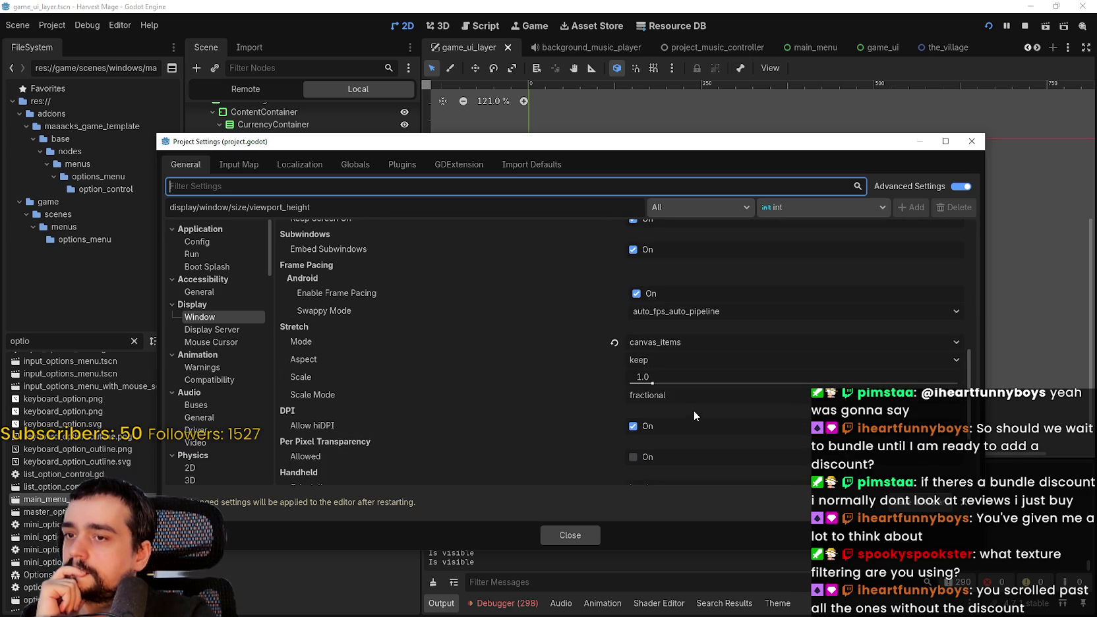
click(718, 344)
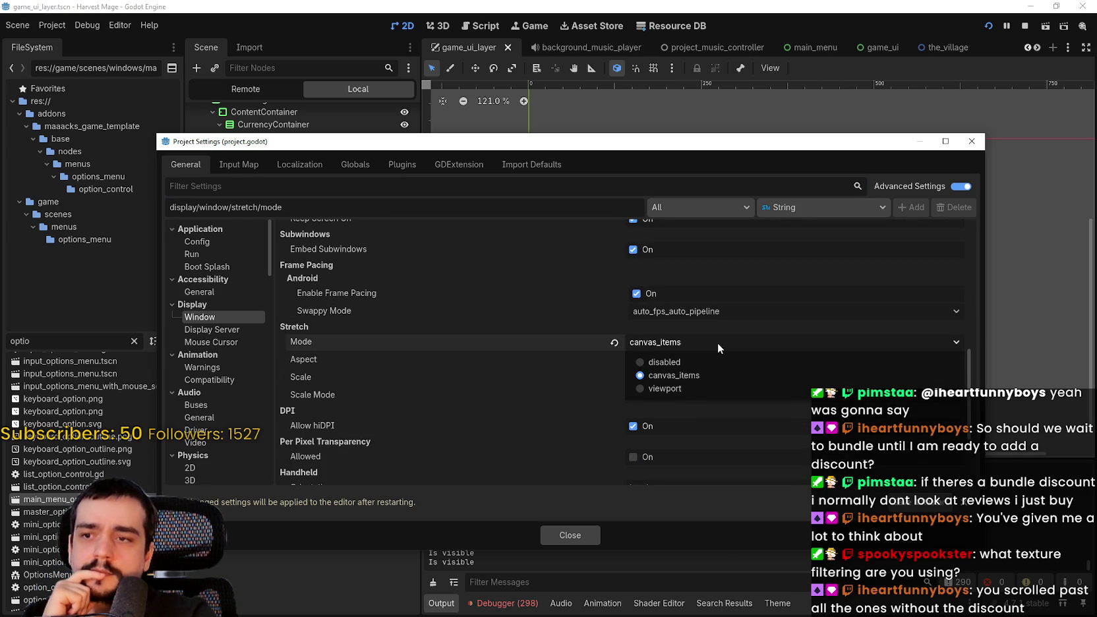
click(718, 343)
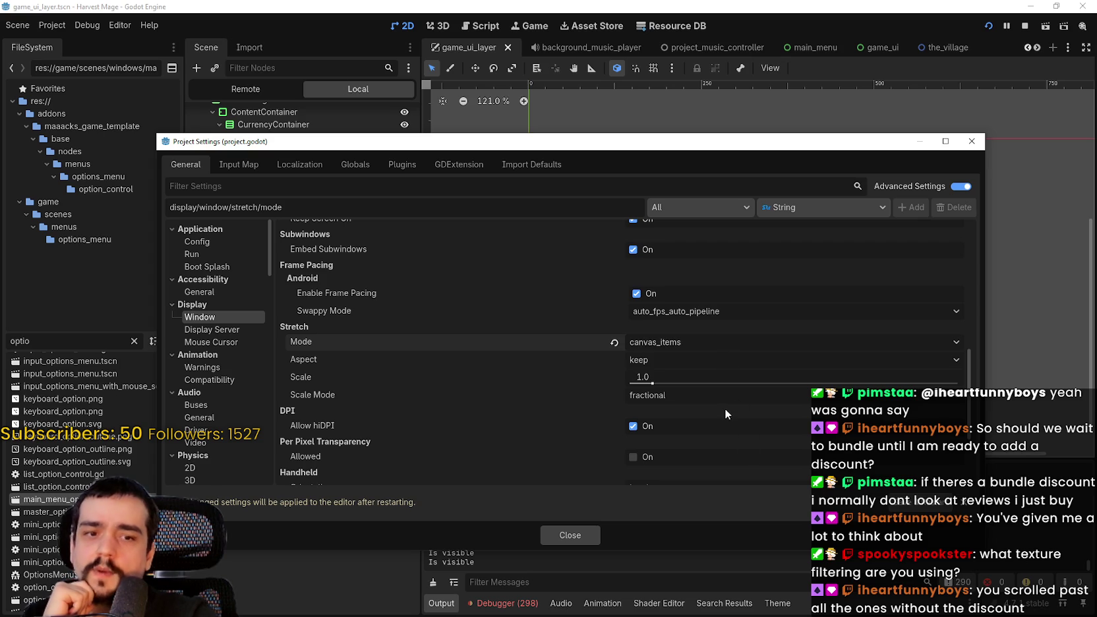
Scroll the settings sections down toward the physics and rendering categories.
scroll(673, 354, up, 3)
scroll(202, 358, down, 2)
scroll(202, 358, down, 3)
click(220, 340)
scroll(221, 376, down, 3)
Show Rendering > Textures and keep Default Texture Filter on Nearest.
scroll(221, 376, down, 3)
click(220, 343)
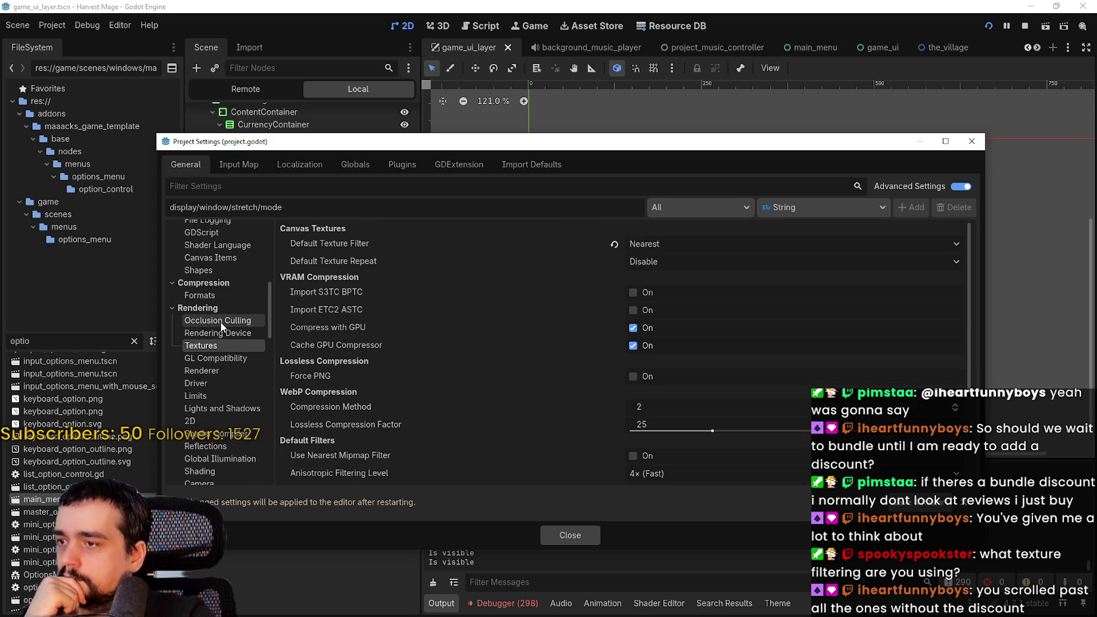
click(682, 238)
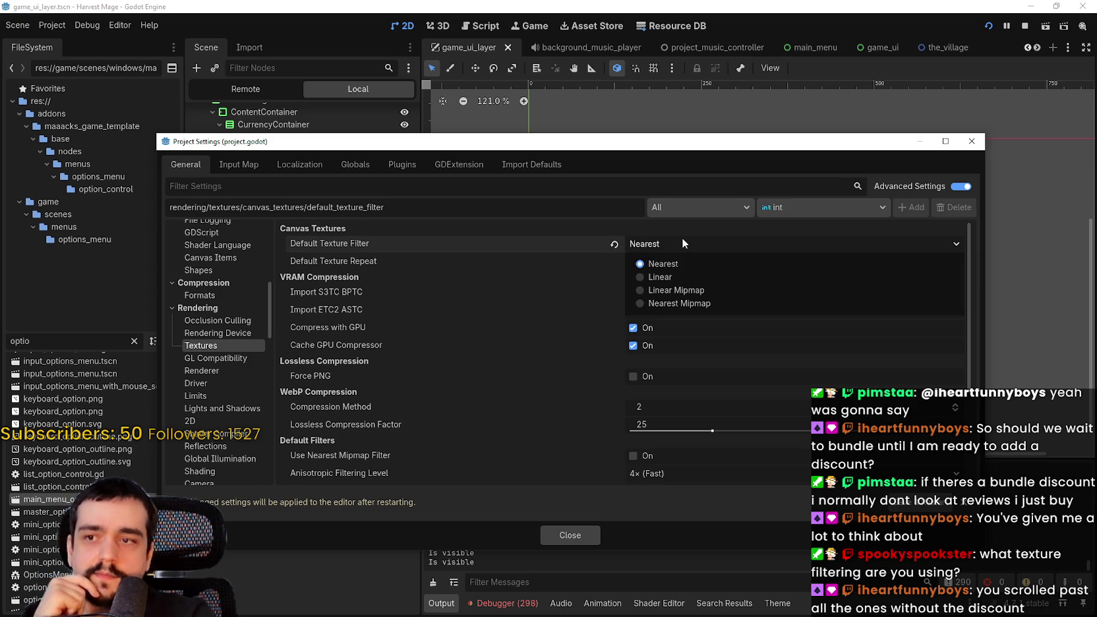
click(686, 238)
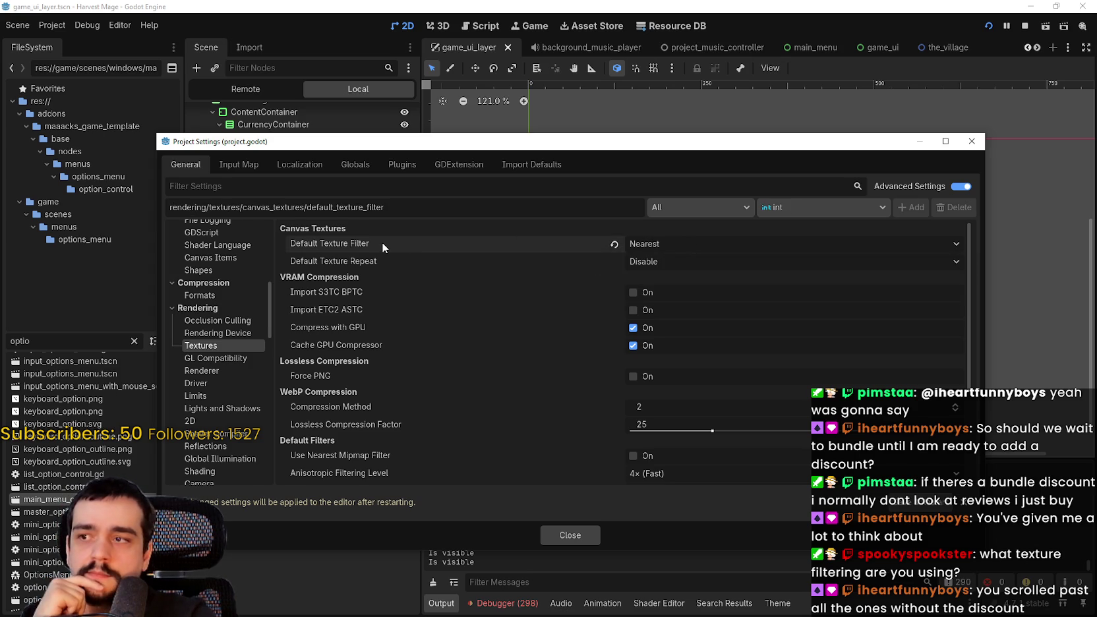
mouse_move(381, 241)
click(822, 242)
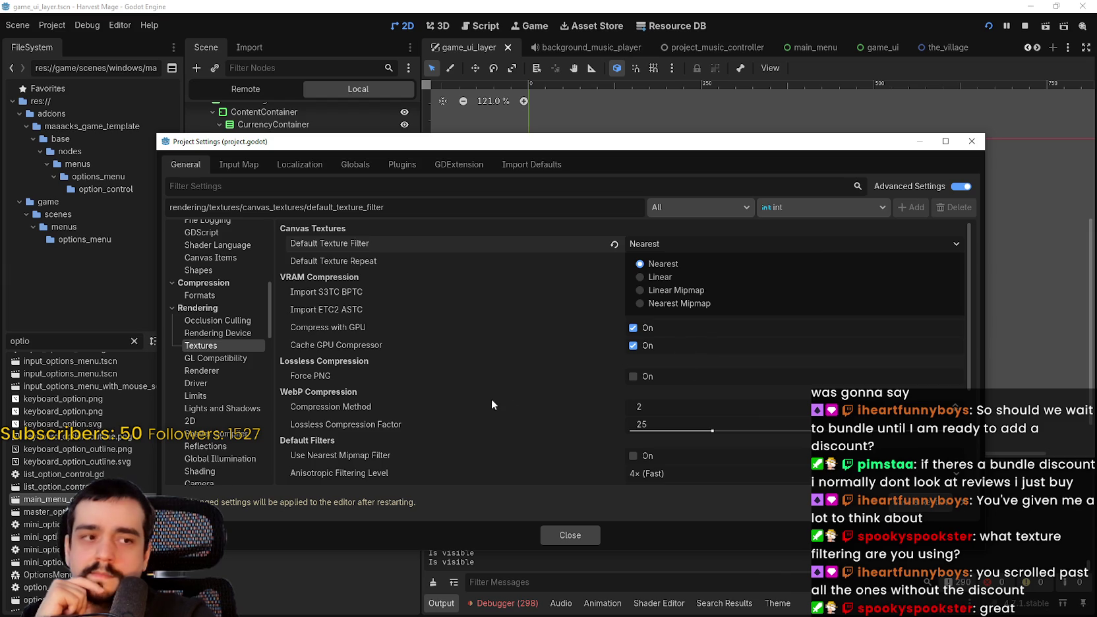
click(661, 234)
Scroll through the texture options, including Anisotropic Filtering 4× and Decals Filter Linear Mipmap.
scroll(493, 322, down, 5)
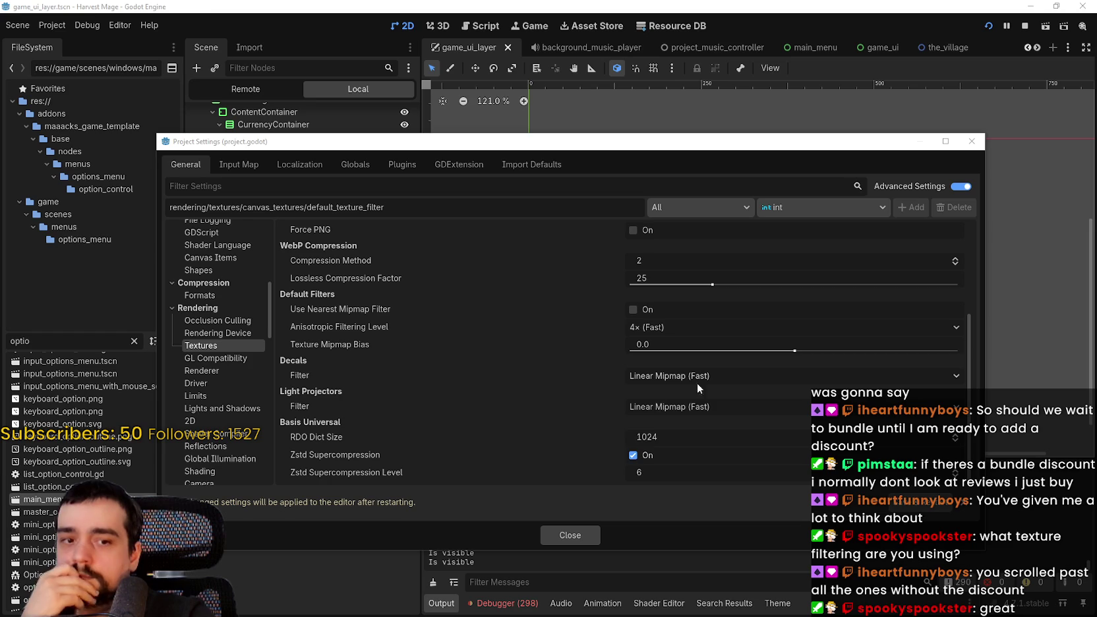
scroll(551, 473, up, 5)
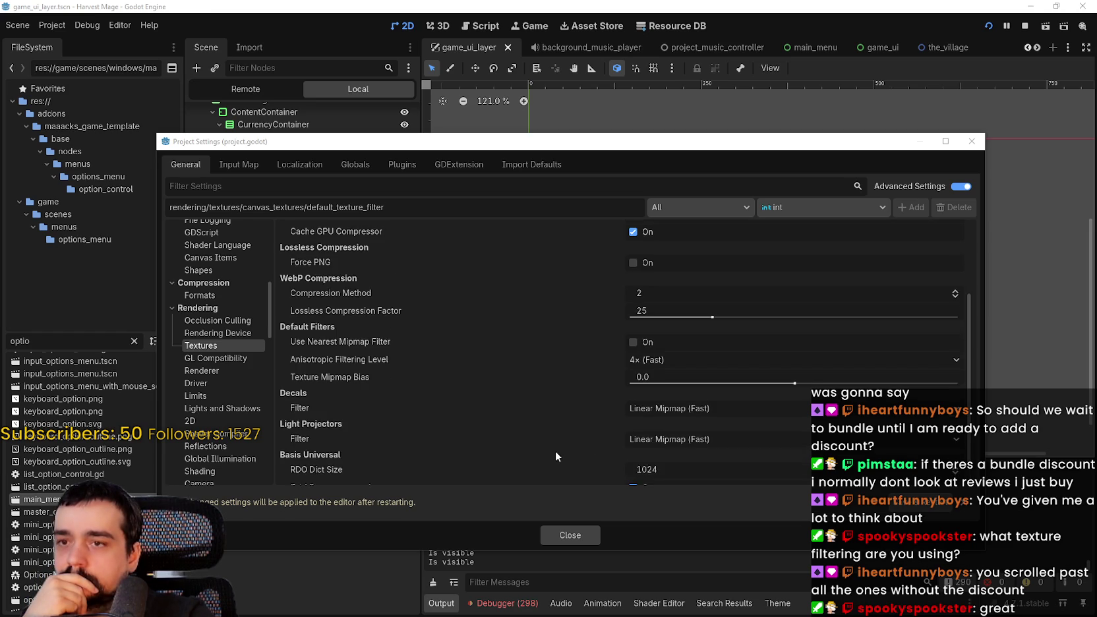
scroll(557, 449, down, 5)
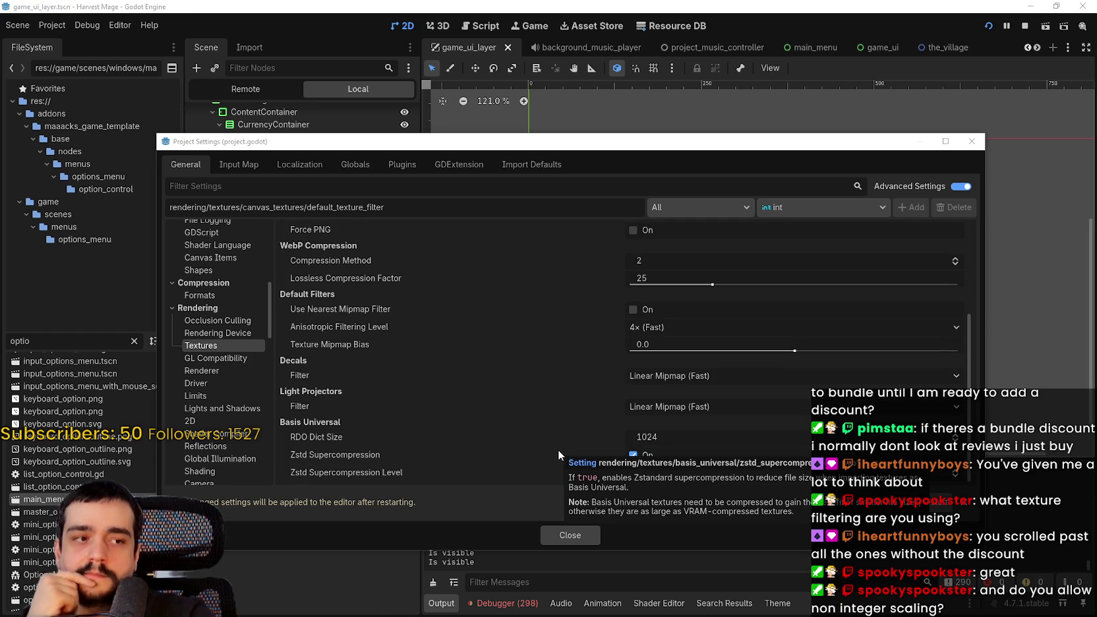
scroll(224, 284, up, 10)
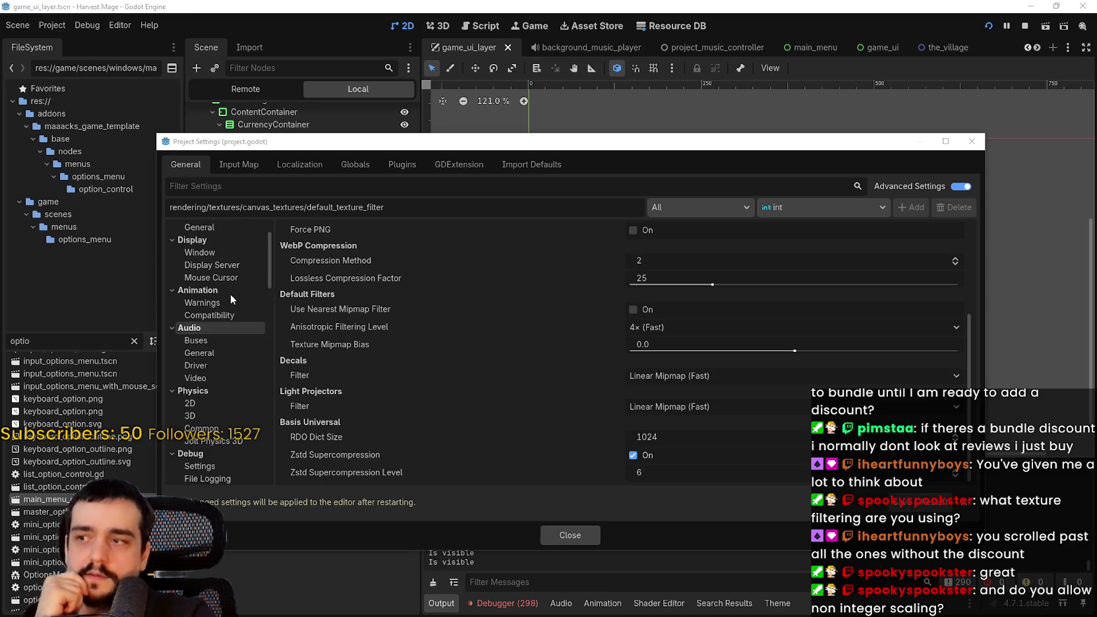
Change the window stretch Scale Mode from fractional to integer, close settings, and stop the running game.
click(219, 242)
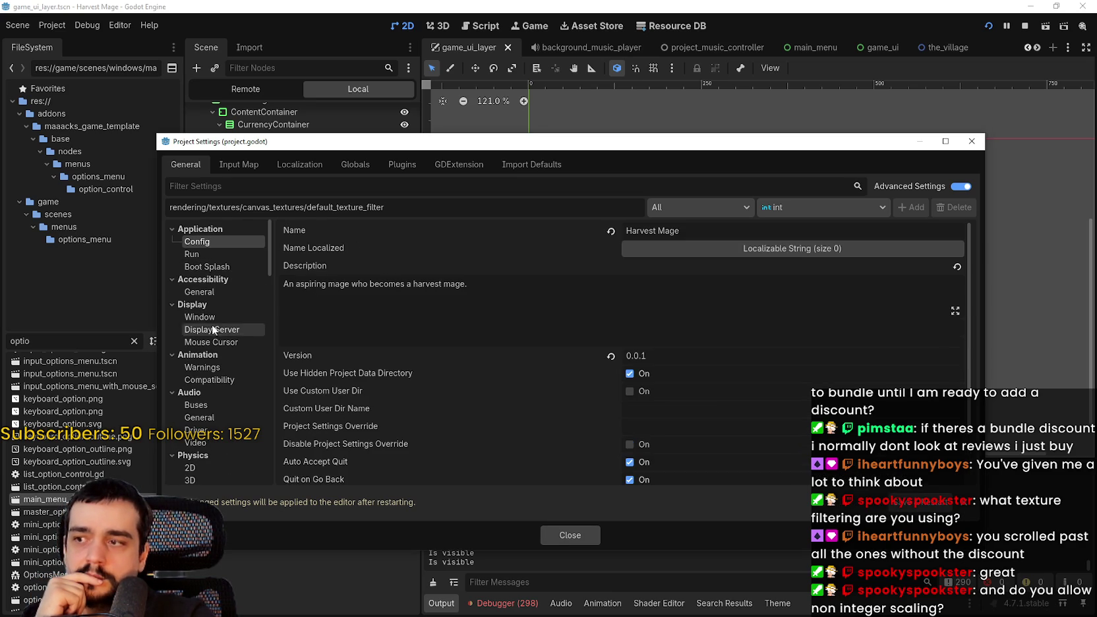
click(212, 317)
scroll(471, 375, down, 10)
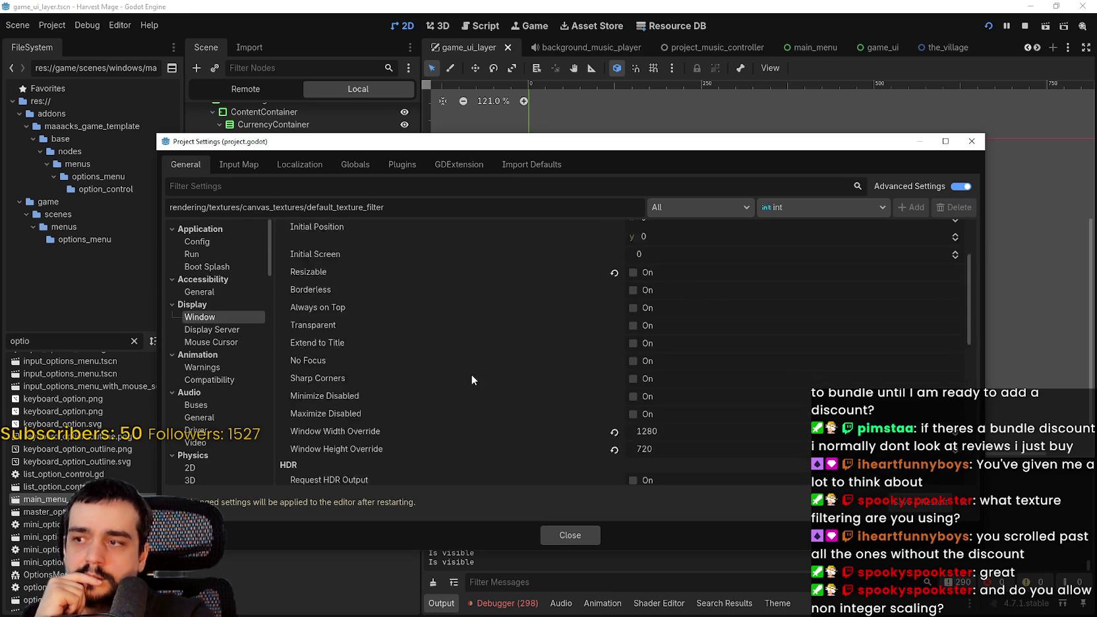
scroll(477, 365, down, 5)
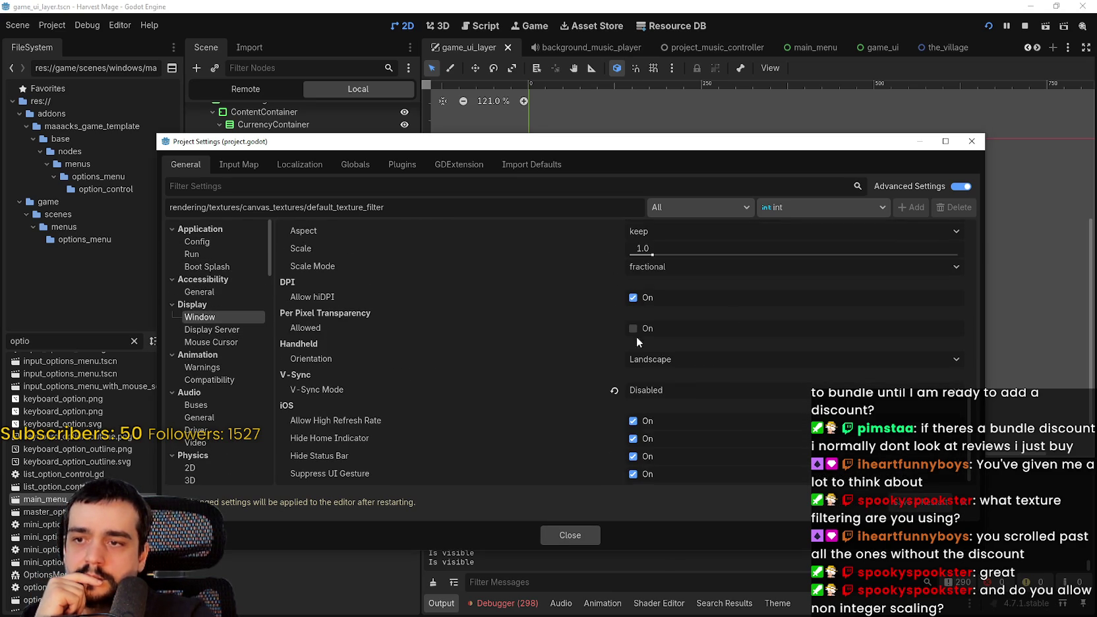
click(689, 266)
click(658, 307)
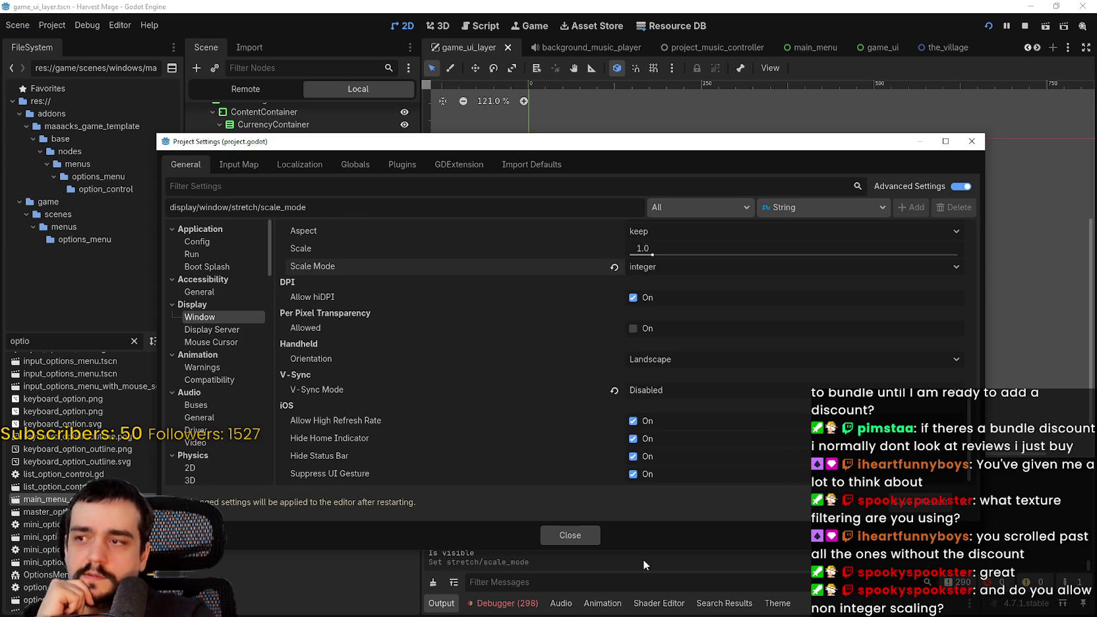
click(580, 535)
click(1019, 25)
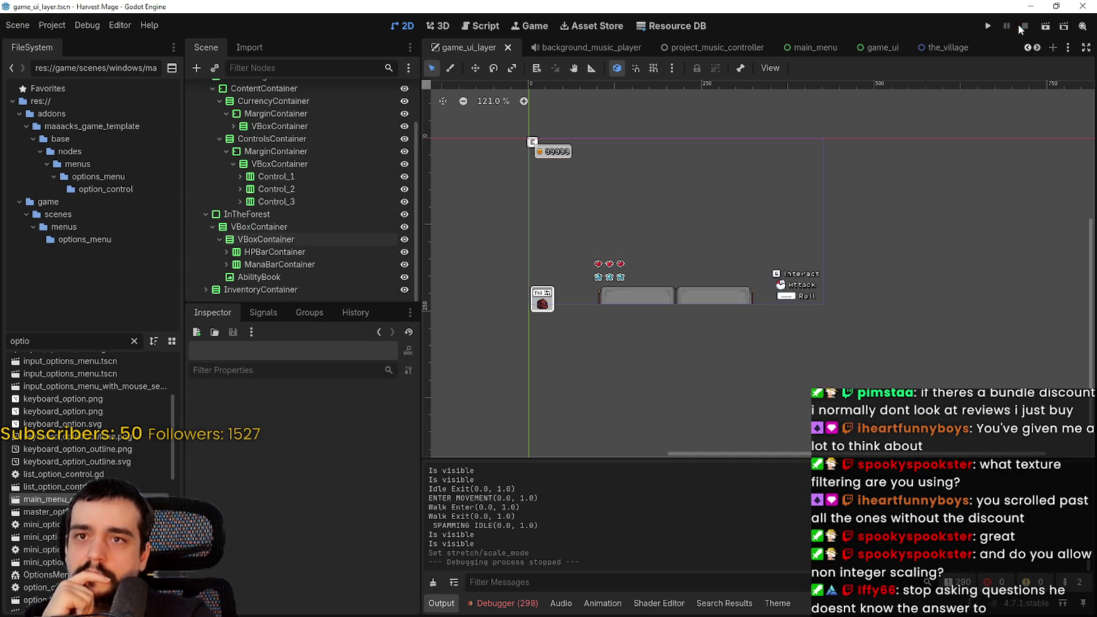
Run the game, continue the save, and turn Fullscreen off in Options > Video before resuming.
click(980, 24)
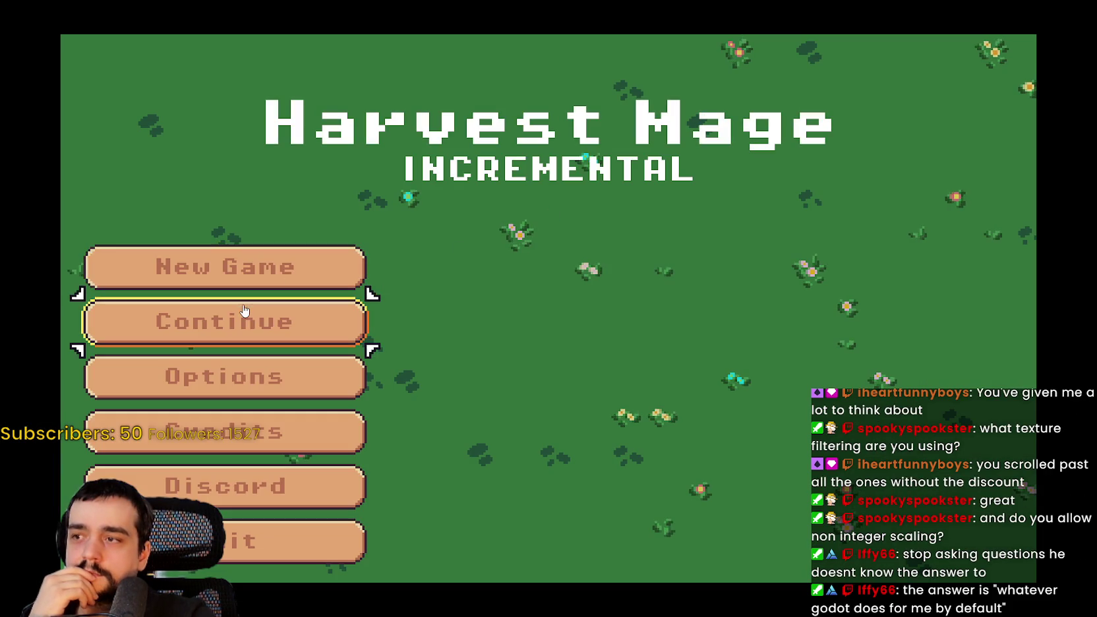
click(246, 316)
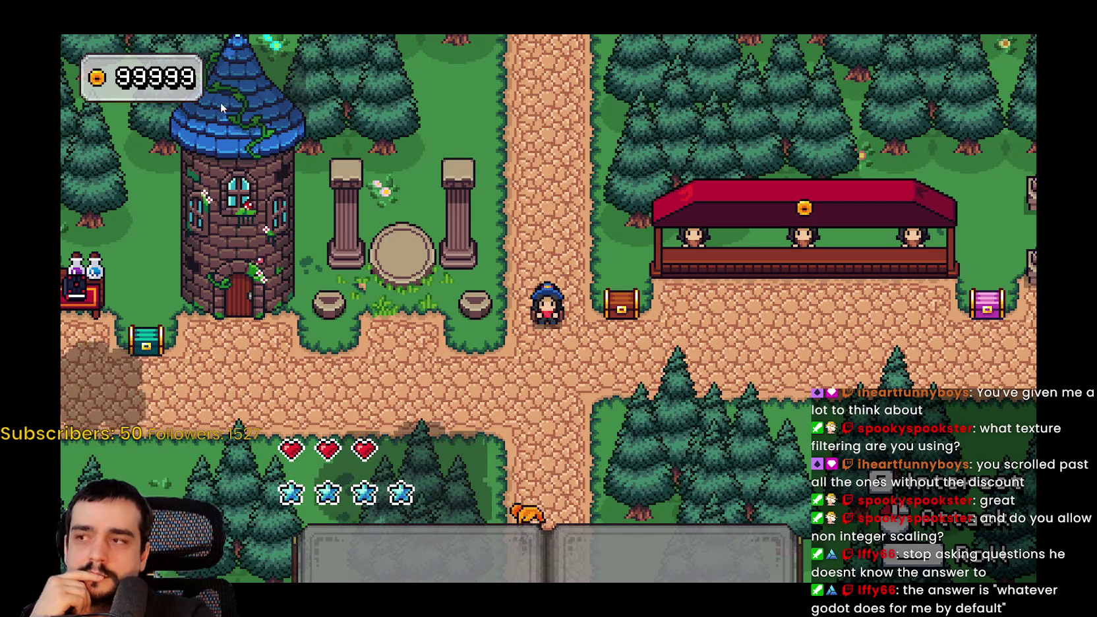
key(Escape)
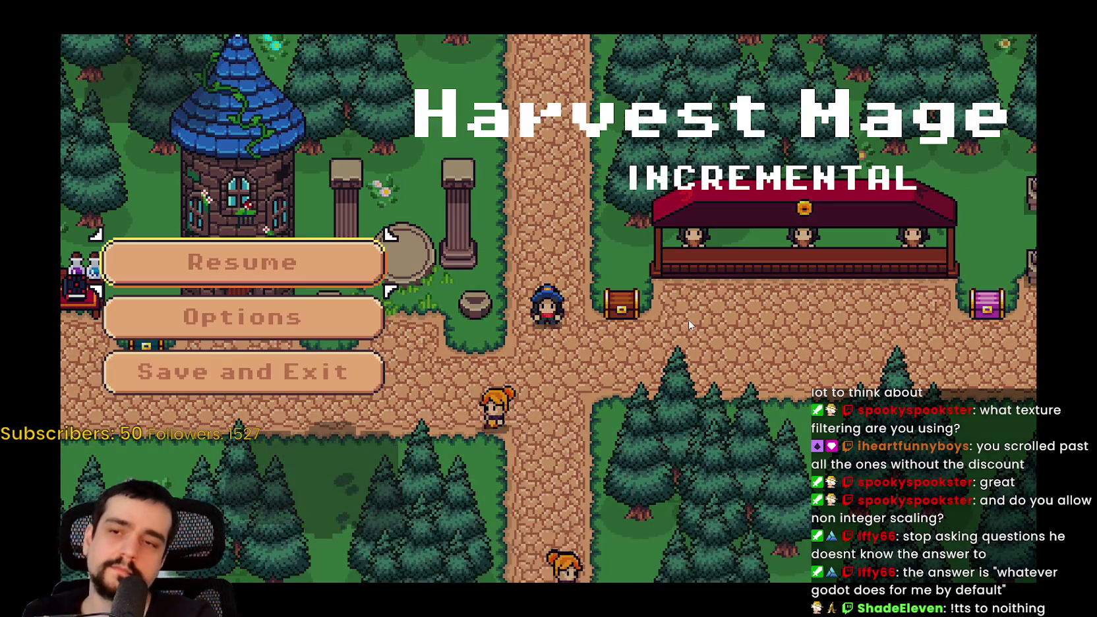
key(Down)
key(Return)
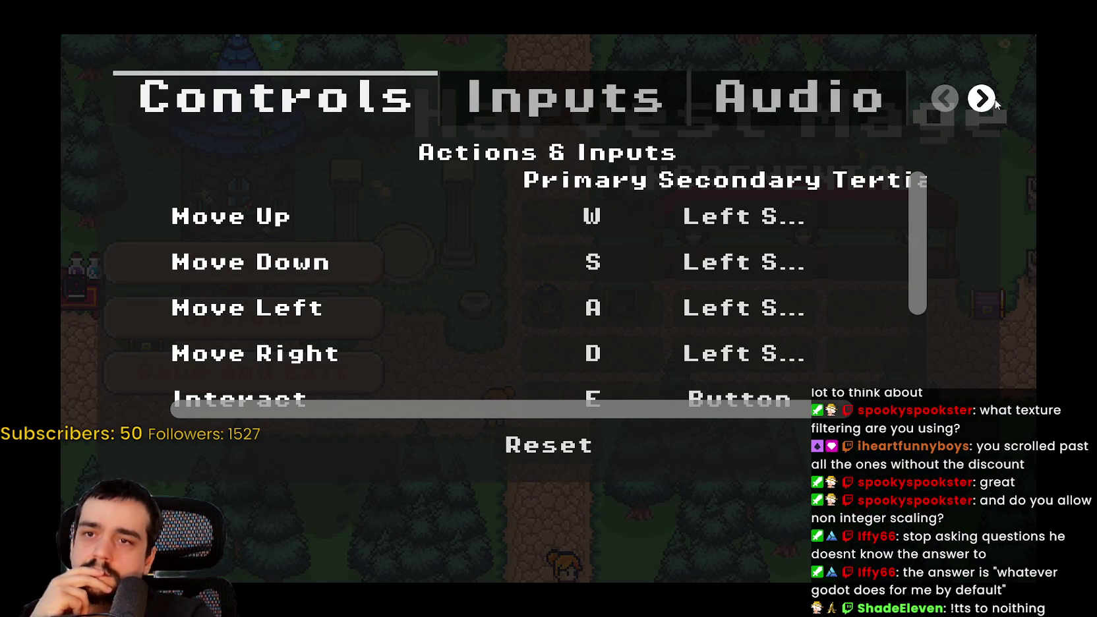
click(982, 99)
click(520, 99)
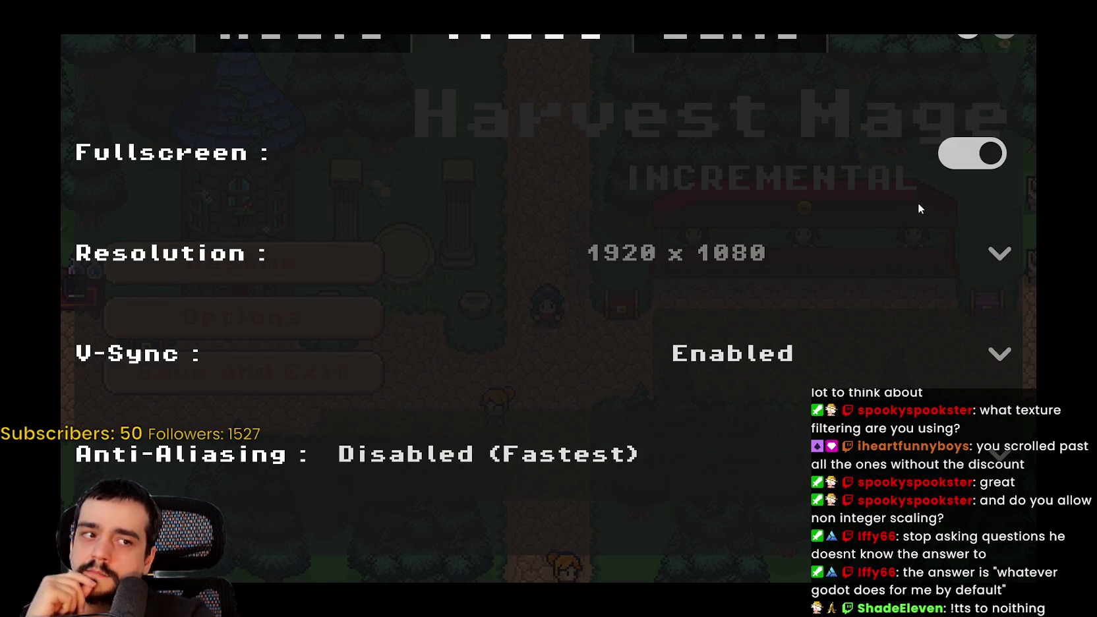
click(953, 154)
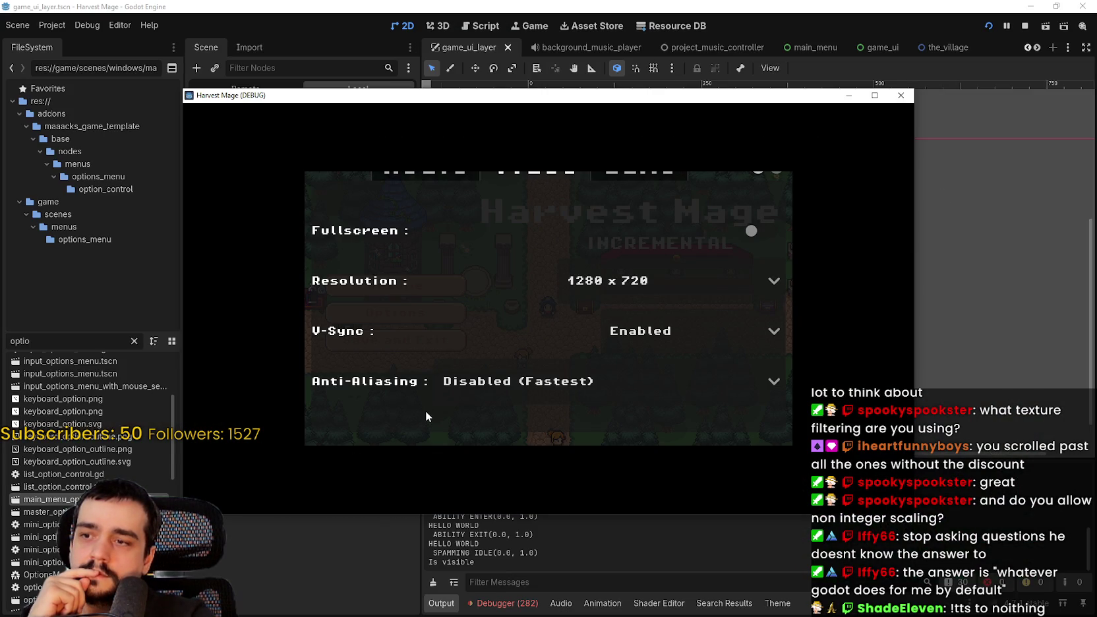
key(Escape)
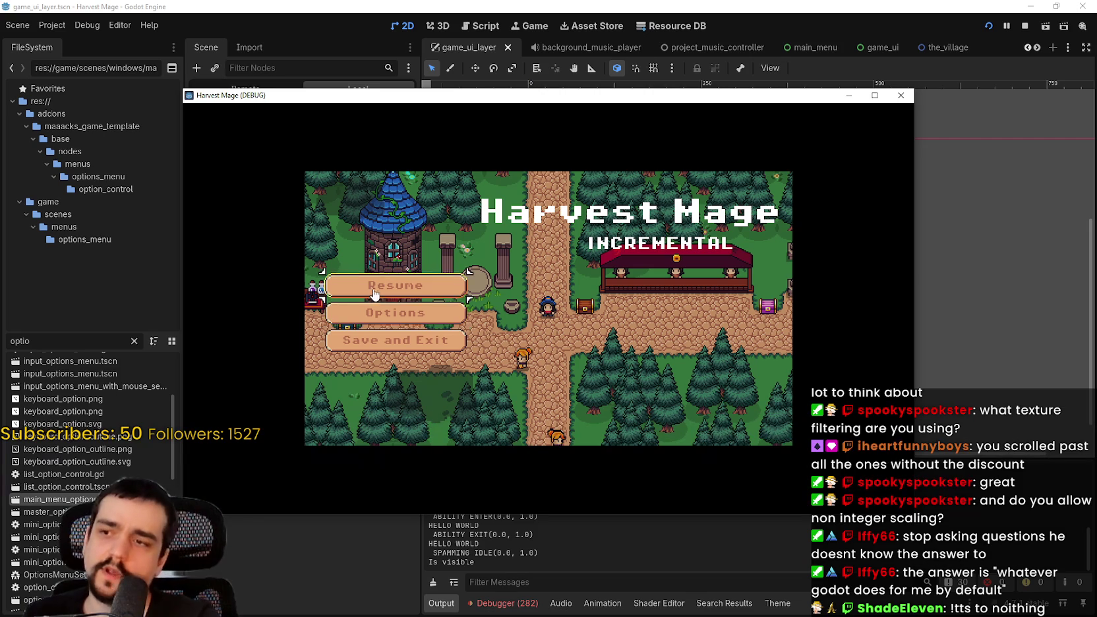
key(Escape)
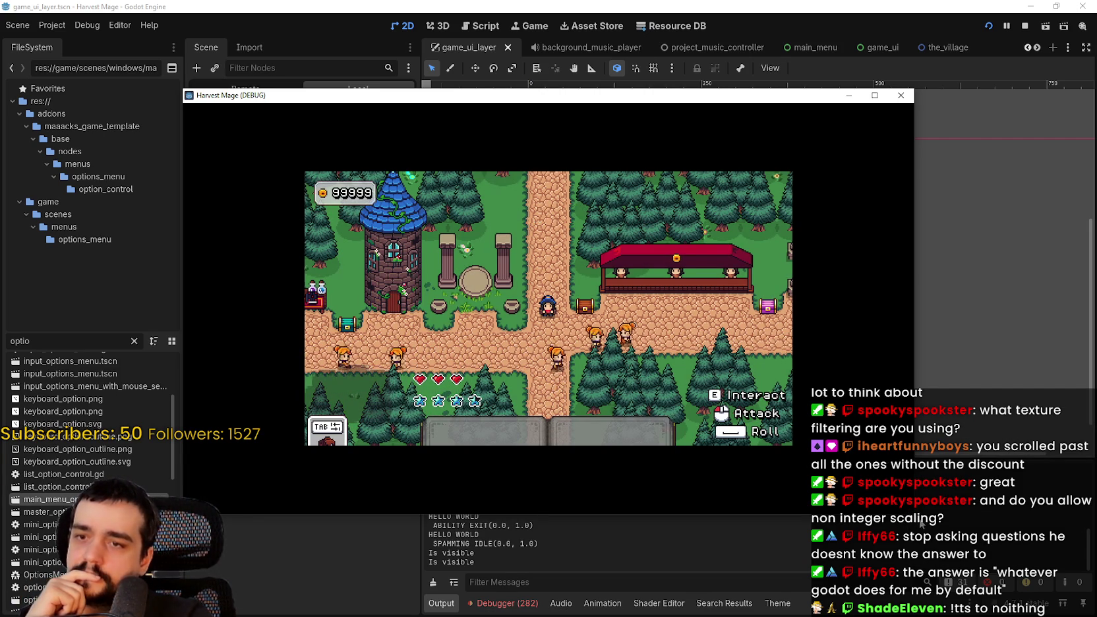
Maximize and restore the game window to check integer scaling, then stop the game.
click(874, 95)
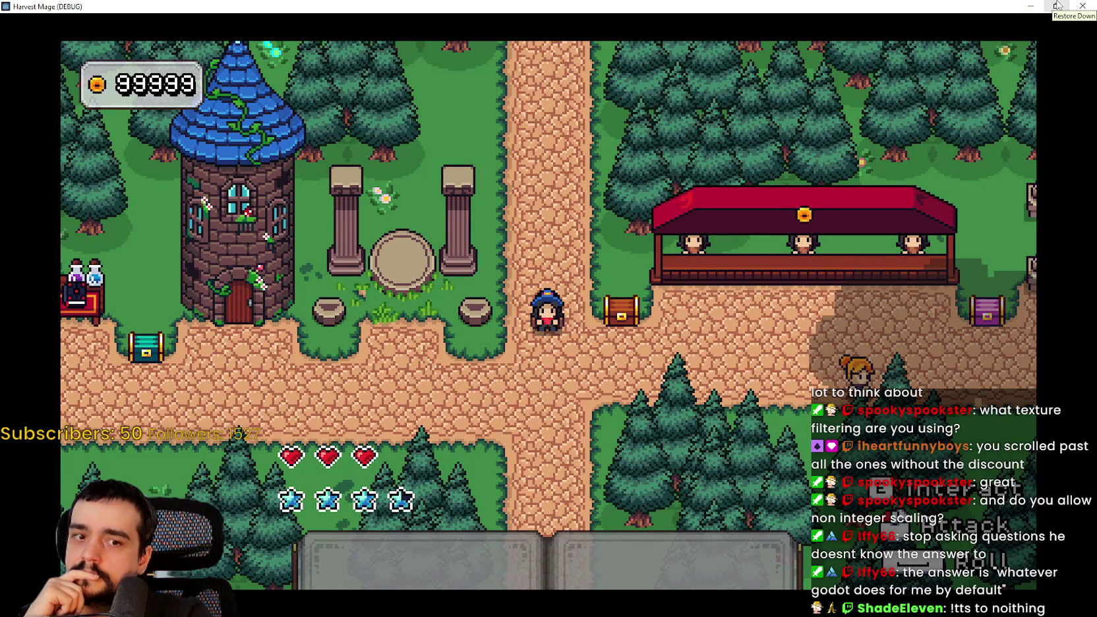
click(1057, 6)
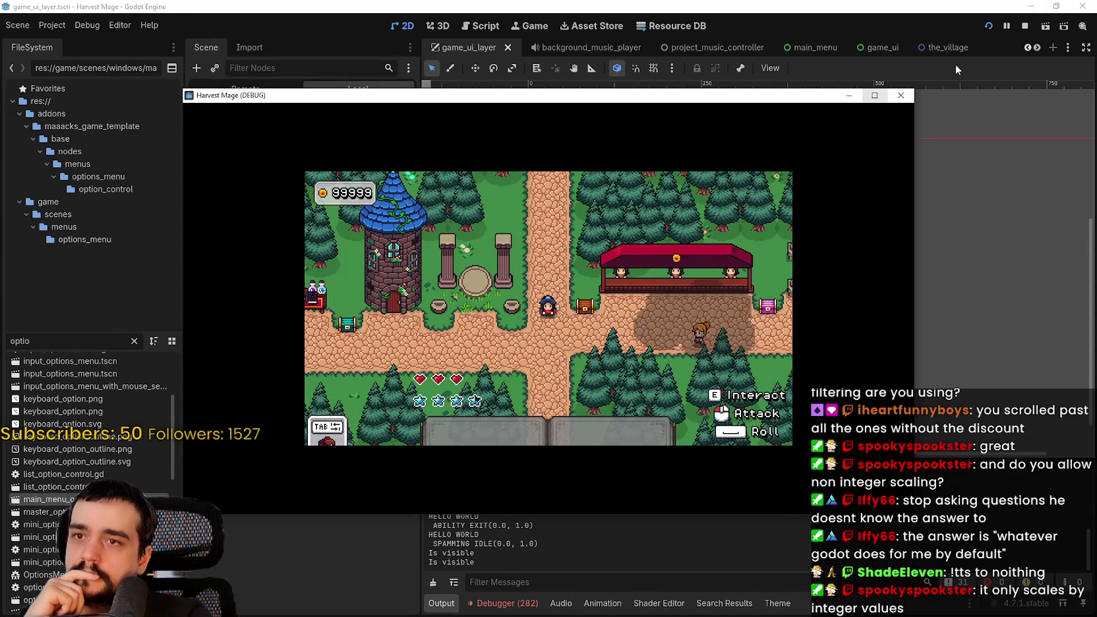
click(1026, 25)
Open the Project menu, dismissing the accidentally opened project-wide file search.
click(52, 25)
click(72, 56)
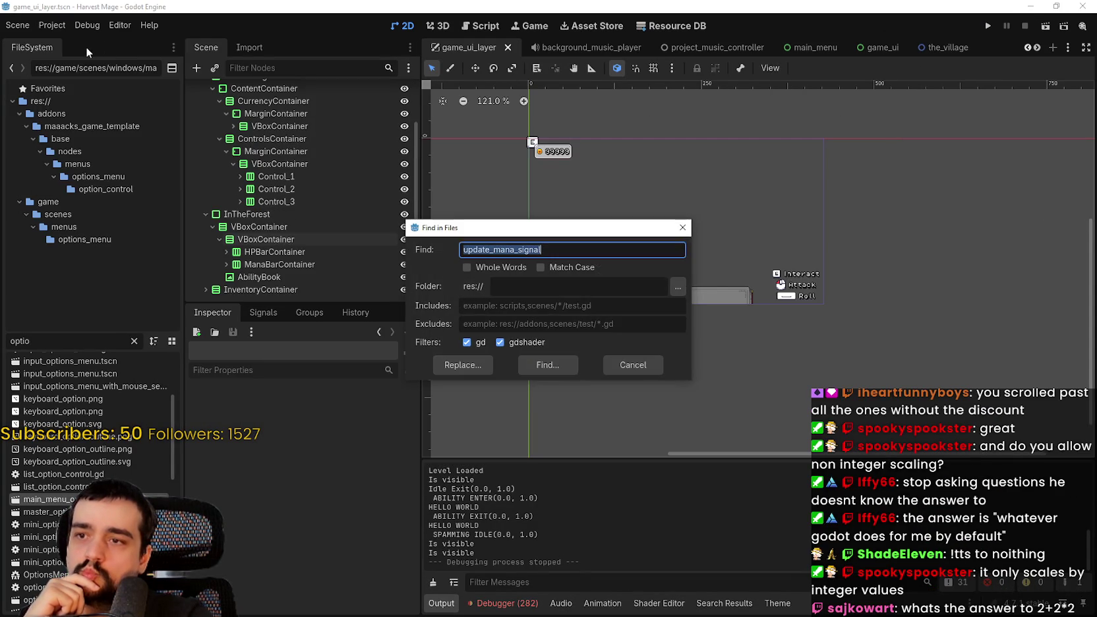
click(628, 363)
click(57, 27)
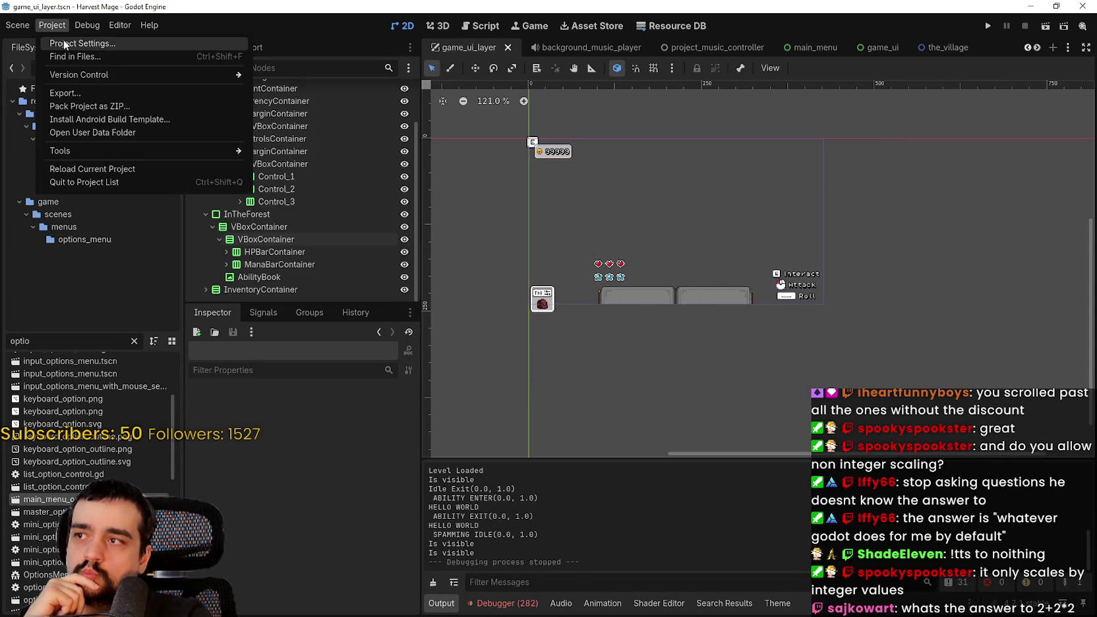
In Project Settings, change the viewport width to 640, start editing the height, then close the dialog.
click(63, 41)
mouse_move(669, 145)
mouse_down()
mouse_move(684, 280)
mouse_move(679, 414)
mouse_move(711, 456)
mouse_move(703, 484)
mouse_up()
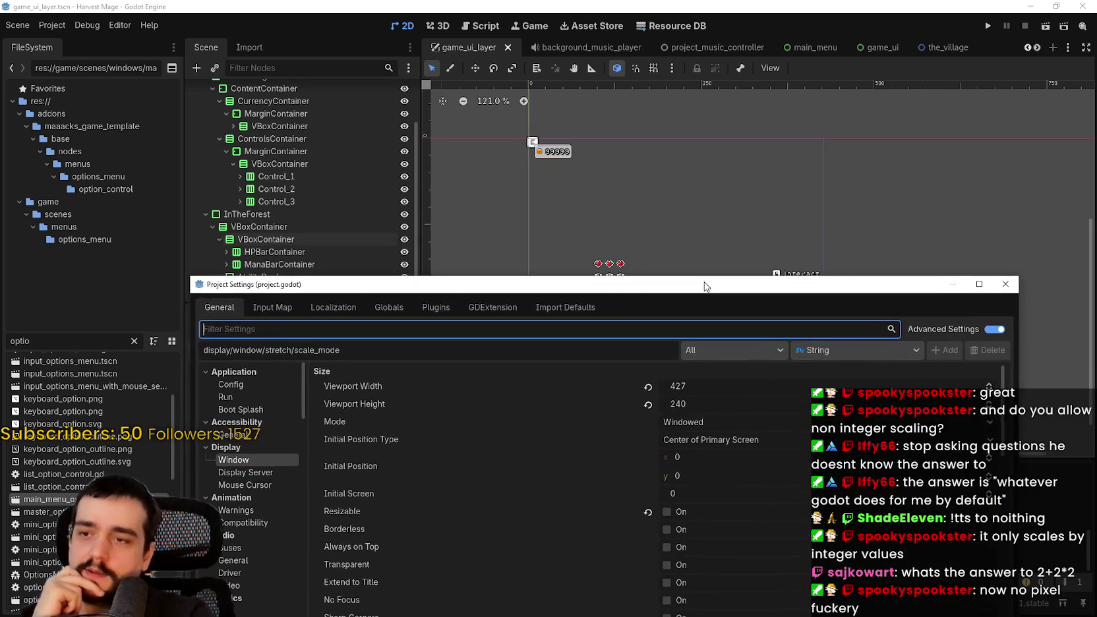
click(696, 399)
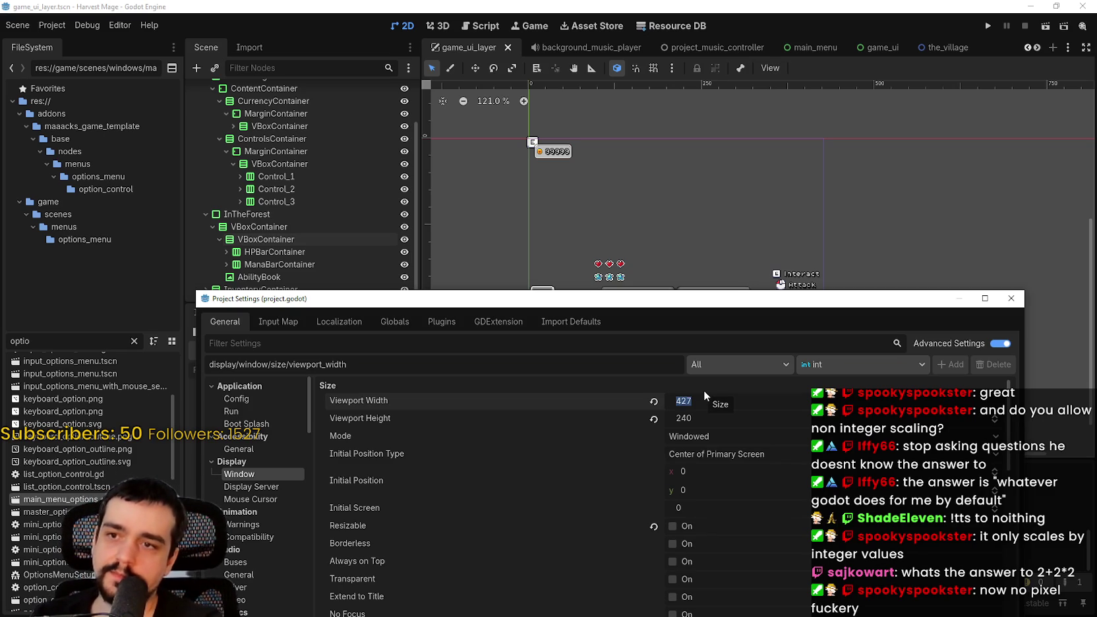
drag(683, 304, 702, 438)
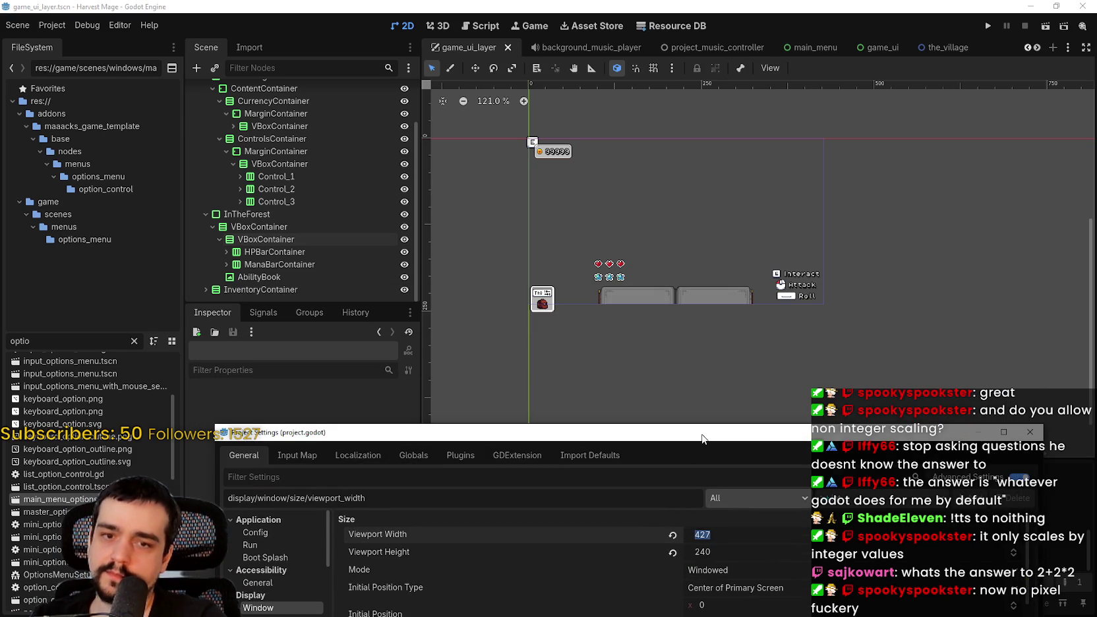
key(Tab)
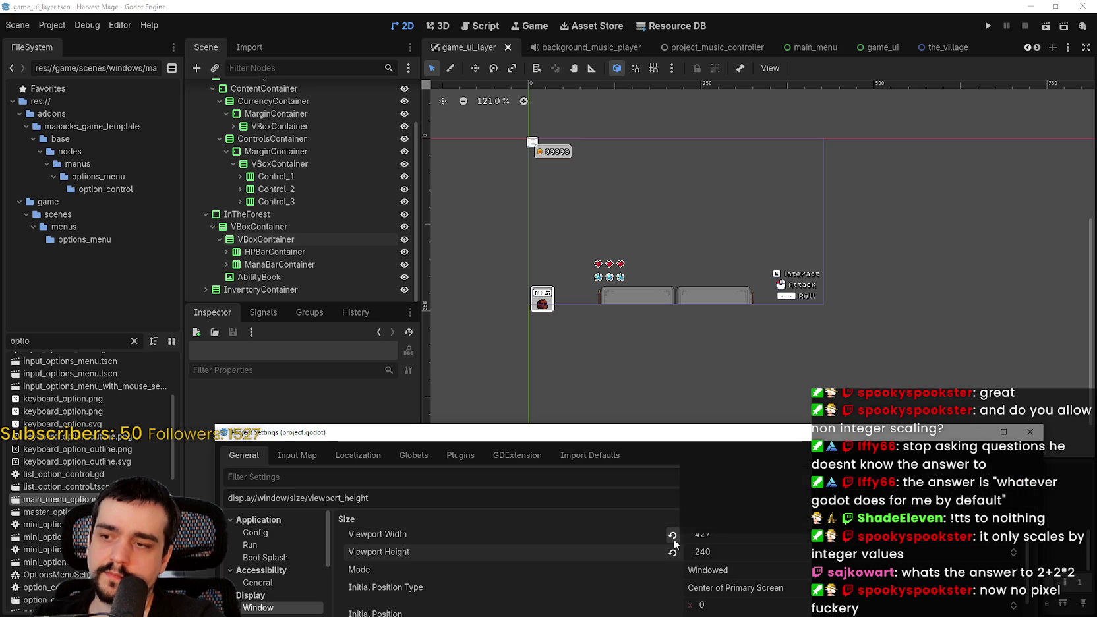
click(703, 535)
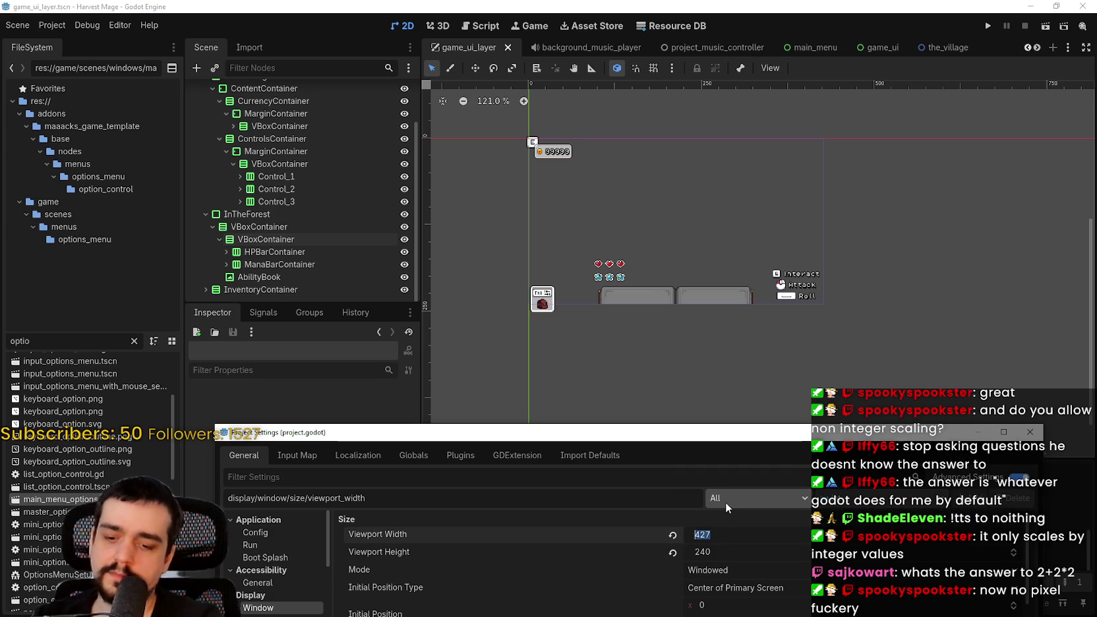
text(1280)
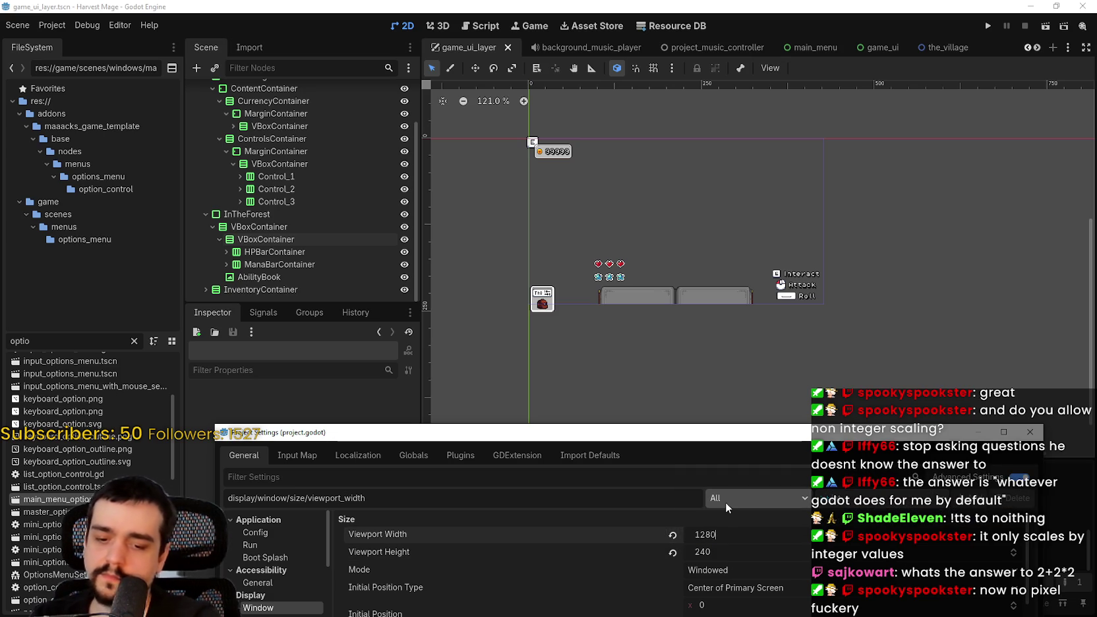
text(/2)
key(Return)
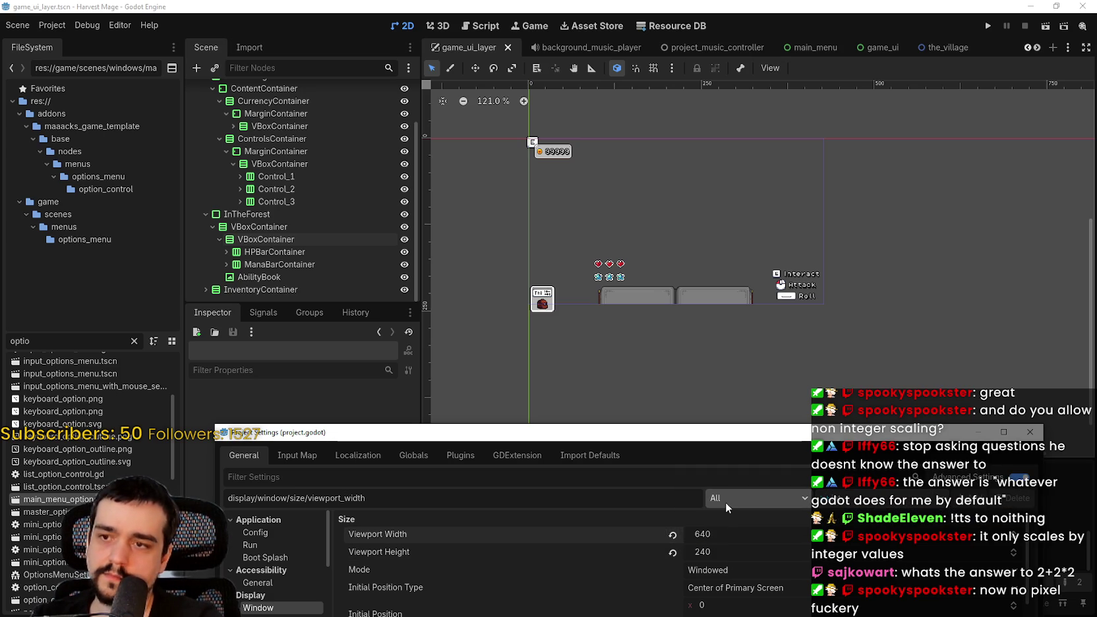
click(722, 557)
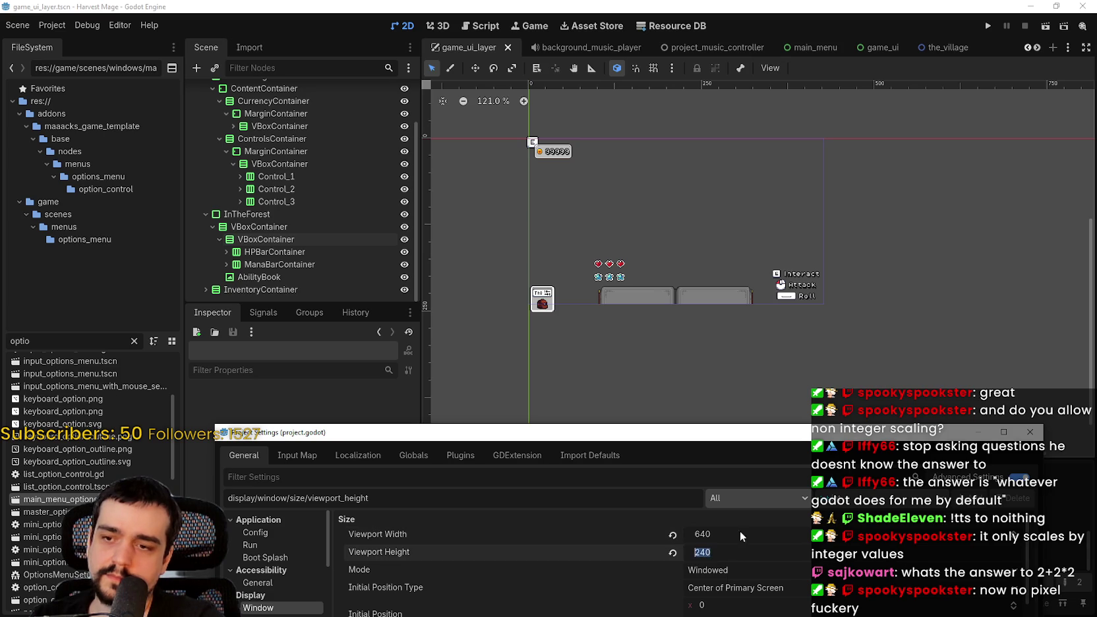
text(72)
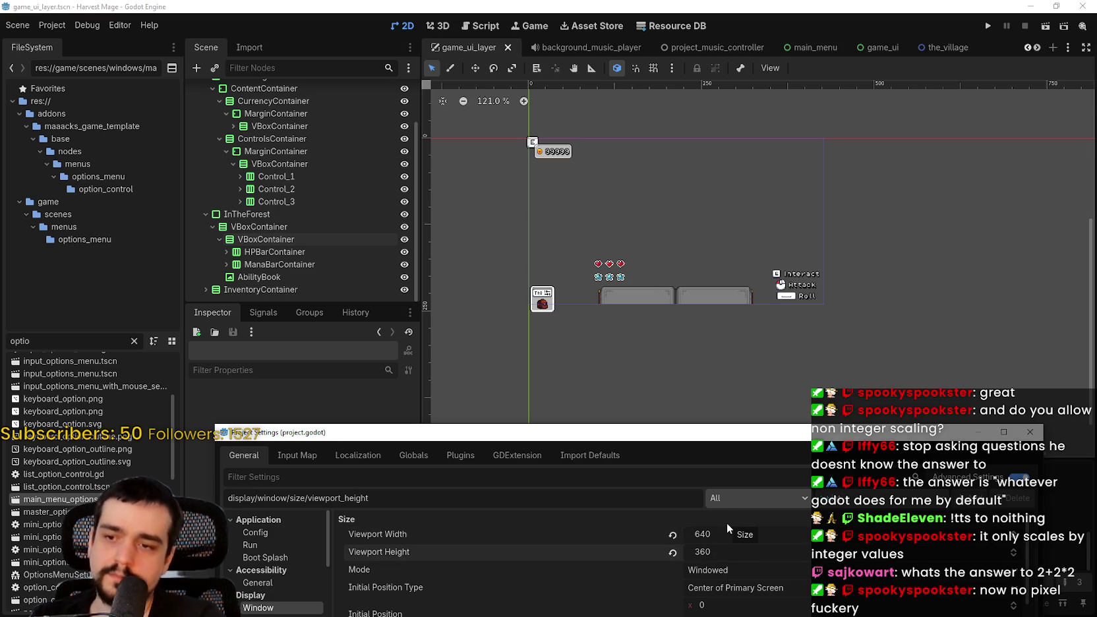
mouse_move(652, 436)
mouse_down()
mouse_move(577, 293)
mouse_move(505, 114)
mouse_up()
click(478, 507)
Reopen Project Settings and set the viewport to 320 wide (640 halved) by 240 high.
scroll(724, 268, up, 2)
scroll(720, 266, down, 3)
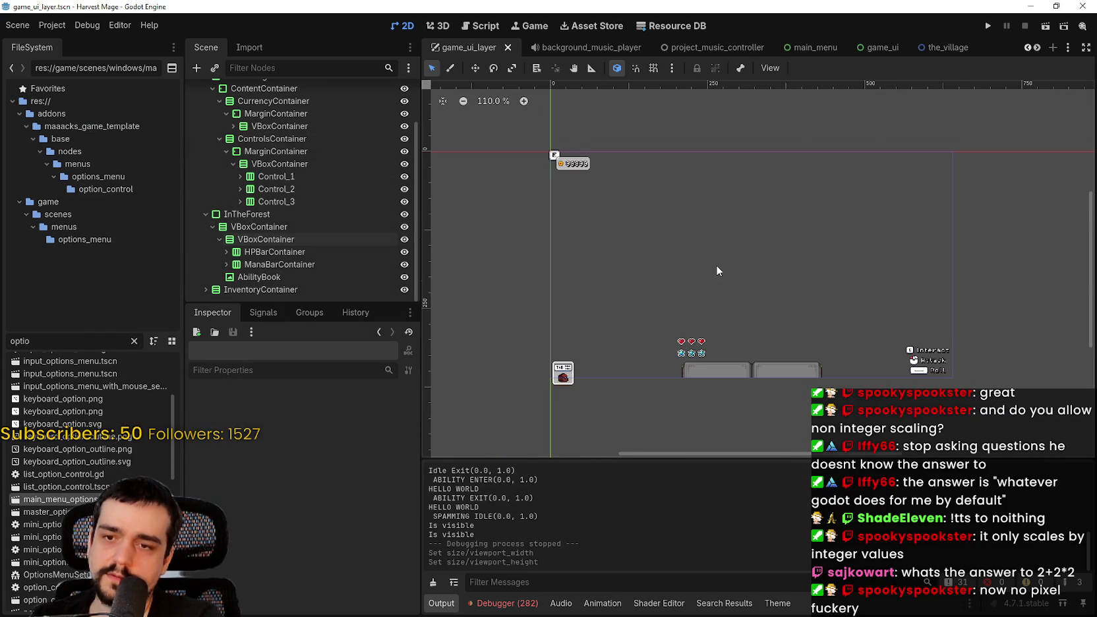
click(65, 27)
click(62, 40)
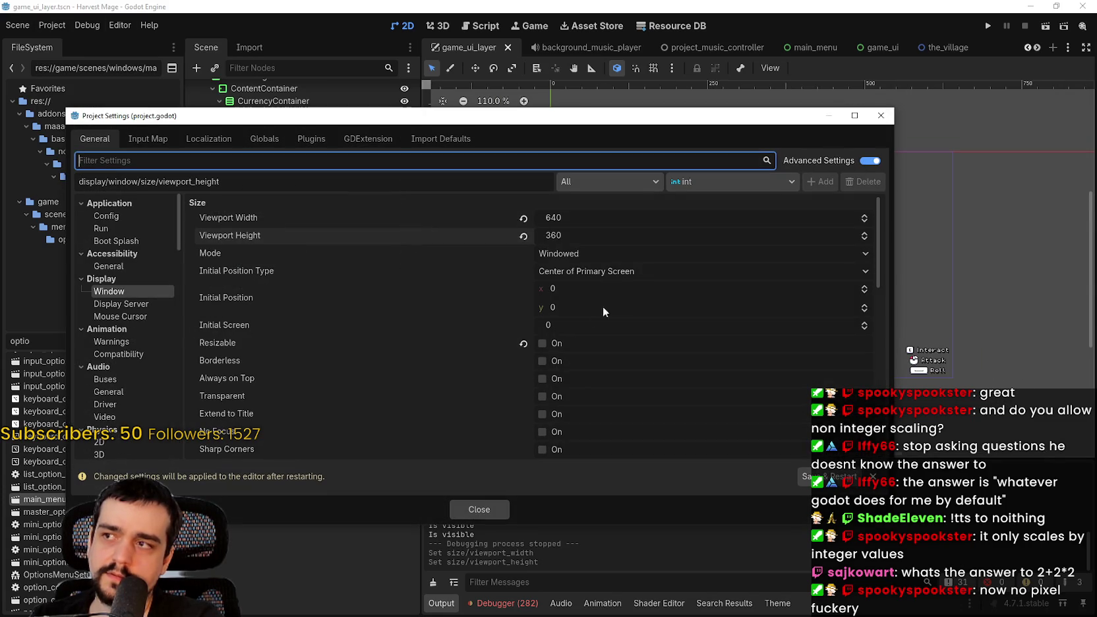
click(552, 218)
drag(605, 115, 763, 391)
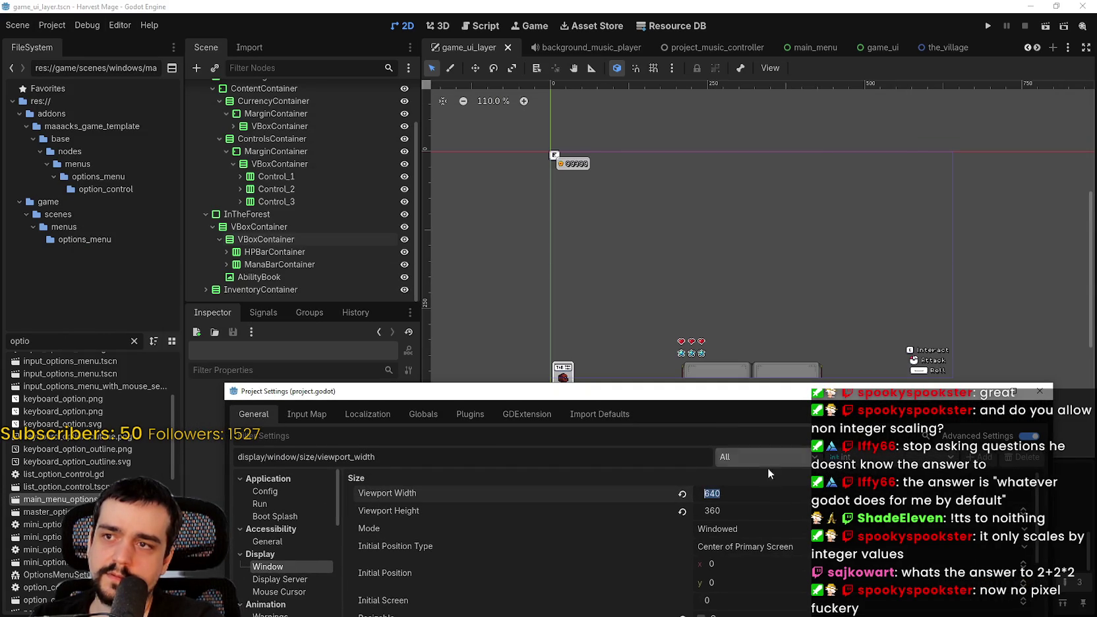
text(/1.5)
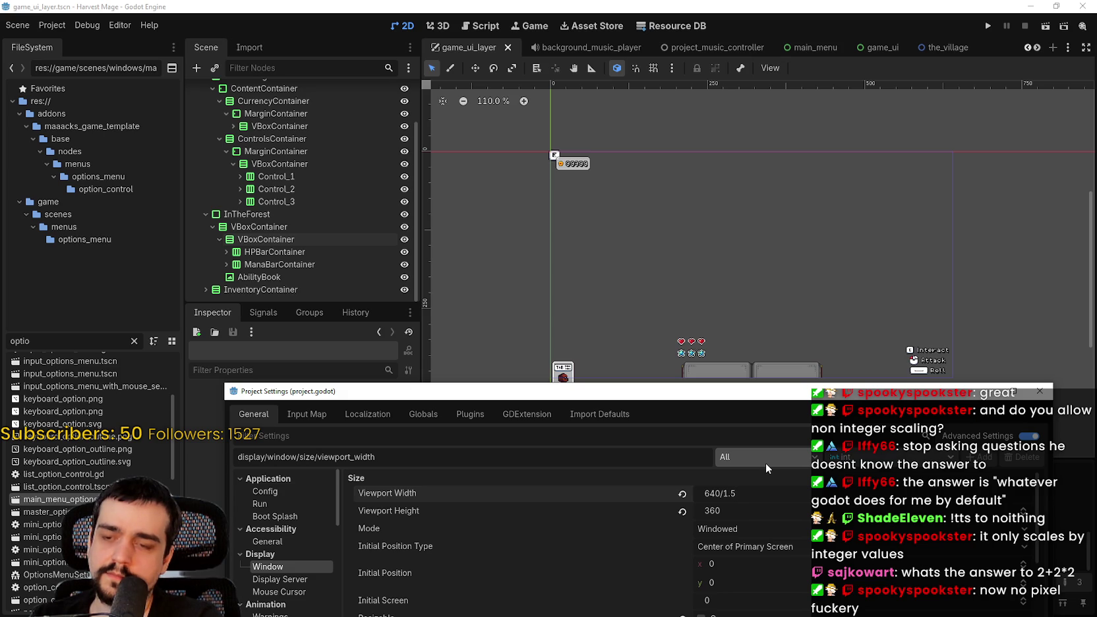
key(Return)
text(320)
click(751, 509)
text(240)
key(Return)
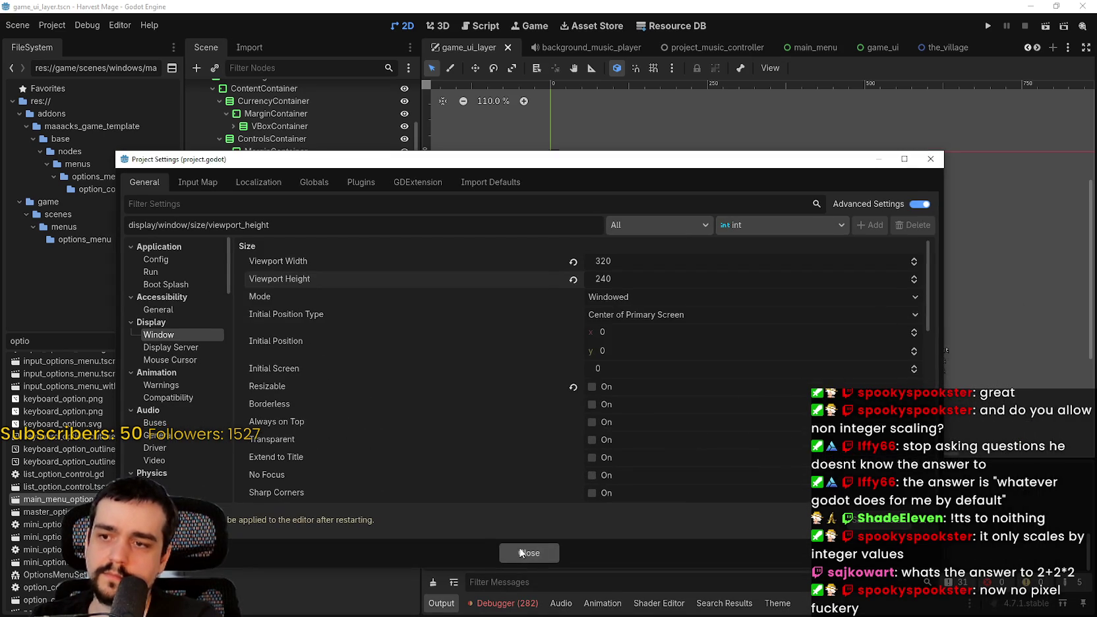
Close and reopen Project Settings, repositioning and resizing its window before closing again.
click(520, 552)
scroll(722, 262, up, 5)
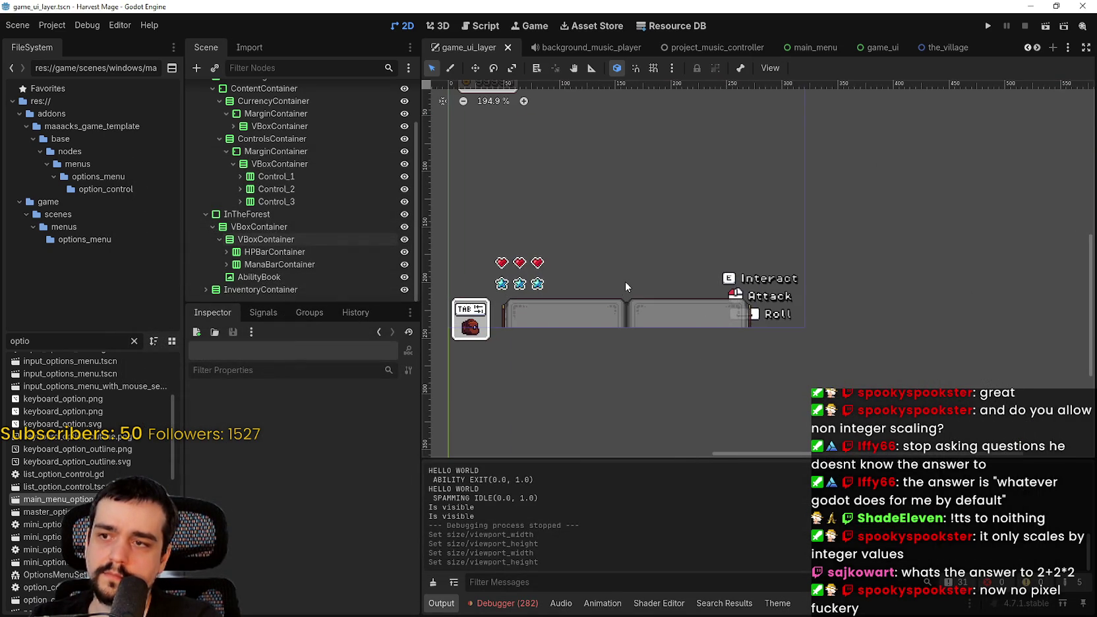
scroll(625, 281, down, 3)
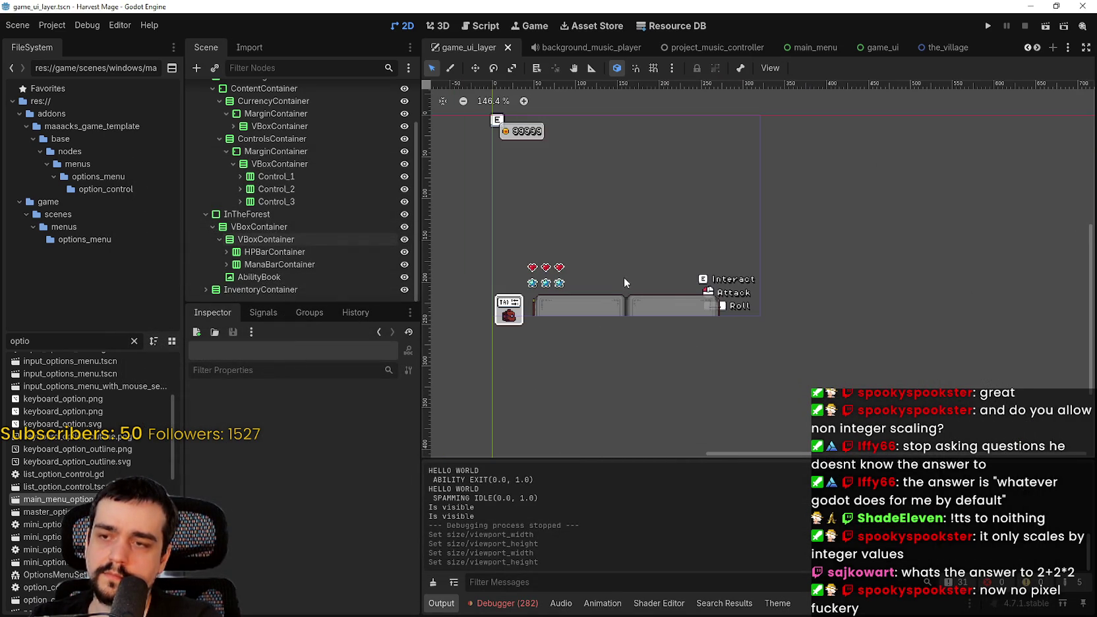
click(50, 29)
click(50, 42)
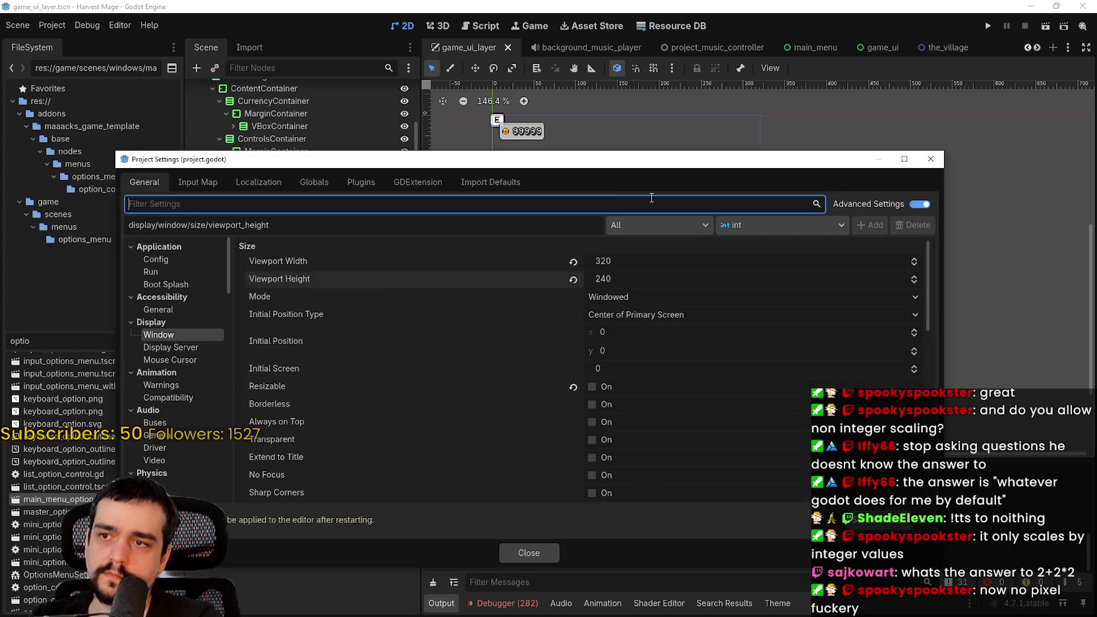
drag(580, 167, 663, 478)
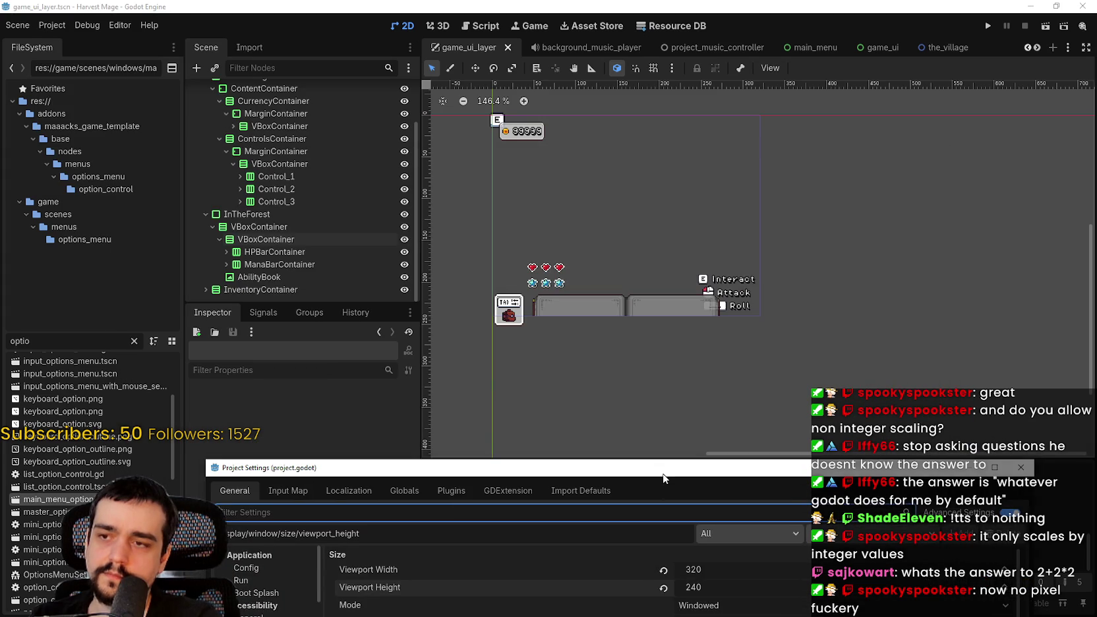
drag(663, 478, 730, 433)
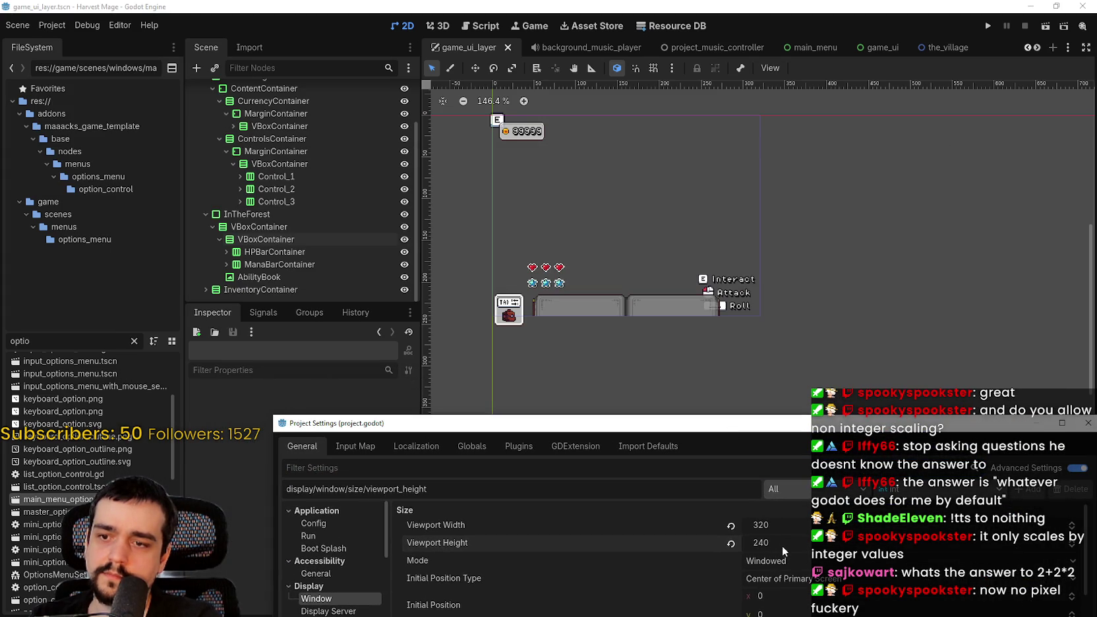
scroll(784, 544, up, 2)
mouse_move(852, 415)
mouse_down()
mouse_move(751, 224)
mouse_move(752, 173)
mouse_up()
click(596, 570)
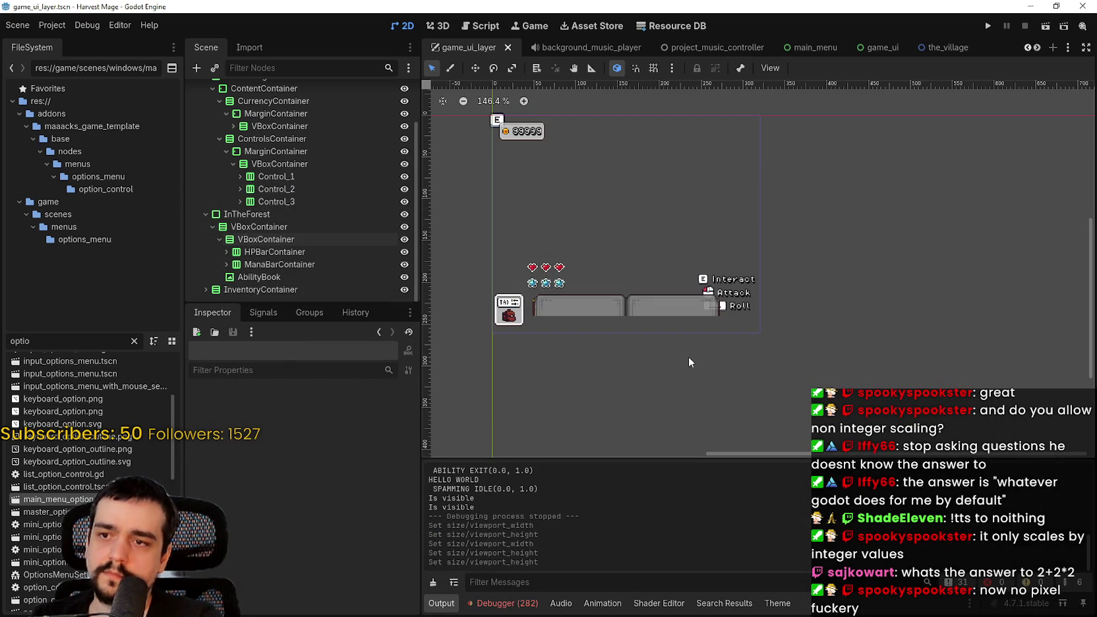
Set the viewport to 360 wide by 240 high and close Project Settings.
scroll(689, 356, up, 2)
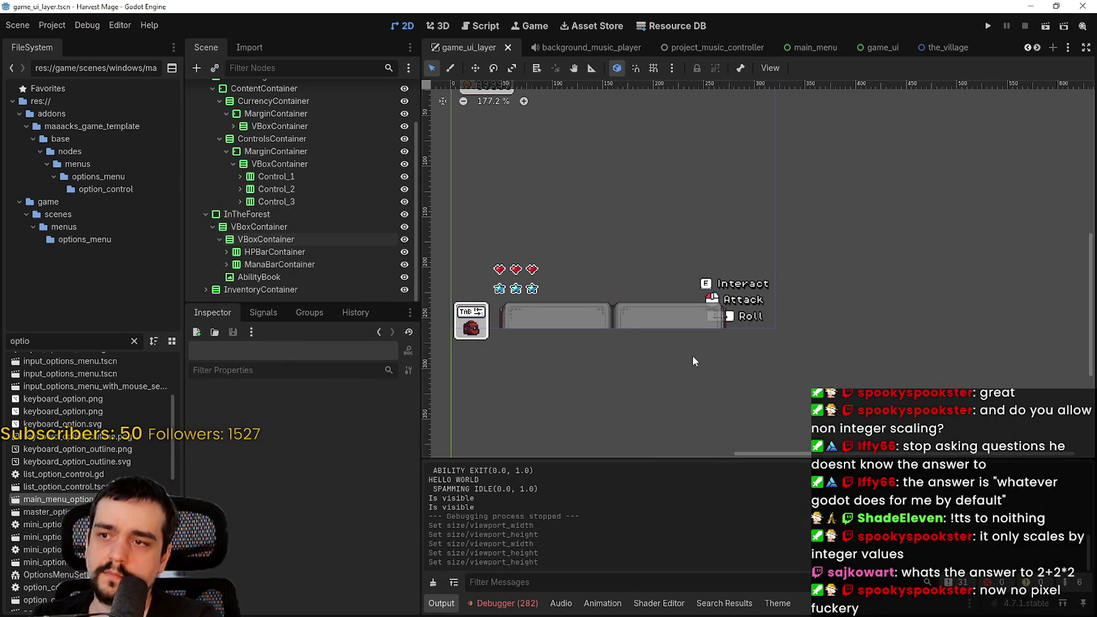
click(59, 25)
click(70, 42)
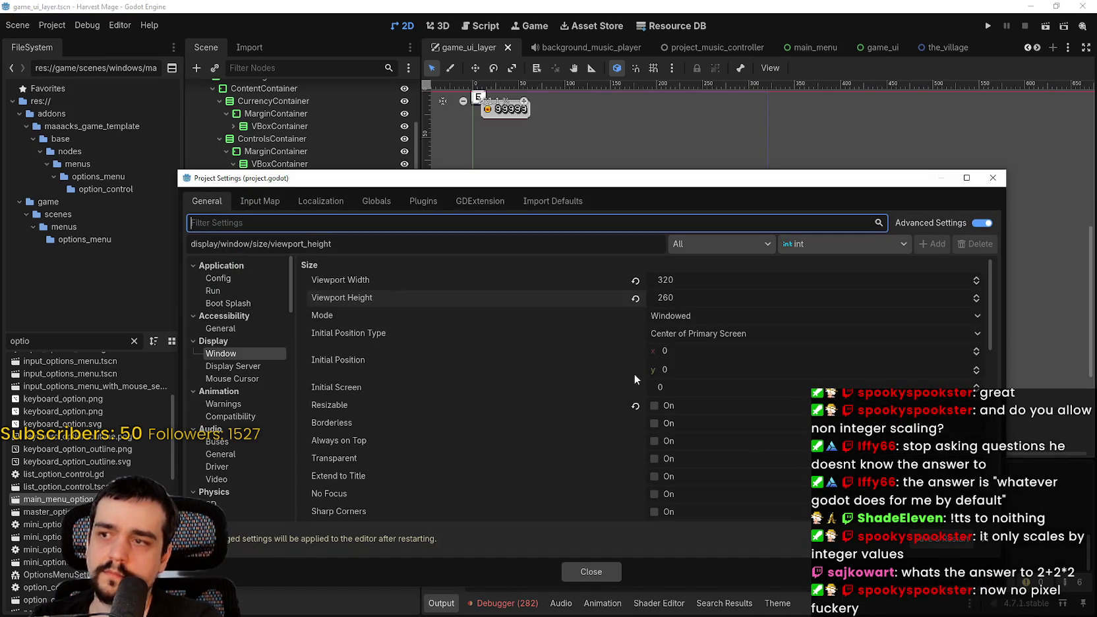
click(692, 295)
text(240)
key(Return)
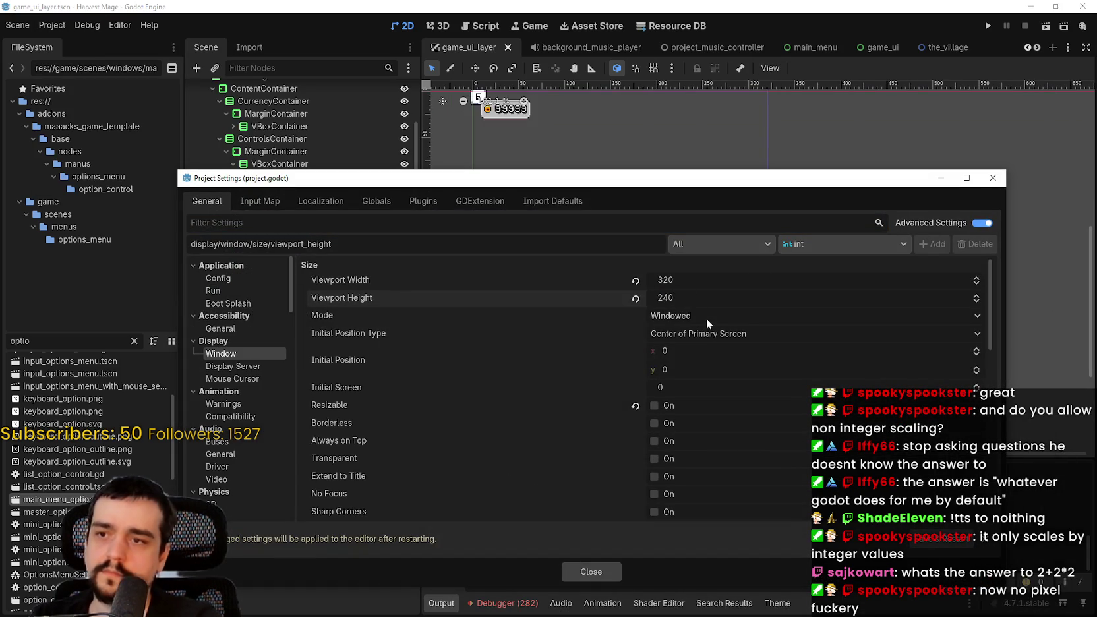
click(713, 278)
text(360)
key(Return)
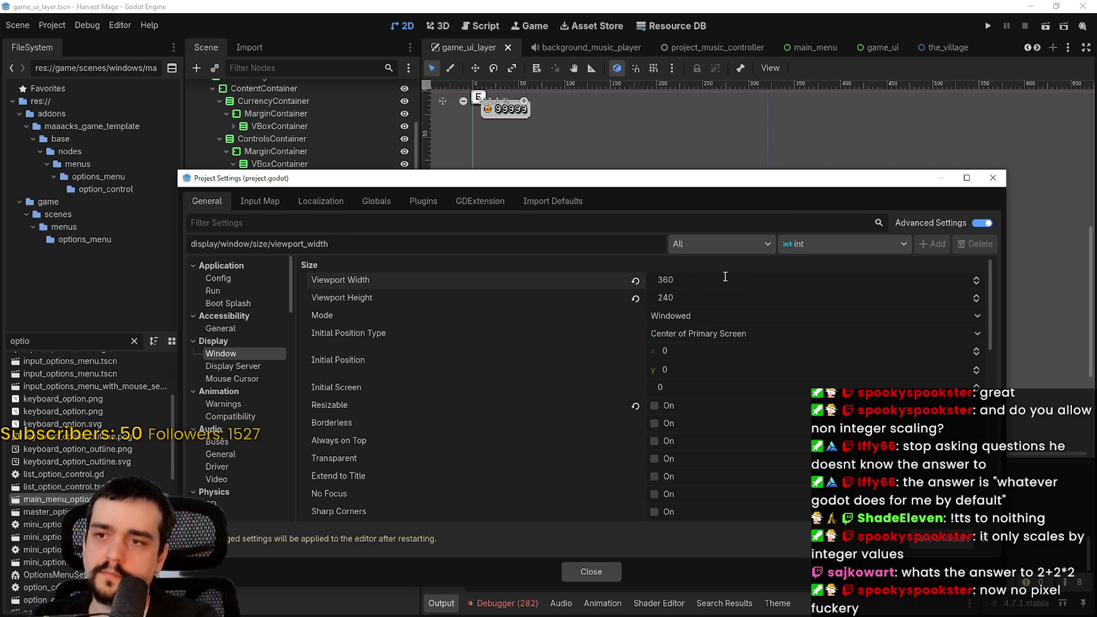
click(579, 572)
Change the viewport width to 420, close settings, and run the game to test it.
scroll(644, 376, up, 1)
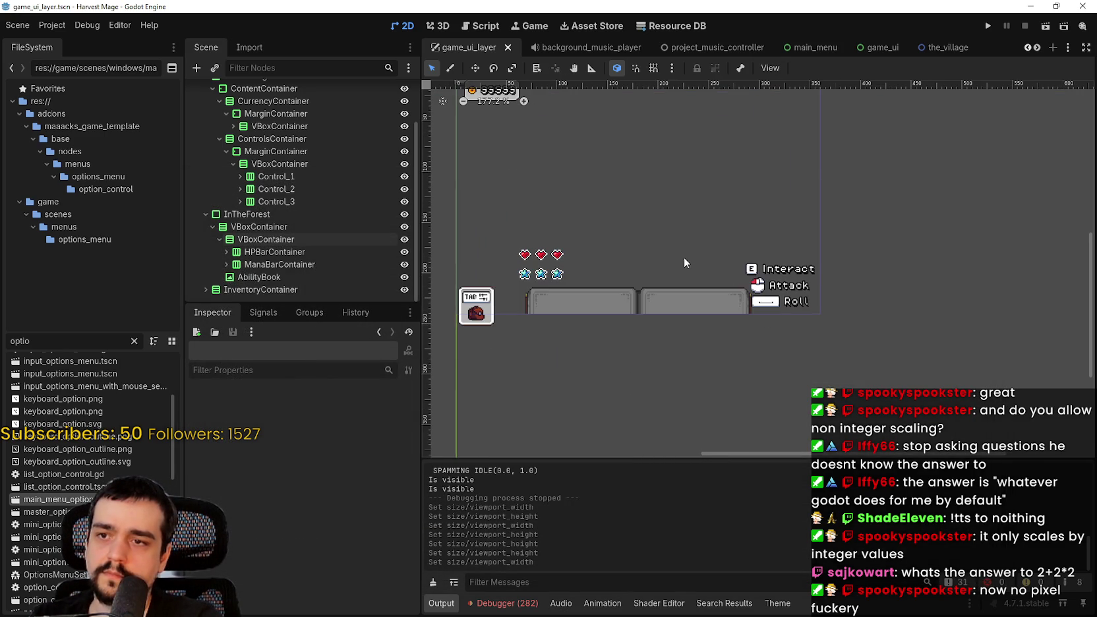
click(53, 25)
click(79, 42)
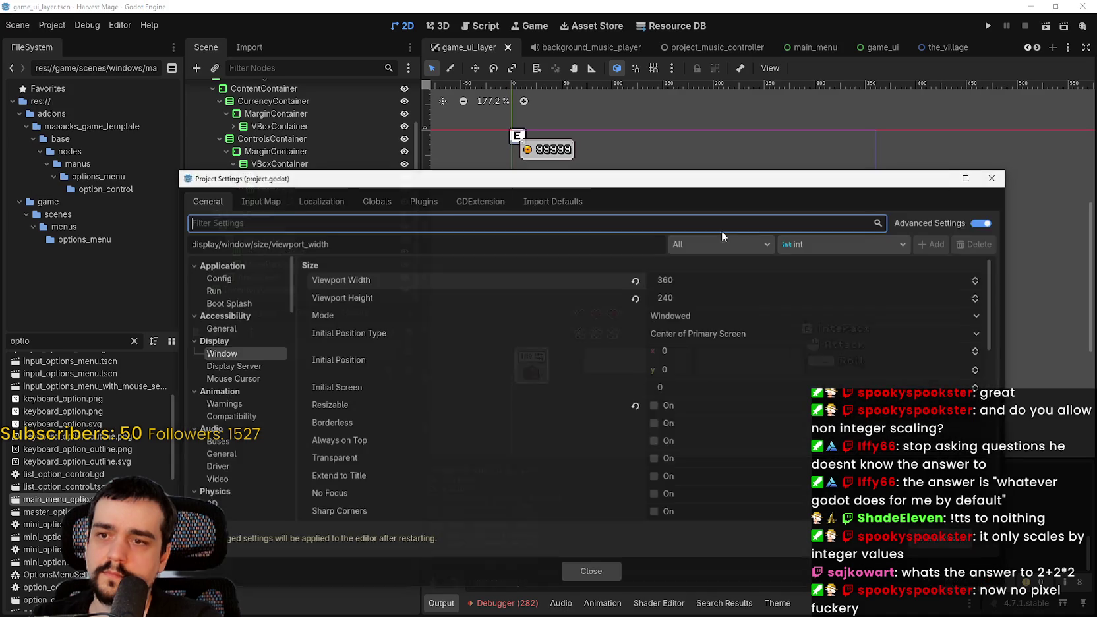
drag(725, 178, 725, 408)
double_click(732, 509)
text(520)
key(BackSpace)
key(BackSpace)
key(BackSpace)
text(420)
key(Return)
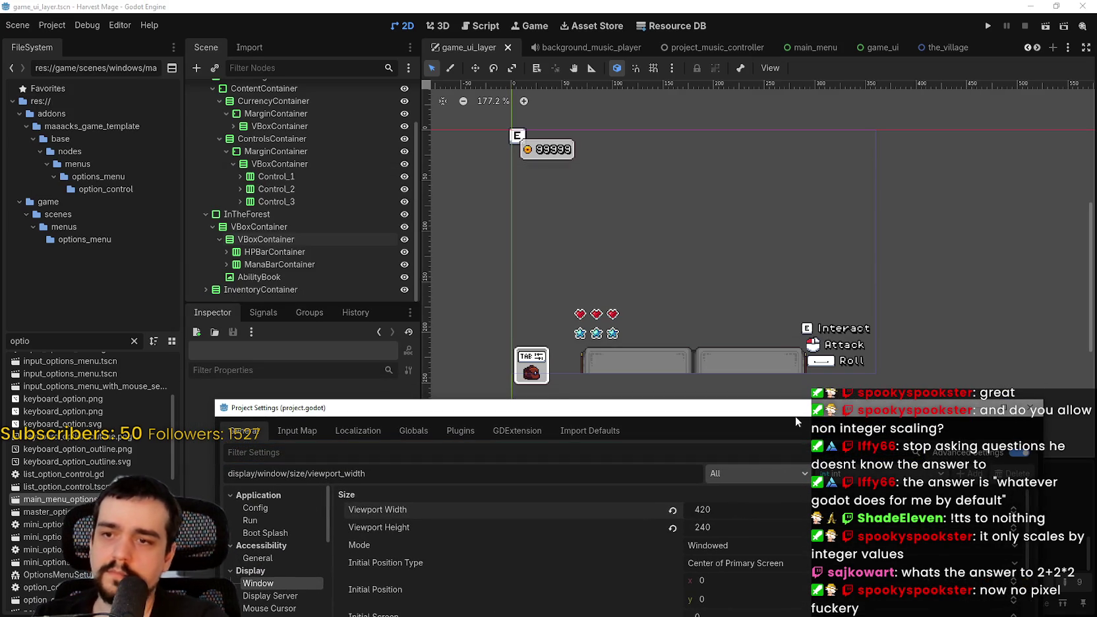
drag(795, 415, 757, 181)
click(598, 567)
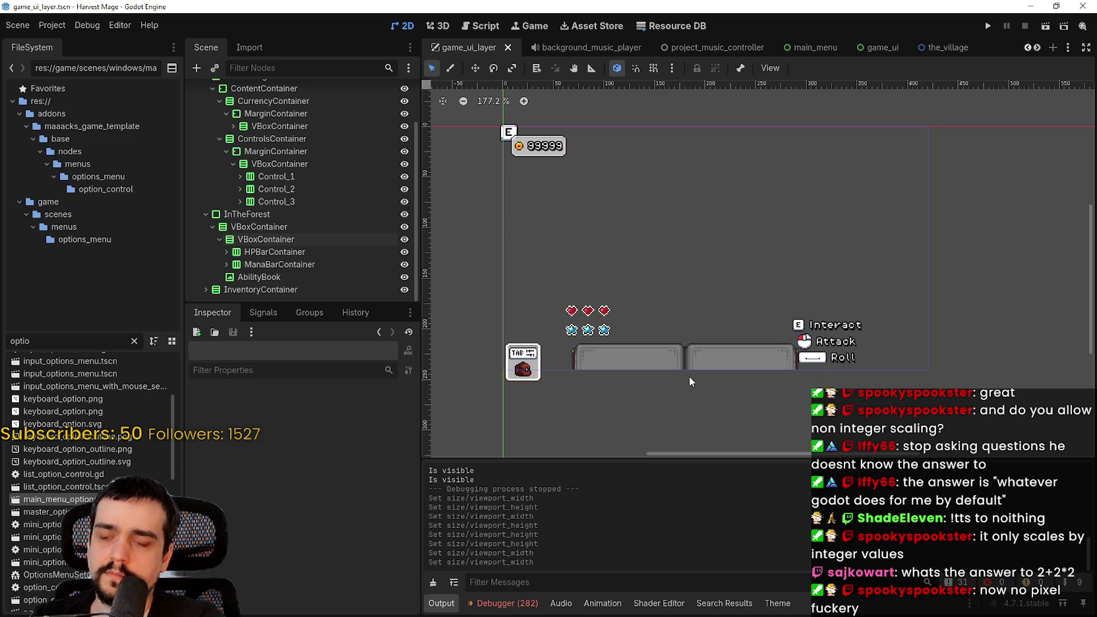
scroll(690, 376, down, 2)
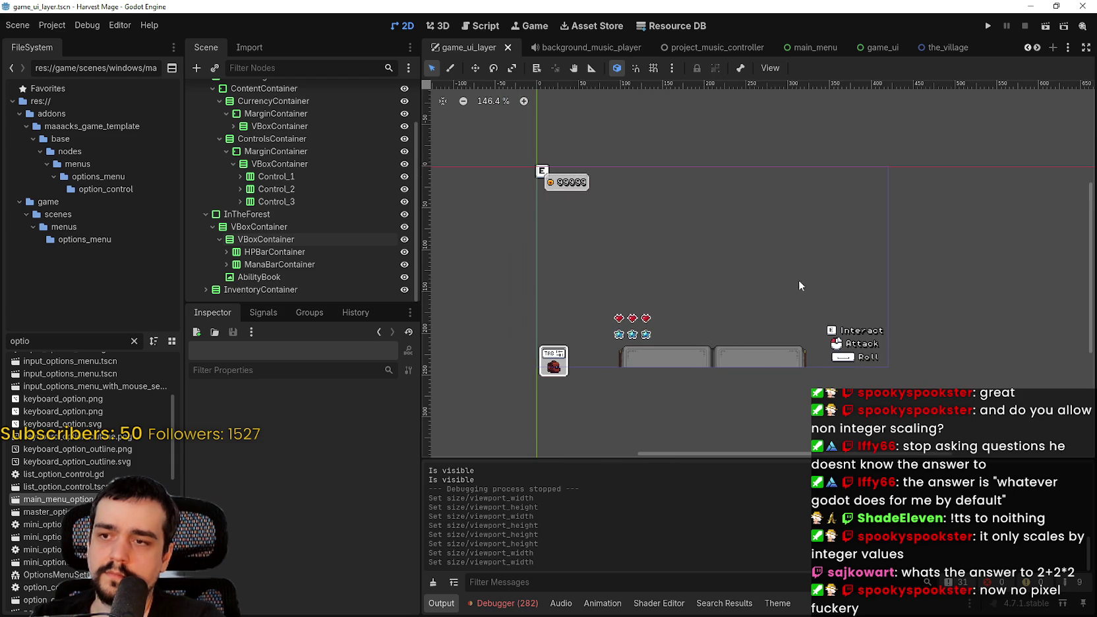
click(986, 26)
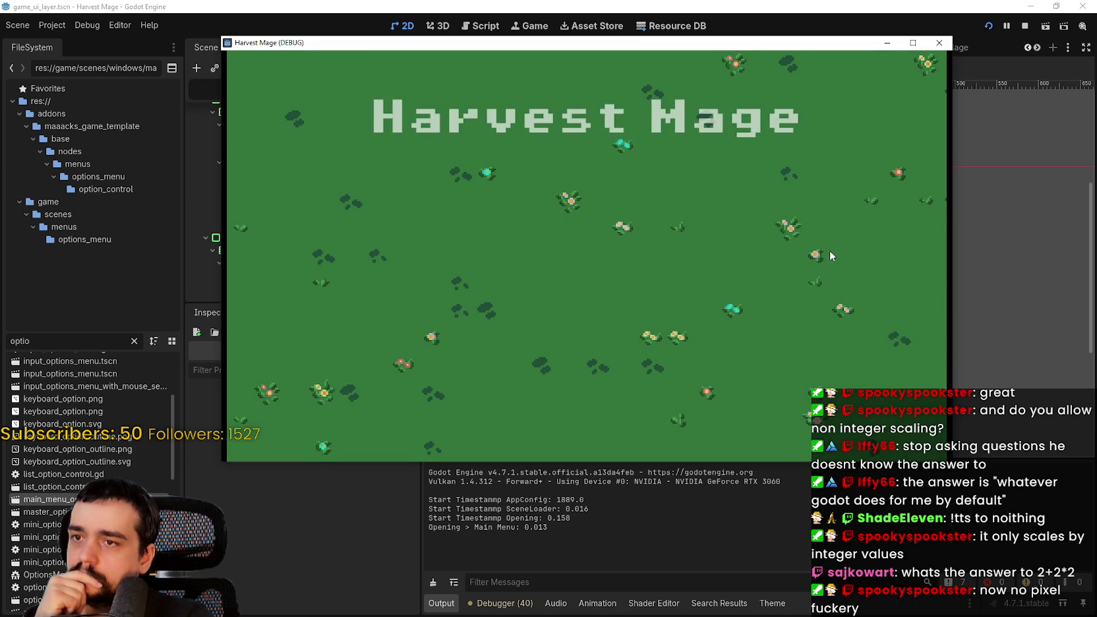
Continue the saved game, then maximize and restore its window.
click(373, 261)
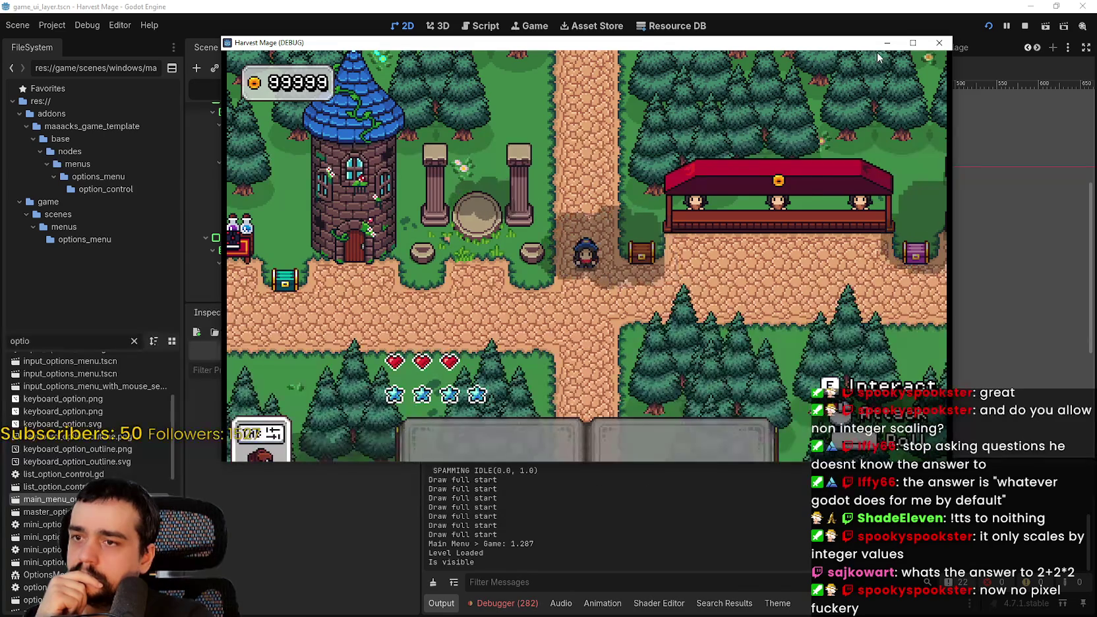
click(915, 44)
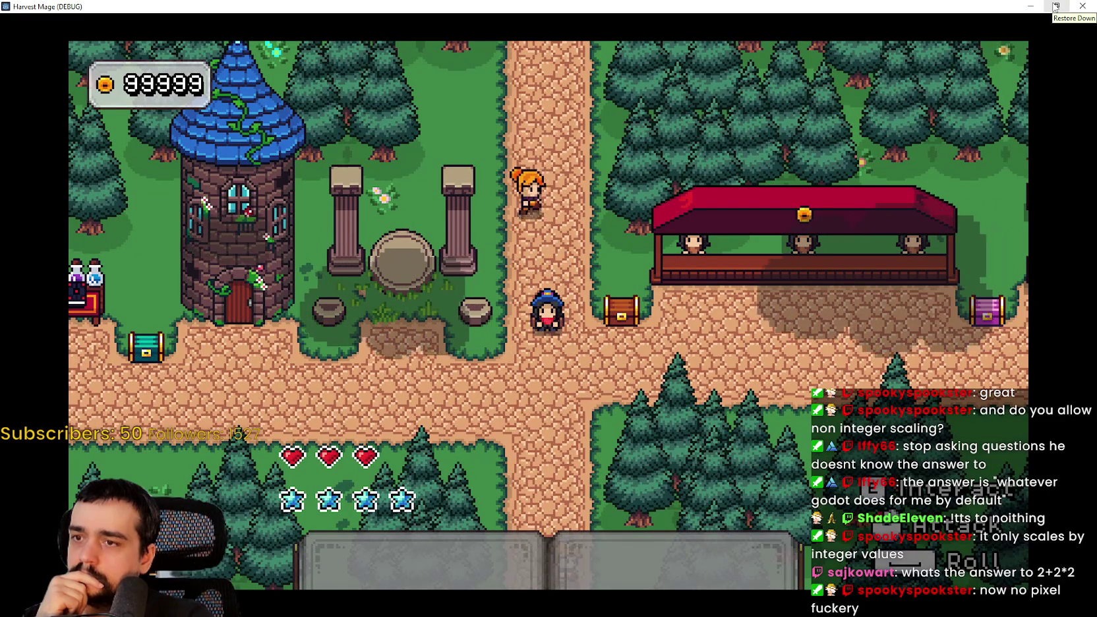
click(1056, 6)
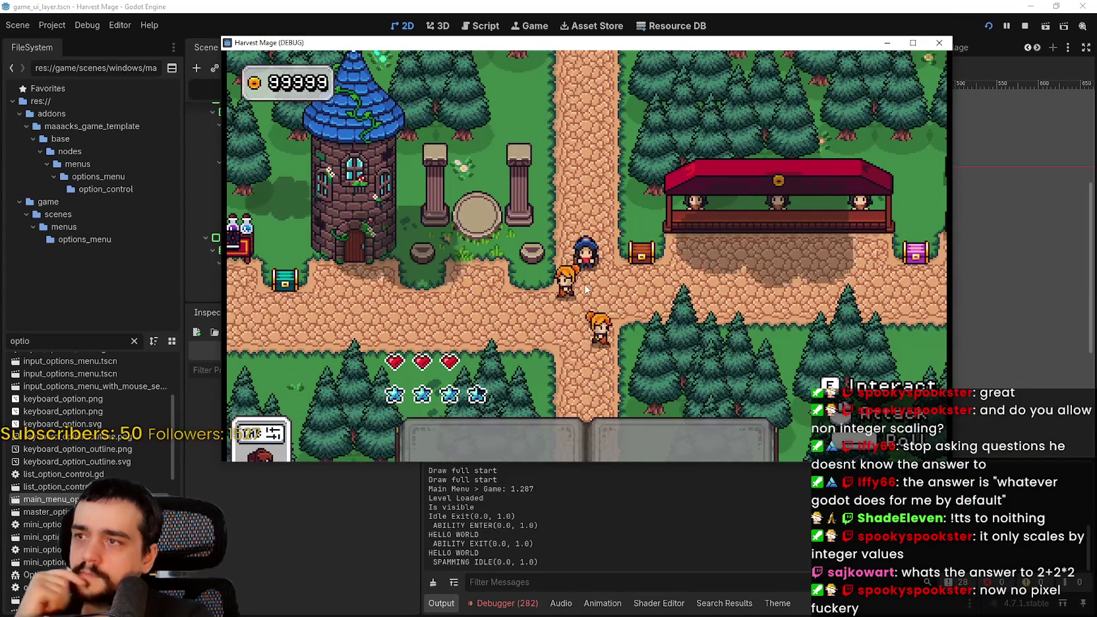
Turn Fullscreen on in the game's Options > Video and resume playing.
key(Escape)
click(368, 262)
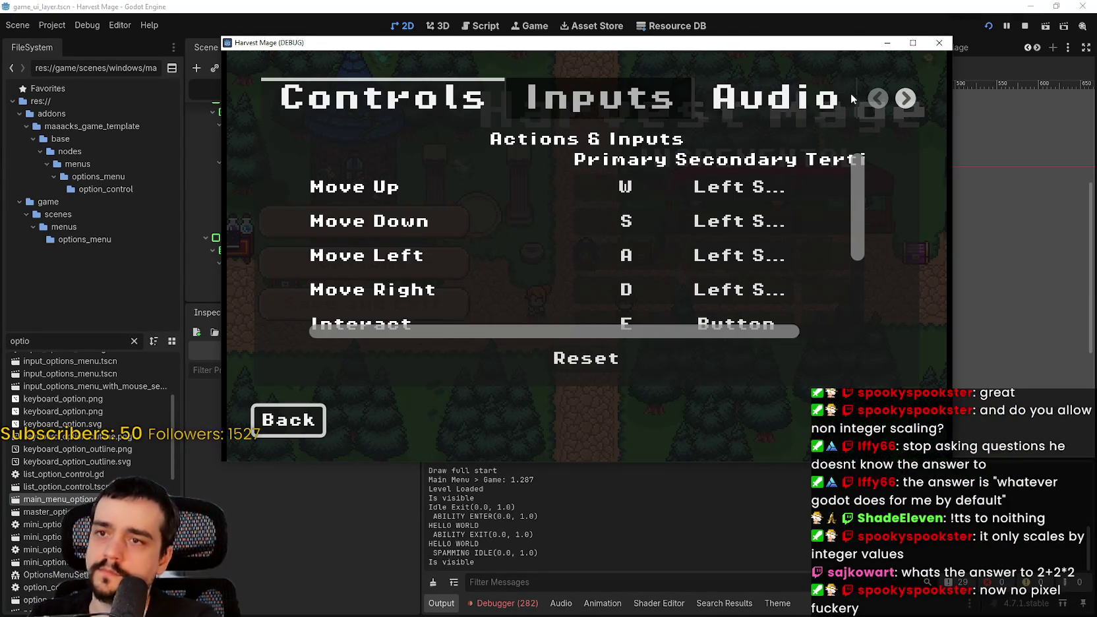
double_click(904, 98)
click(592, 98)
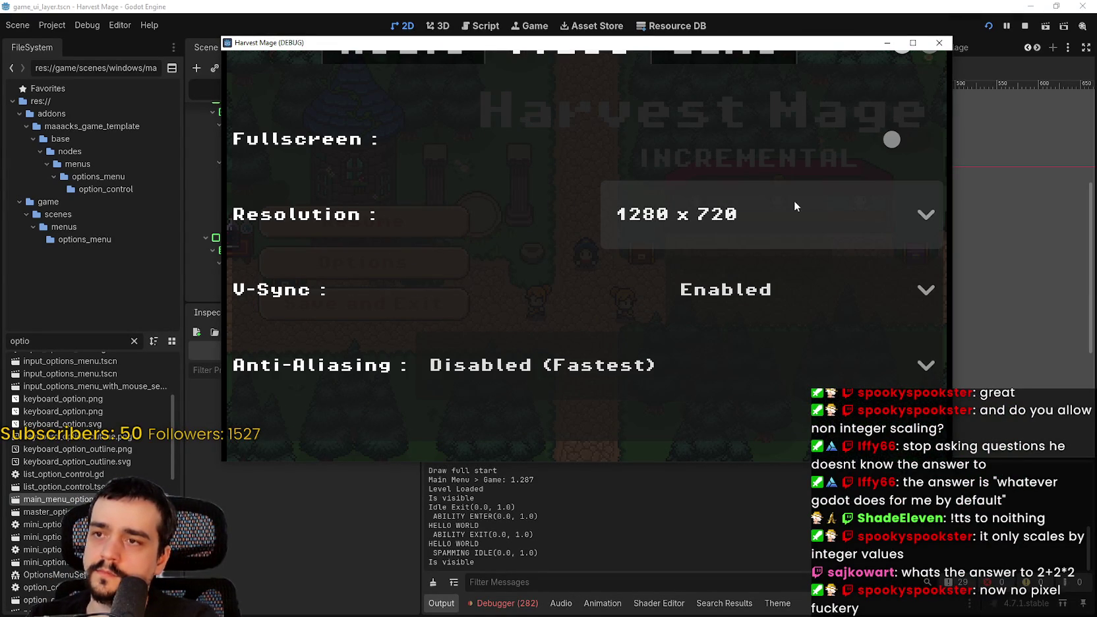
click(891, 139)
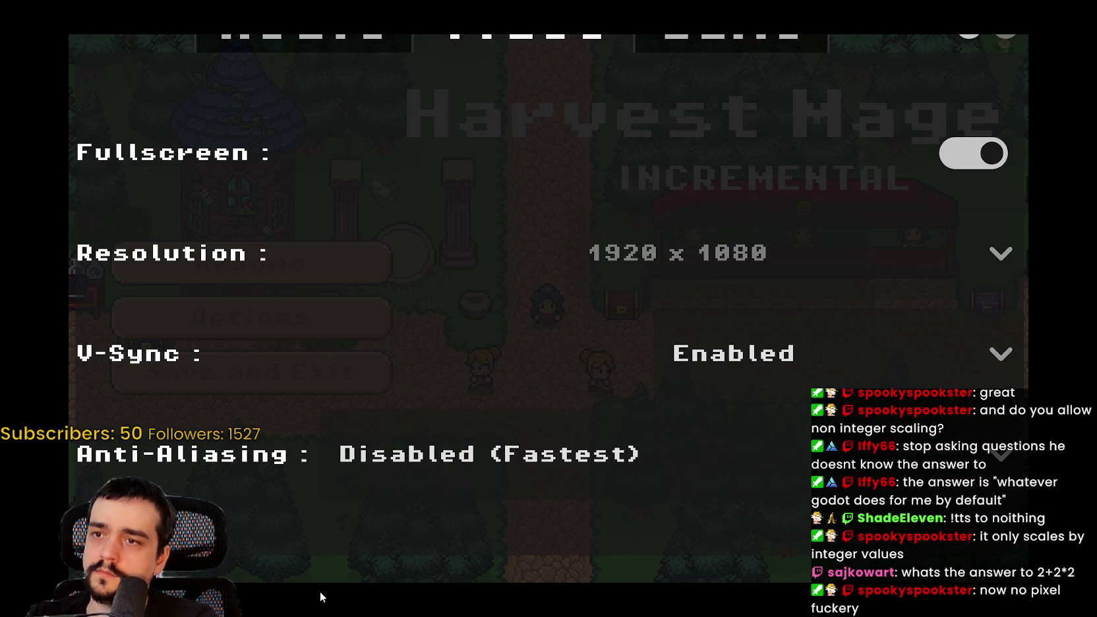
key(Escape)
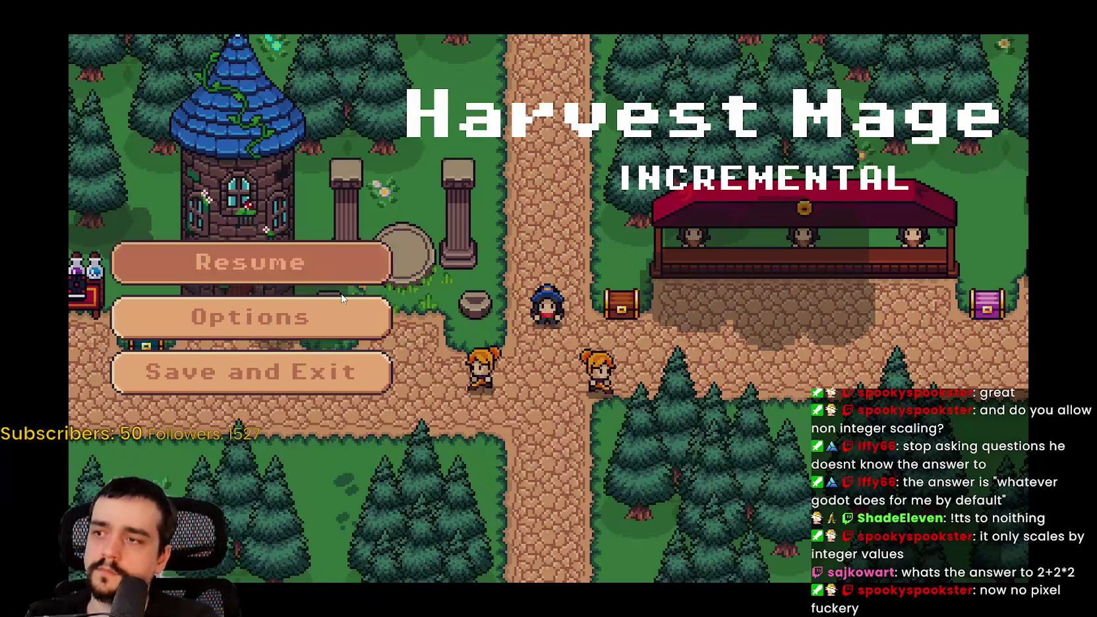
click(281, 258)
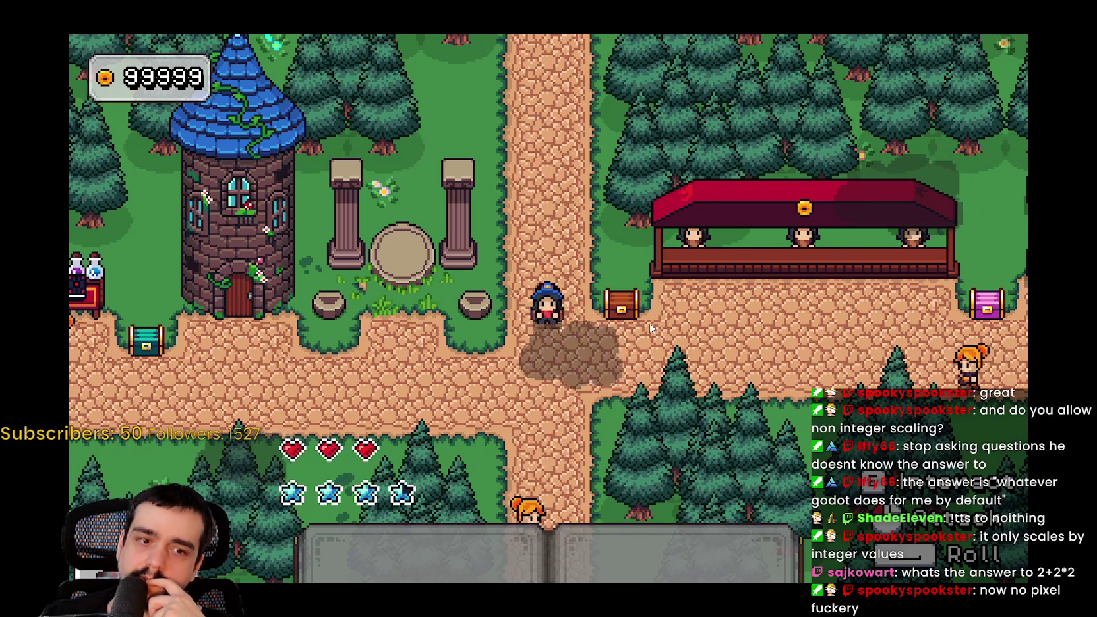
Save and exit to the title screen, then quit the game.
key(Escape)
click(258, 371)
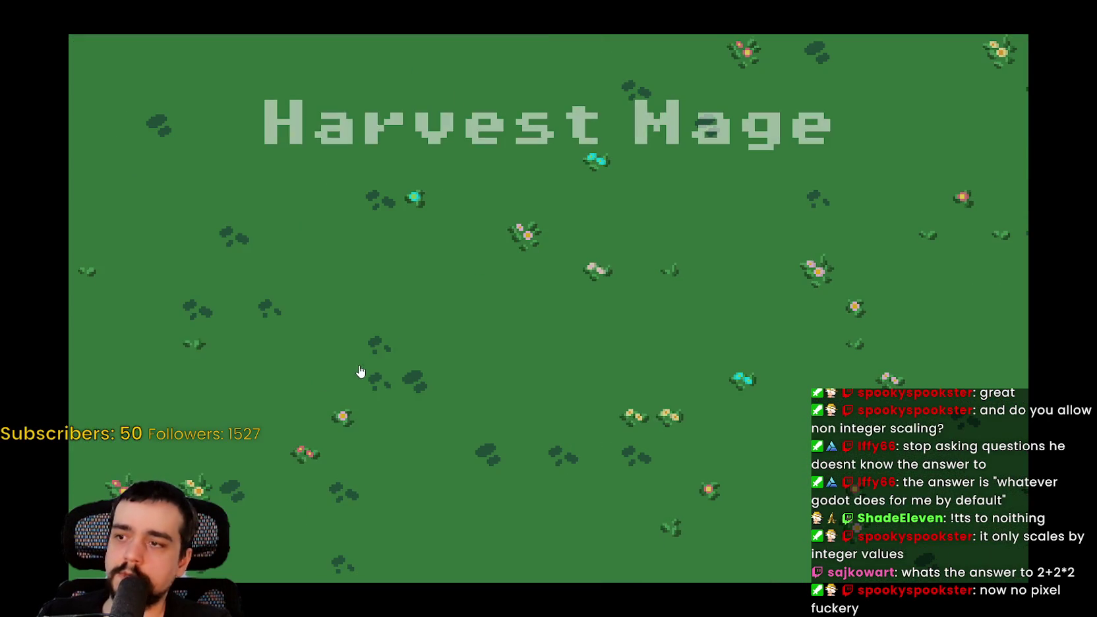
click(266, 555)
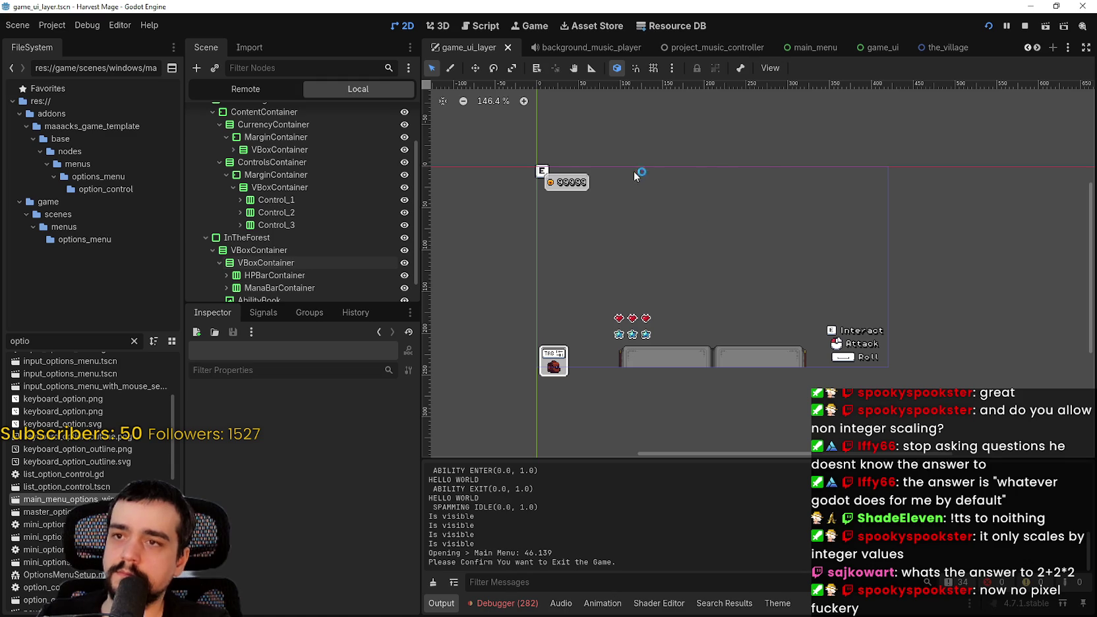
Open Project Settings and set the viewport to 640 wide by 360 high.
click(53, 27)
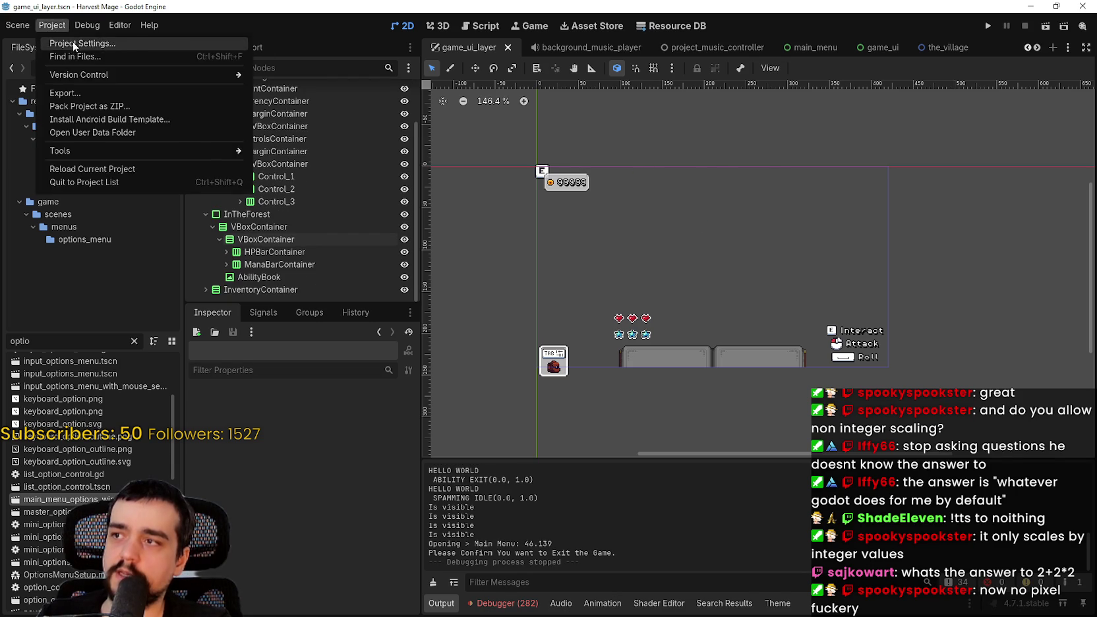
click(76, 44)
drag(671, 180, 700, 260)
click(726, 356)
text(1280/2)
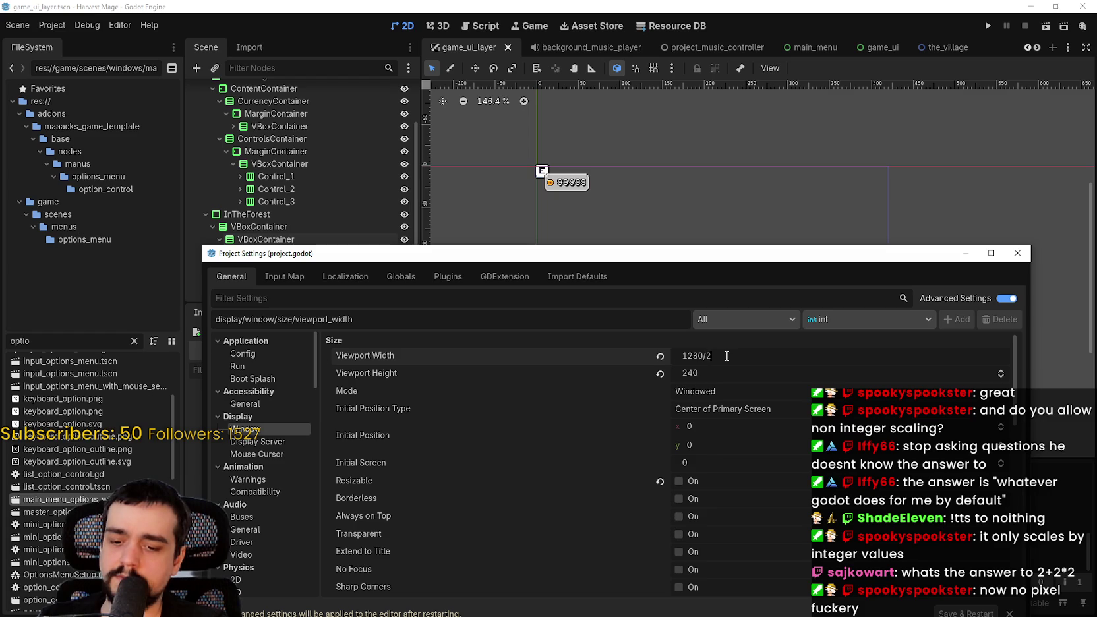
key(Return)
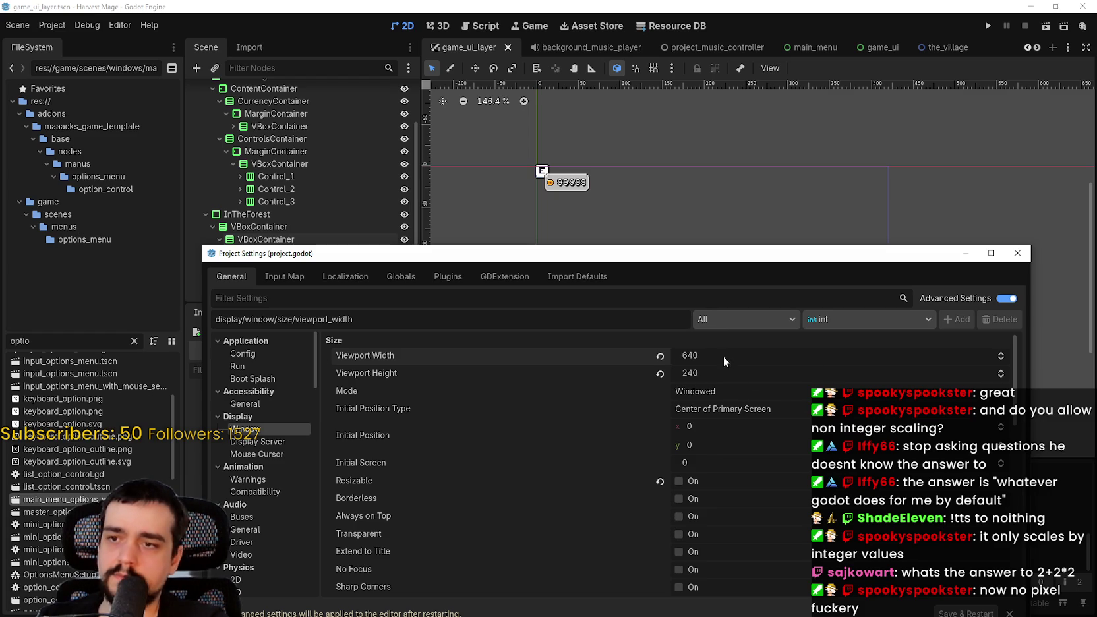
click(723, 375)
text(720/)
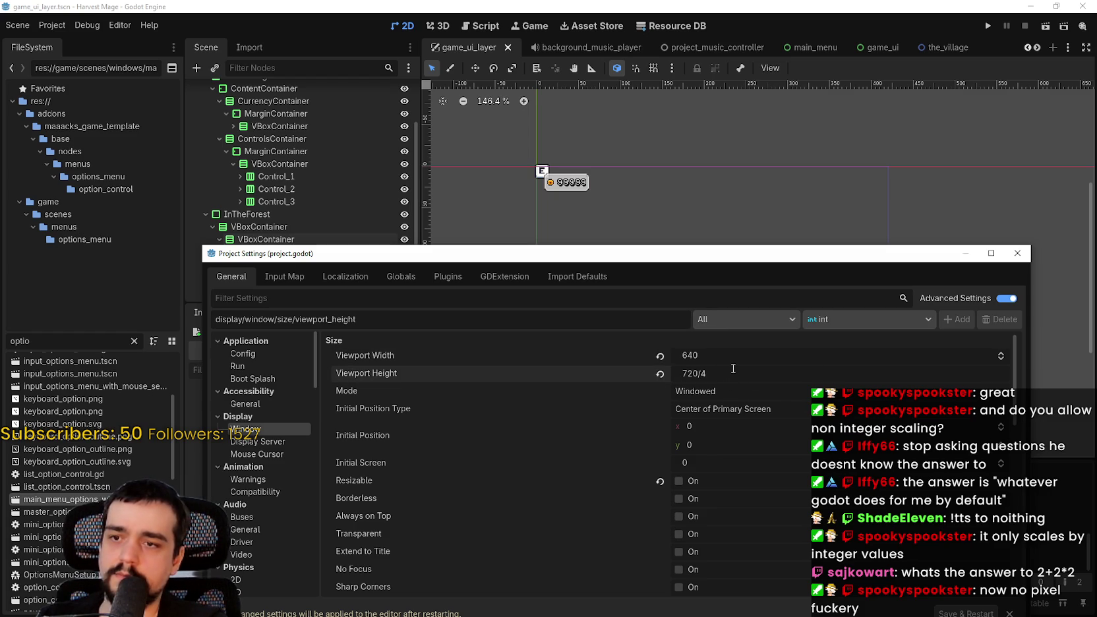
key(BackSpace)
text(2)
key(Return)
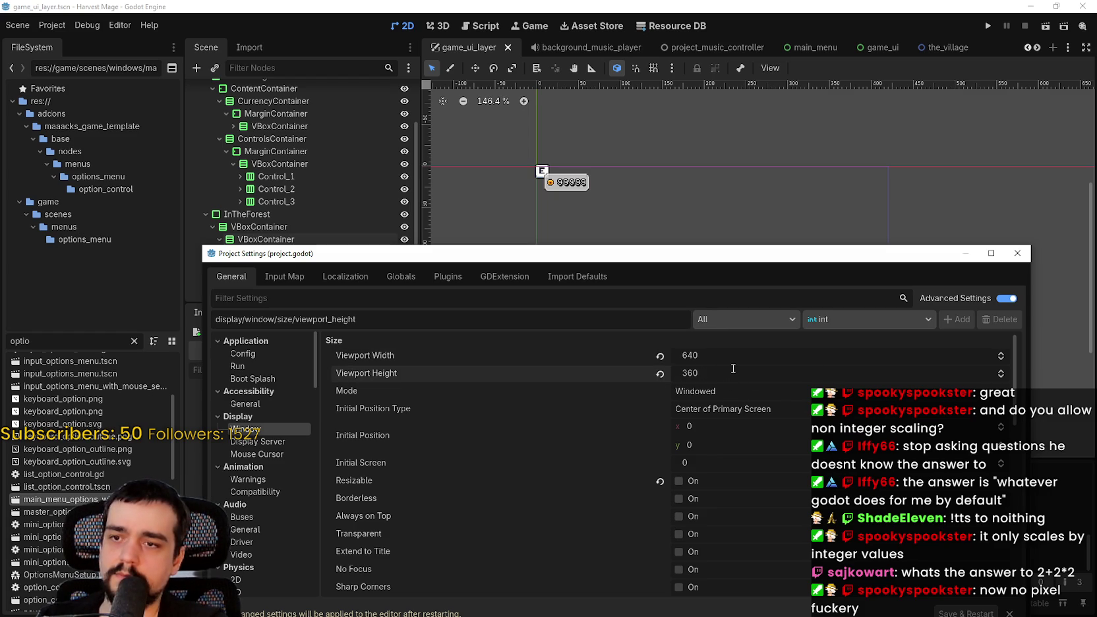
Change the viewport to 360 wide by 180 high and close Project Settings.
click(730, 356)
text(360)
key(Return)
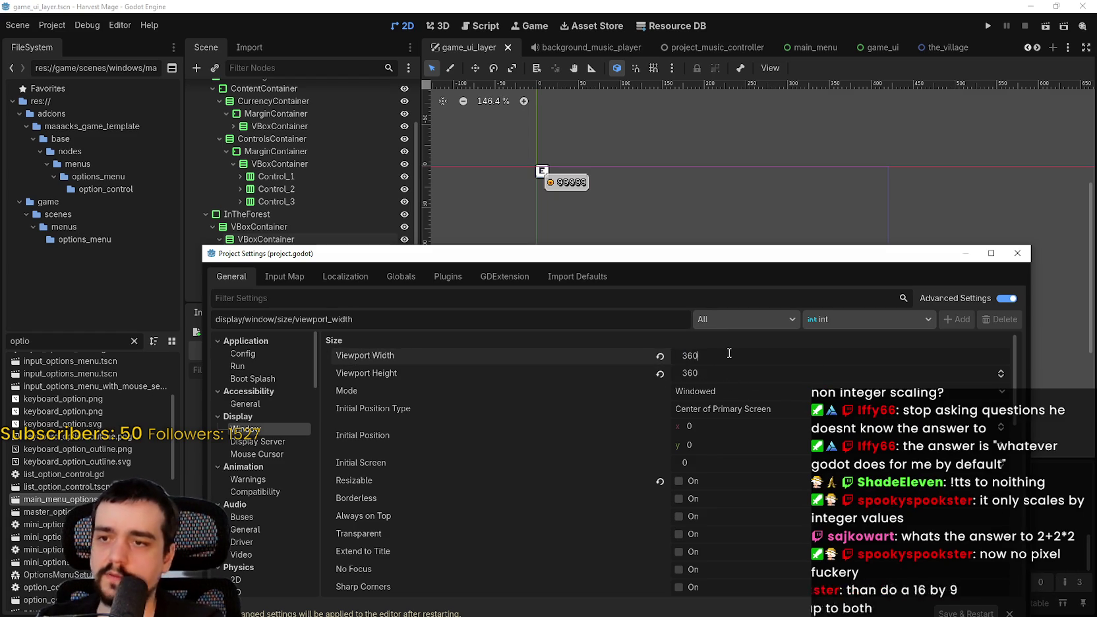
click(723, 373)
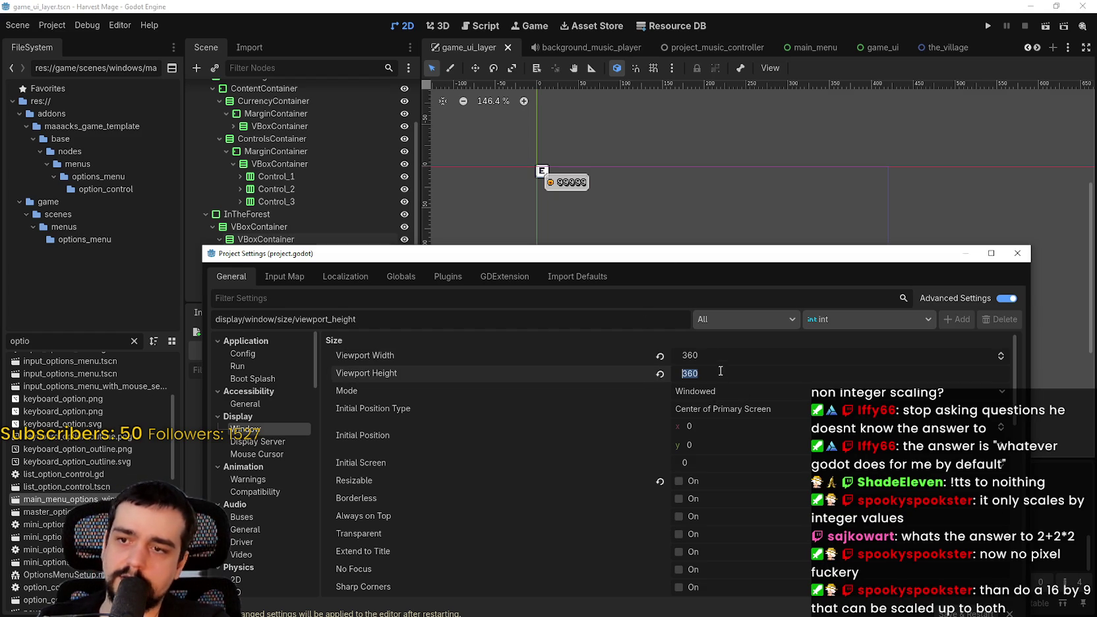
text(360)
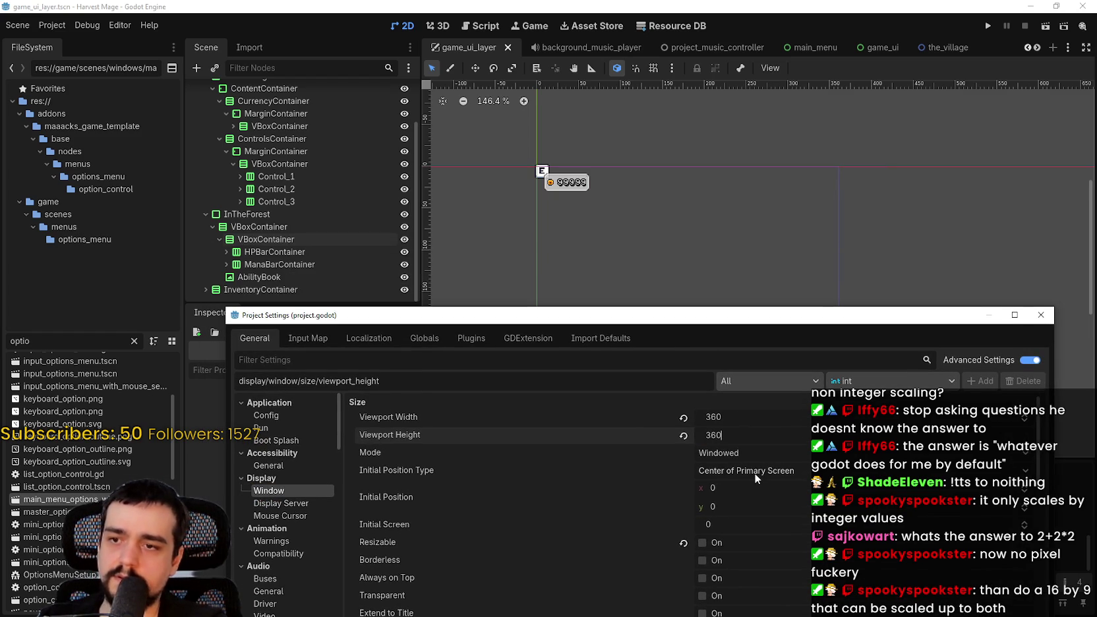
key(BackSpace)
key(BackSpace)
key(BackSpace)
text(180)
key(Return)
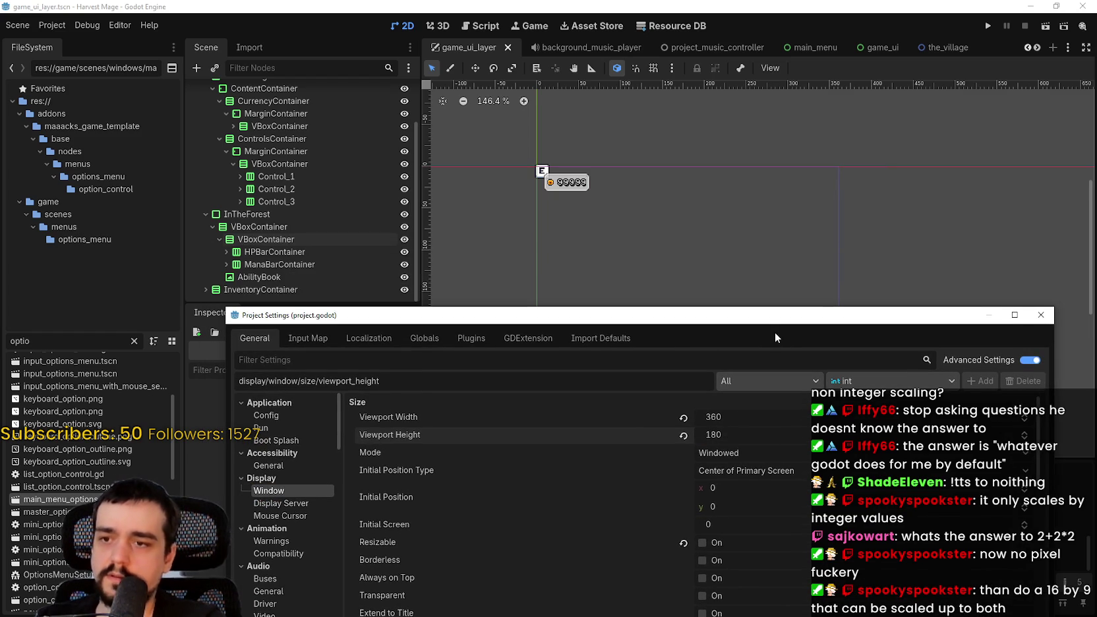
drag(760, 326, 686, 161)
click(566, 475)
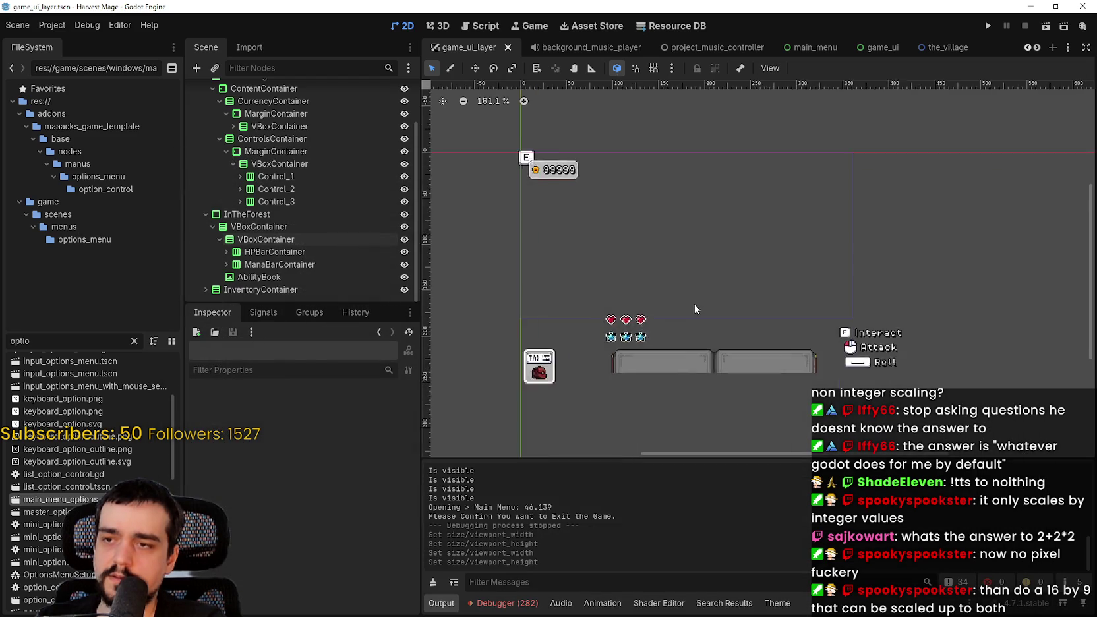
scroll(692, 303, up, 3)
scroll(690, 303, down, 1)
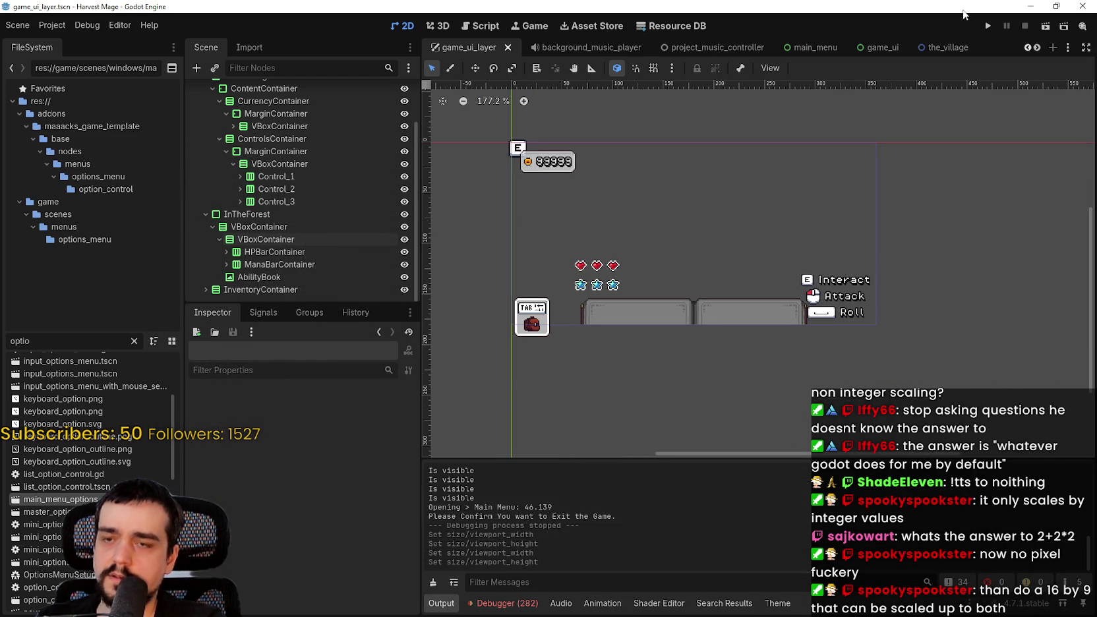
click(991, 26)
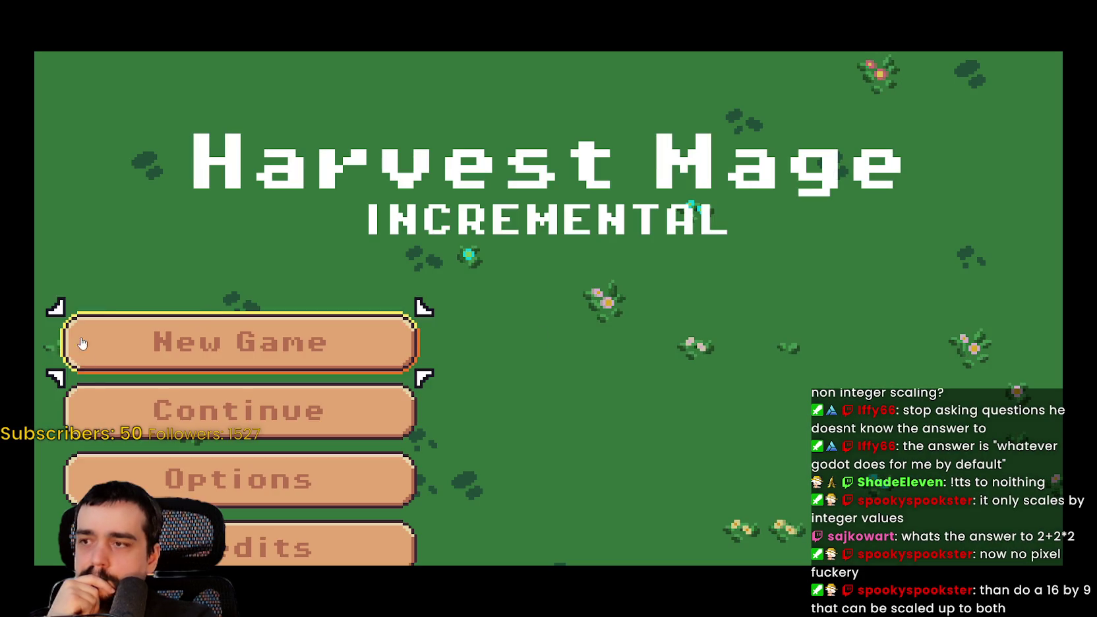
click(146, 413)
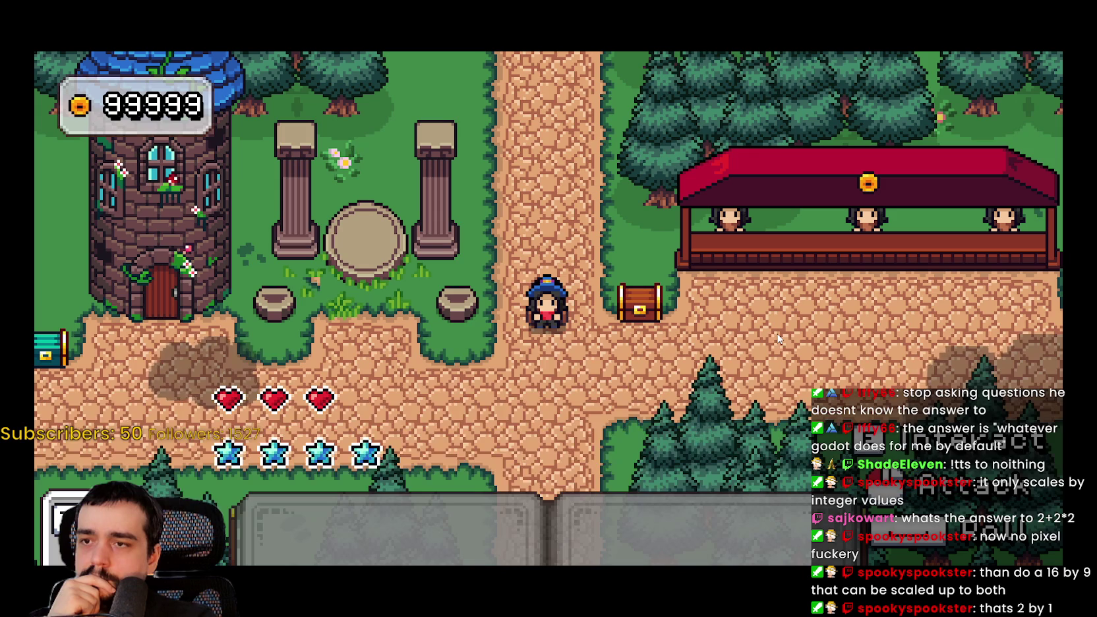
key(Escape)
click(290, 402)
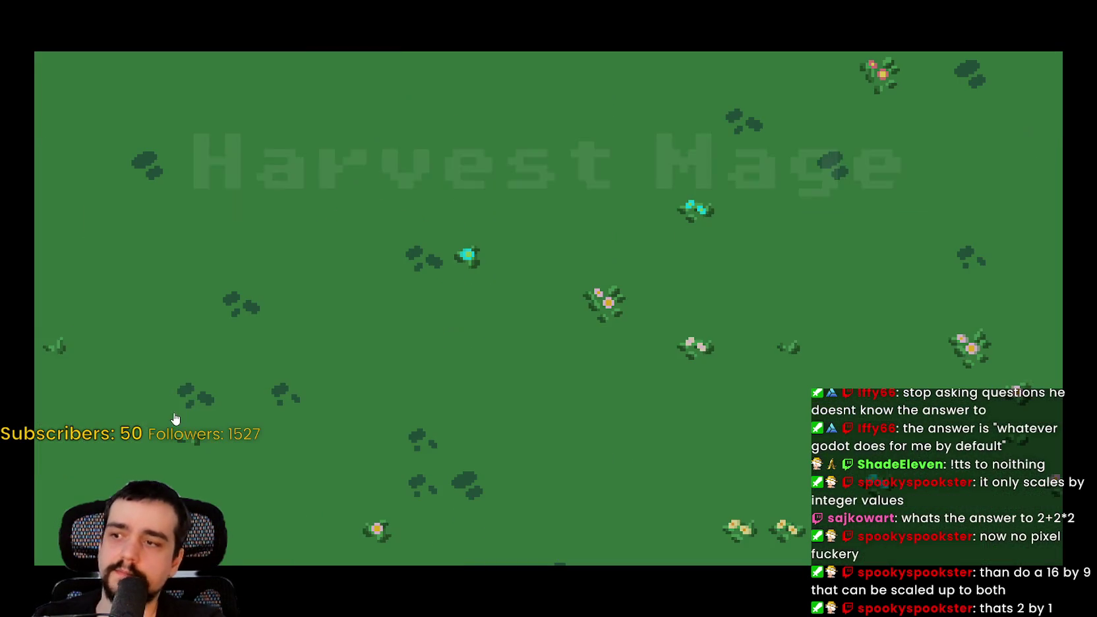
key(F8)
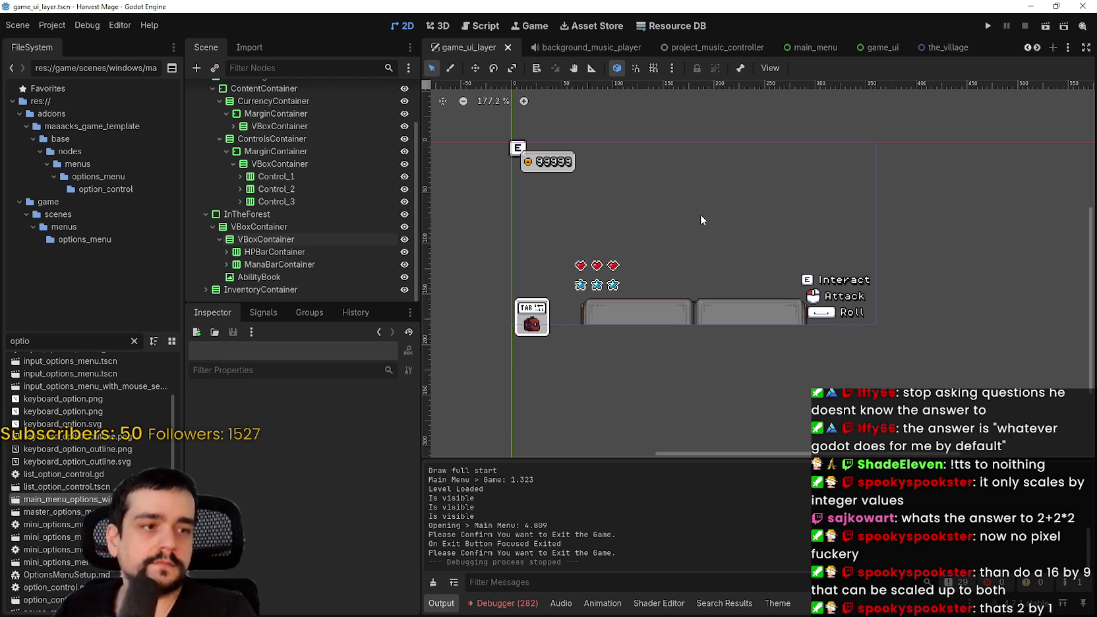
Set the project viewport to 448 x 252 in Project Settings and run the game with F5.
click(53, 25)
click(65, 39)
drag(658, 157, 686, 388)
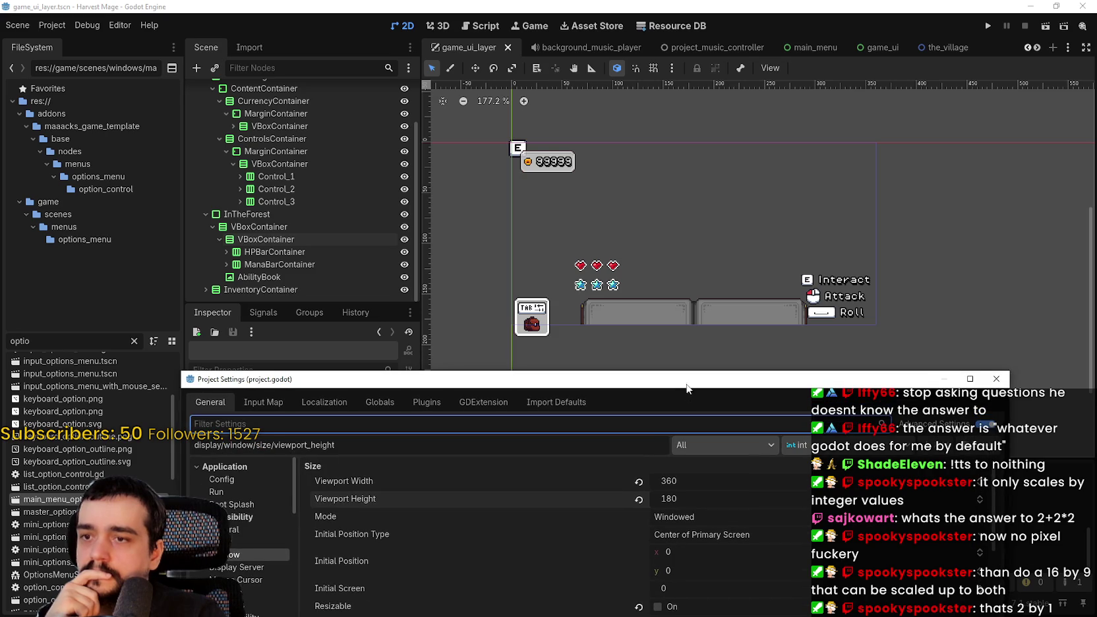
click(689, 483)
text(448)
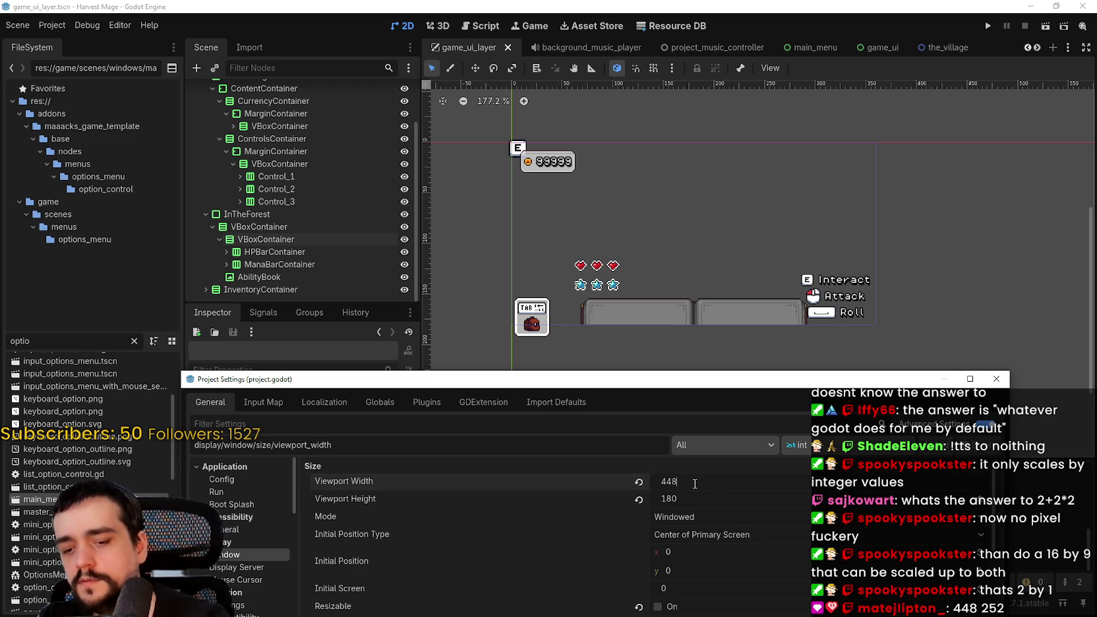
click(698, 492)
text(252)
key(Return)
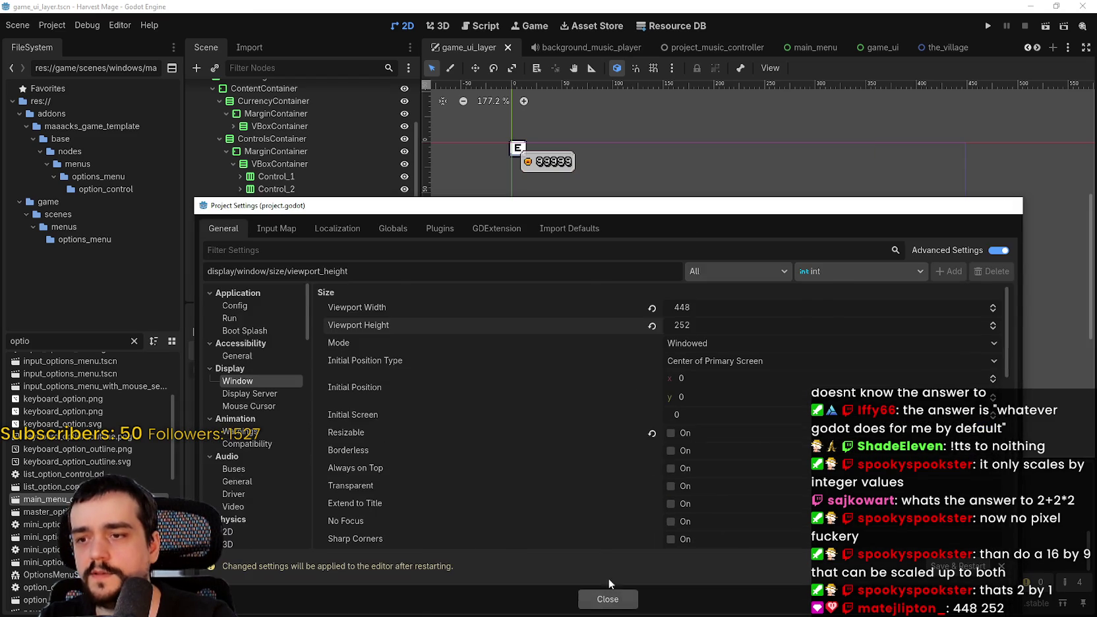
click(596, 603)
key(F5)
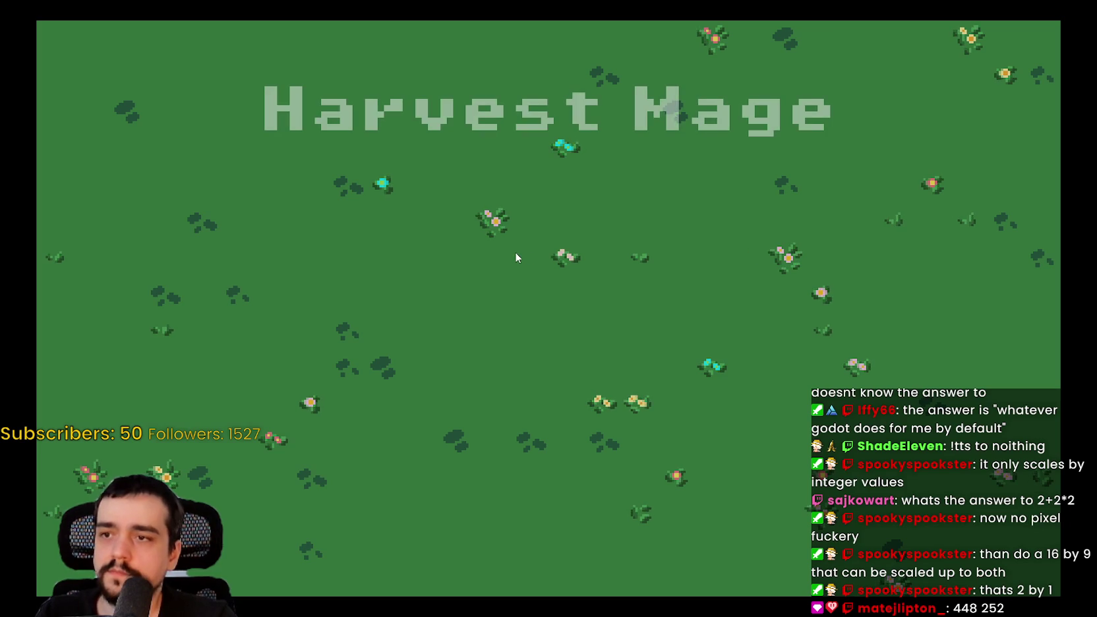
Continue the saved game and switch the Video option from fullscreen to windowed.
click(200, 310)
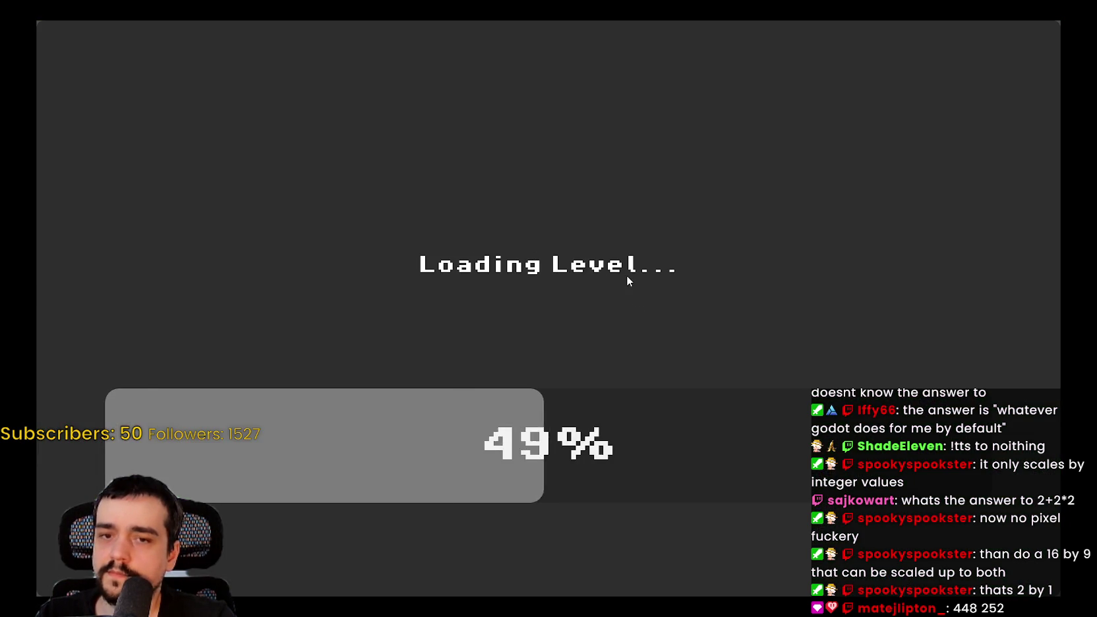
key(Escape)
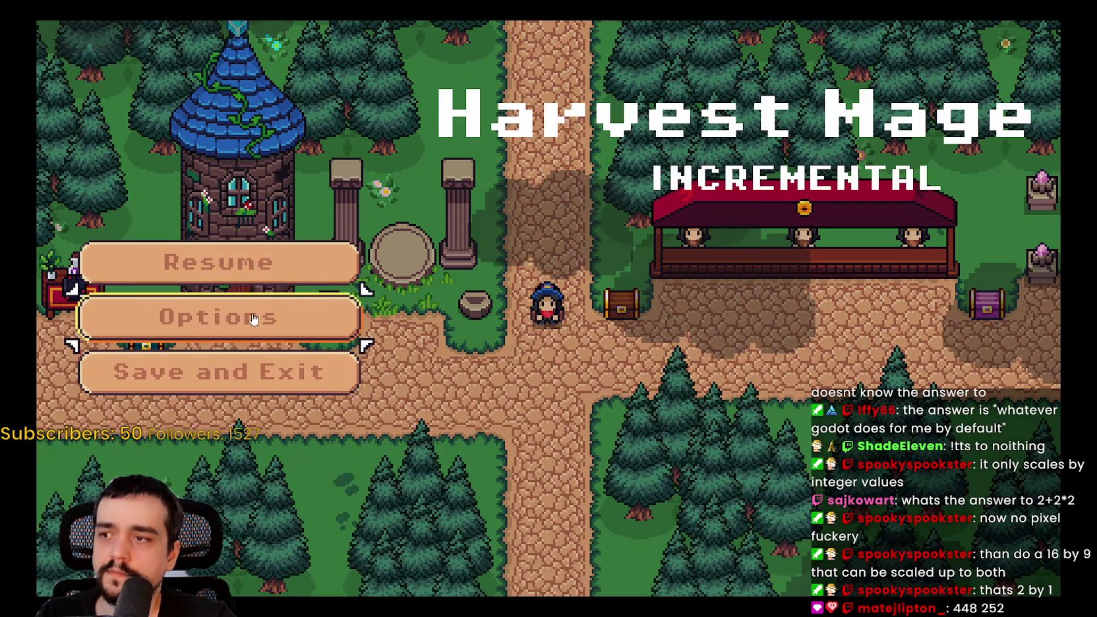
click(253, 317)
click(1005, 85)
click(1005, 85)
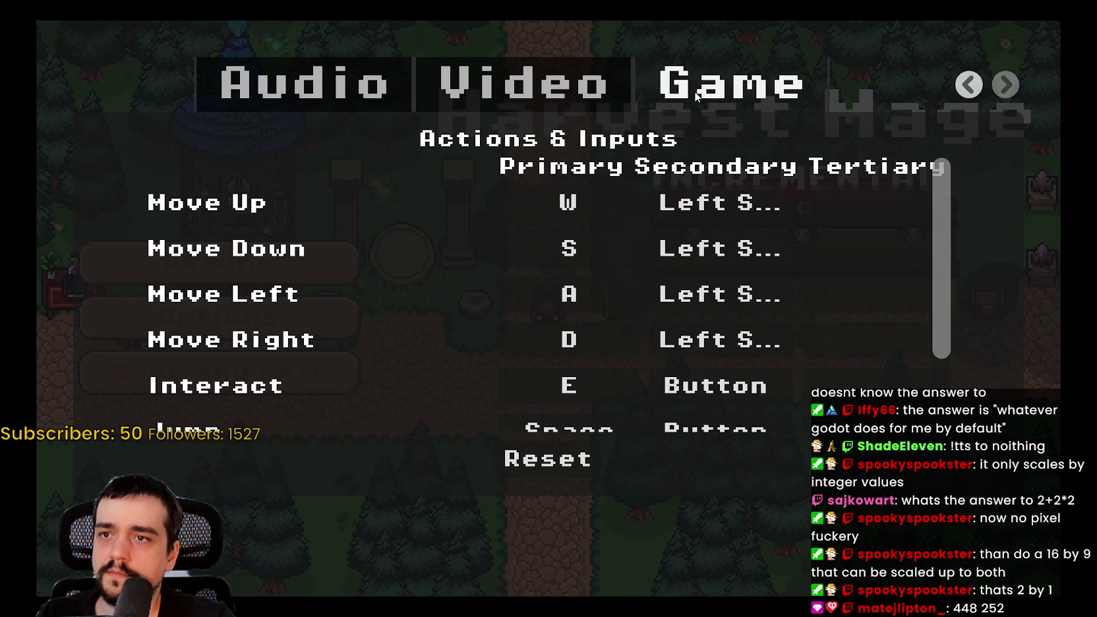
click(1004, 84)
click(959, 156)
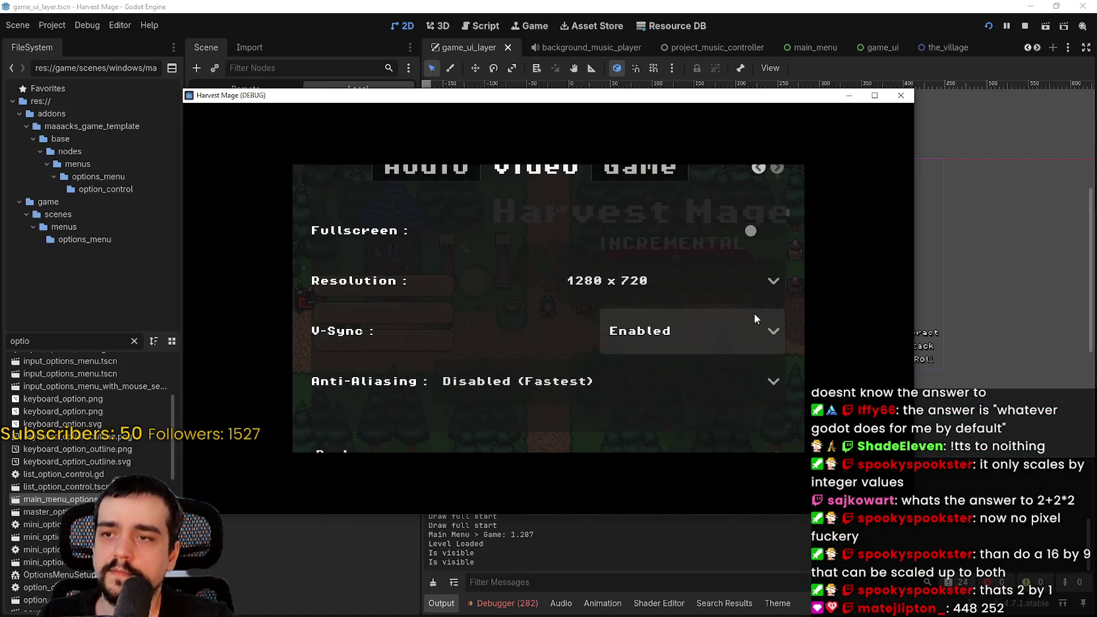
key(Escape)
key(Escape)
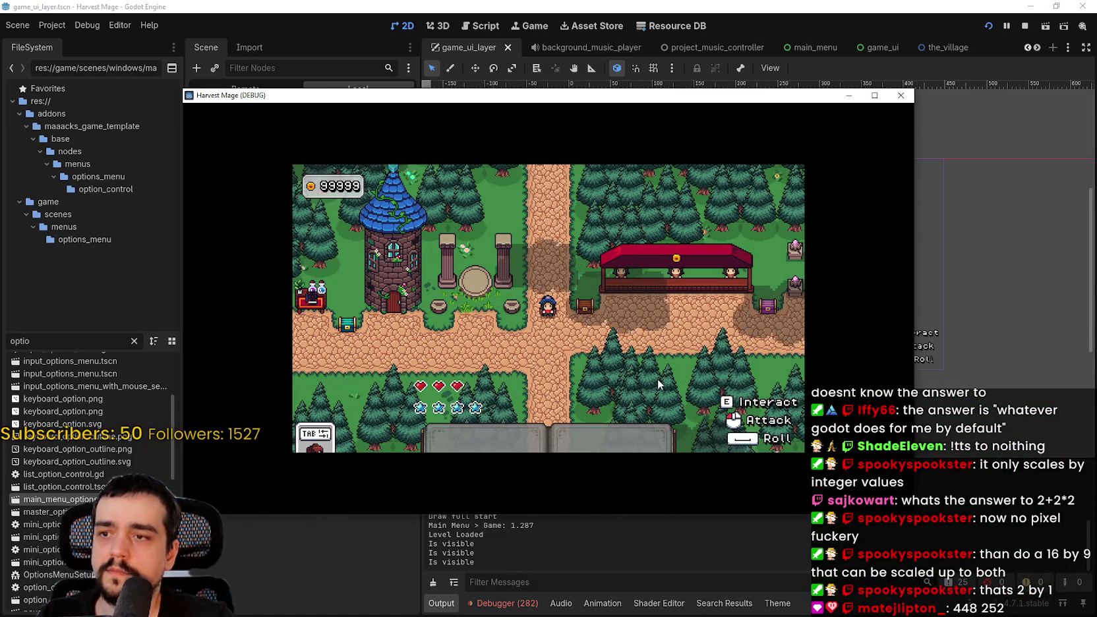
Walk the character down the path, then maximize, restore and reposition the game window.
key(s)
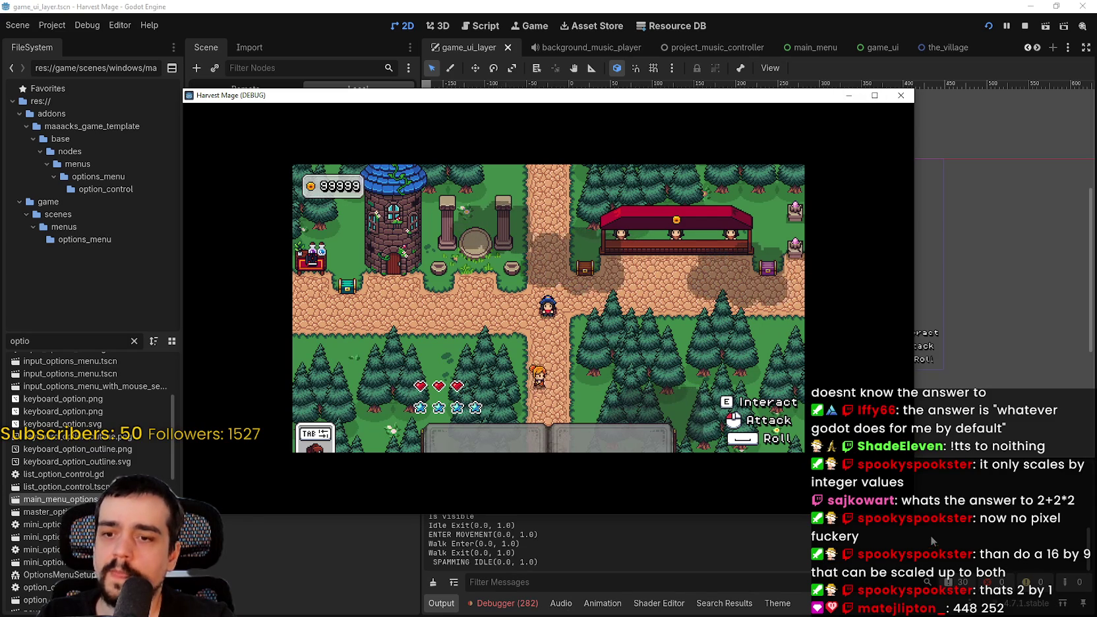
click(873, 94)
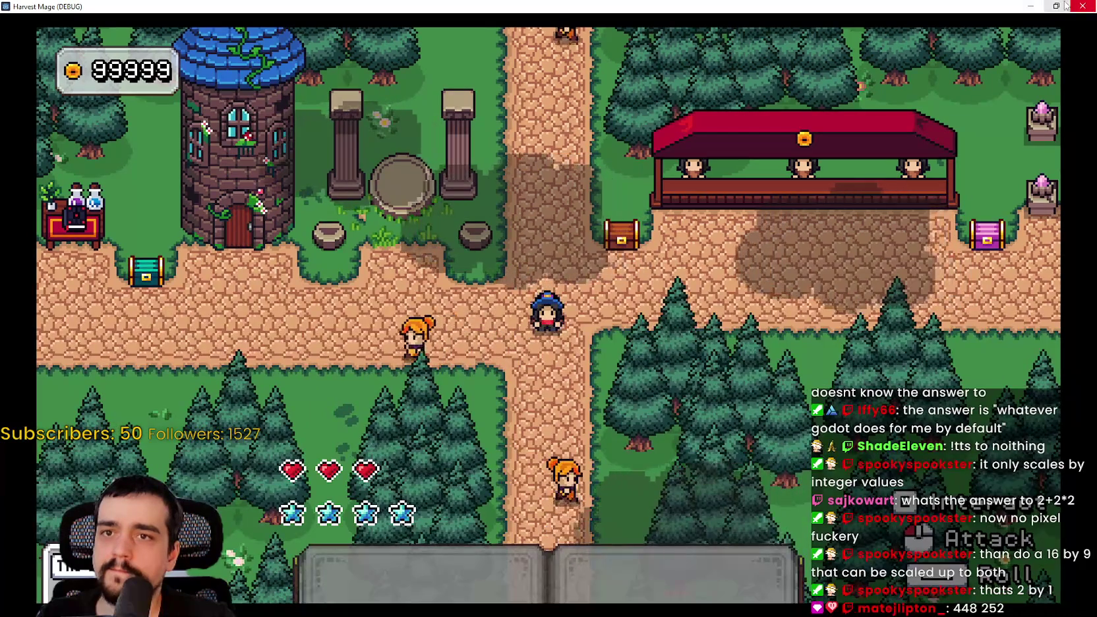
click(1056, 6)
drag(635, 94, 665, 59)
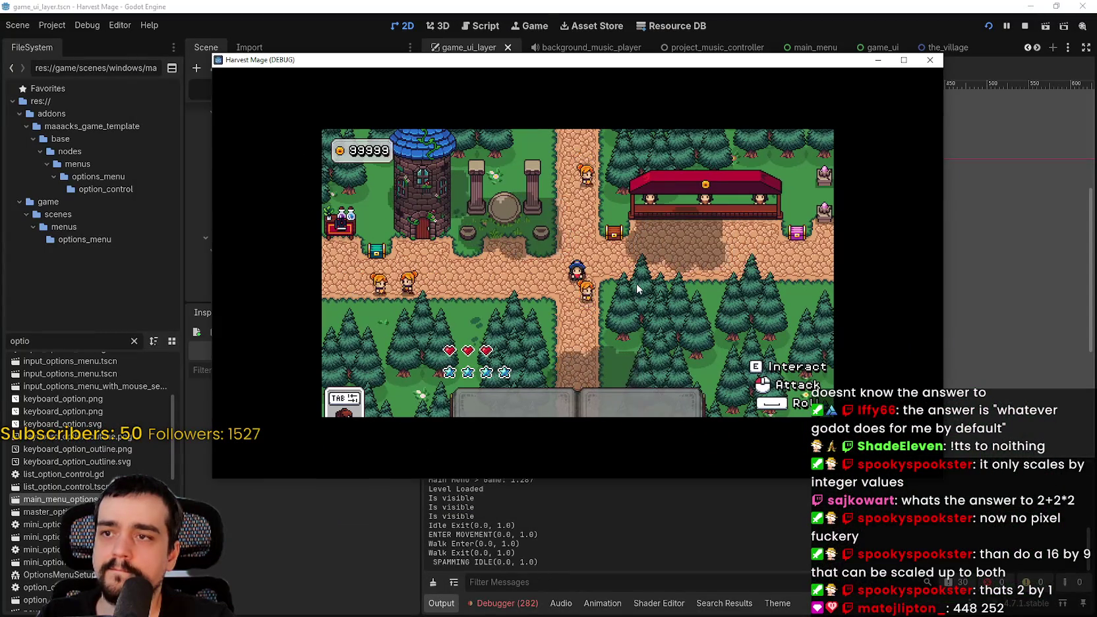
Turn fullscreen back on in the game's Video options.
key(Escape)
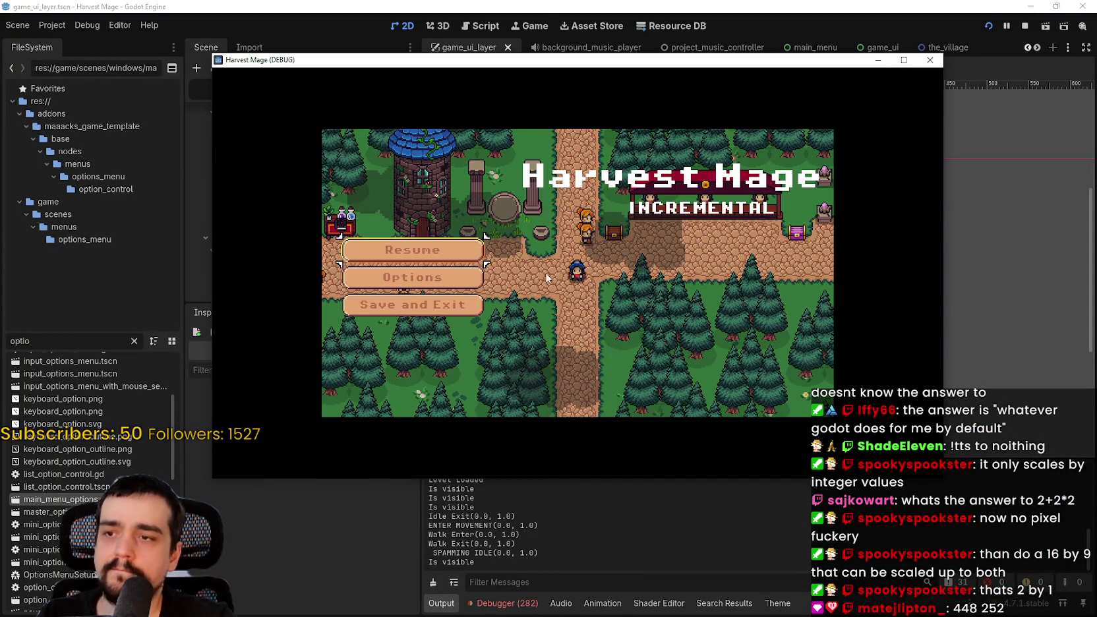
click(470, 290)
click(805, 161)
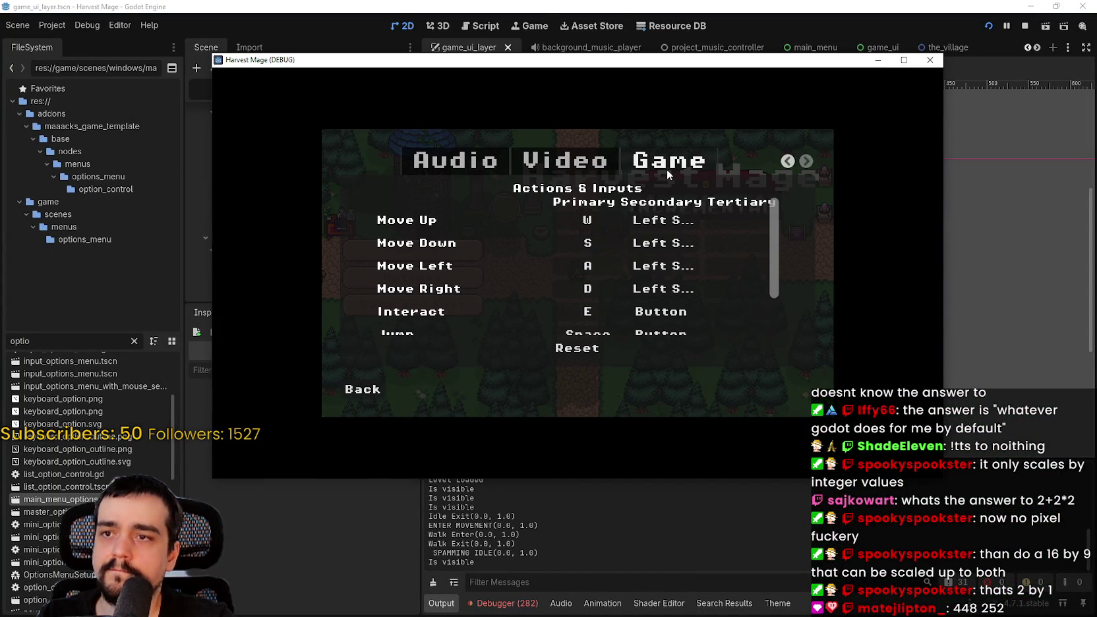
click(667, 168)
click(608, 170)
click(780, 195)
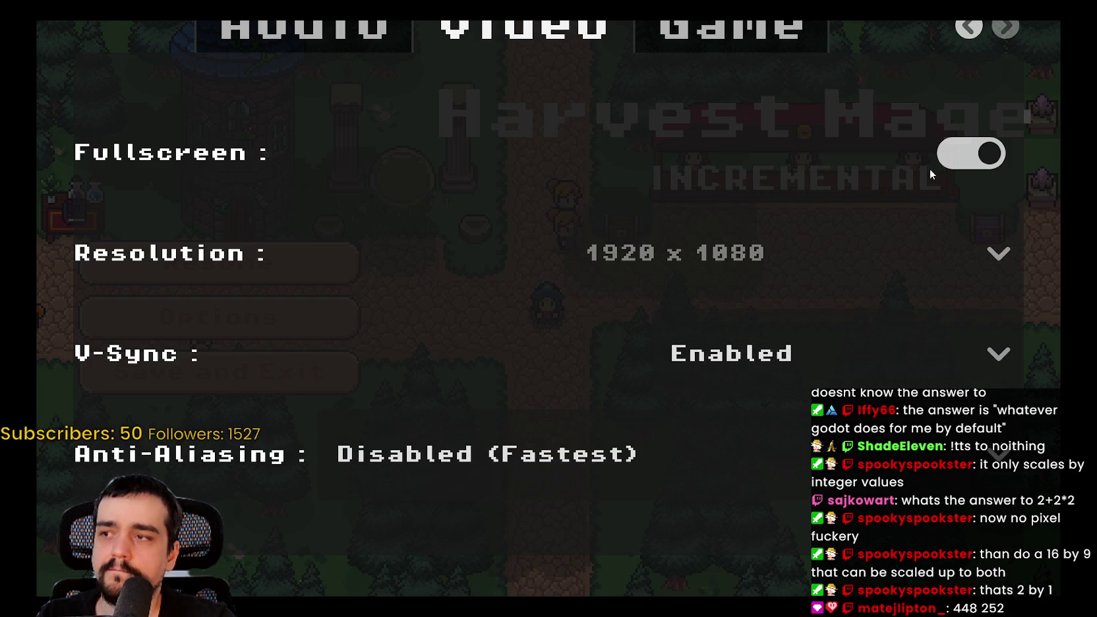
Save and exit to the title screen, then confirm exiting the game.
key(Escape)
key(Escape)
key(Escape)
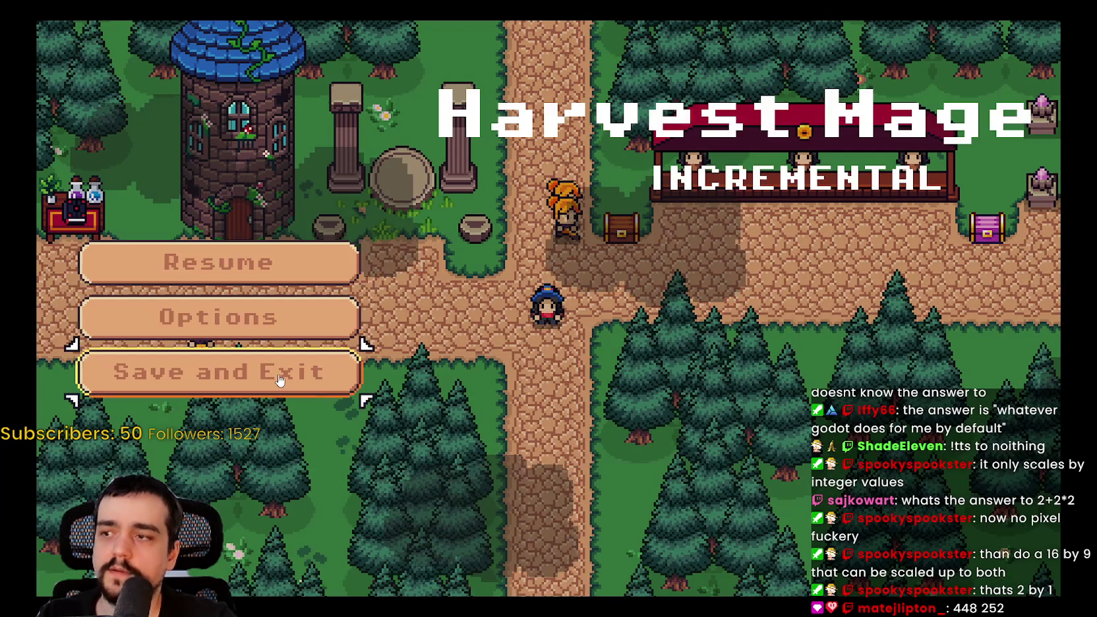
click(333, 375)
click(198, 528)
click(198, 528)
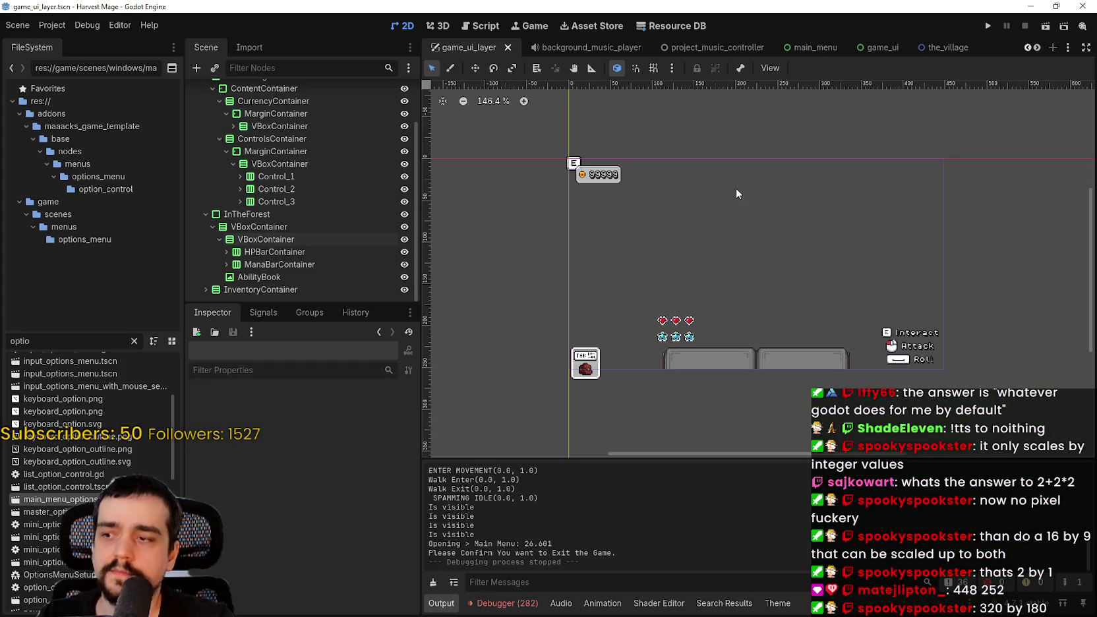
Set Viewport Width to 320 and Viewport Height to 180 in Project Settings.
scroll(738, 220, down, 2)
click(17, 25)
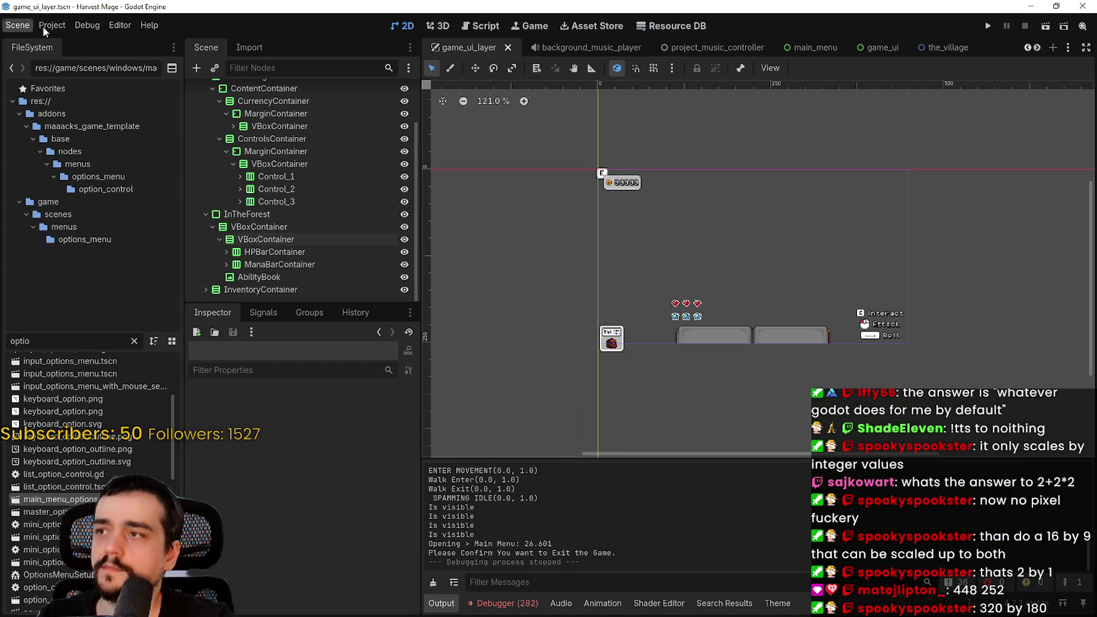
click(58, 42)
click(744, 304)
text(3)
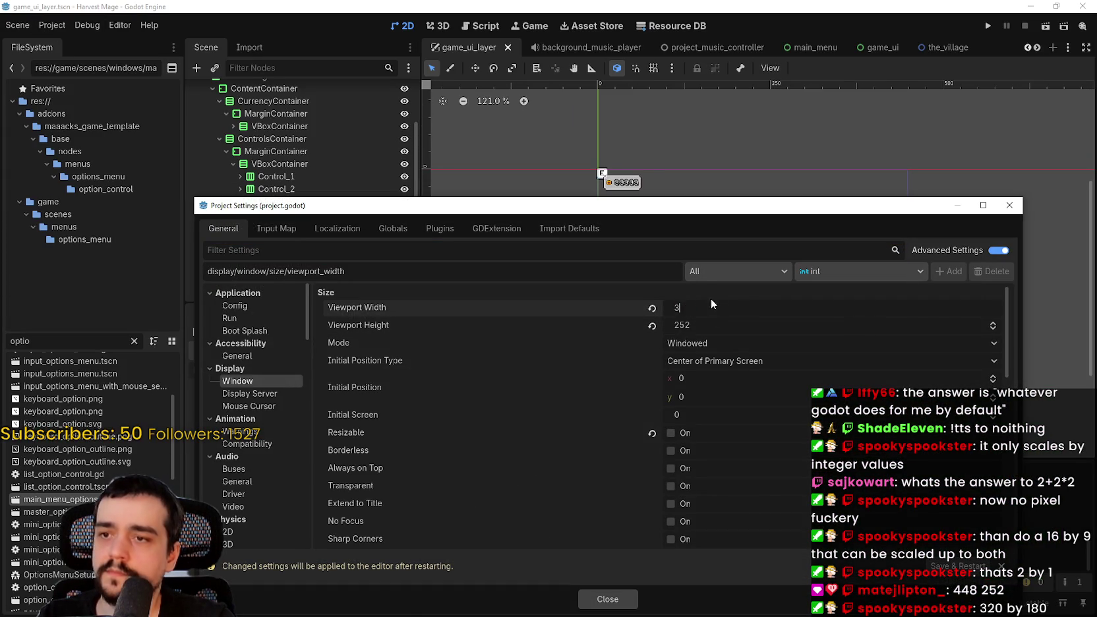
text(20)
click(718, 322)
text(6)
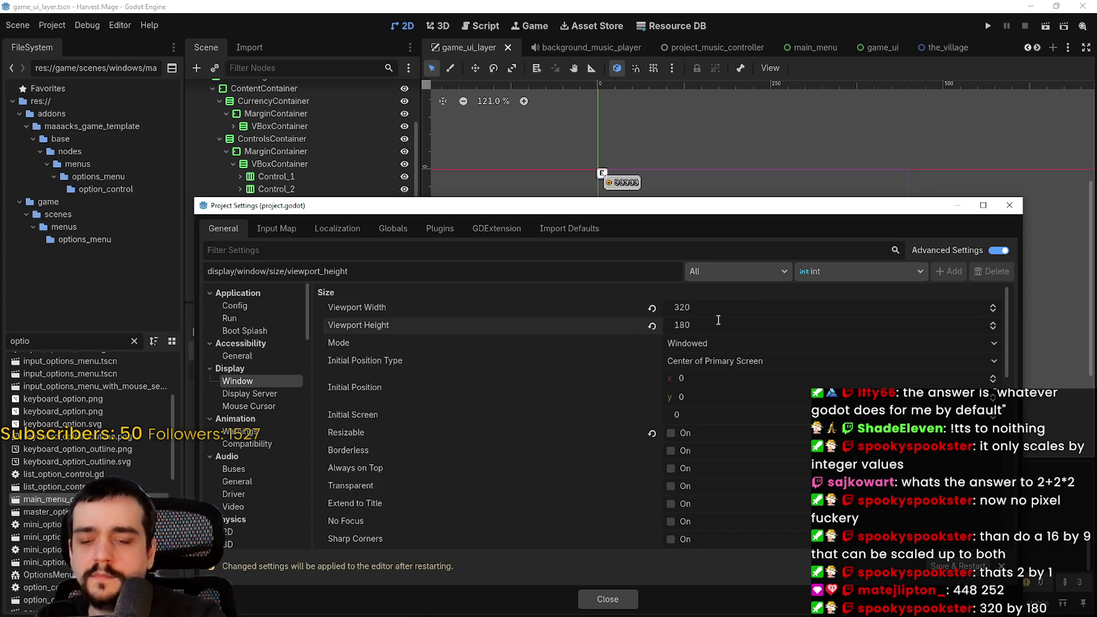
click(607, 599)
Run the game to test the 320 x 180 viewport.
scroll(685, 288, up, 2)
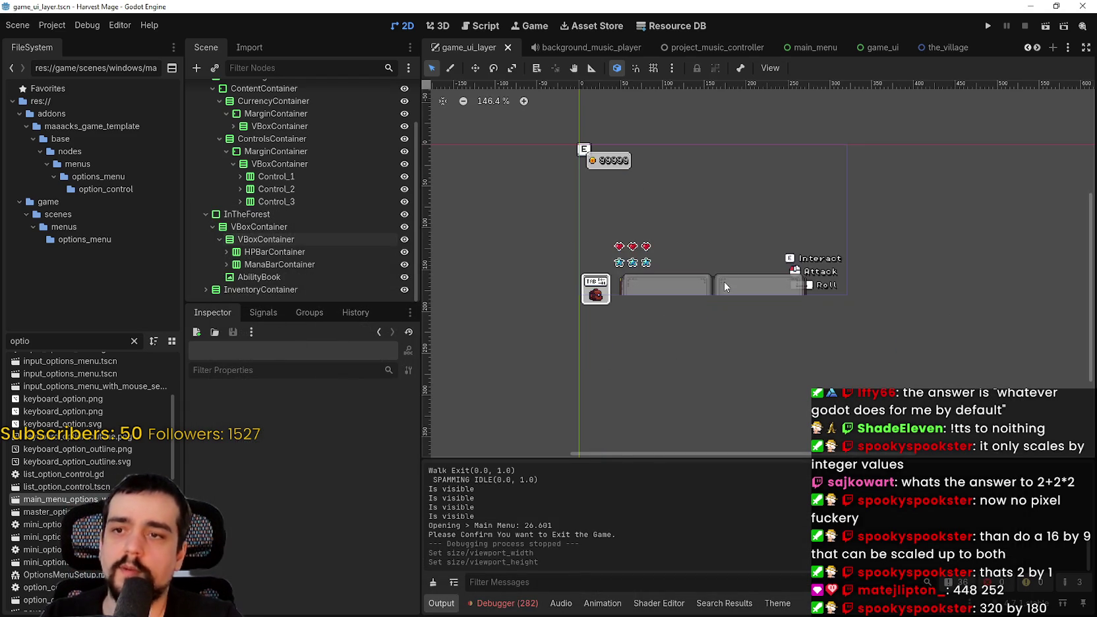
scroll(725, 280, up, 2)
click(988, 25)
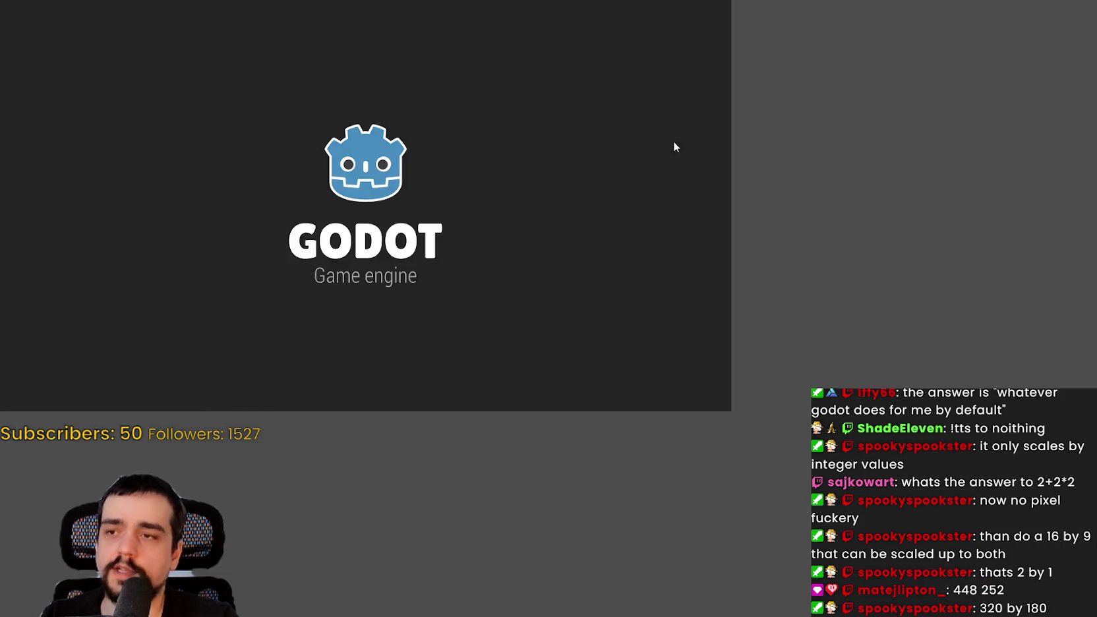
Continue the saved game, walk down the path, and check the Video options at 320 x 180.
key(Down)
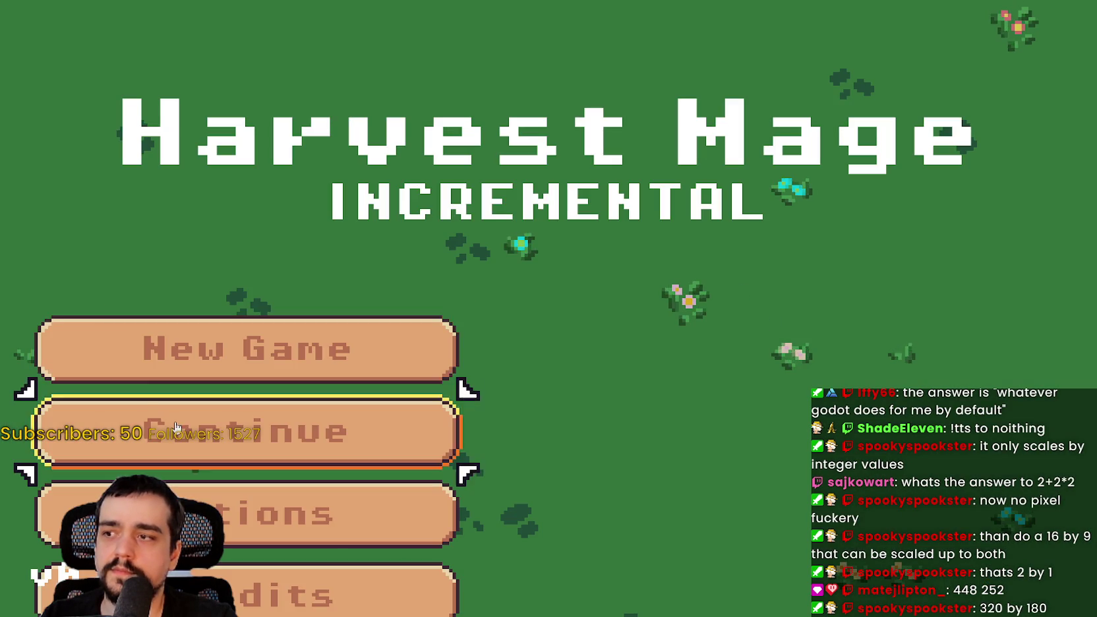
key(Return)
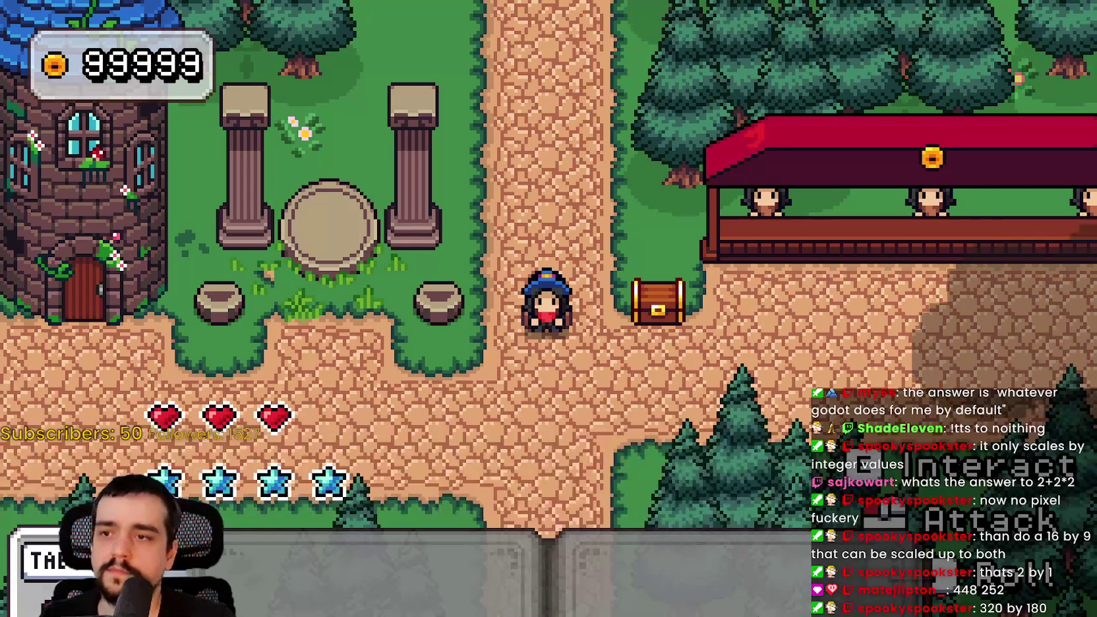
key(Down)
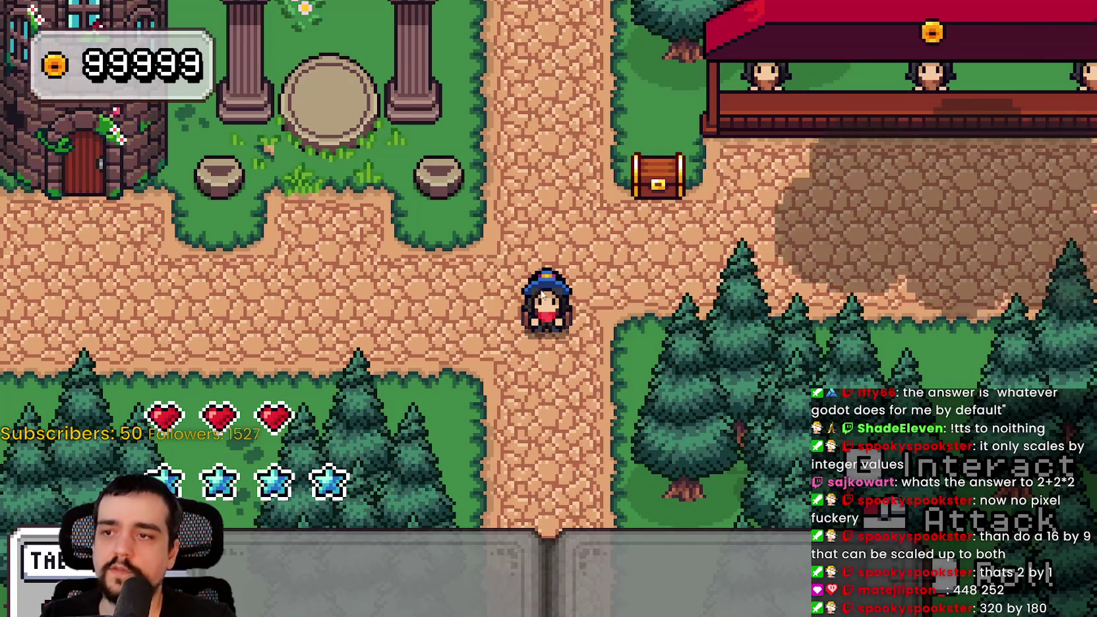
key(Escape)
key(Down)
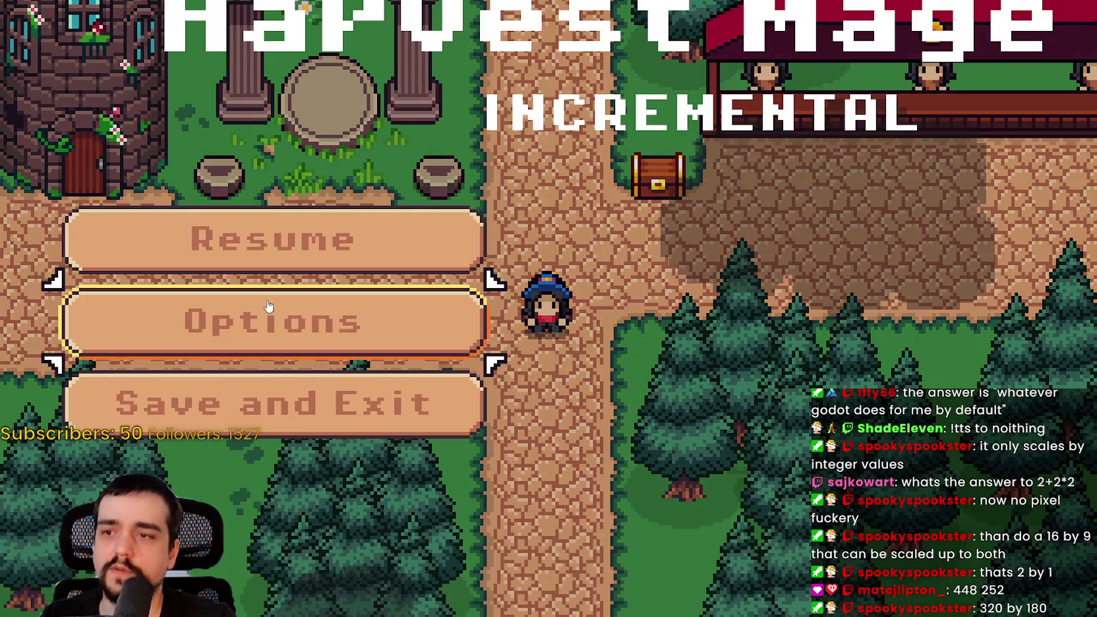
key(Return)
click(1002, 100)
click(999, 100)
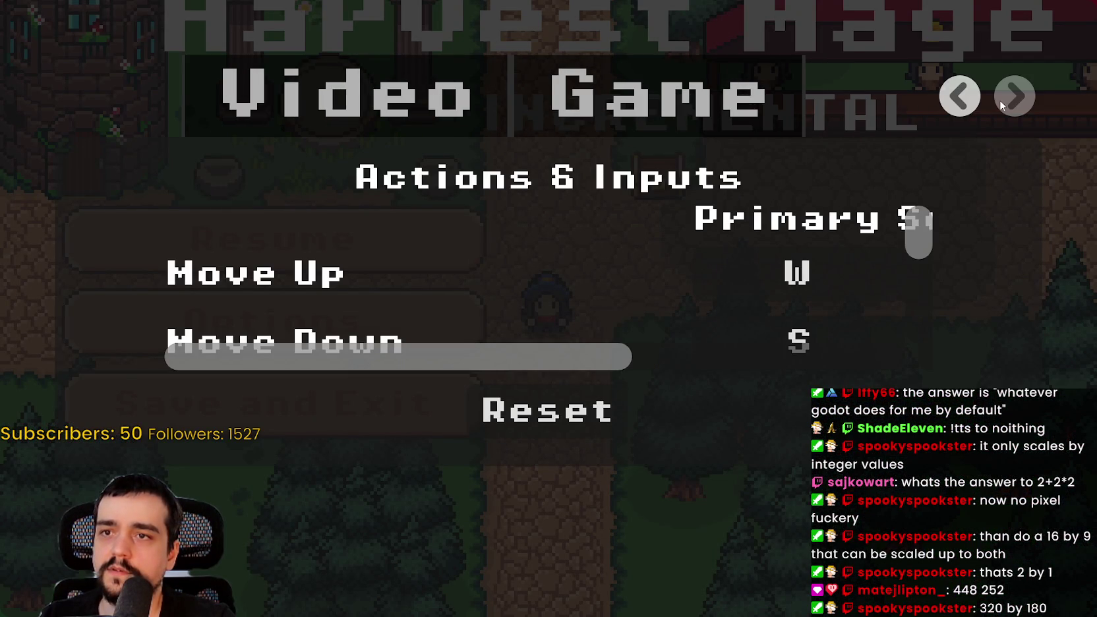
click(433, 107)
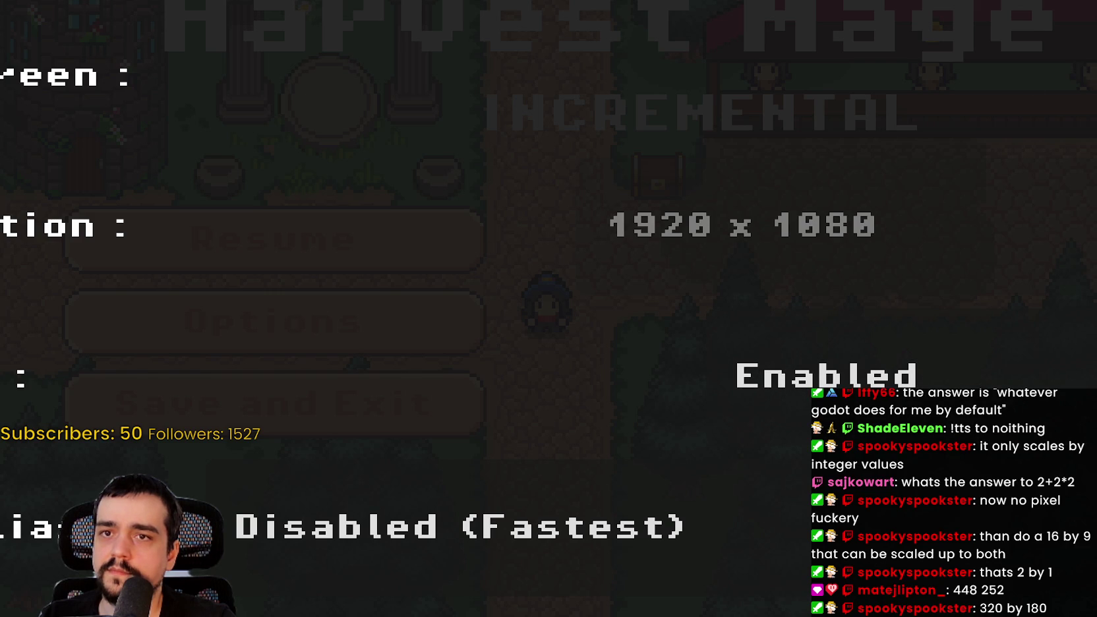
key(Escape)
key(Escape)
key(Escape)
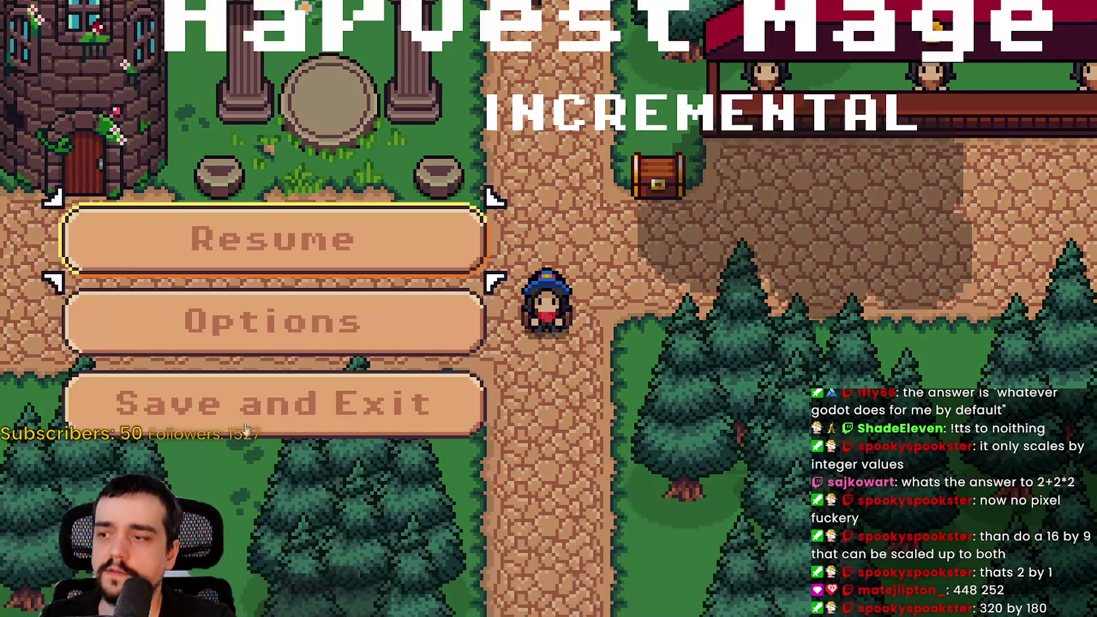
Save and exit, quit to the editor with F8, and reopen Project Settings.
click(254, 414)
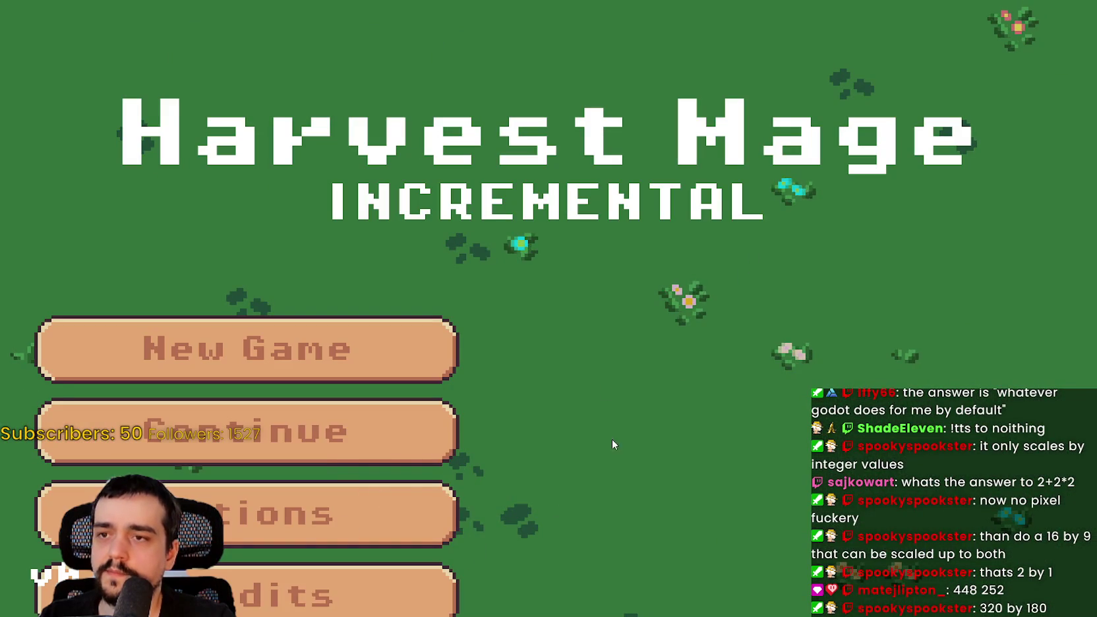
key(F8)
scroll(623, 298, down, 3)
click(58, 28)
click(63, 42)
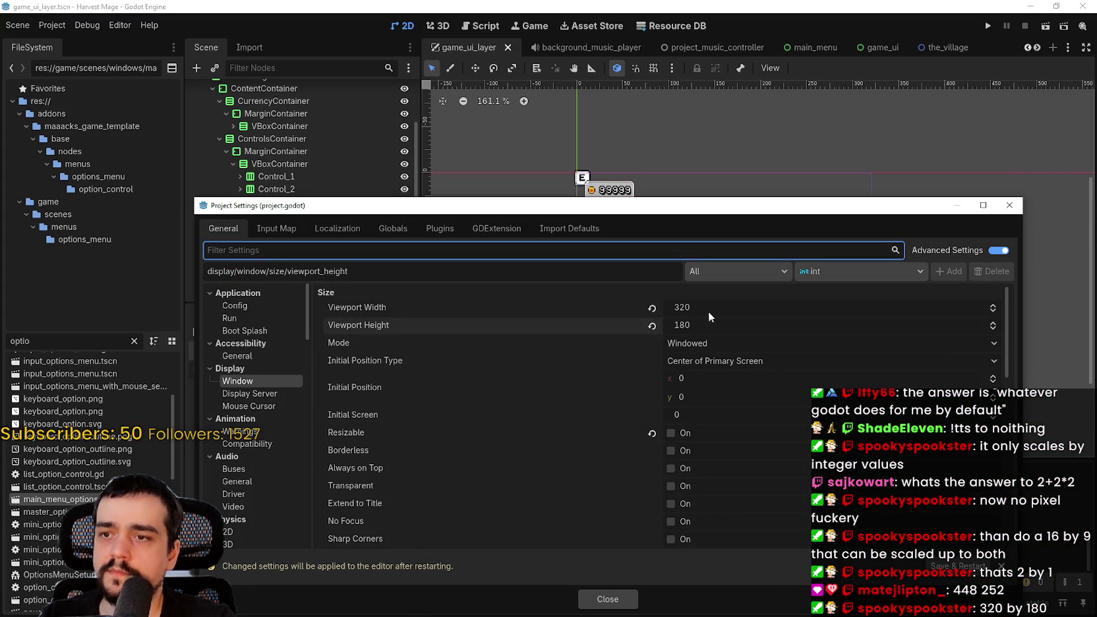